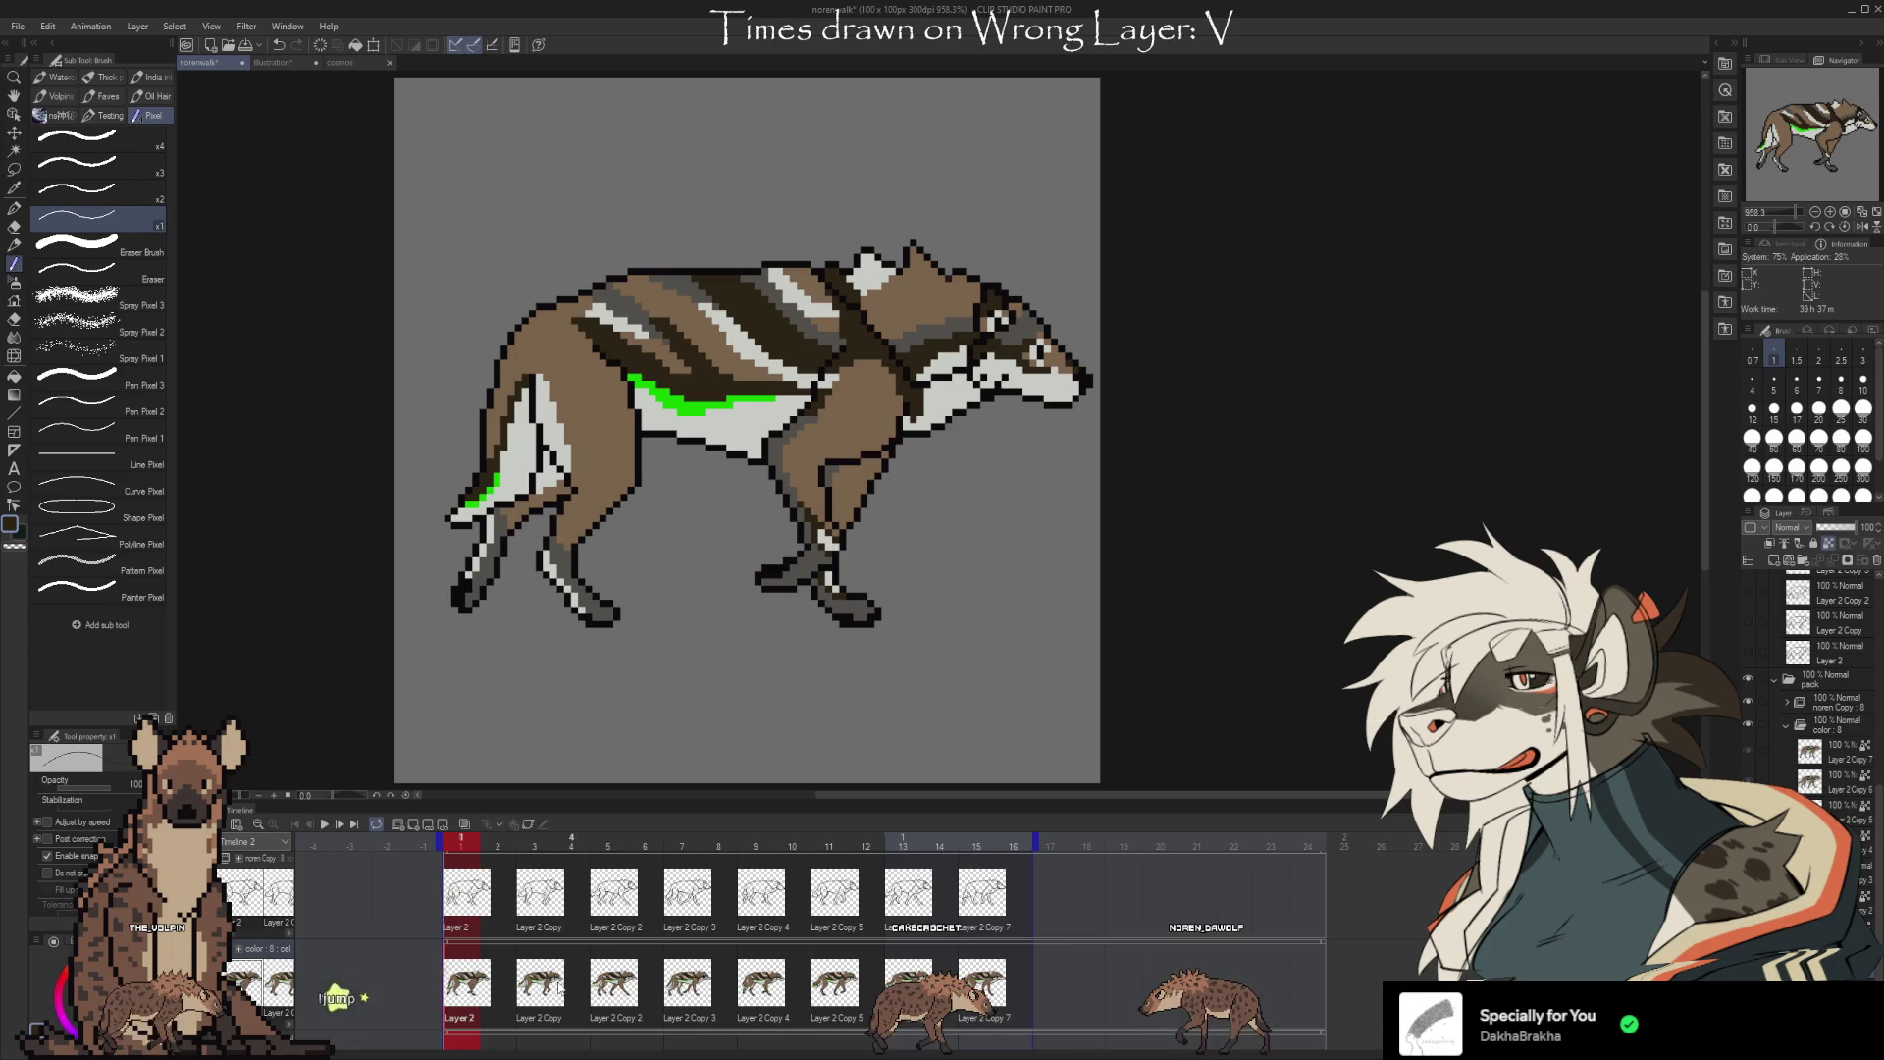
Check the last and first walk-cycle frames and sample the wolf's white fur colour
{"action": "left_click", "coordinate": [960, 977]}
{"action": "key", "text": "Right"}
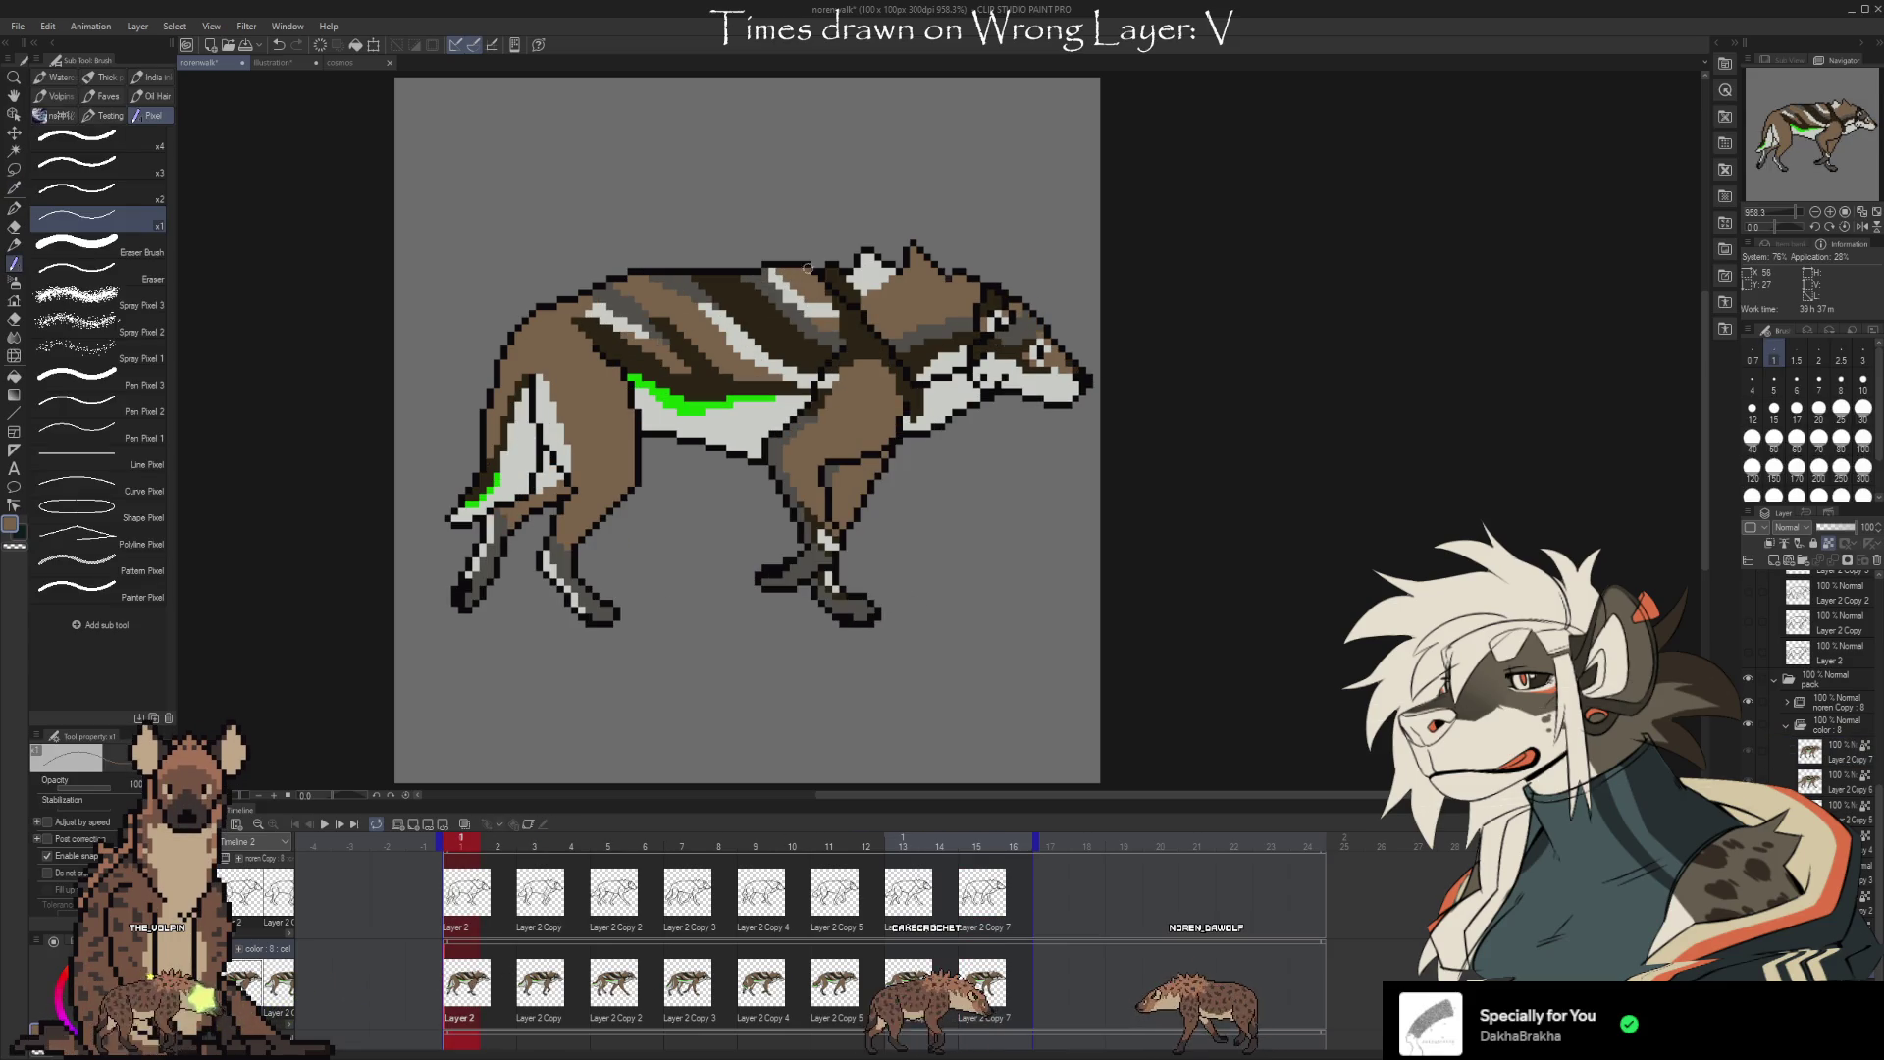
{"action": "left_click", "coordinate": [802, 297], "text": "alt"}
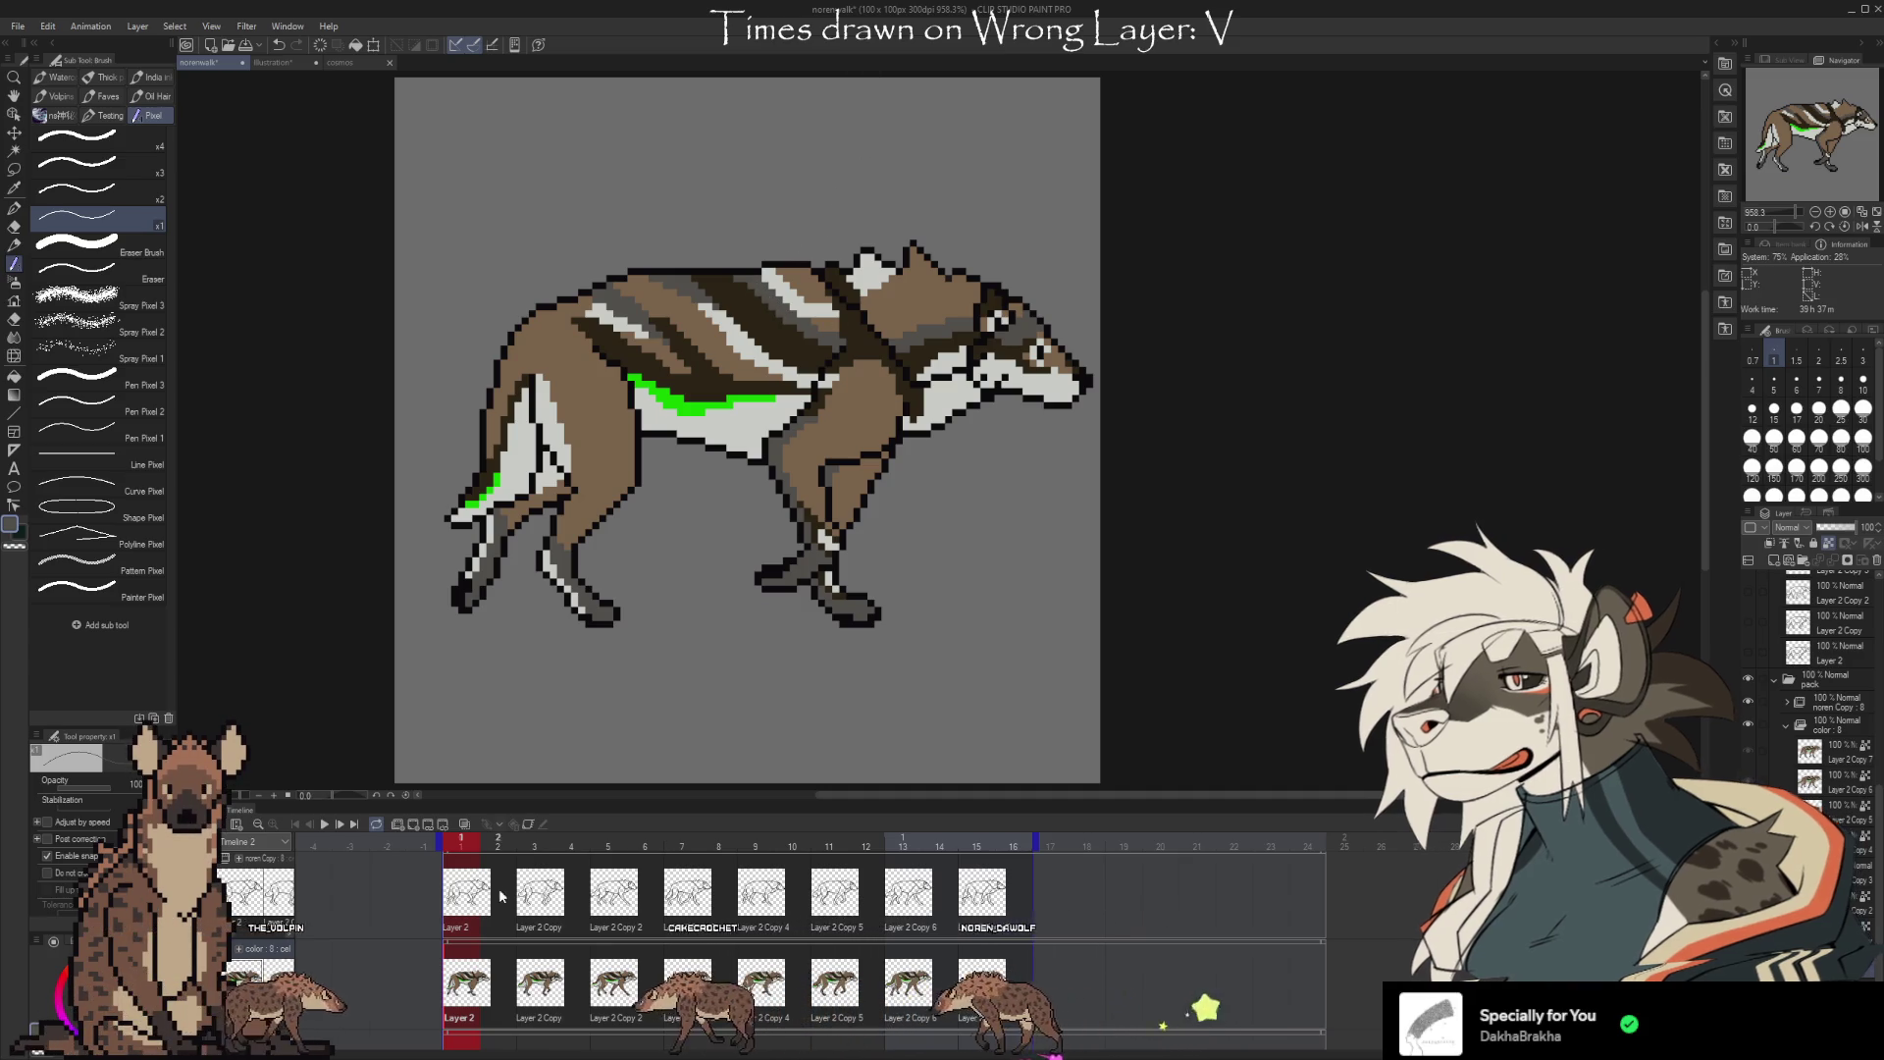
Play the walk cycle, then compare the poses at frames 11, 13 and 15
{"action": "left_click", "coordinate": [326, 824]}
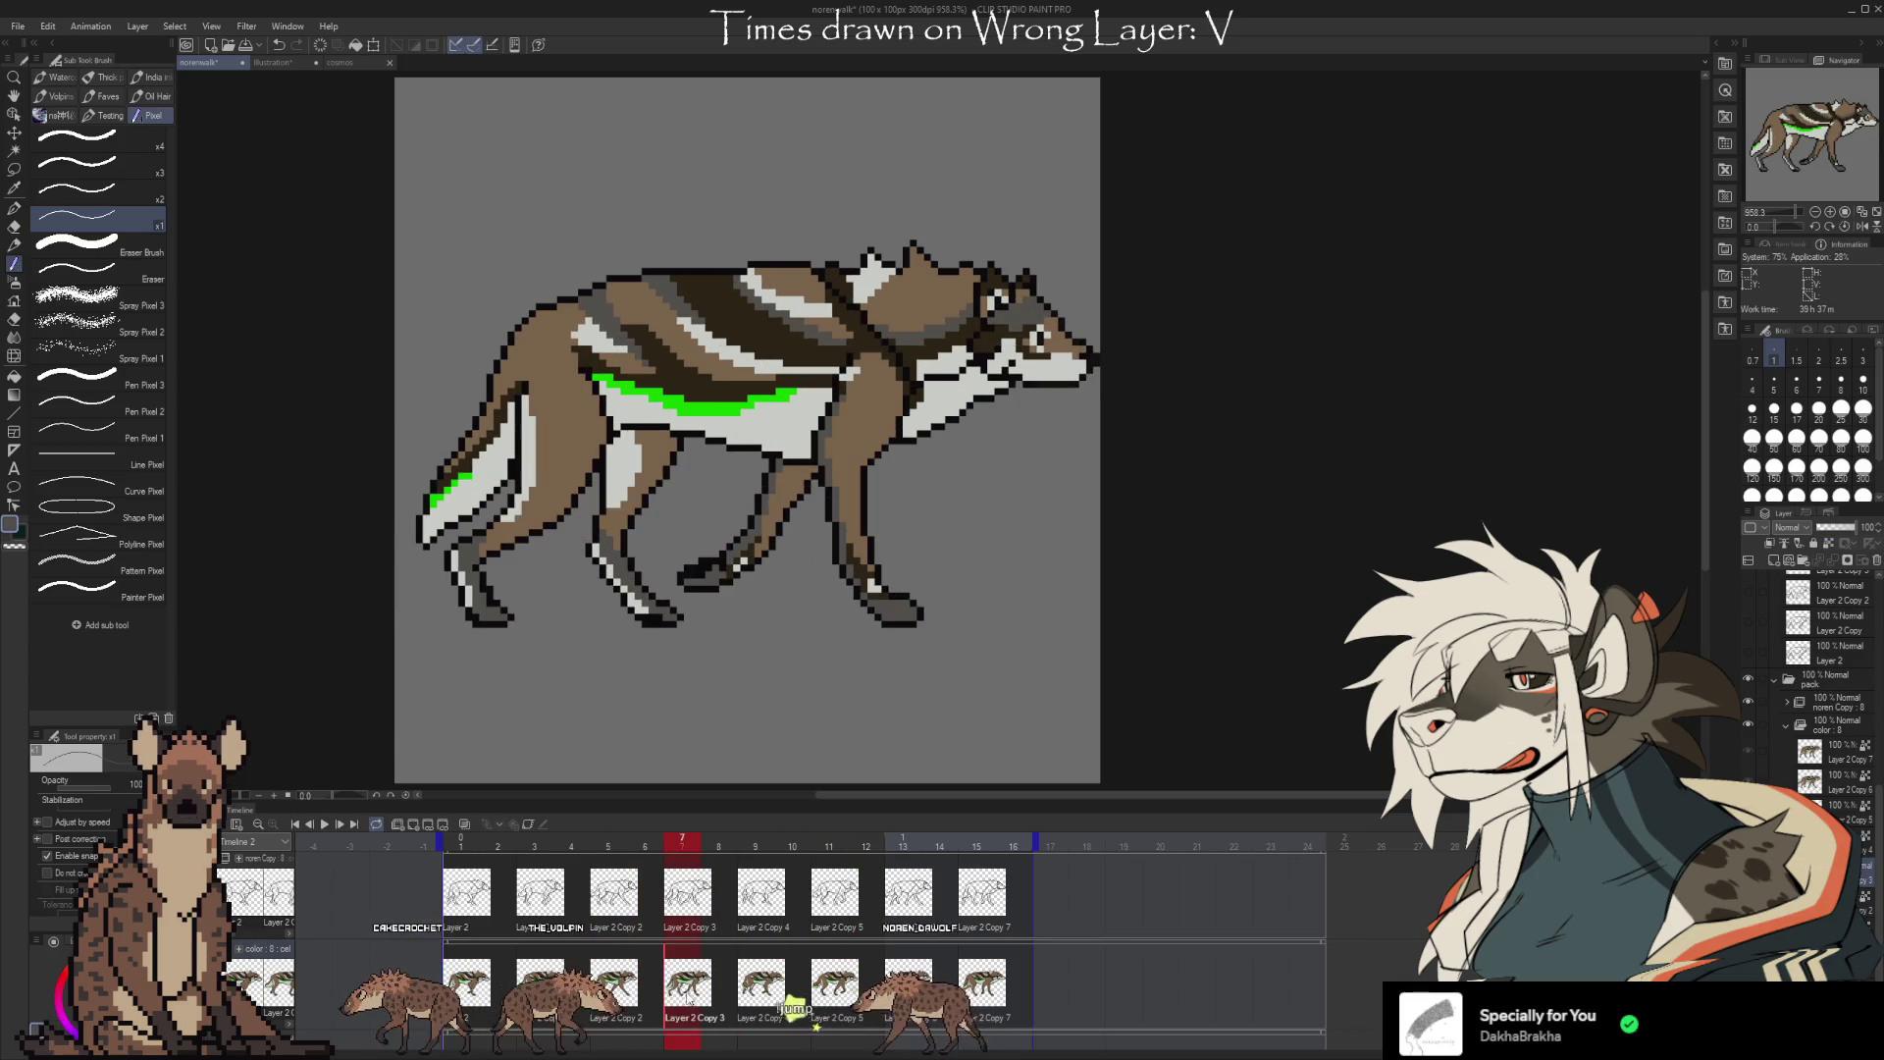
{"action": "key", "text": "space"}
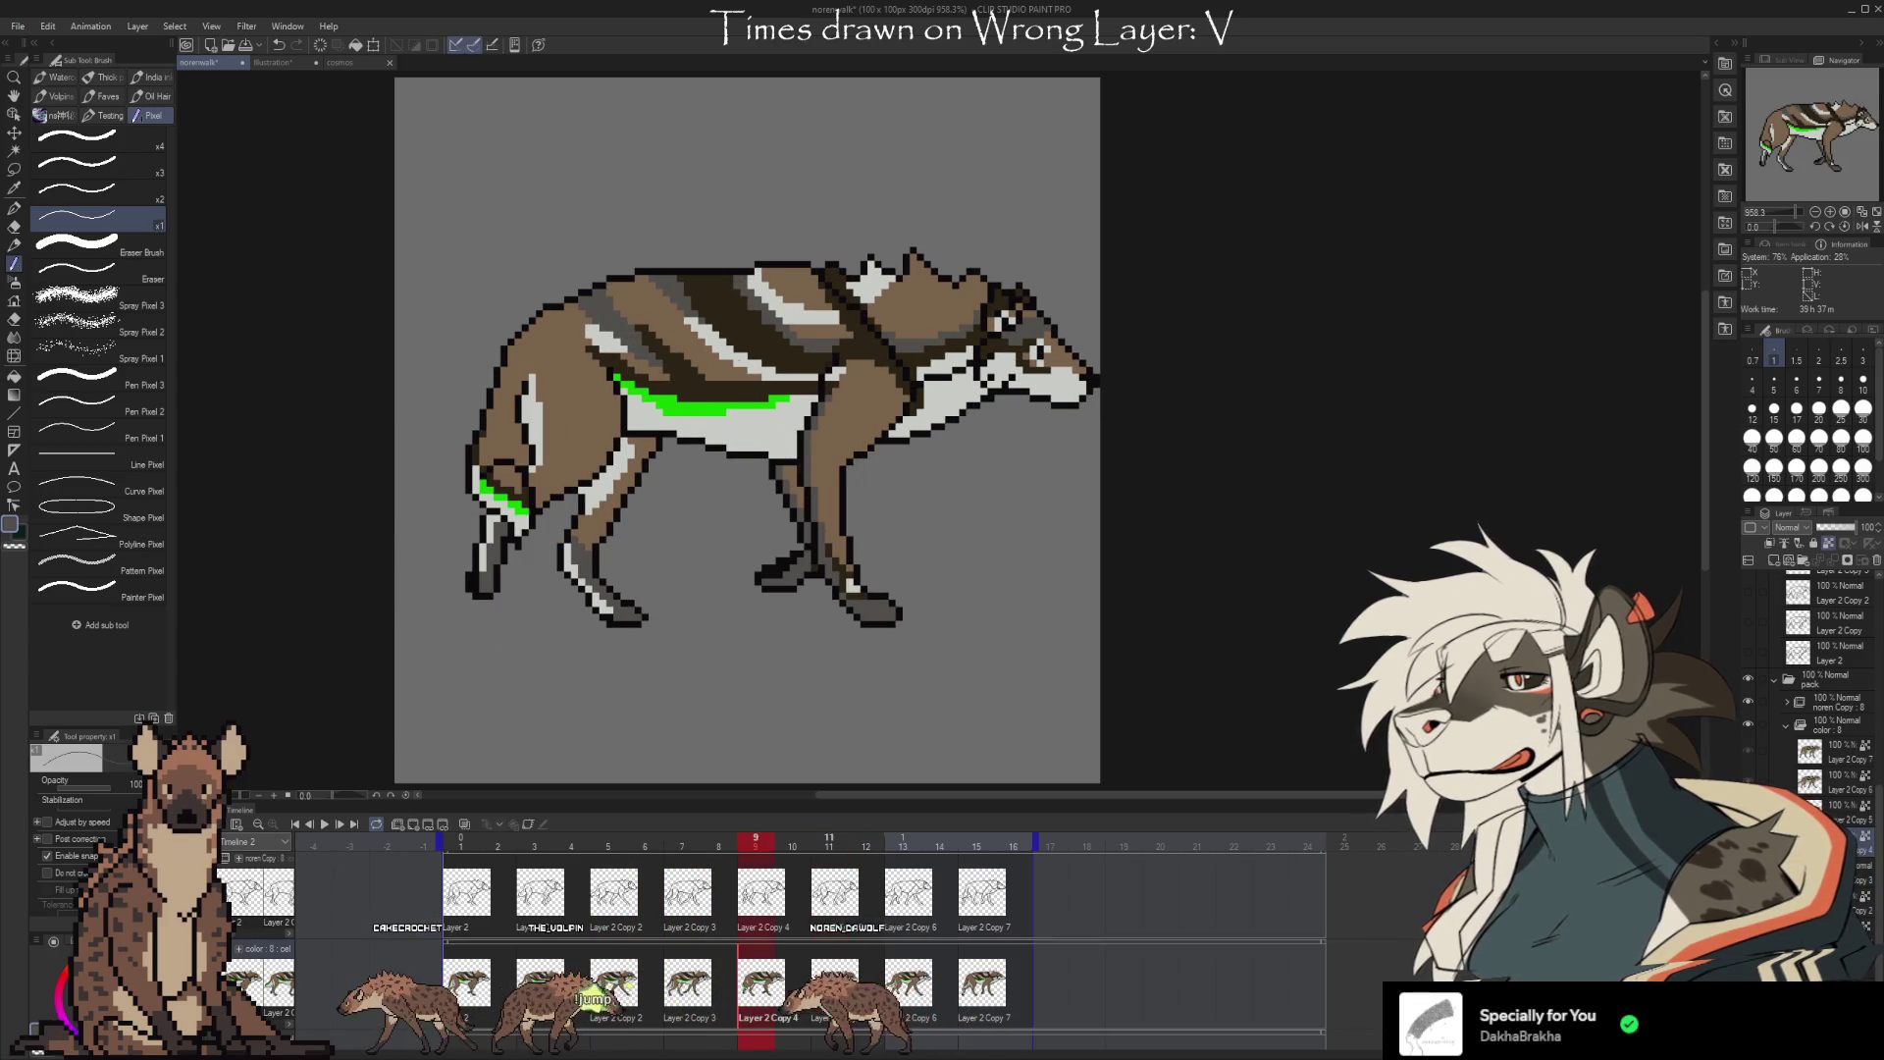
{"action": "left_click", "coordinate": [830, 987]}
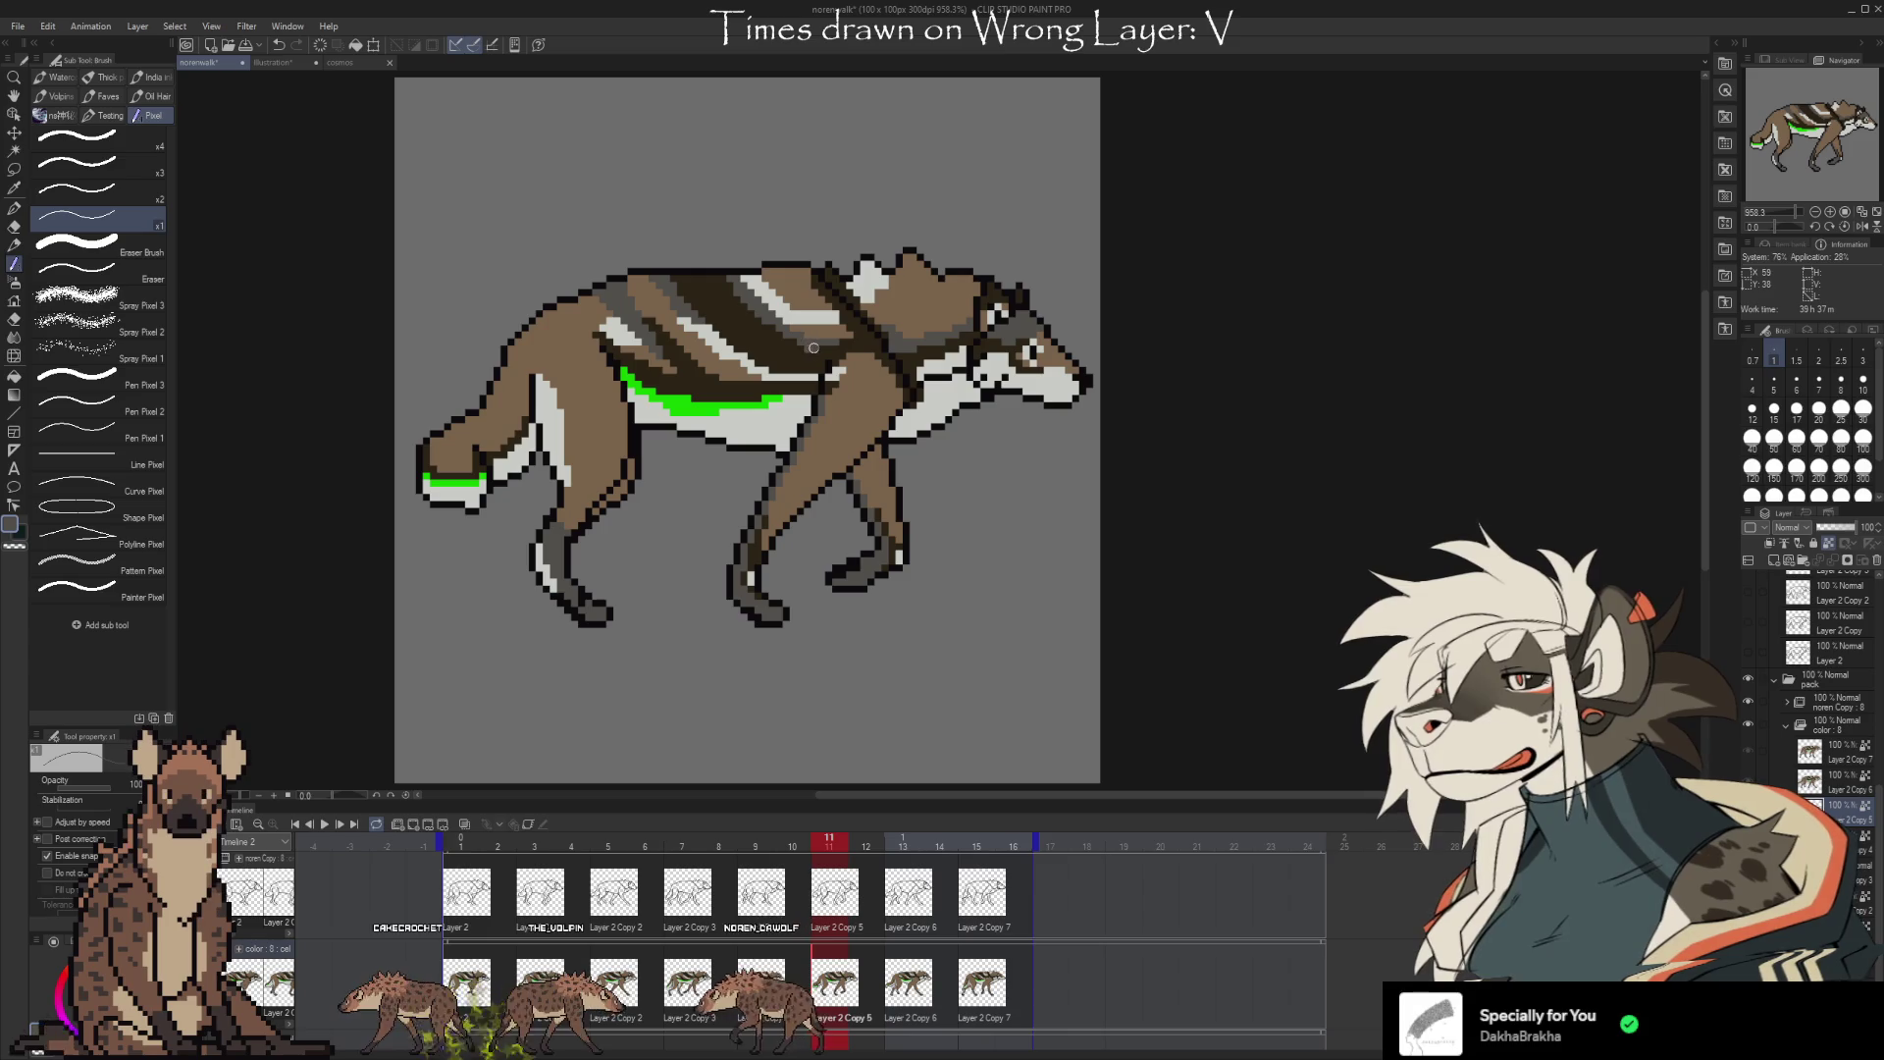
{"action": "key", "text": "Left"}
{"action": "key", "text": "Right"}
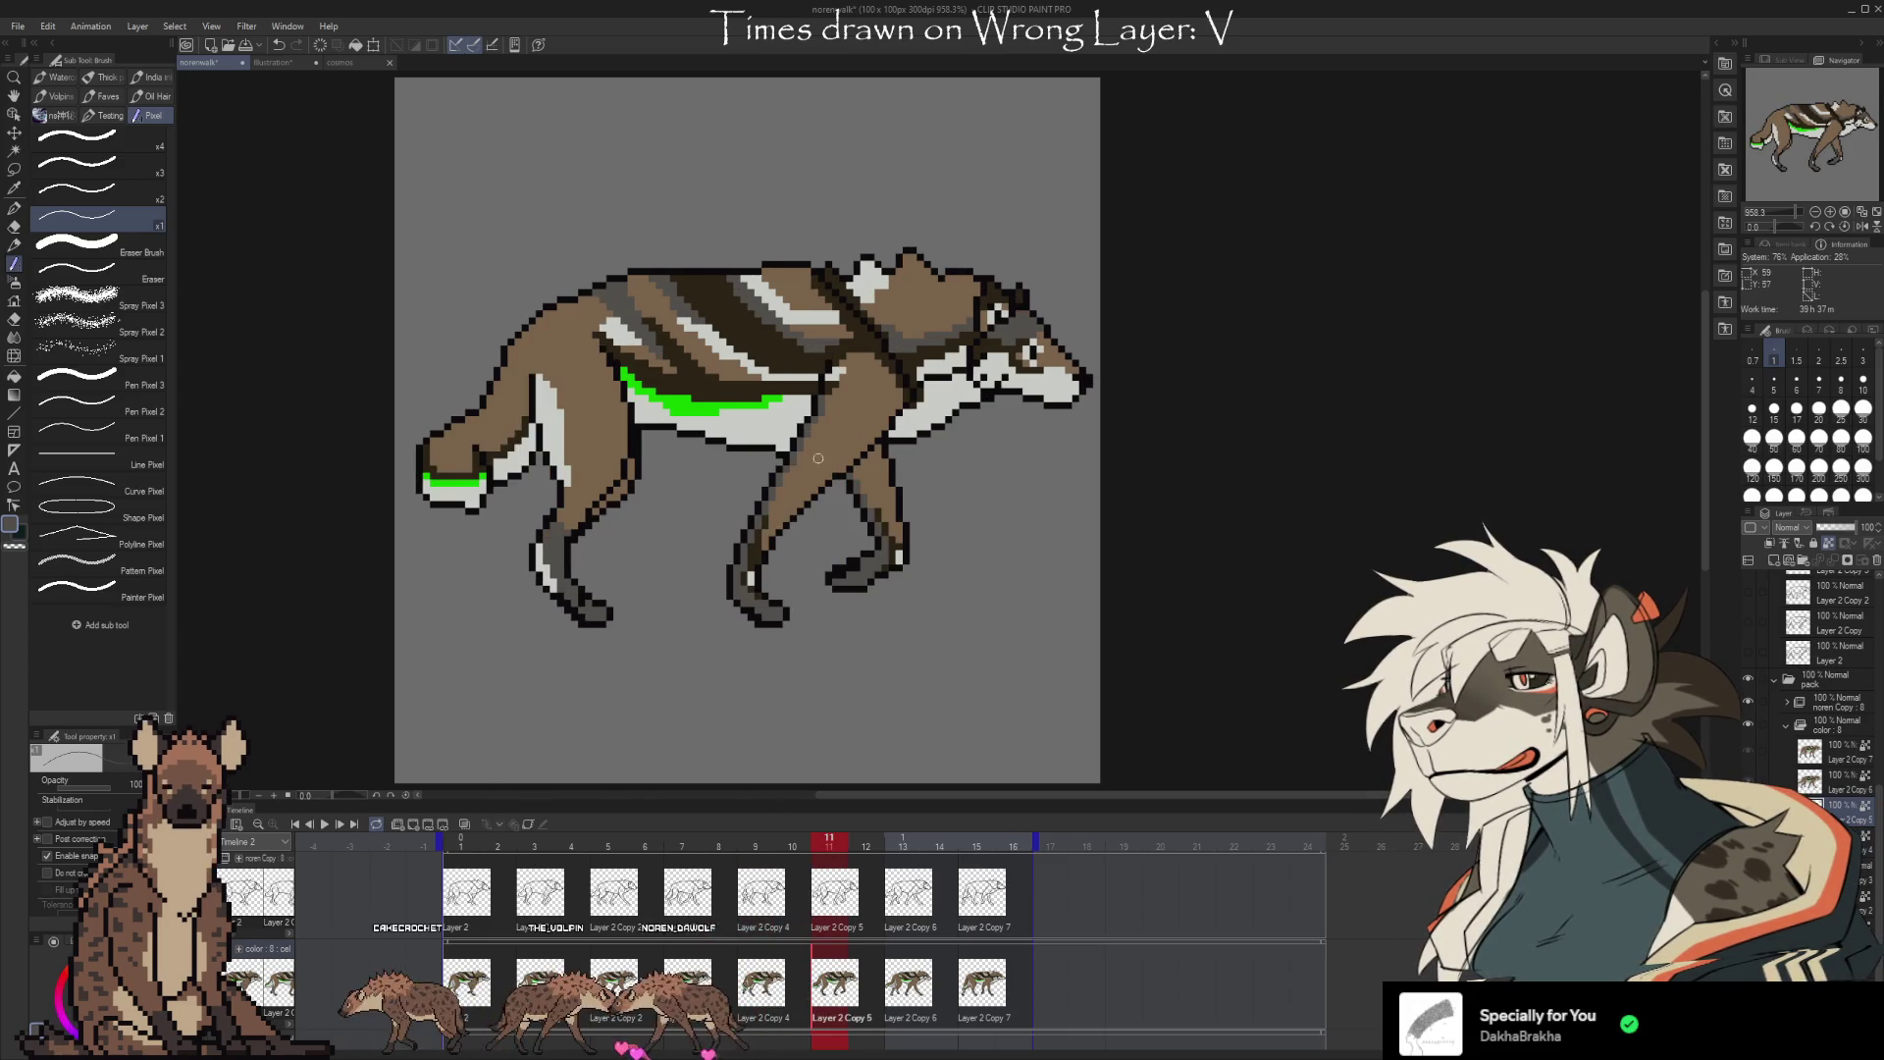
{"action": "left_click", "coordinate": [911, 981]}
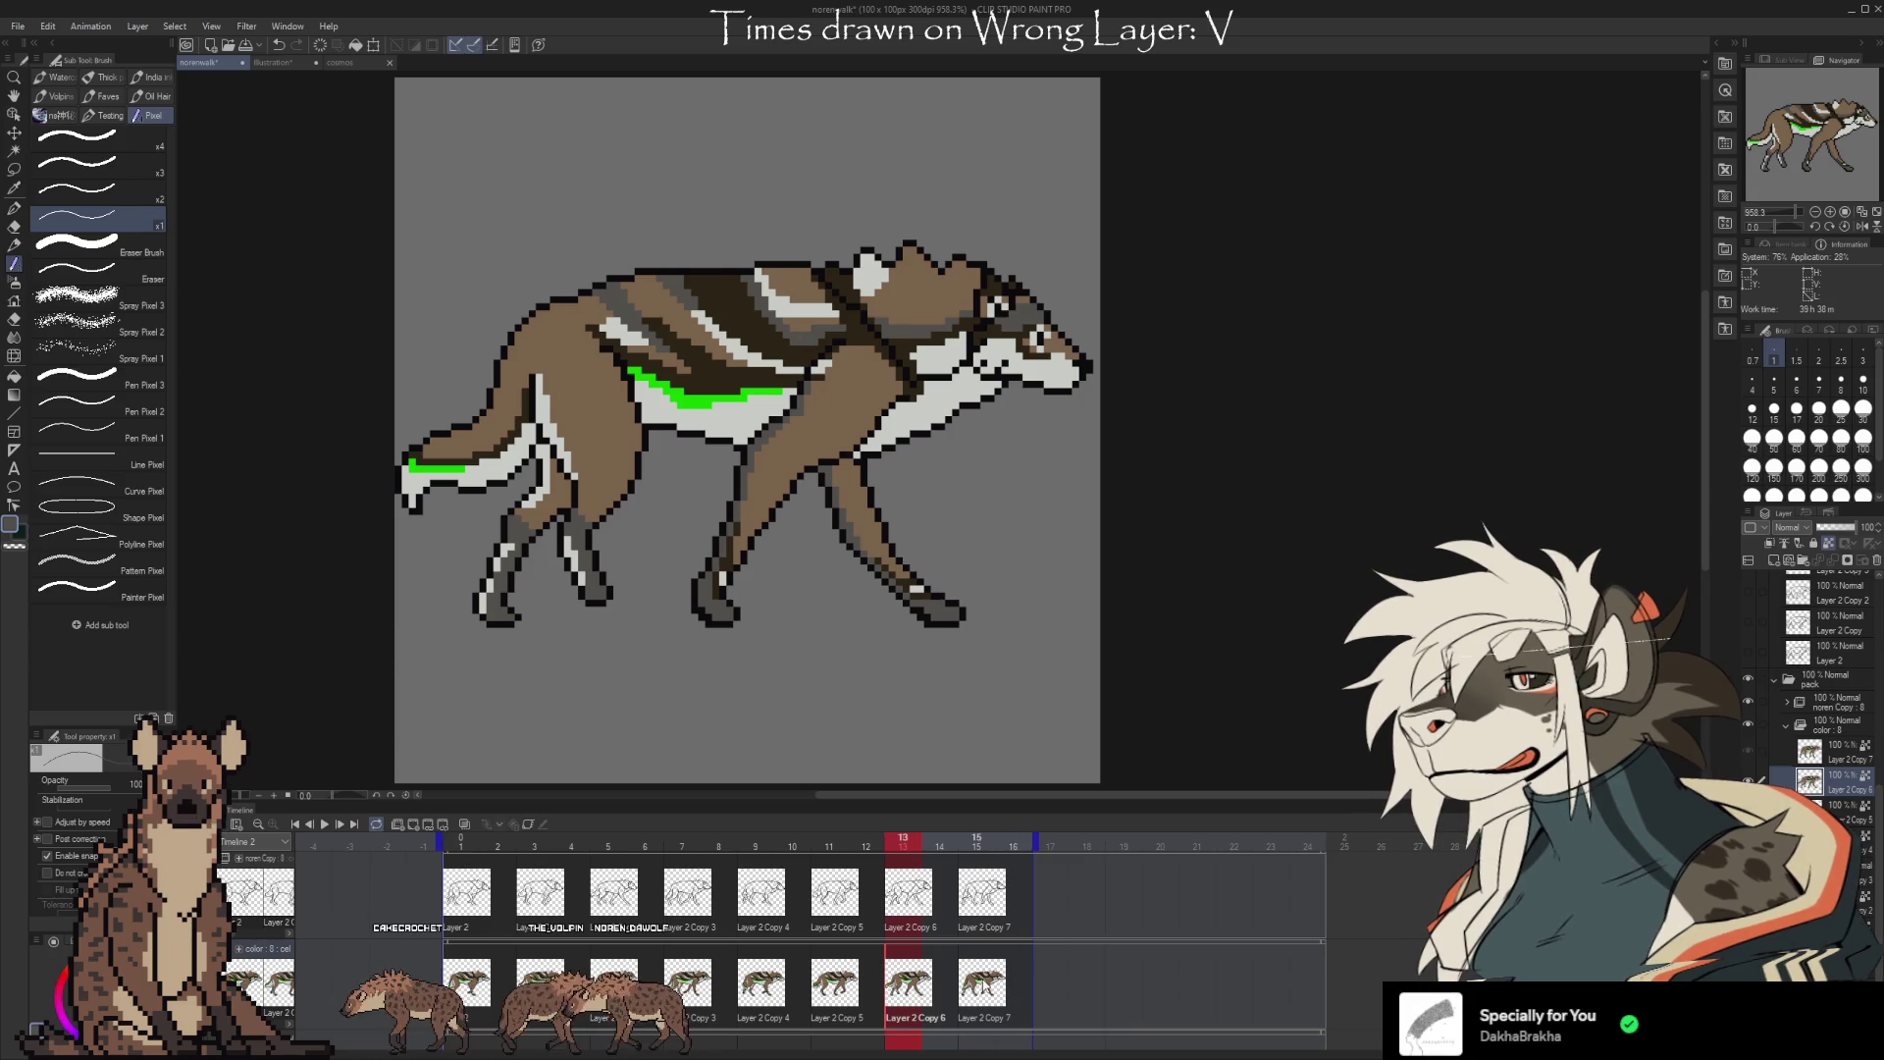
{"action": "key", "text": "Right"}
{"action": "key", "text": "Right"}
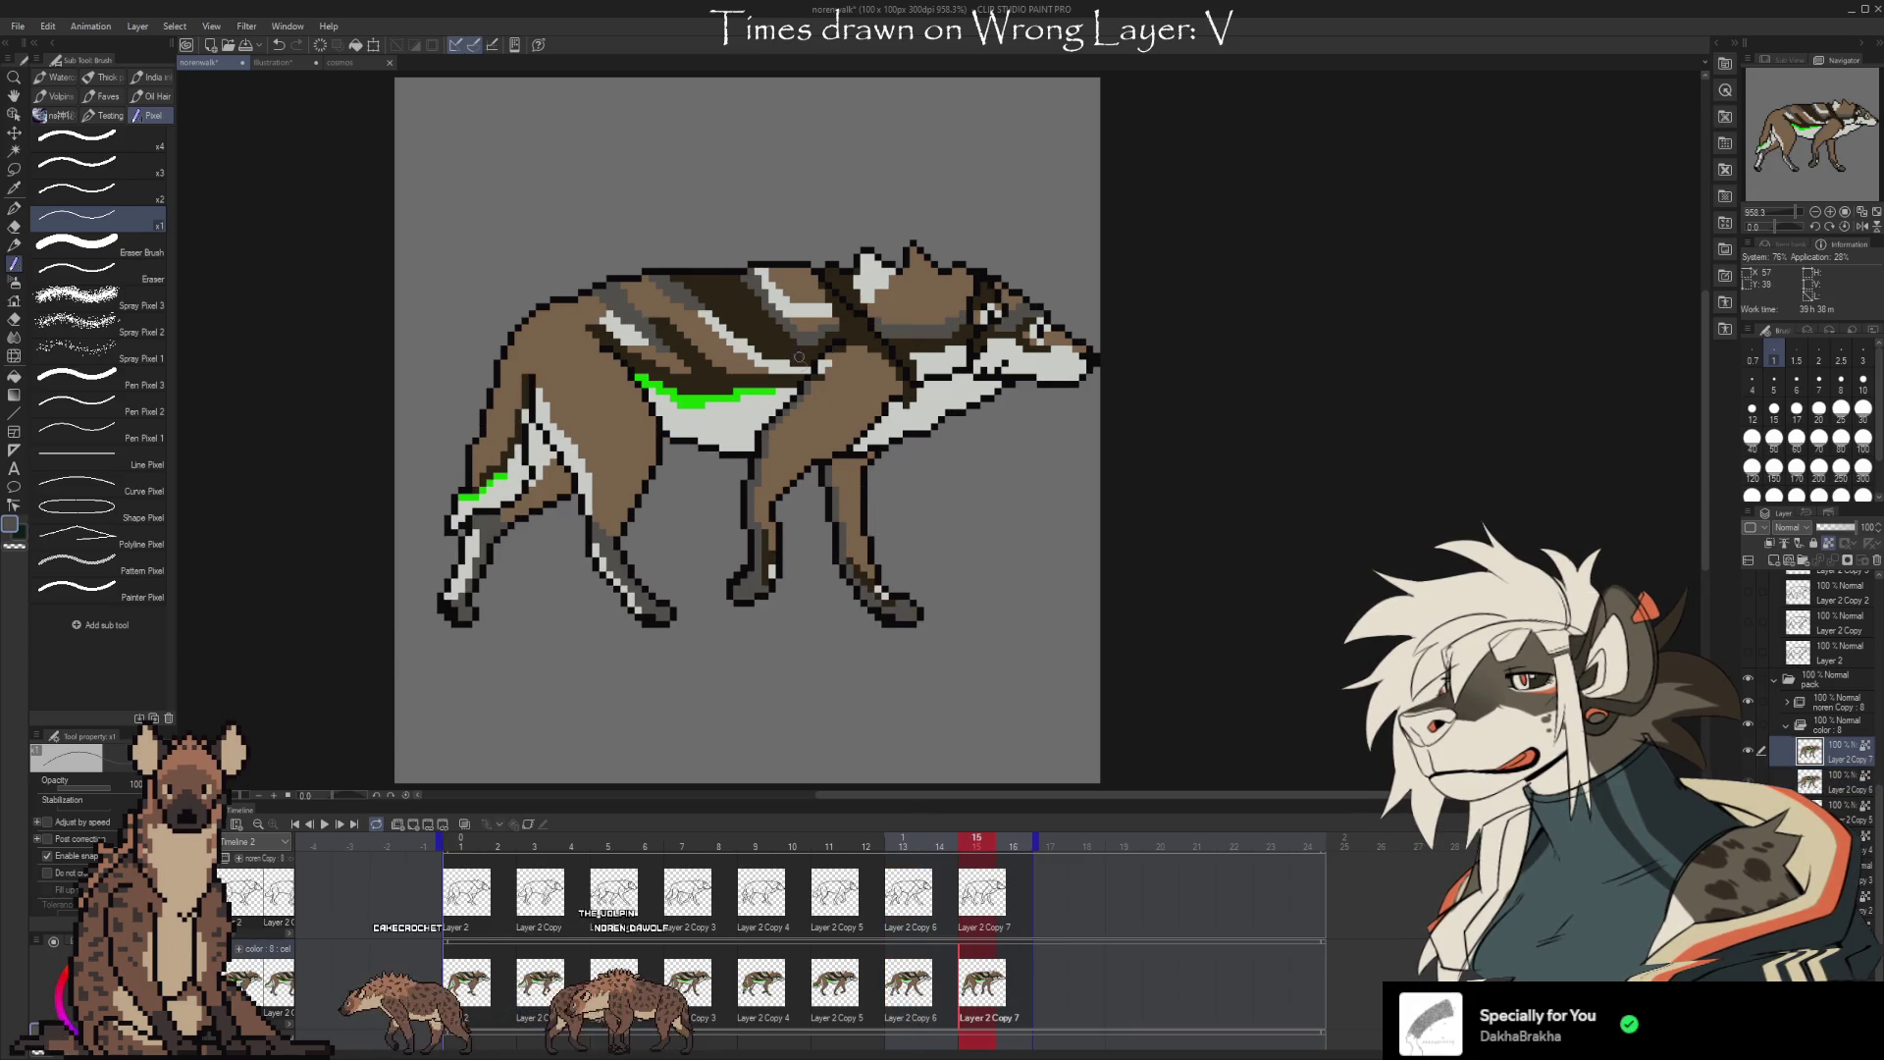
{"action": "key", "text": "space"}
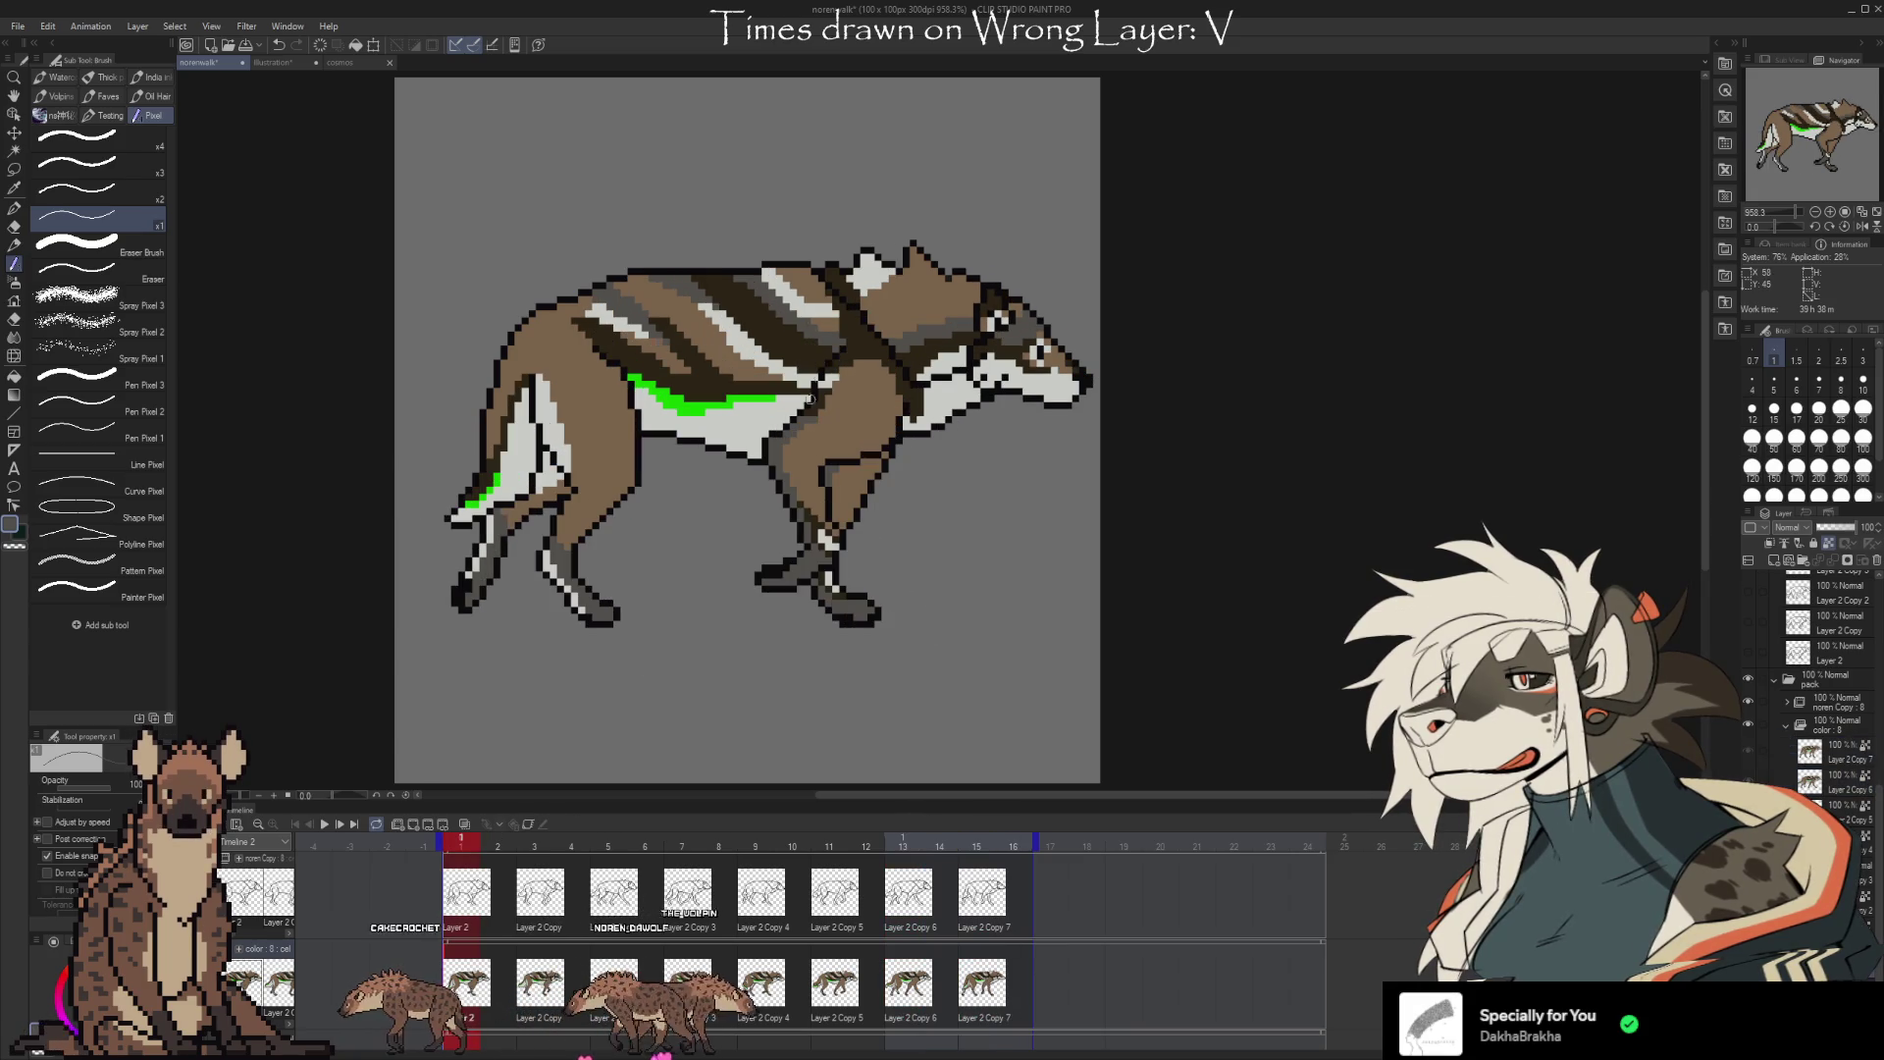
Replay the animation and flick between frames 5, 7, 9 and 11 to compare poses
{"action": "left_click", "coordinate": [334, 827]}
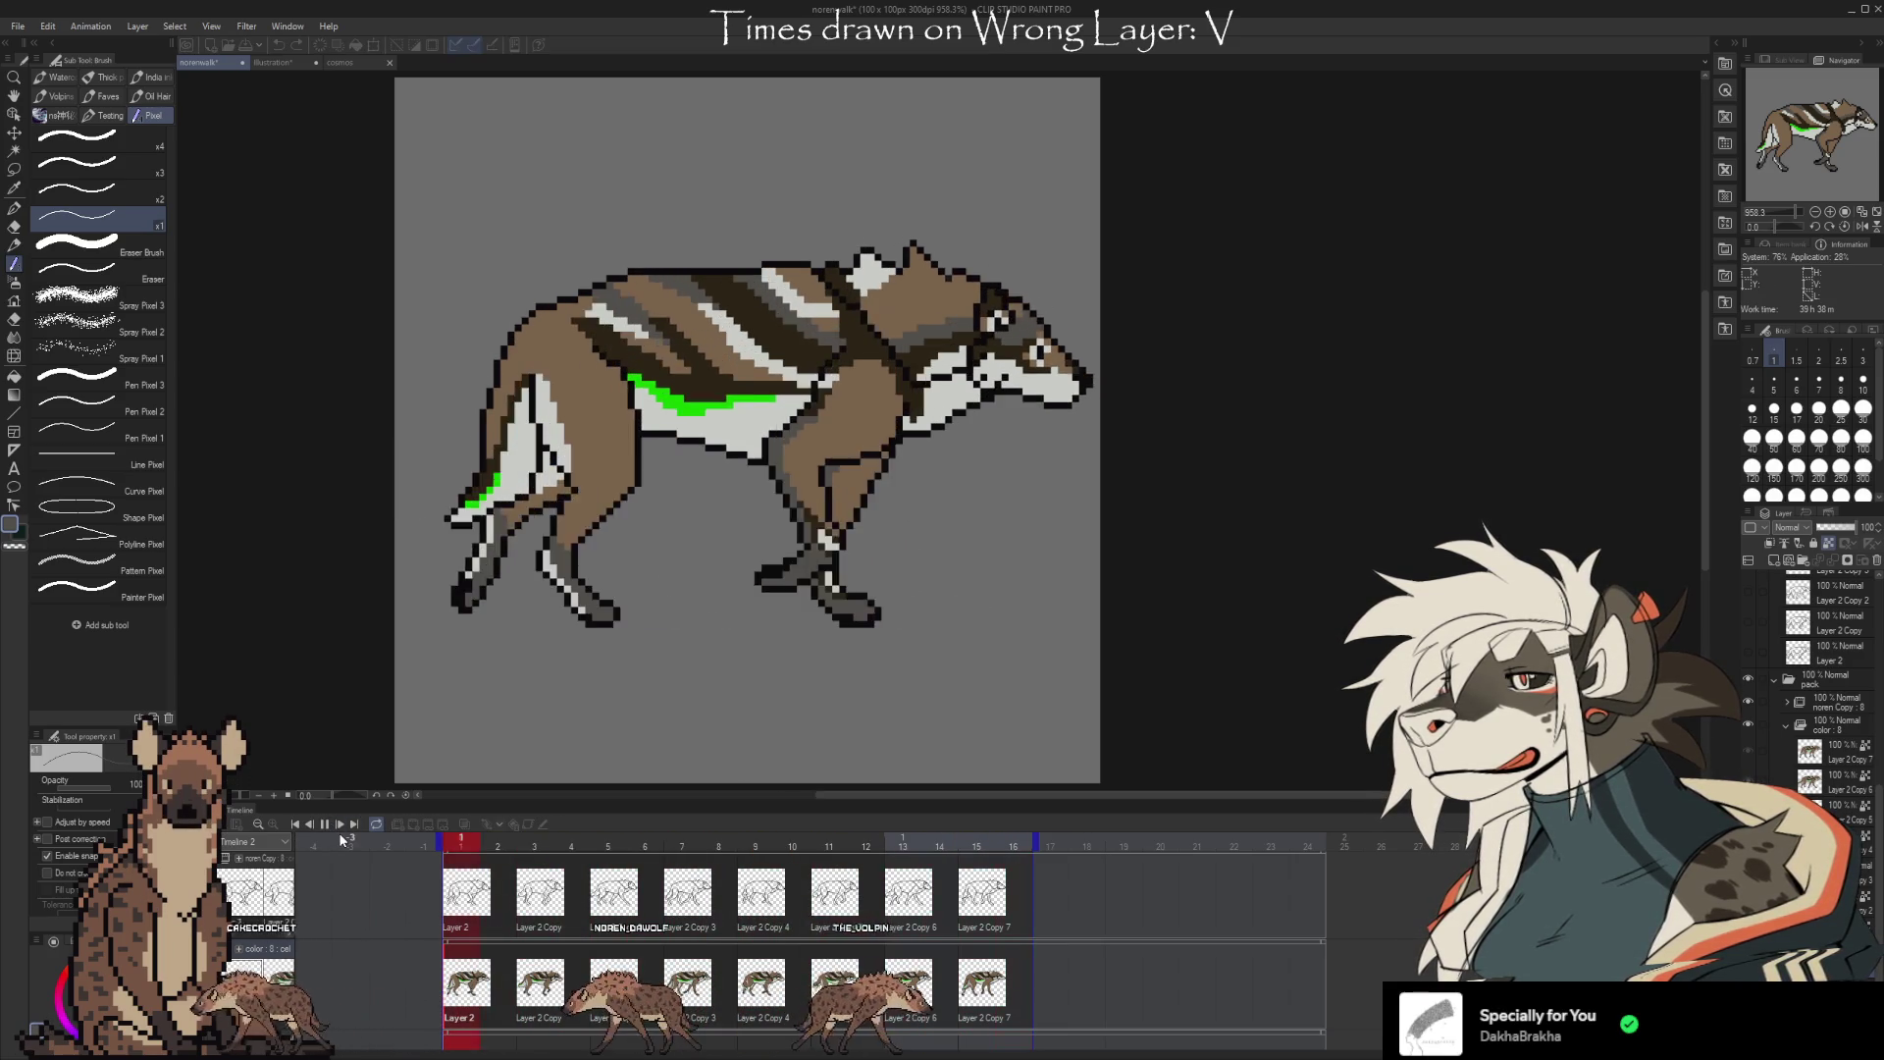
{"action": "key", "text": "space"}
{"action": "key", "text": "Right"}
{"action": "key", "text": "Right"}
{"action": "left_click", "coordinate": [687, 992]}
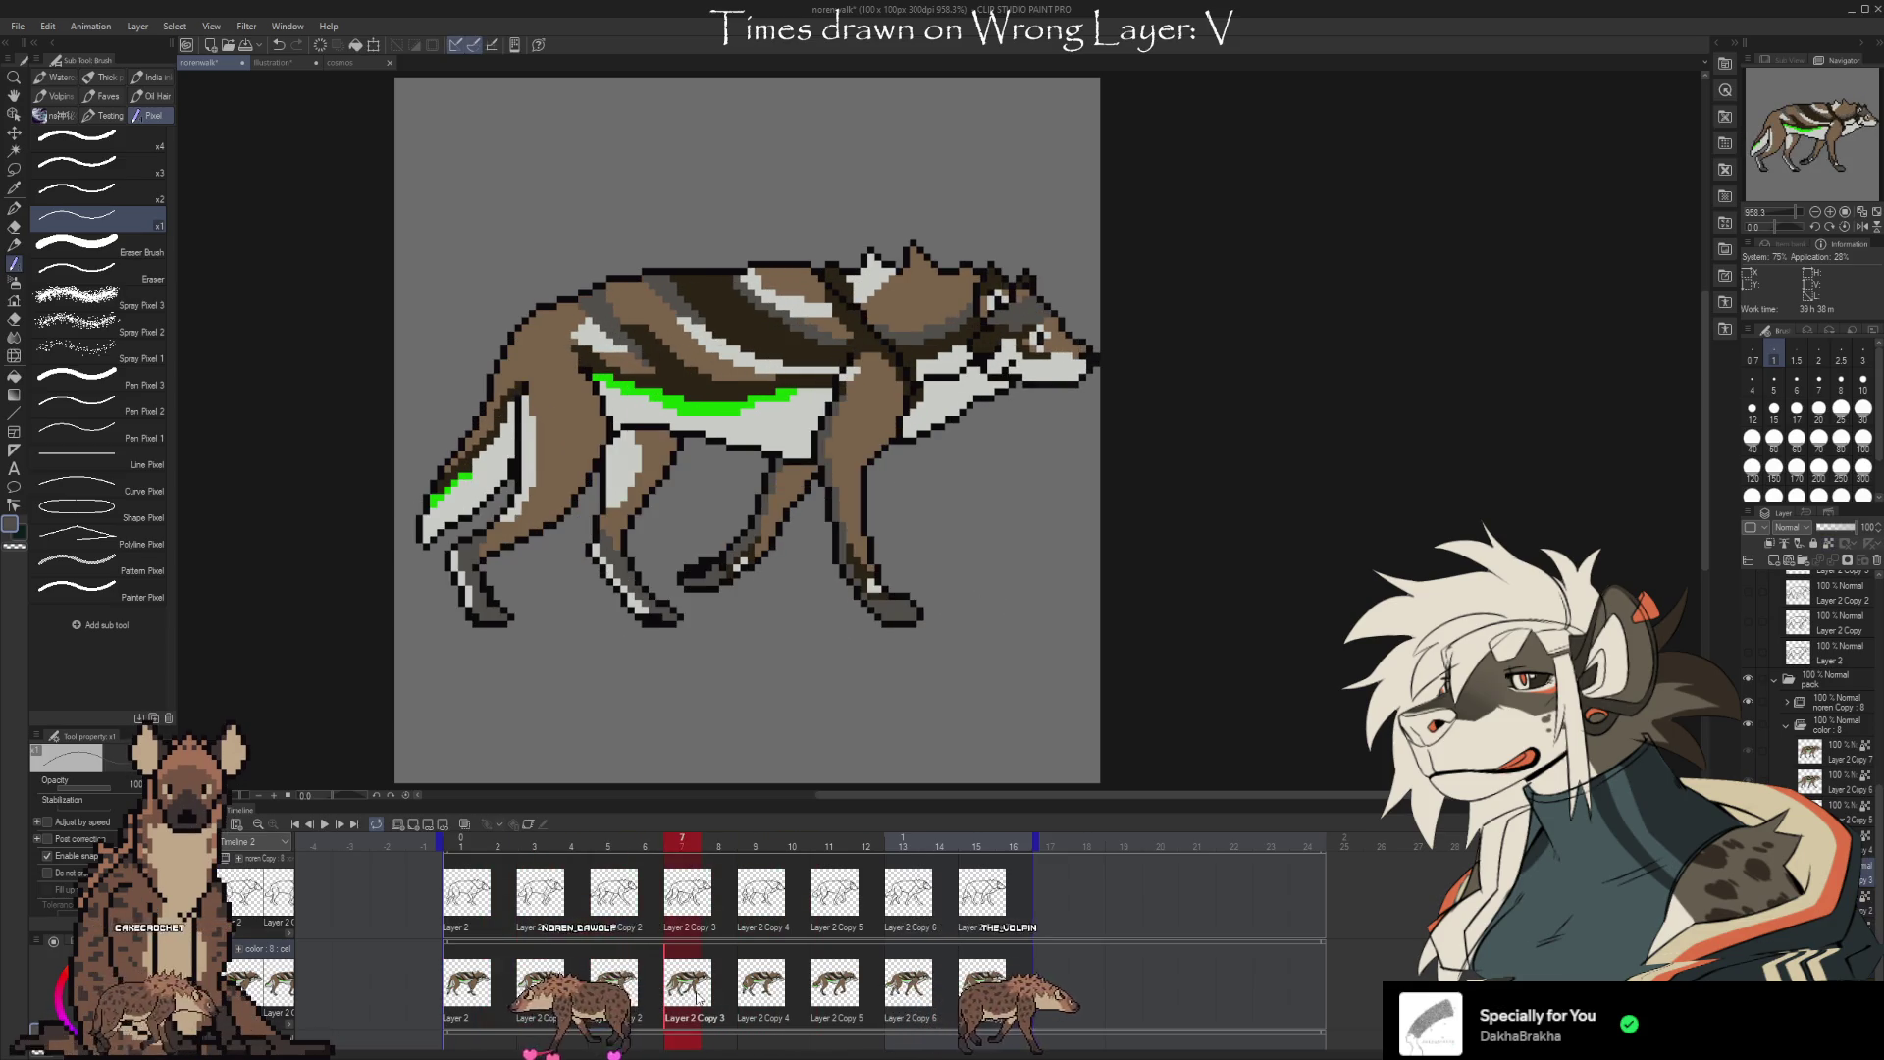
{"action": "left_click", "coordinate": [762, 996]}
{"action": "left_click", "coordinate": [835, 991]}
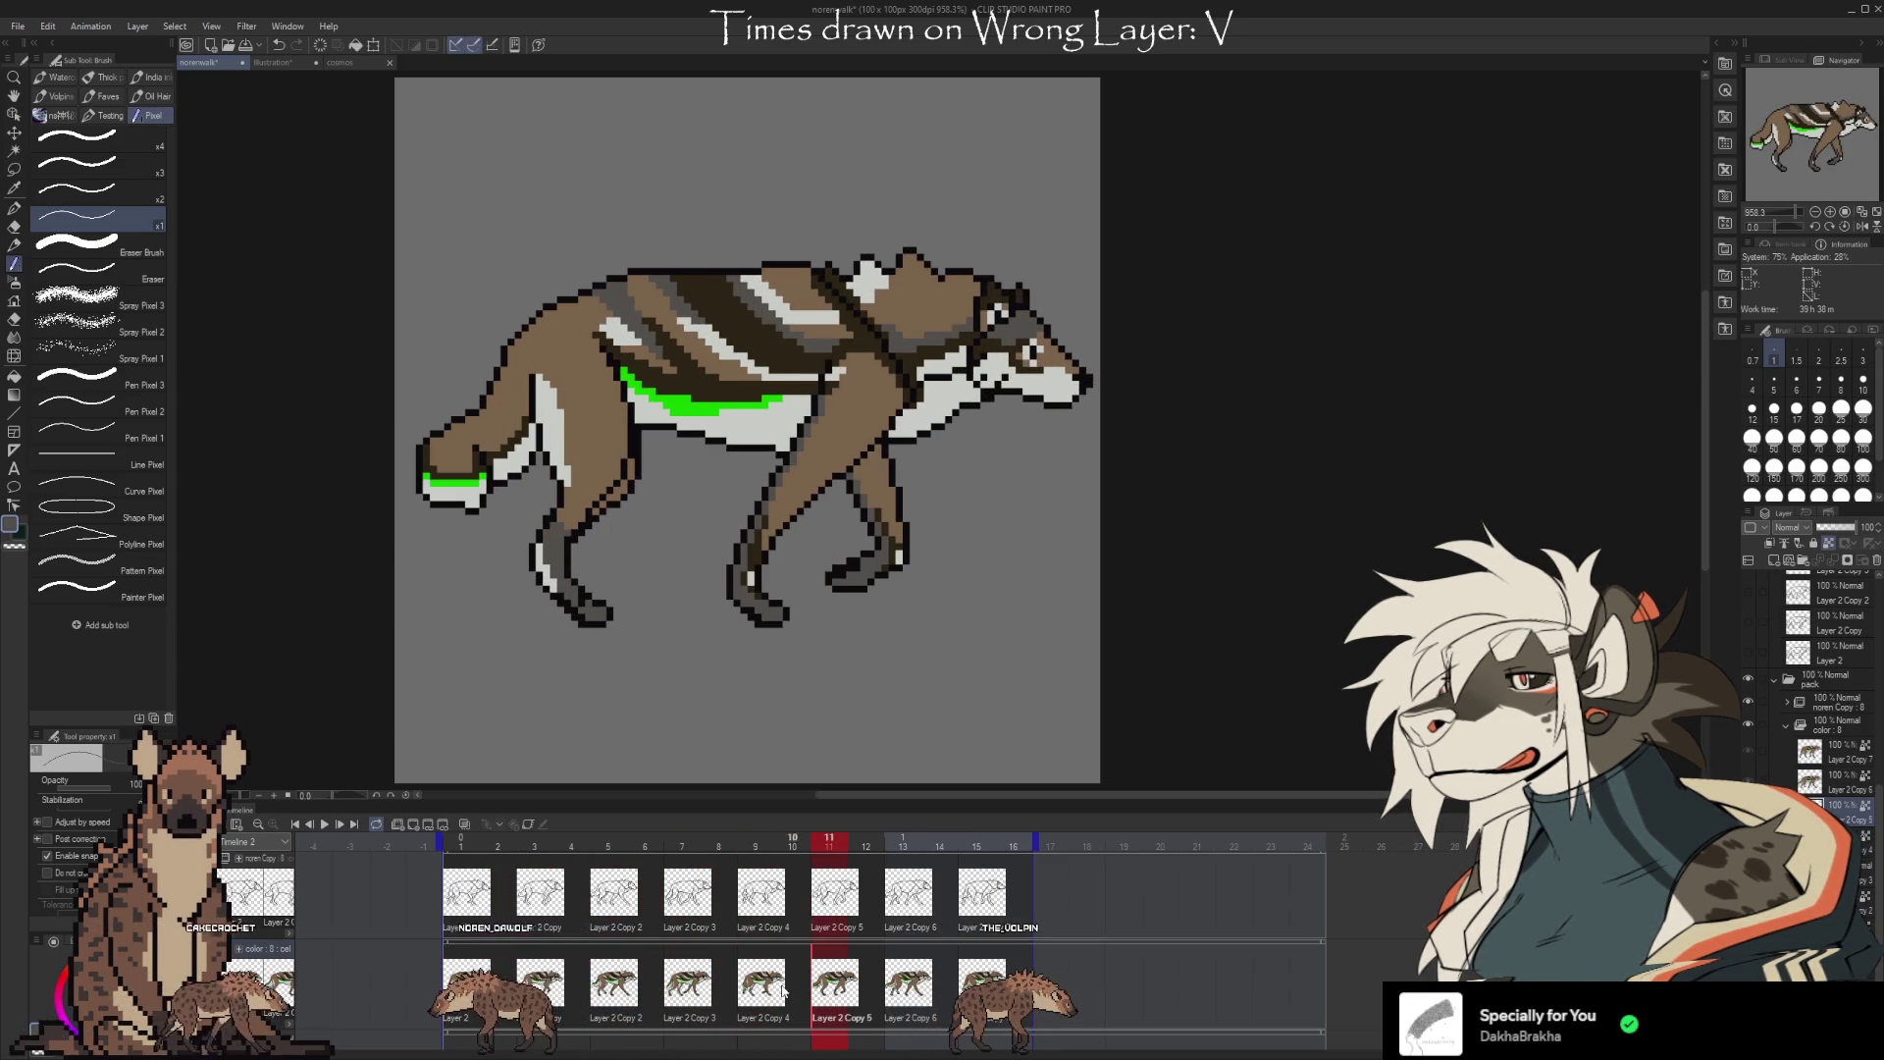
{"action": "left_click", "coordinate": [613, 993]}
{"action": "left_click", "coordinate": [687, 986]}
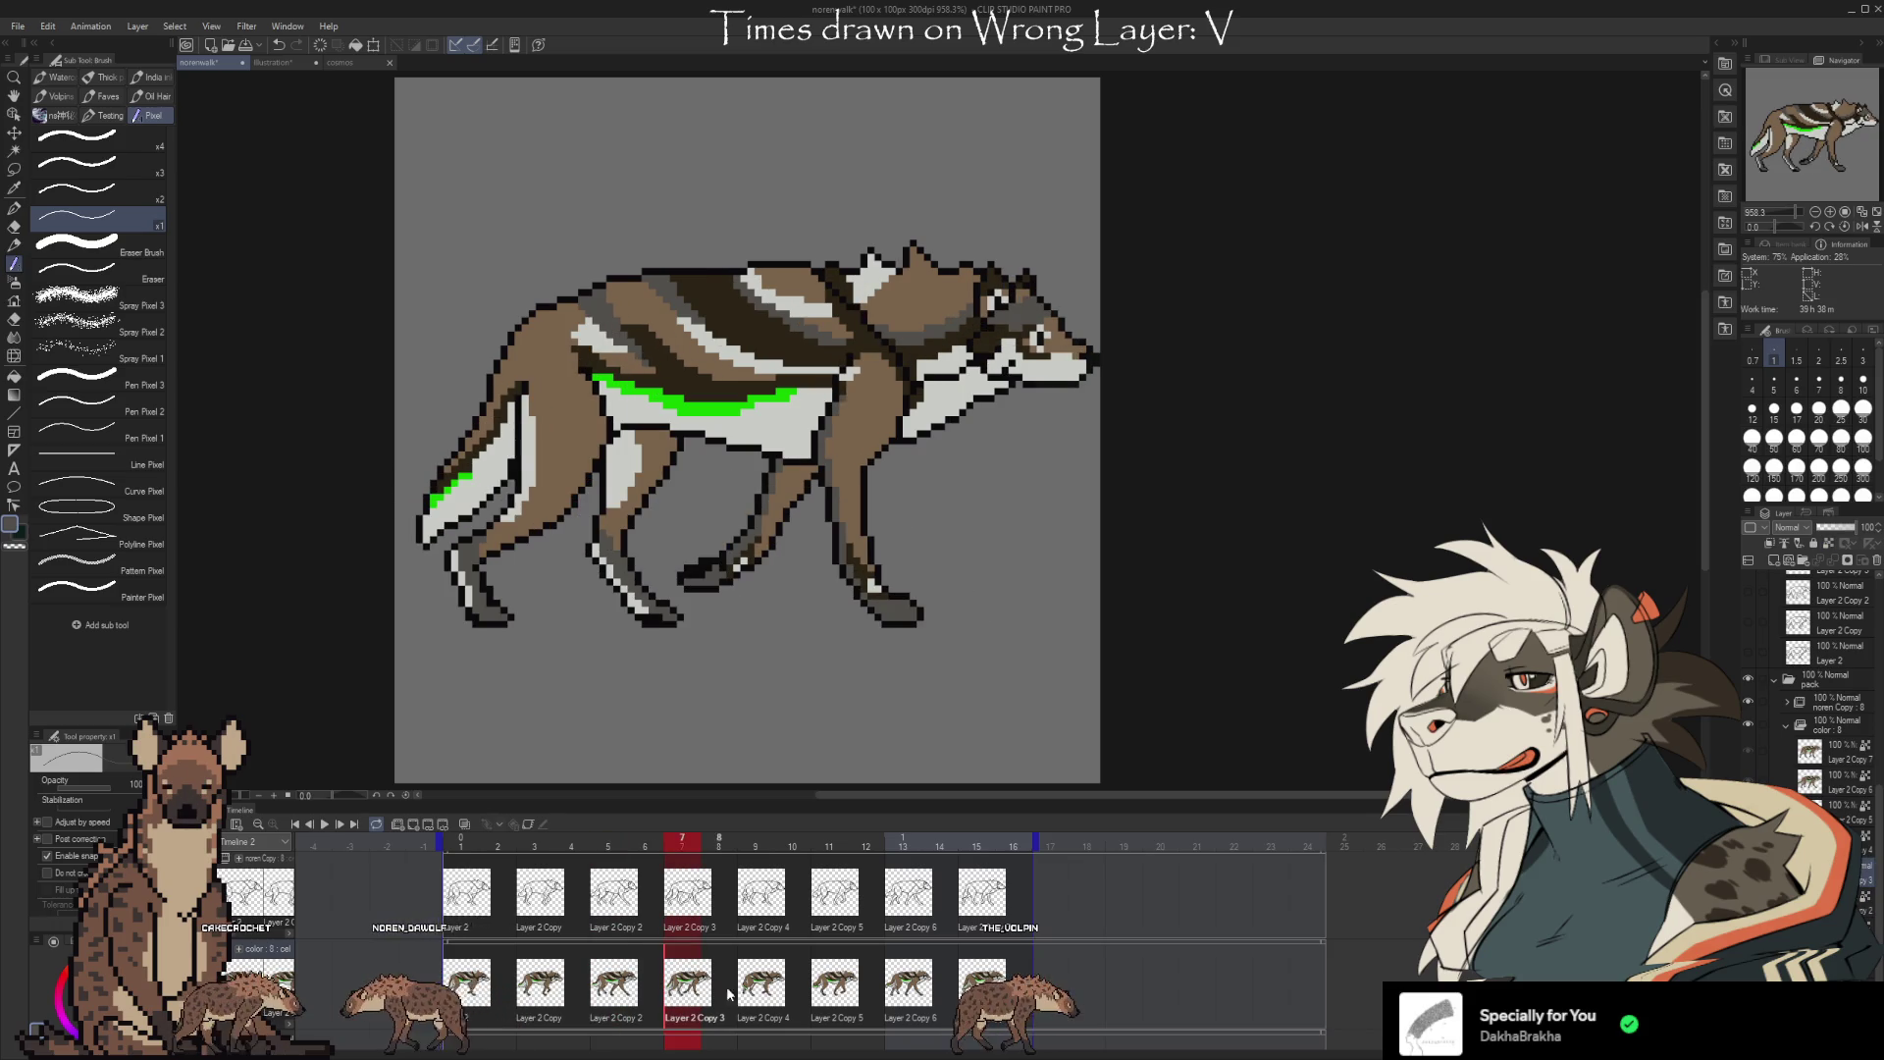
{"action": "left_click", "coordinate": [613, 991]}
{"action": "left_click", "coordinate": [687, 991]}
{"action": "key", "text": "i"}
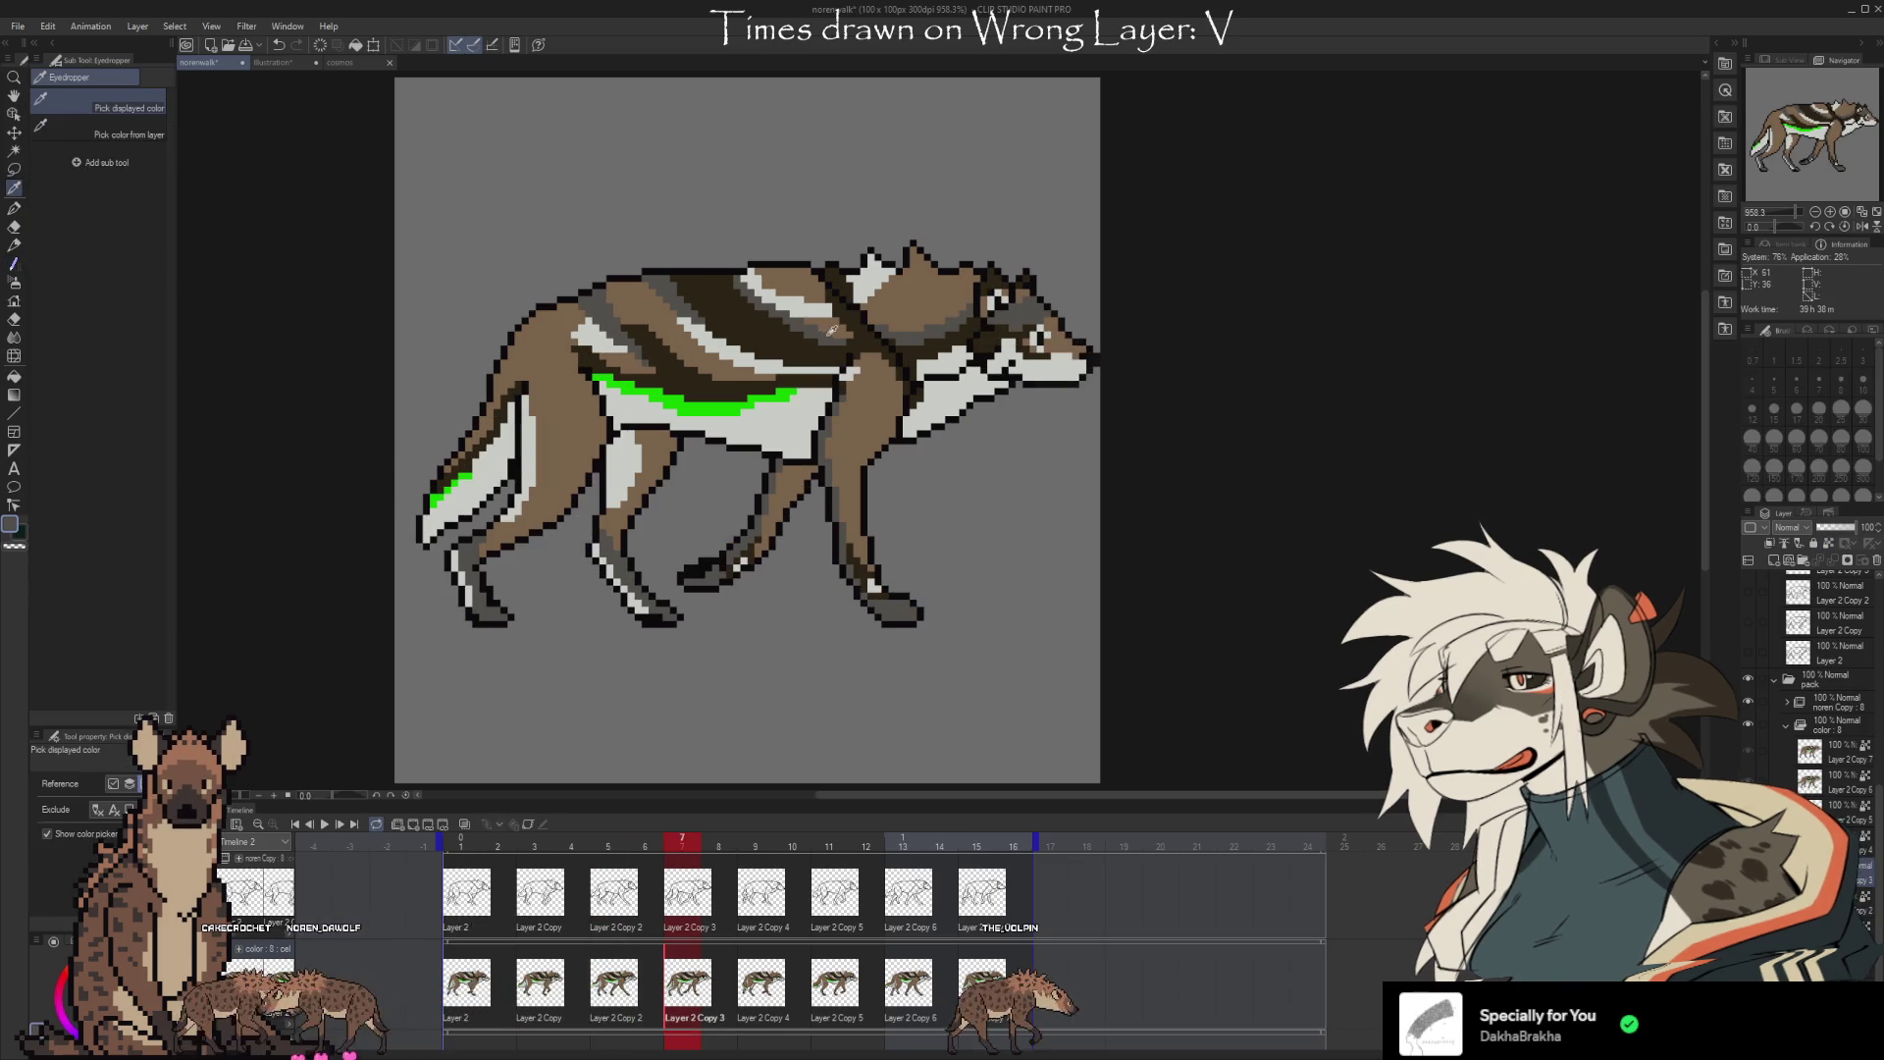
{"action": "key", "text": "b"}
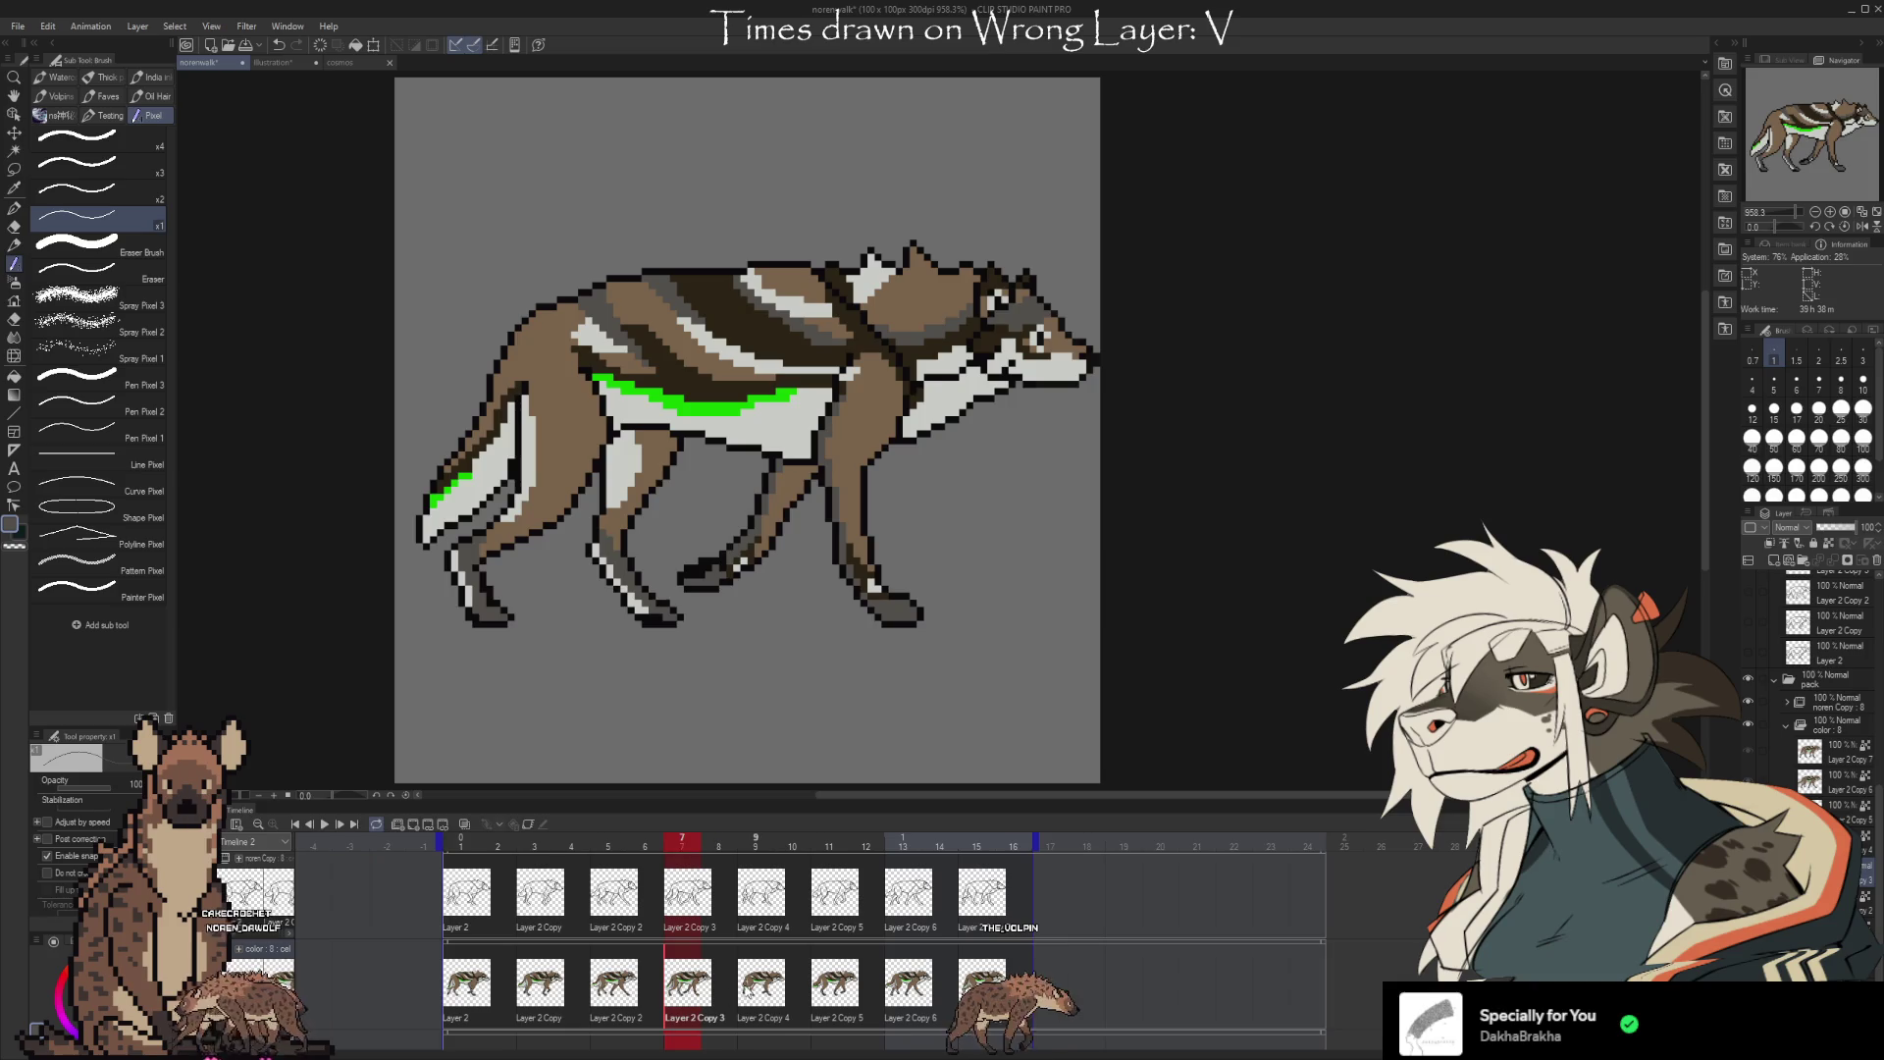
{"action": "left_click", "coordinate": [760, 987]}
{"action": "left_click", "coordinate": [834, 986]}
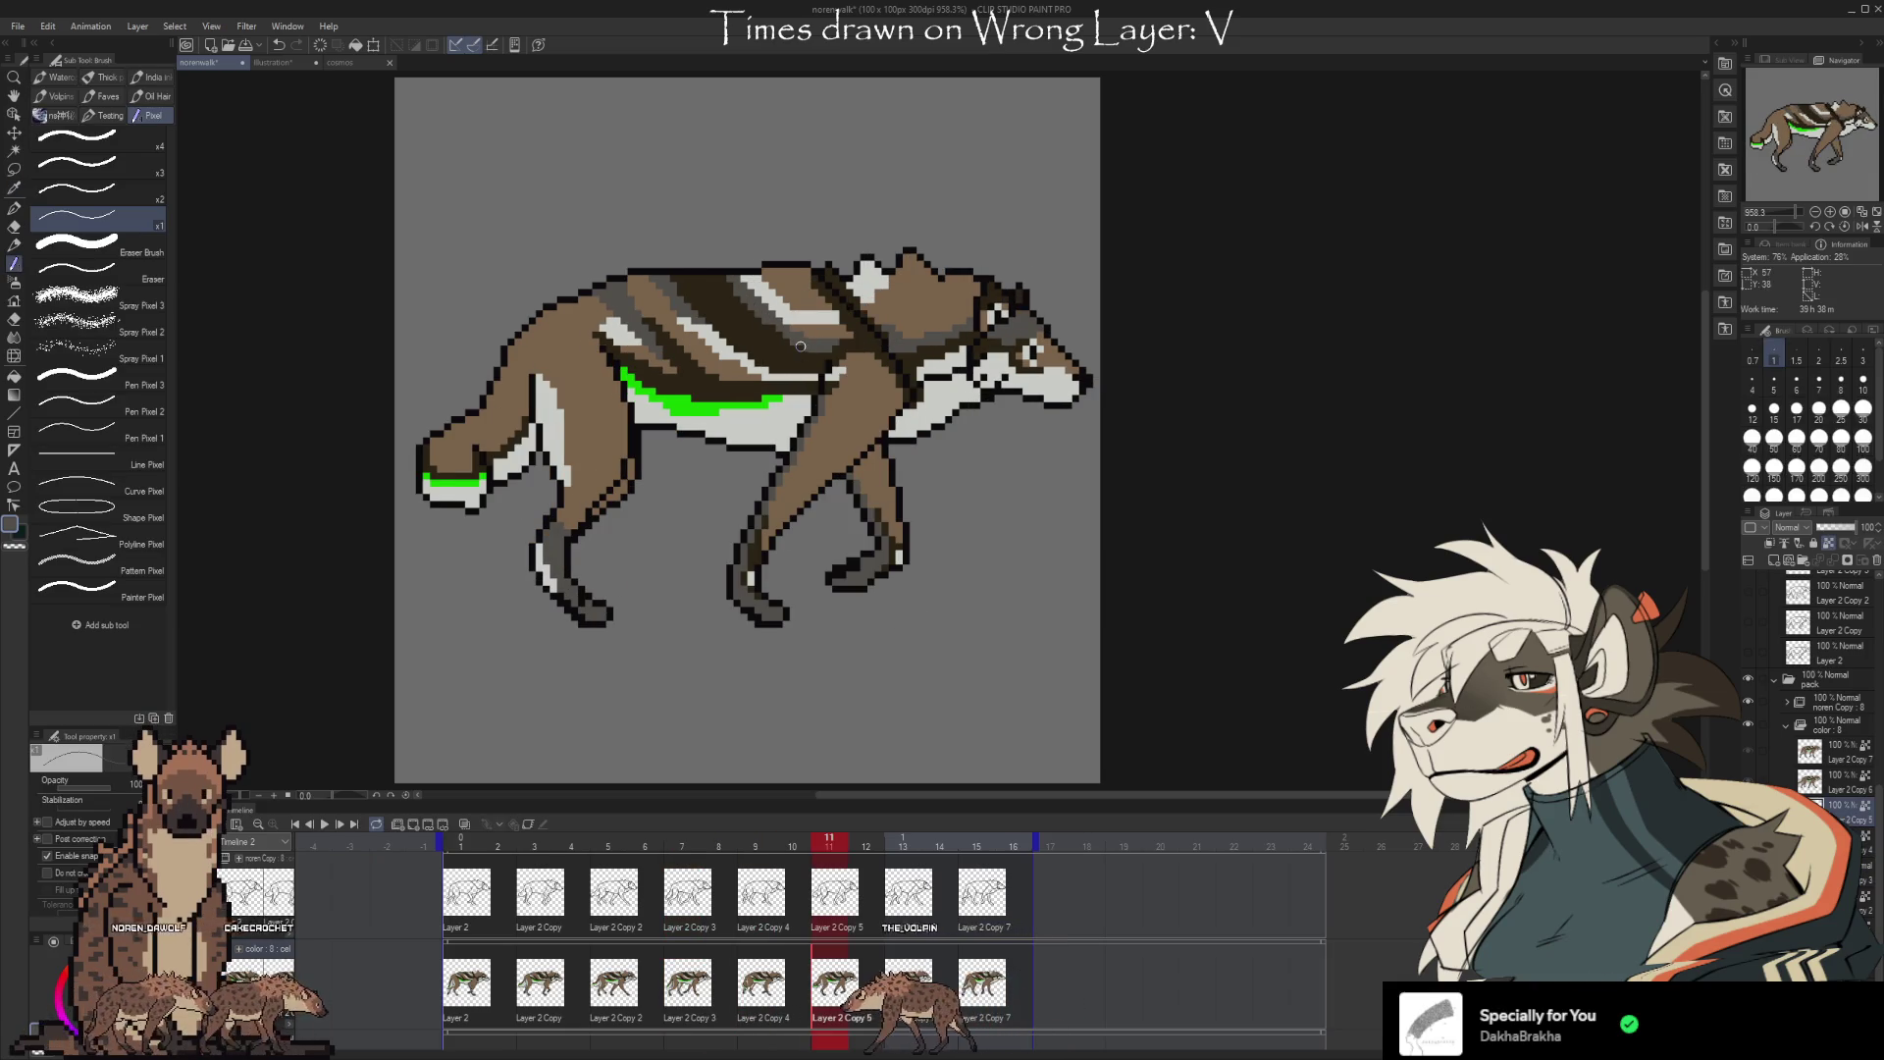
{"action": "key", "text": "Right"}
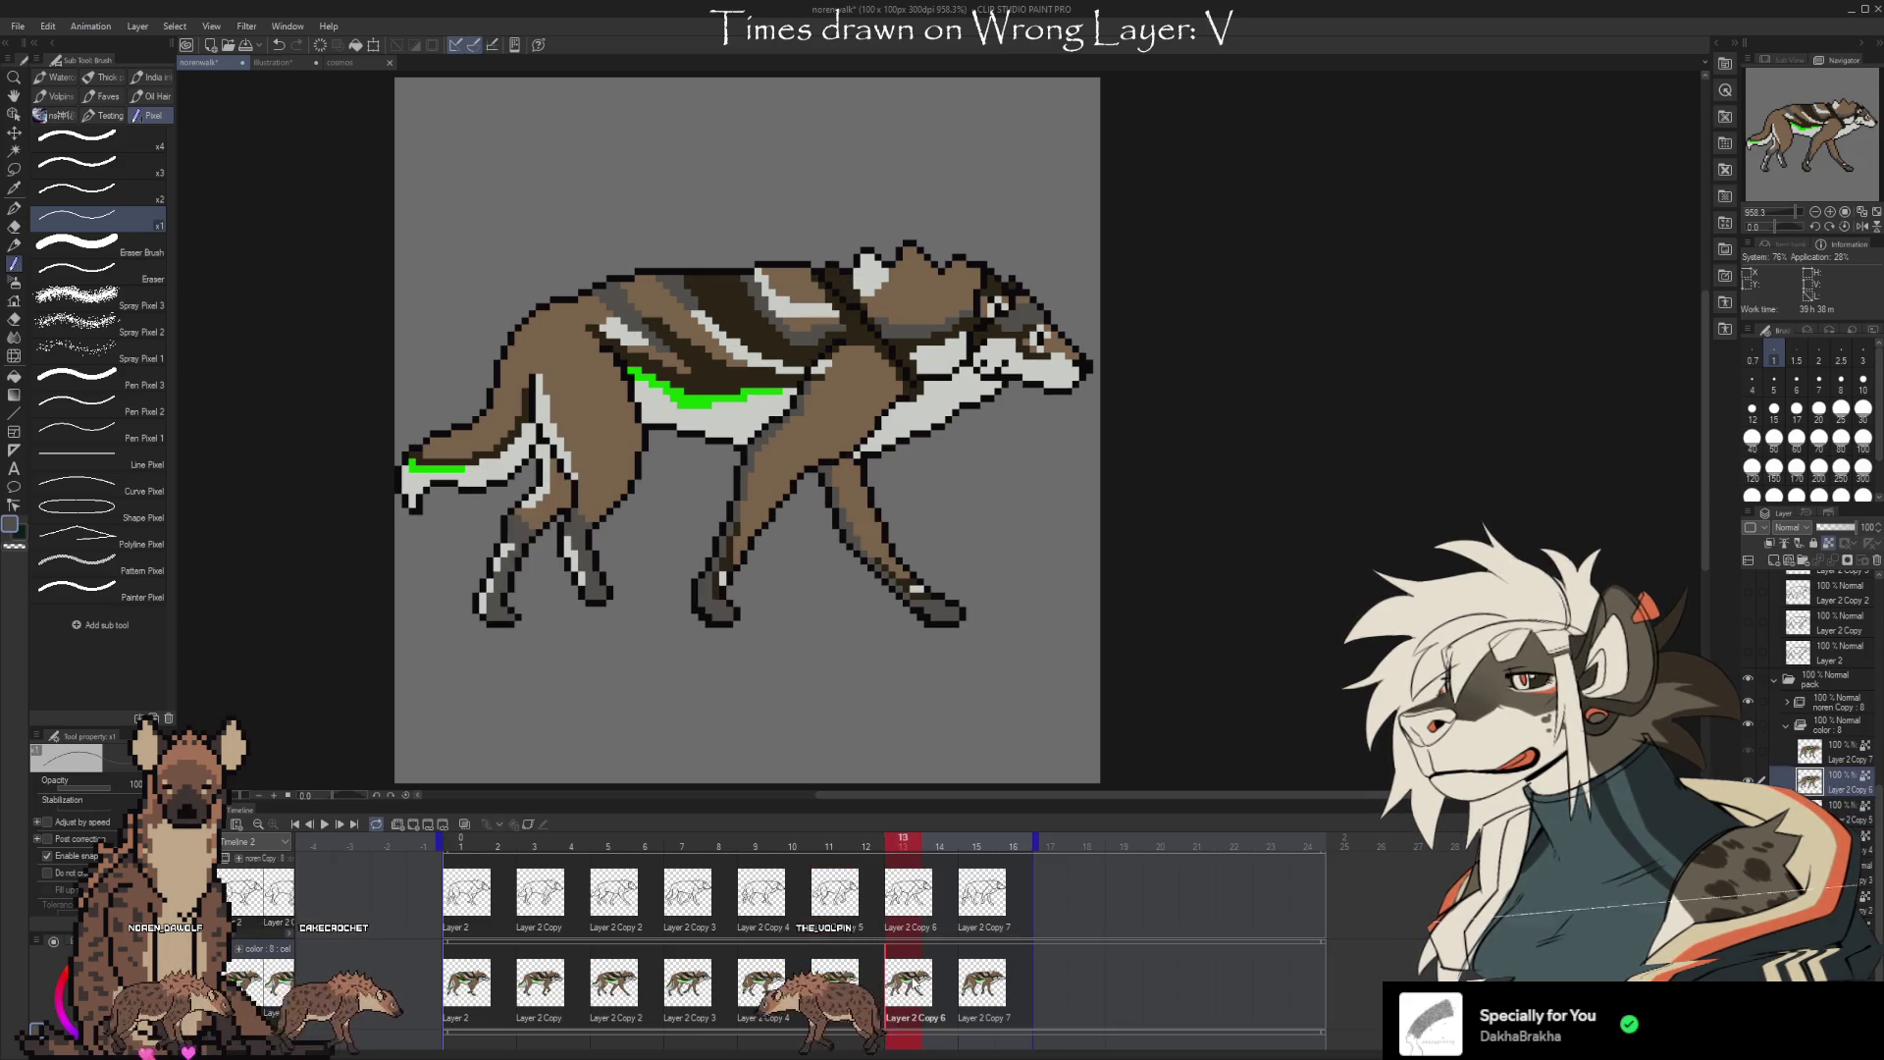
{"action": "key", "text": "Left"}
{"action": "left_click", "coordinate": [841, 346], "text": "alt"}
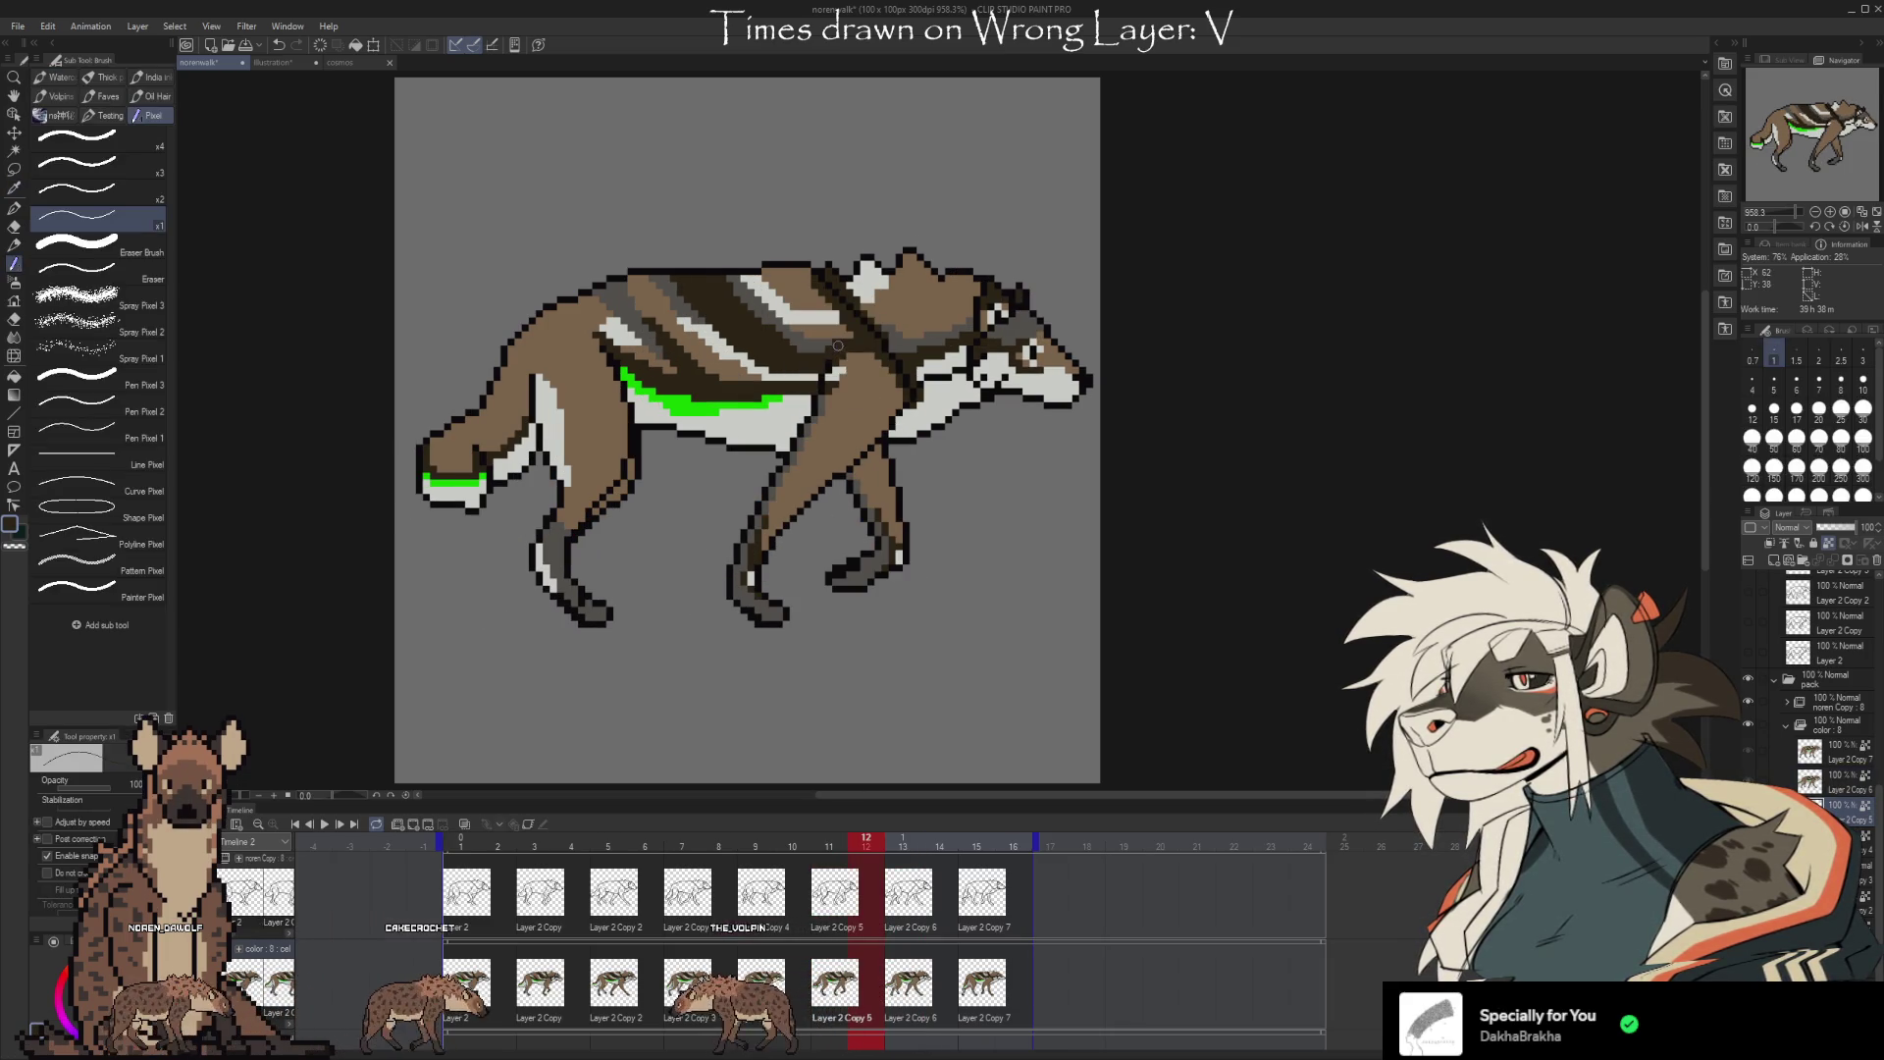
{"action": "left_click", "coordinate": [327, 824]}
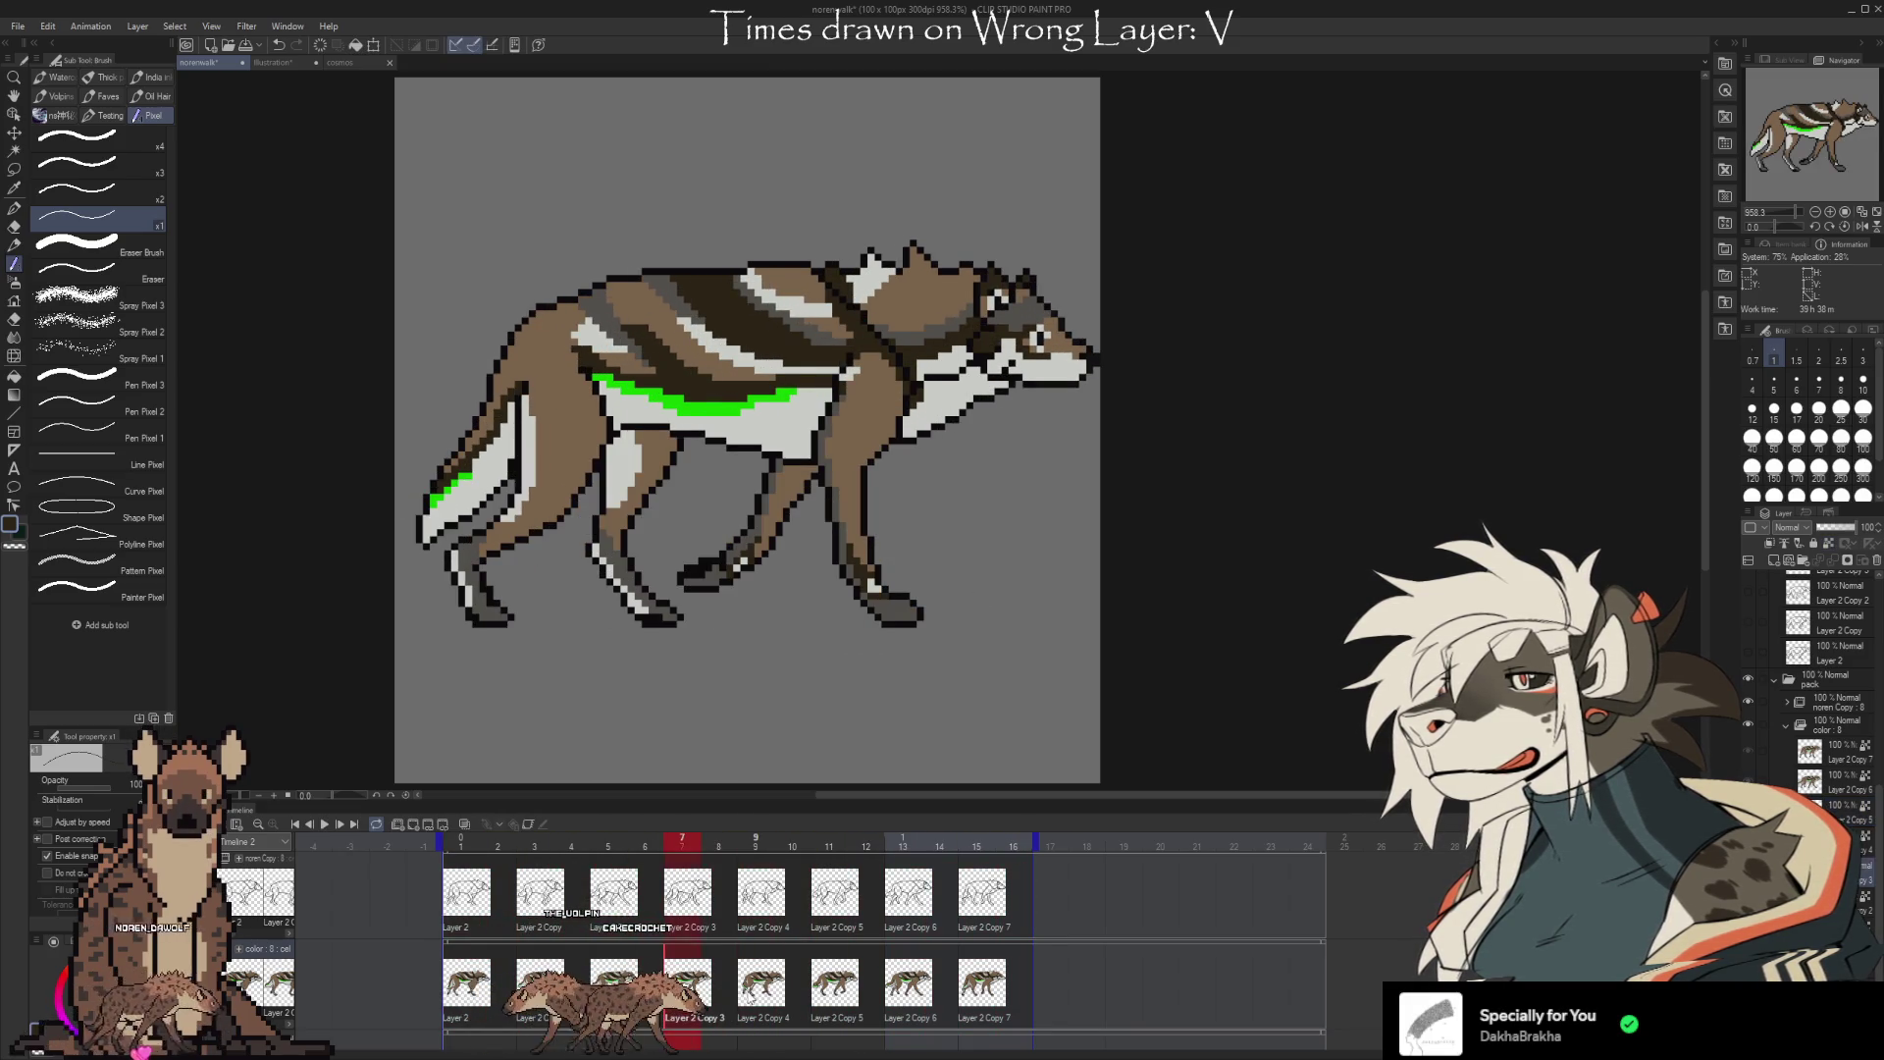
{"action": "key", "text": "space"}
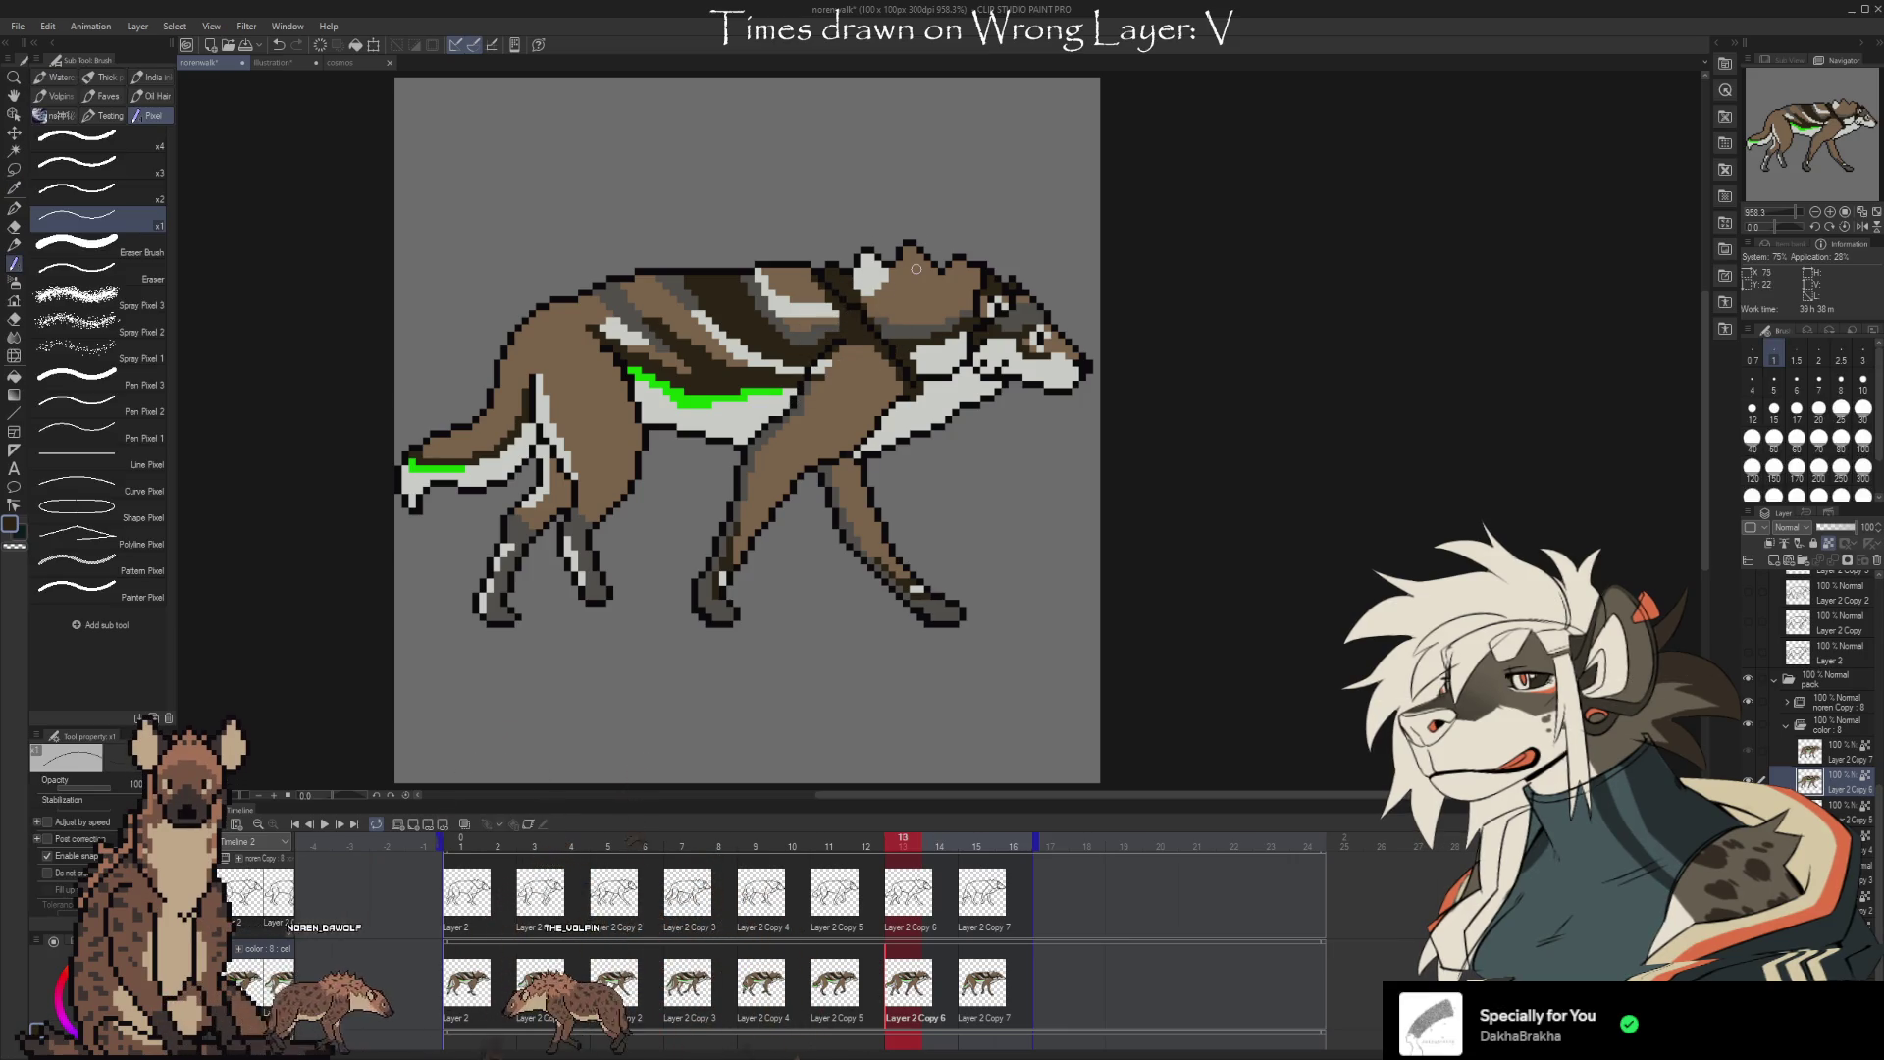
{"action": "key", "text": "Left"}
{"action": "key", "text": "Left"}
{"action": "key", "text": "Left"}
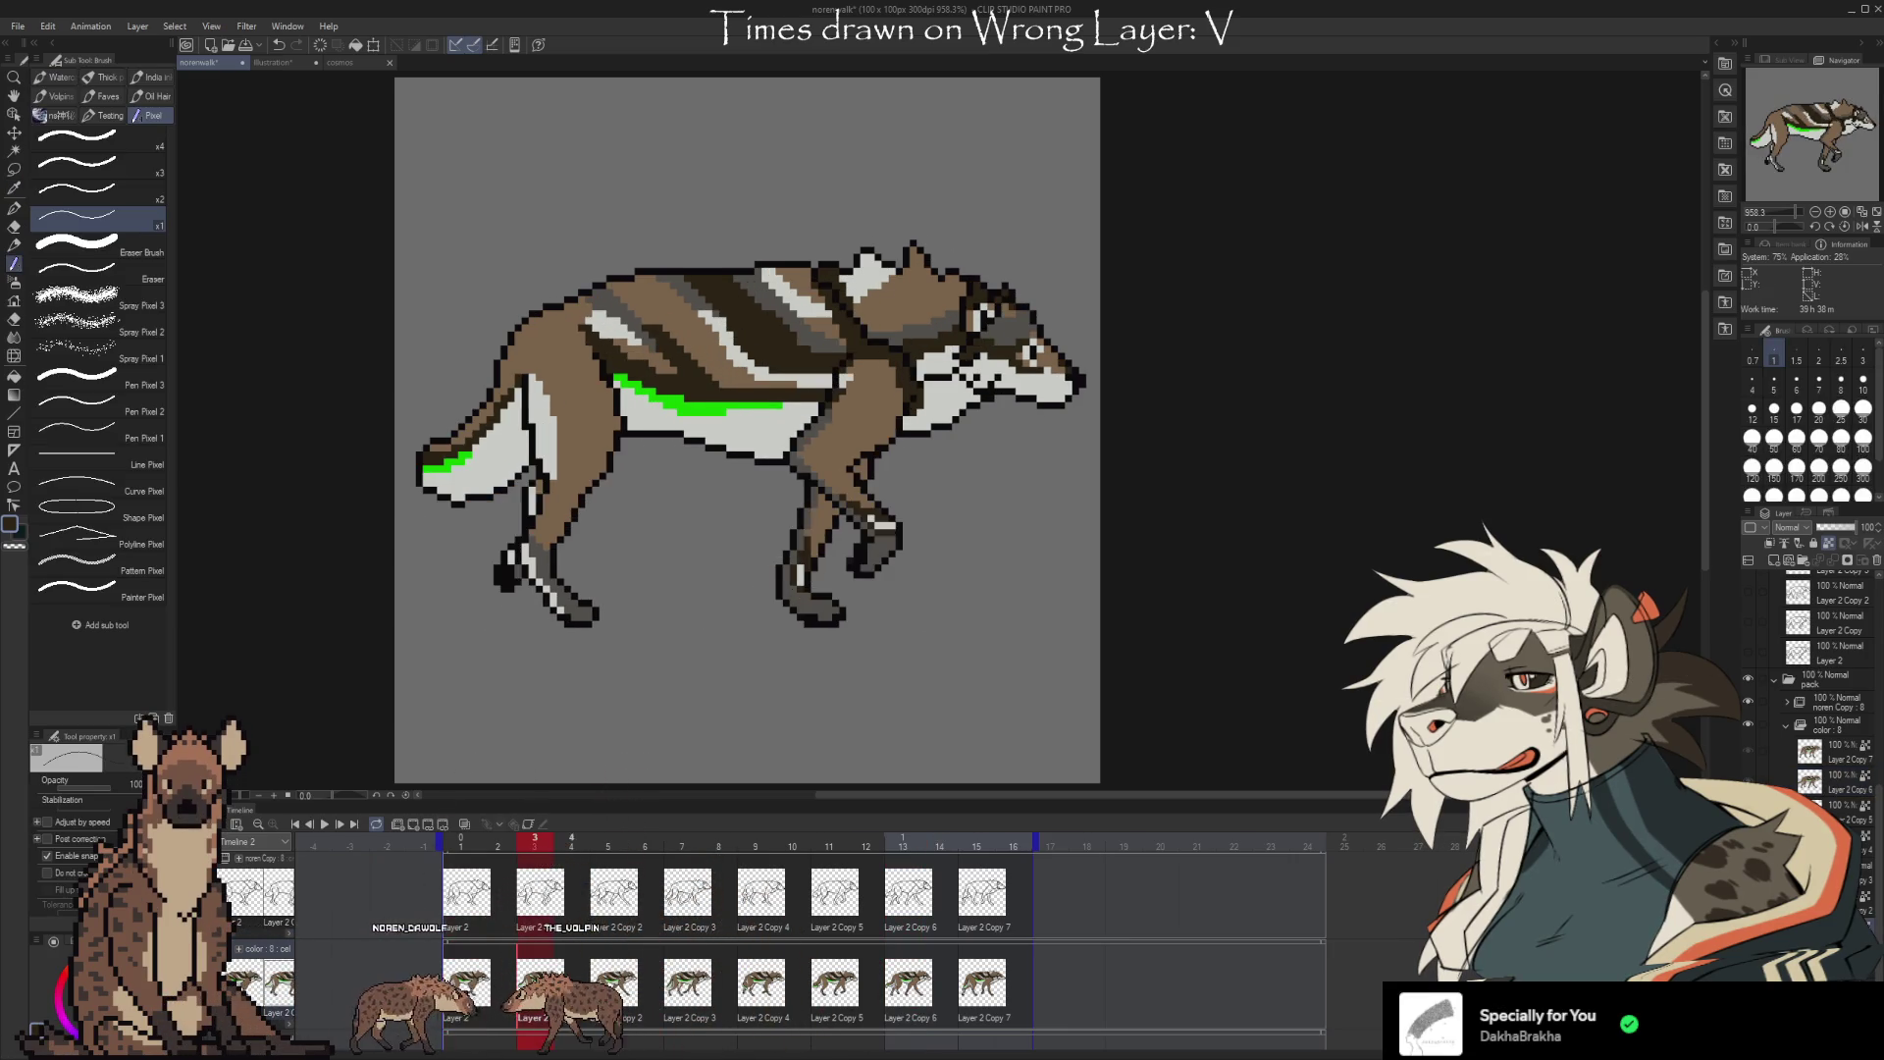
{"action": "key", "text": "Right"}
{"action": "key", "text": "Right"}
{"action": "key", "text": "Right"}
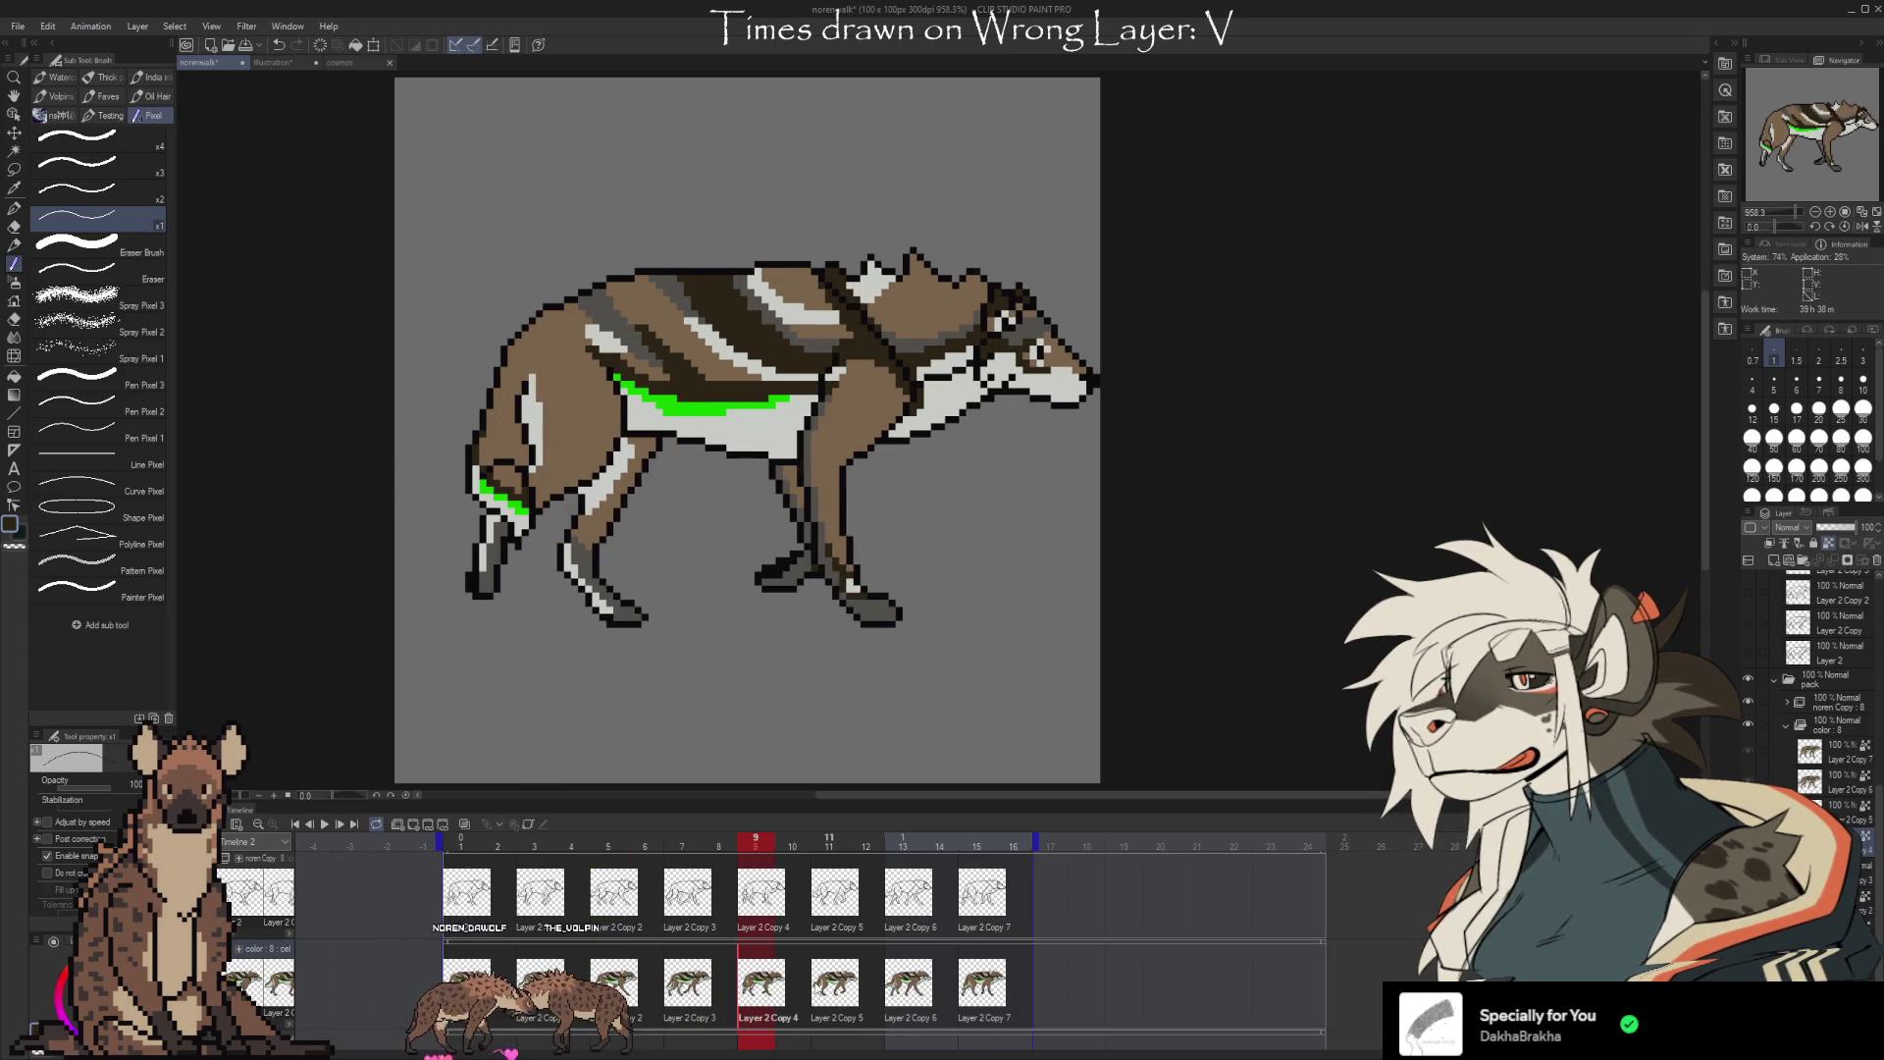
{"action": "key", "text": "Right"}
{"action": "key", "text": "Right"}
{"action": "key", "text": "Right"}
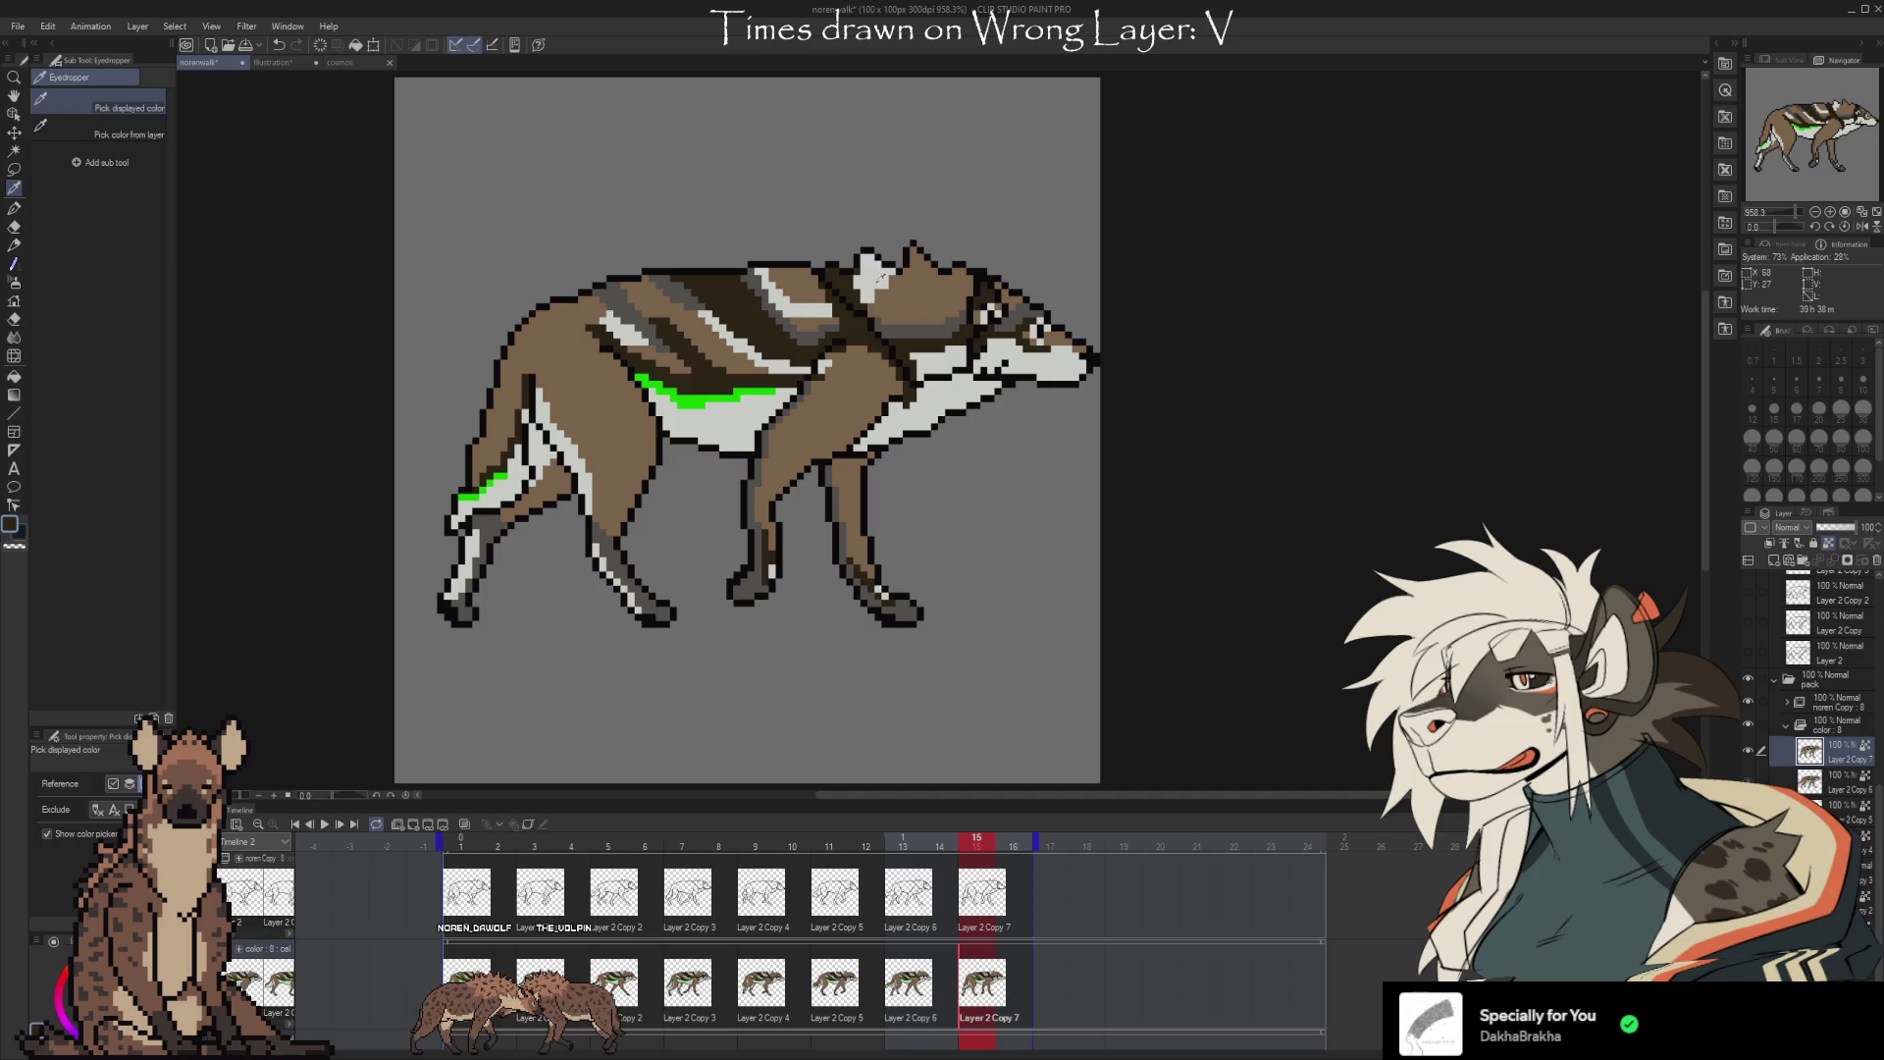
{"action": "left_click", "coordinate": [829, 984]}
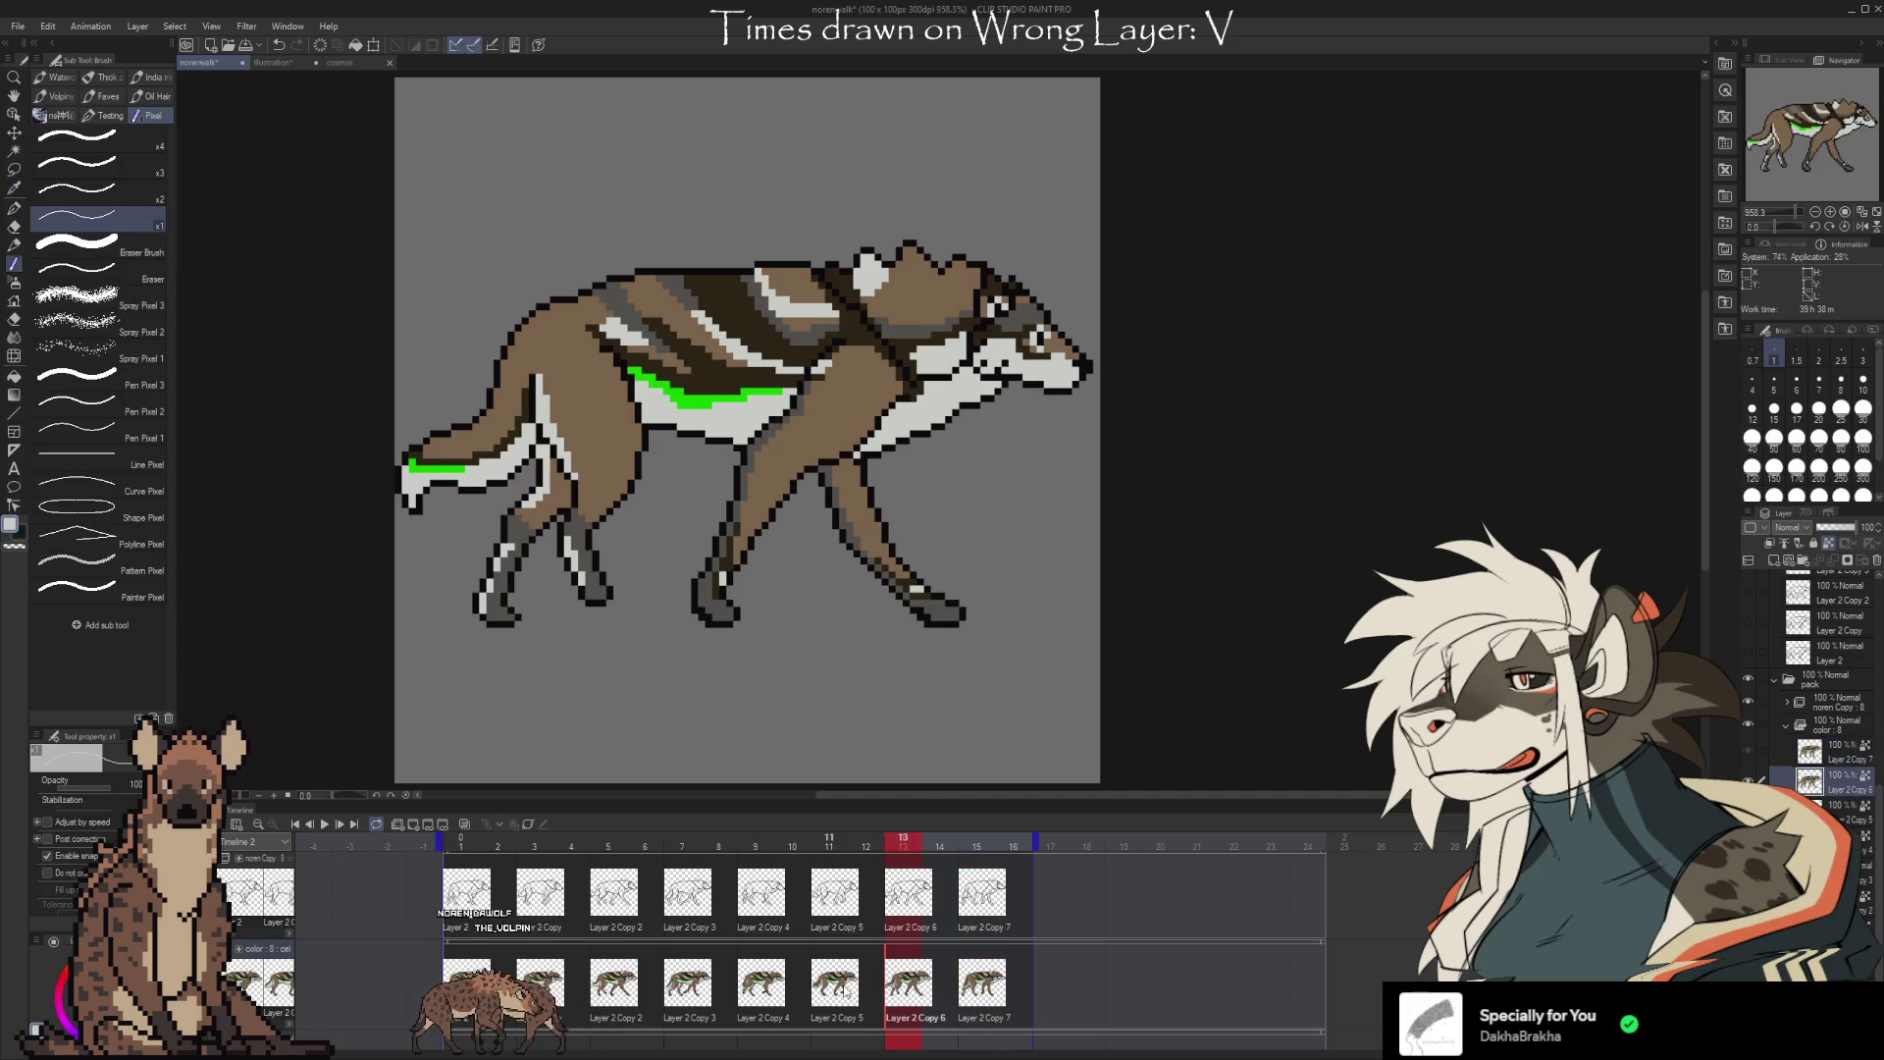
{"action": "left_click", "coordinate": [760, 984]}
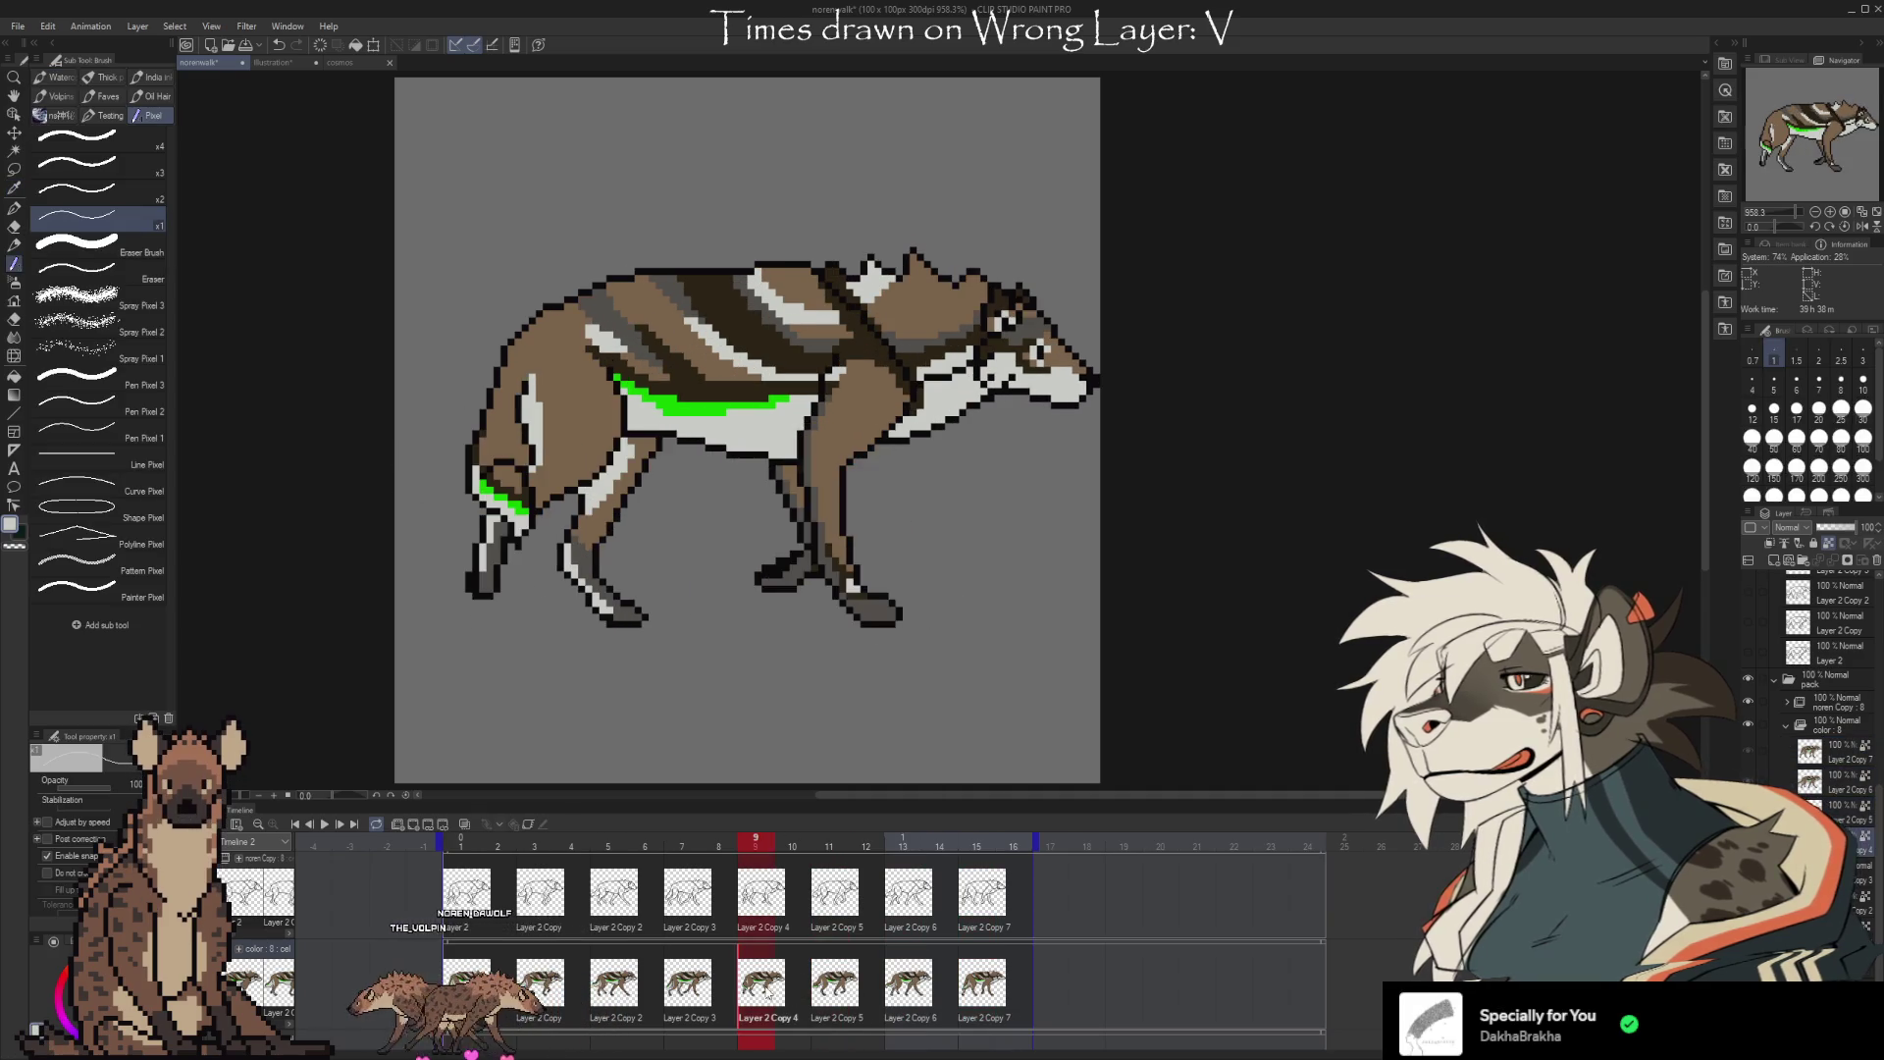
{"action": "left_click", "coordinate": [687, 985]}
{"action": "left_click", "coordinate": [628, 986]}
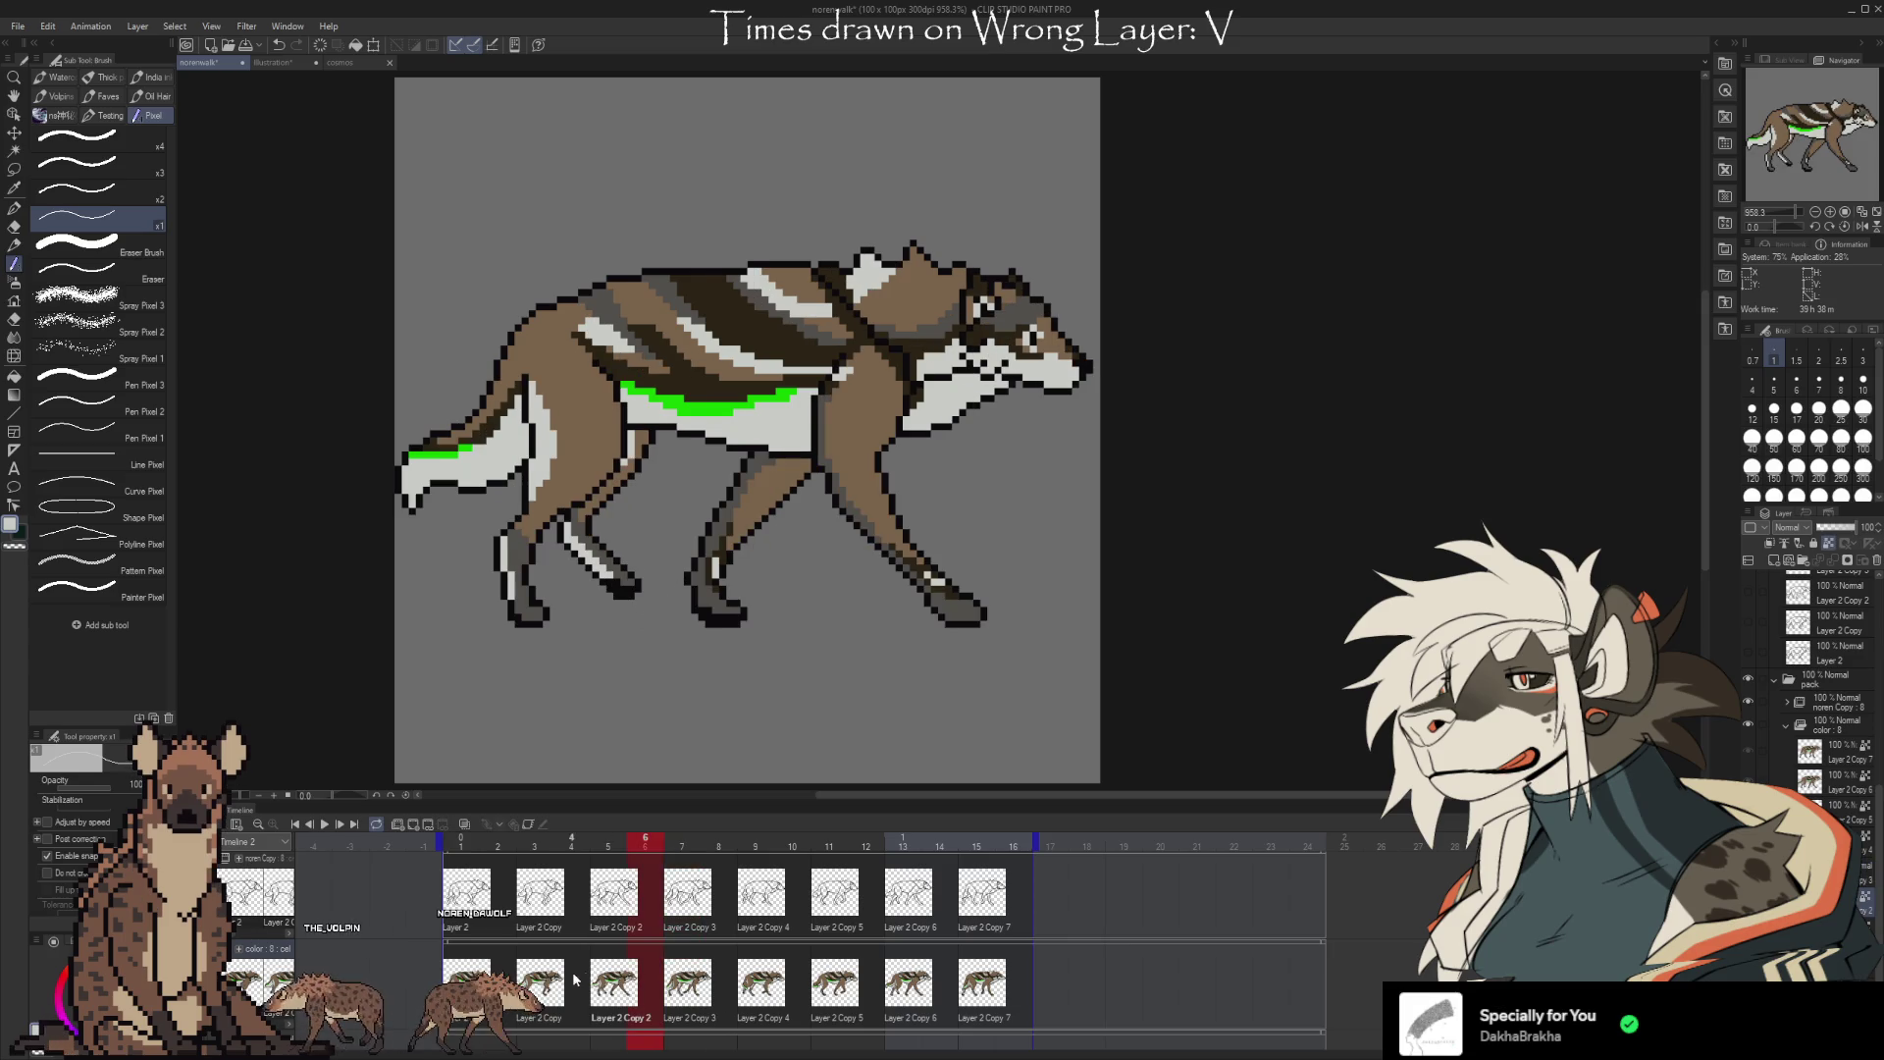
{"action": "left_click", "coordinate": [540, 984]}
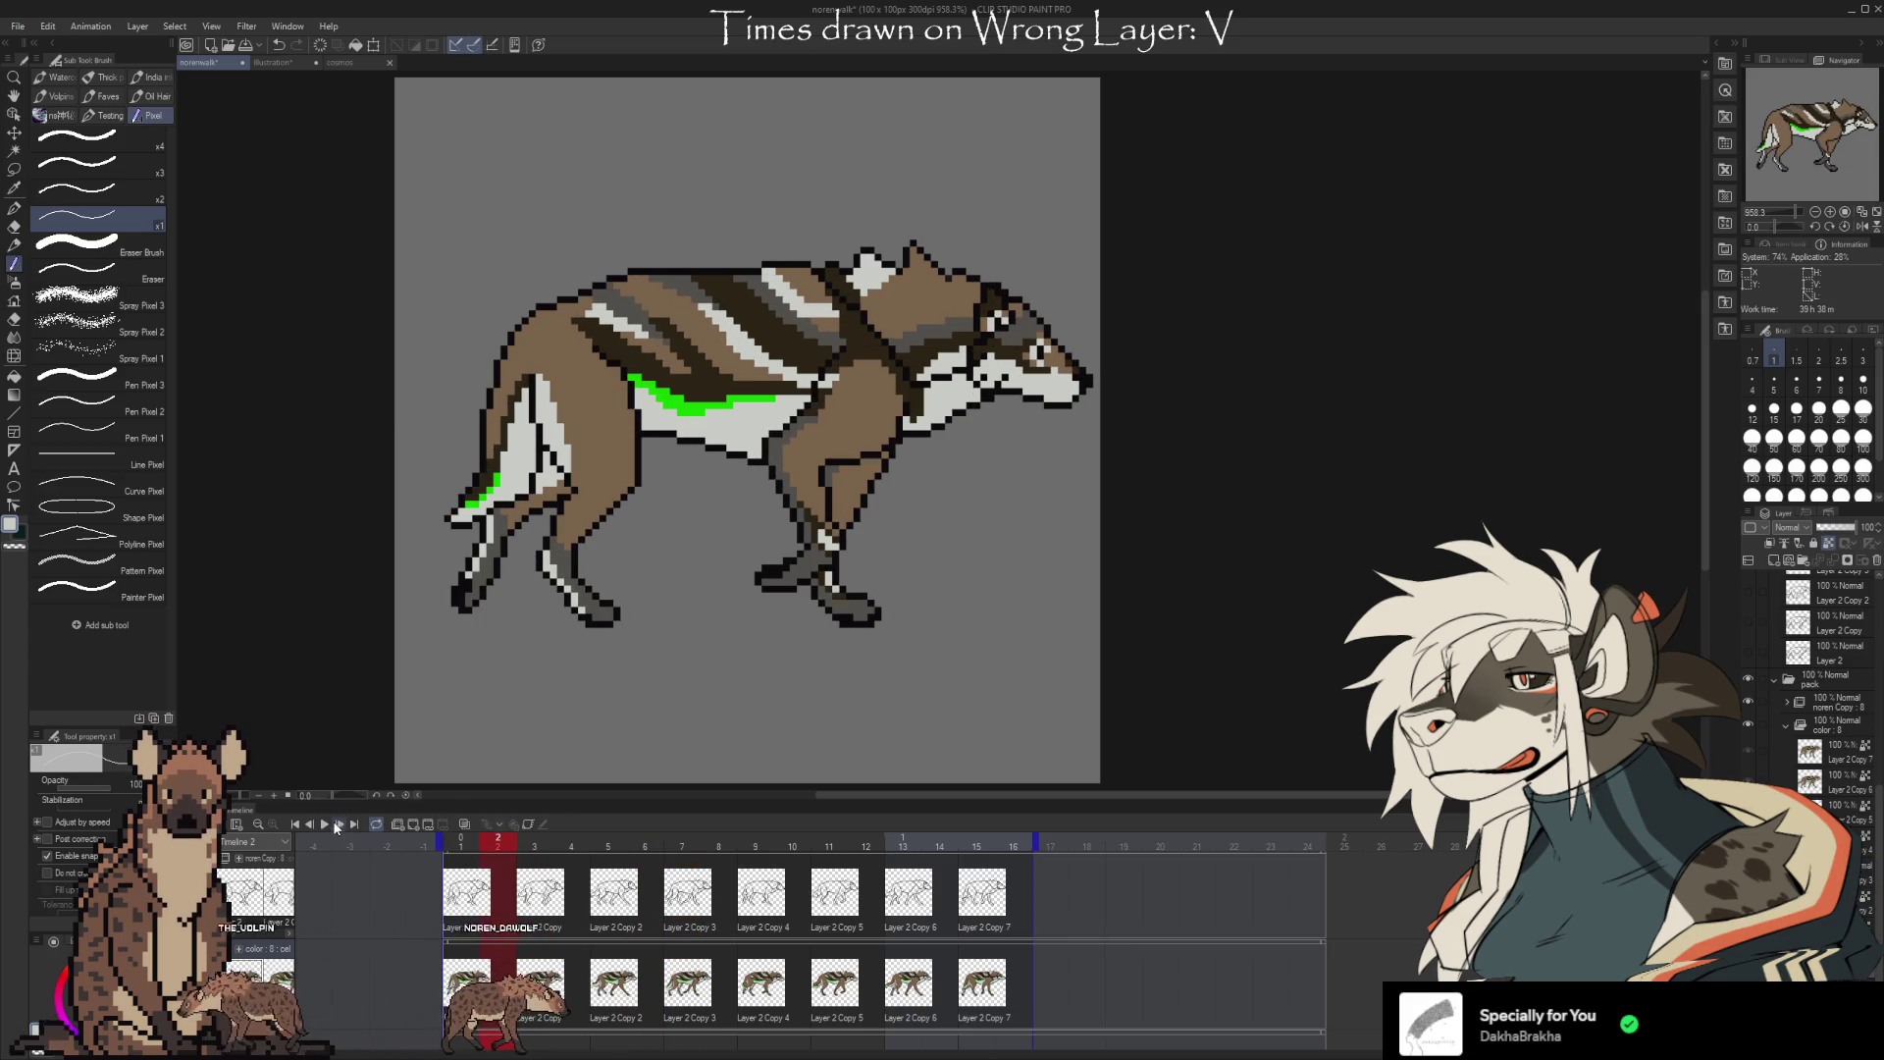
{"action": "left_click", "coordinate": [325, 824]}
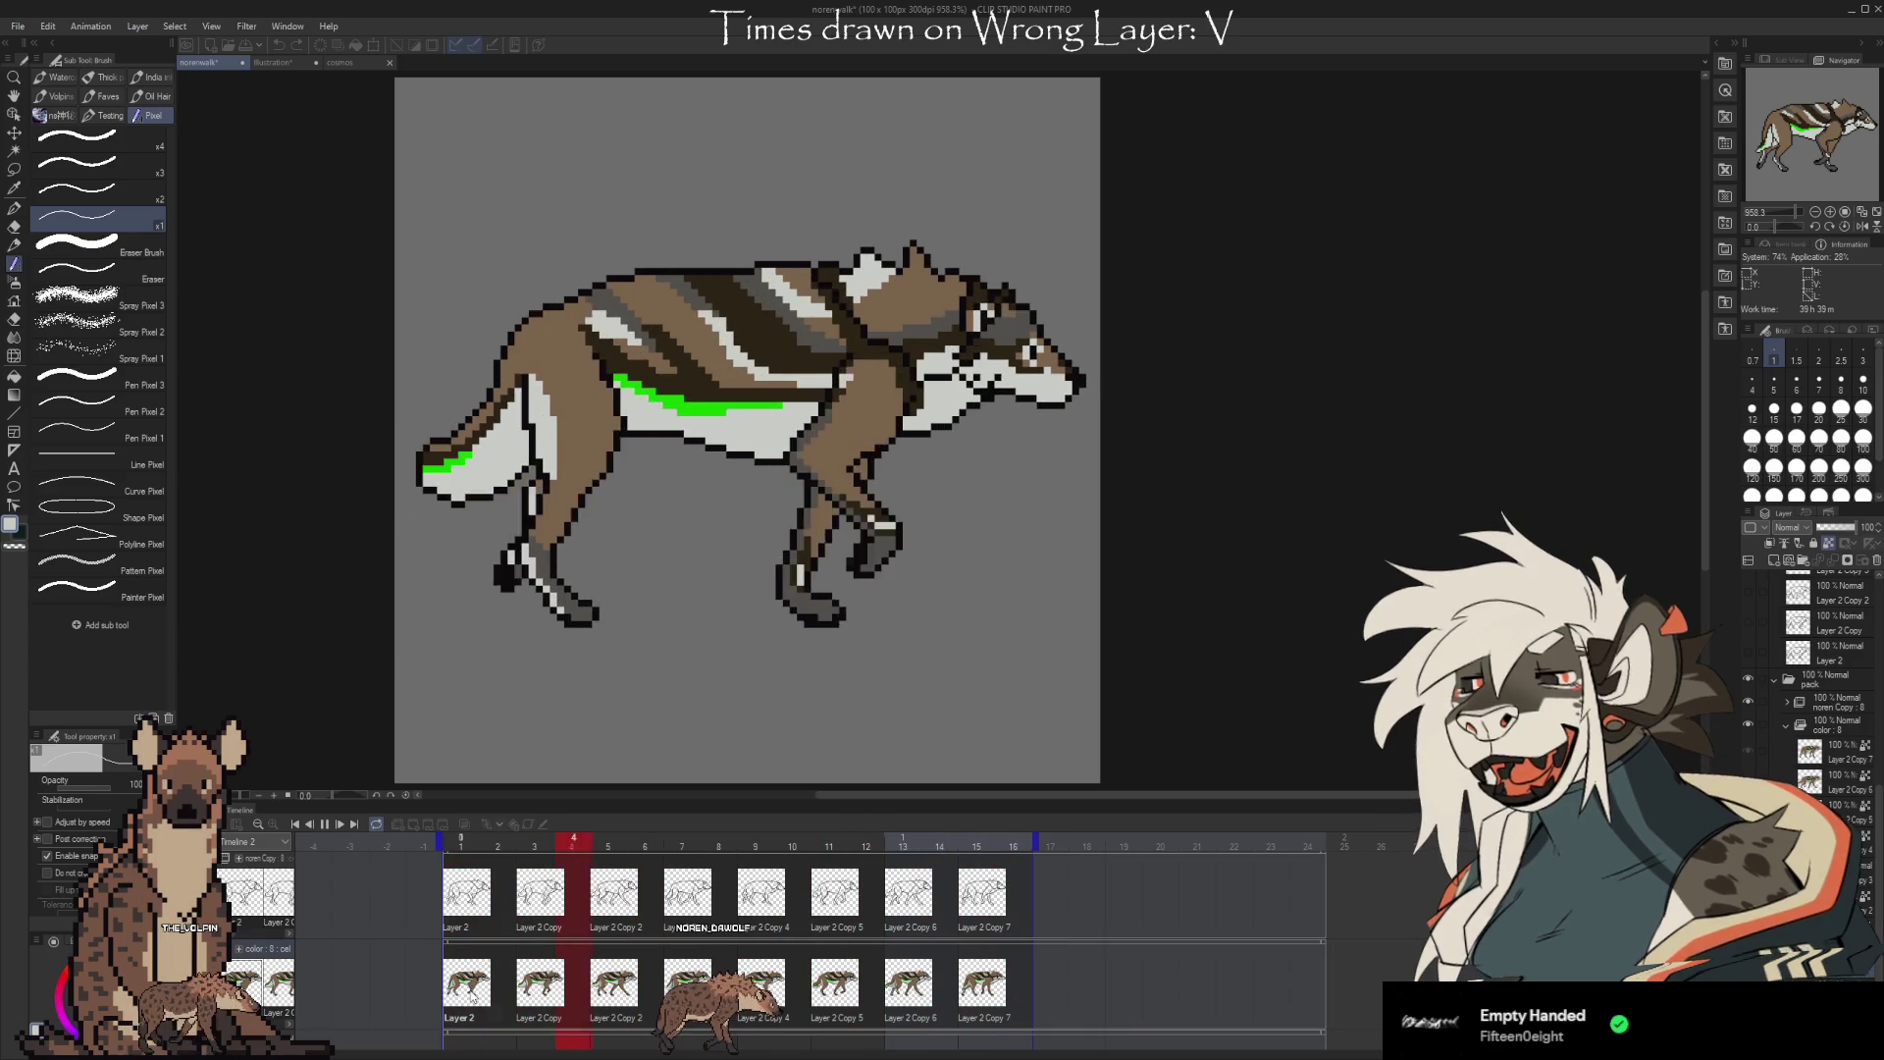
{"action": "left_click", "coordinate": [539, 981]}
{"action": "left_click", "coordinate": [605, 986]}
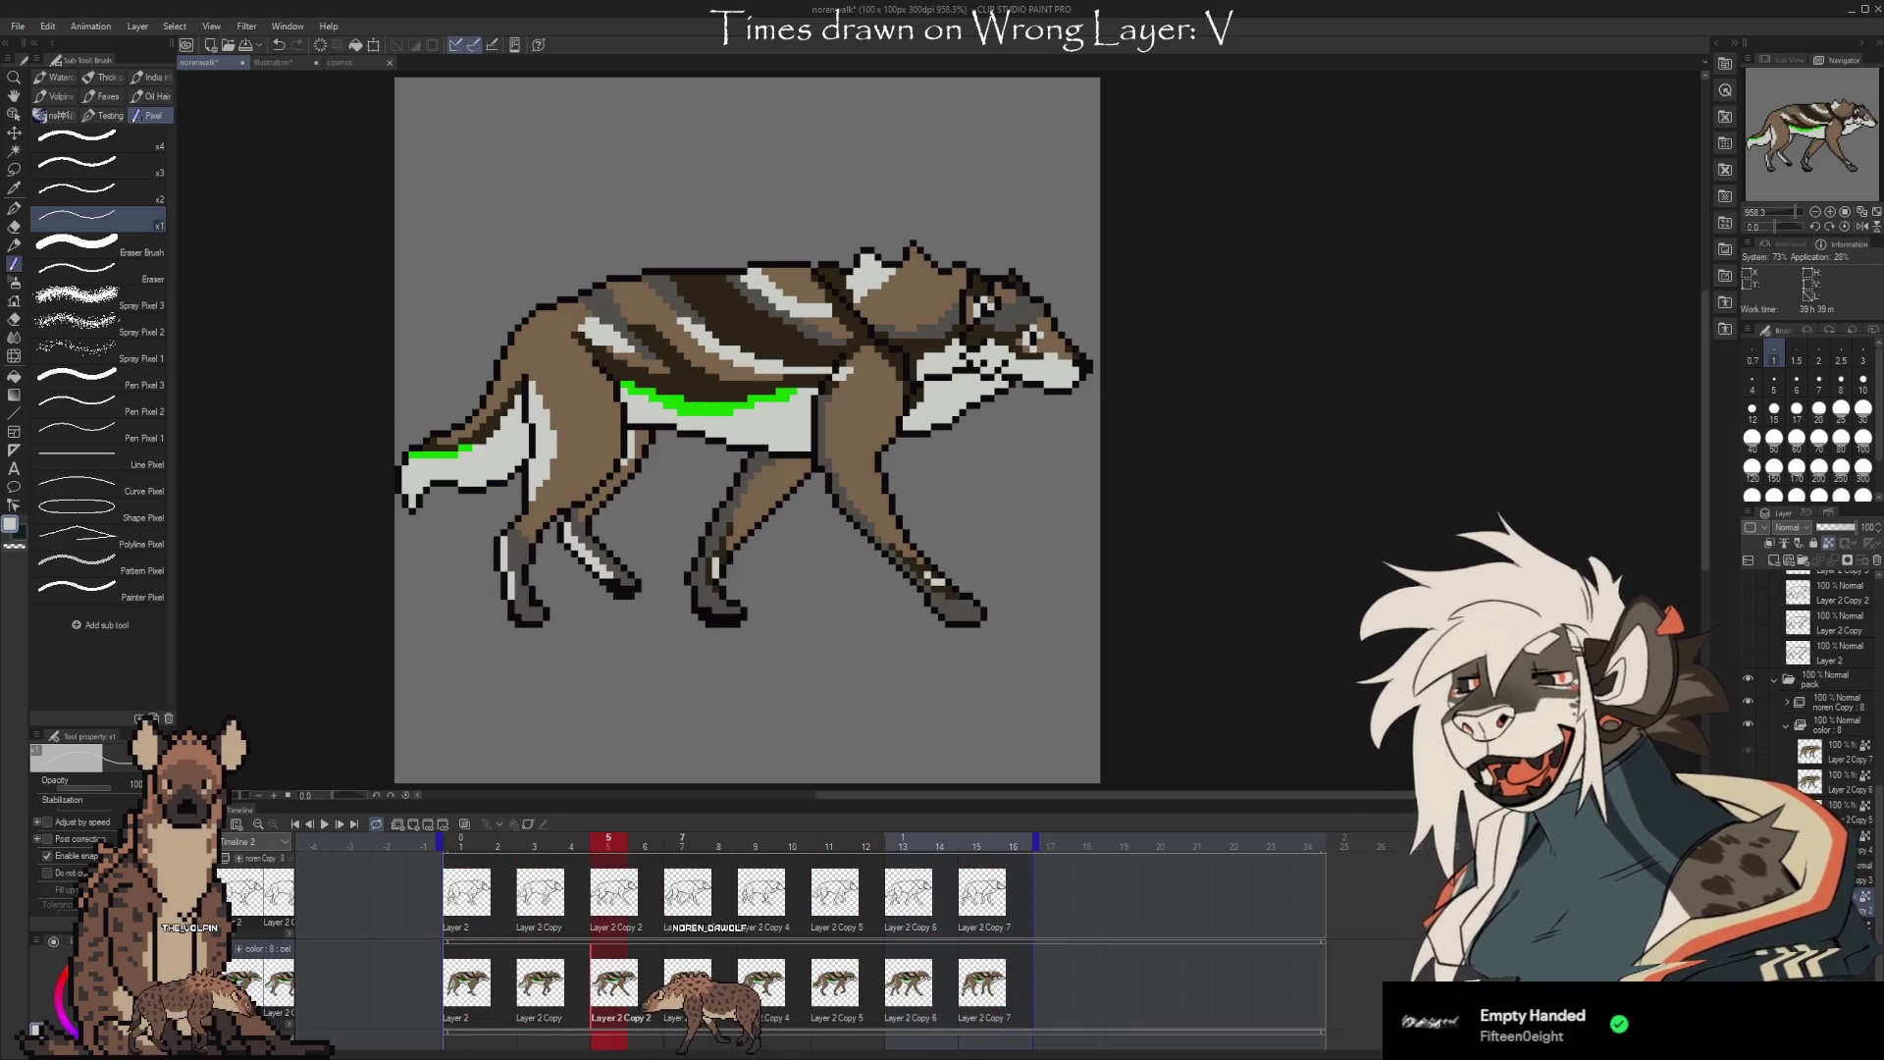
{"action": "key", "text": "i"}
{"action": "key", "text": "b"}
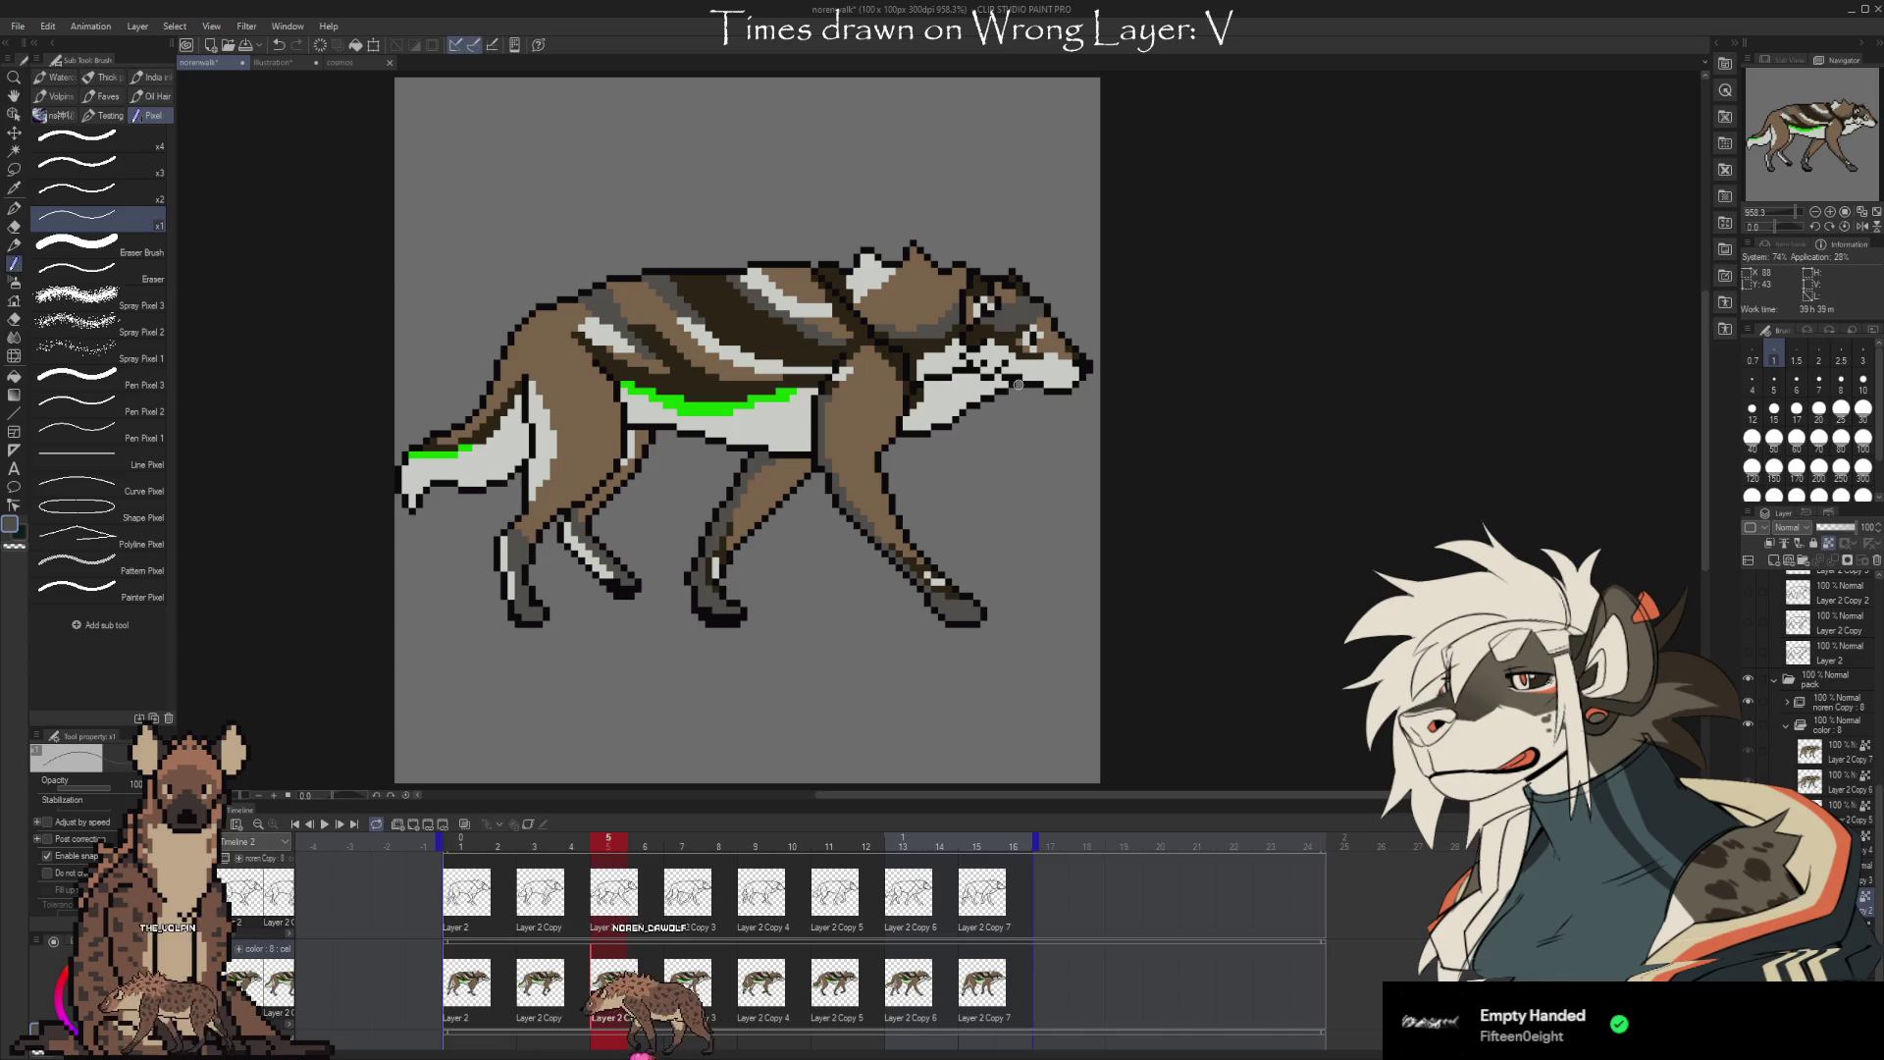
{"action": "left_click", "coordinate": [761, 981]}
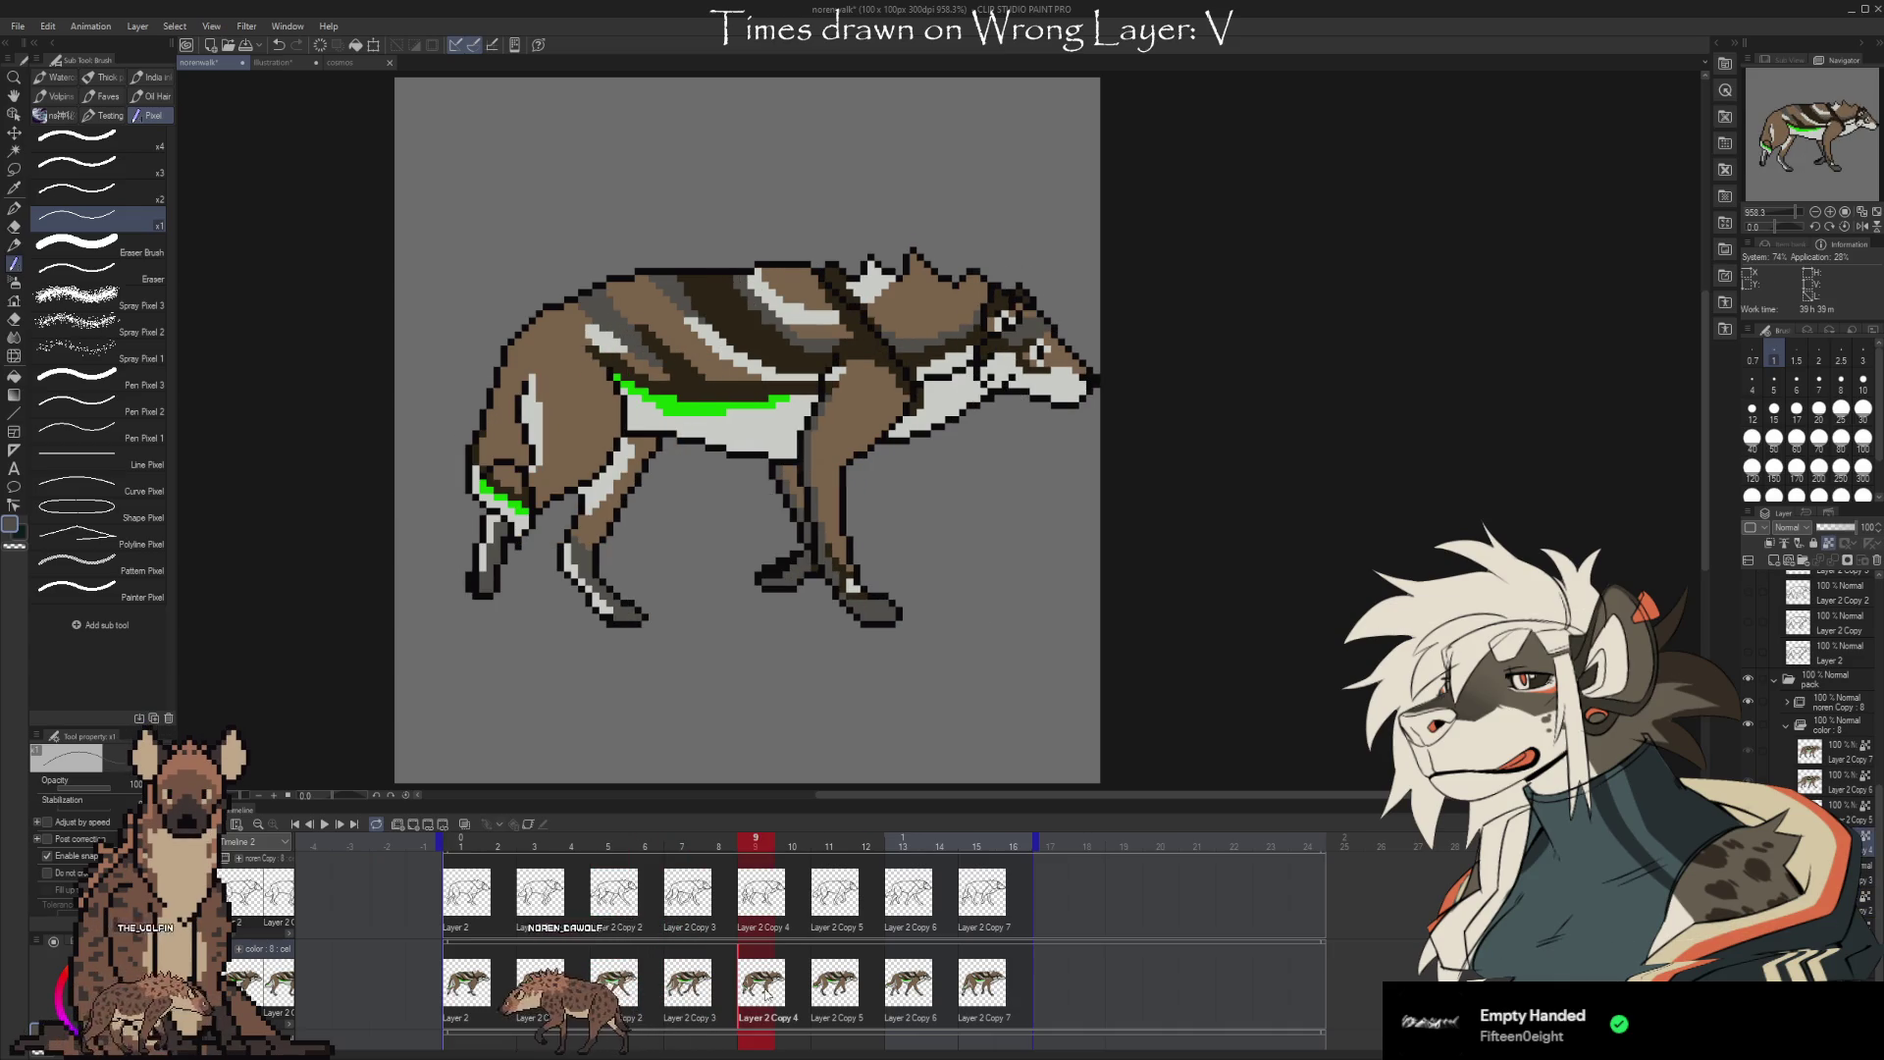
{"action": "left_click", "coordinate": [834, 982]}
{"action": "left_click", "coordinate": [907, 982]}
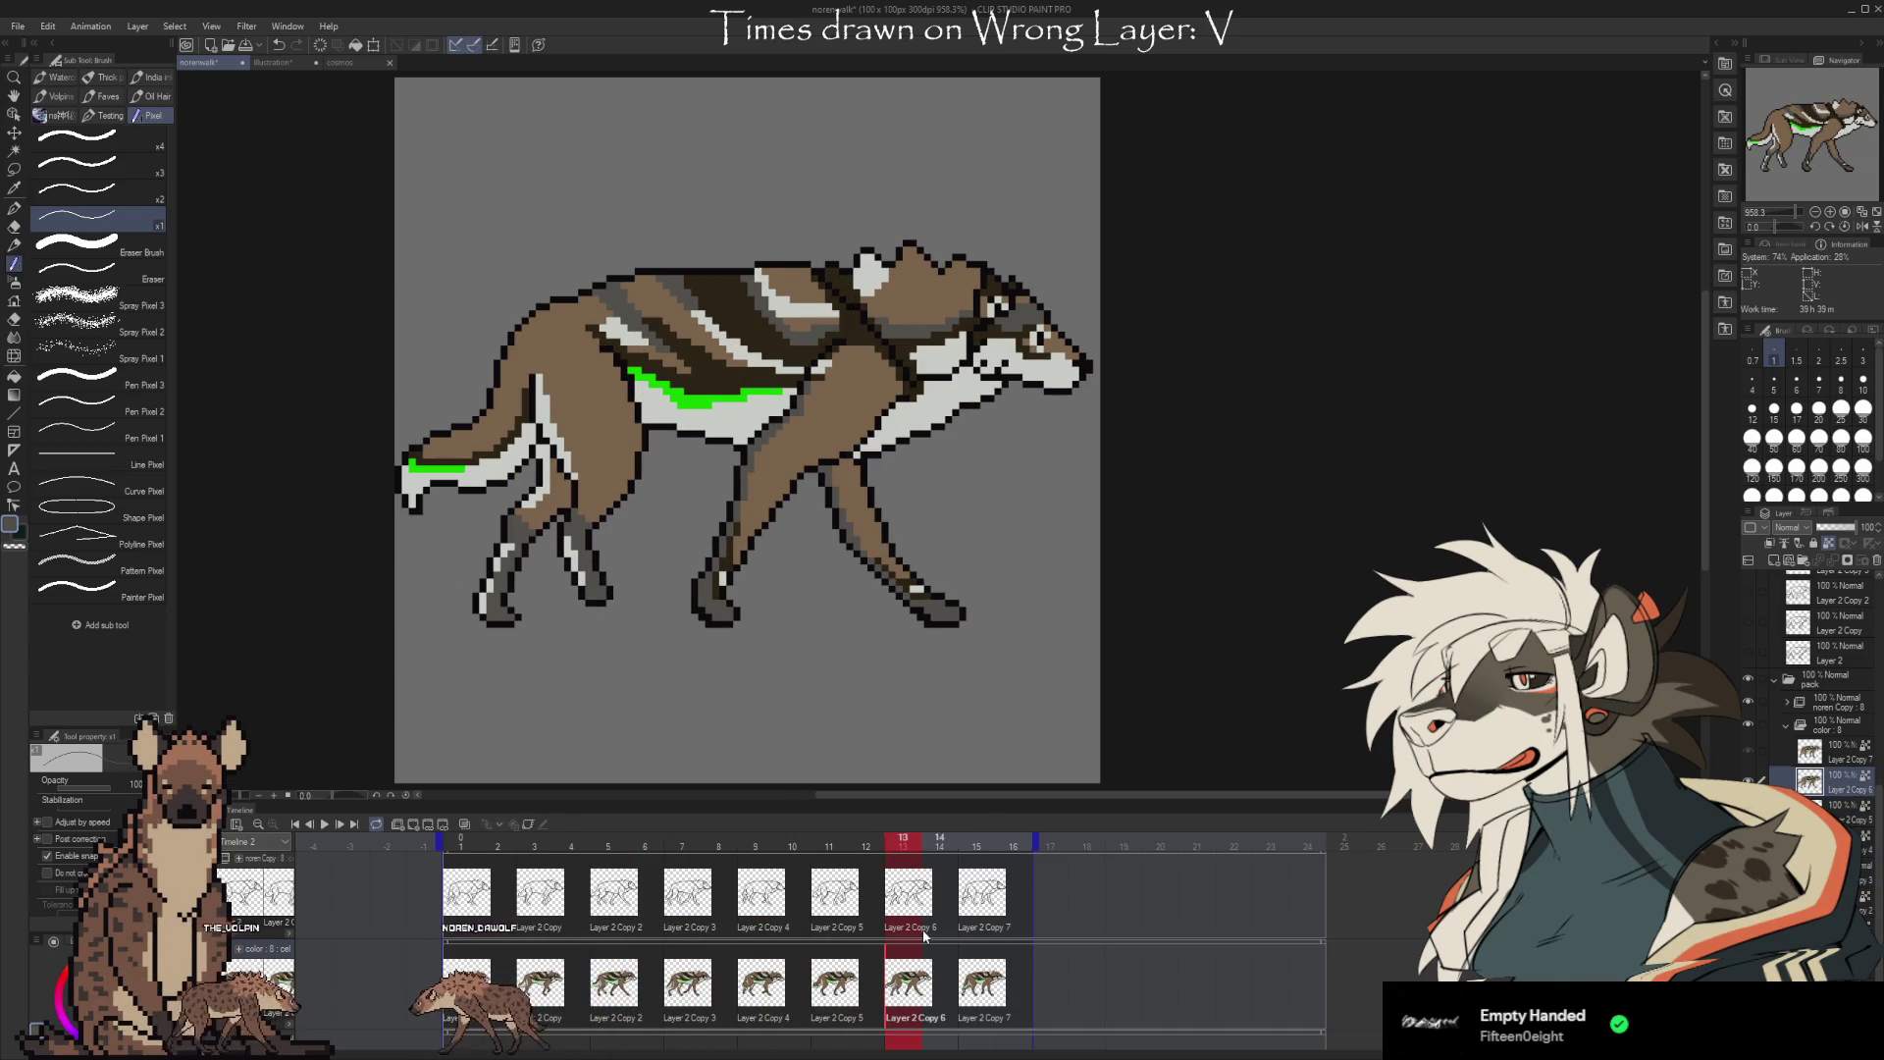
{"action": "left_click", "coordinate": [982, 989]}
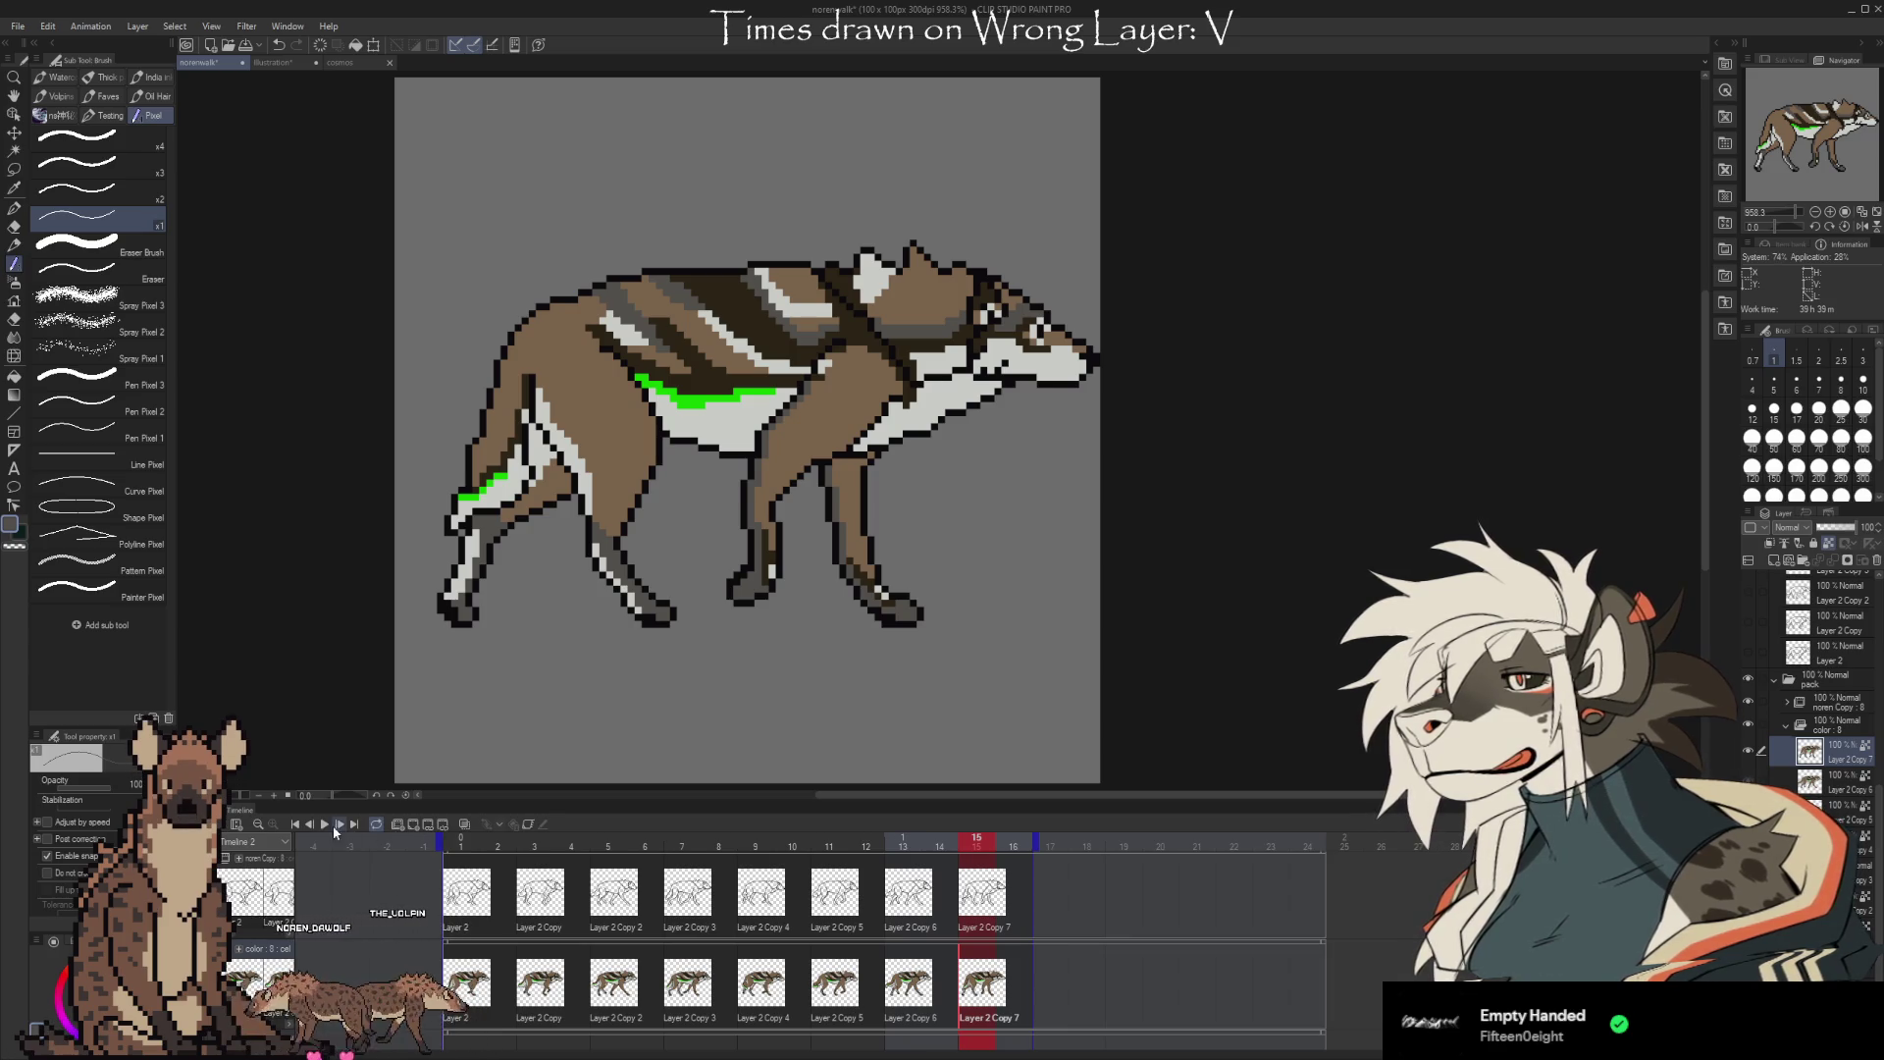
{"action": "left_click", "coordinate": [325, 824]}
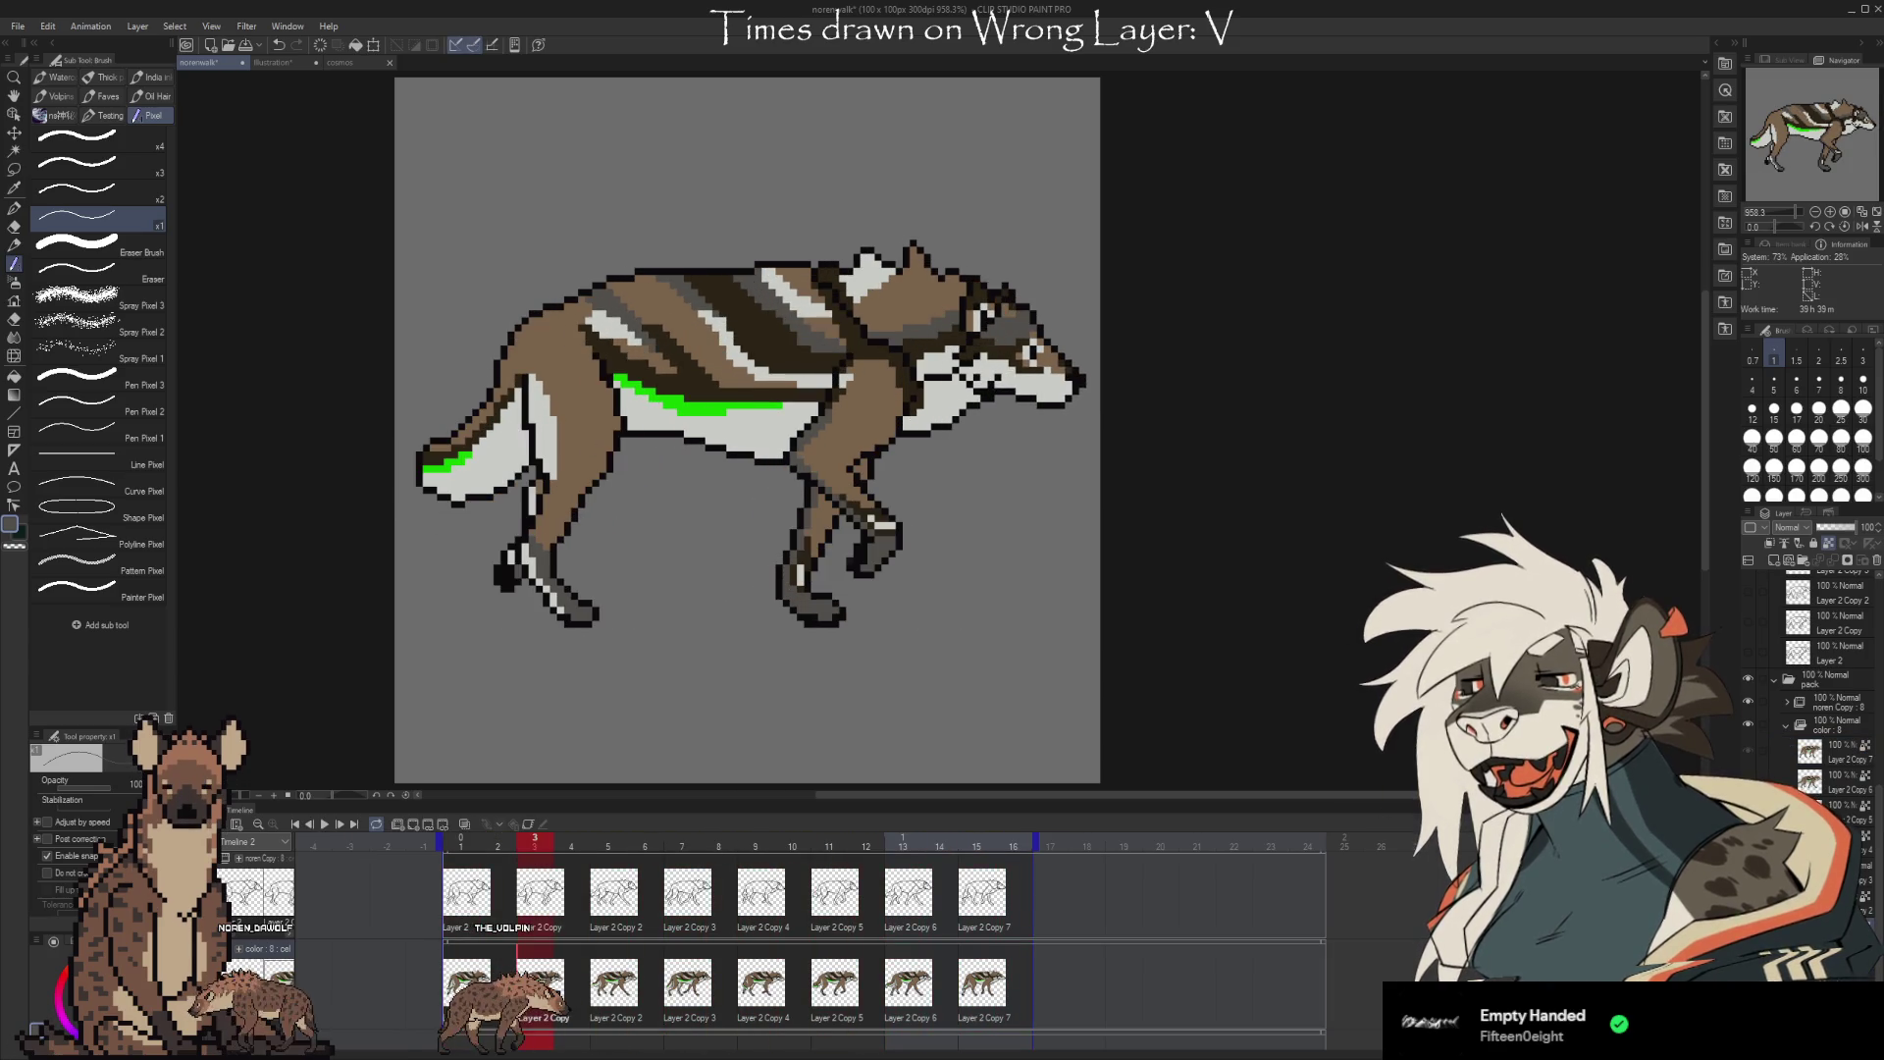
{"action": "left_click", "coordinate": [688, 985]}
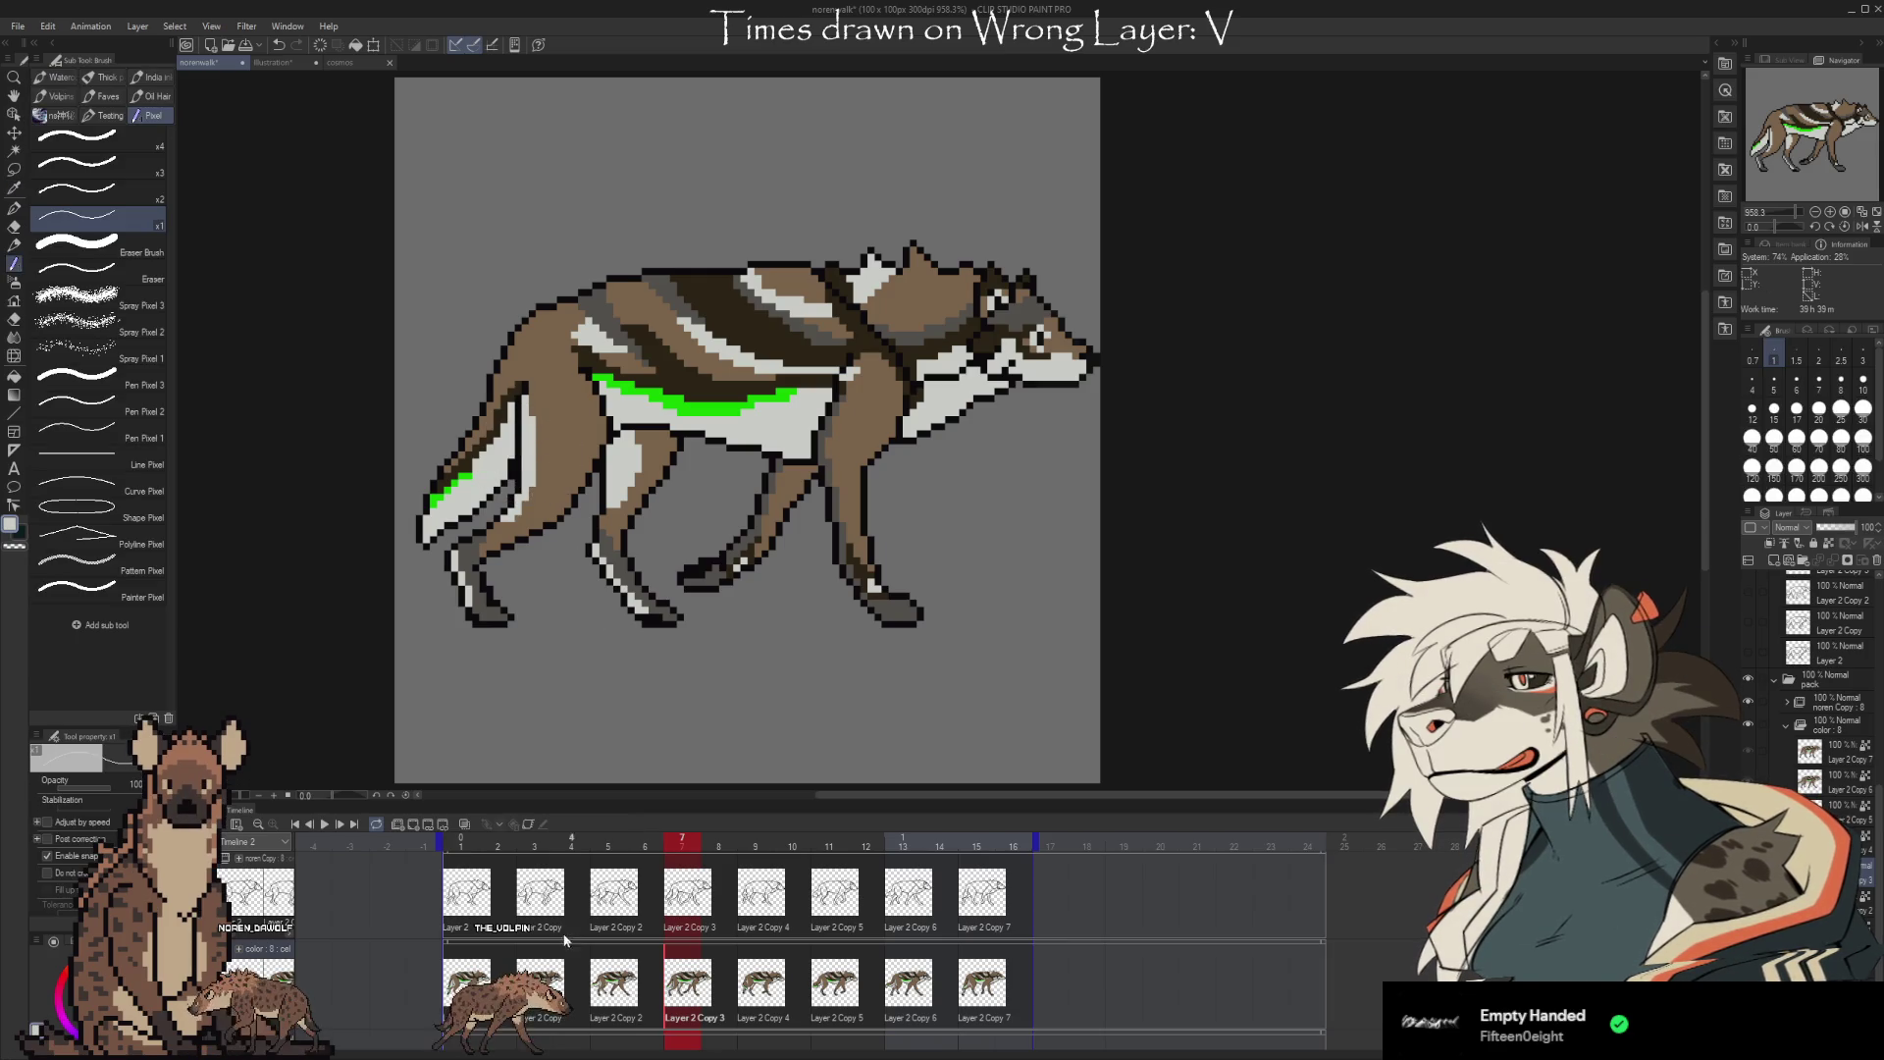
{"action": "left_click", "coordinate": [325, 824]}
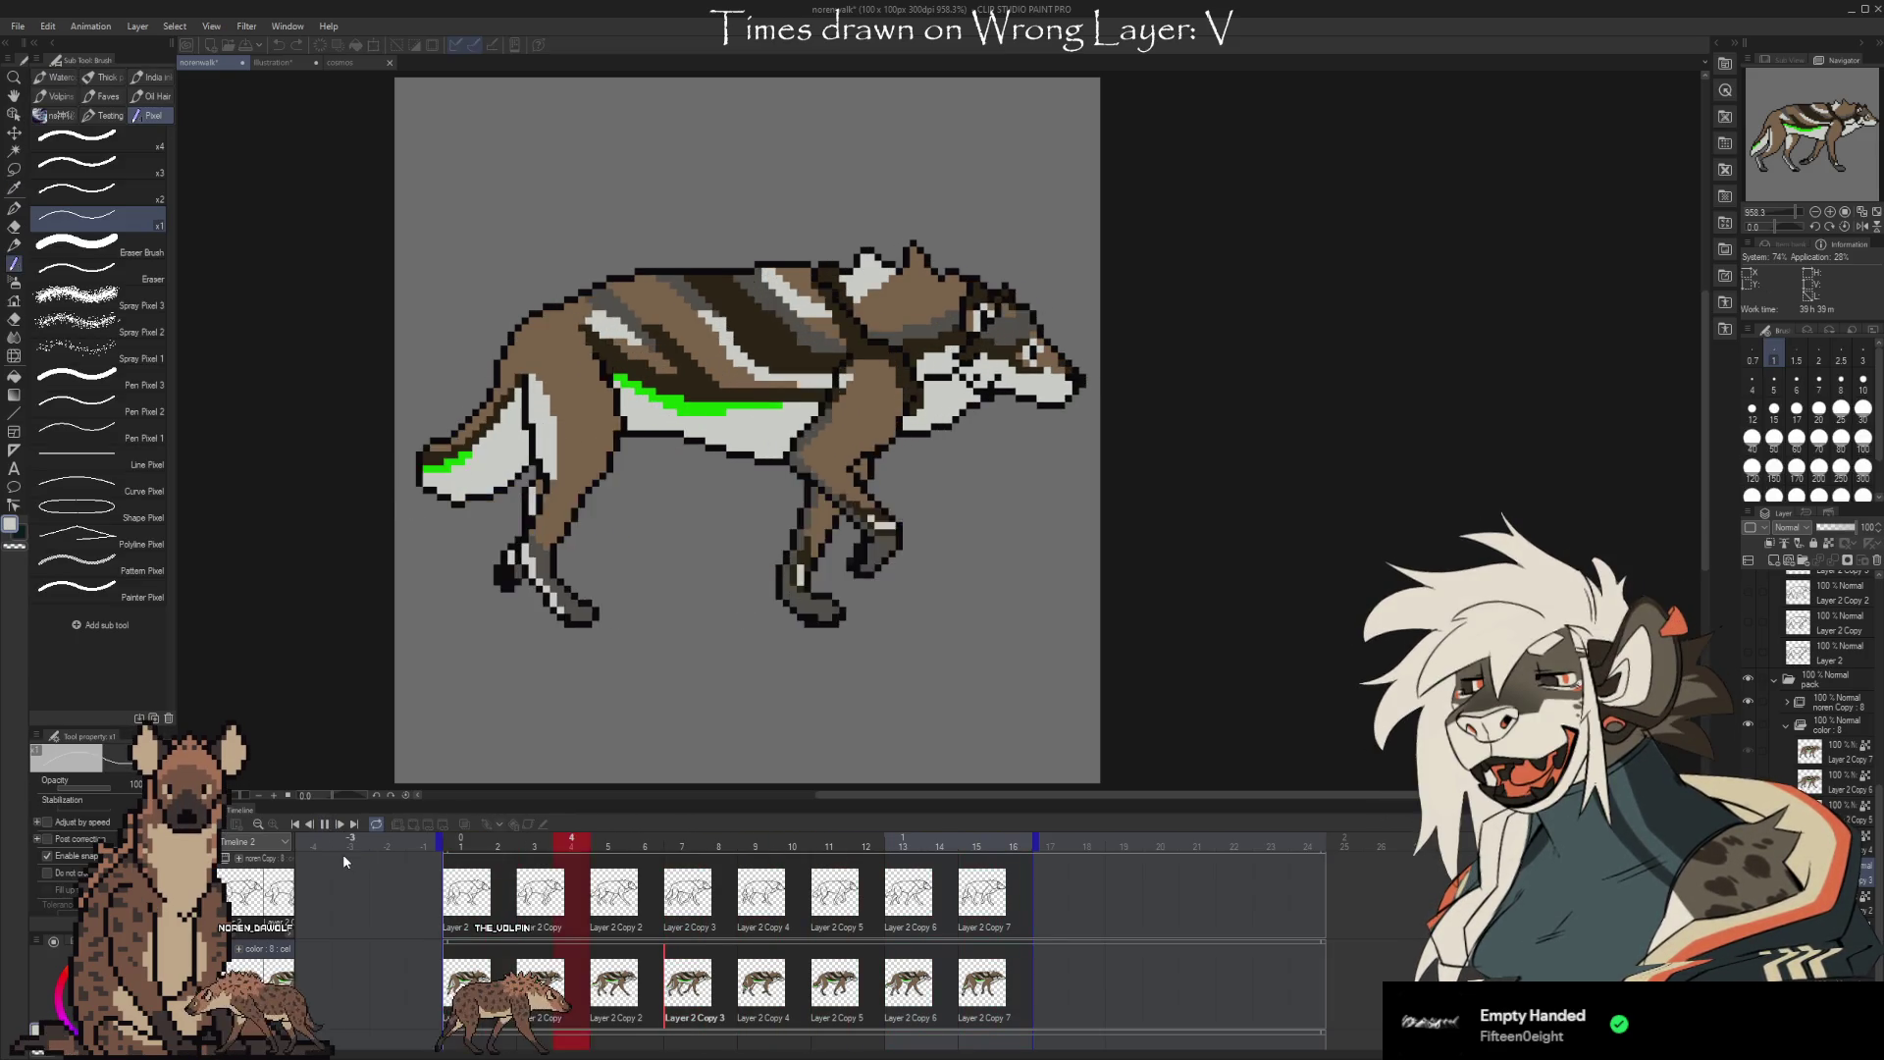
{"action": "left_click", "coordinate": [759, 991]}
{"action": "left_click", "coordinate": [839, 987]}
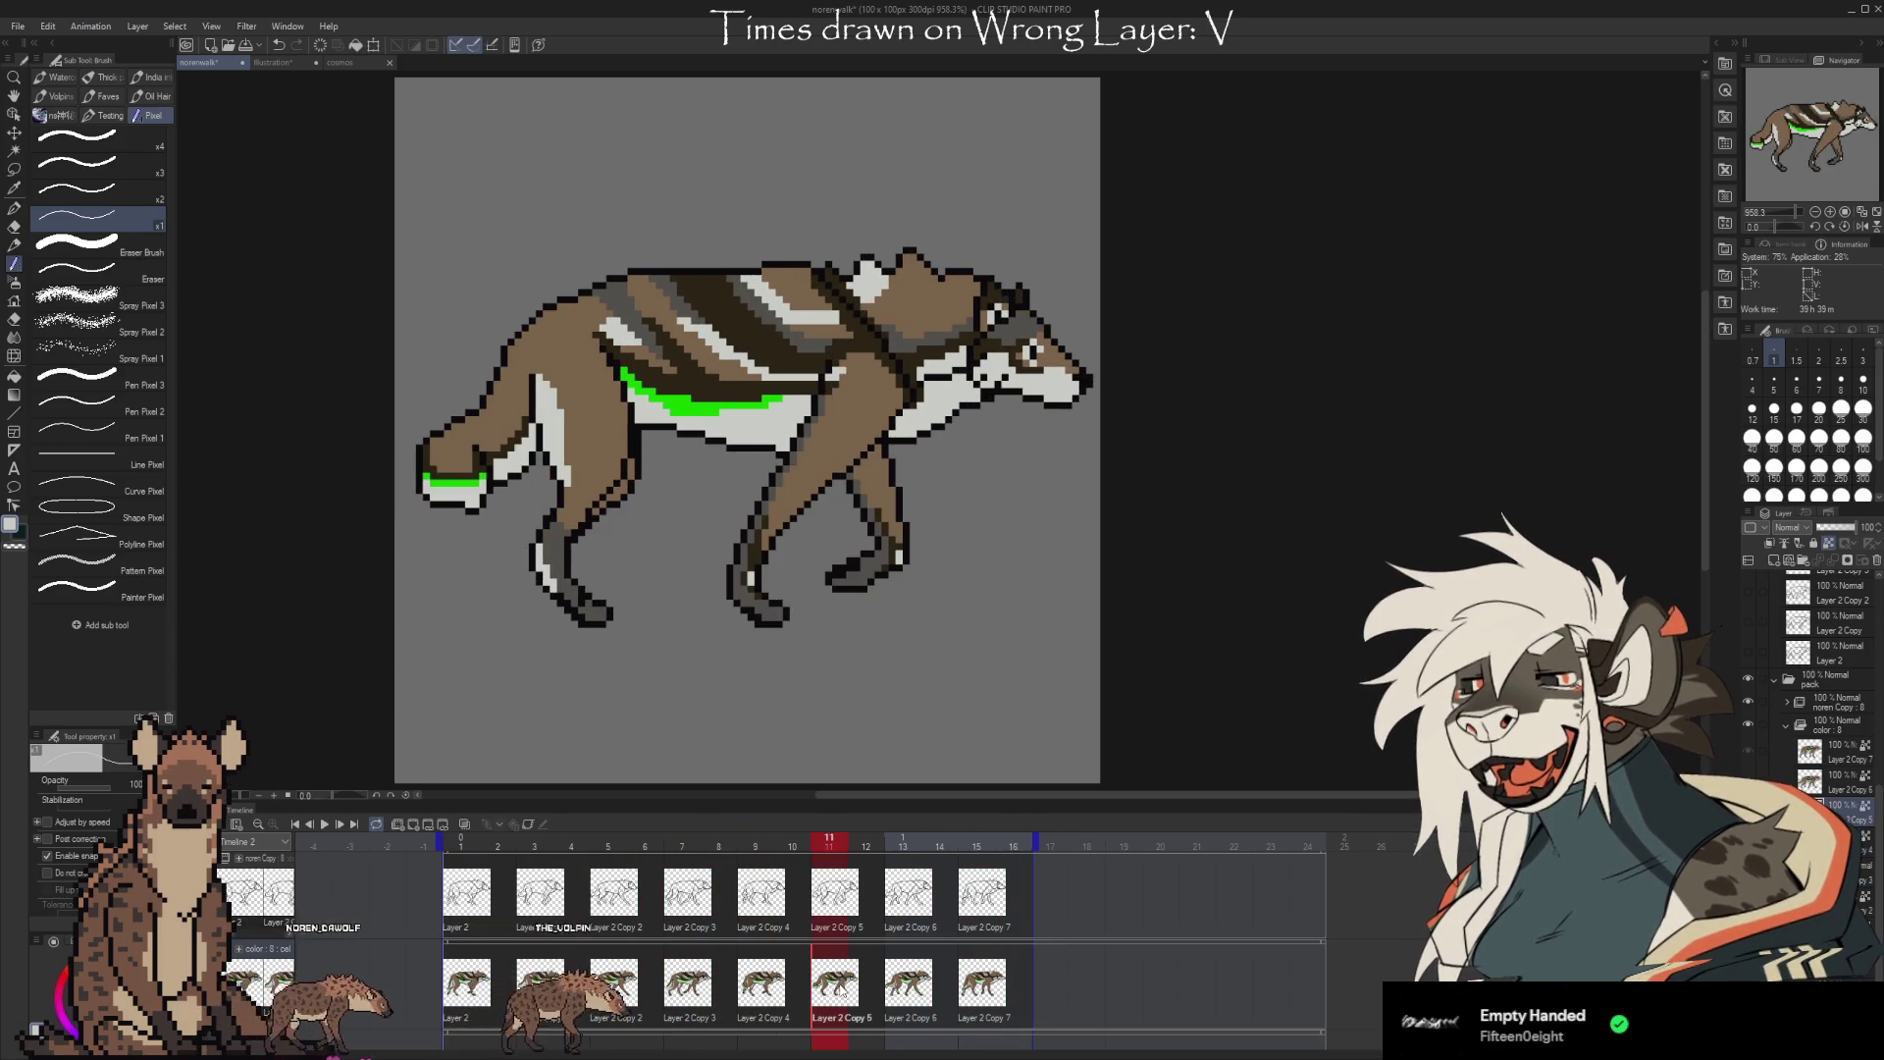
{"action": "left_click", "coordinate": [909, 986]}
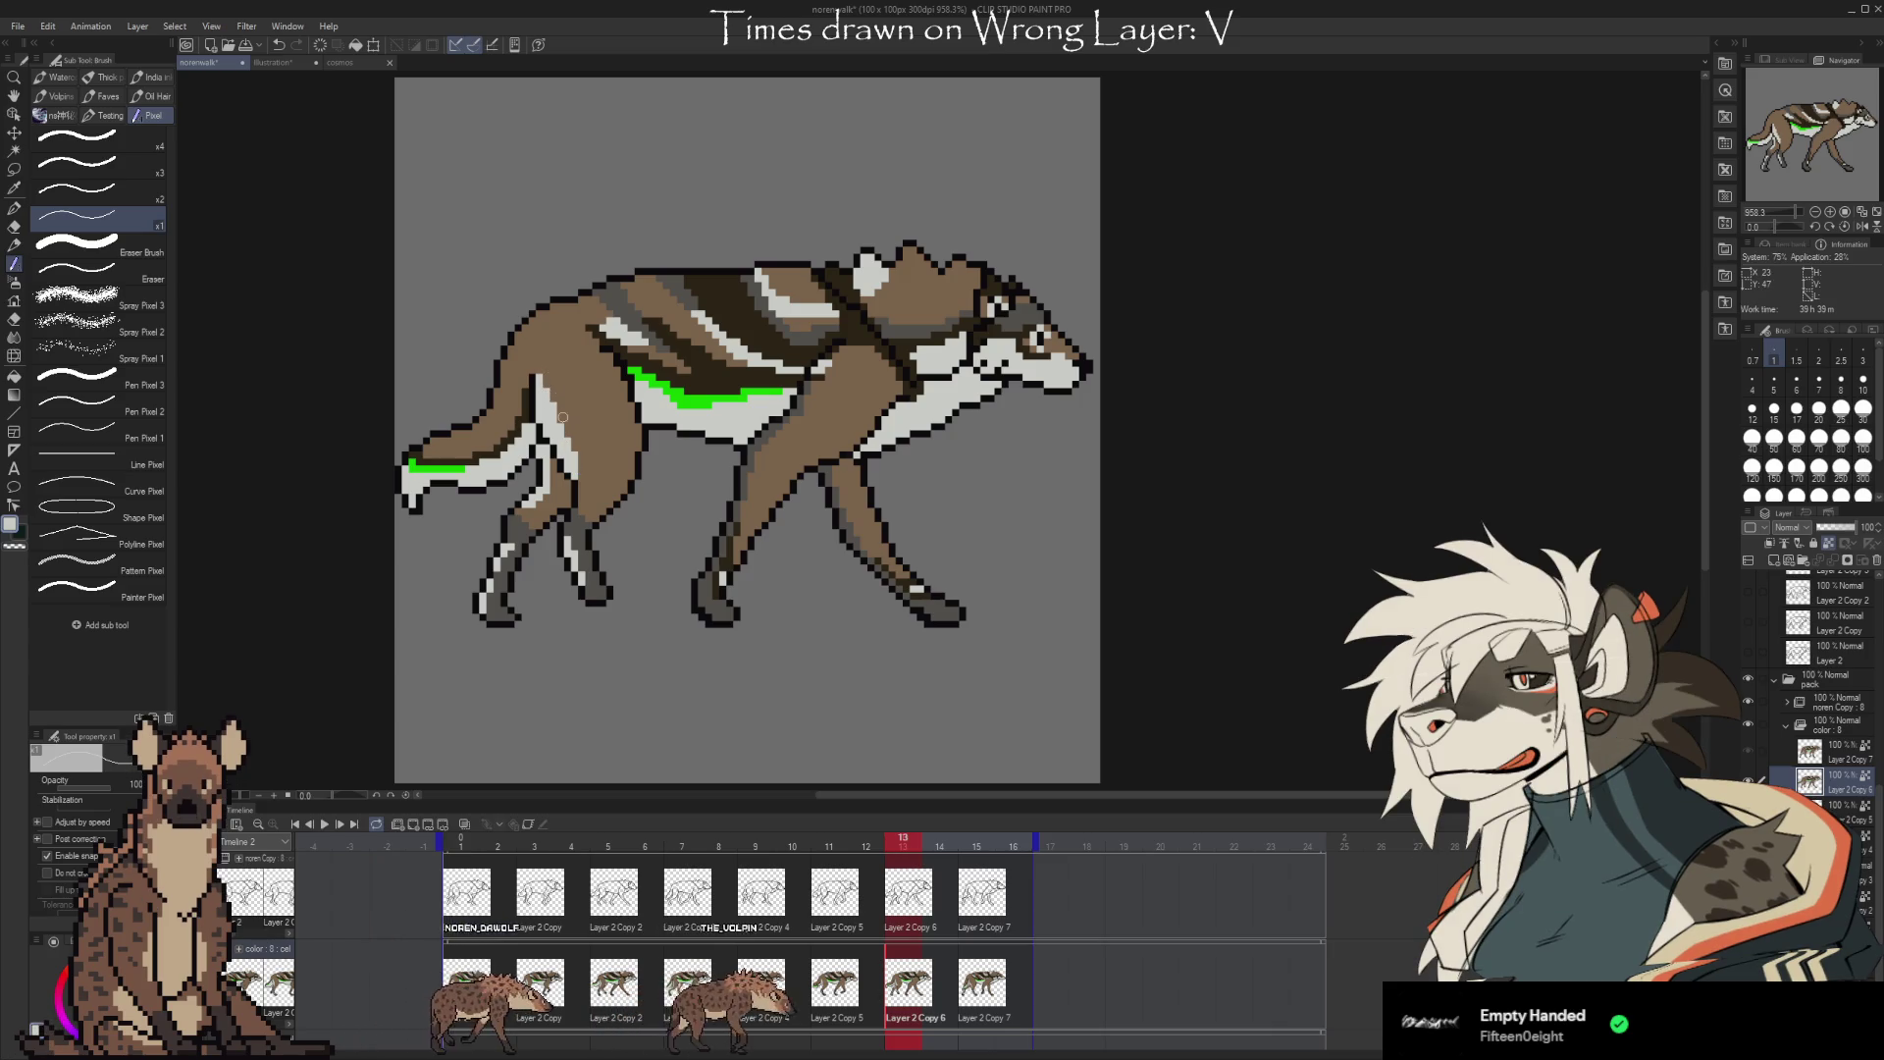
{"action": "left_click", "coordinate": [978, 975]}
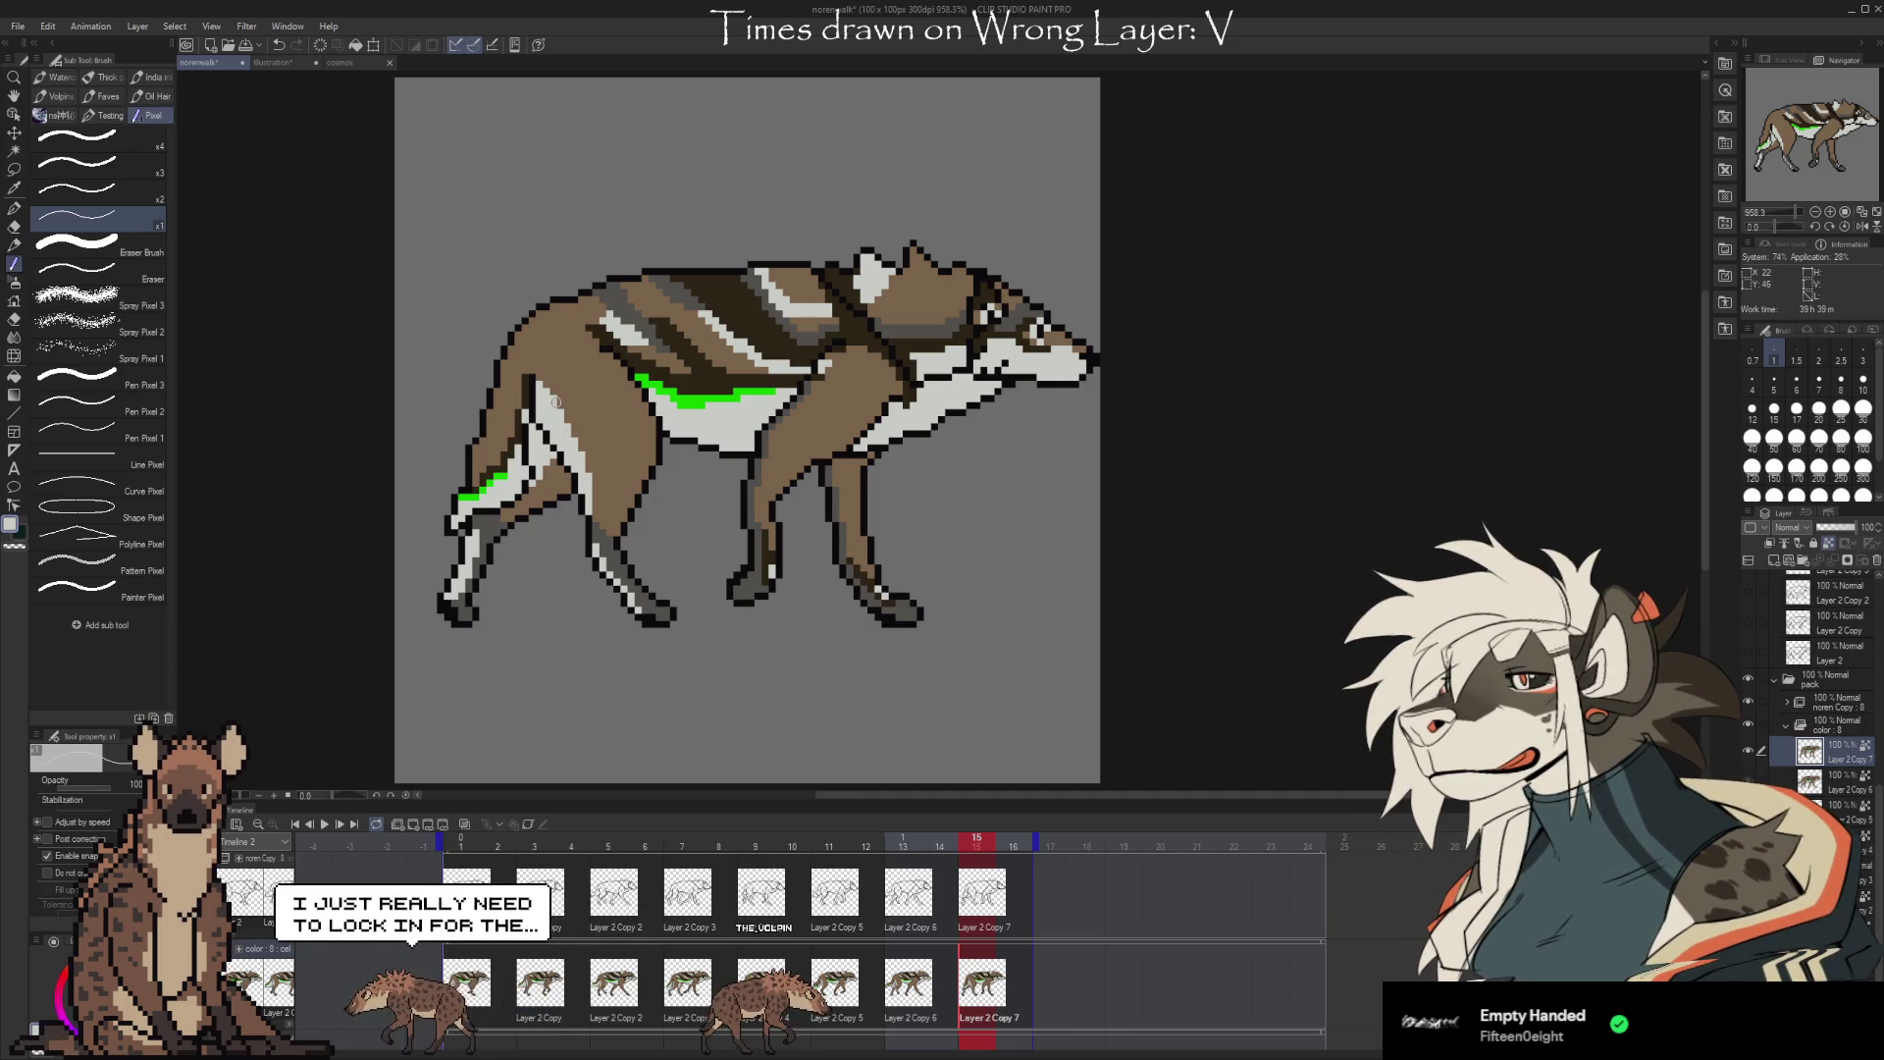
{"action": "left_click", "coordinate": [325, 823]}
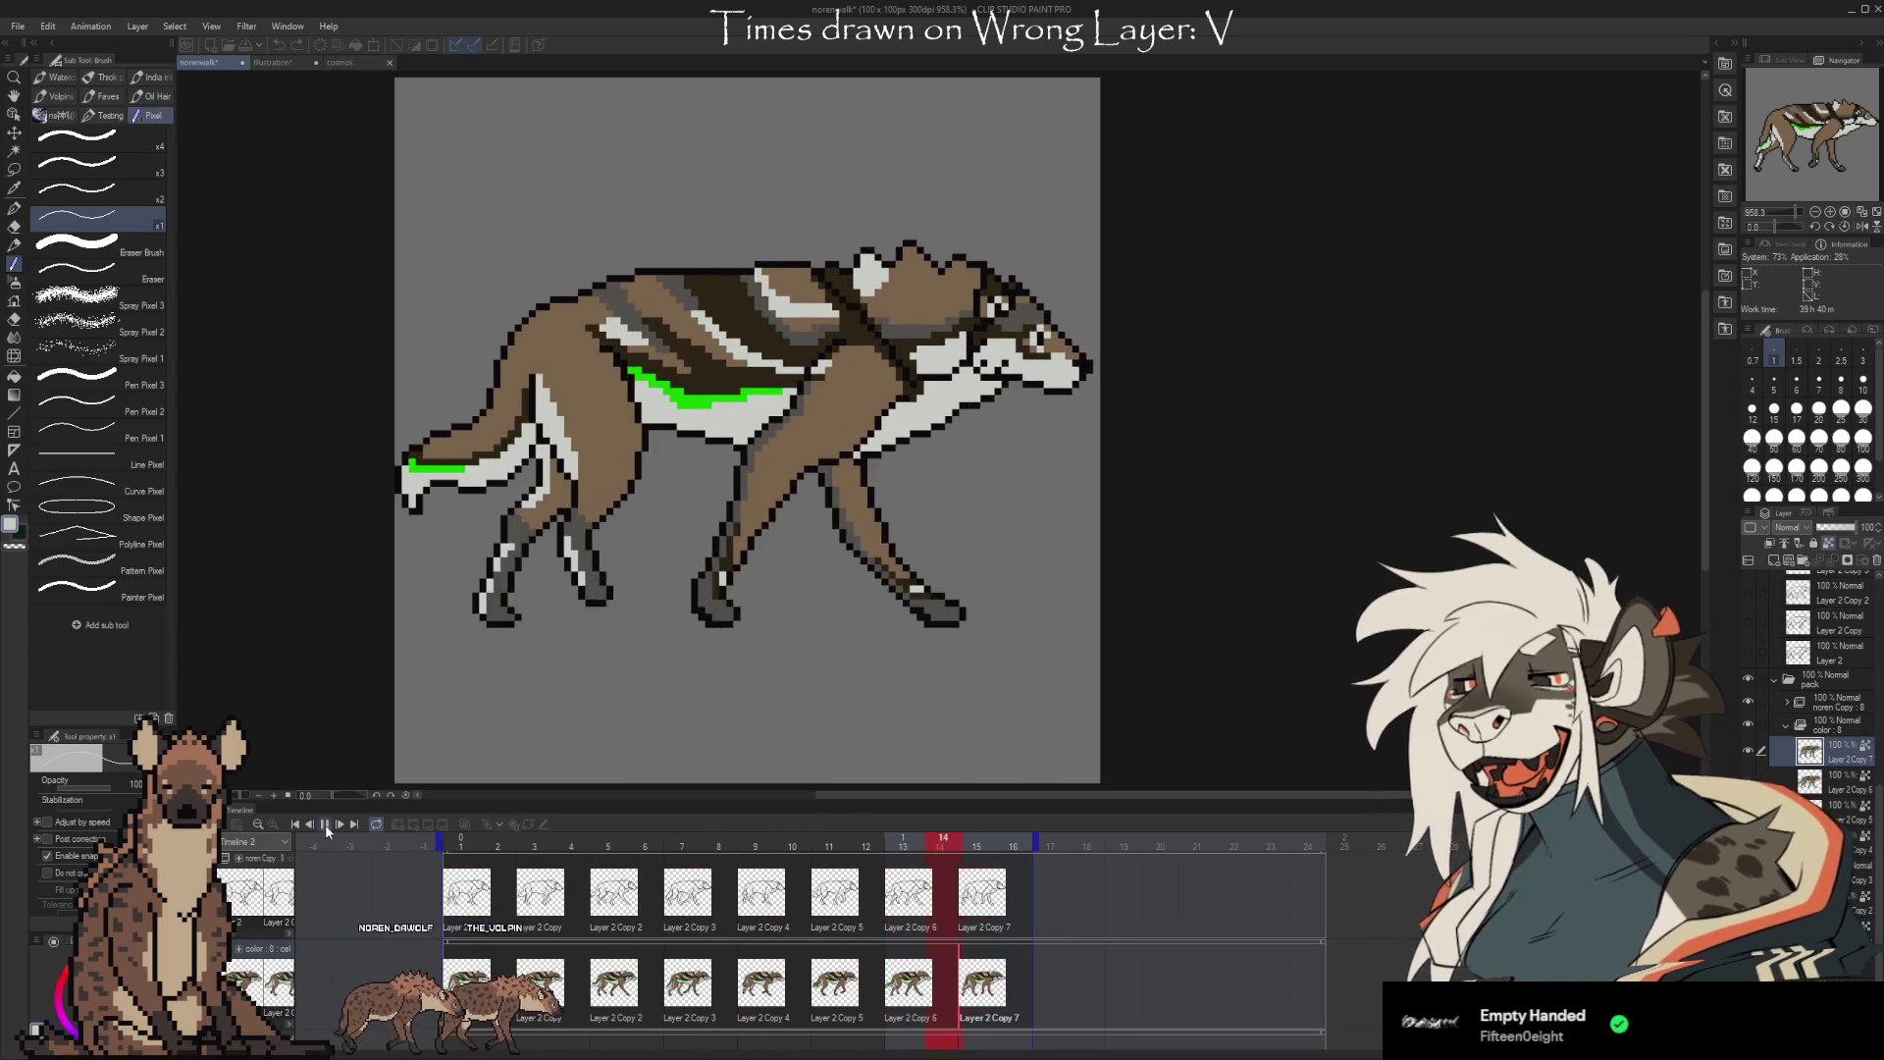
{"action": "left_click", "coordinate": [326, 824]}
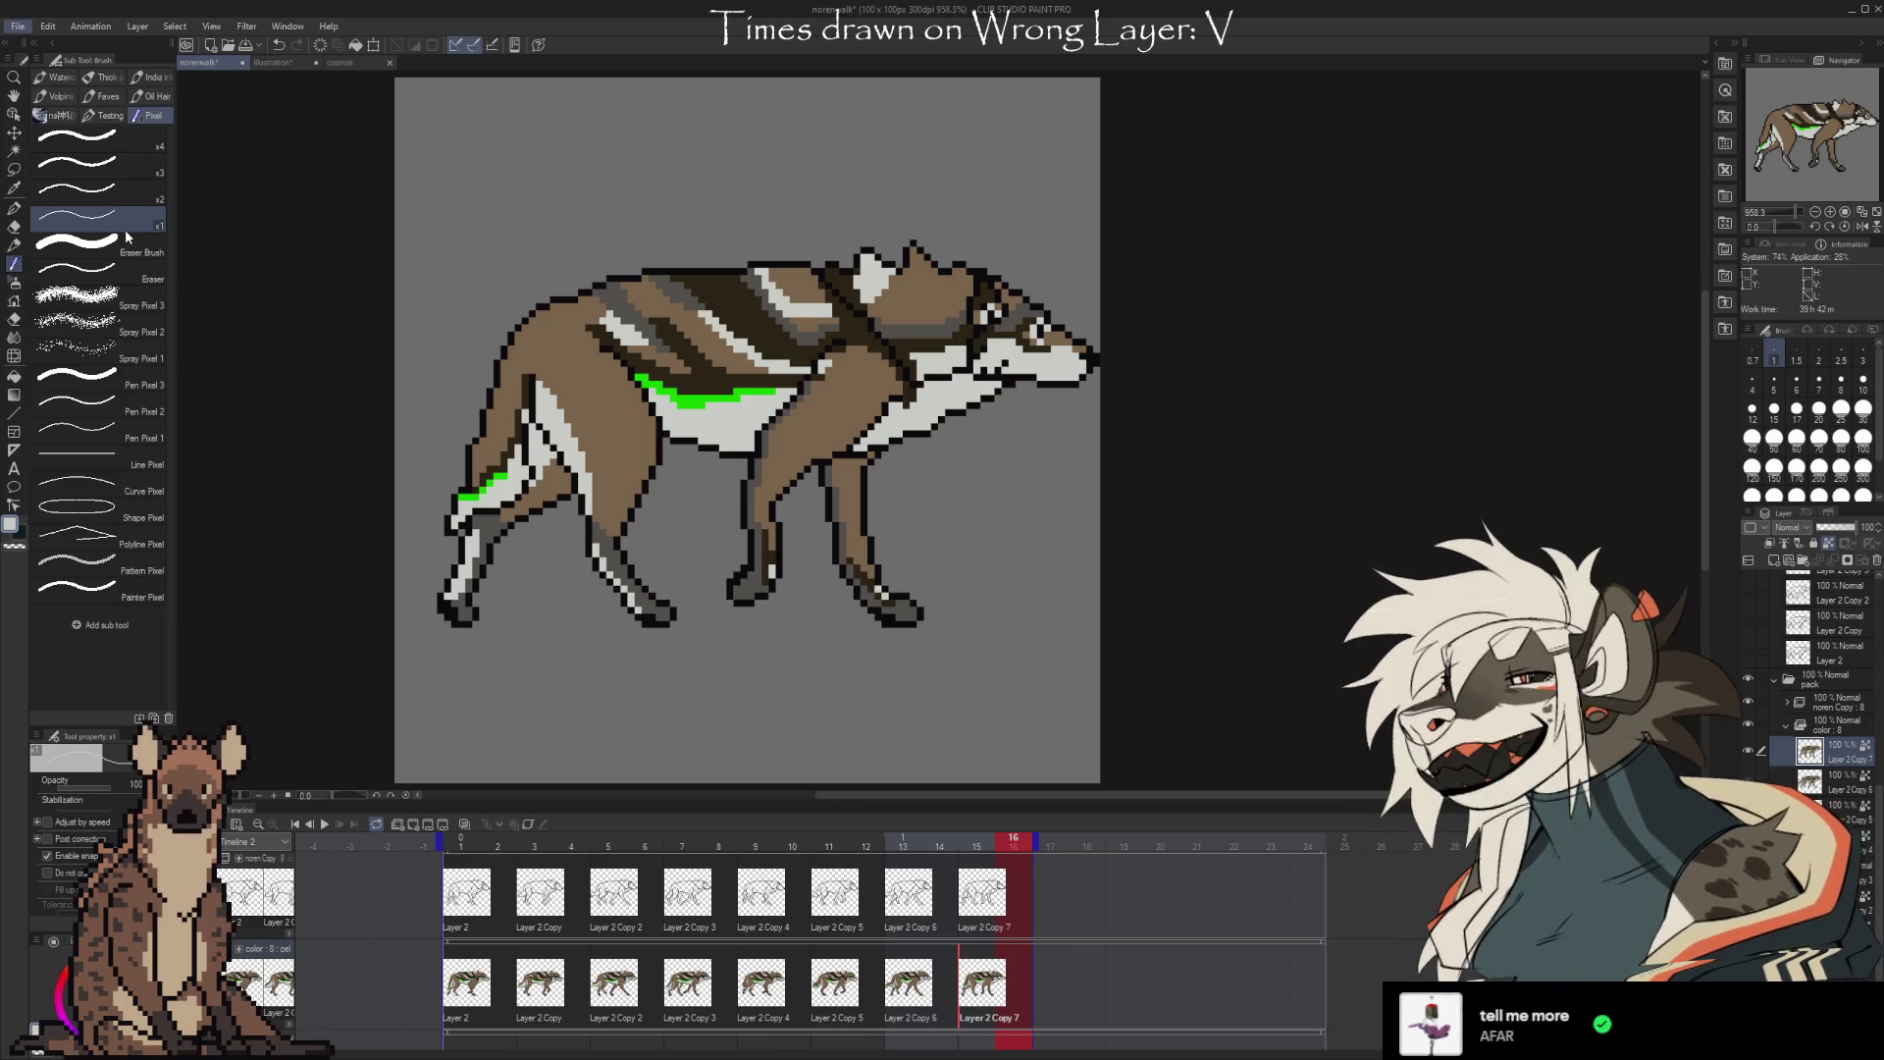
Dismiss the open menu without choosing anything and refocus the drawing window
{"action": "left_click", "coordinate": [331, 237]}
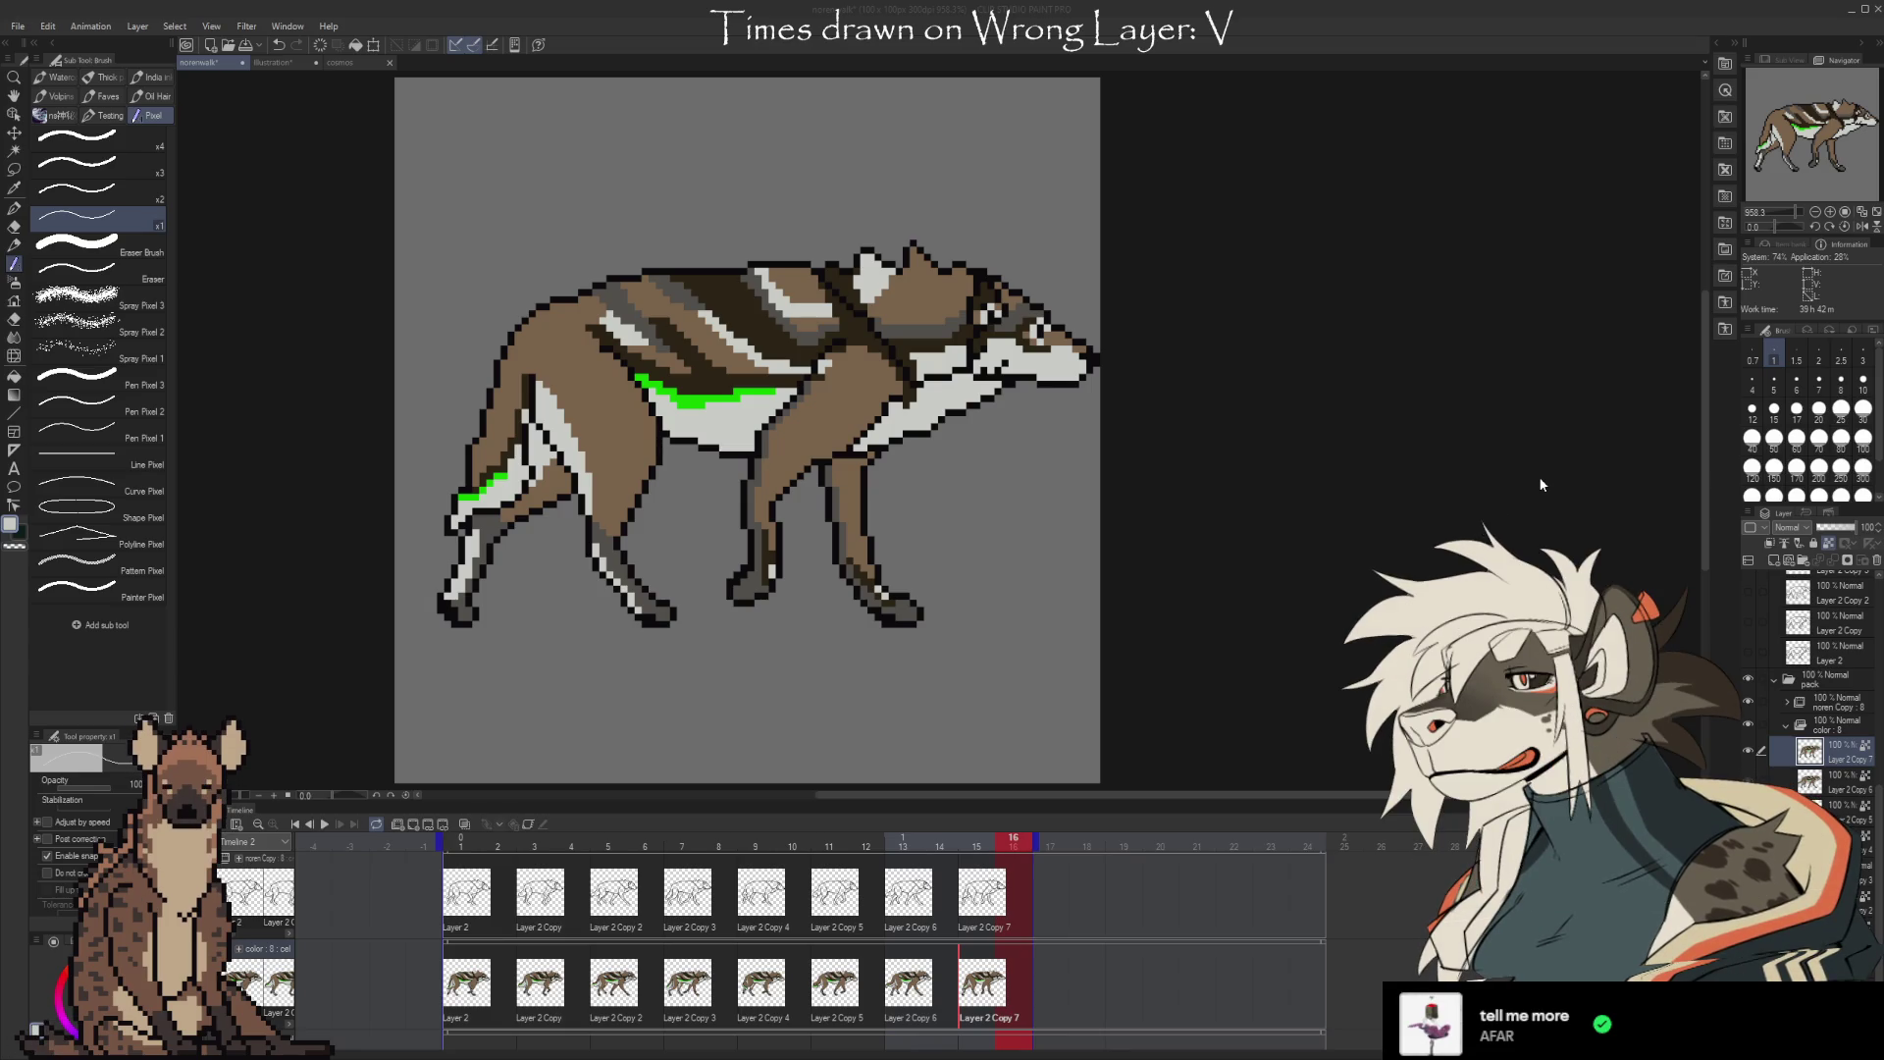
{"action": "left_click", "coordinate": [1282, 303]}
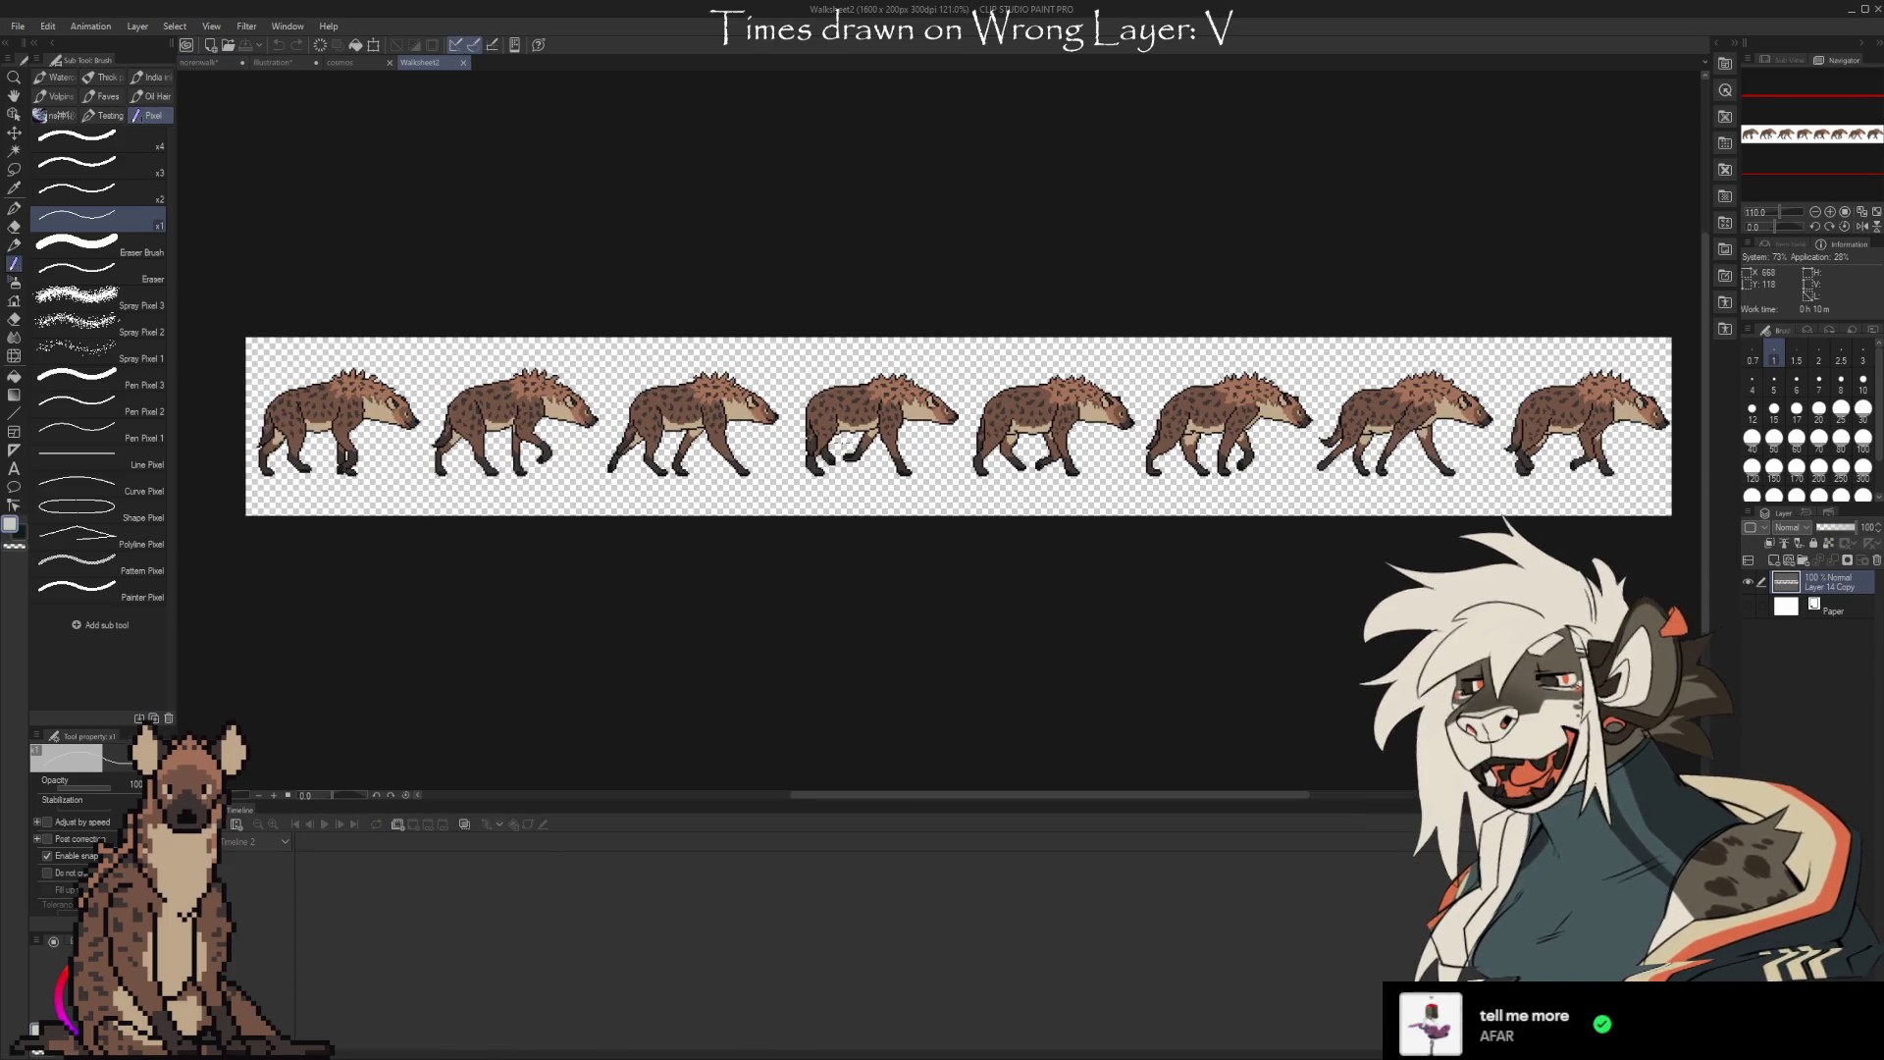
Zoom over the Walksheet2 hyena frames and add a new empty raster layer above them
{"action": "scroll", "coordinate": [674, 347], "scroll_direction": "down", "scroll_amount": 1}
{"action": "scroll", "coordinate": [670, 373], "scroll_direction": "up", "scroll_amount": 1}
{"action": "scroll", "coordinate": [667, 406], "scroll_direction": "down", "scroll_amount": 1}
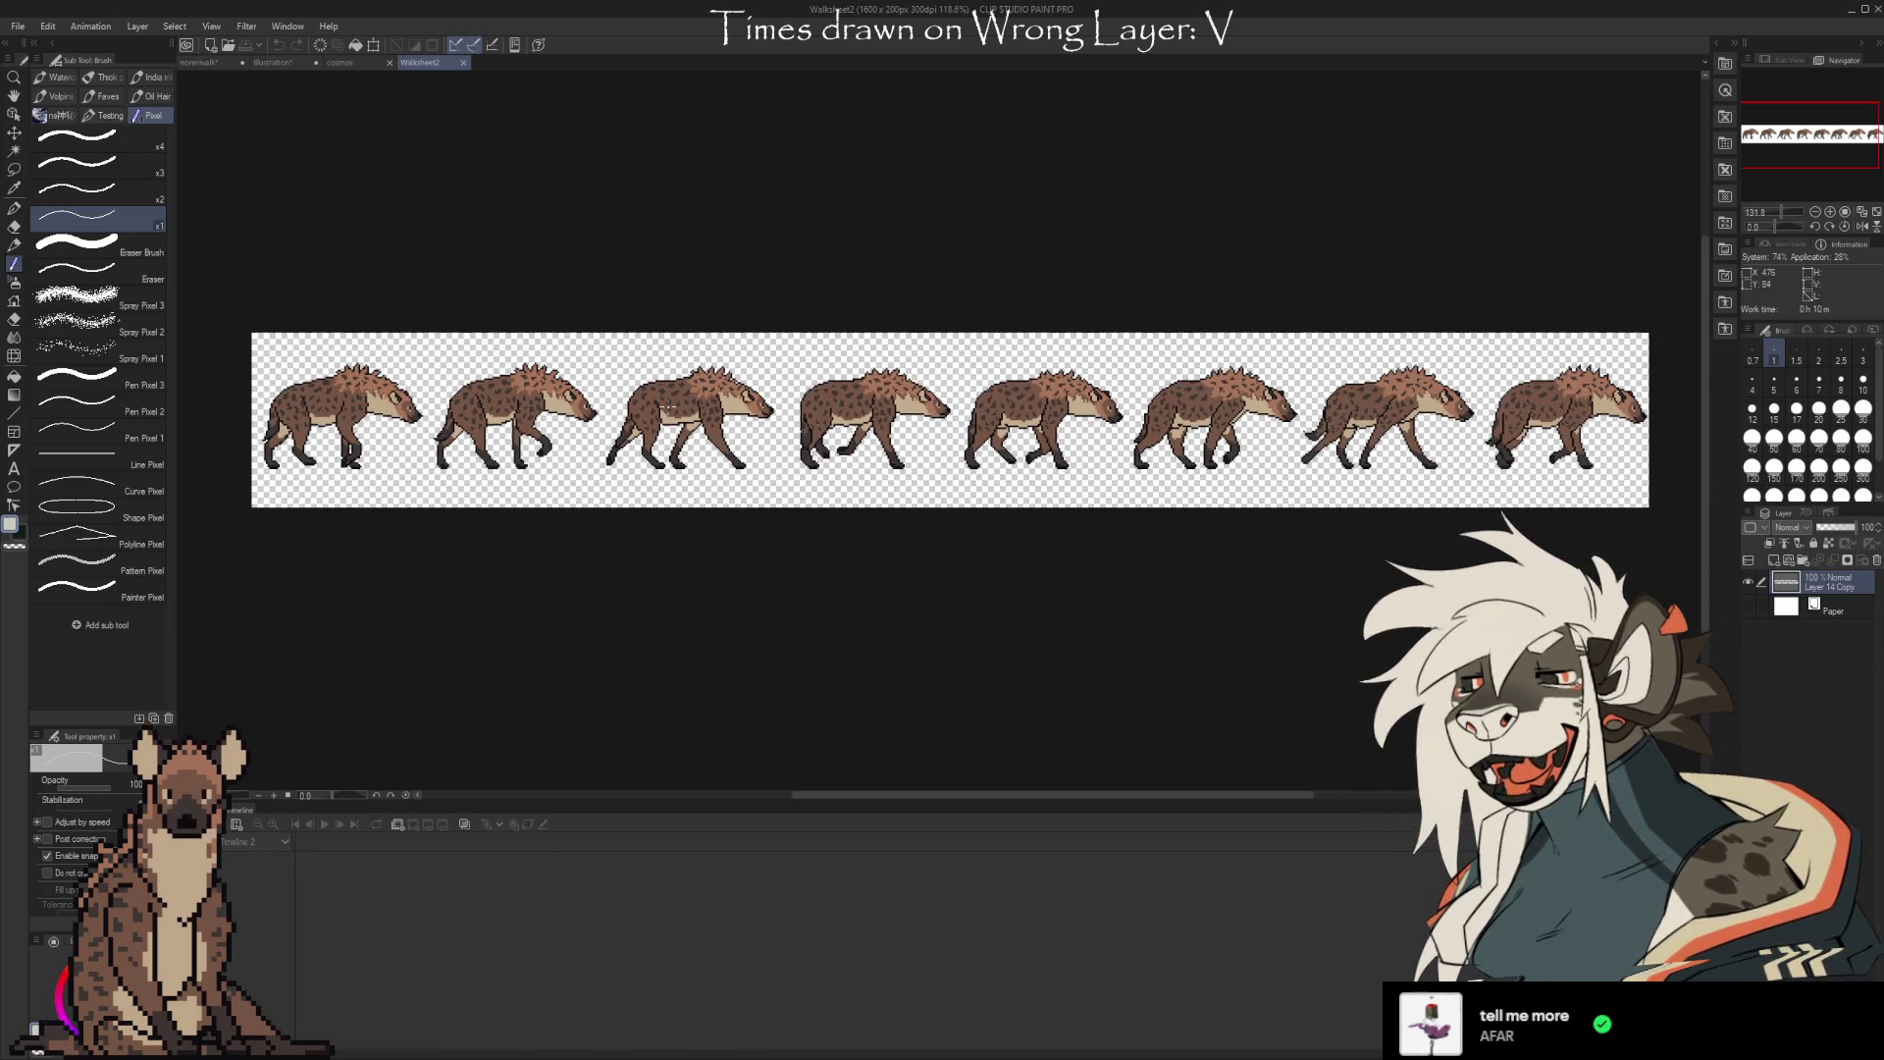
{"action": "scroll", "coordinate": [667, 405], "scroll_direction": "up", "scroll_amount": 1}
{"action": "scroll", "coordinate": [668, 405], "scroll_direction": "down", "scroll_amount": 1}
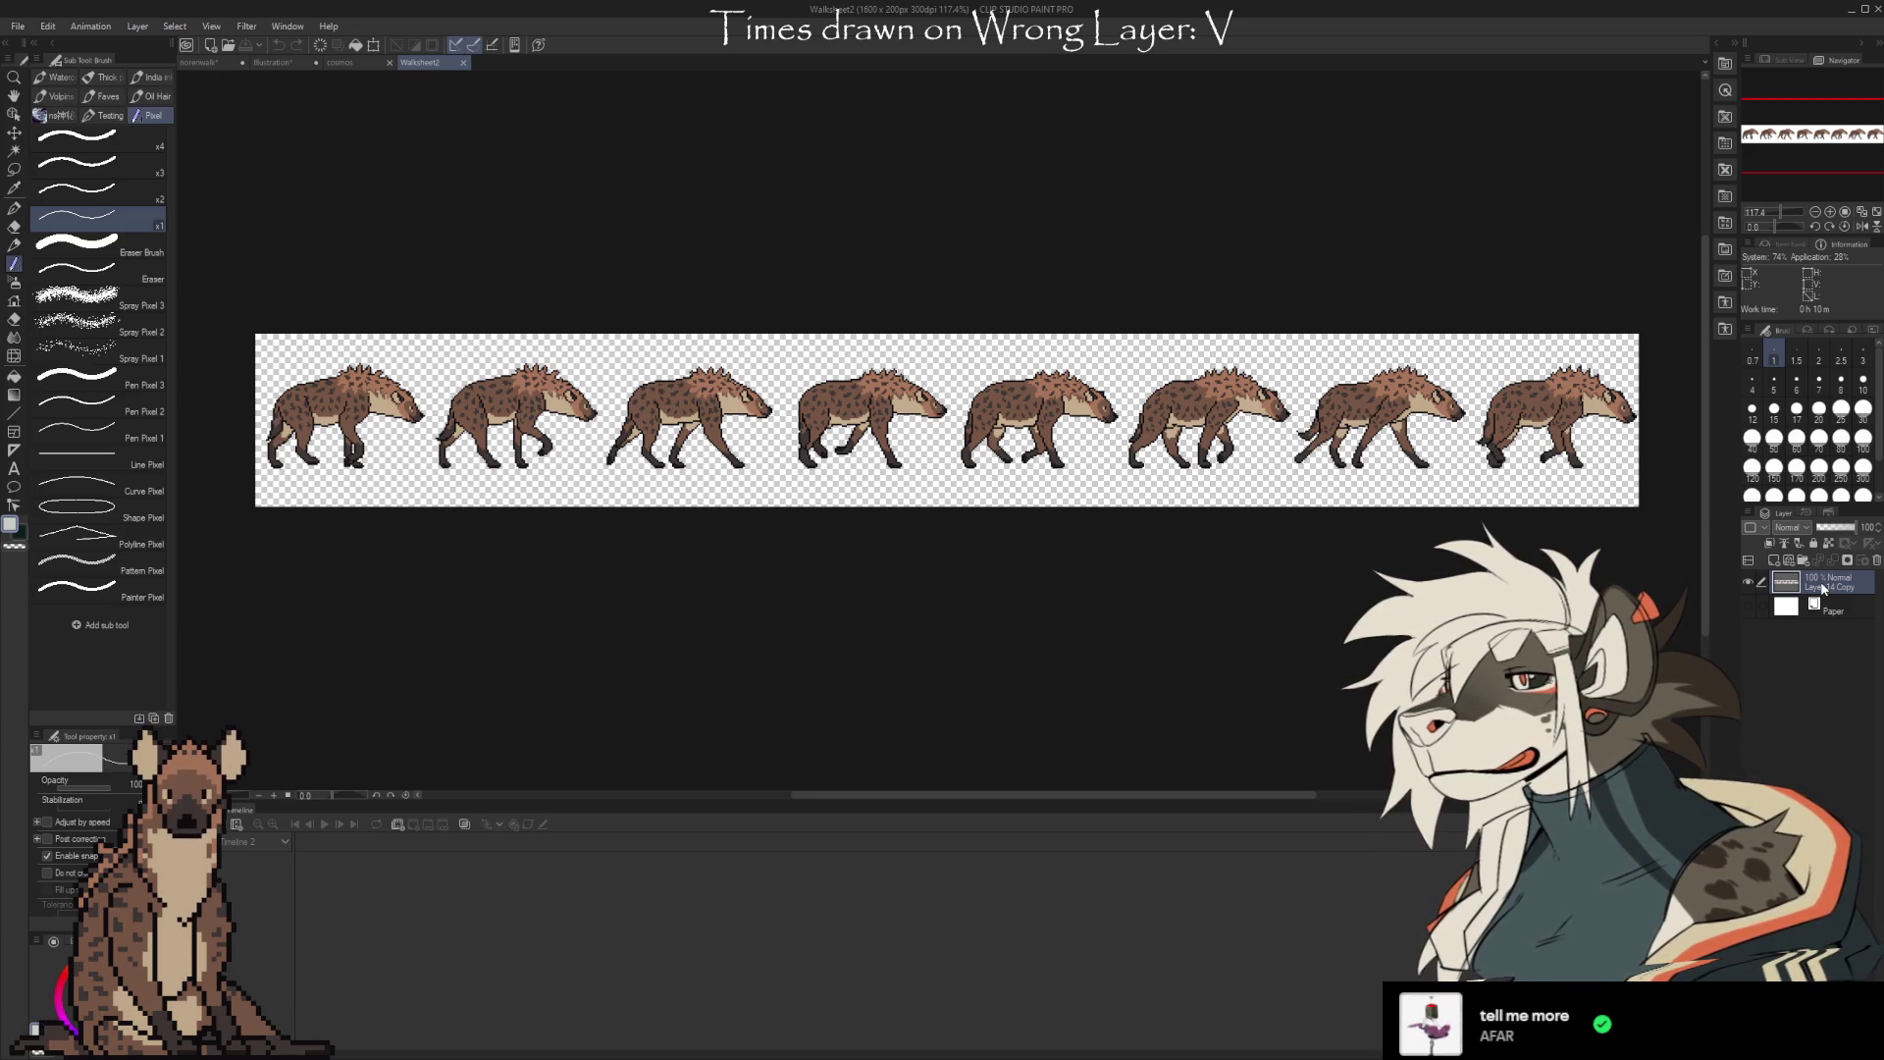
{"action": "left_click", "coordinate": [1789, 562]}
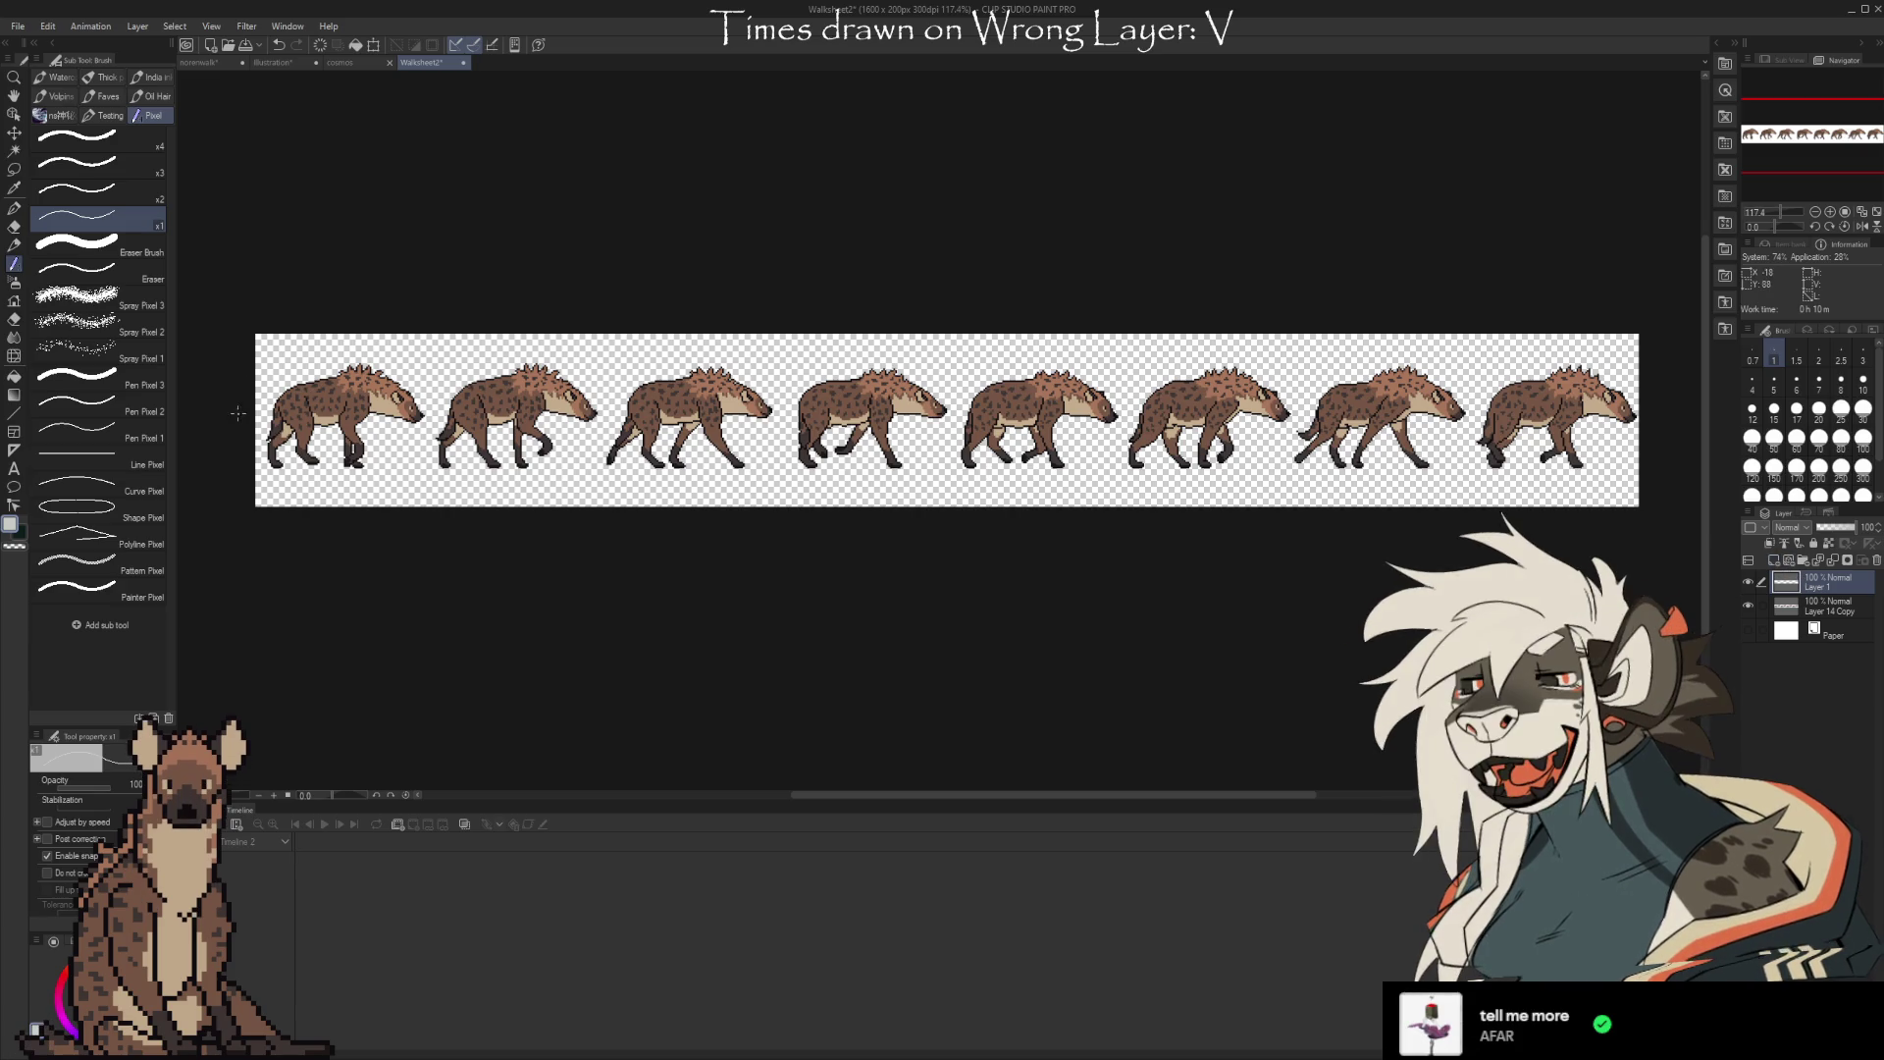
Zoom in and out to inspect the hyena frames, then switch to the Illustration sketch document
{"action": "scroll", "coordinate": [238, 410], "scroll_direction": "up", "scroll_amount": 4}
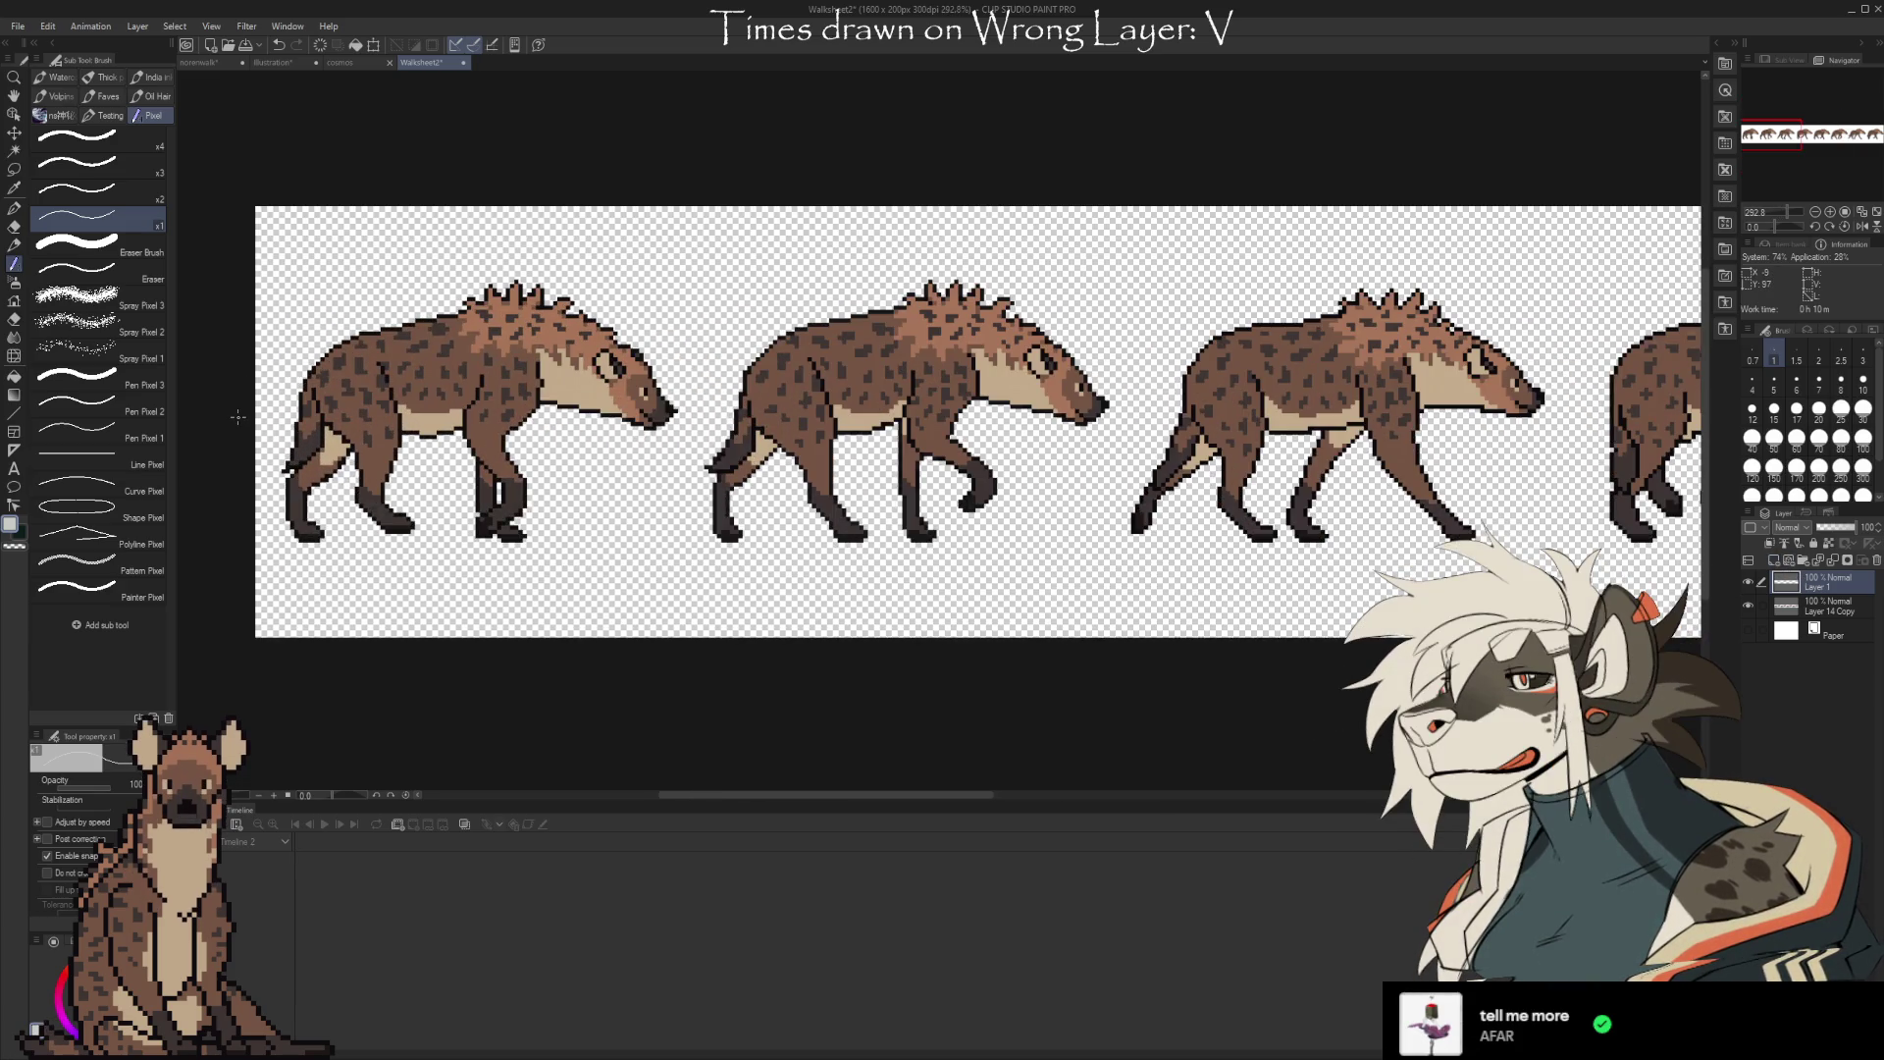
{"action": "scroll", "coordinate": [237, 417], "scroll_direction": "down", "scroll_amount": 3}
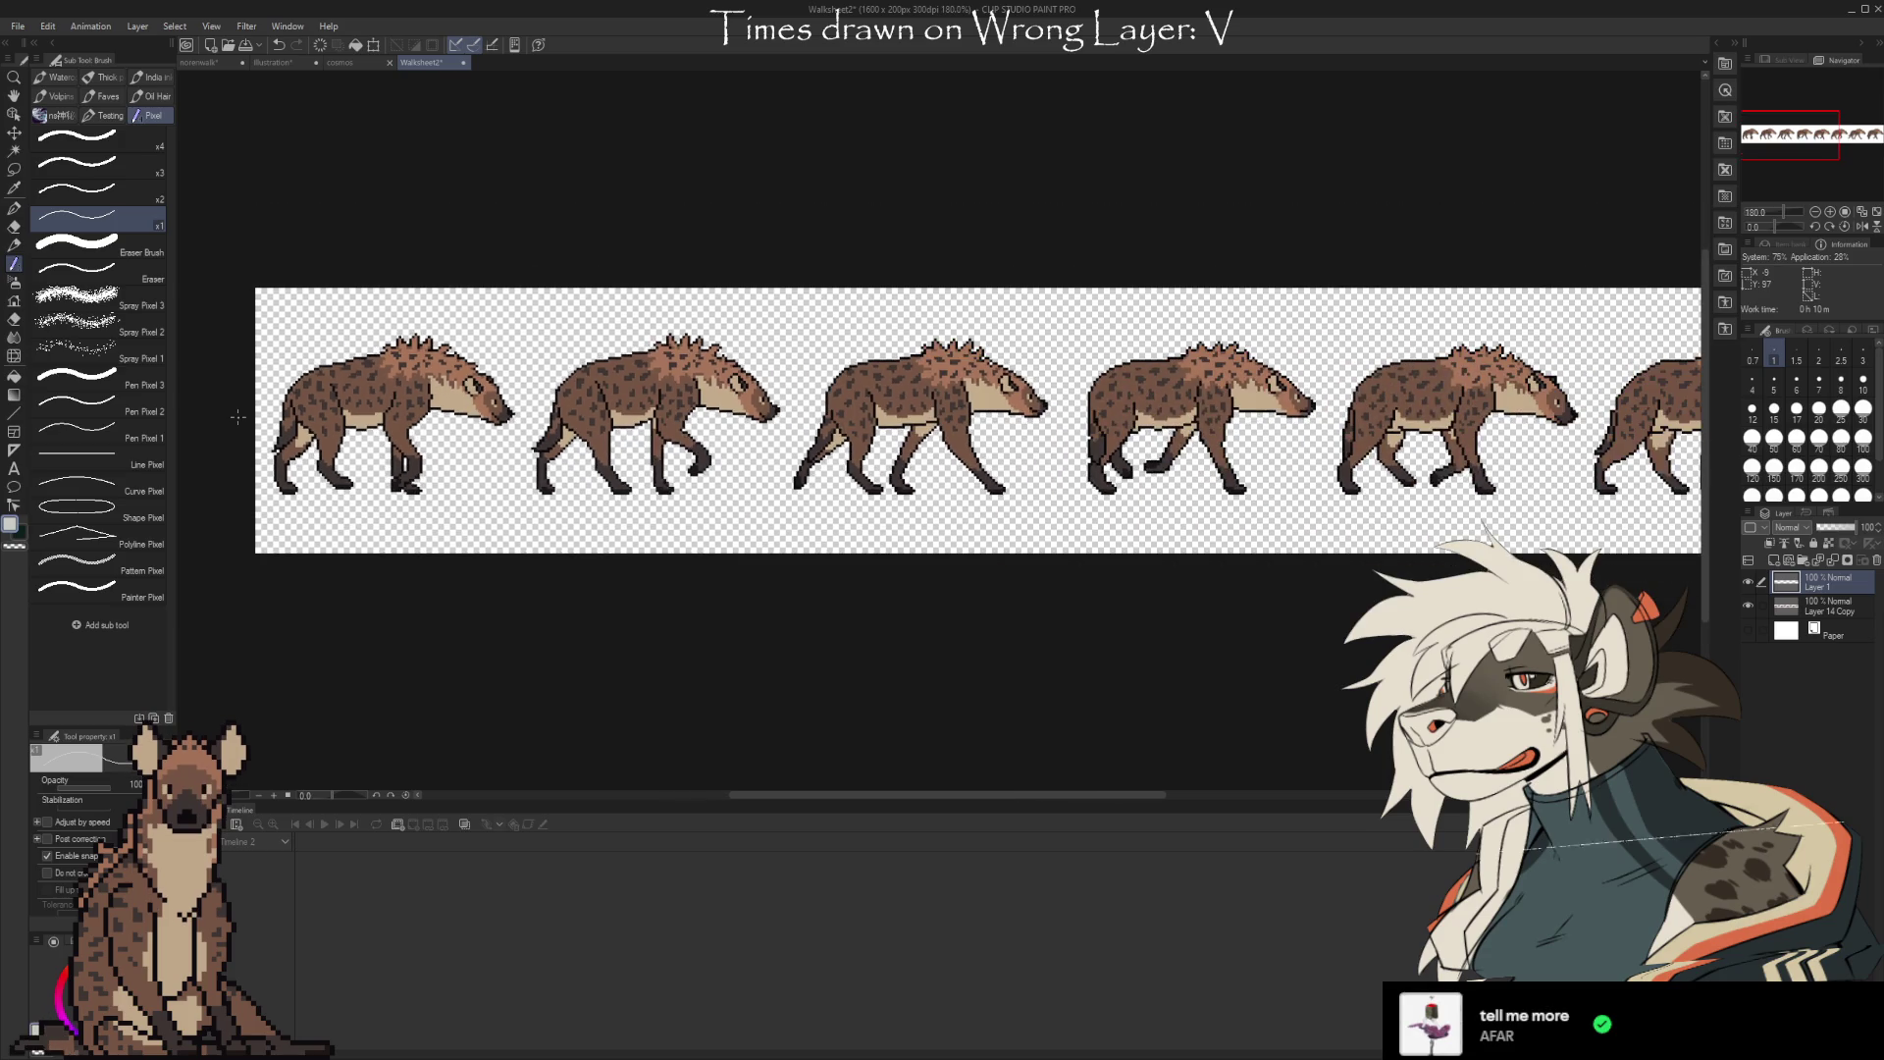
{"action": "scroll", "coordinate": [237, 417], "scroll_direction": "down", "scroll_amount": 3}
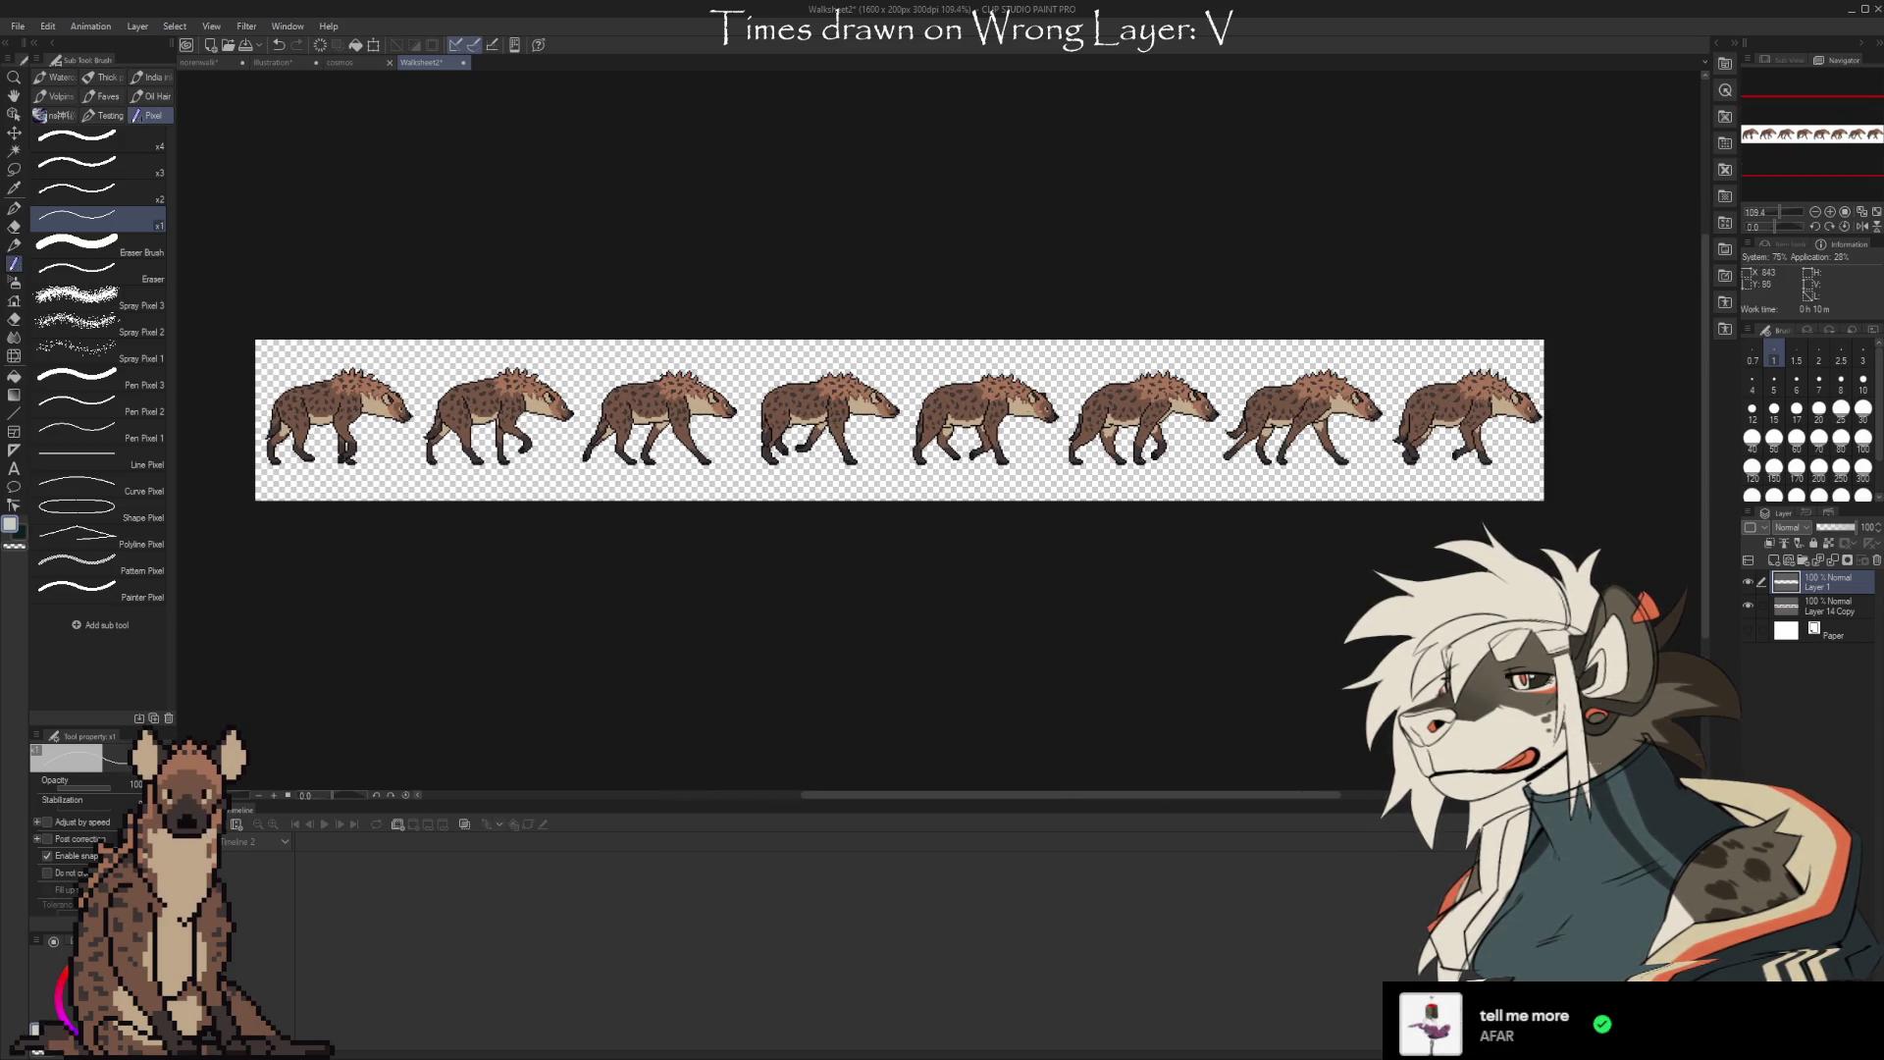
{"action": "scroll", "coordinate": [1578, 404], "scroll_direction": "up", "scroll_amount": 2}
{"action": "scroll", "coordinate": [1577, 404], "scroll_direction": "up", "scroll_amount": 2}
{"action": "scroll", "coordinate": [1579, 405], "scroll_direction": "down", "scroll_amount": 4}
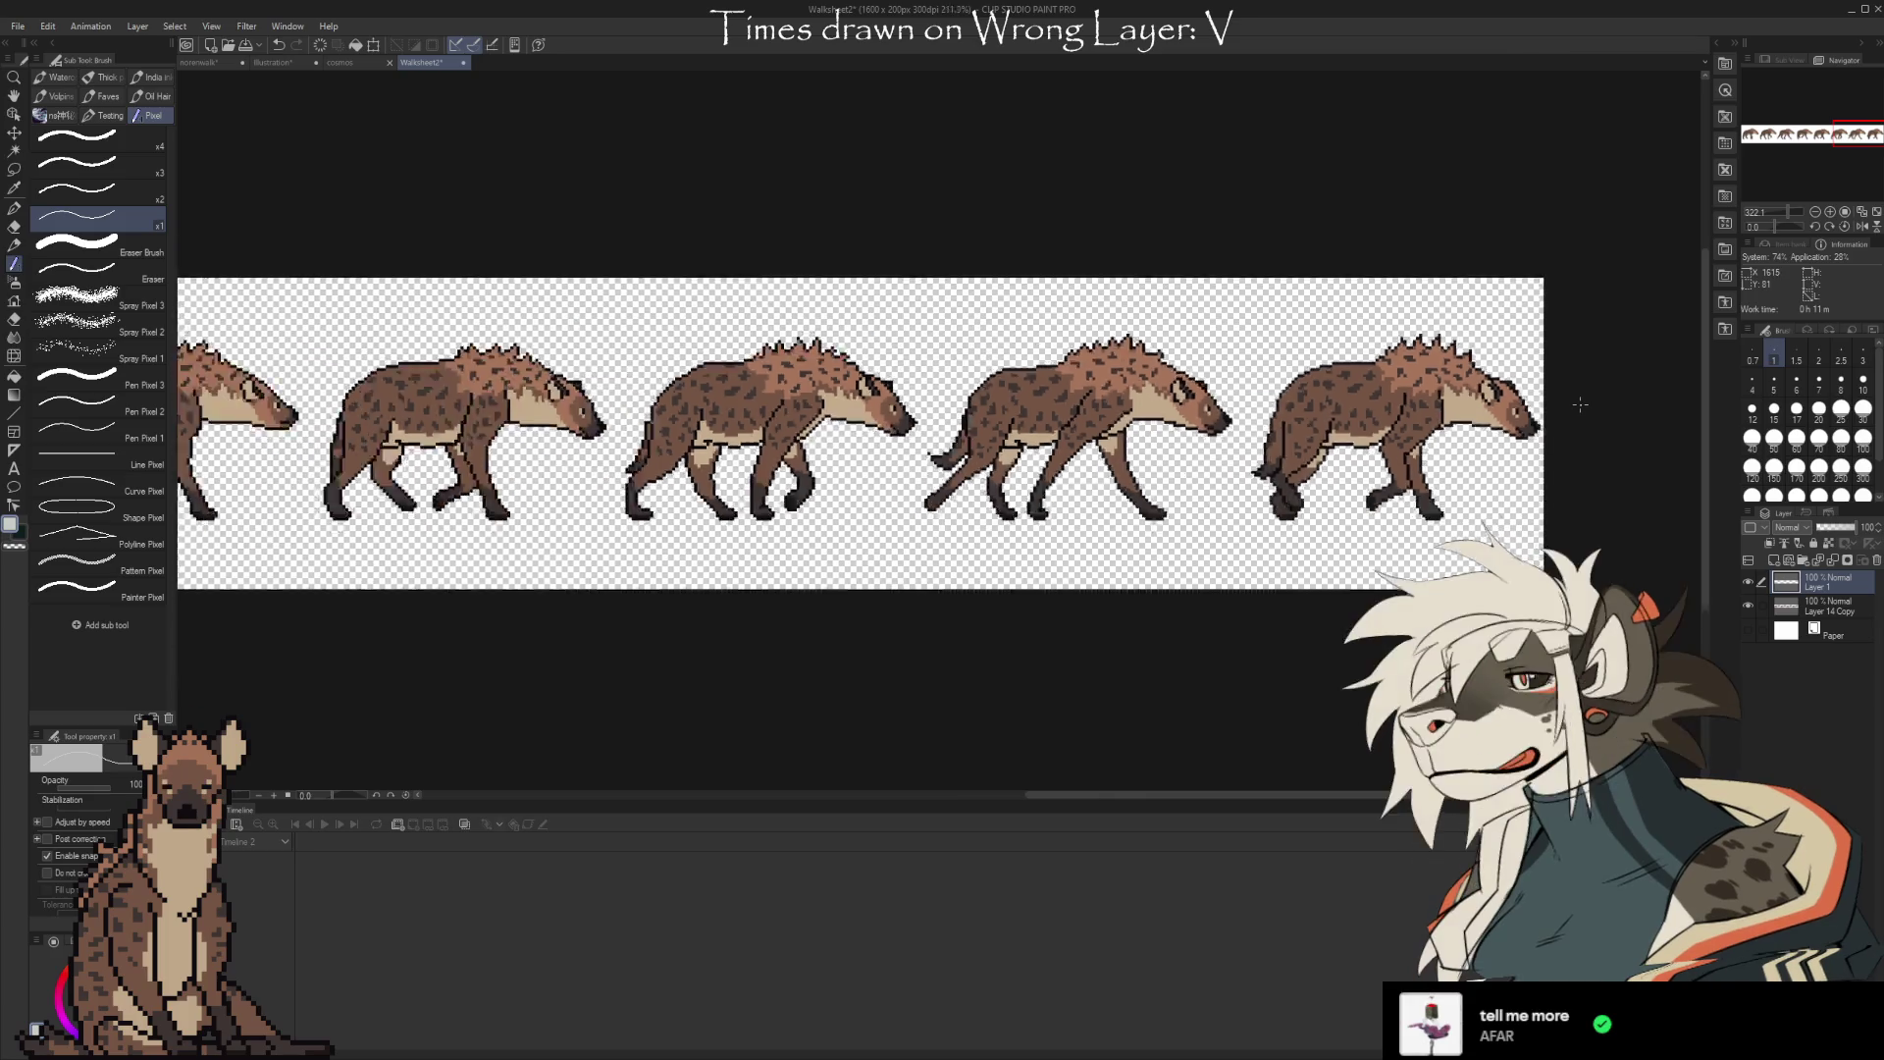
{"action": "scroll", "coordinate": [1579, 404], "scroll_direction": "up", "scroll_amount": 2}
{"action": "scroll", "coordinate": [324, 353], "scroll_direction": "down", "scroll_amount": 2}
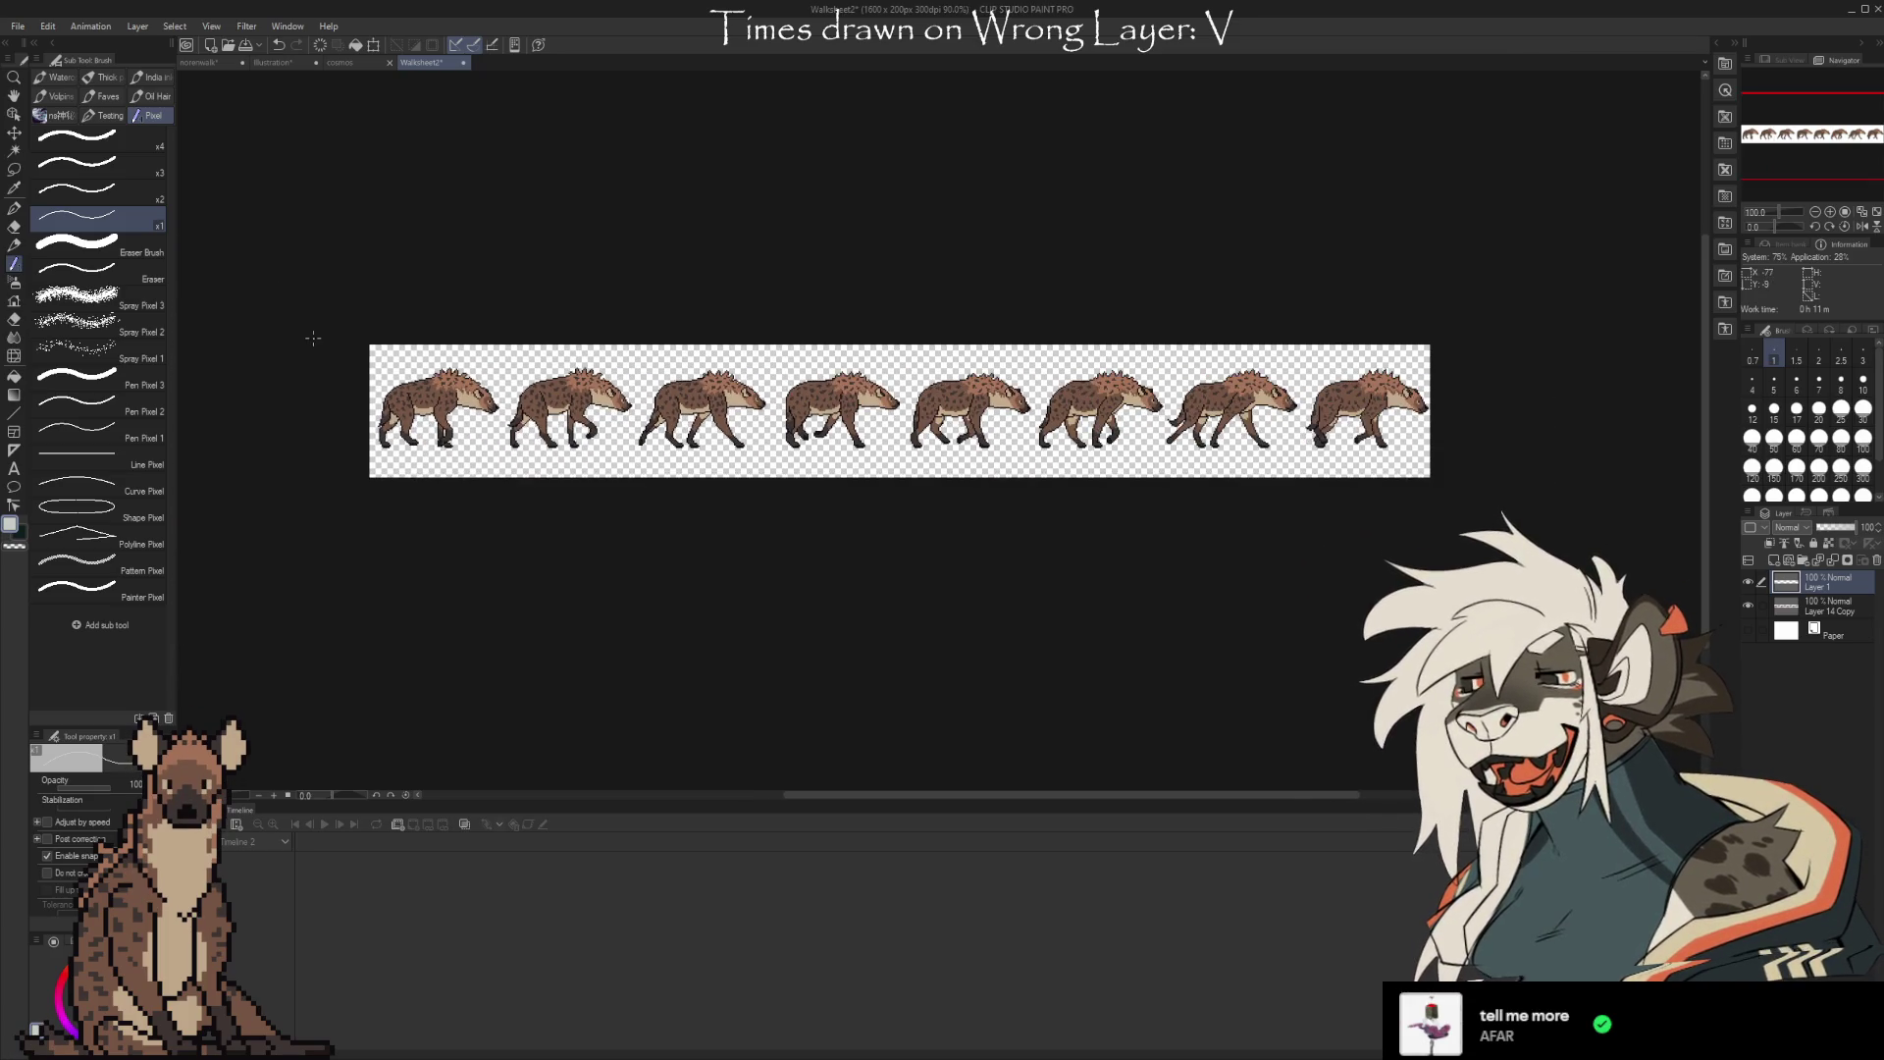
{"action": "scroll", "coordinate": [863, 426], "scroll_direction": "up", "scroll_amount": 1}
{"action": "left_click", "coordinate": [271, 63]}
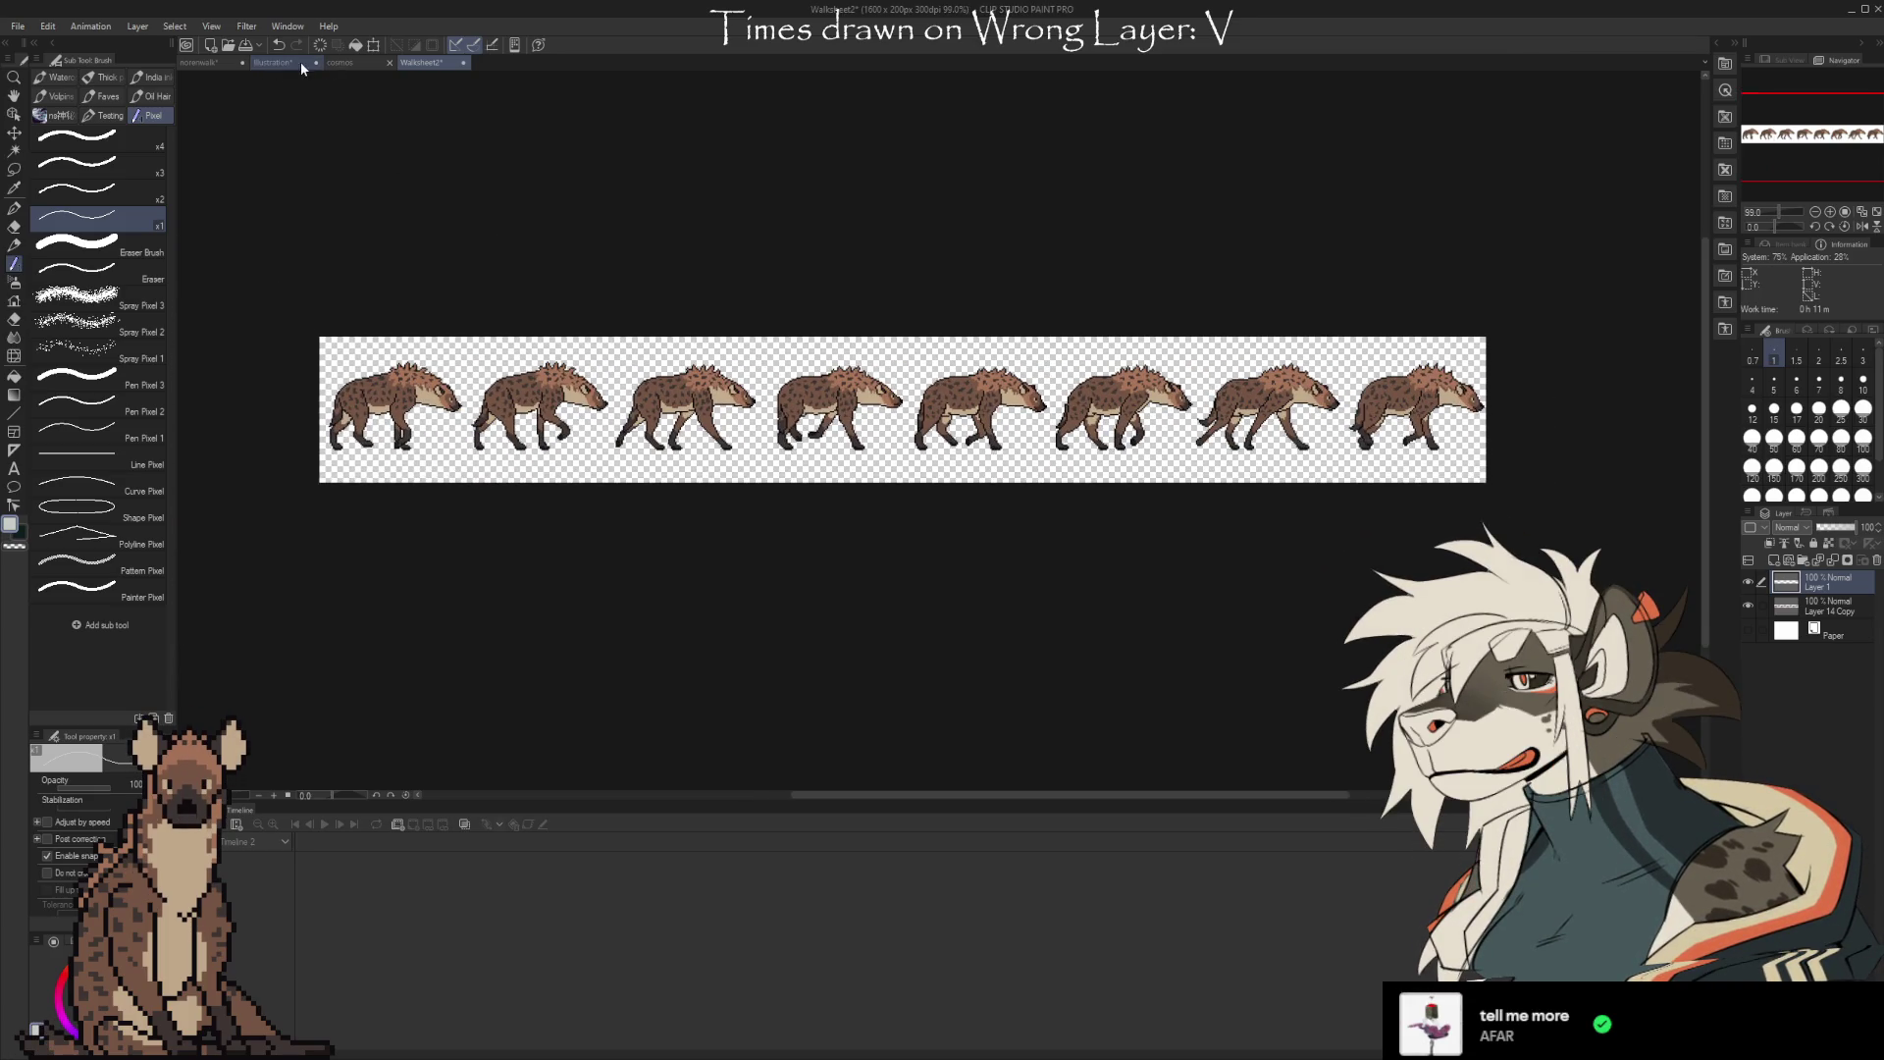
Switch to norenwalk, move its tab to third place, and collapse Folder 1
{"action": "left_click", "coordinate": [206, 63]}
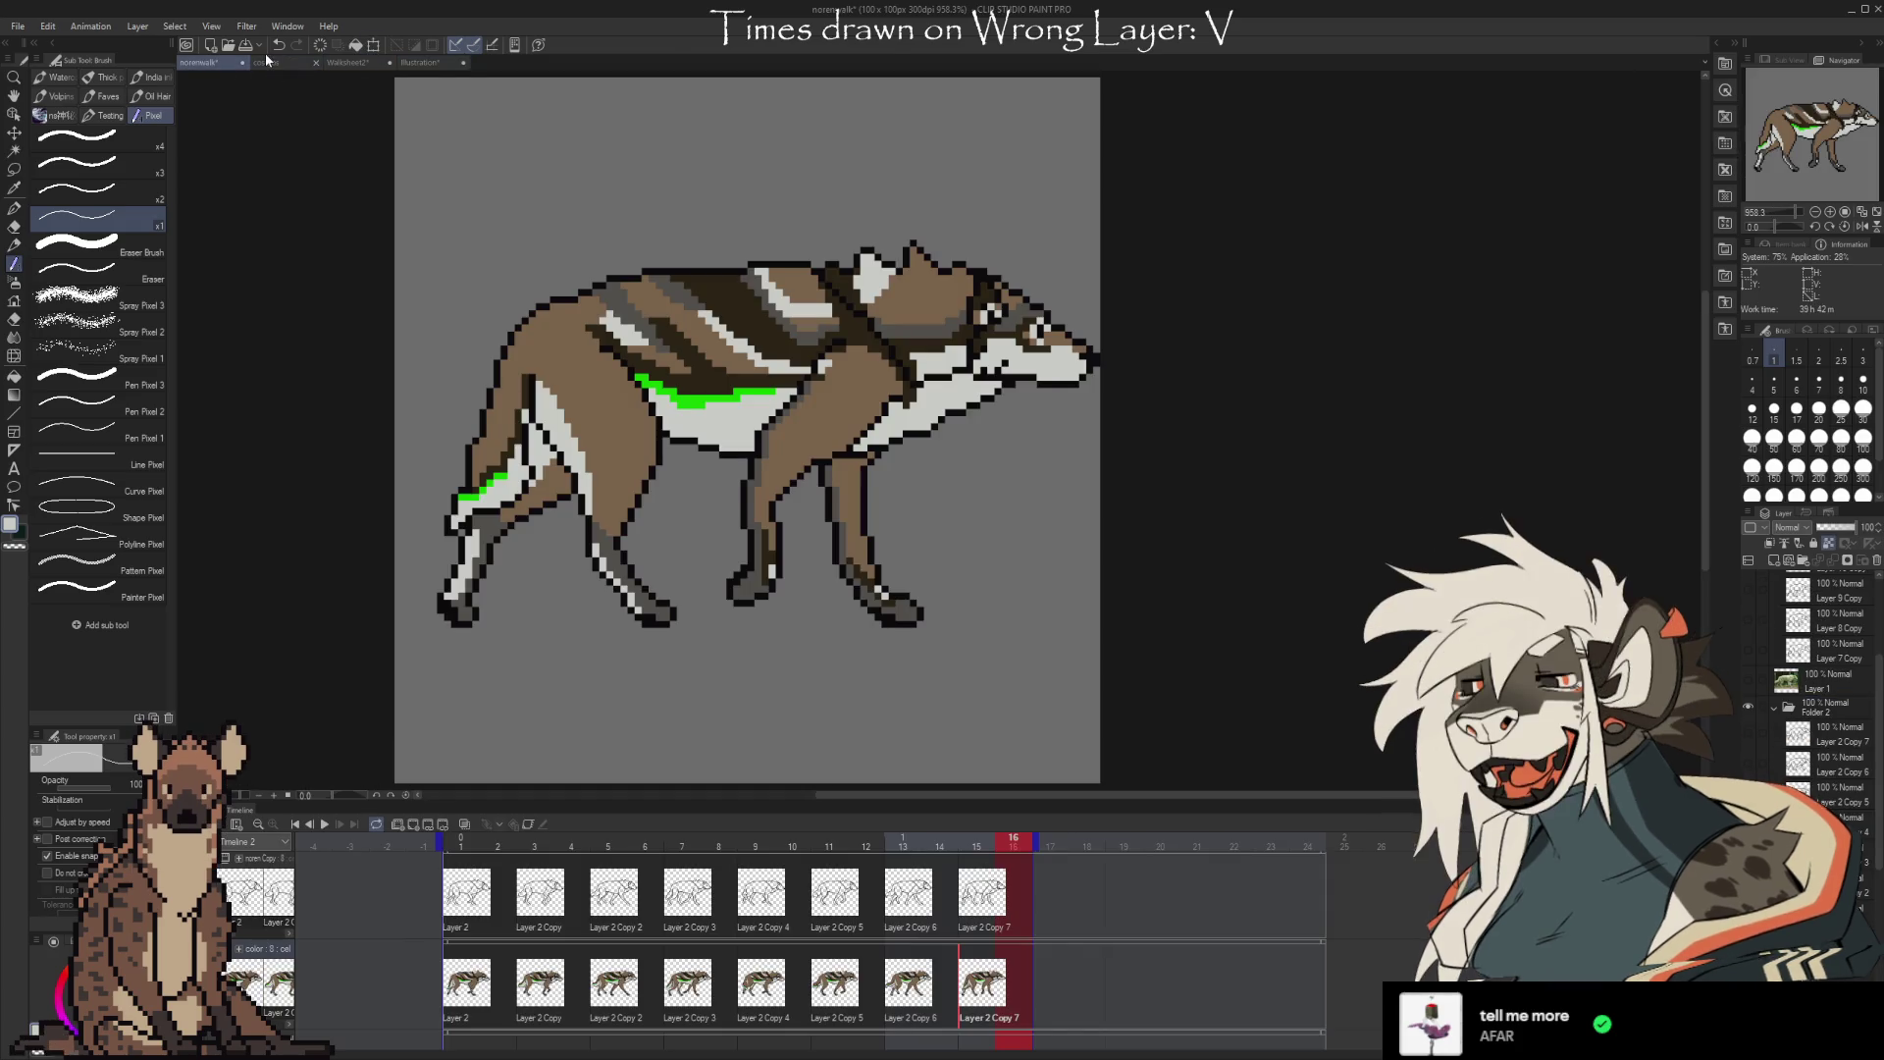
{"action": "left_click_drag", "start_coordinate": [200, 63], "coordinate": [380, 62]}
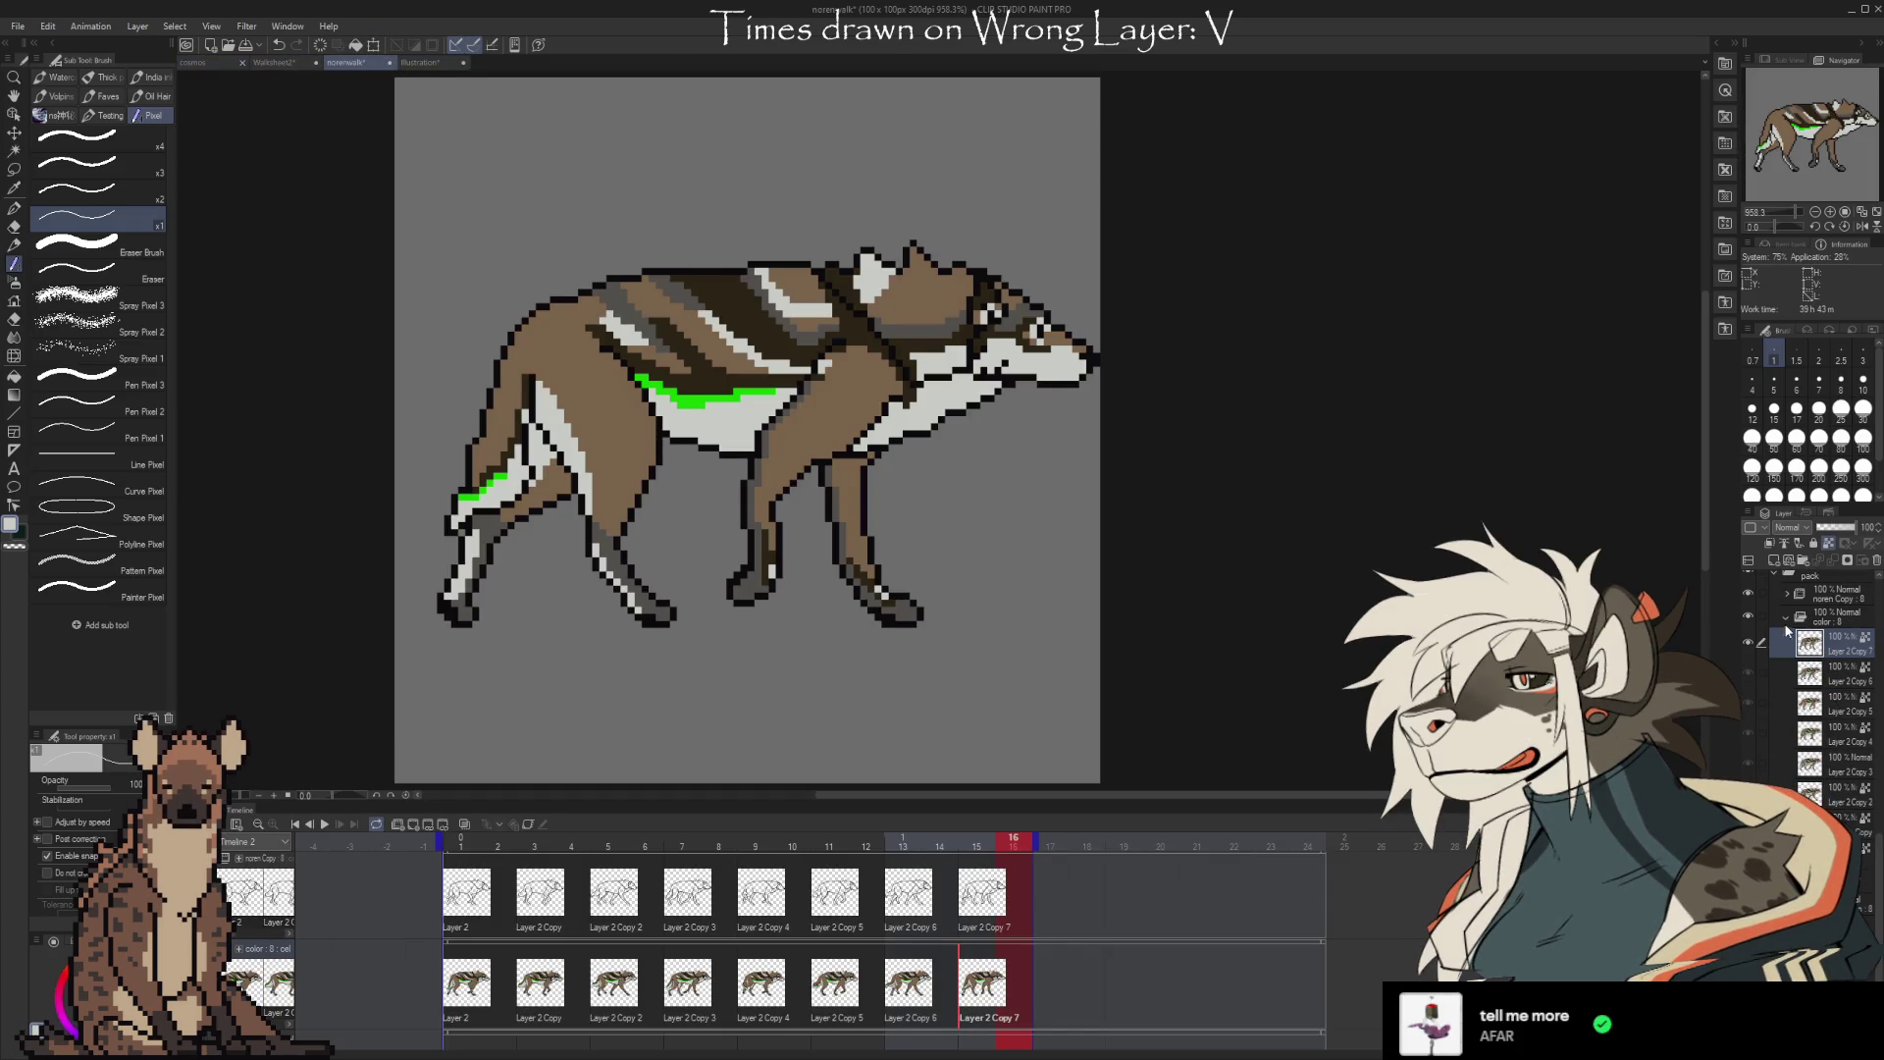
{"action": "scroll", "coordinate": [1806, 687], "scroll_direction": "down", "scroll_amount": 5}
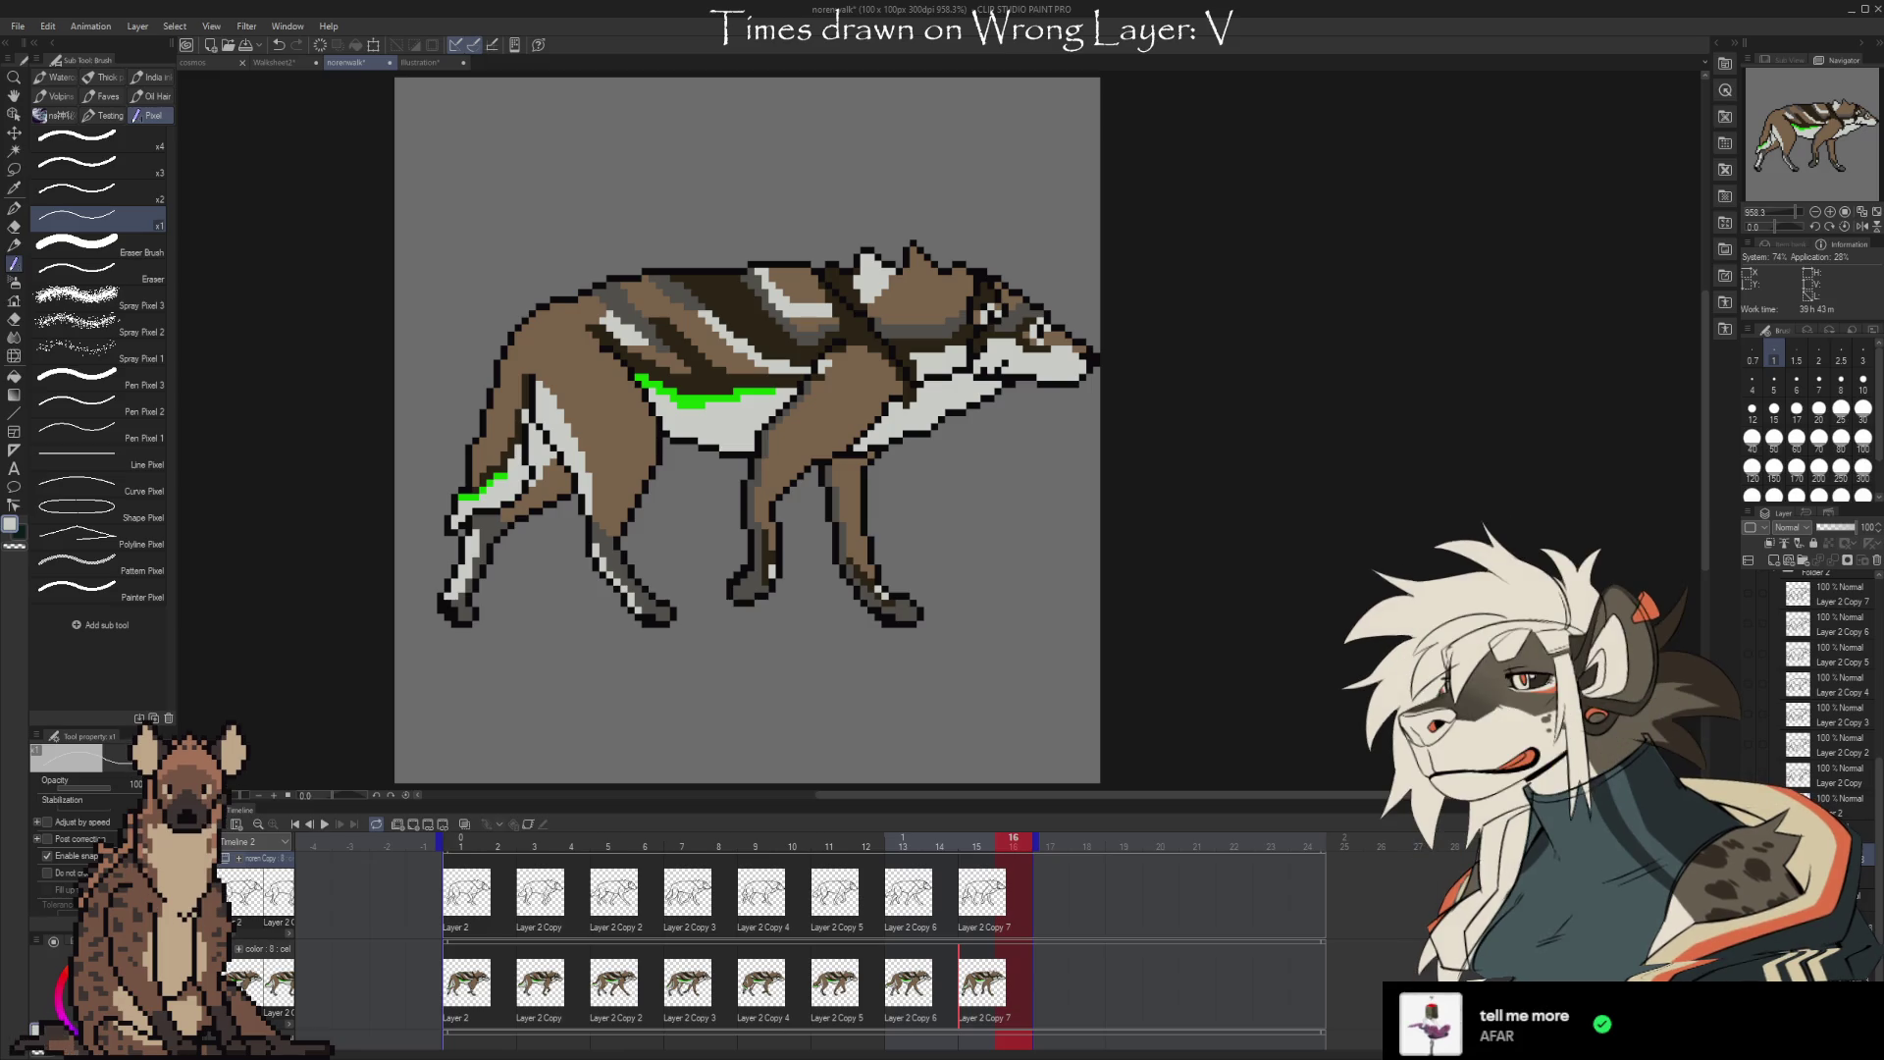
{"action": "scroll", "coordinate": [1775, 698], "scroll_direction": "up", "scroll_amount": 3}
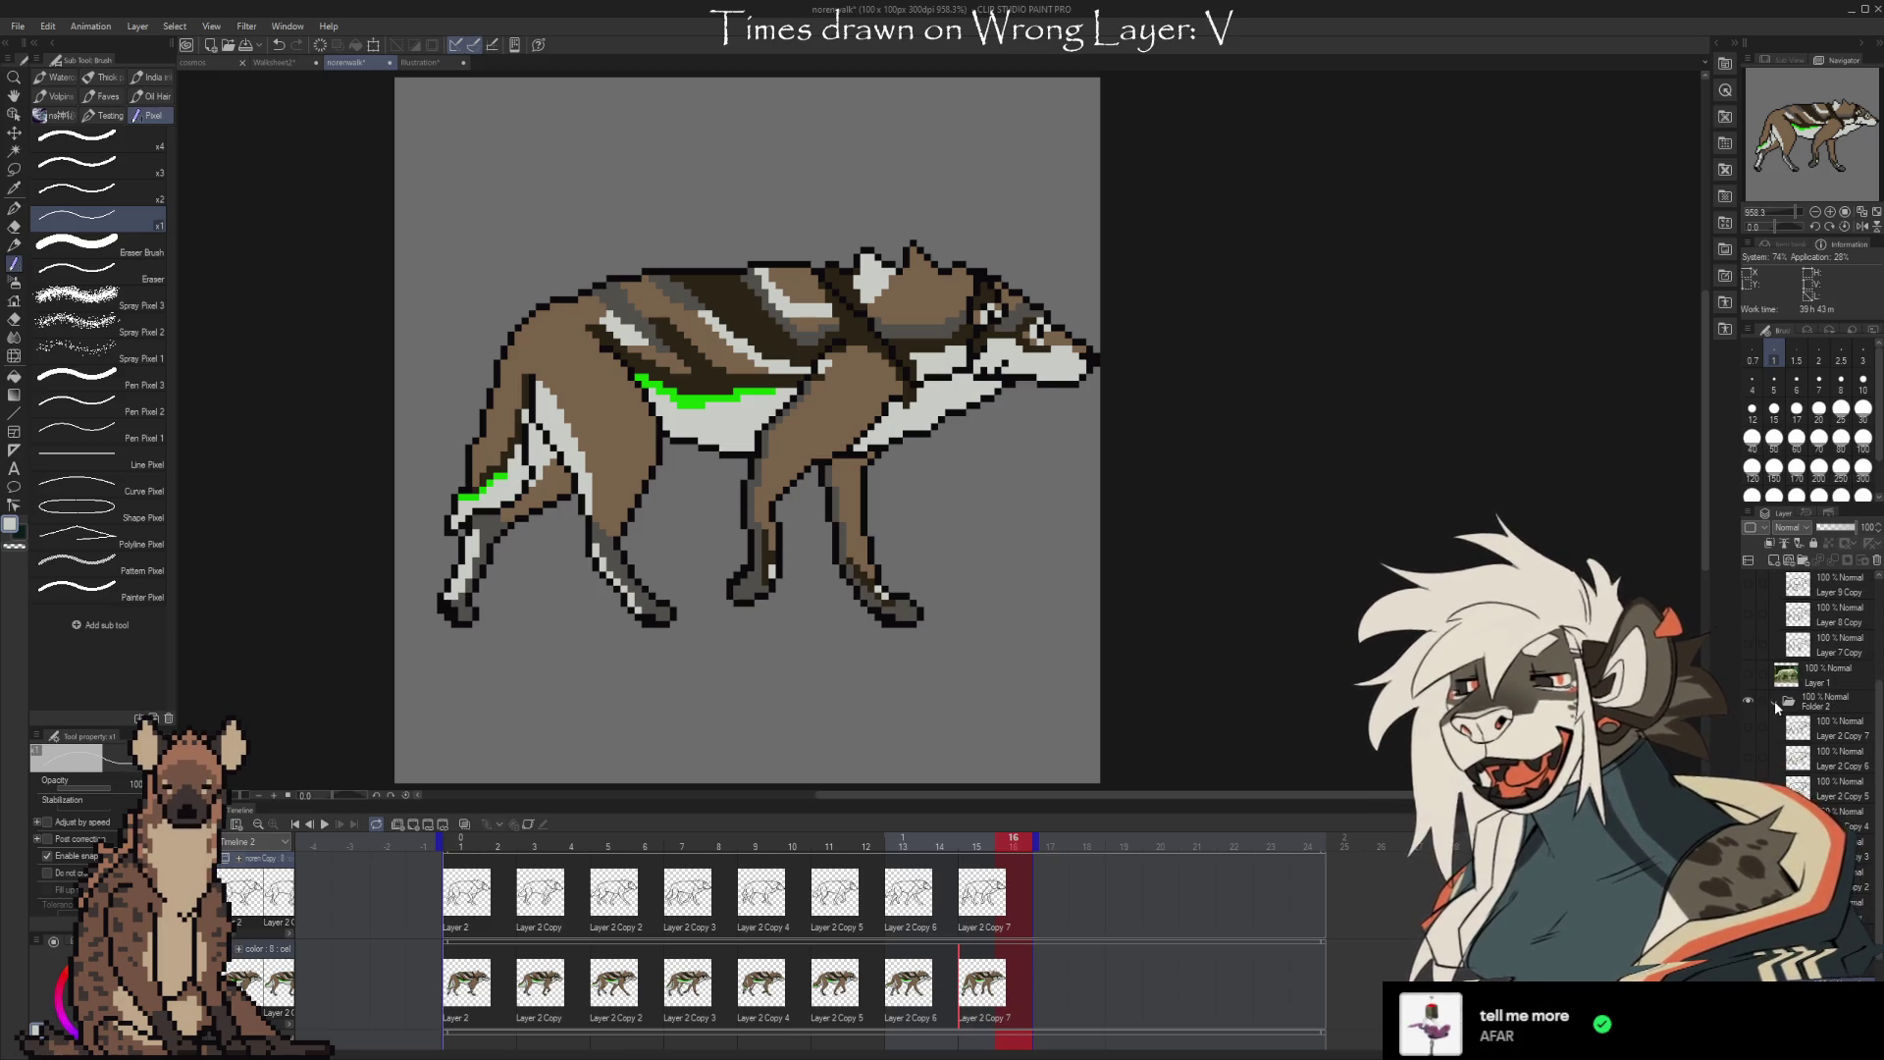
{"action": "scroll", "coordinate": [1781, 700], "scroll_direction": "up", "scroll_amount": 3}
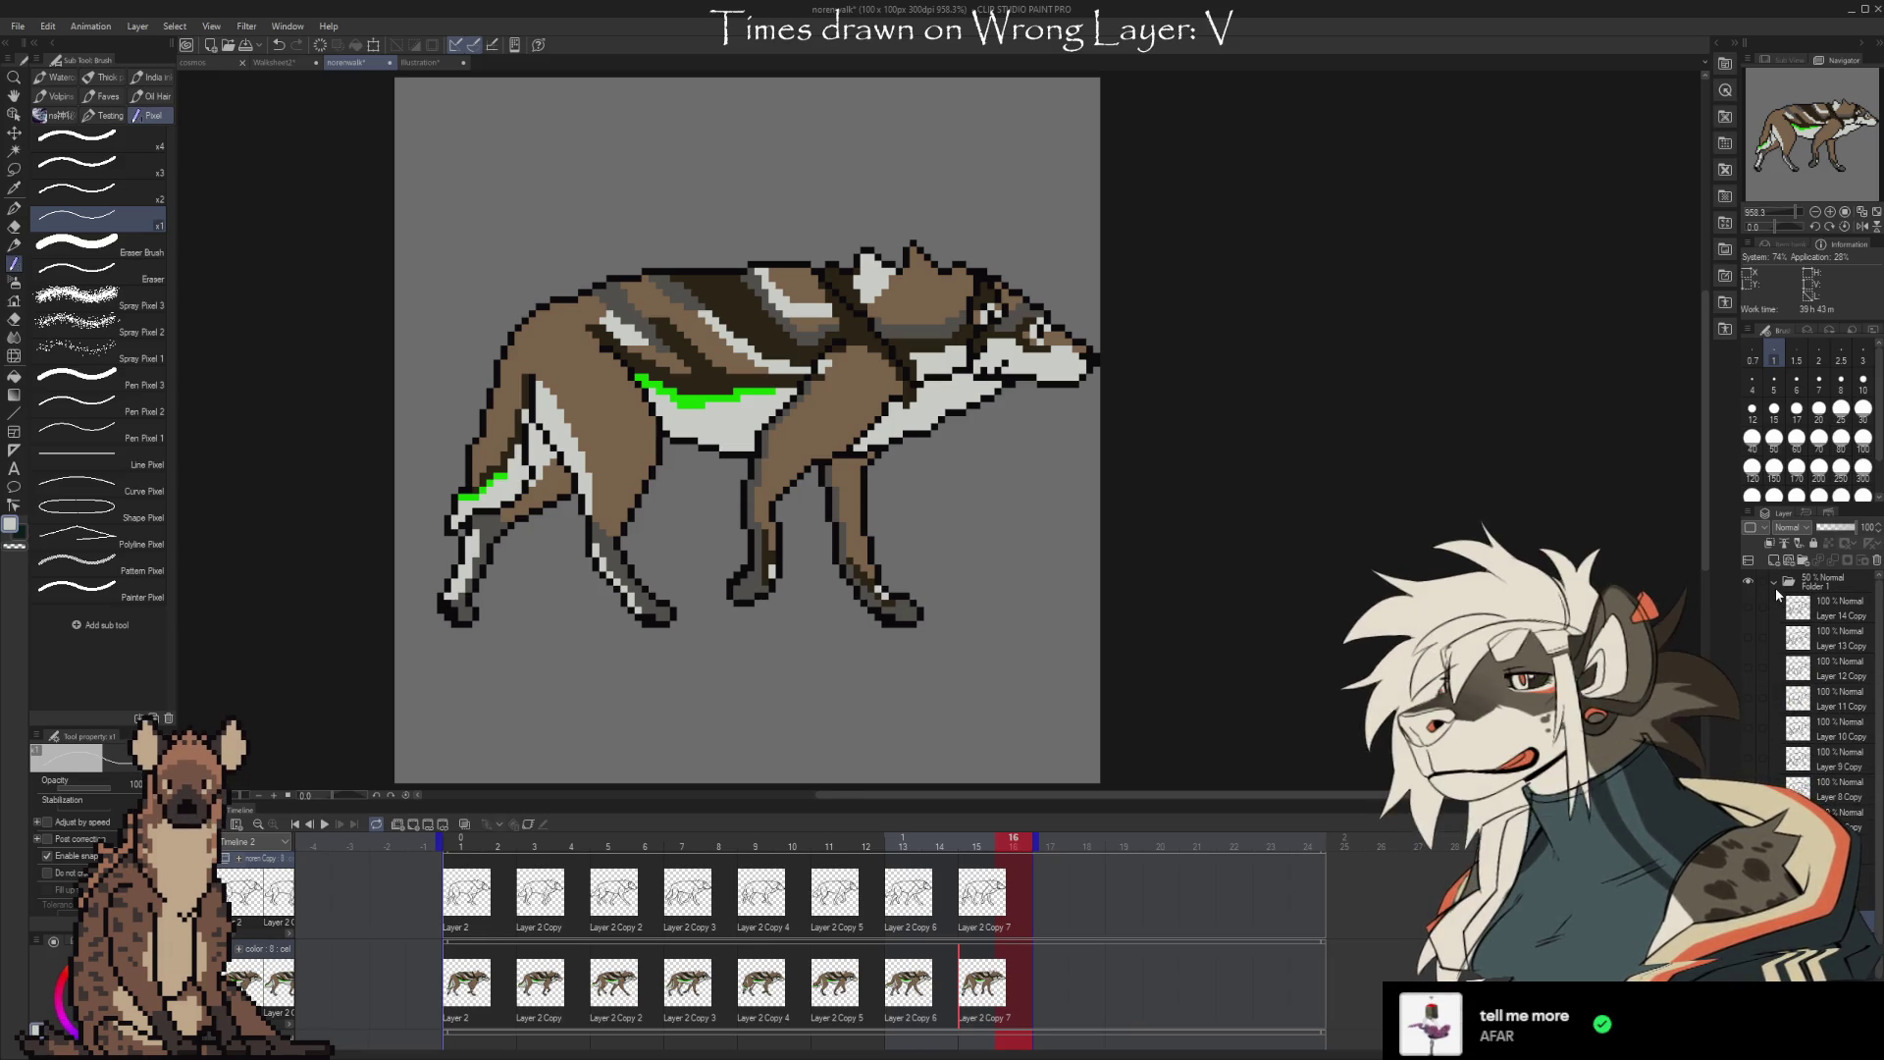
{"action": "left_click", "coordinate": [1775, 587]}
{"action": "left_click", "coordinate": [1774, 582]}
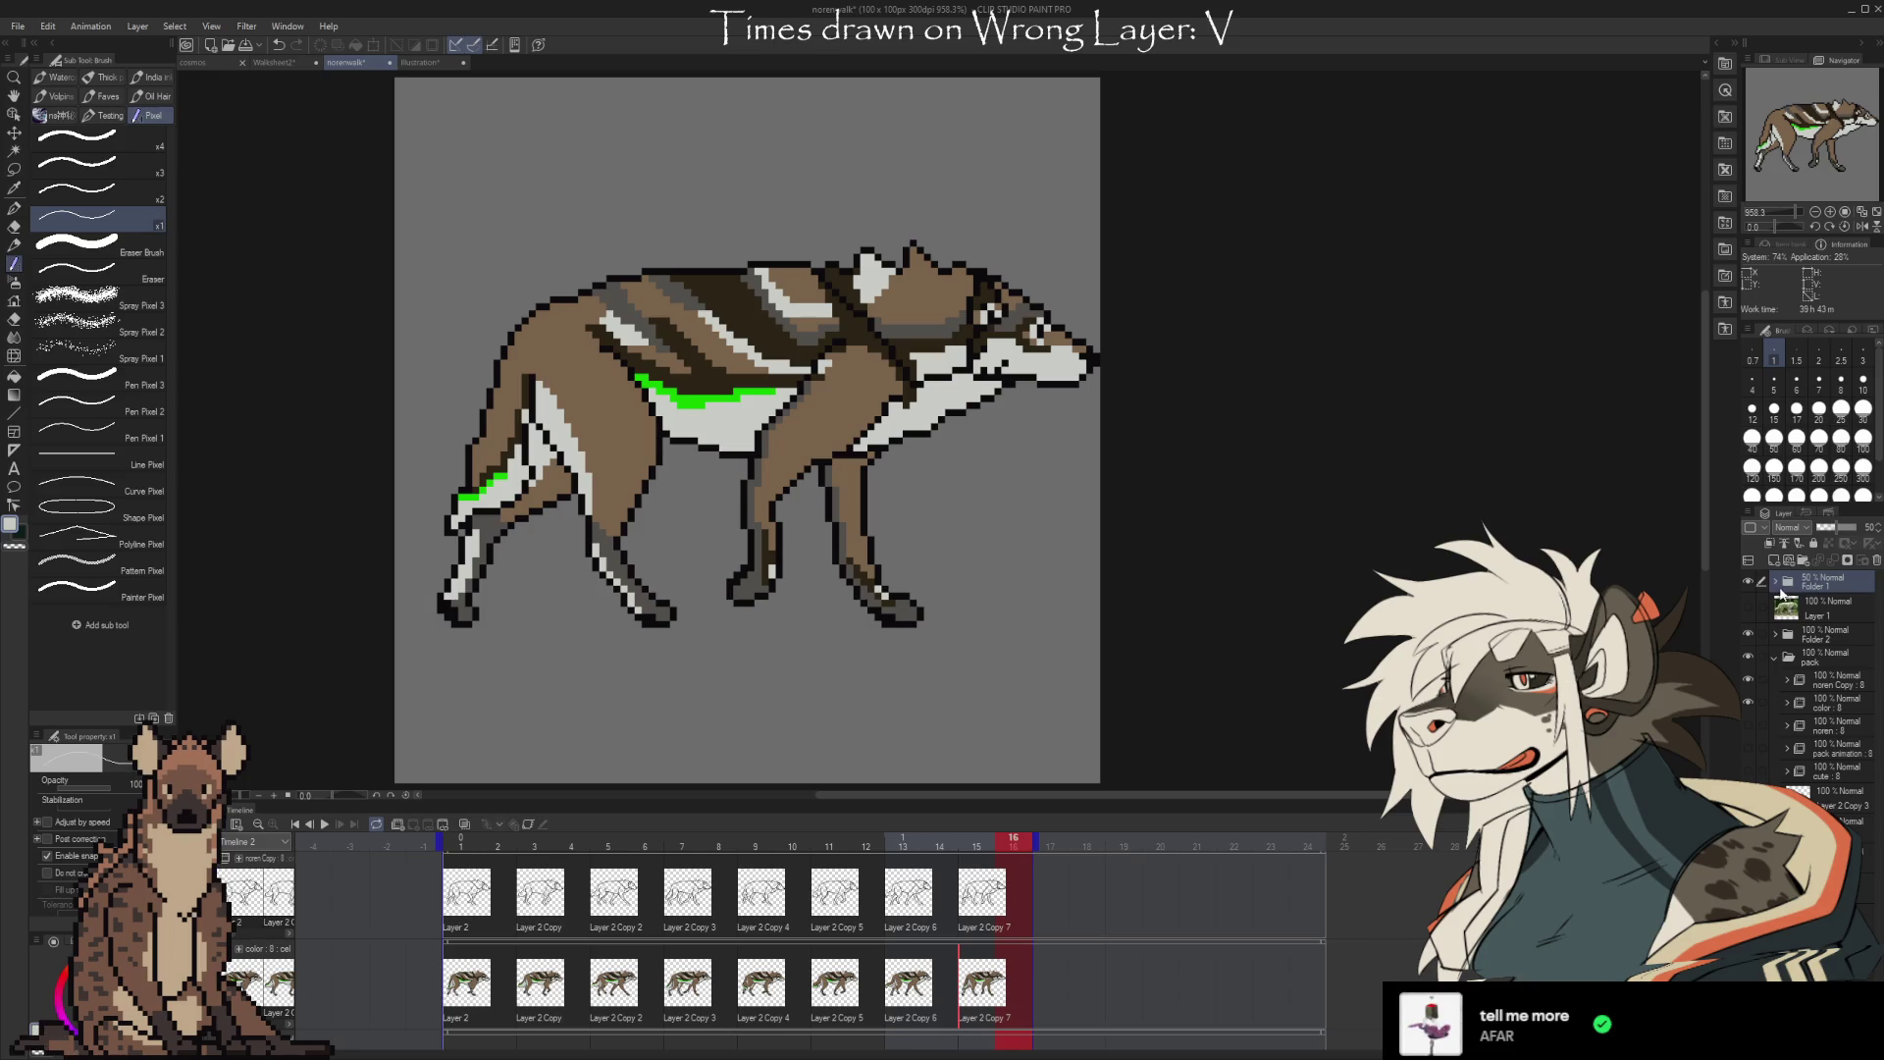
Create a folder above pack named 'noren walaksheet' and expand it and color Copy
{"action": "left_click", "coordinate": [1825, 658]}
{"action": "left_click", "coordinate": [1804, 563]}
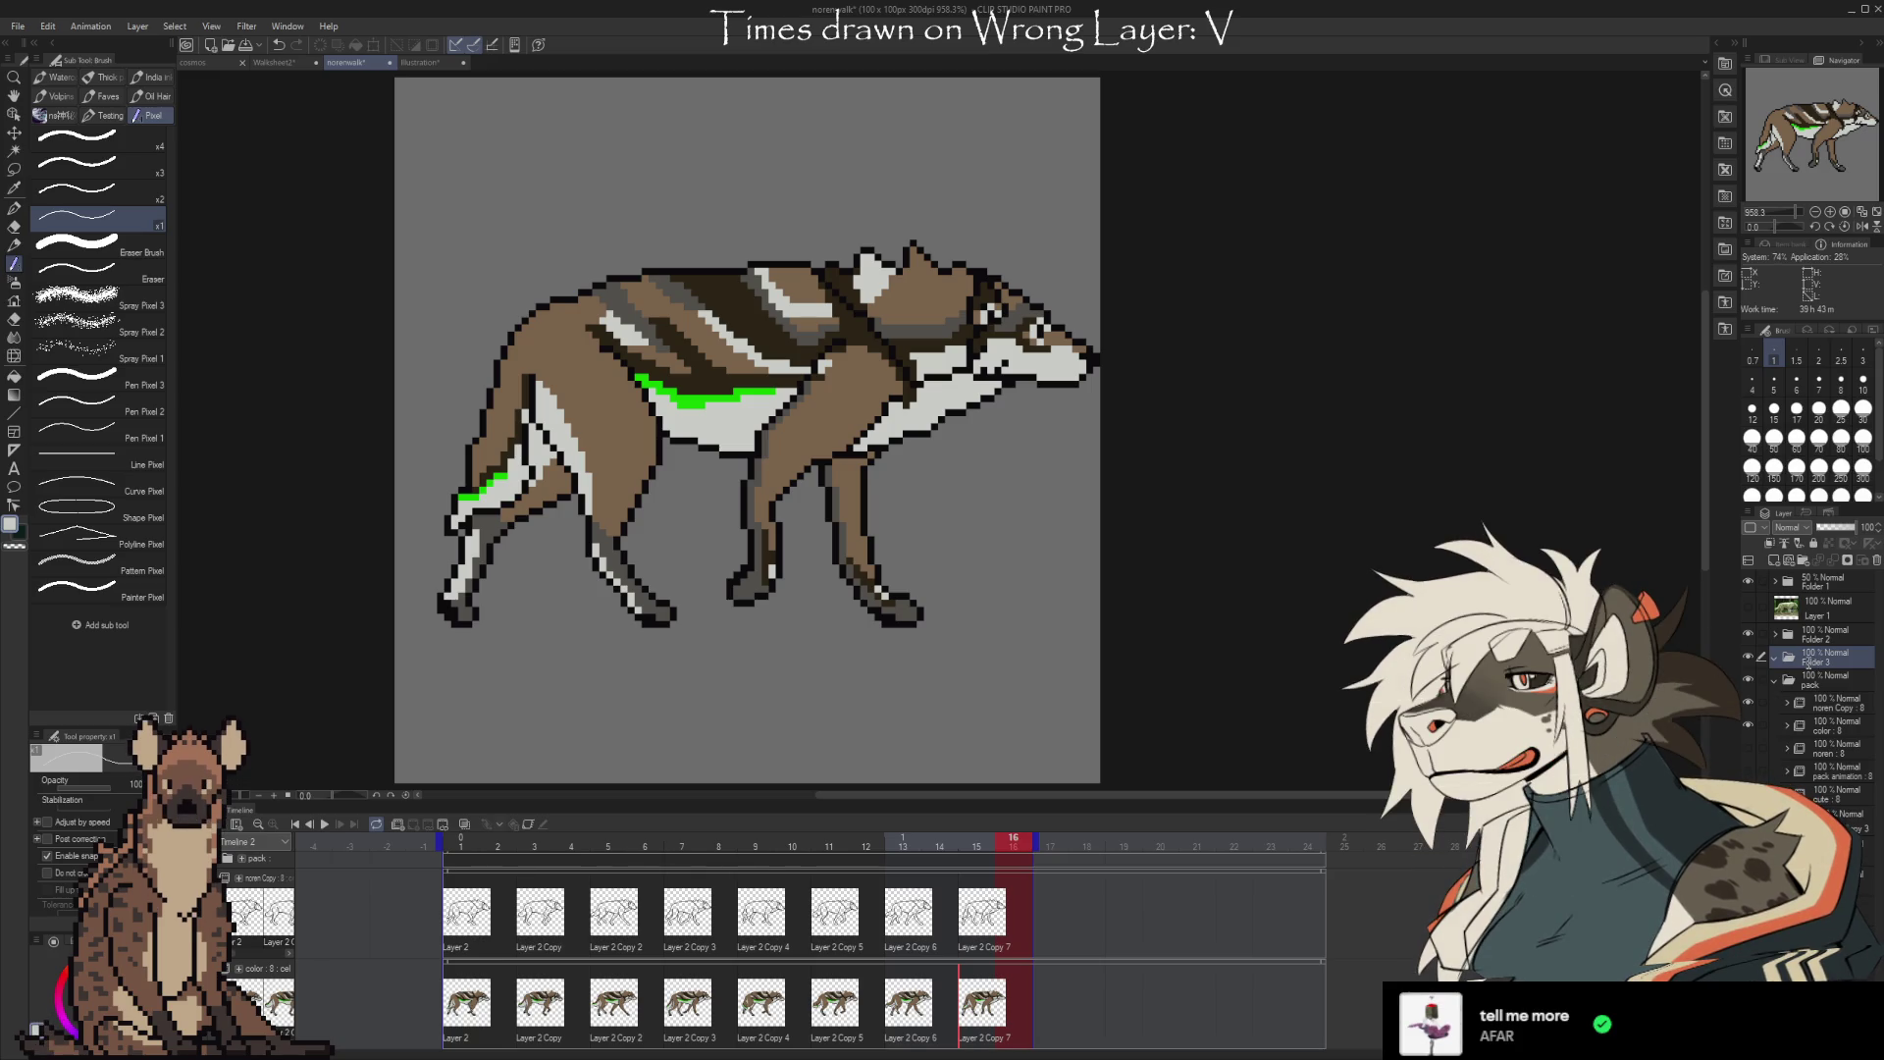
{"action": "double_click", "coordinate": [1809, 662]}
{"action": "type", "text": "noren walaksheet"}
{"action": "key", "text": "Return"}
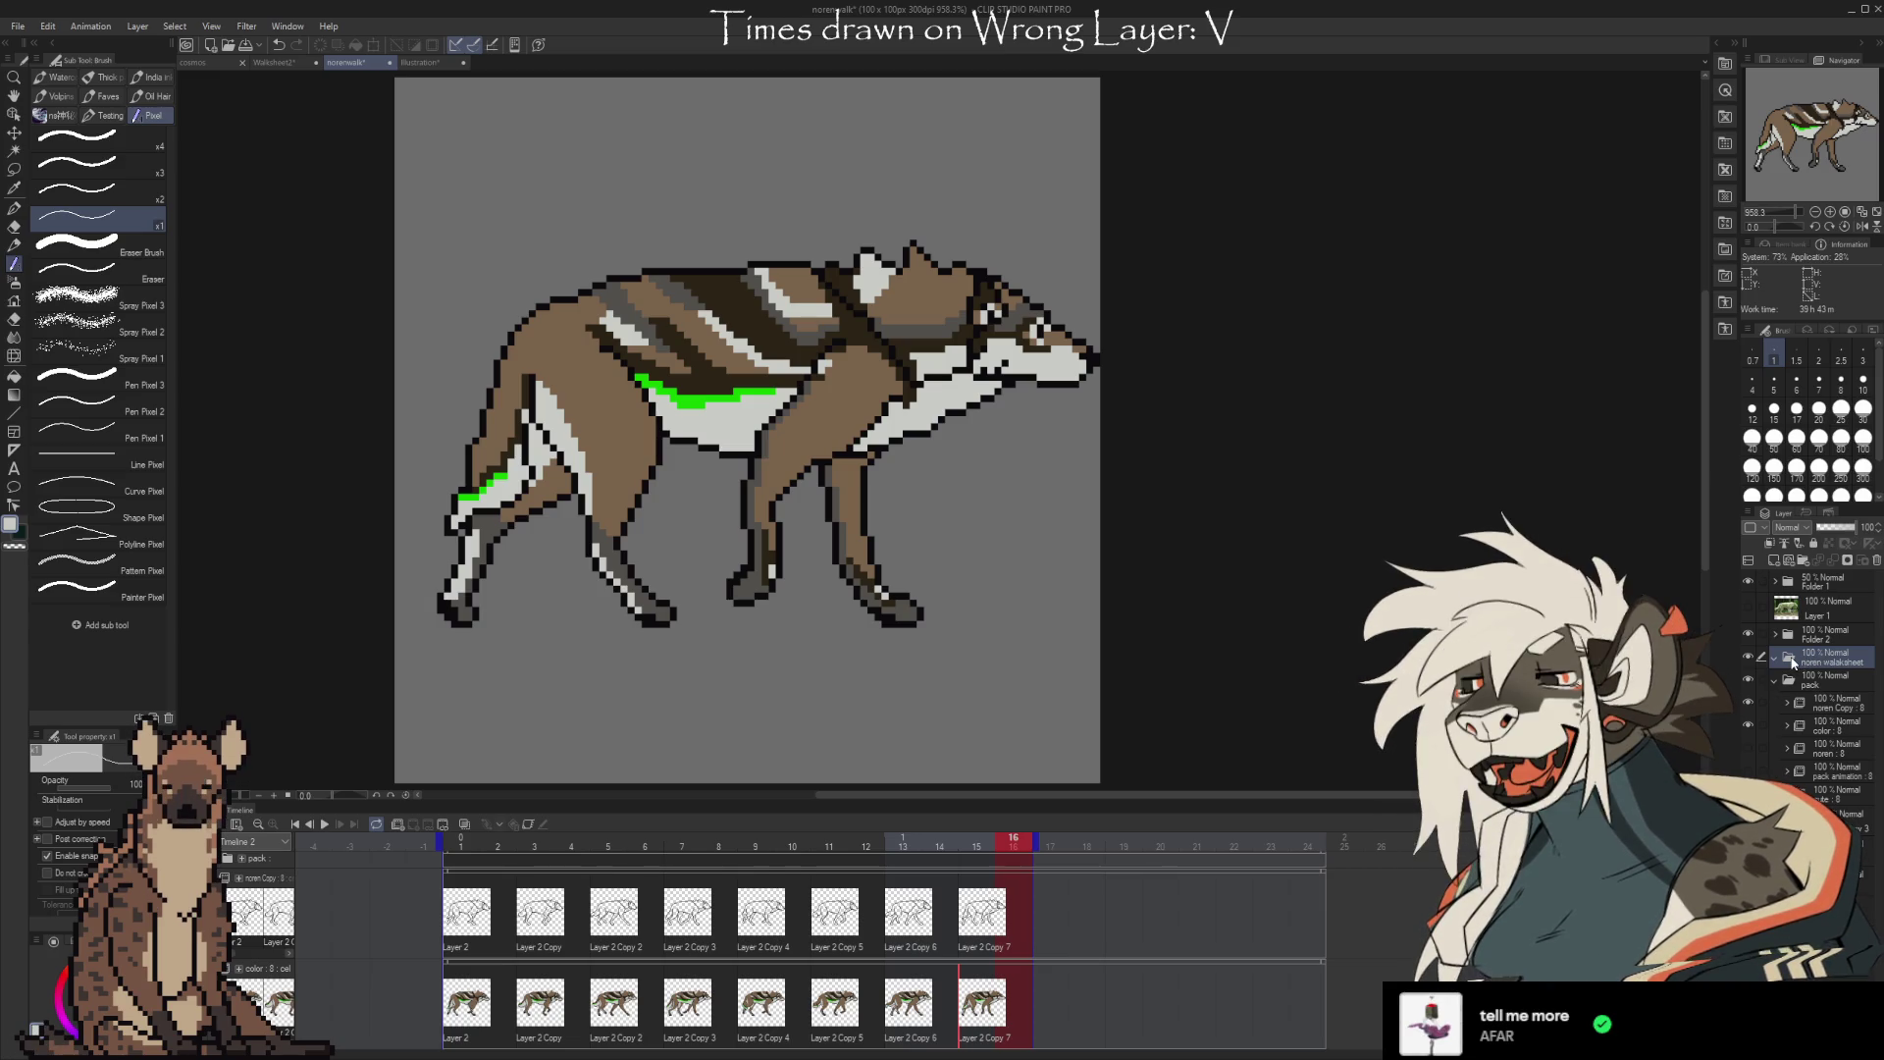
{"action": "left_click", "coordinate": [1794, 663]}
{"action": "left_click", "coordinate": [1788, 703]}
{"action": "left_click", "coordinate": [1841, 813]}
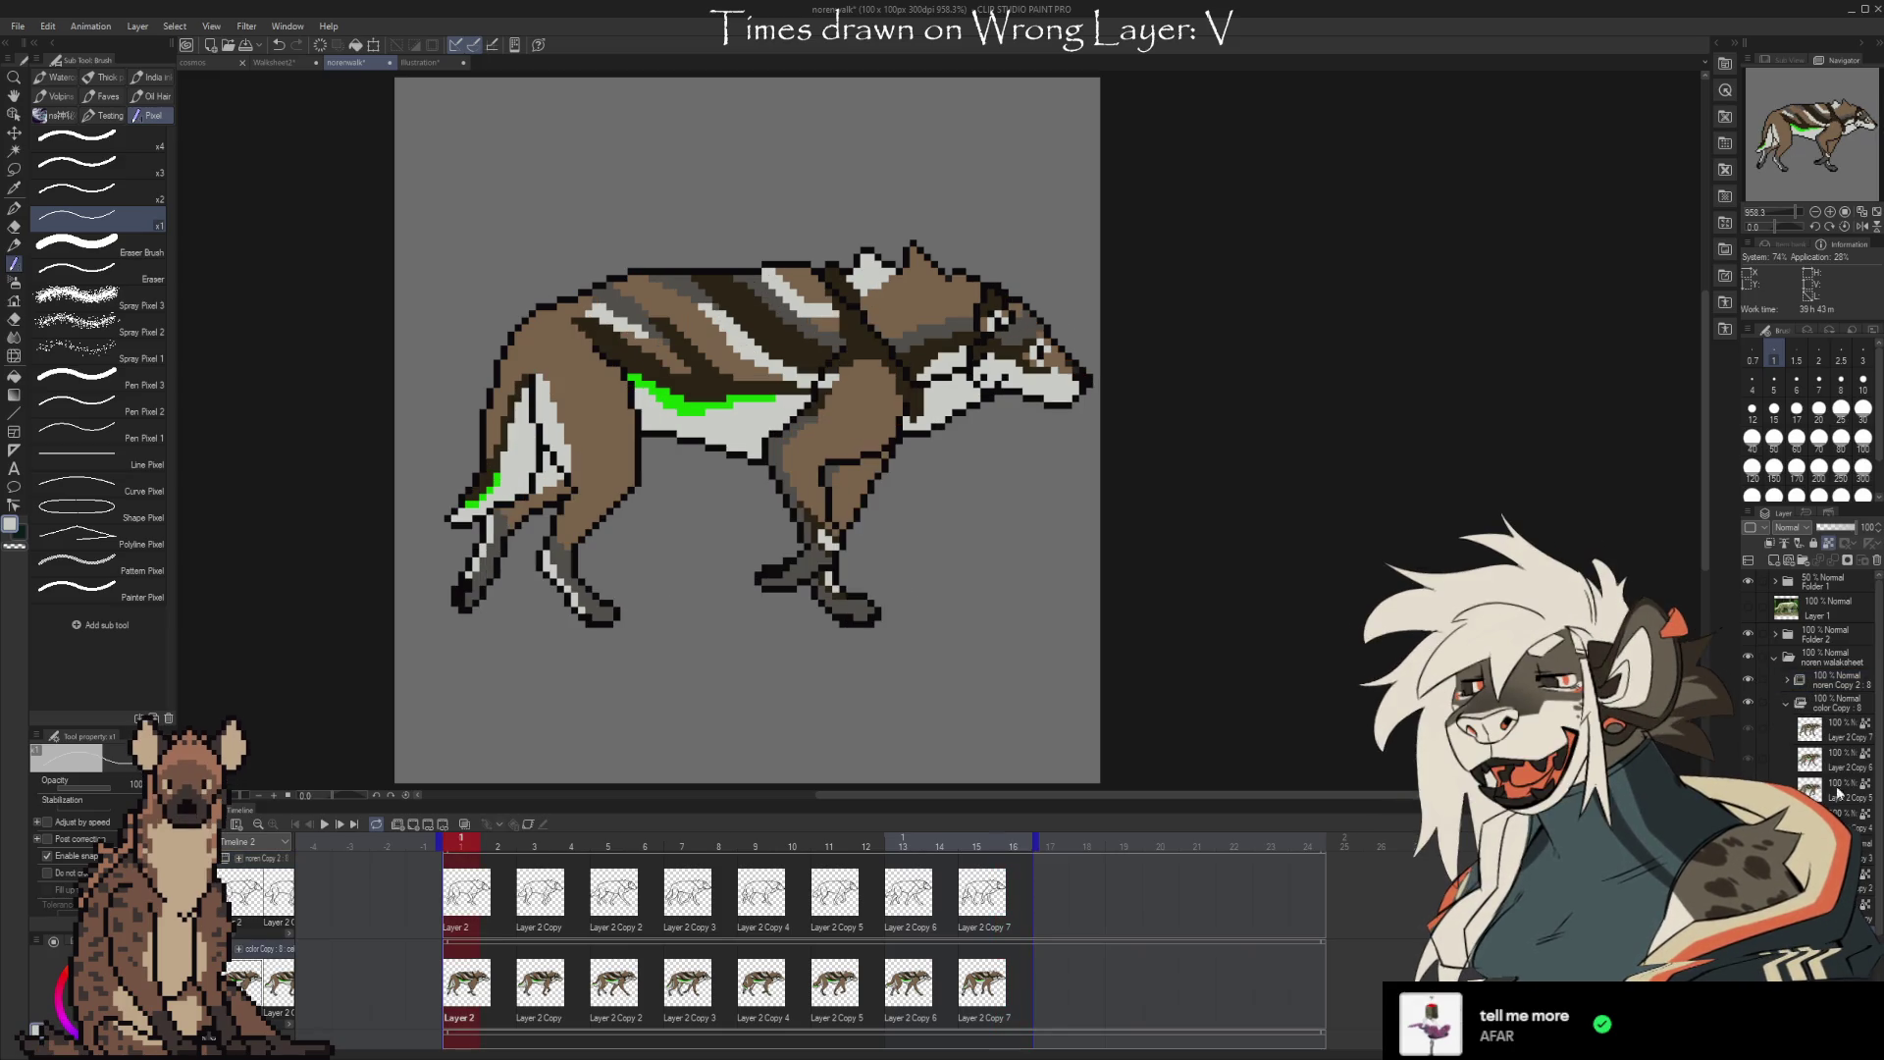
Move the frame layers out of noren Copy 2, delete that folder, and pair coloured frames with line layers
{"action": "left_click", "coordinate": [1841, 814]}
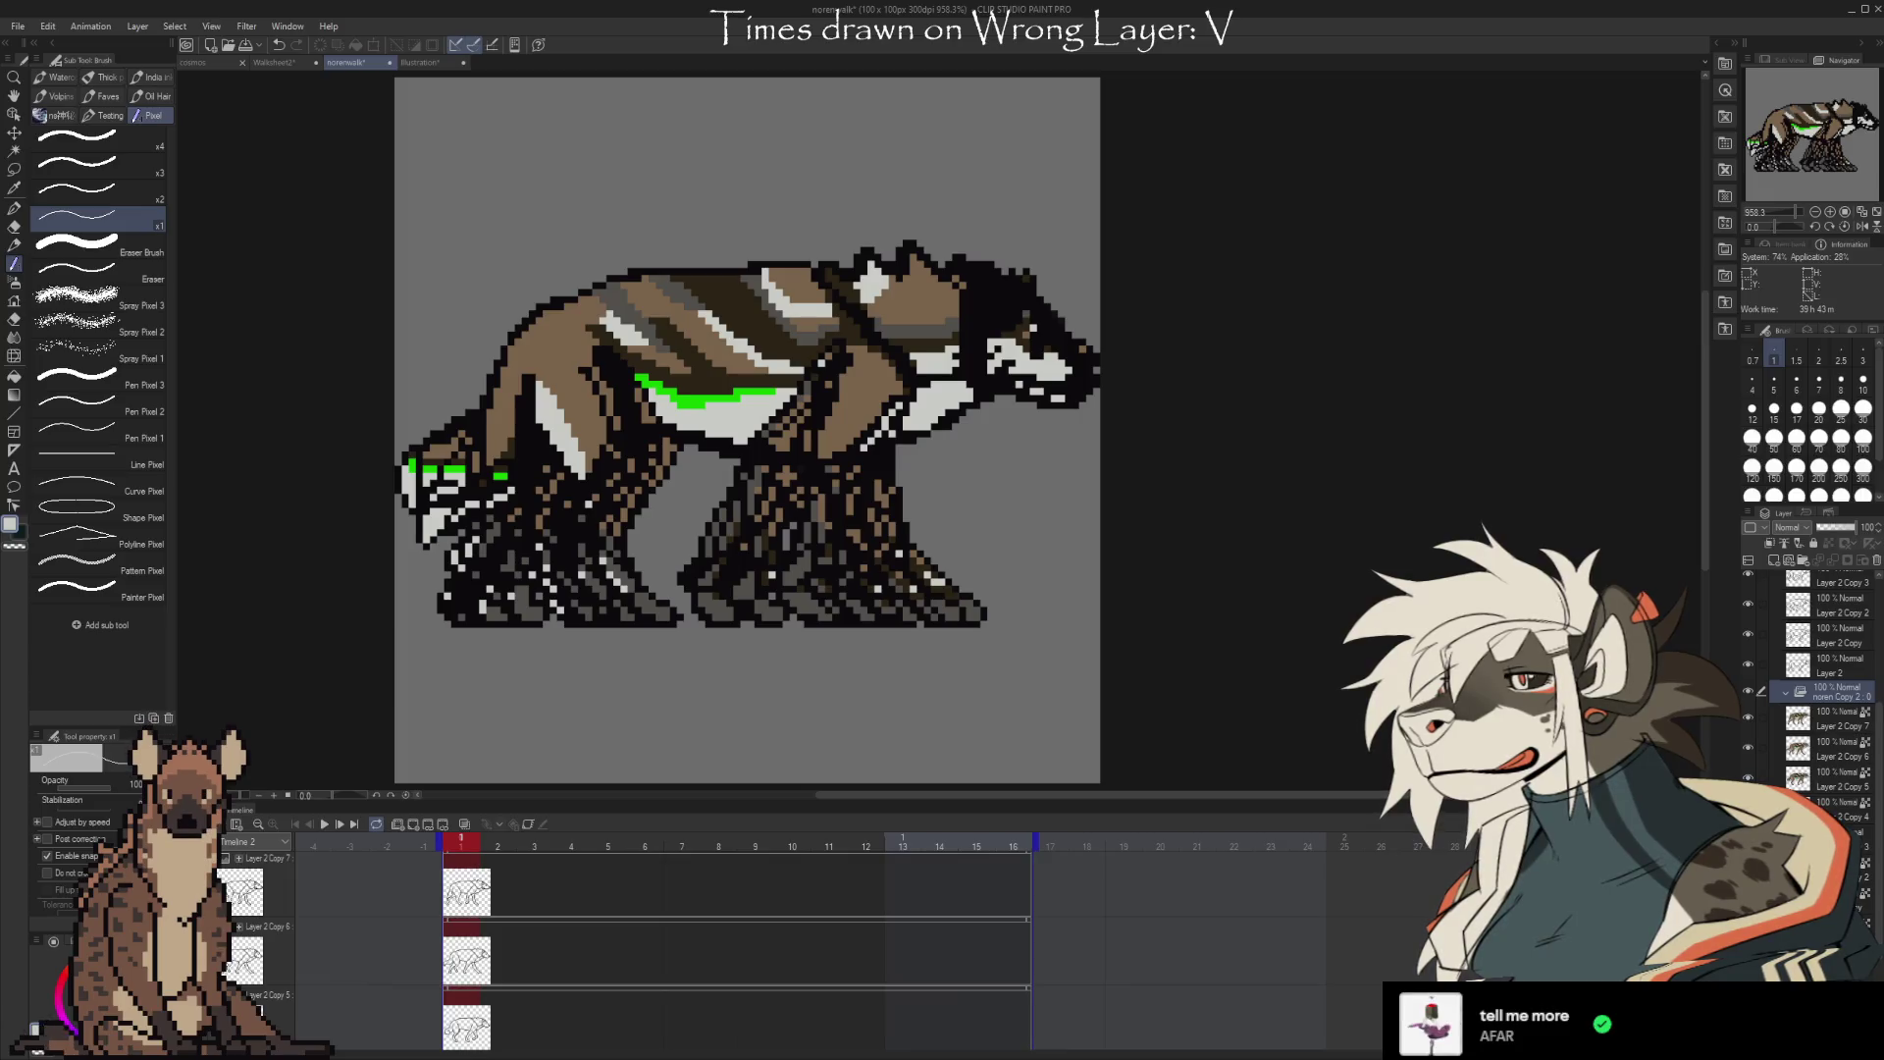
{"action": "left_click_drag", "start_coordinate": [1841, 814], "coordinate": [1849, 656]}
{"action": "left_click", "coordinate": [1878, 565]}
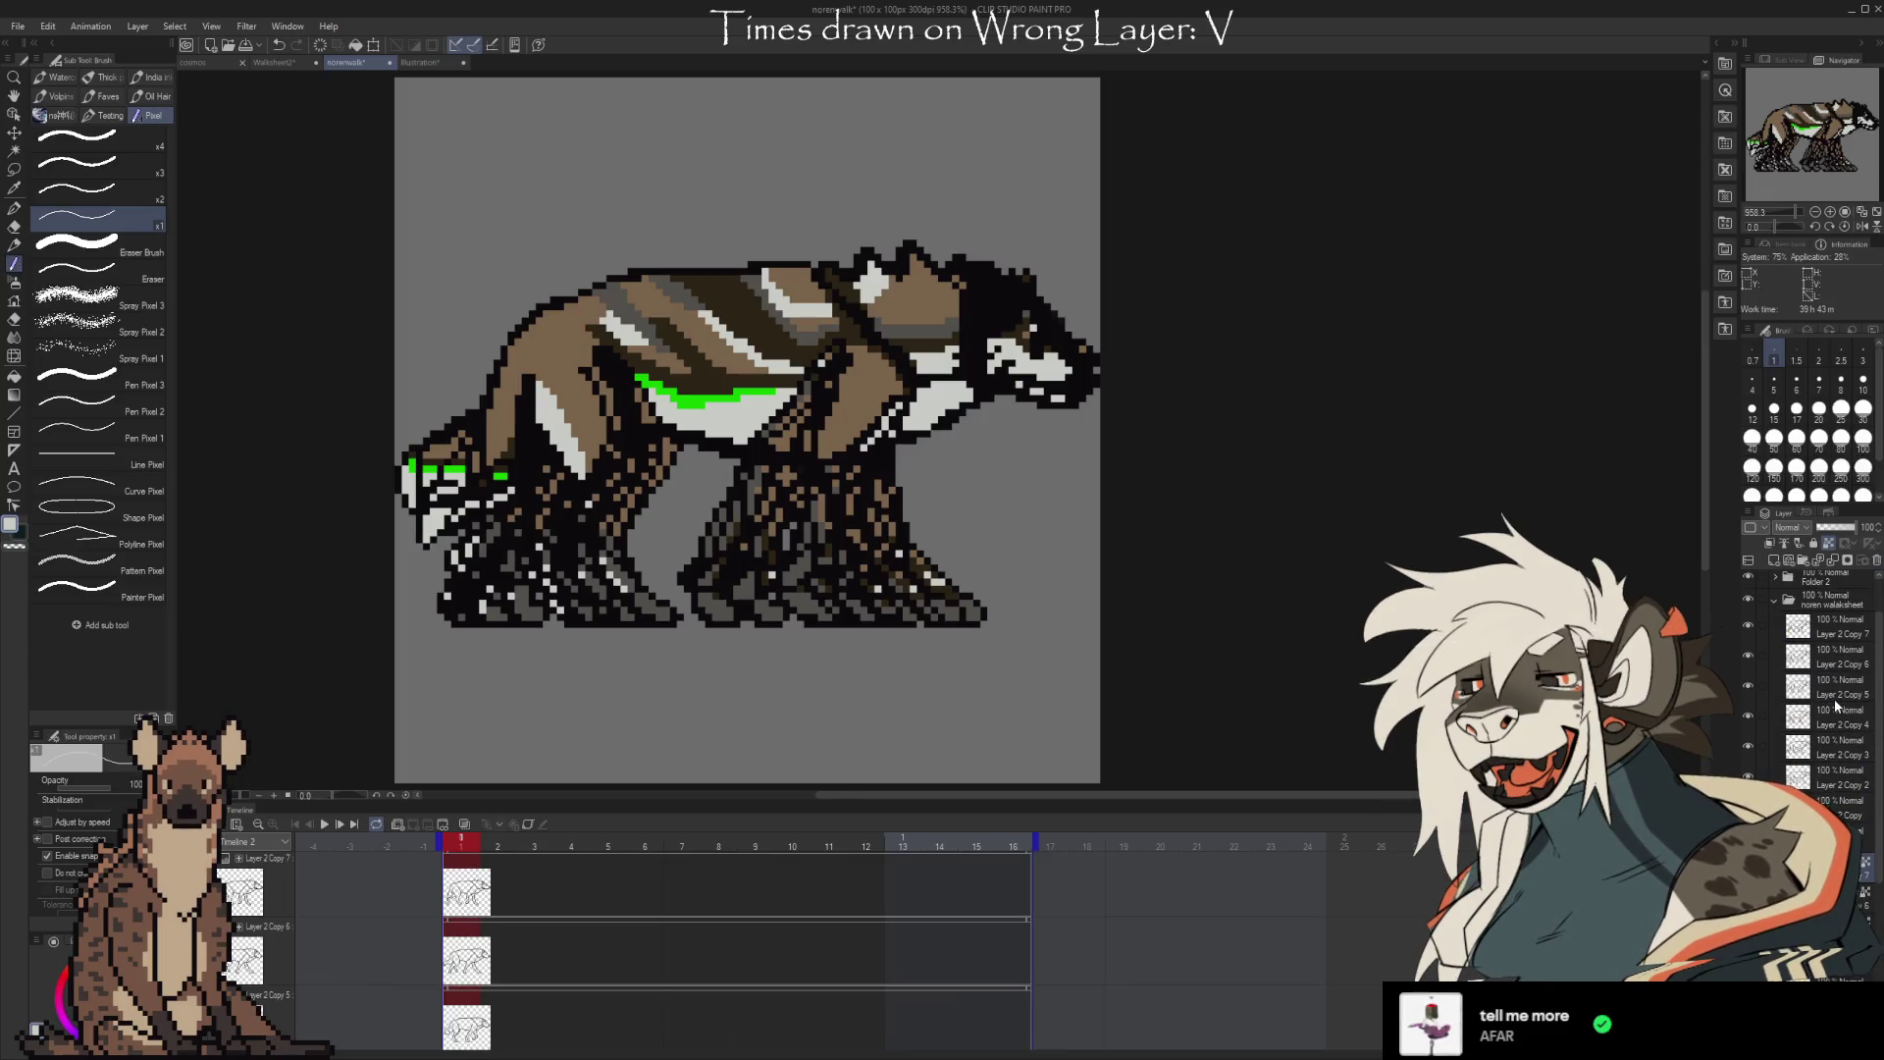
{"action": "mouse_move", "coordinate": [1834, 698]}
{"action": "left_mouse_down"}
{"action": "mouse_move", "coordinate": [1822, 653]}
{"action": "mouse_move", "coordinate": [1834, 763]}
{"action": "left_mouse_up"}
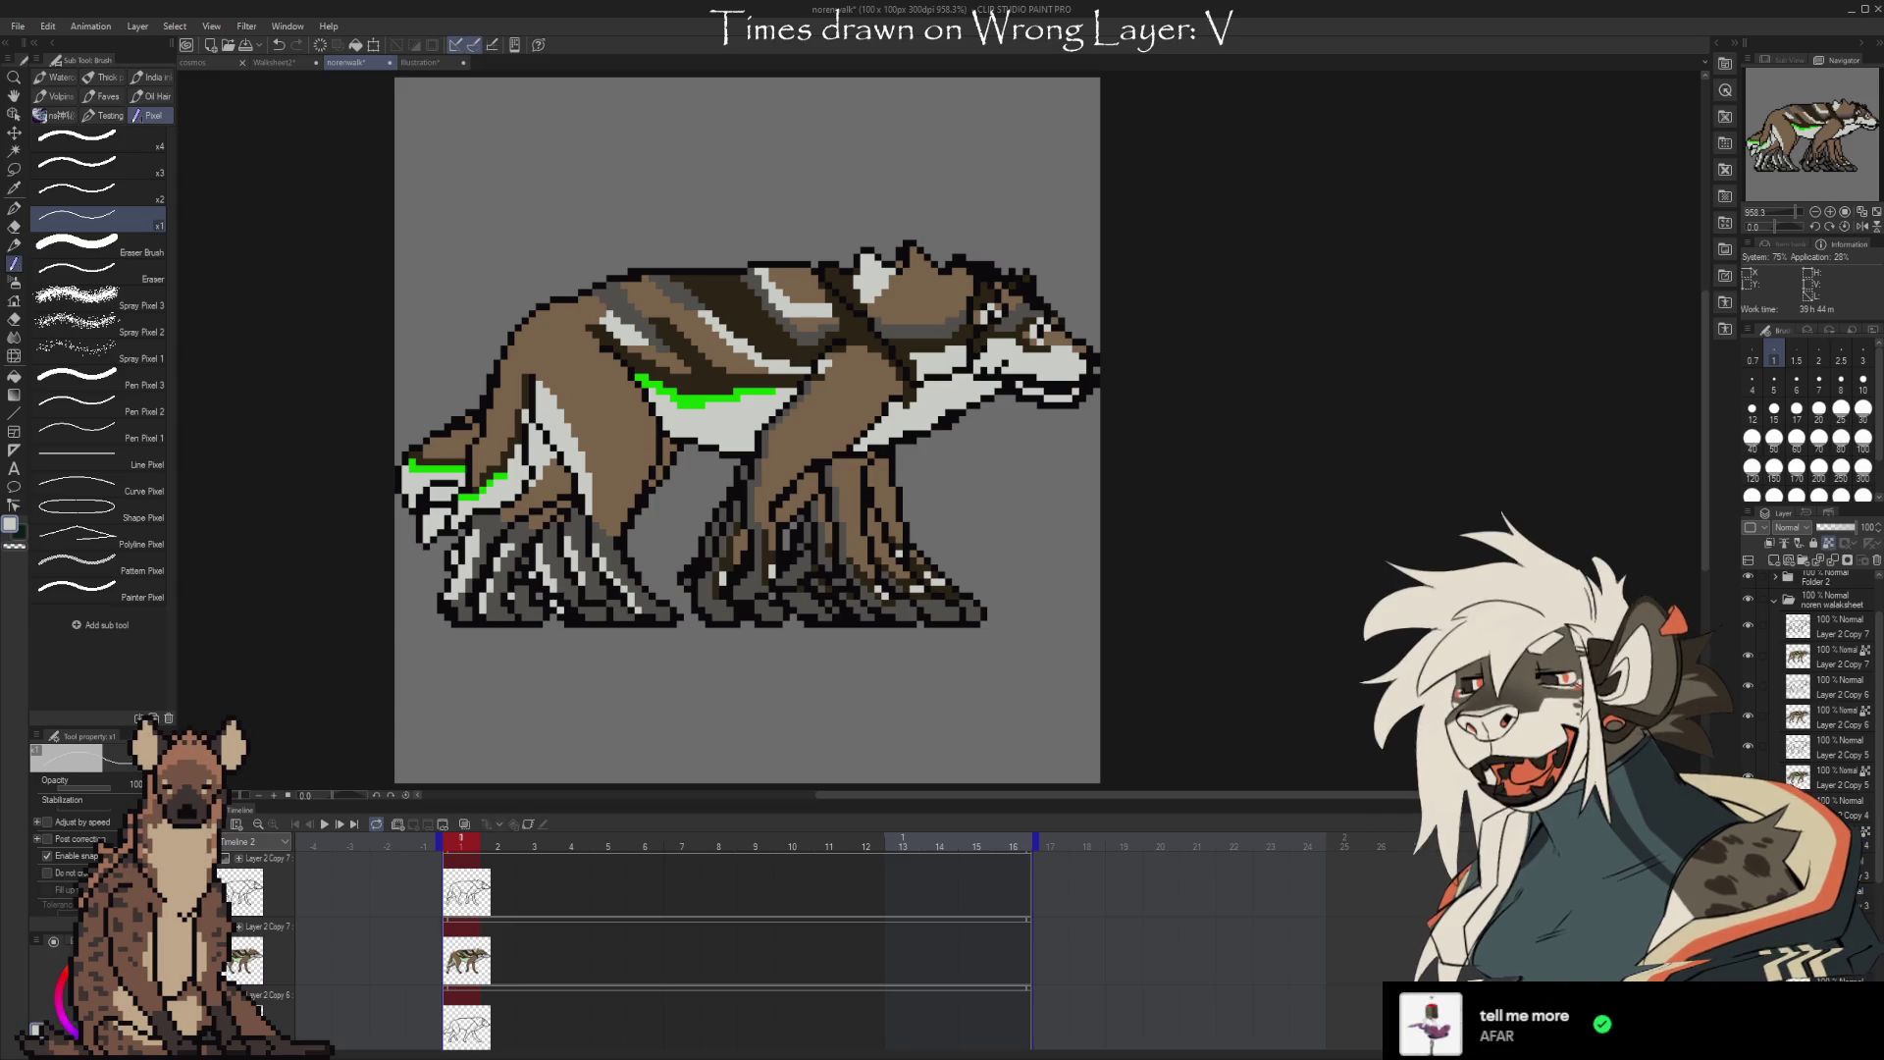
{"action": "scroll", "coordinate": [1825, 687], "scroll_direction": "down", "scroll_amount": 2}
{"action": "scroll", "coordinate": [1826, 687], "scroll_direction": "up", "scroll_amount": 2}
Merge the line layers of Layer 2 Copy 7, 6, 5 and 4 into their coloured layers
{"action": "left_click", "coordinate": [1826, 690]}
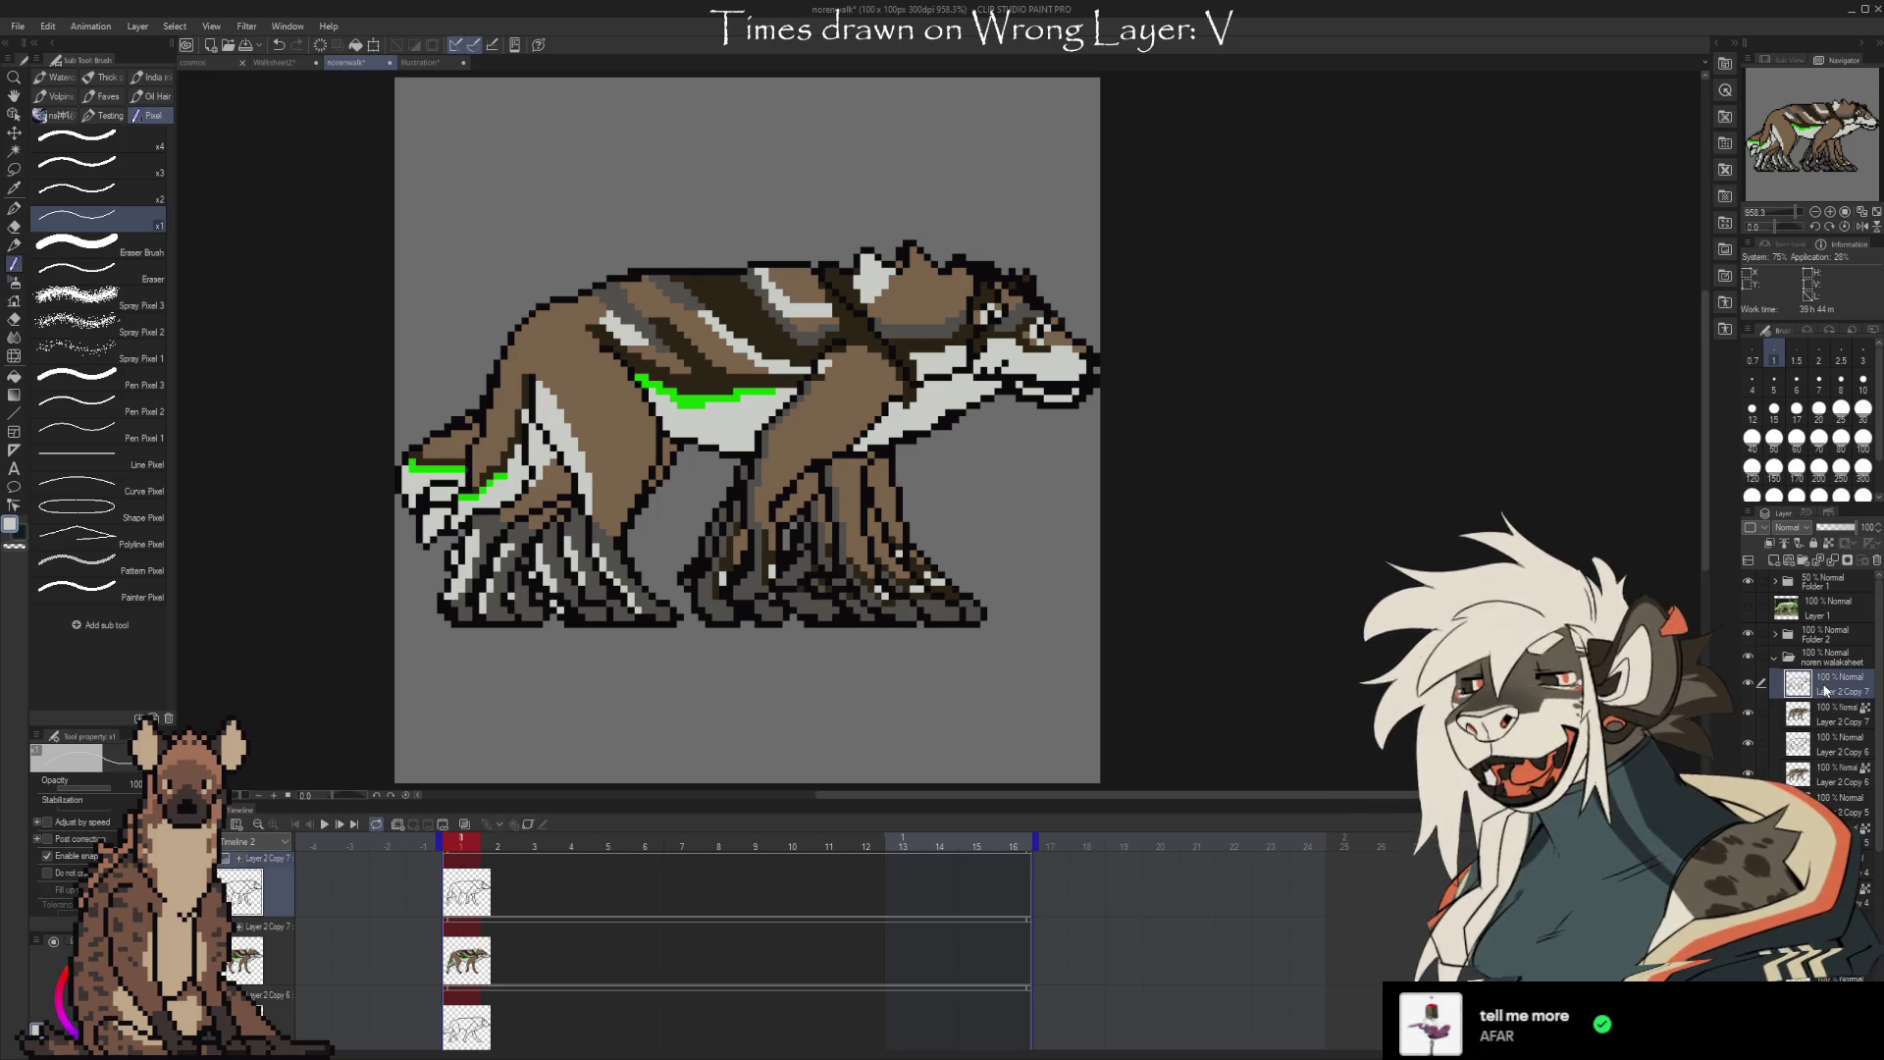
{"action": "key", "text": "ctrl+e"}
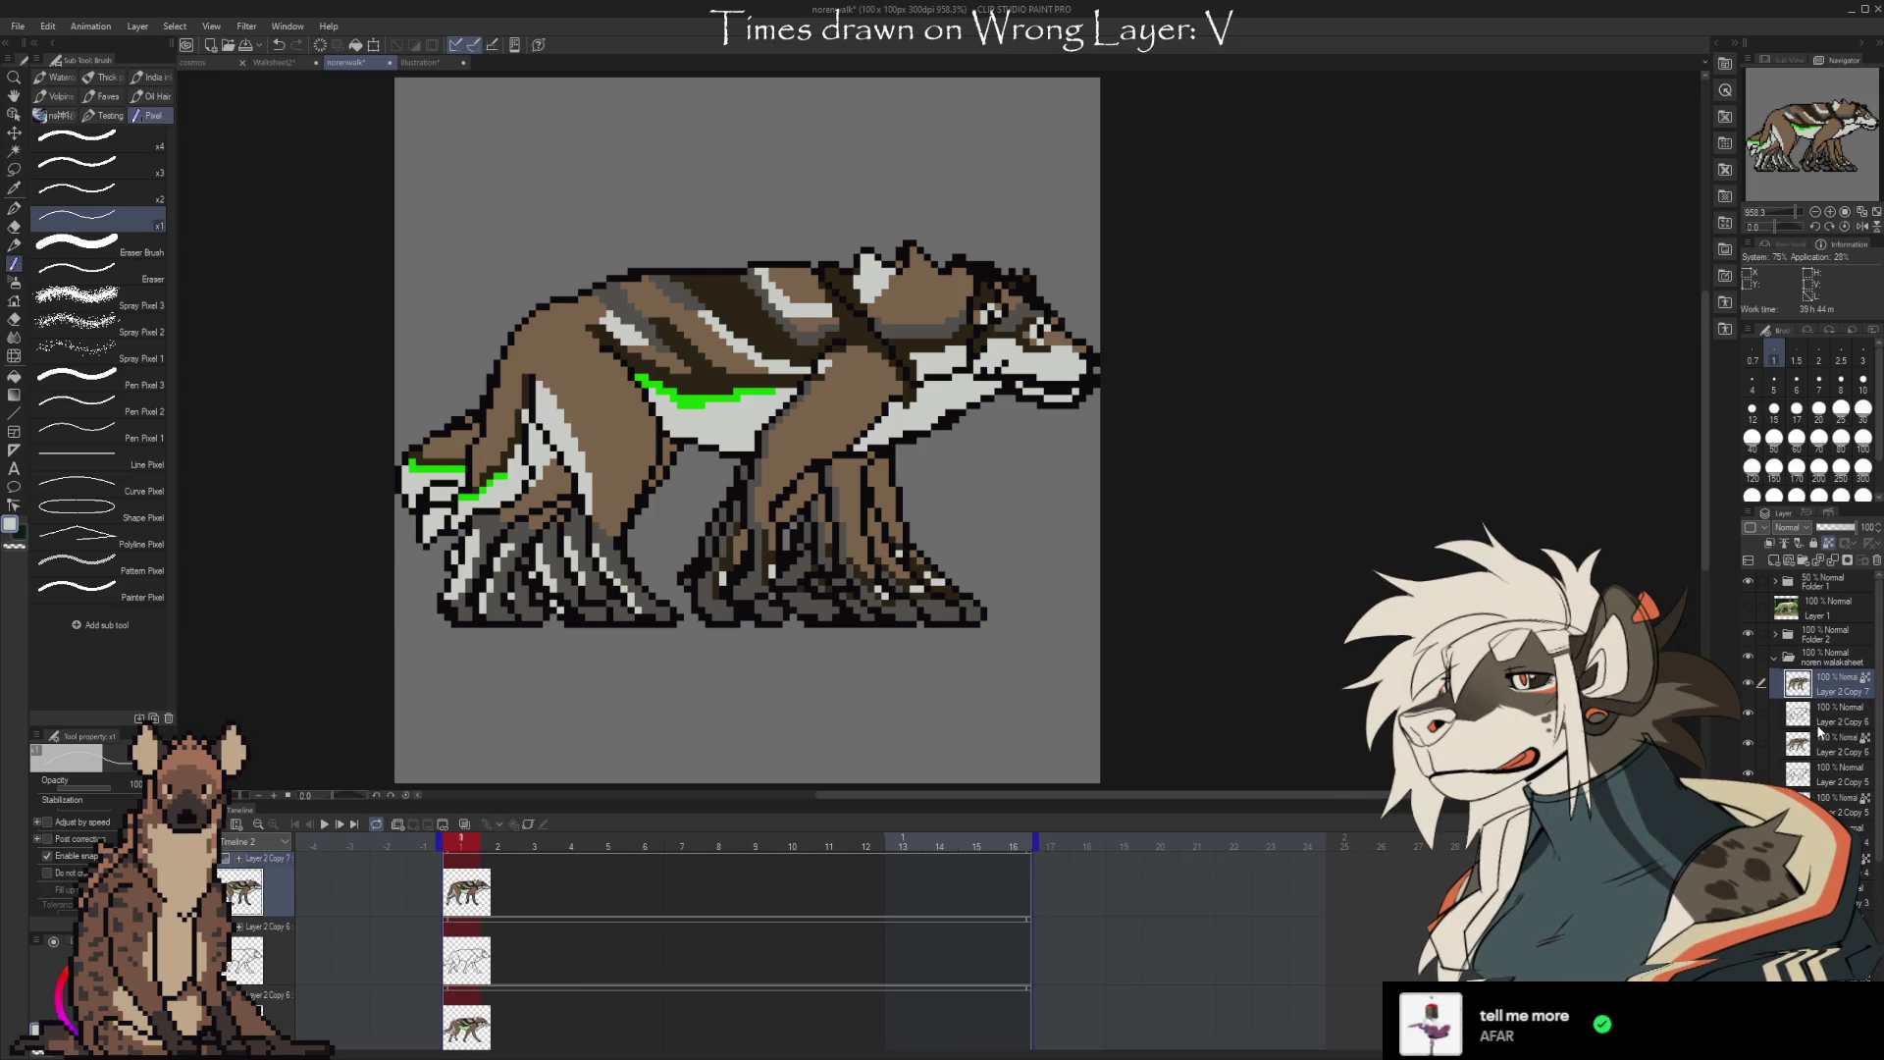
{"action": "left_click", "coordinate": [1820, 726]}
{"action": "key", "text": "ctrl+e"}
{"action": "left_click", "coordinate": [1826, 751]}
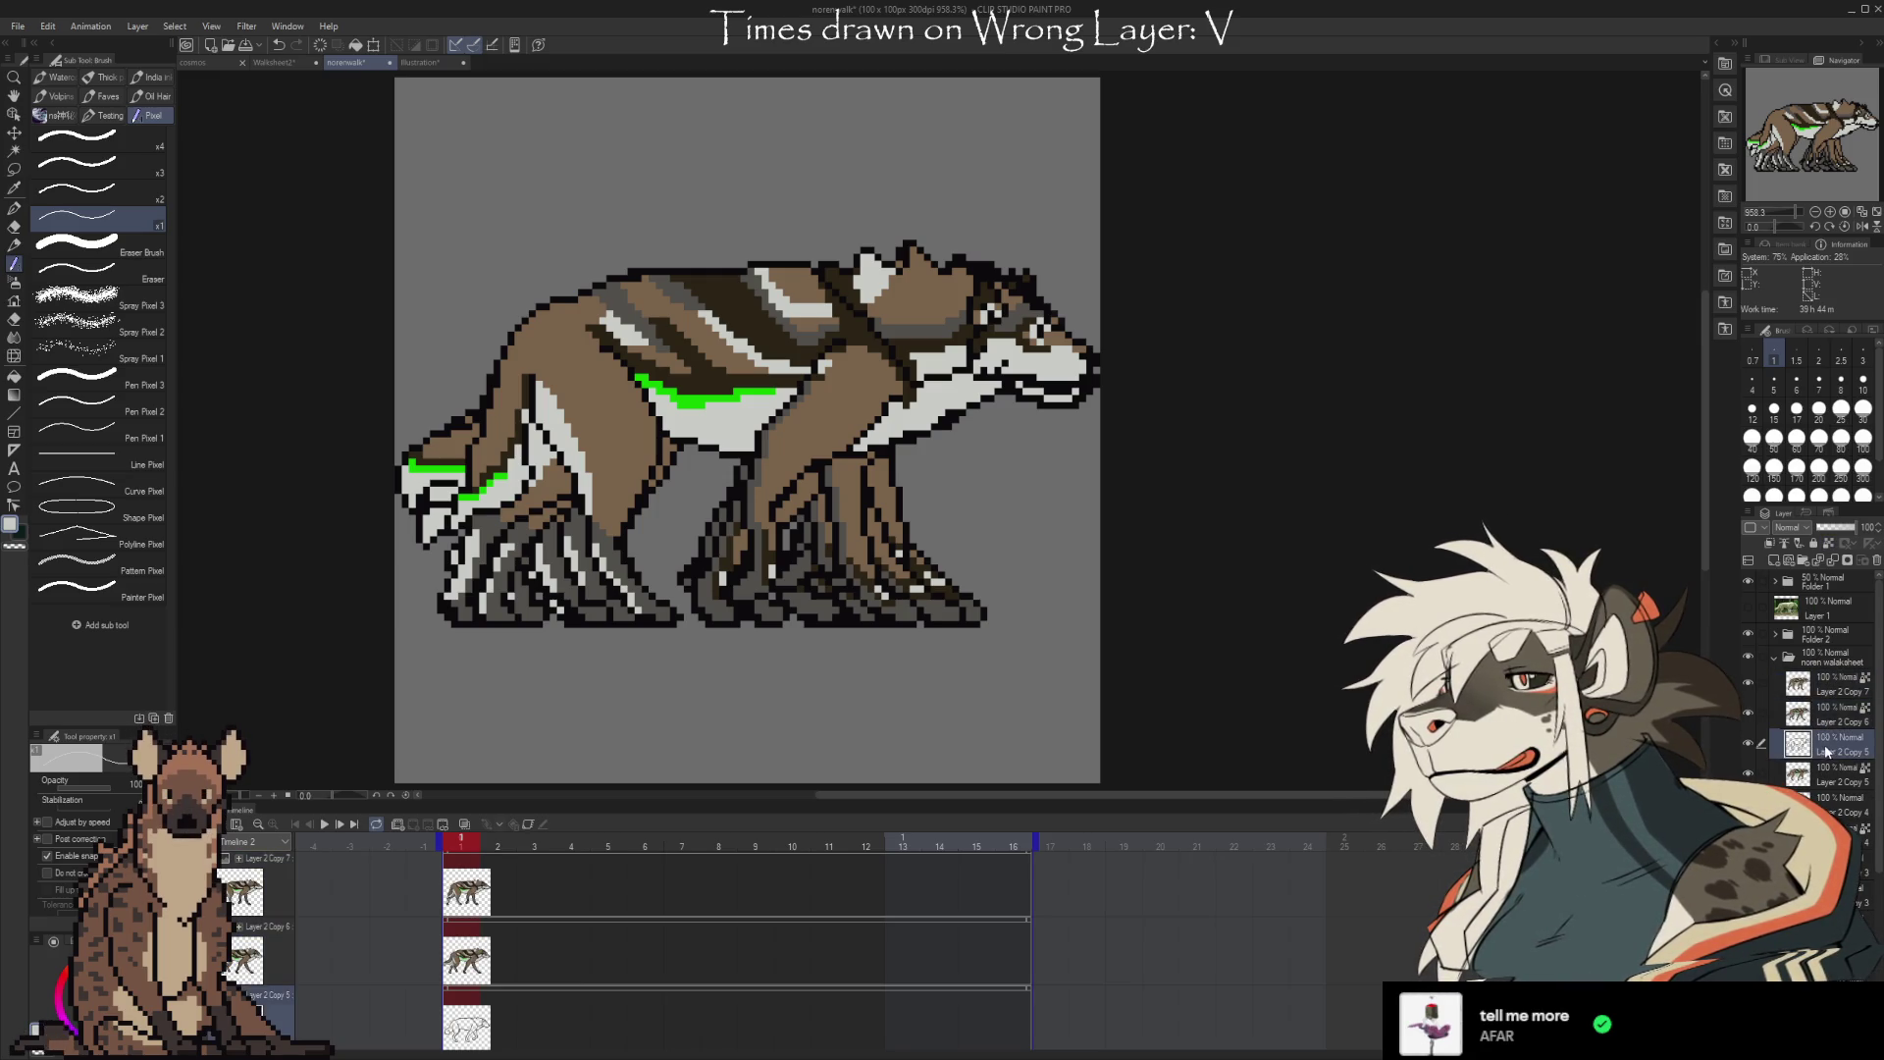
{"action": "key", "text": "ctrl+e"}
{"action": "left_click", "coordinate": [1833, 775]}
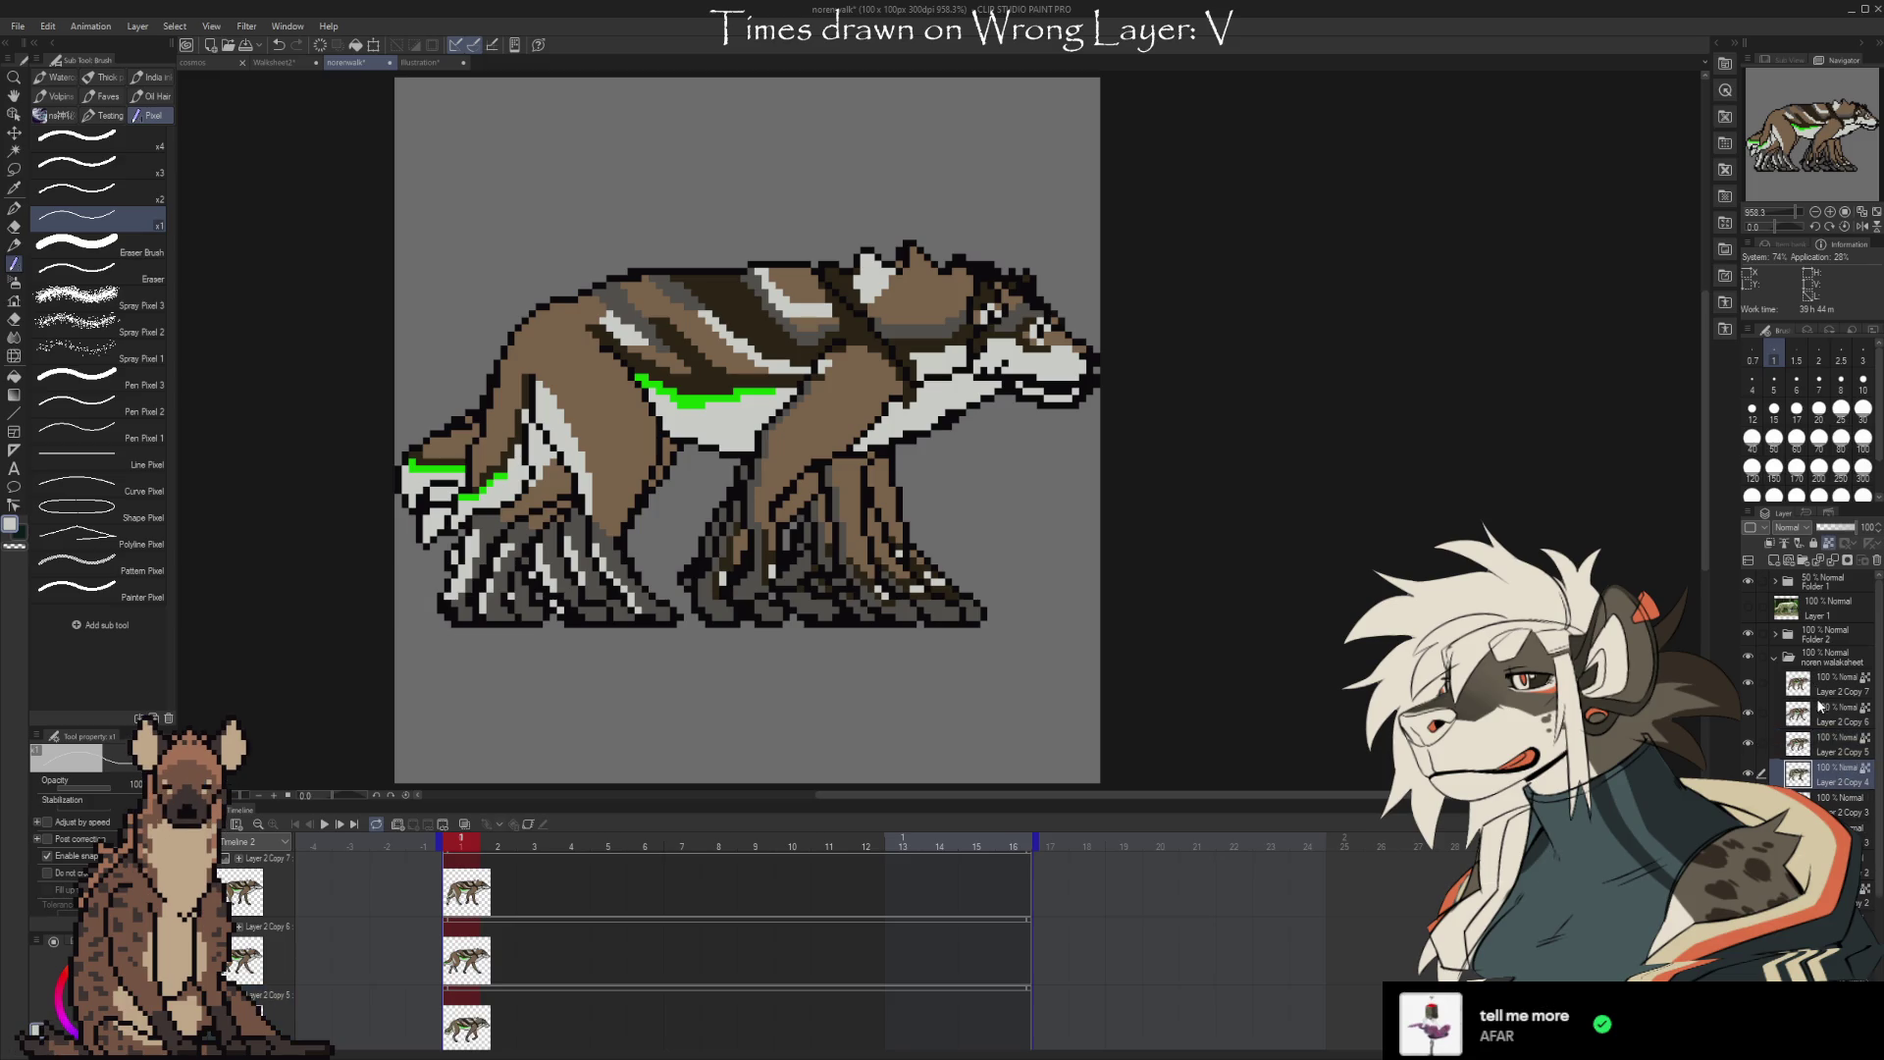
{"action": "key", "text": "ctrl+e"}
{"action": "left_click", "coordinate": [1833, 805]}
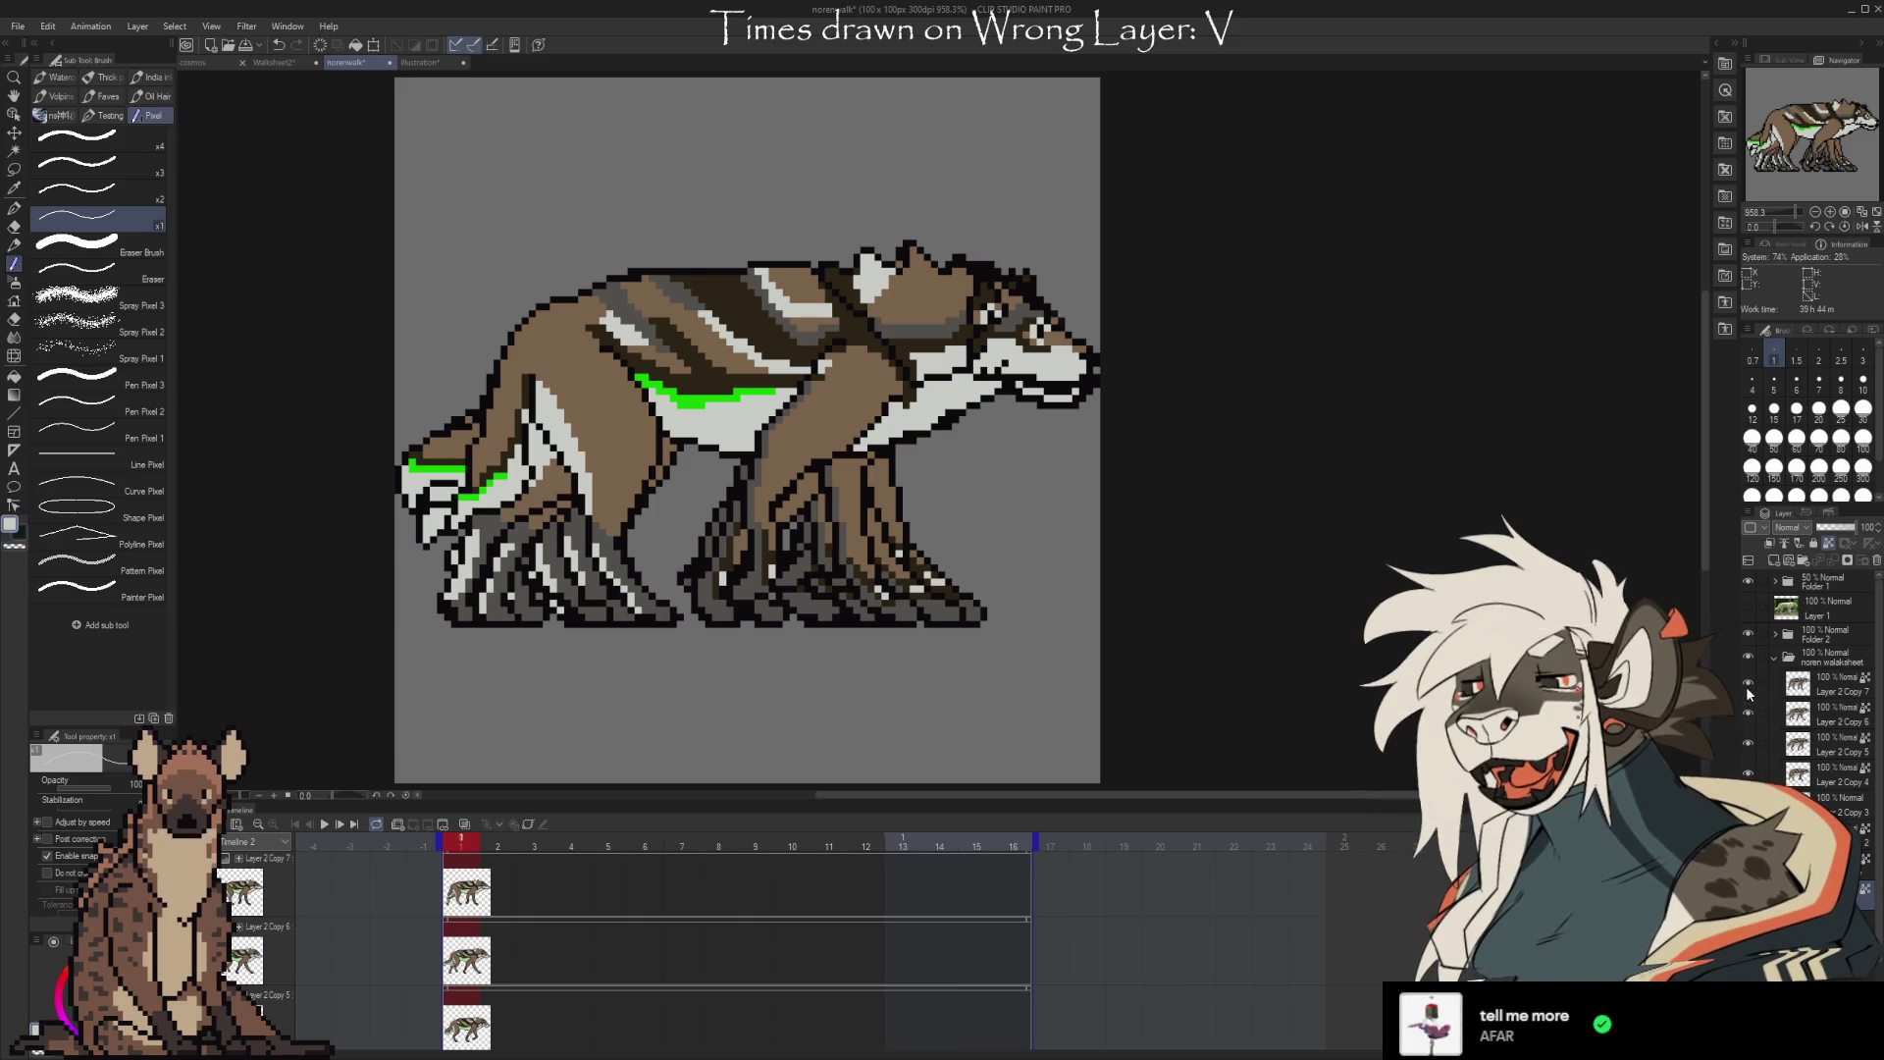
Hide all wolf frame layers, then toggle Copy 4, Copy 5 and Copy 7 individually to check them
{"action": "left_click_drag", "start_coordinate": [1748, 682], "coordinate": [1748, 773]}
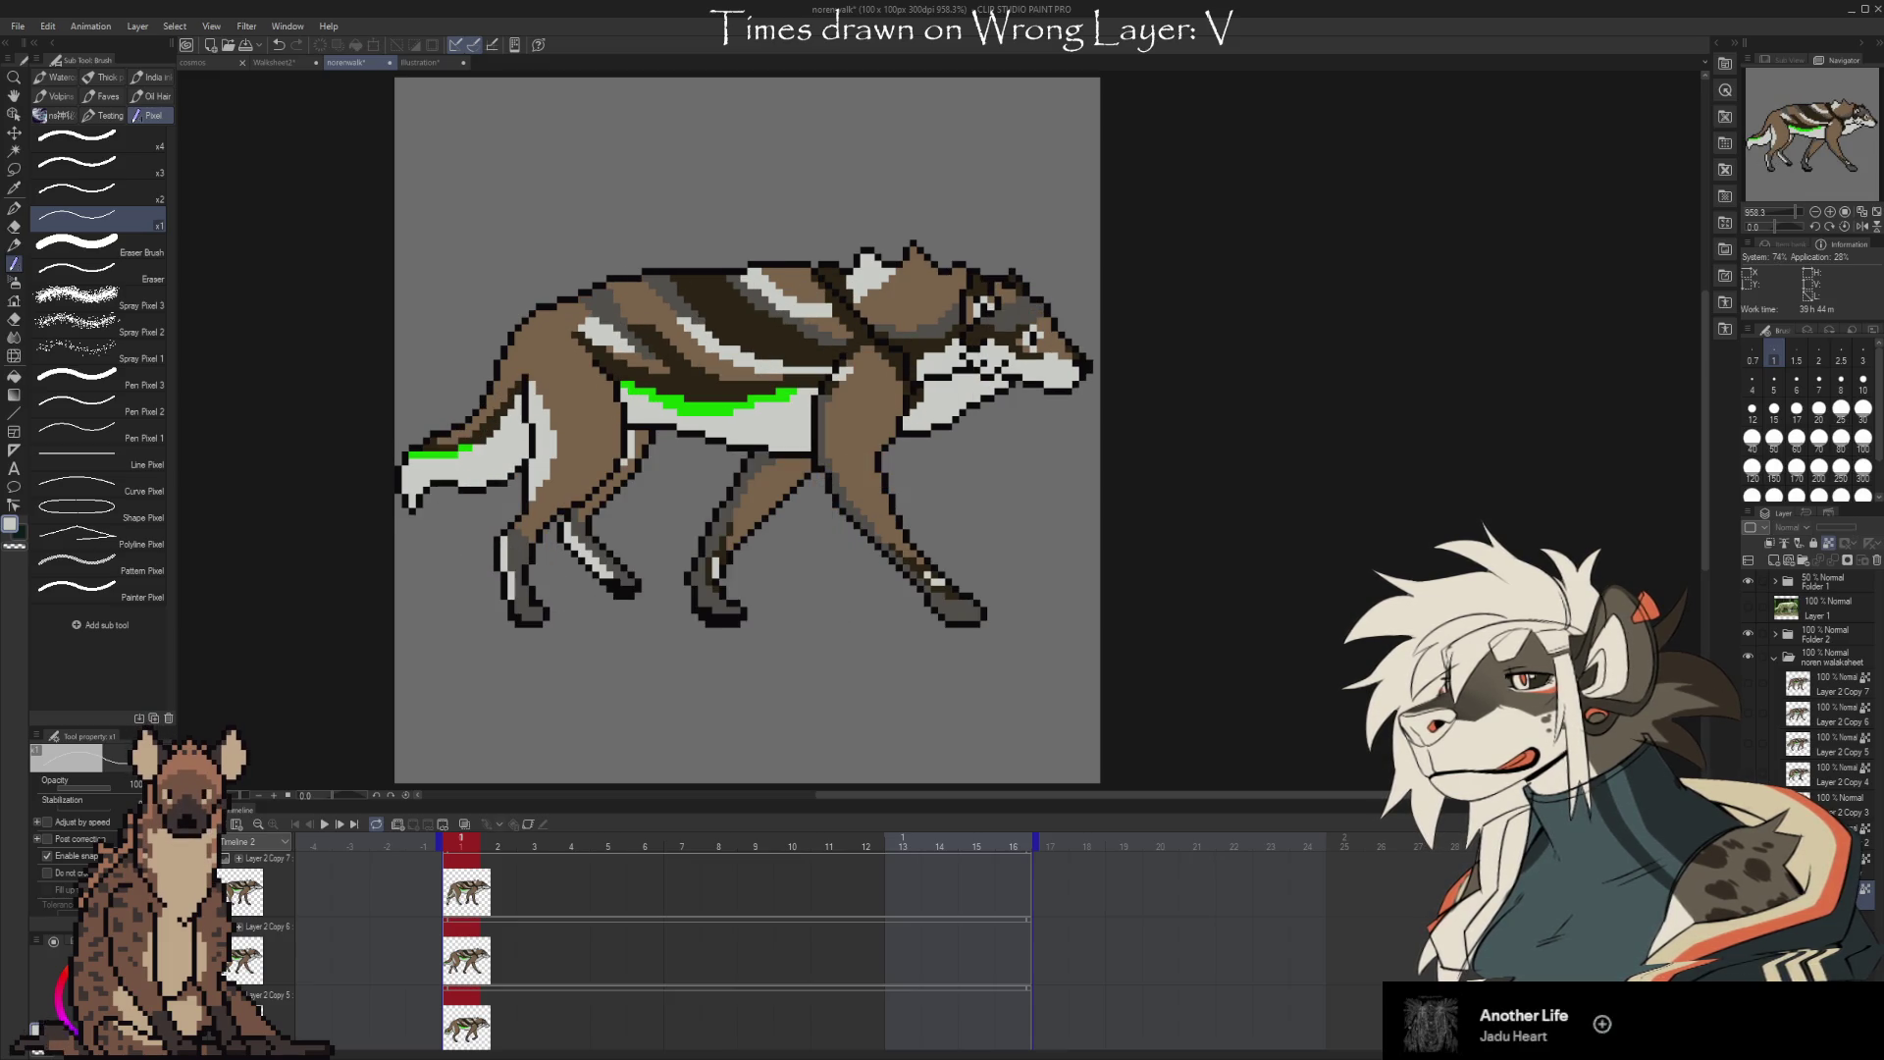
{"action": "left_click", "coordinate": [1747, 774]}
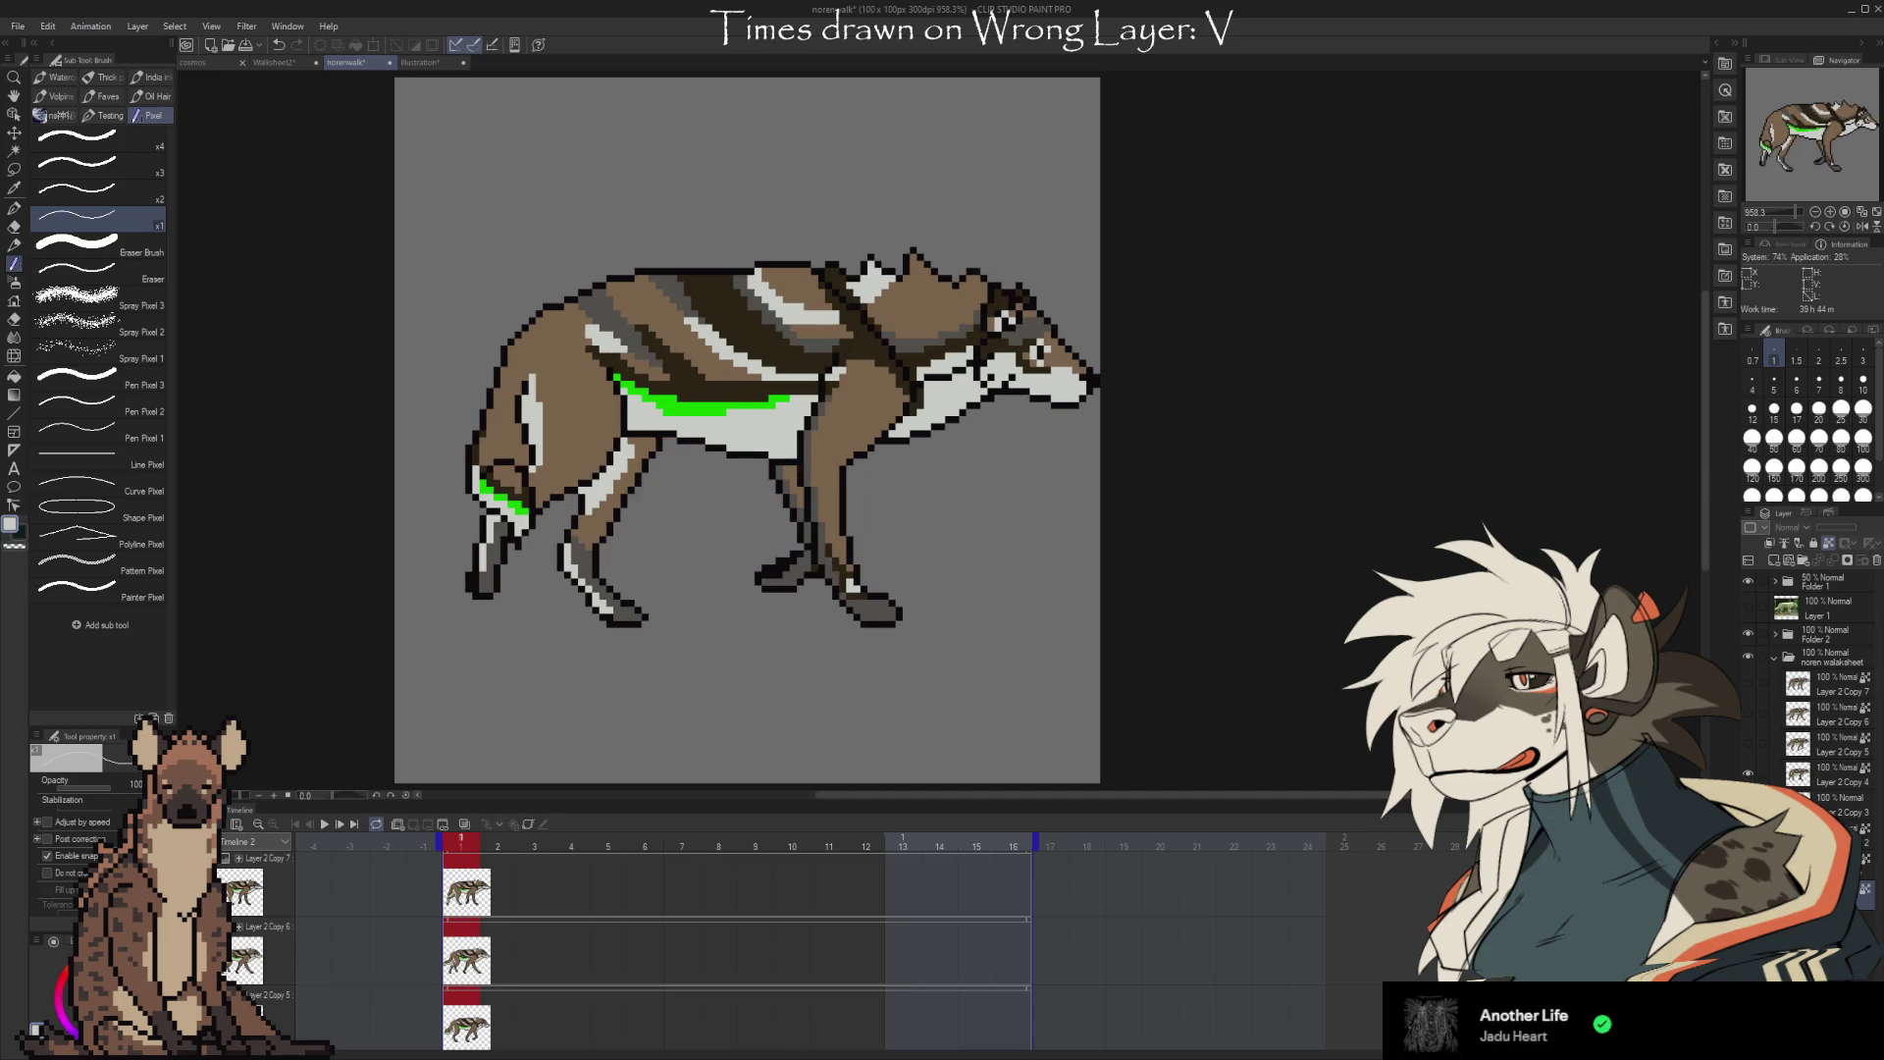
{"action": "left_click", "coordinate": [1746, 746]}
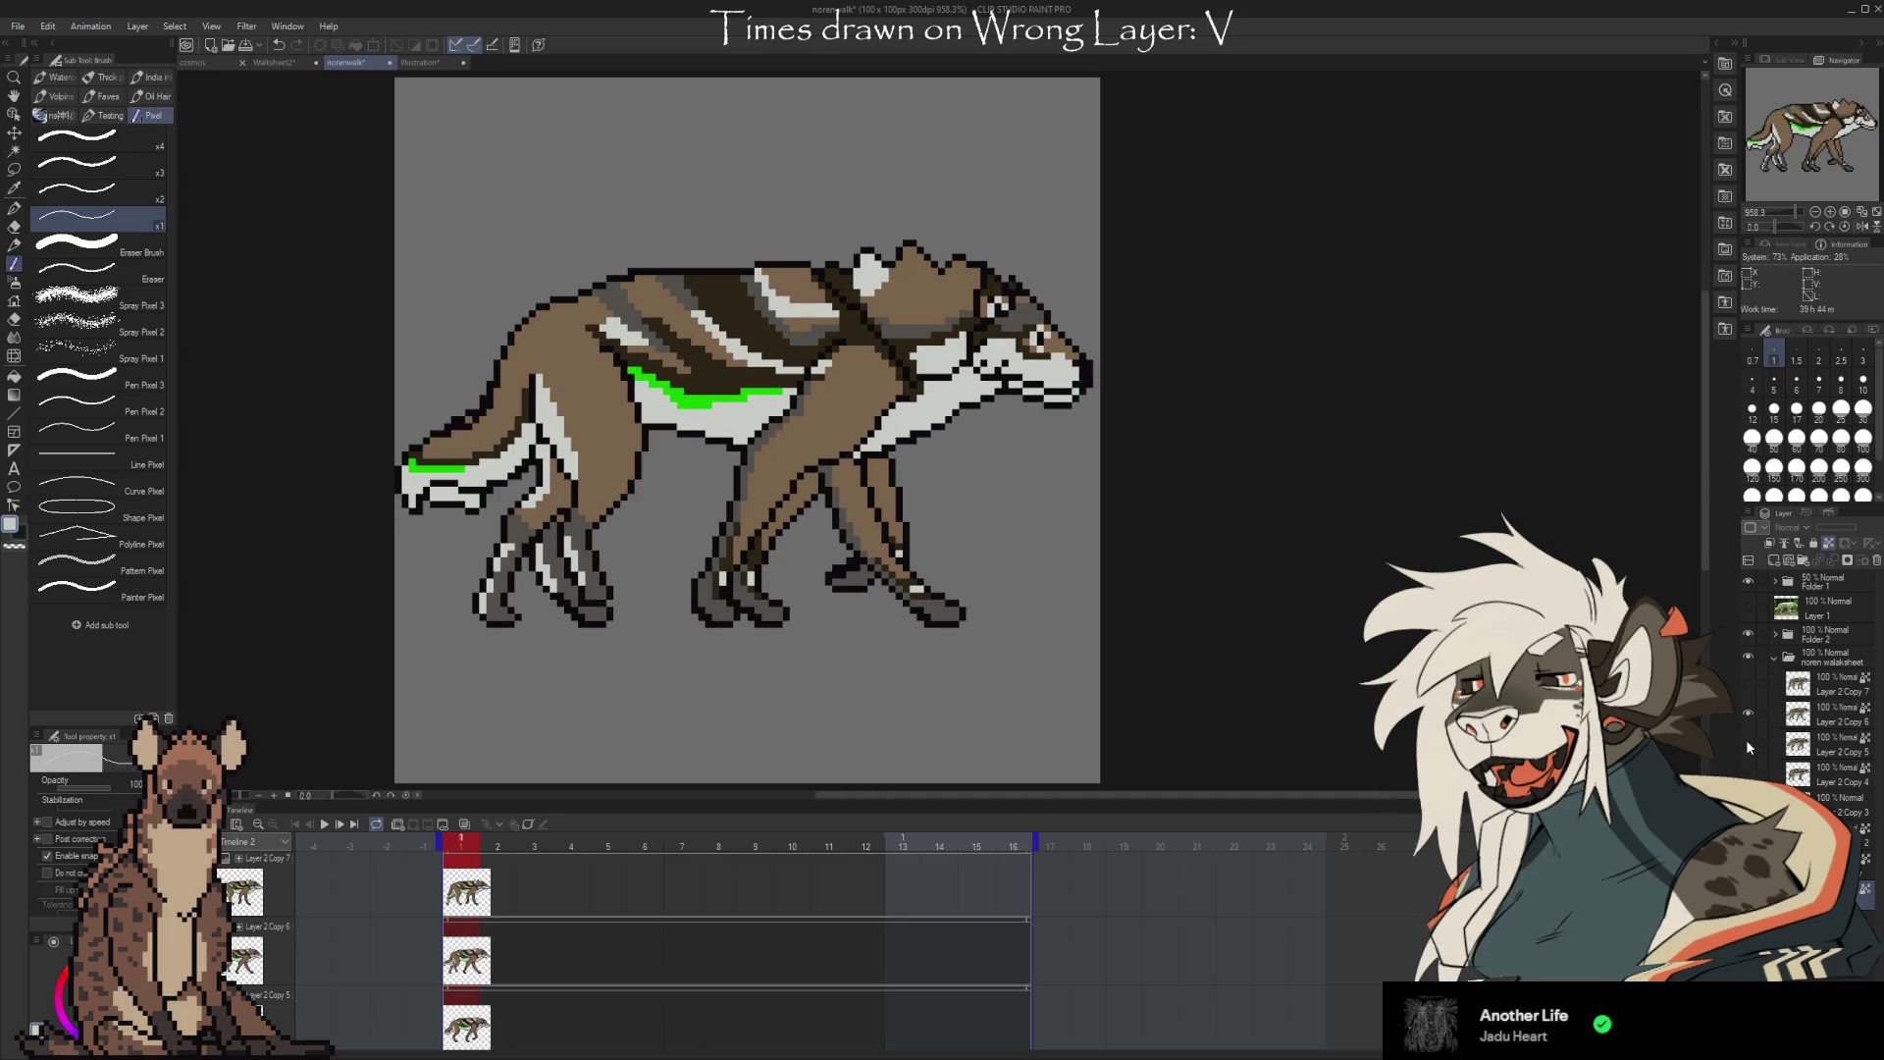
{"action": "left_click", "coordinate": [1748, 682]}
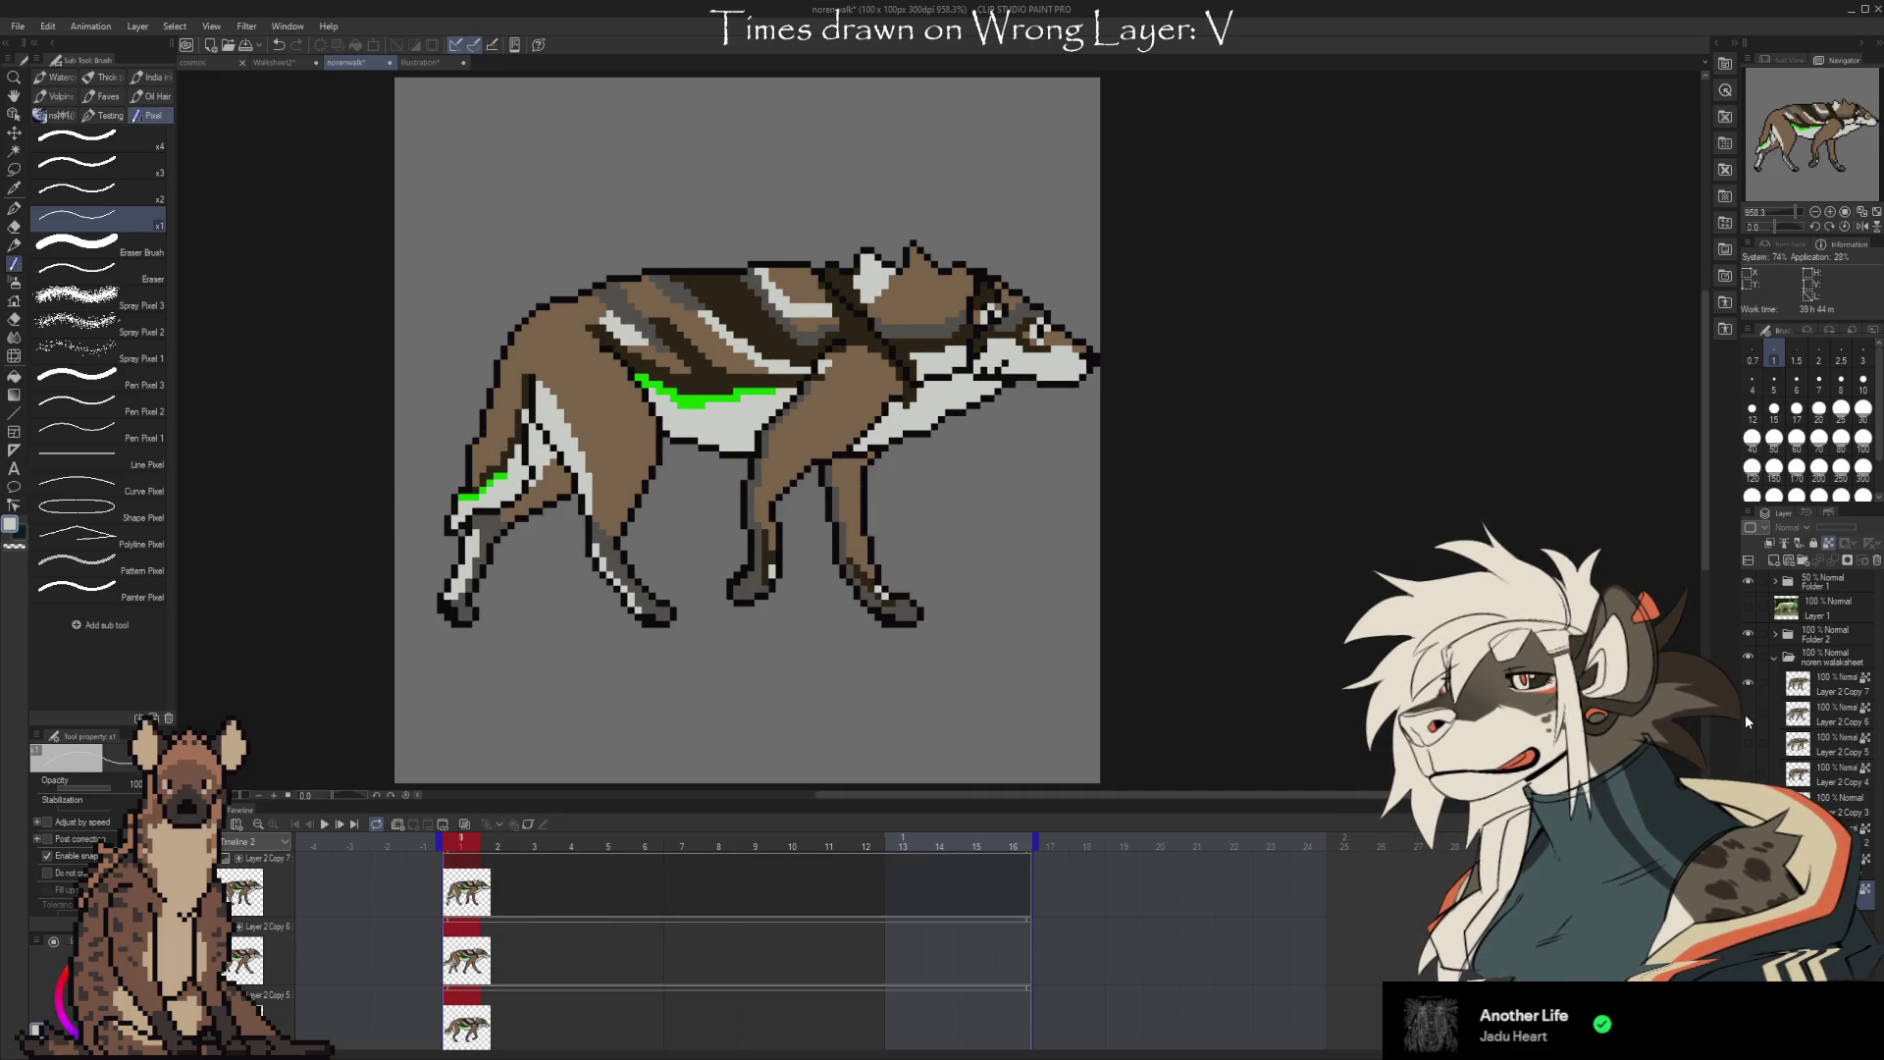
{"action": "left_click", "coordinate": [1747, 685]}
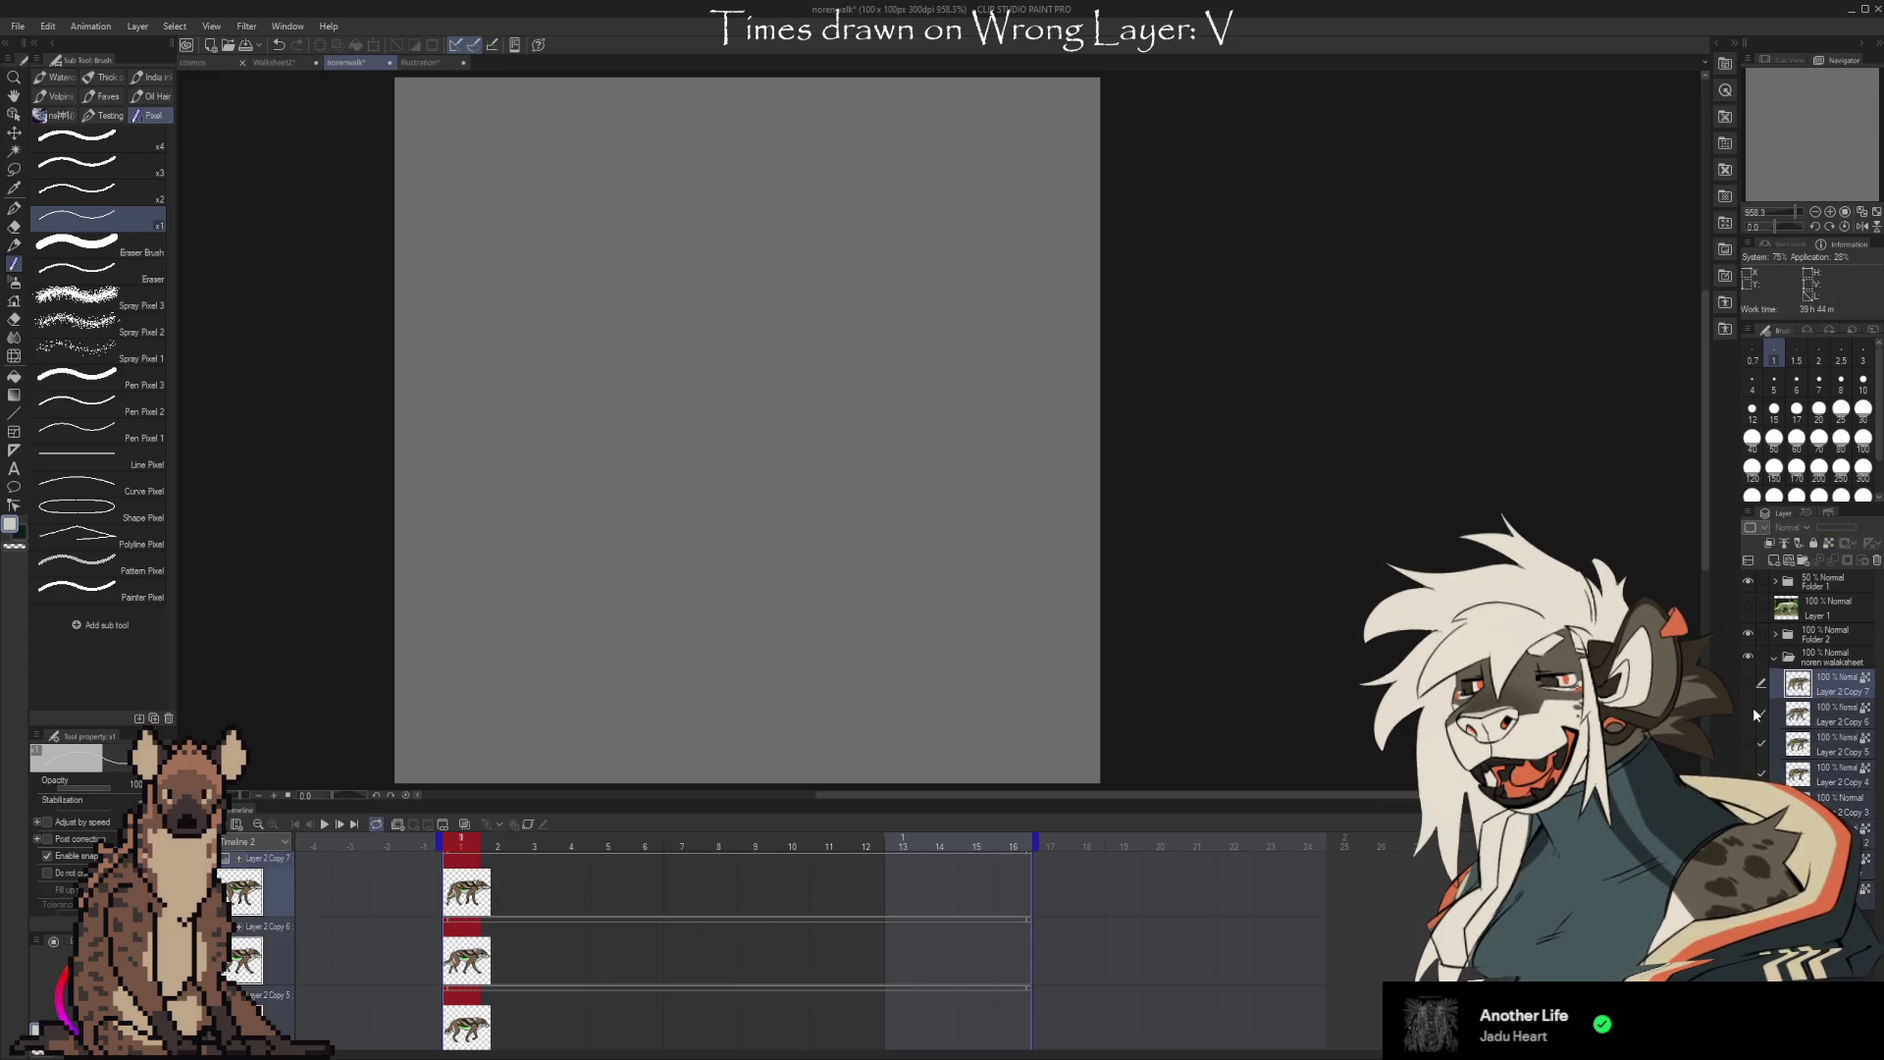
Show frames Copy 7 through Copy 4 again, then try pasting into Walksheet2 and undo it
{"action": "left_click_drag", "start_coordinate": [1748, 682], "coordinate": [1748, 773]}
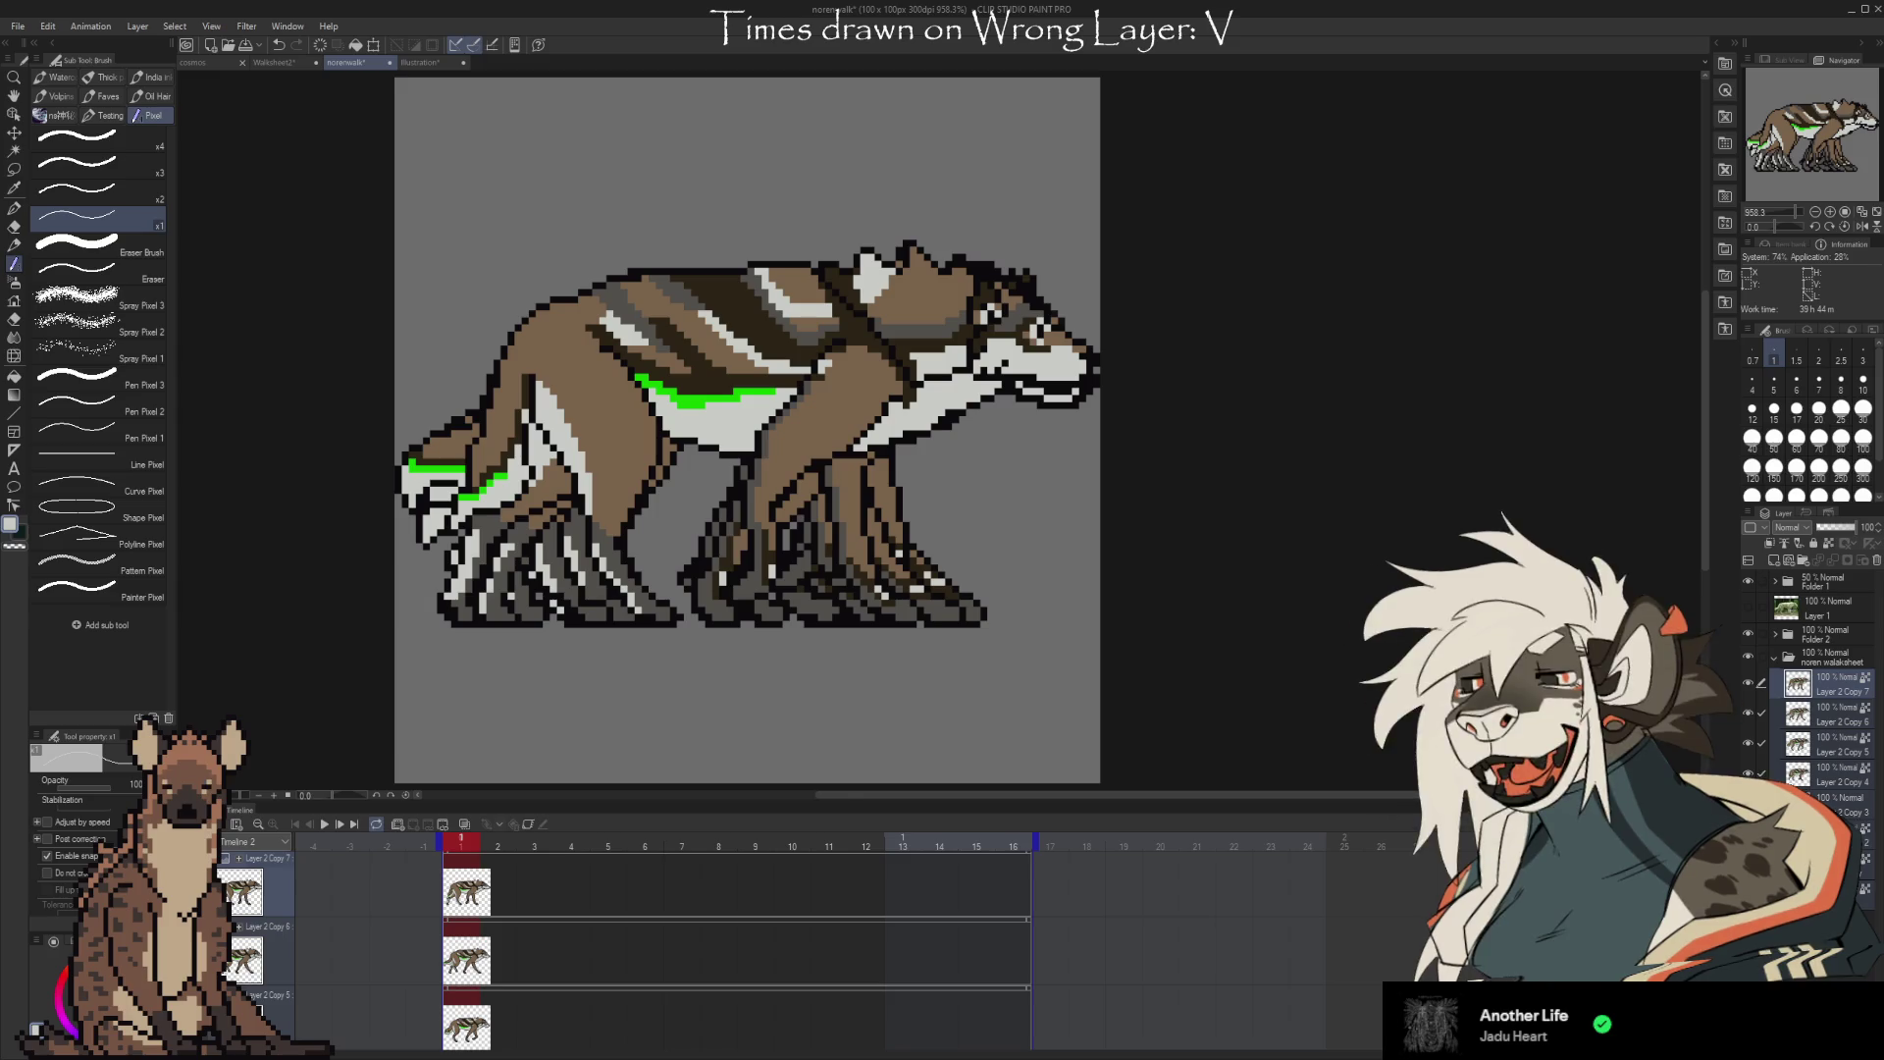
{"action": "left_click", "coordinate": [422, 63]}
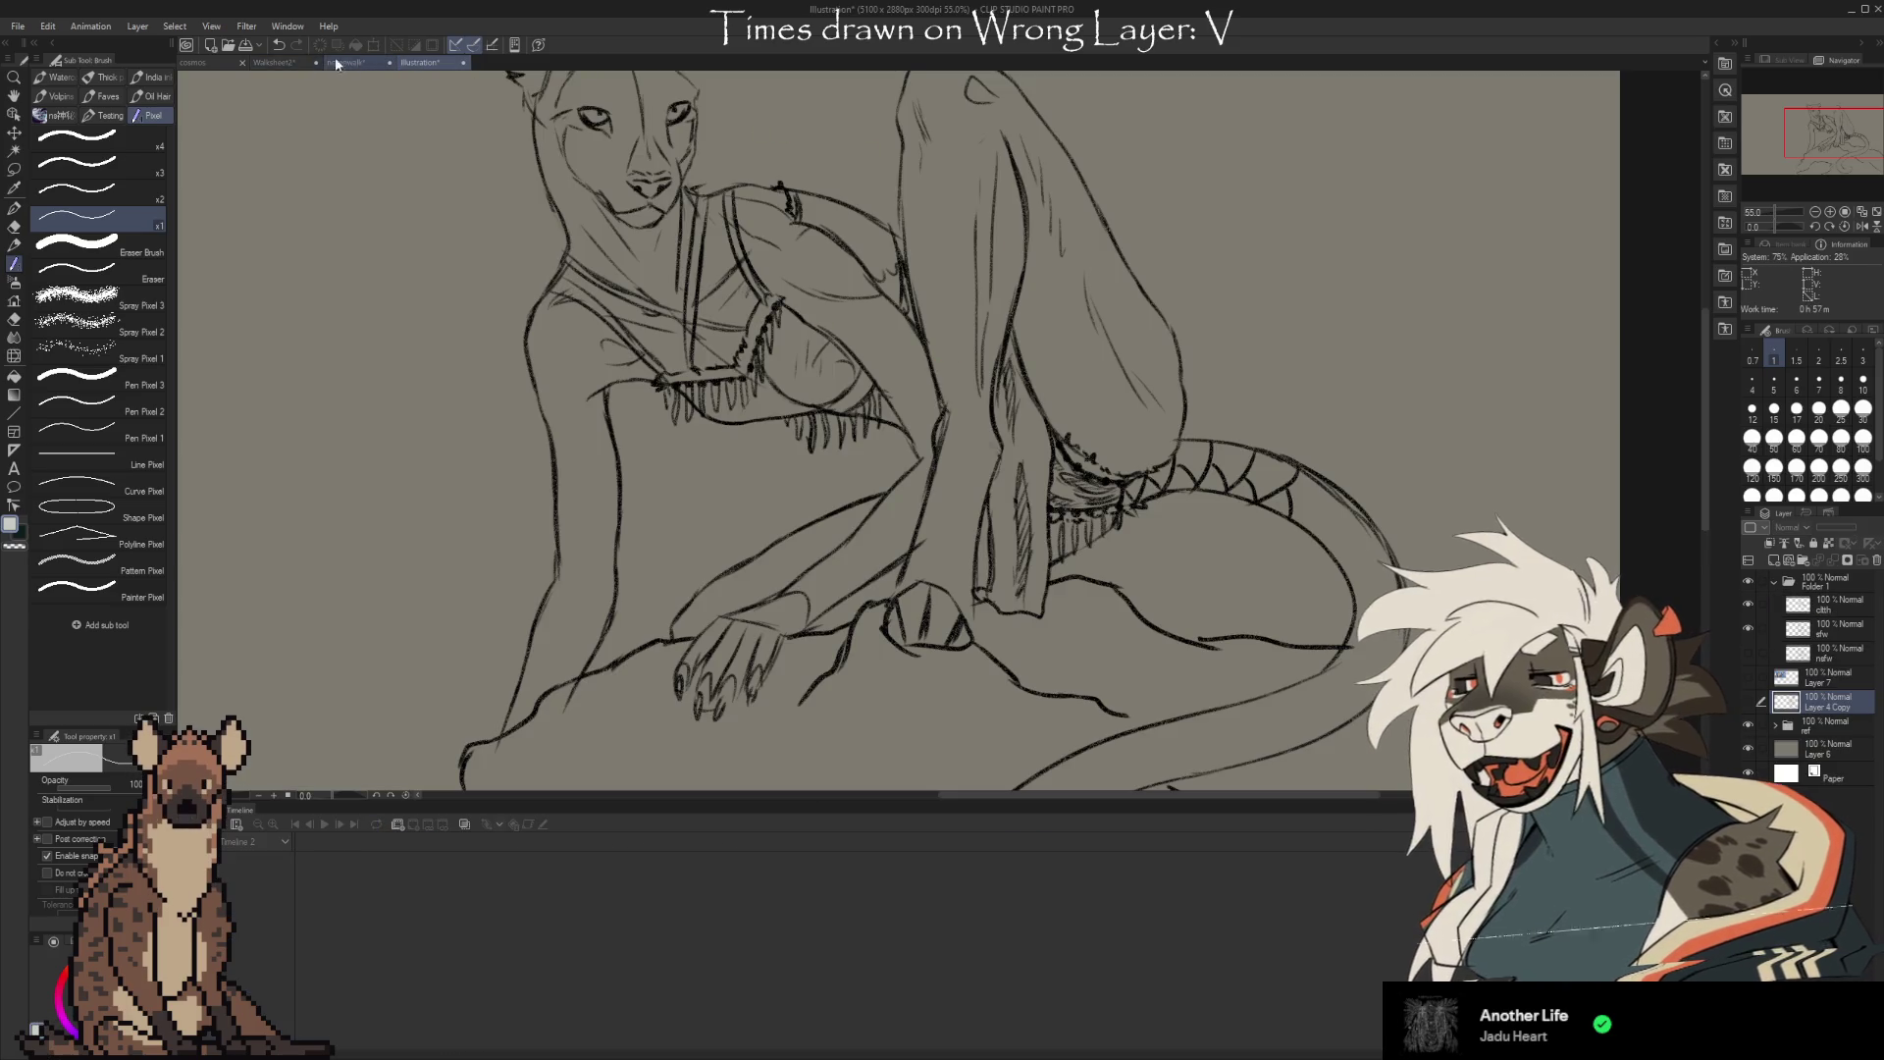
{"action": "left_click", "coordinate": [275, 62]}
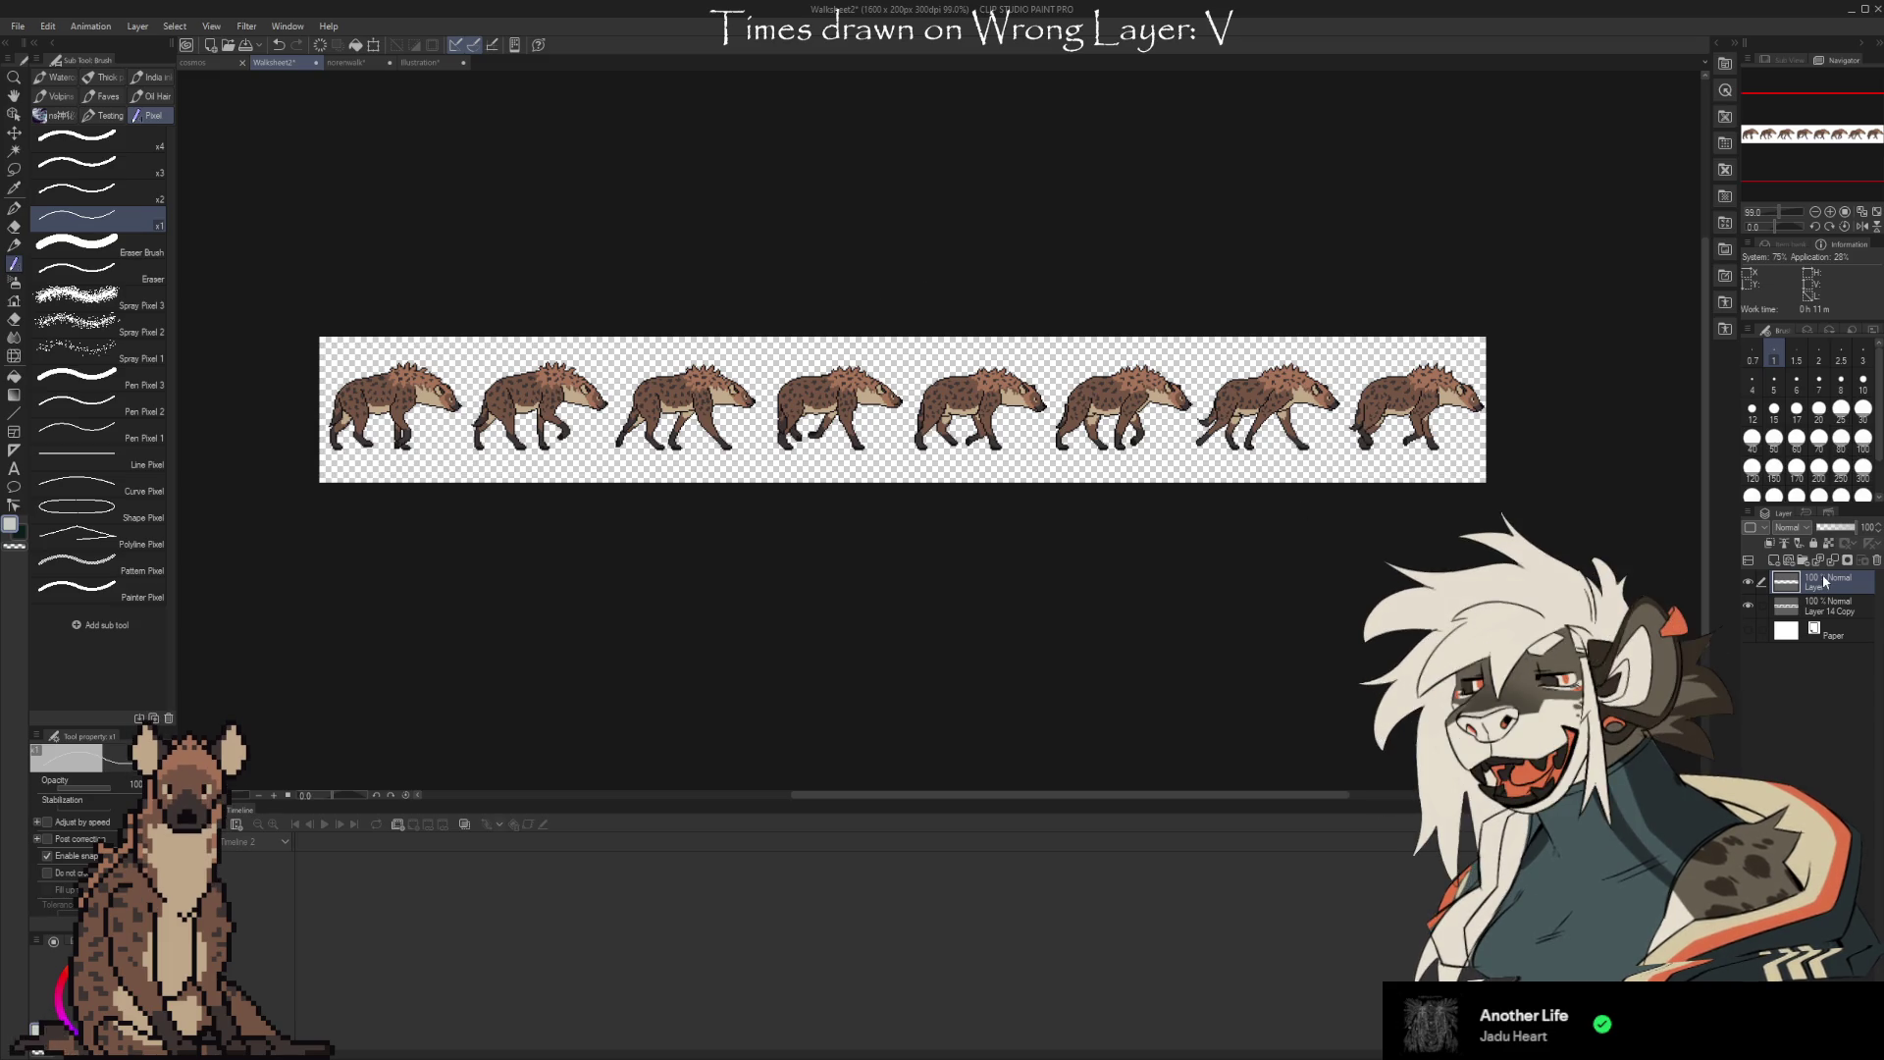
{"action": "key", "text": "ctrl+v"}
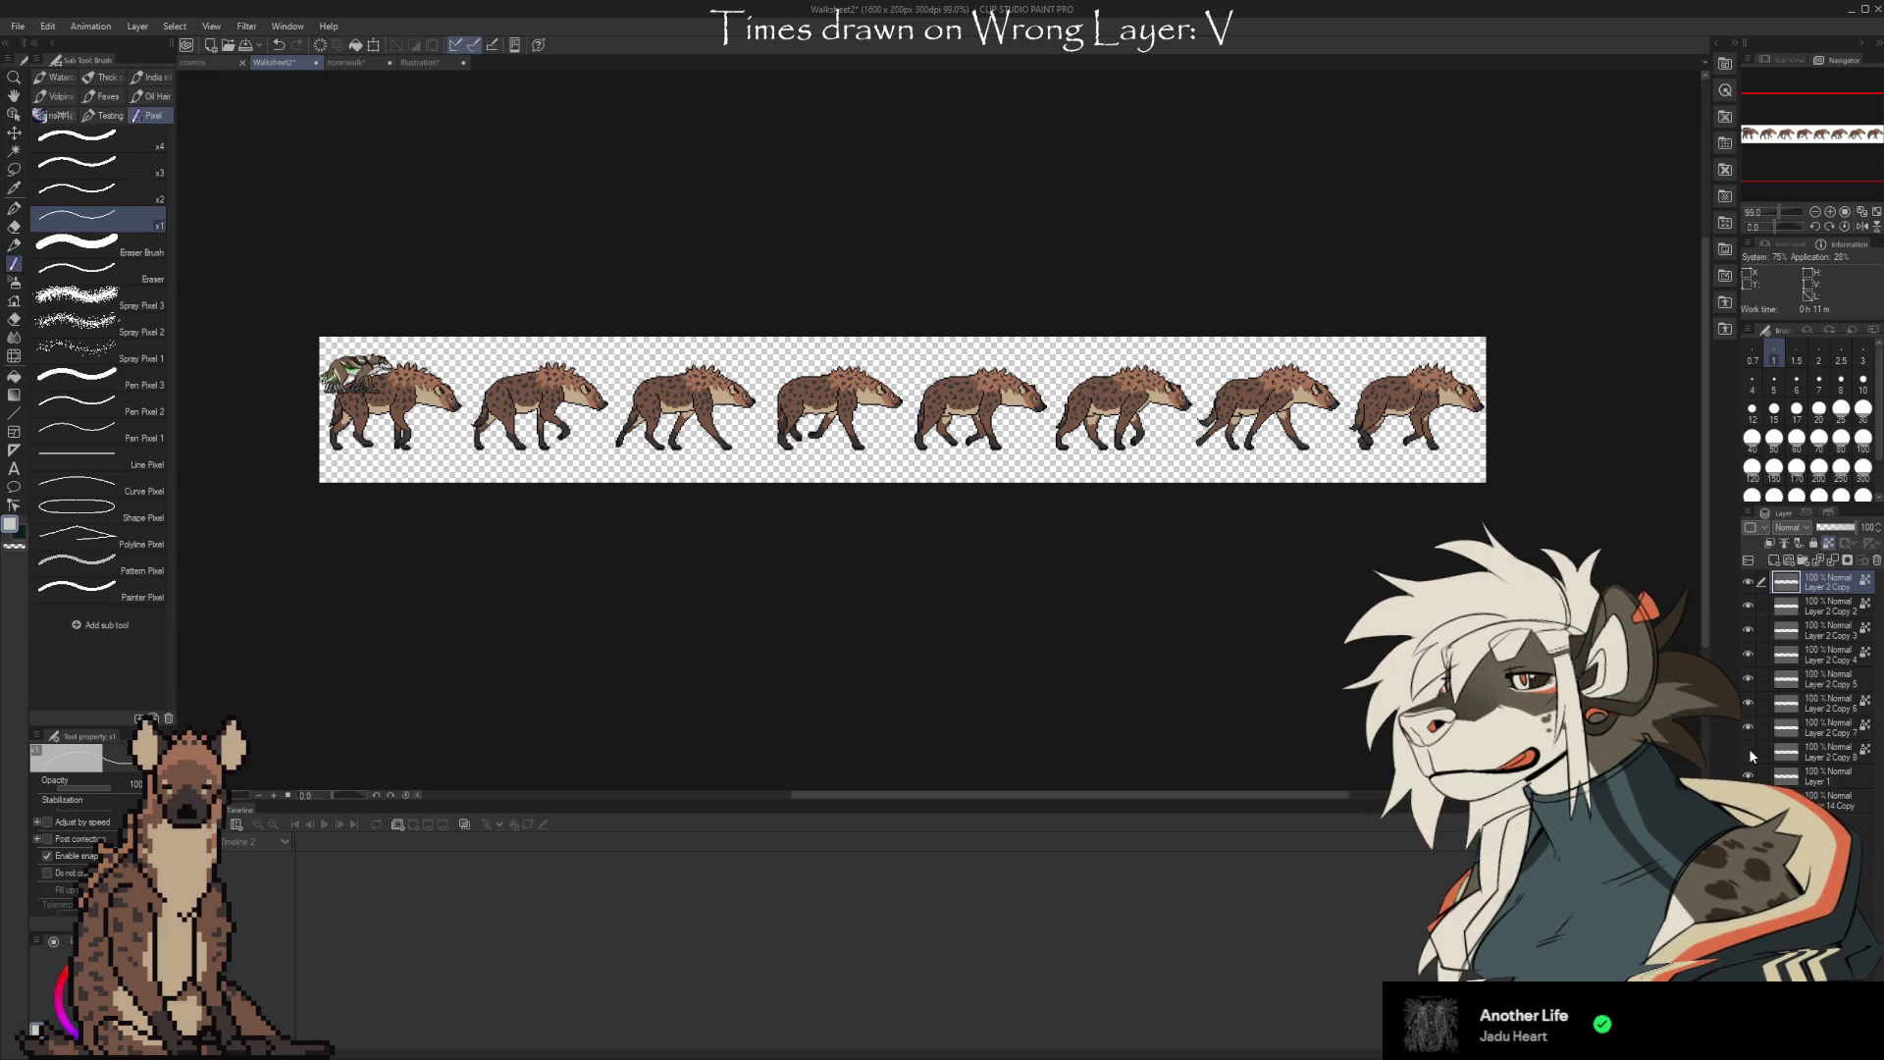
{"action": "key", "text": "ctrl+z"}
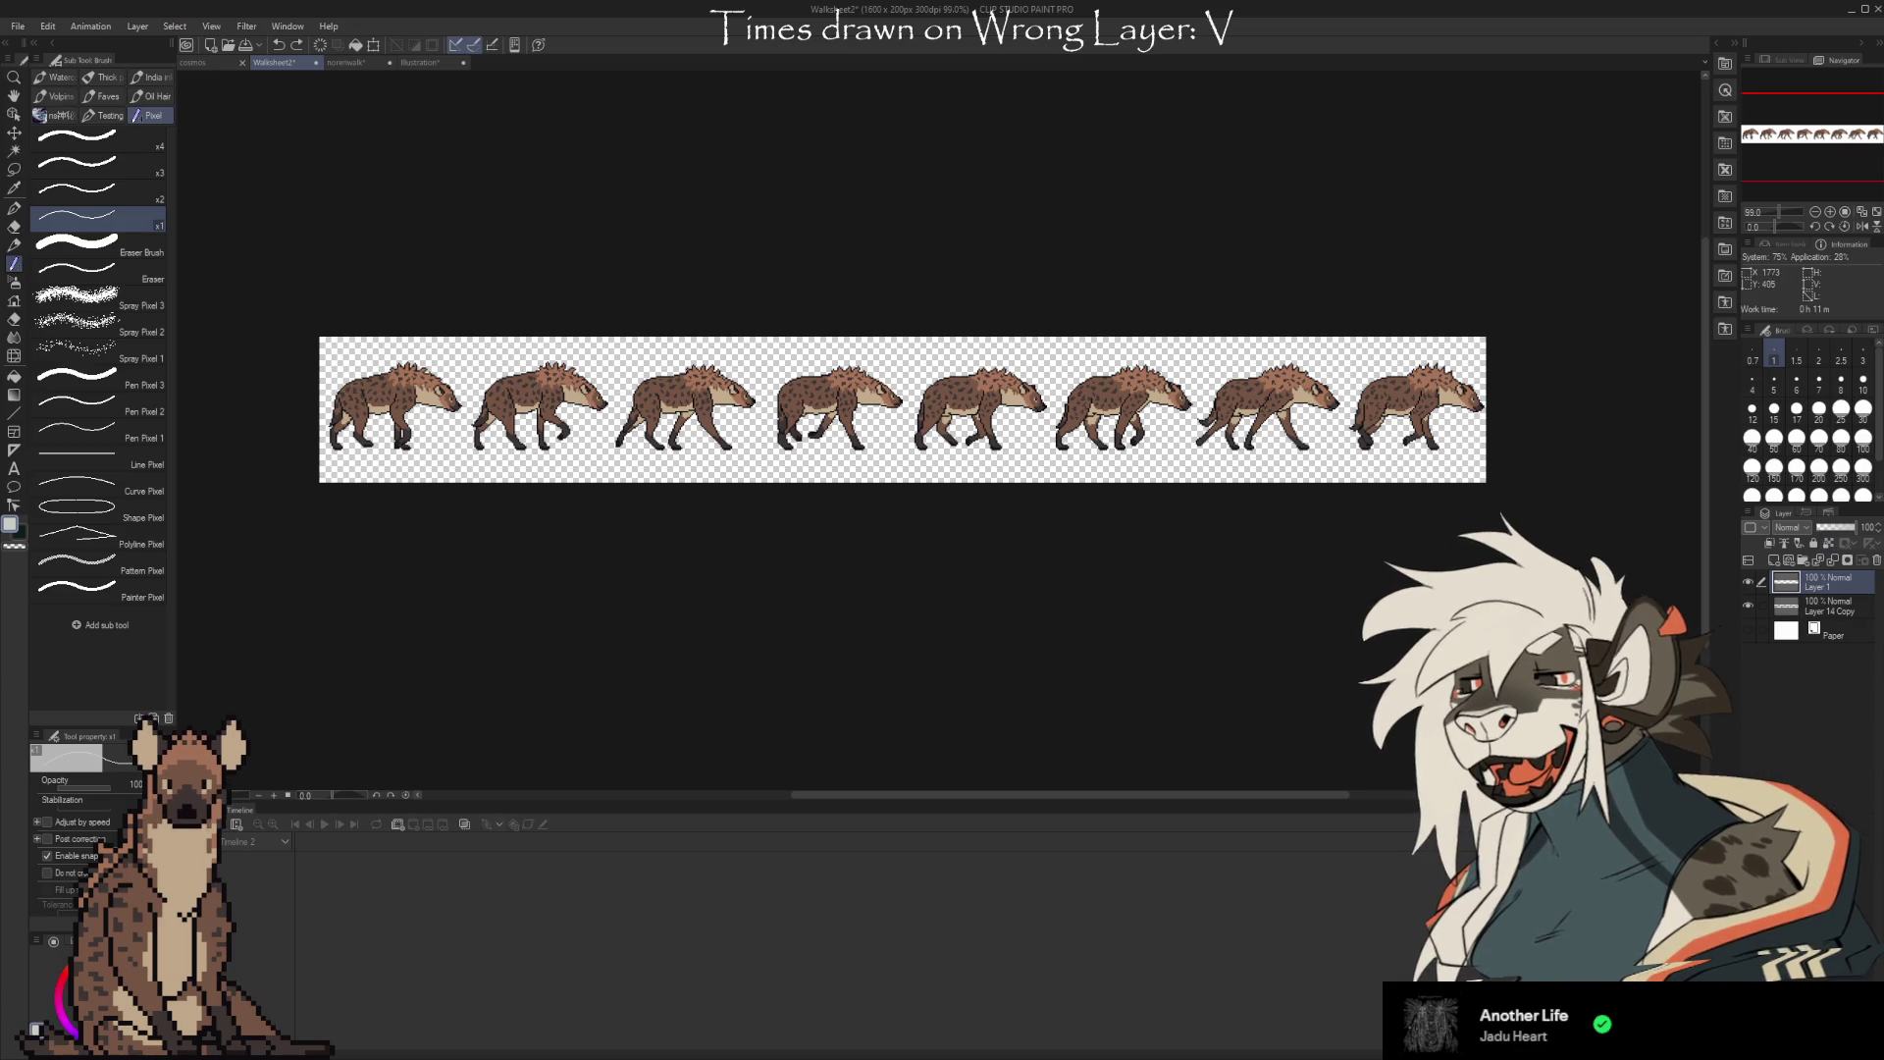
Select the whole walk-sheet folder in norenwalk and return to the Walksheet2 sheet
{"action": "left_click", "coordinate": [362, 61]}
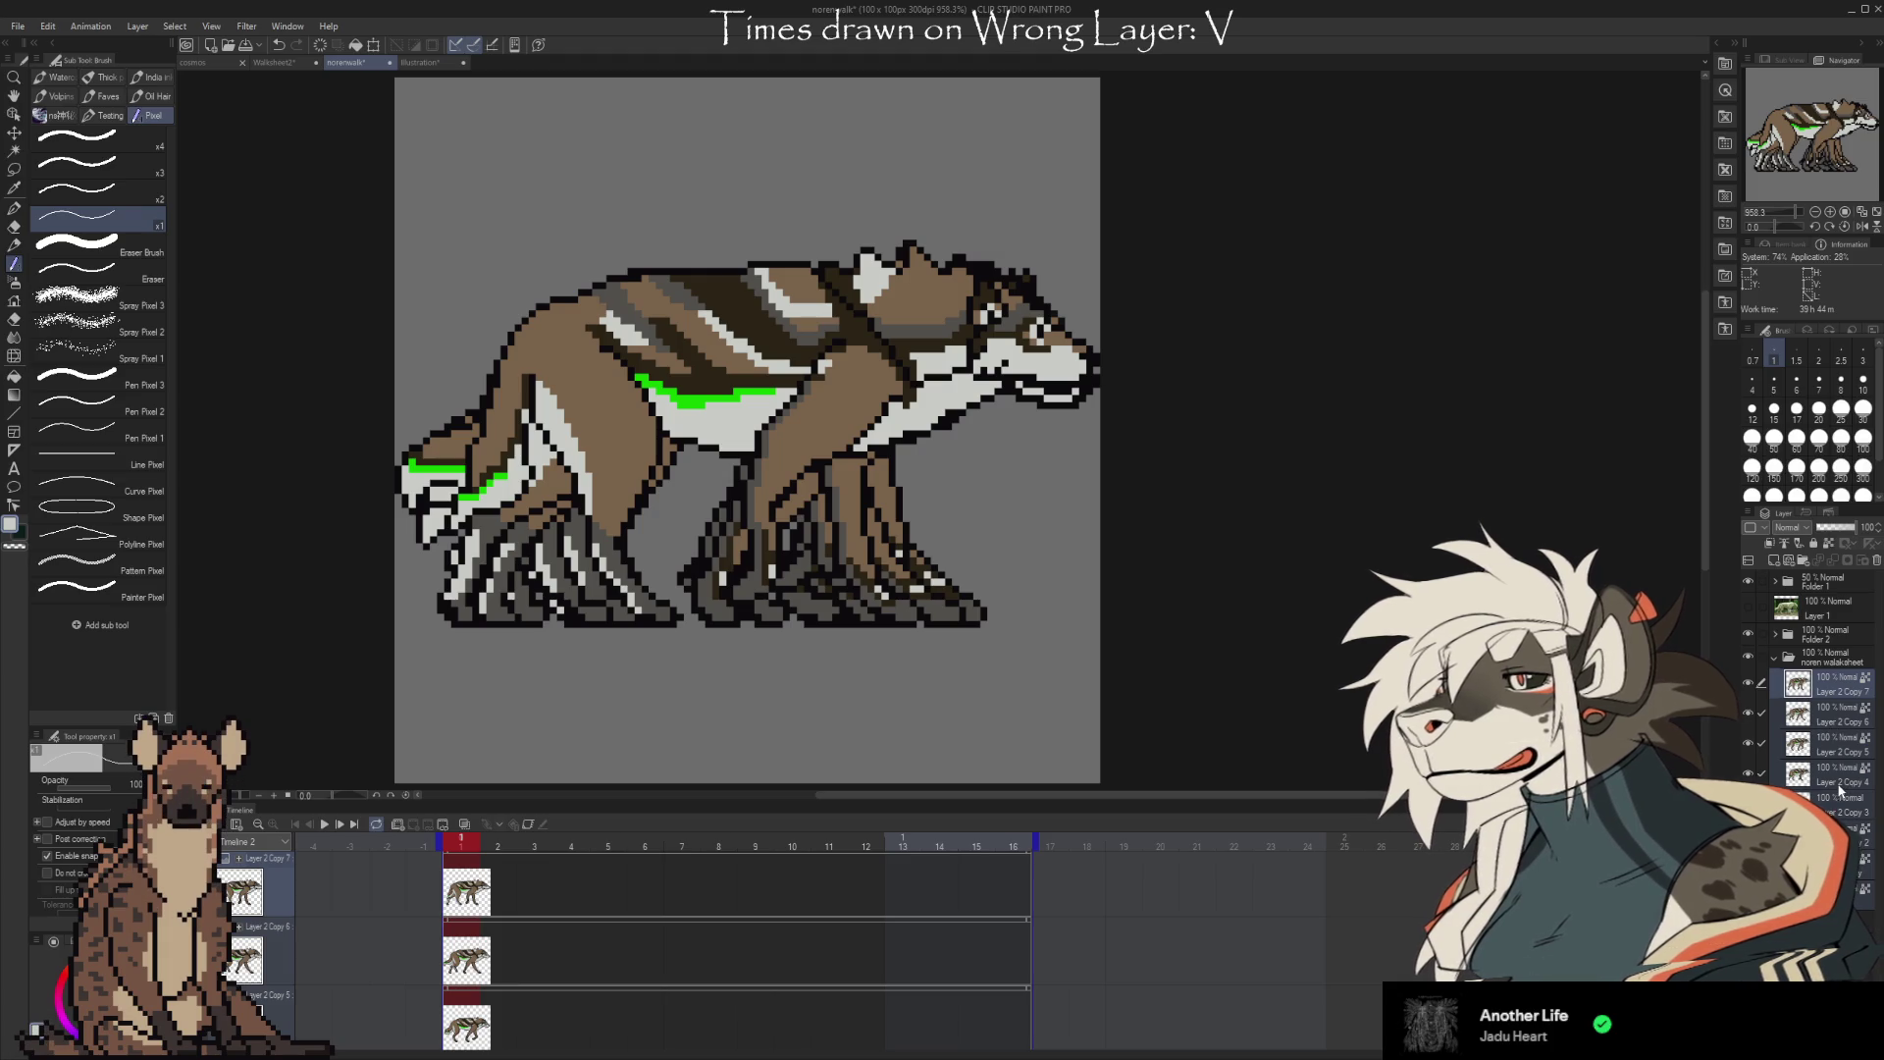
{"action": "left_click", "coordinate": [1822, 661]}
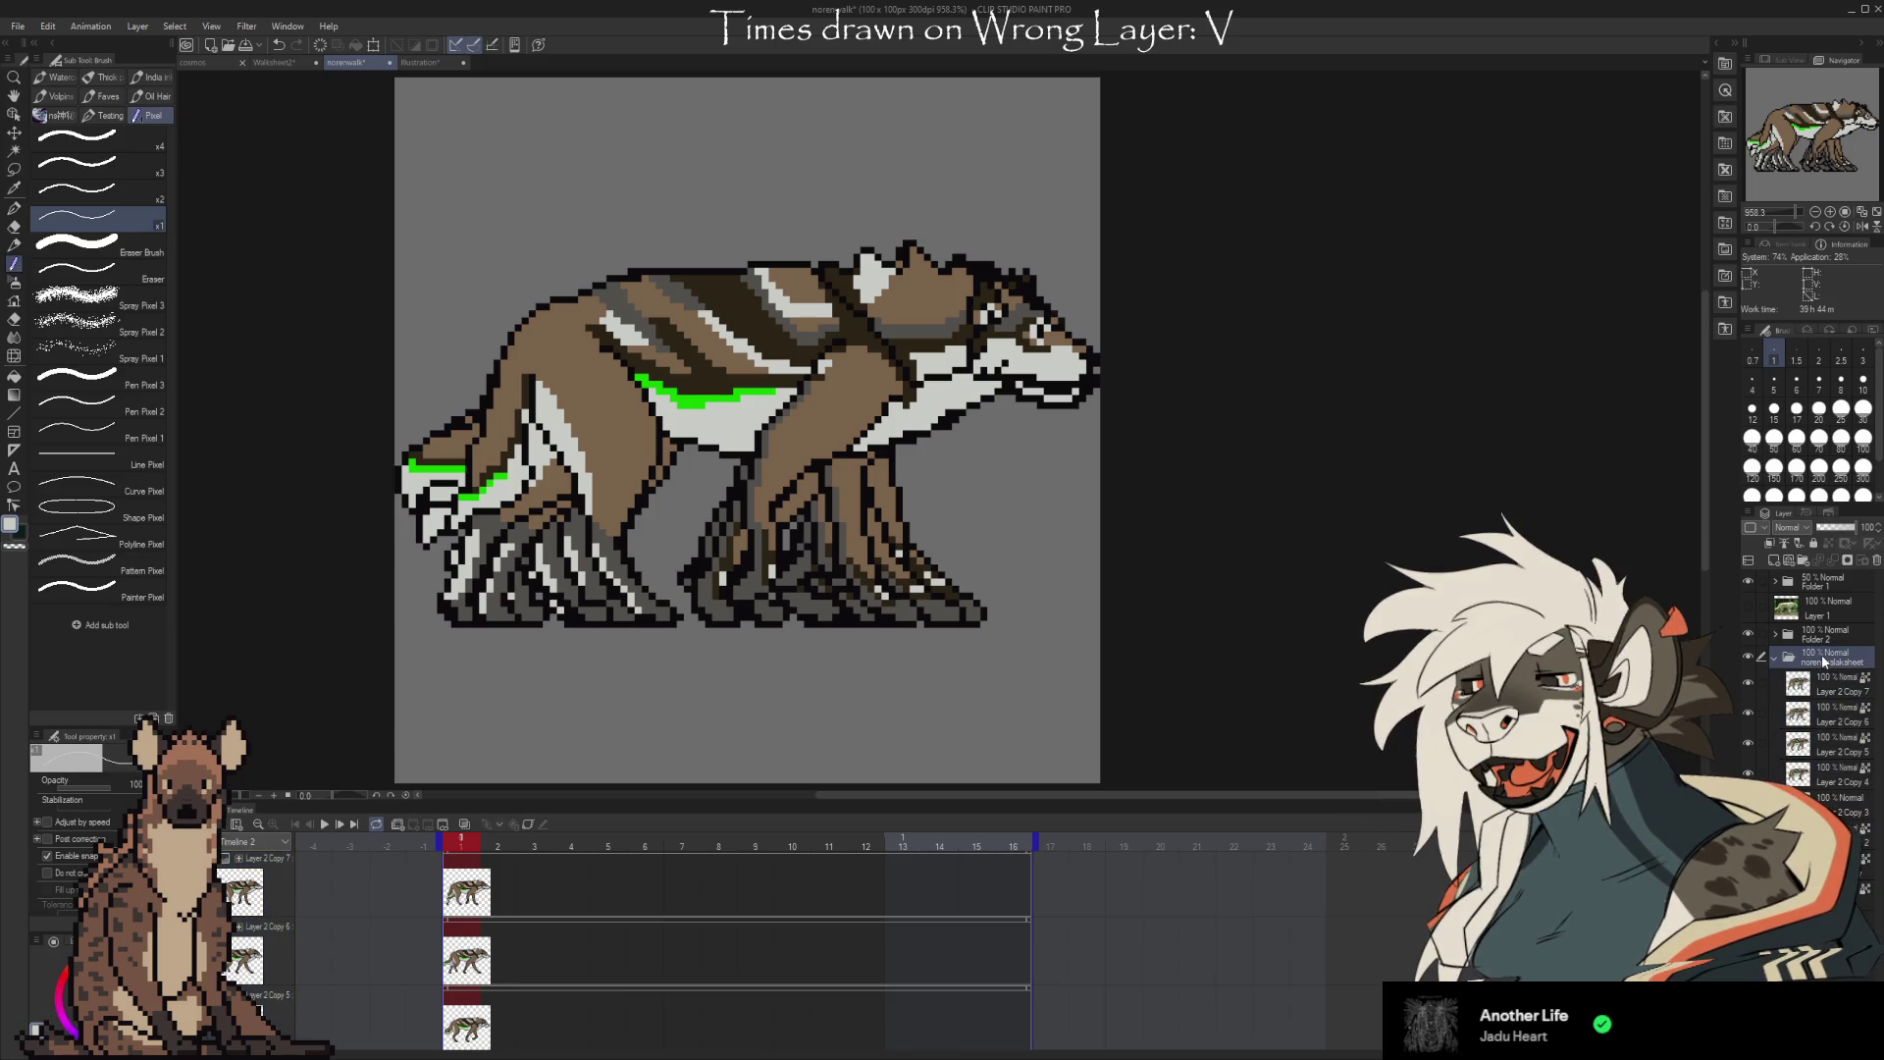
{"action": "left_click", "coordinate": [282, 66]}
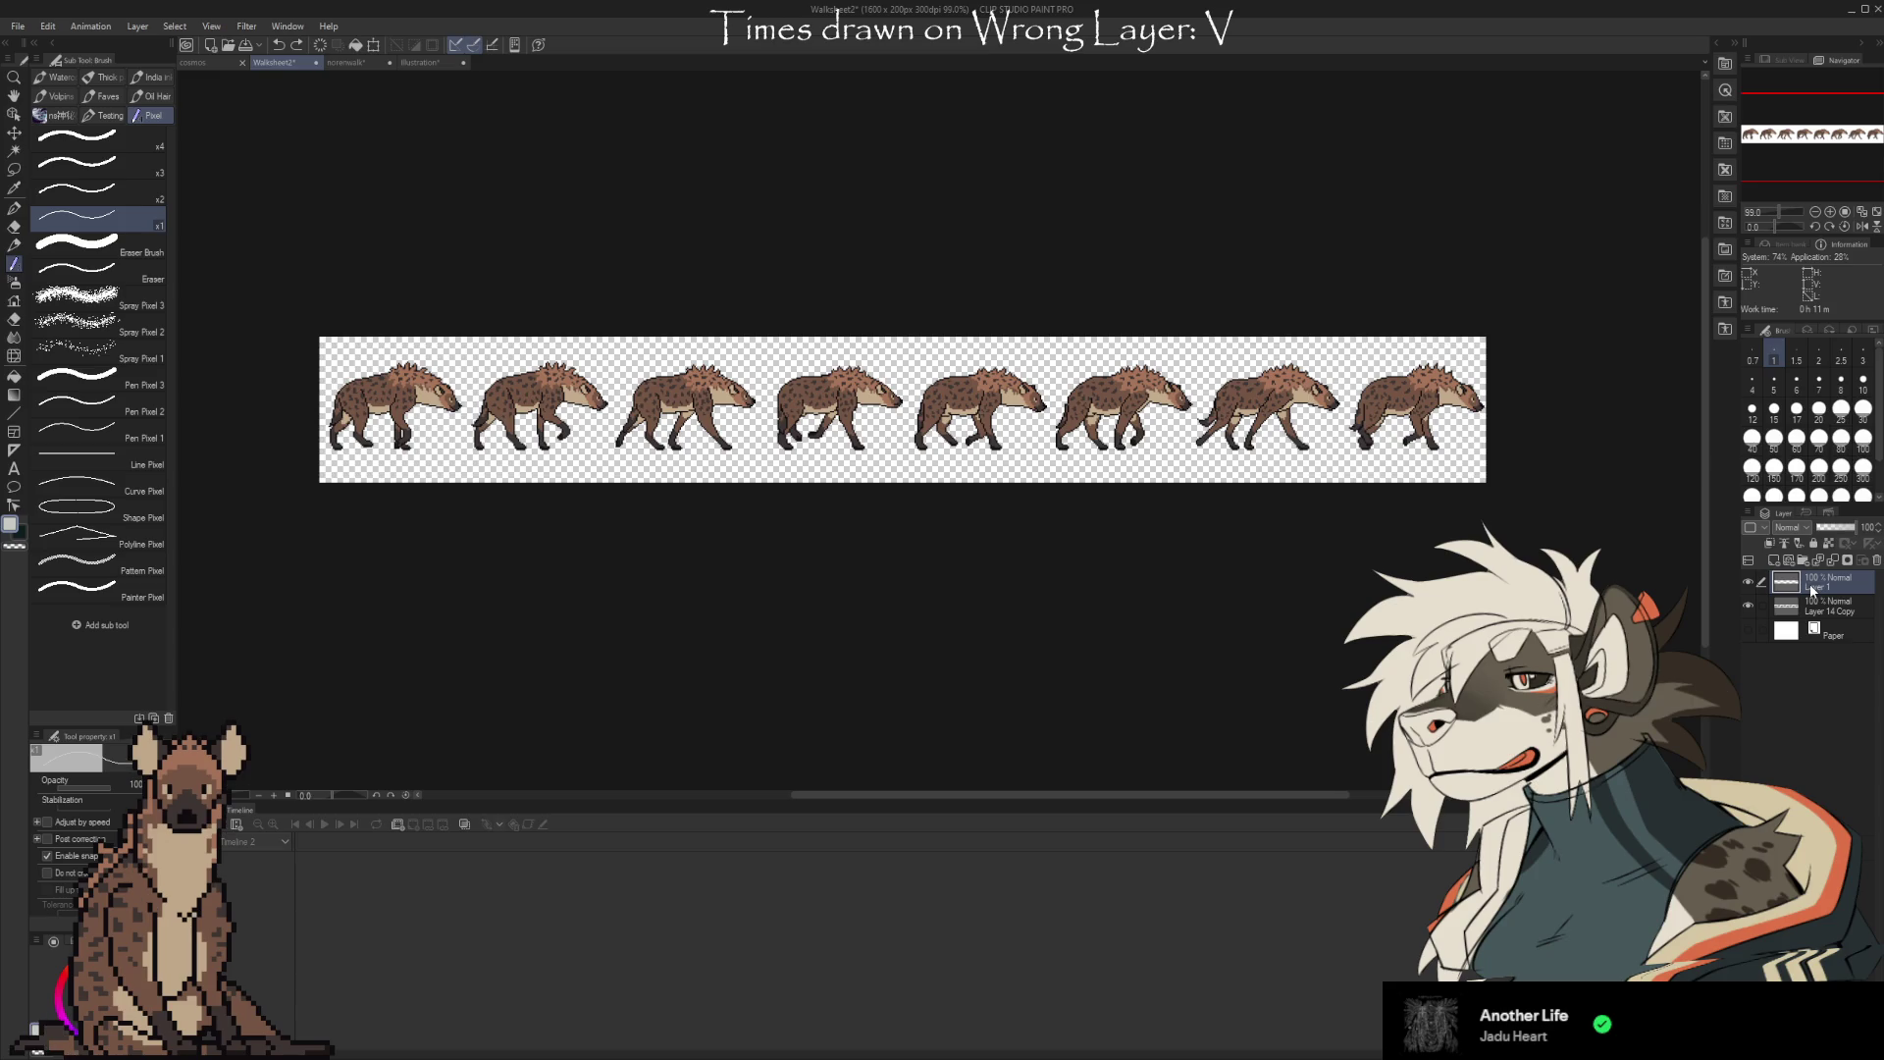
Paste the walk-sheet folder into Walksheet2, then undo the wolf frame landing on the first hyena
{"action": "key", "text": "ctrl+v"}
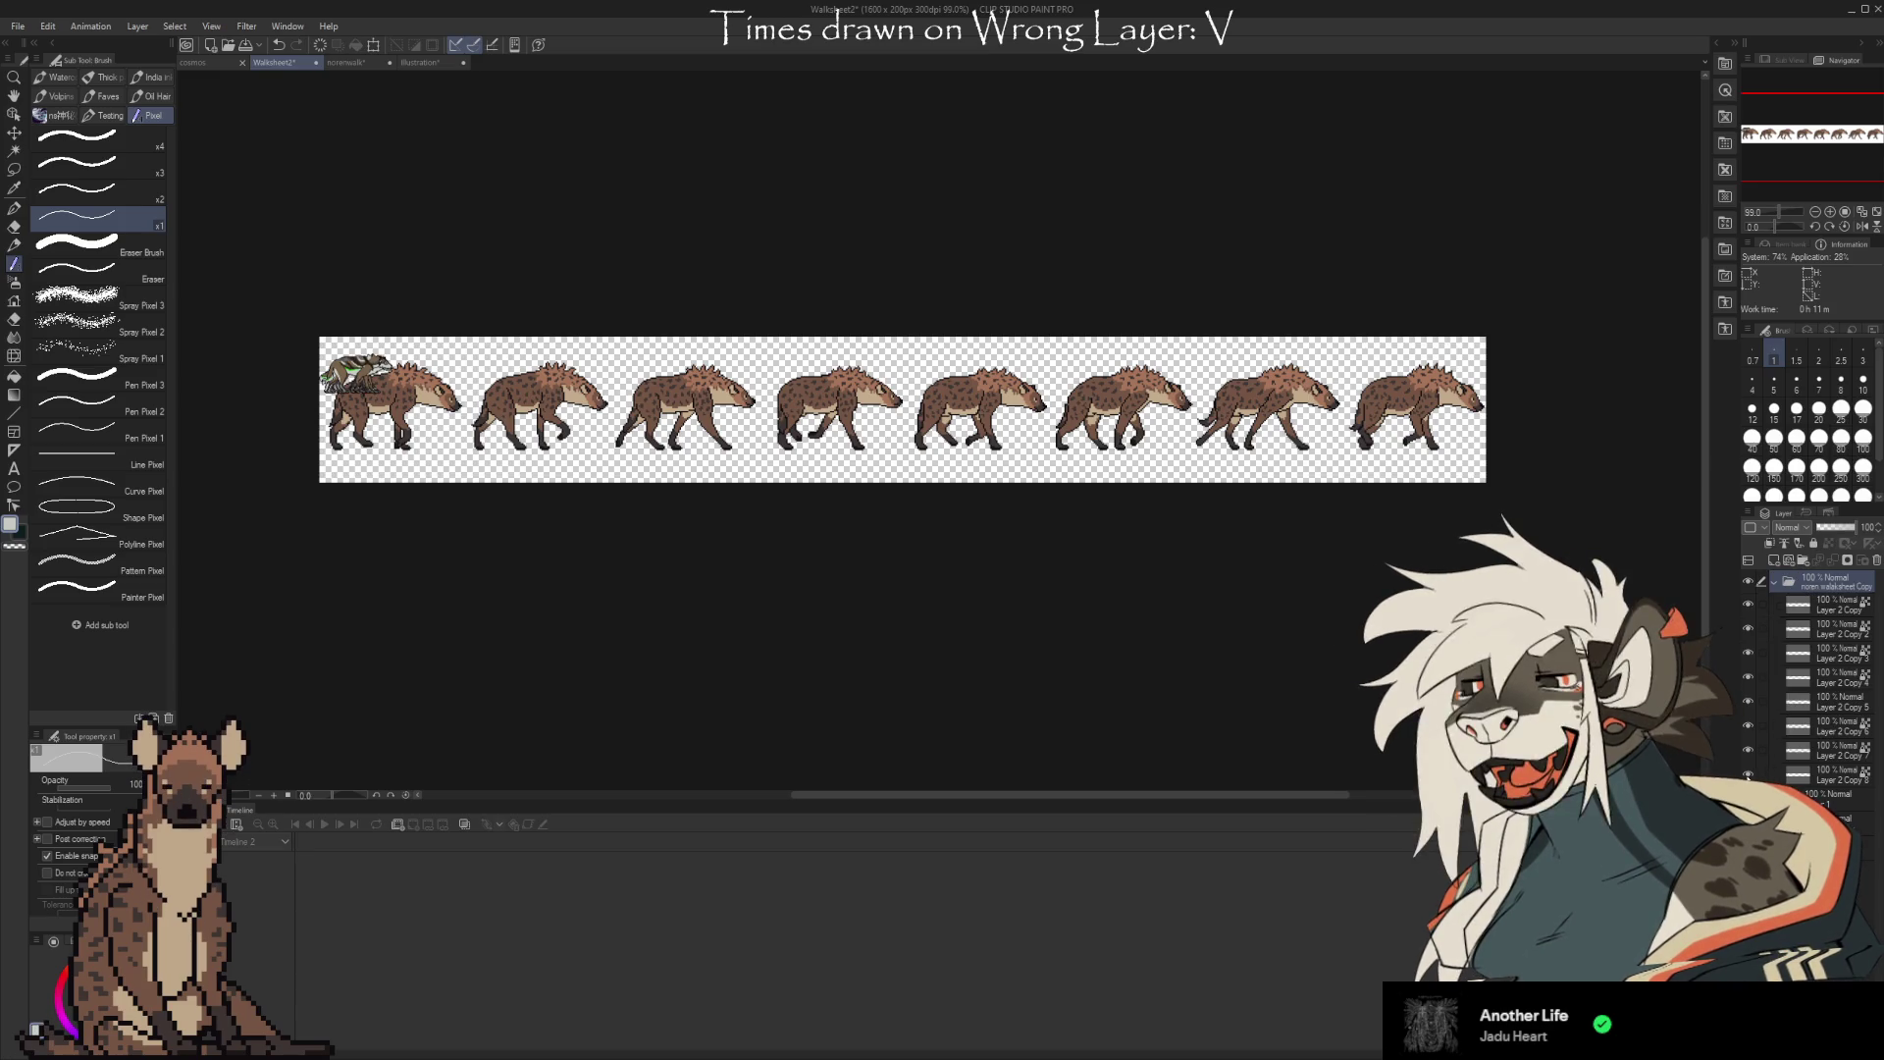
{"action": "scroll", "coordinate": [379, 311], "scroll_direction": "up", "scroll_amount": 2}
{"action": "scroll", "coordinate": [329, 419], "scroll_direction": "up", "scroll_amount": 3}
{"action": "scroll", "coordinate": [329, 419], "scroll_direction": "up", "scroll_amount": 2}
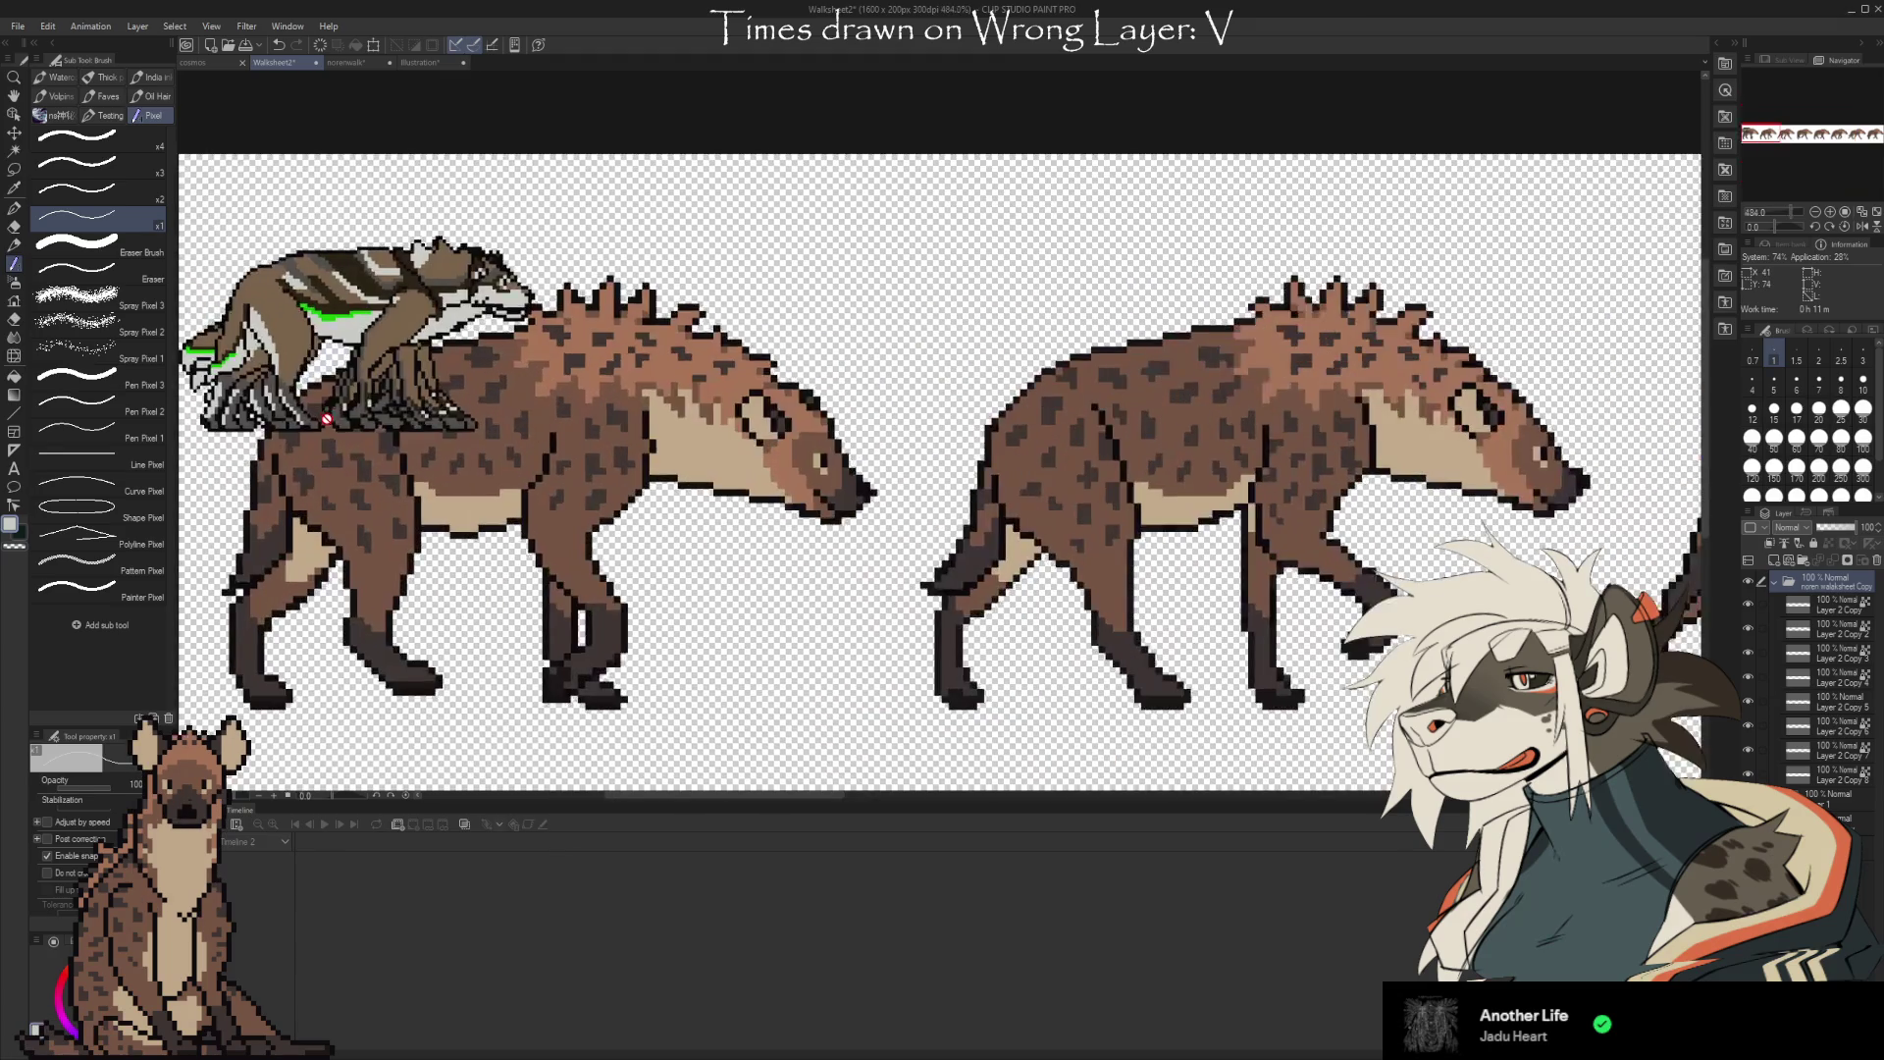
{"action": "scroll", "coordinate": [684, 422], "scroll_direction": "down", "scroll_amount": 7}
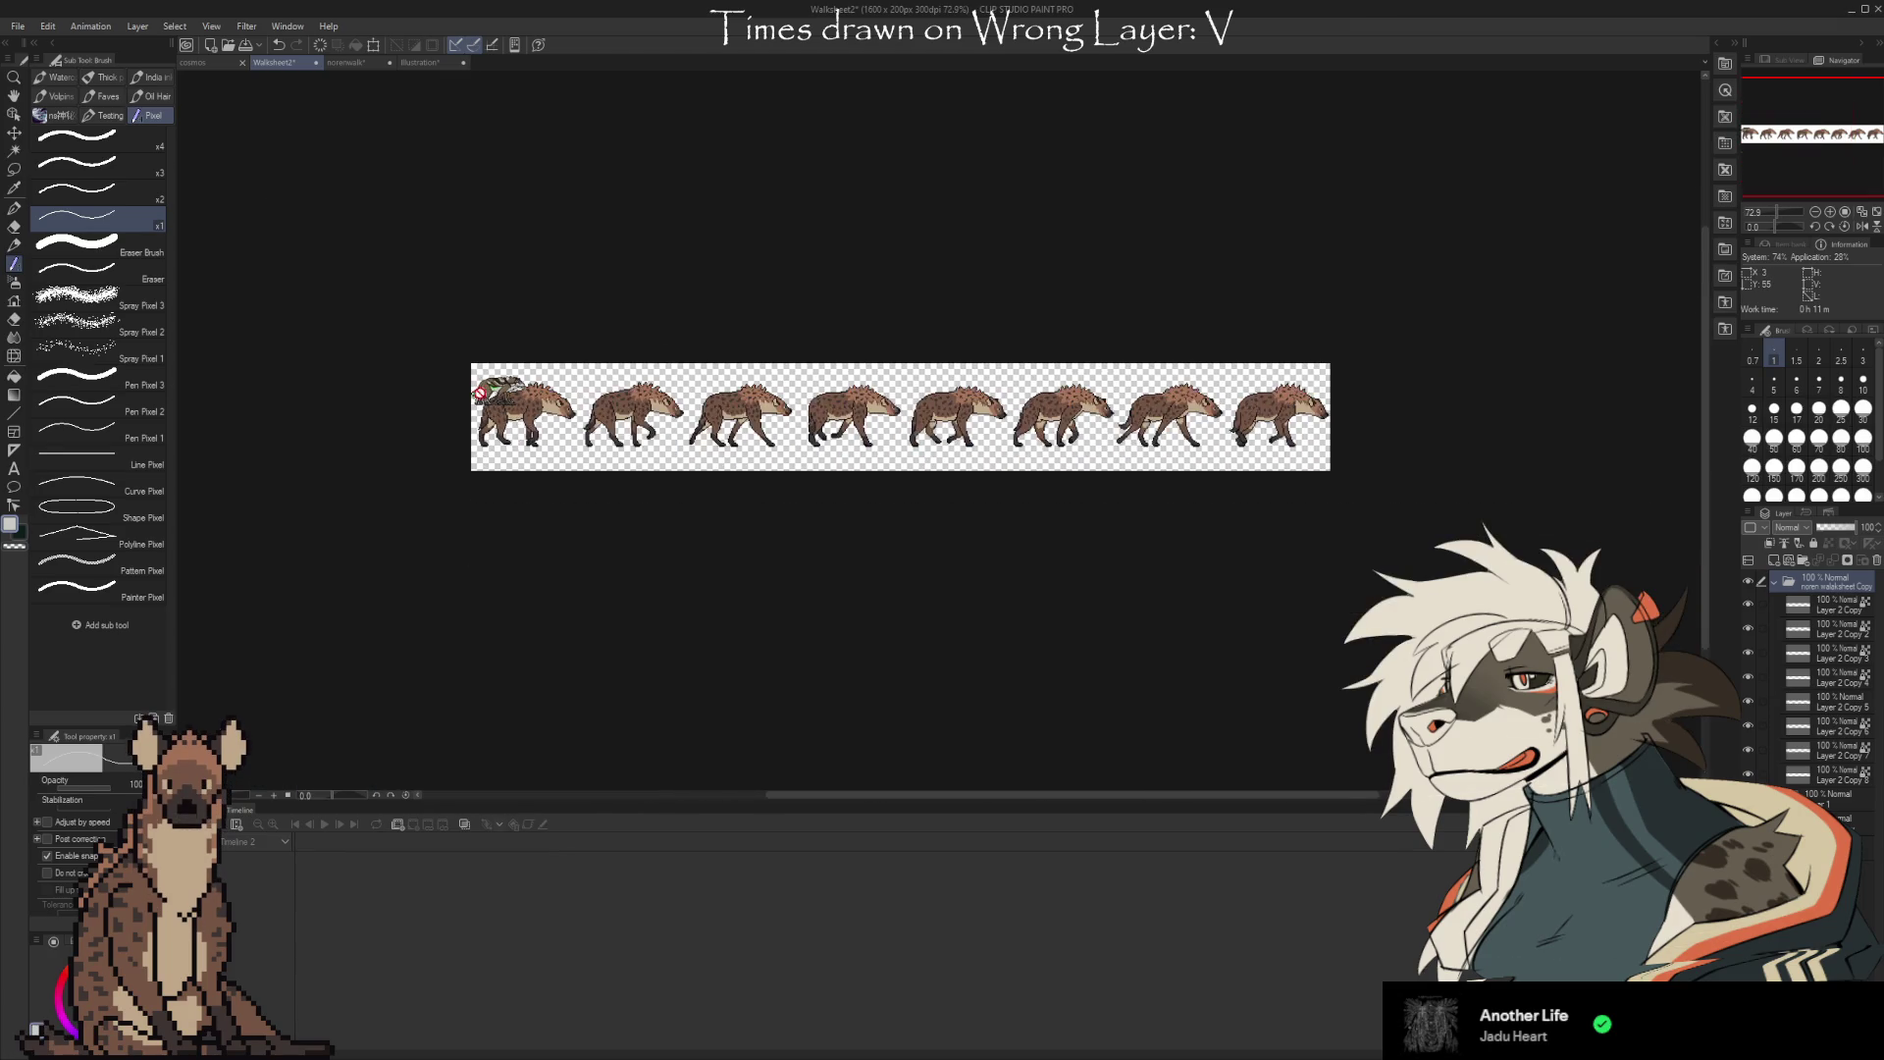
{"action": "key", "text": "ctrl+z"}
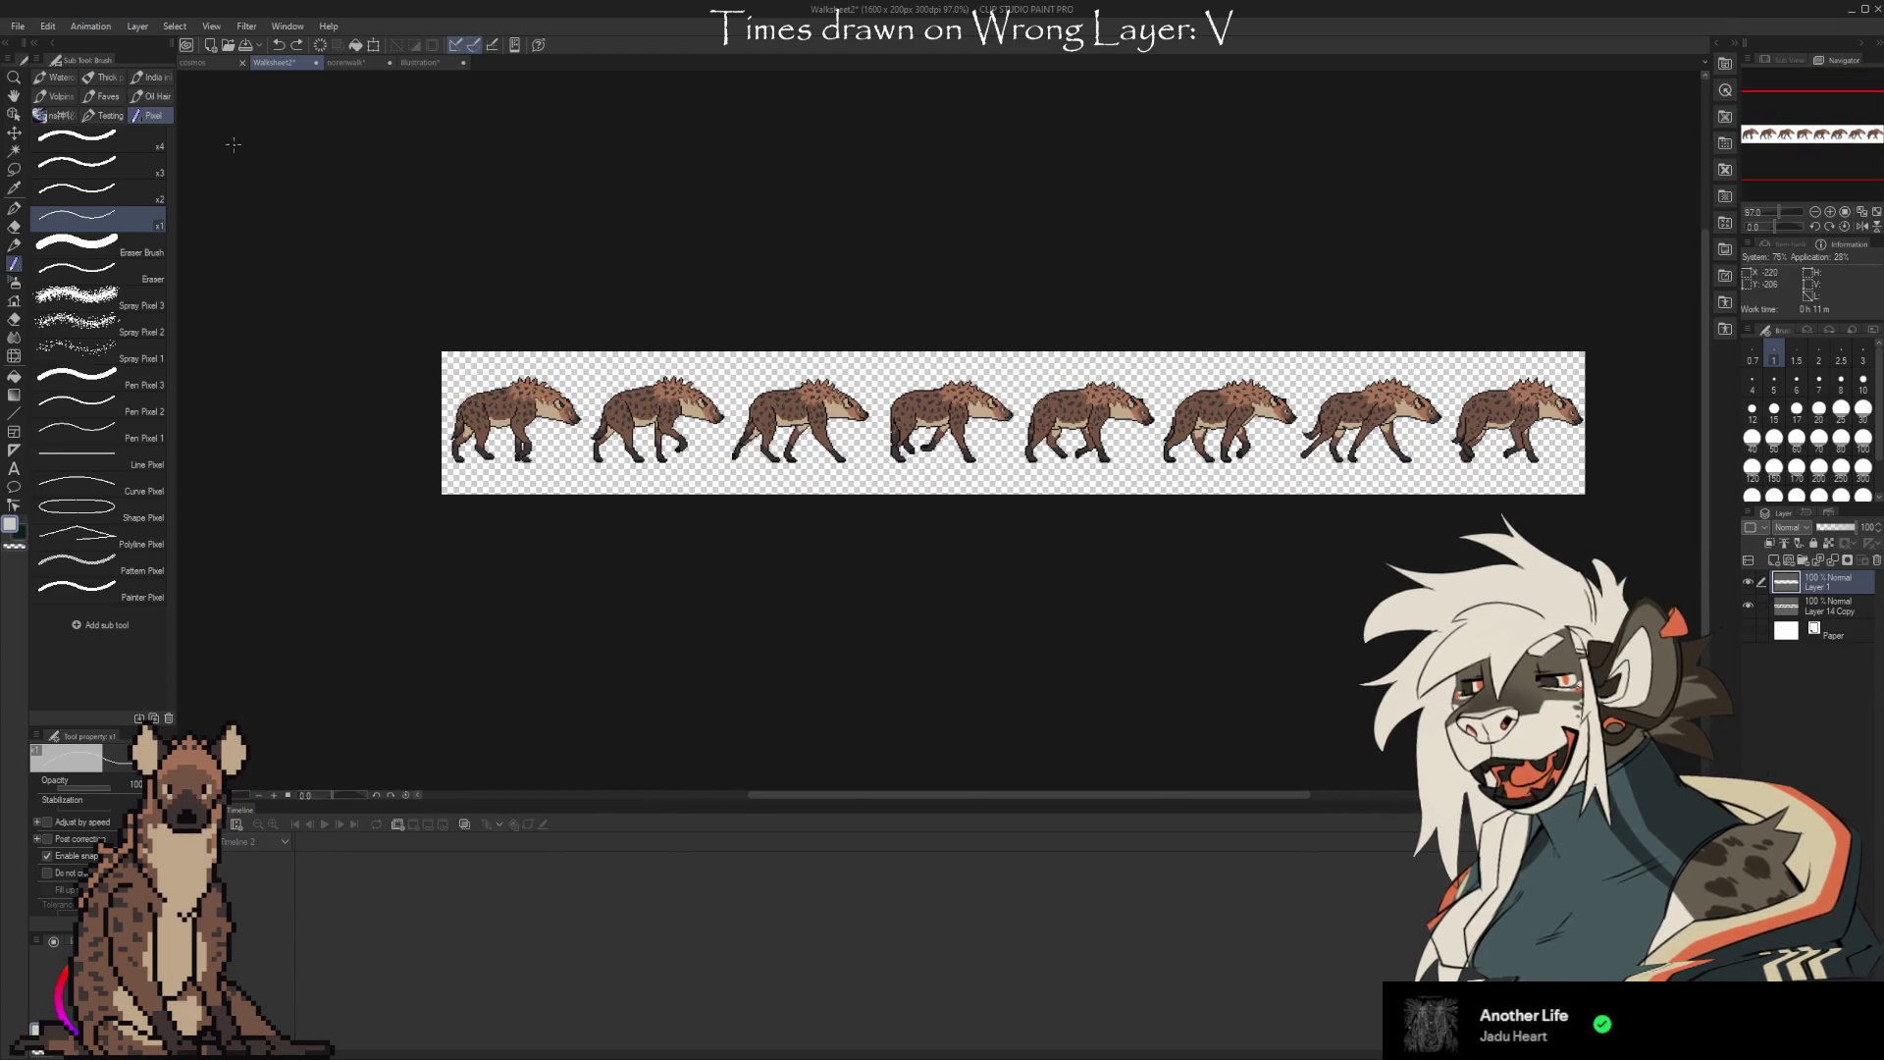
Re-paste the wolf frames from norenwalk, undo the oversized paste, and select Layer 14 Copy
{"action": "left_click", "coordinate": [340, 61]}
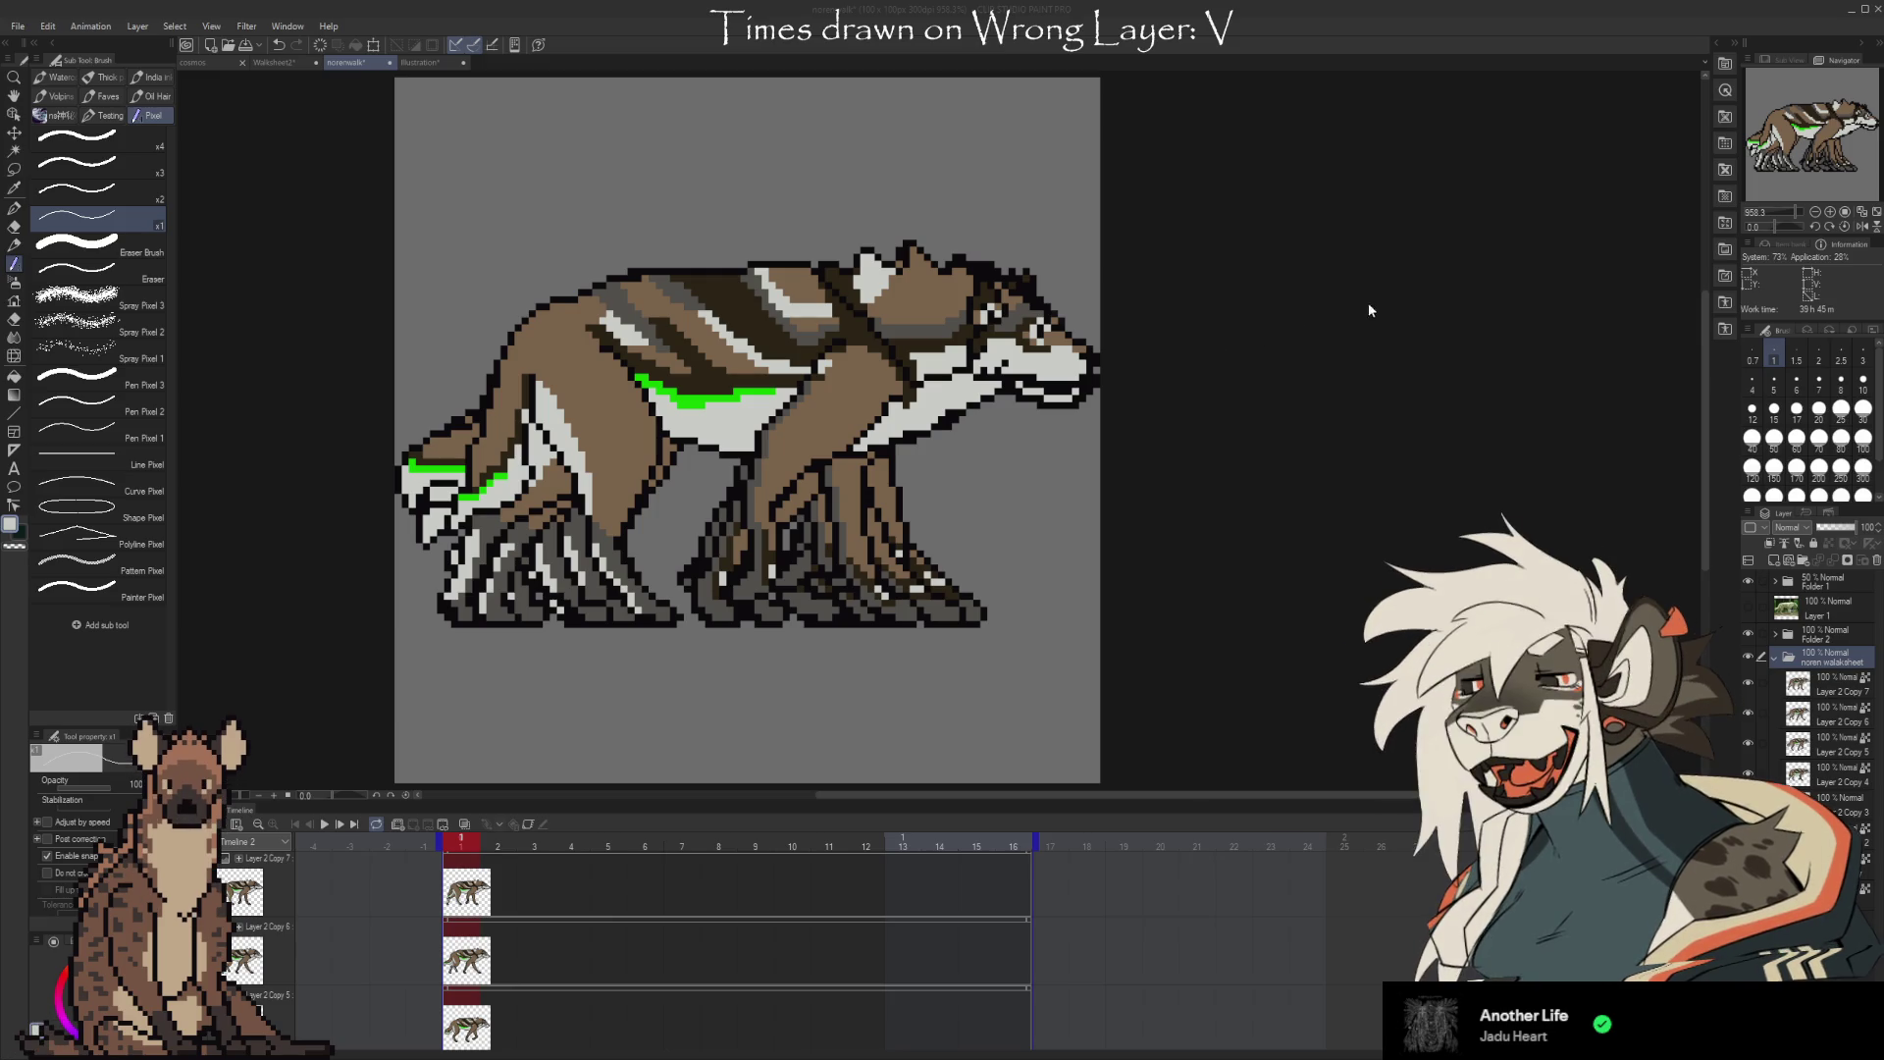
{"action": "scroll", "coordinate": [1388, 328], "scroll_direction": "up", "scroll_amount": 5}
{"action": "scroll", "coordinate": [1388, 327], "scroll_direction": "down", "scroll_amount": 5}
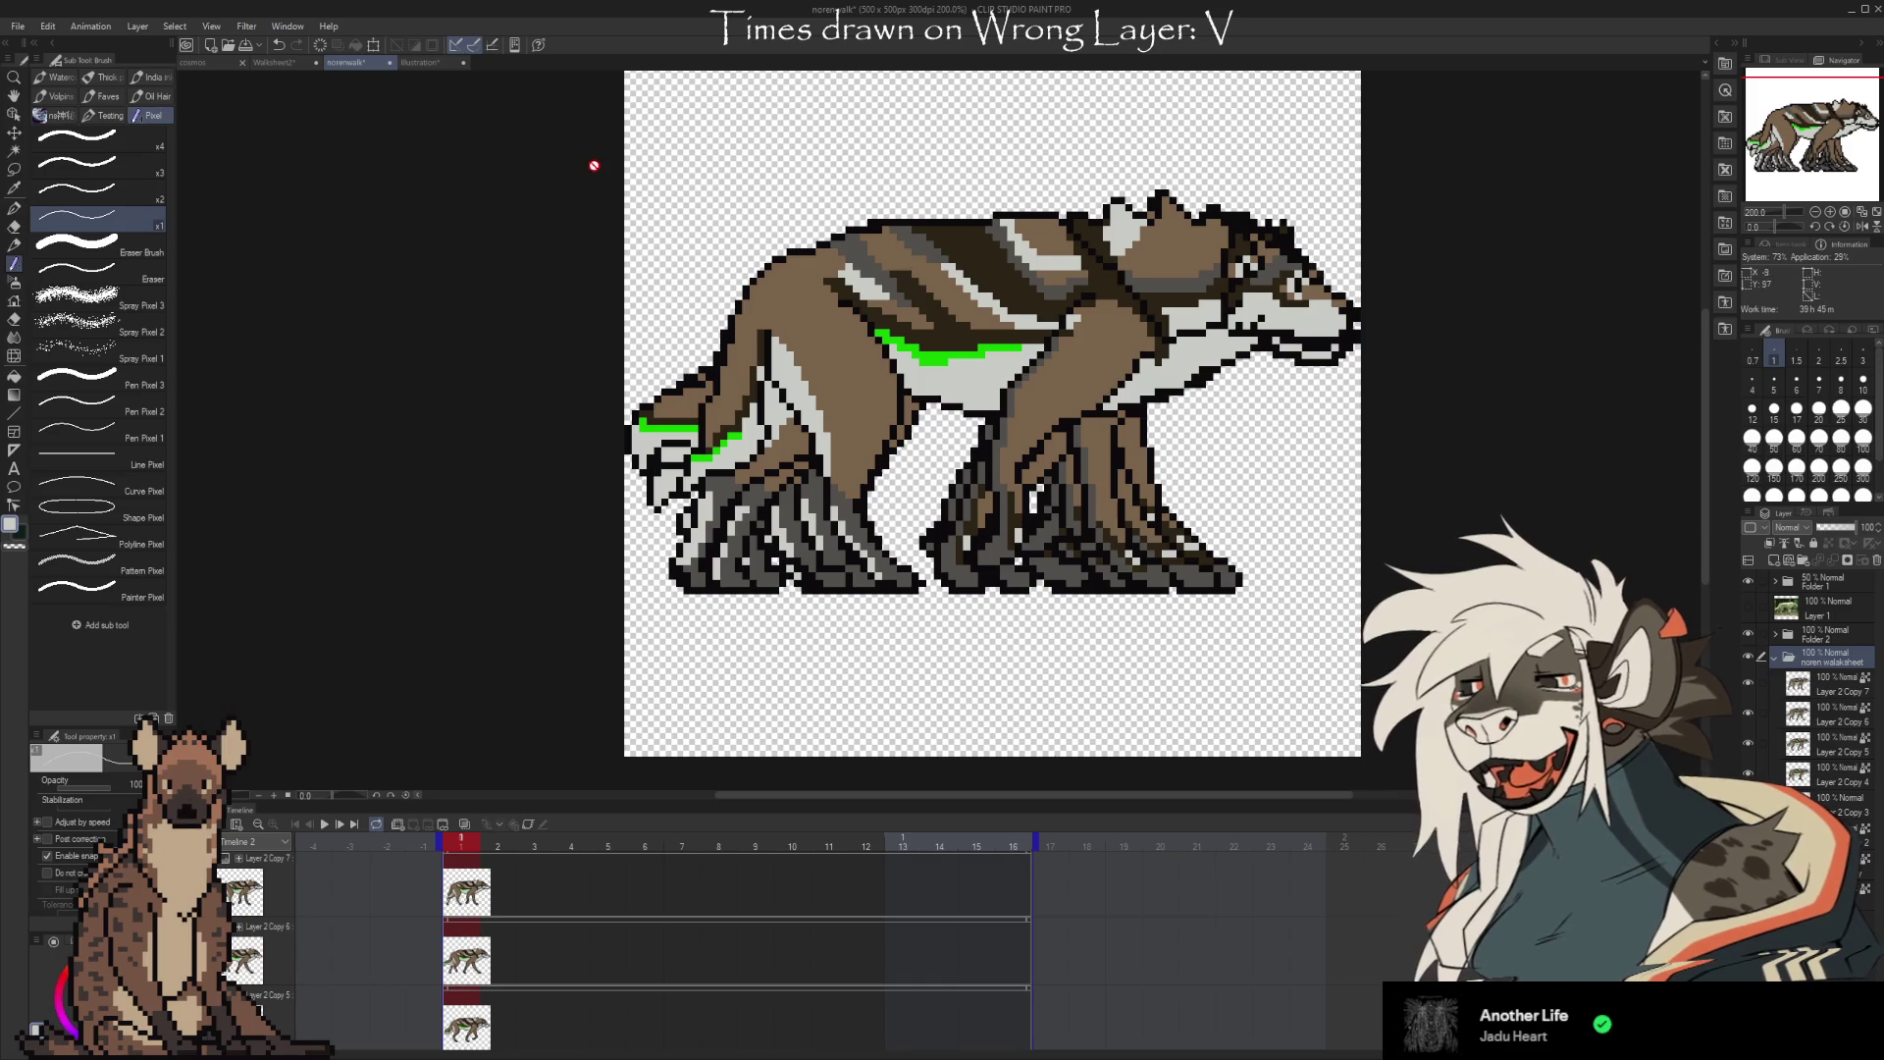
{"action": "left_click", "coordinate": [284, 64]}
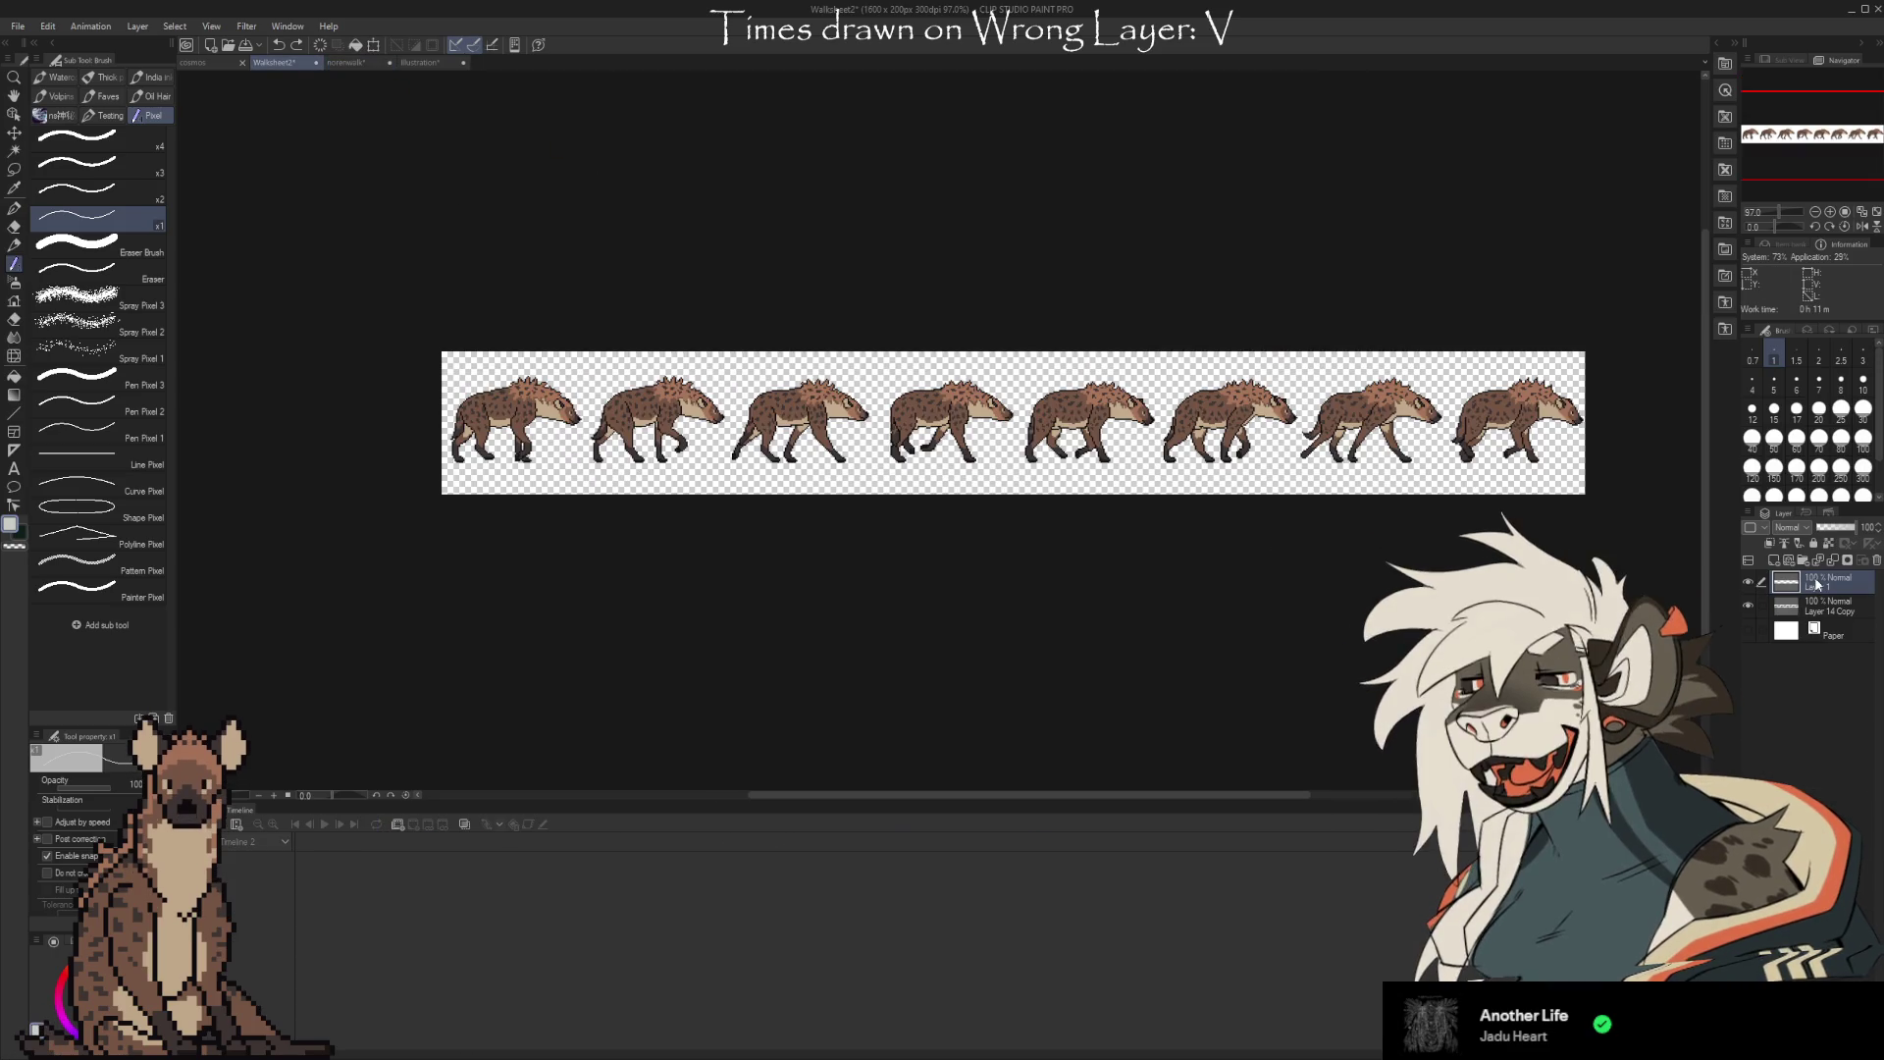
{"action": "key", "text": "ctrl+v"}
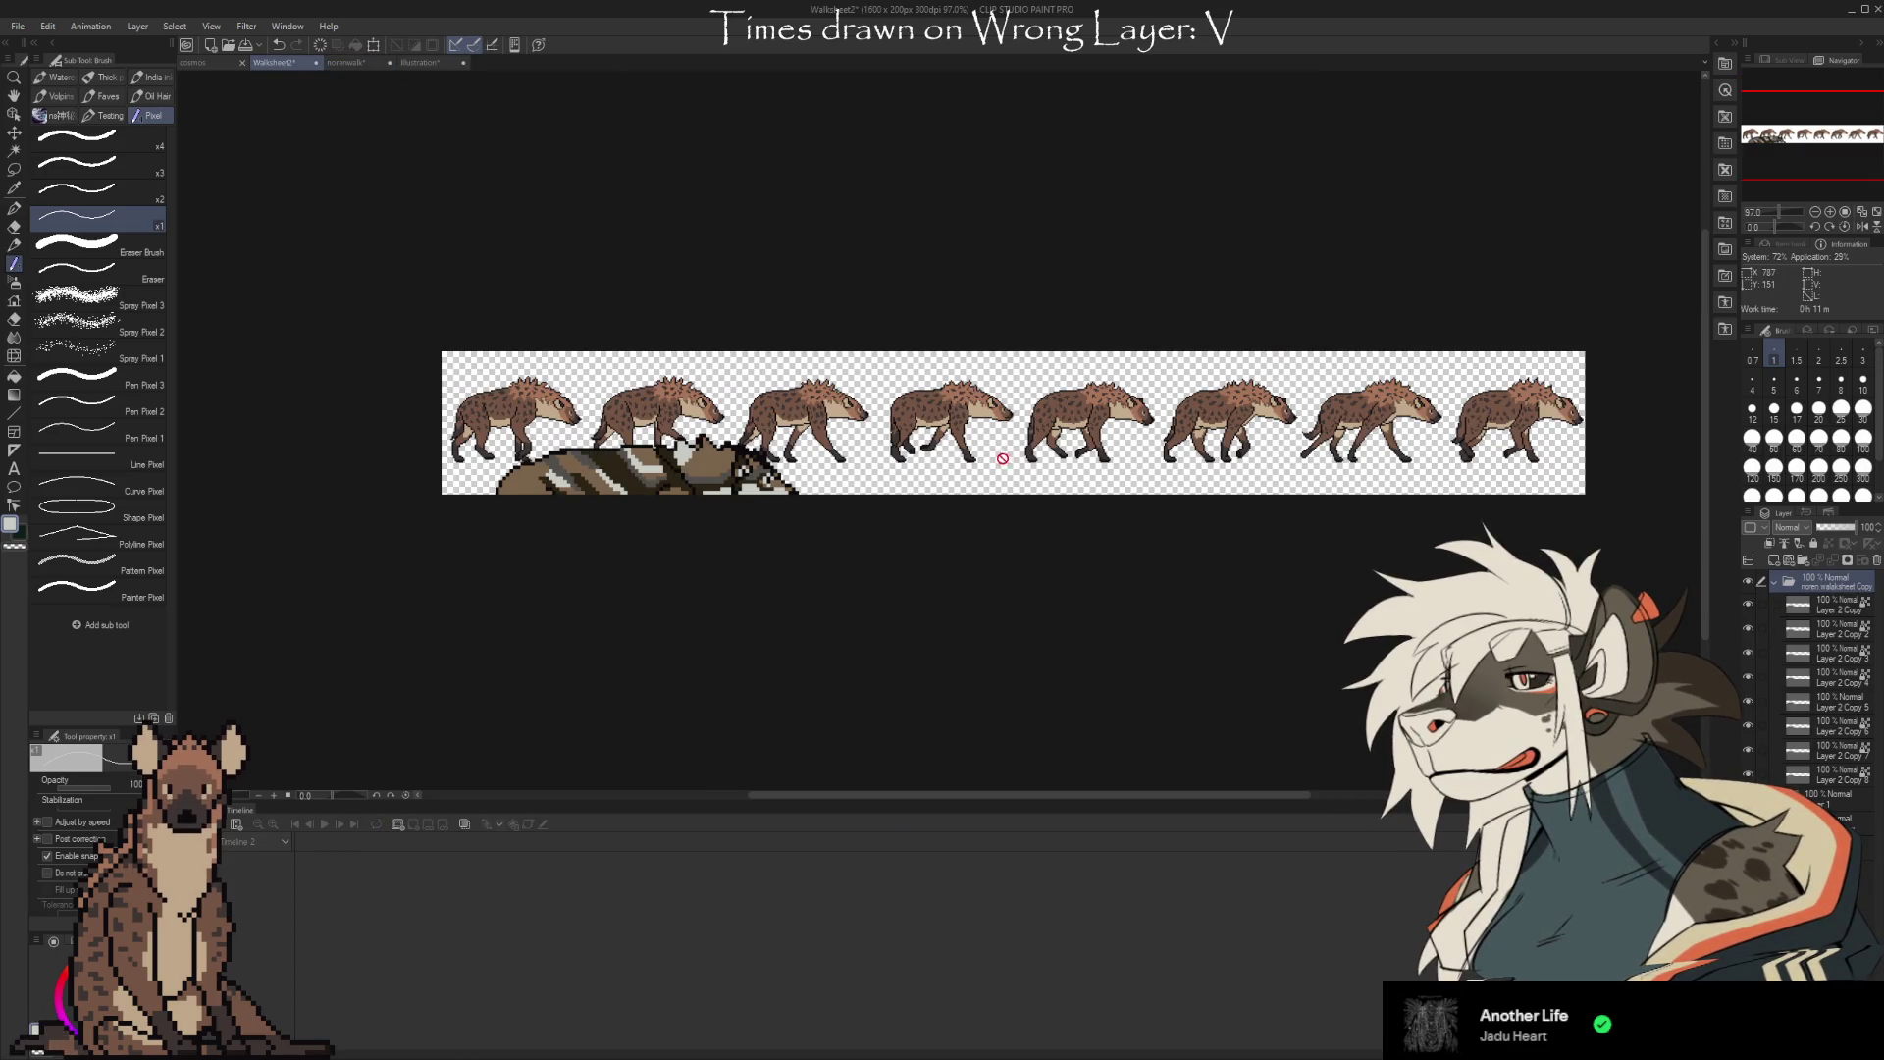
{"action": "scroll", "coordinate": [557, 458], "scroll_direction": "up", "scroll_amount": 2}
{"action": "scroll", "coordinate": [557, 458], "scroll_direction": "up", "scroll_amount": 3}
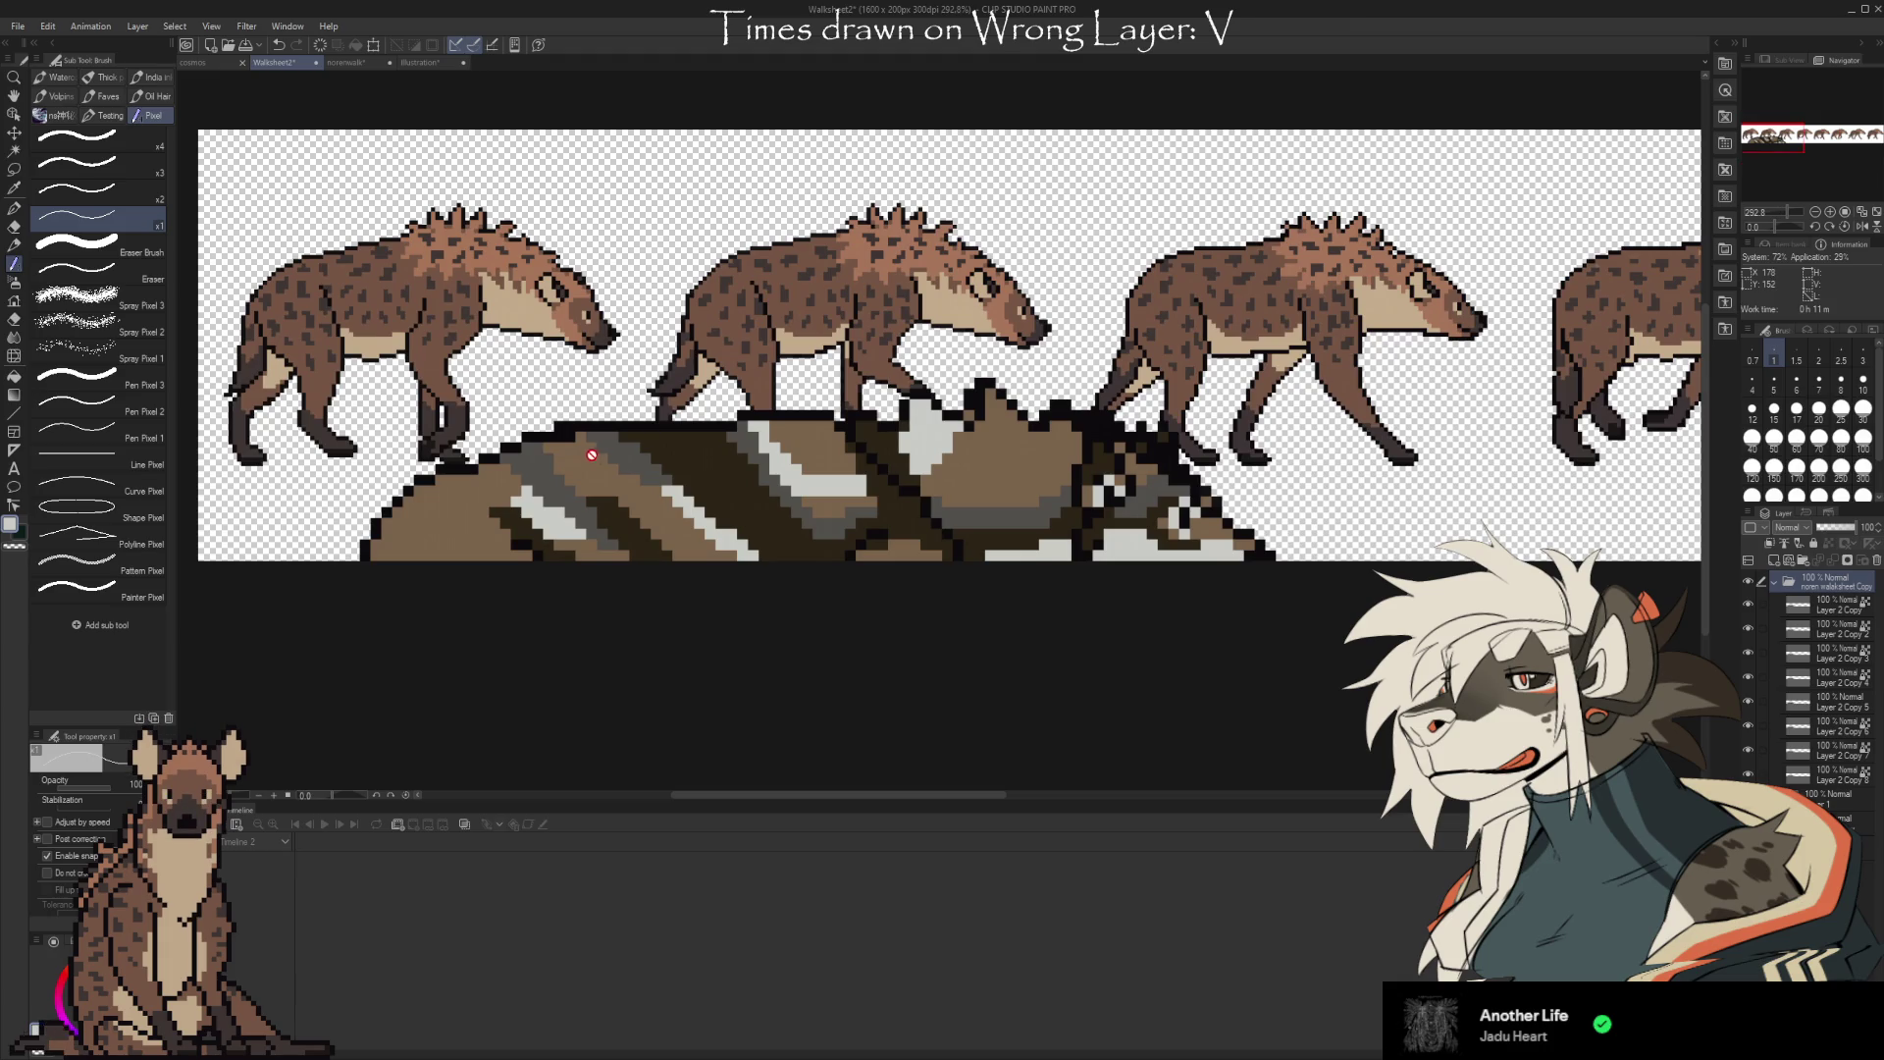
{"action": "scroll", "coordinate": [660, 450], "scroll_direction": "down", "scroll_amount": 3}
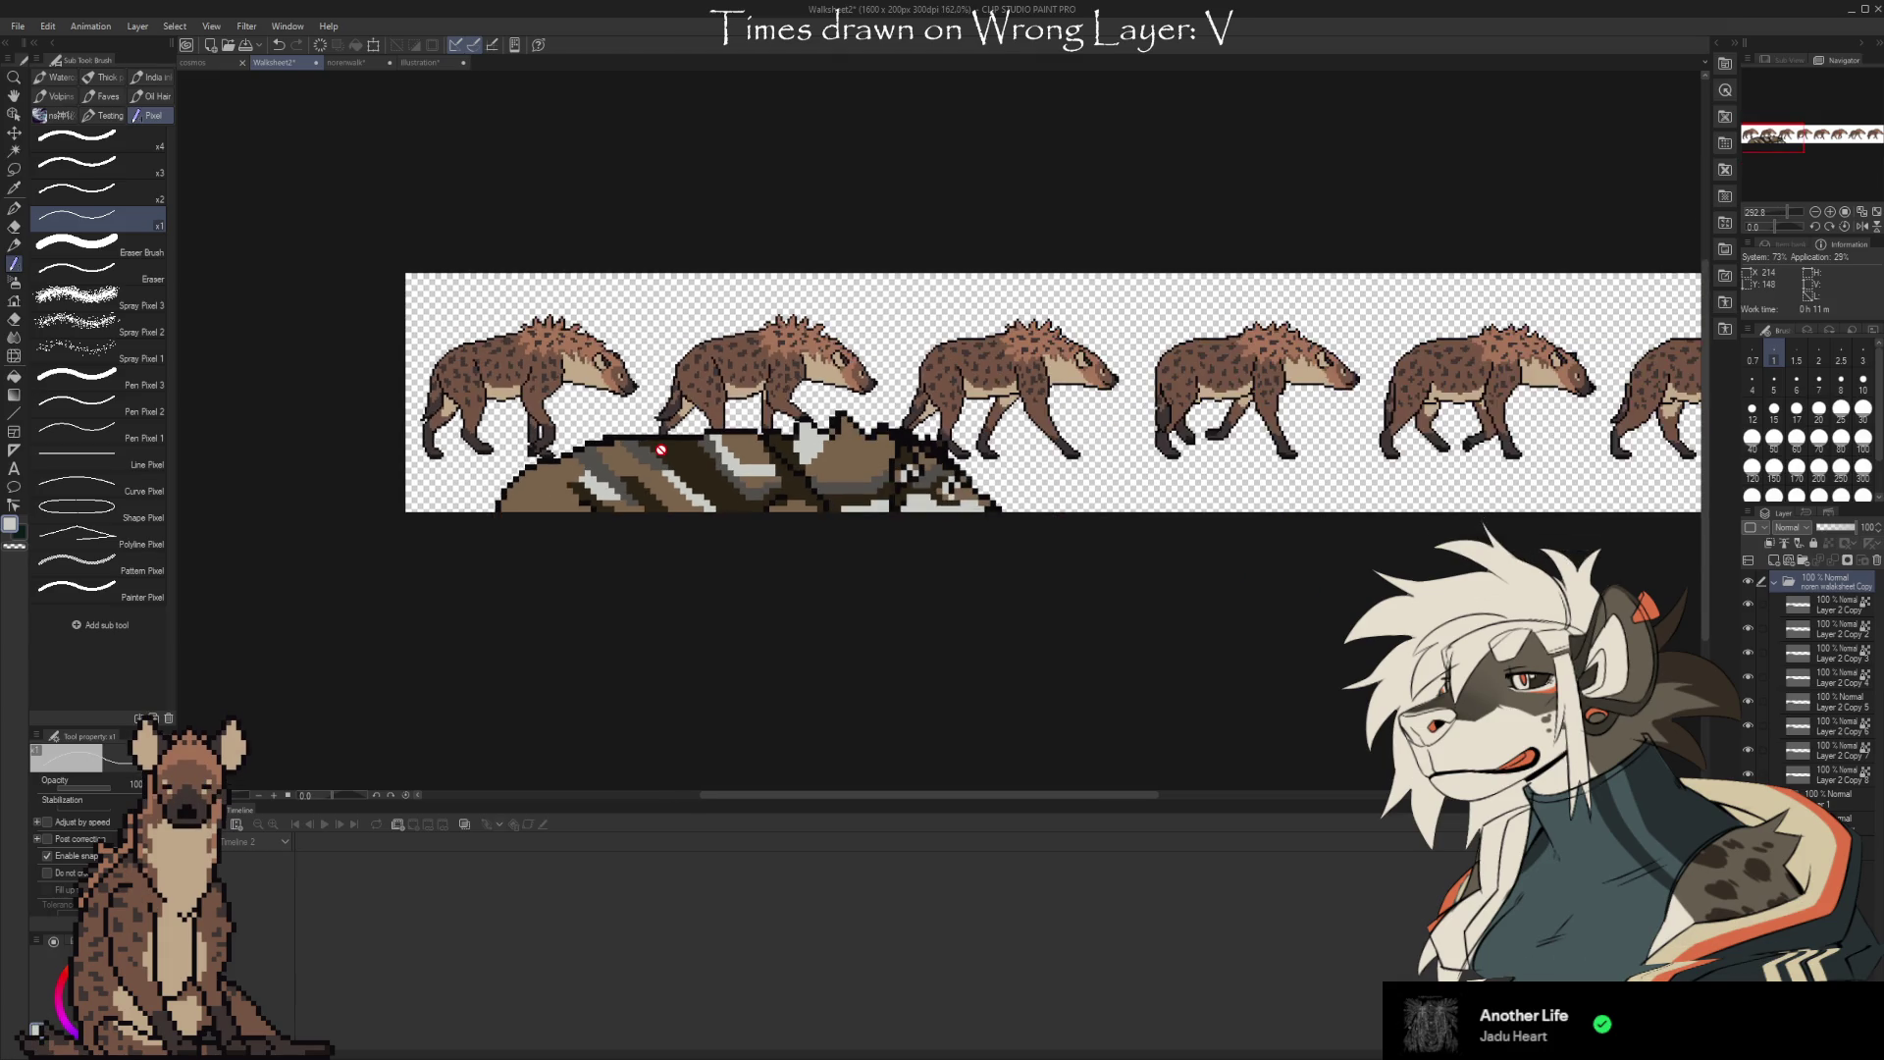
{"action": "scroll", "coordinate": [661, 450], "scroll_direction": "up", "scroll_amount": 2}
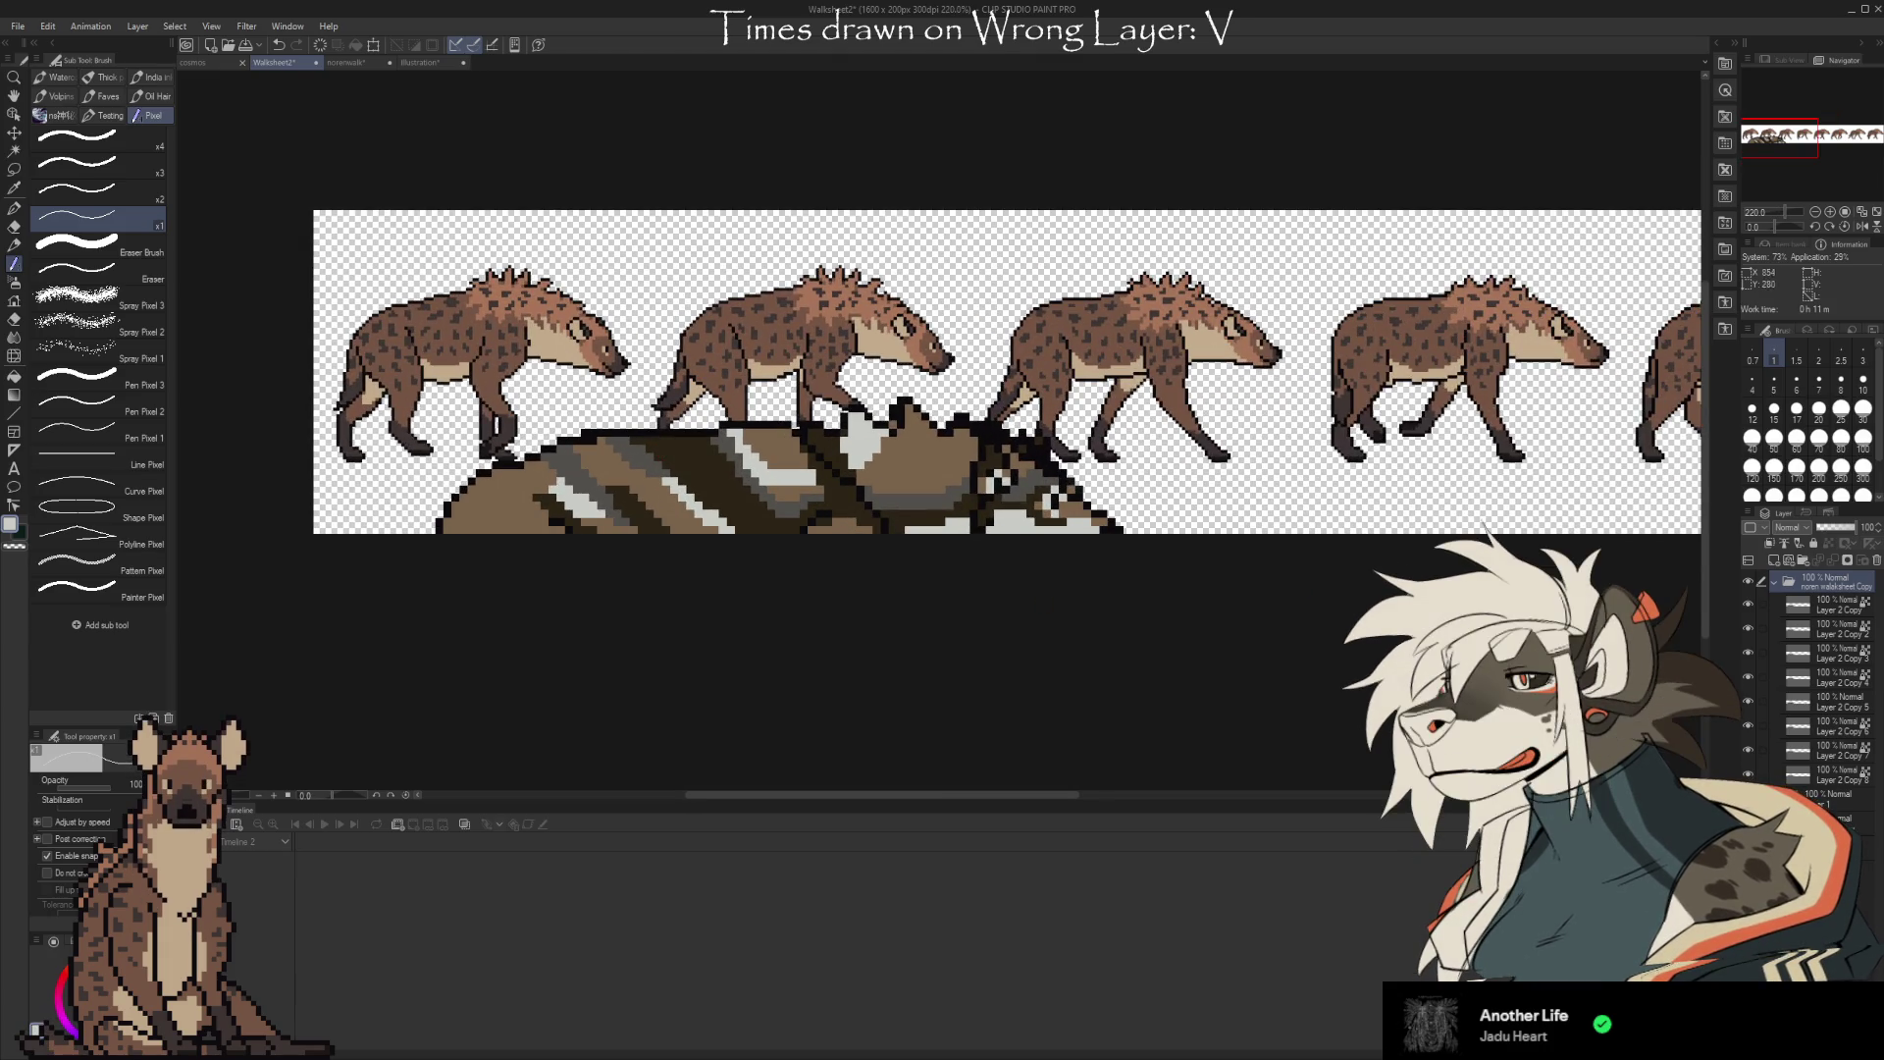
{"action": "left_click", "coordinate": [1789, 713]}
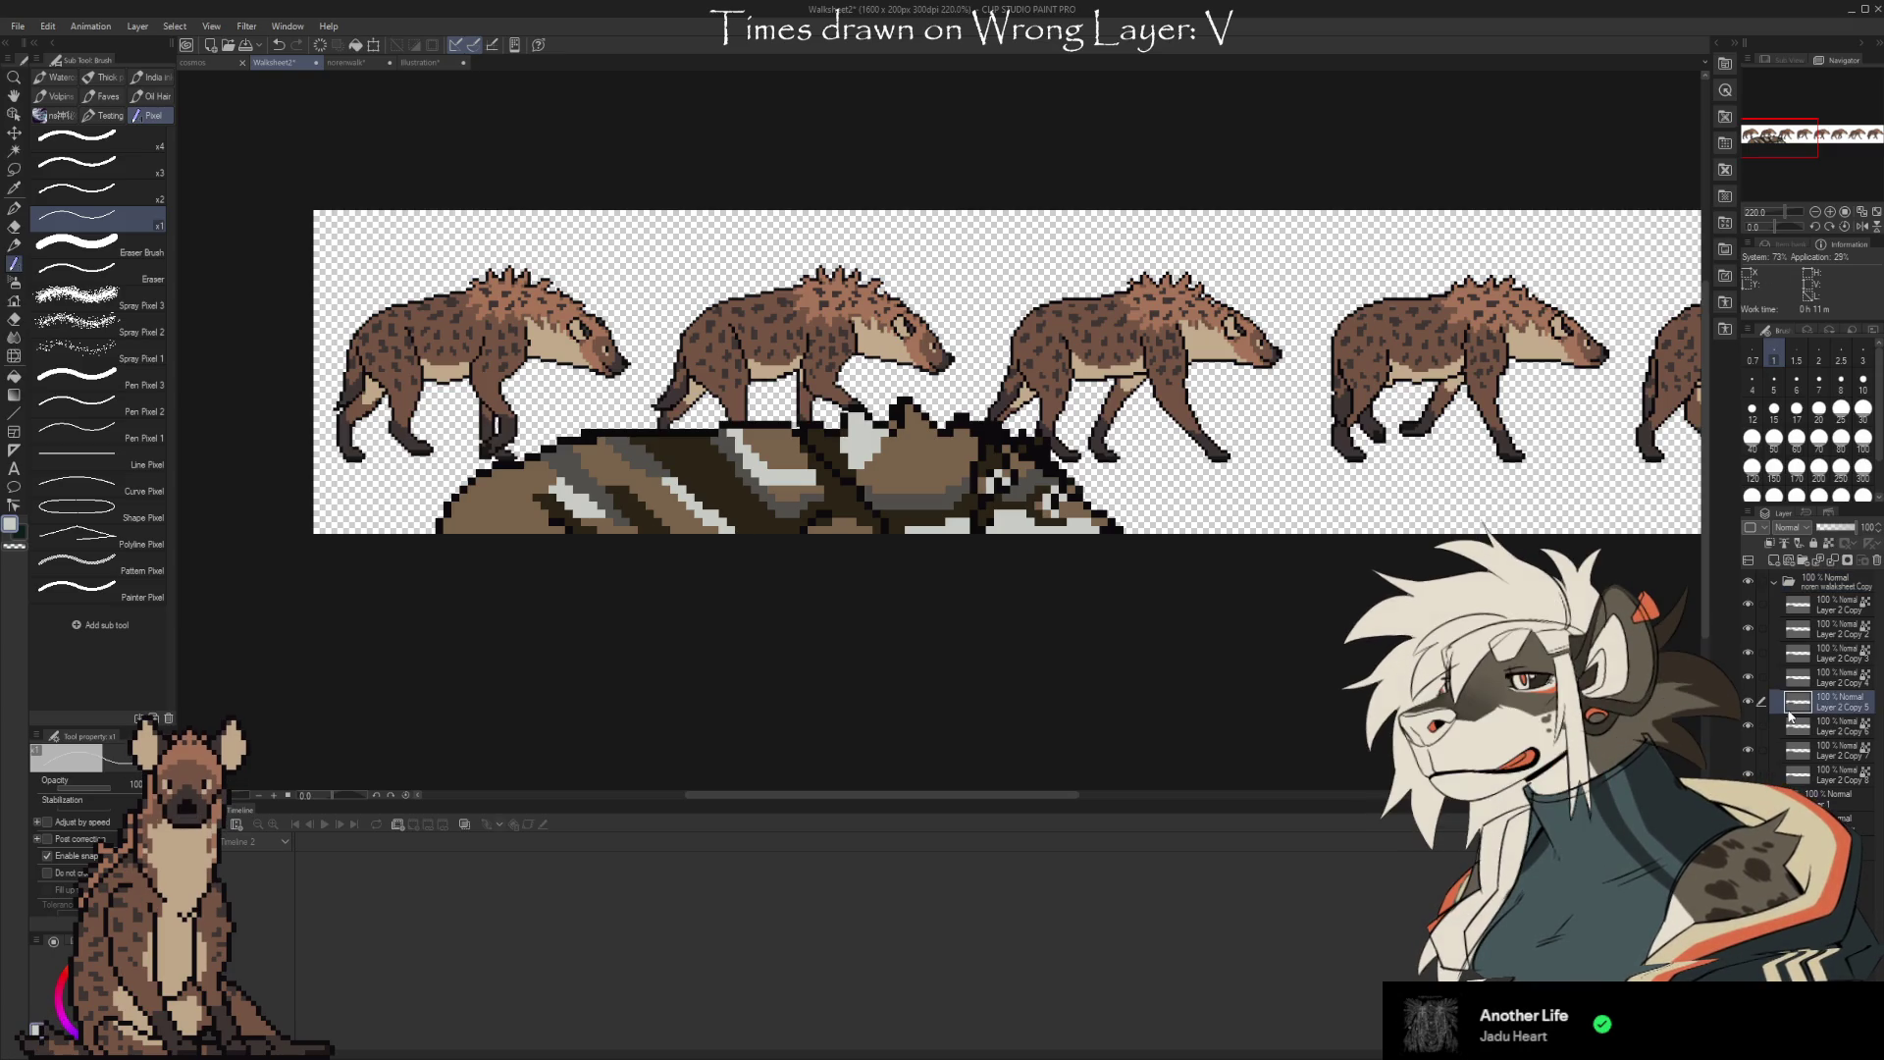
{"action": "key", "text": "ctrl+z"}
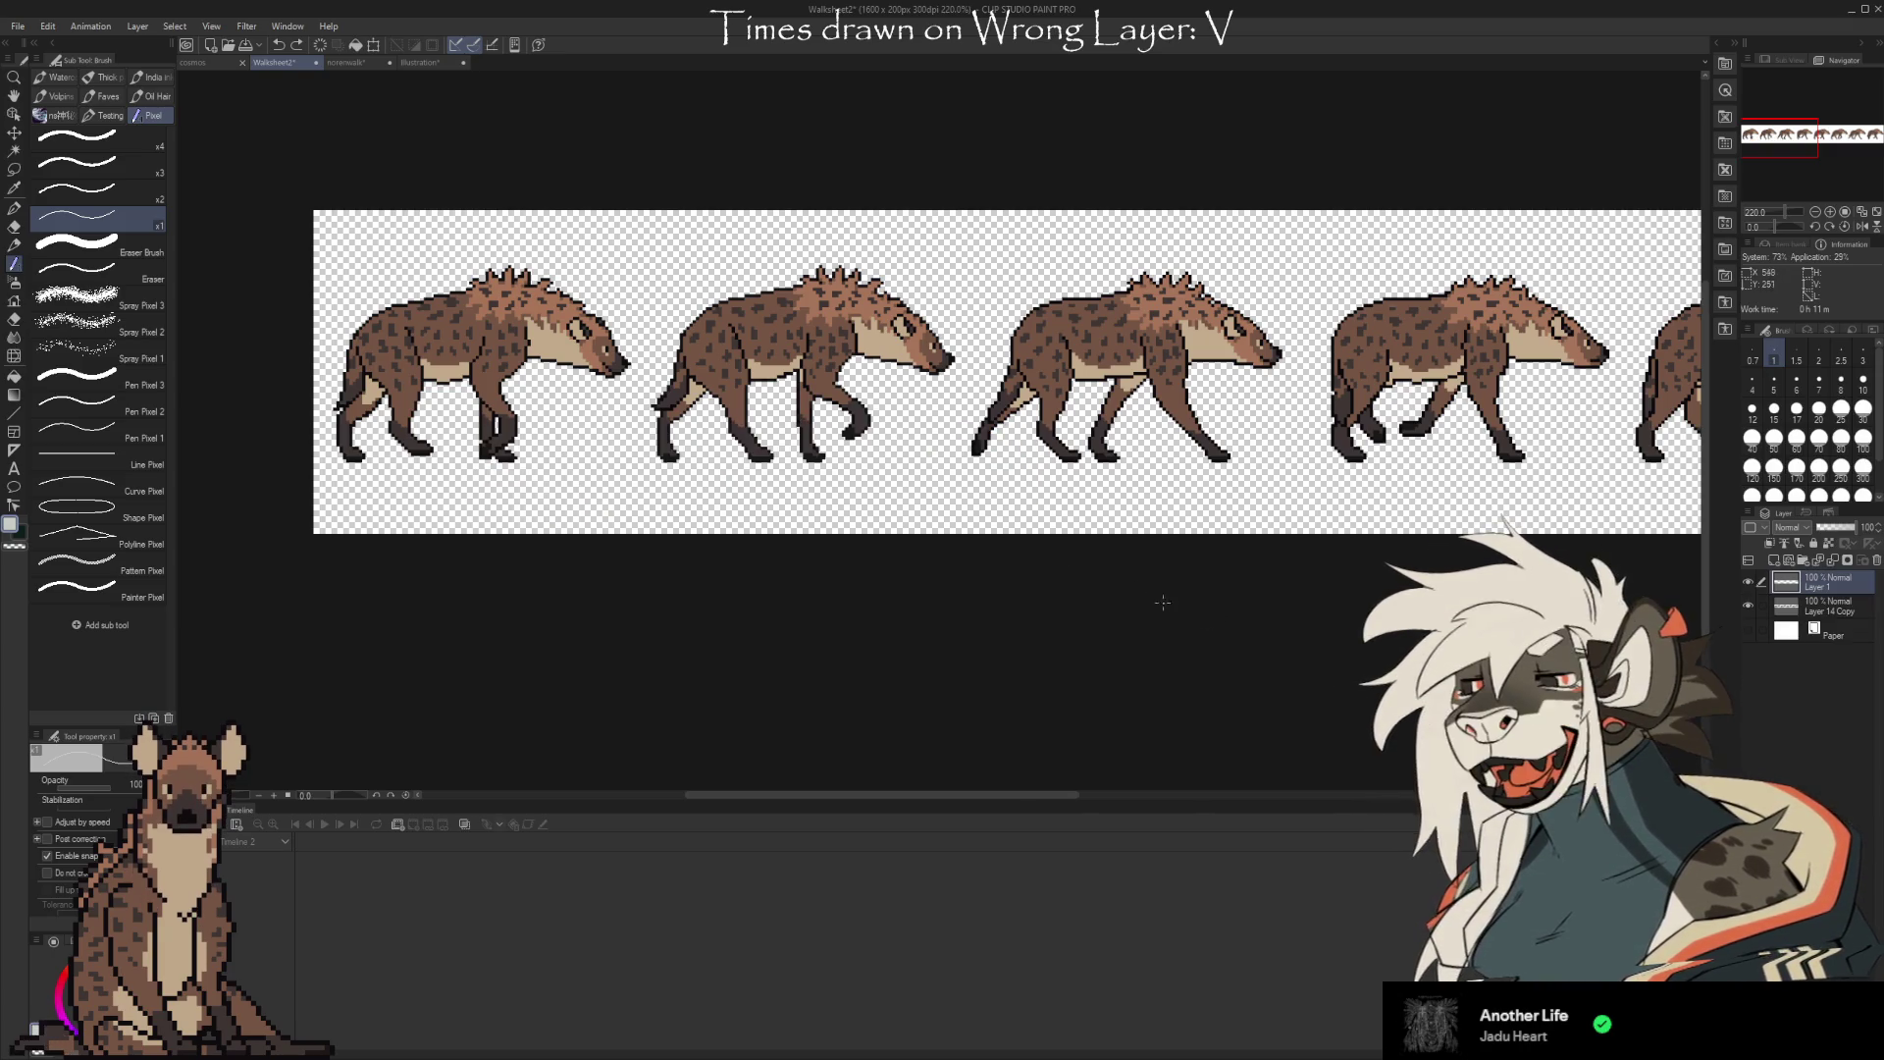
{"action": "left_click", "coordinate": [1849, 610]}
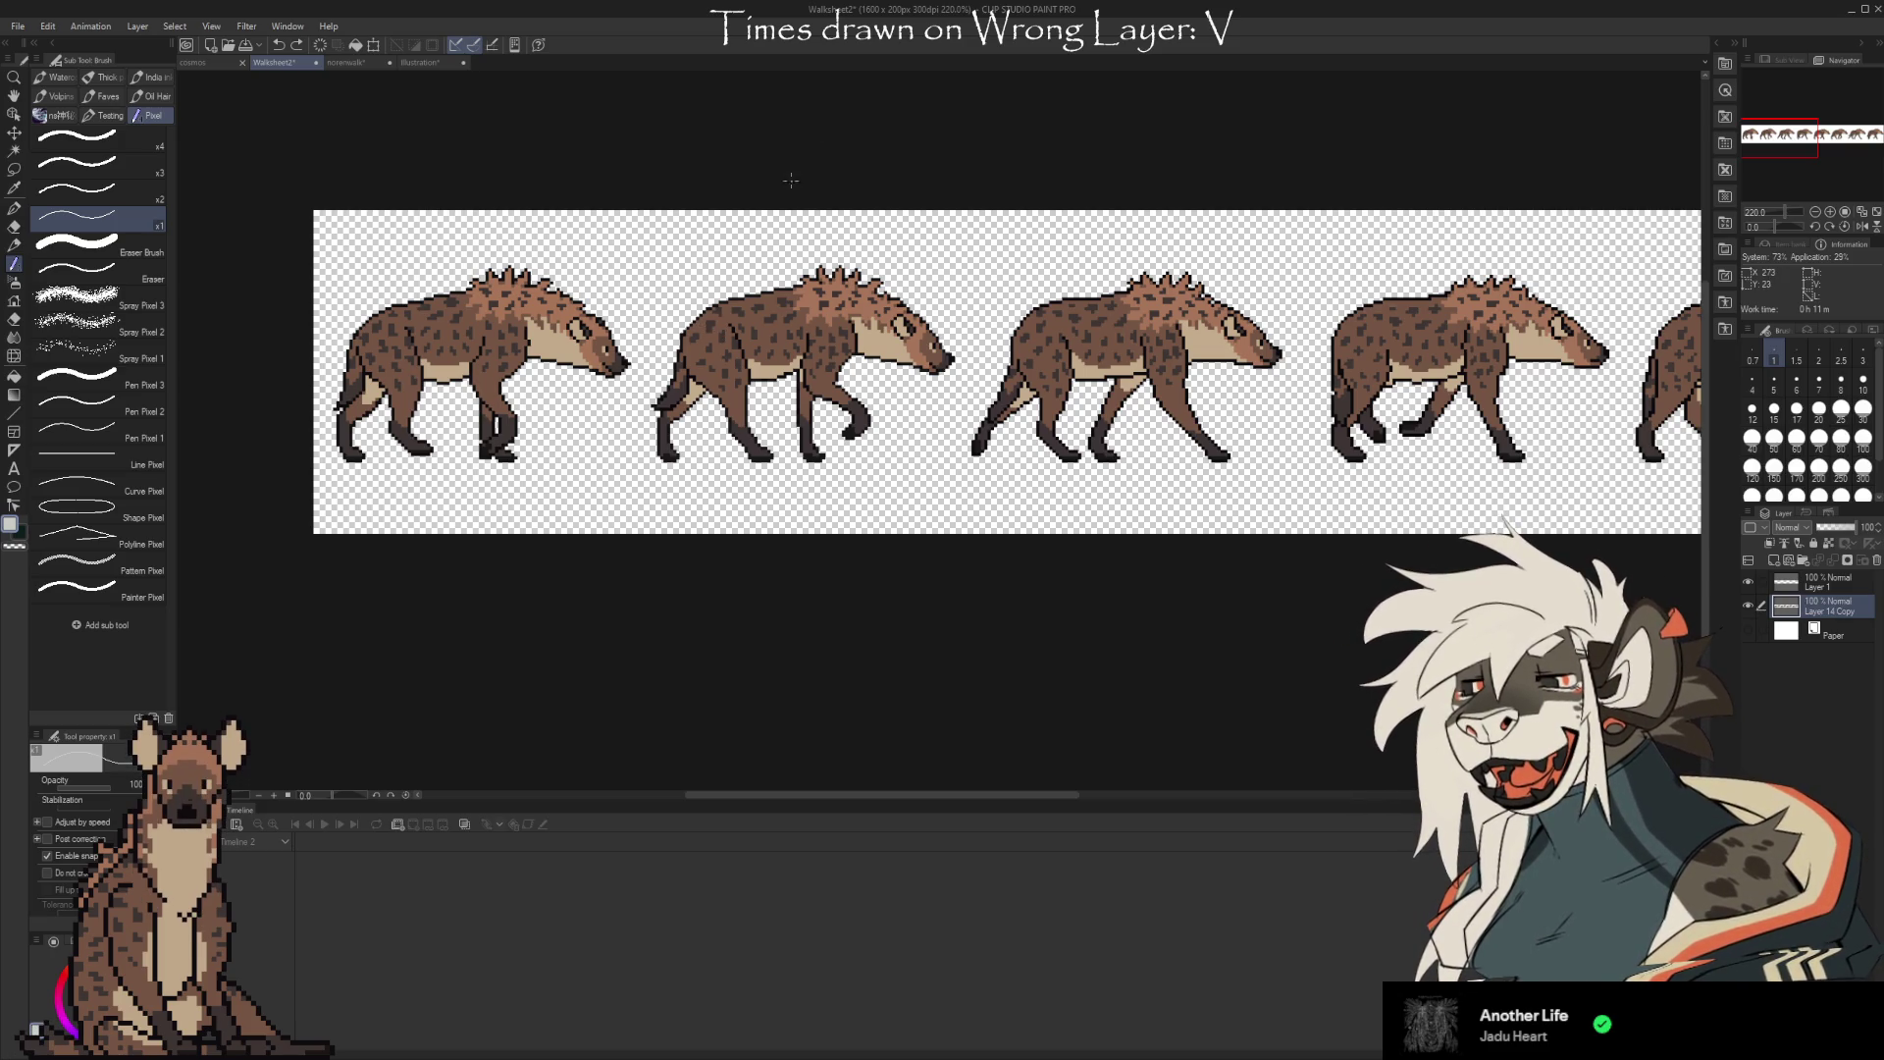
Paste the wolf frames onto Layer 1 of Walksheet2 and try moving one, then cancel
{"action": "left_click", "coordinate": [344, 63]}
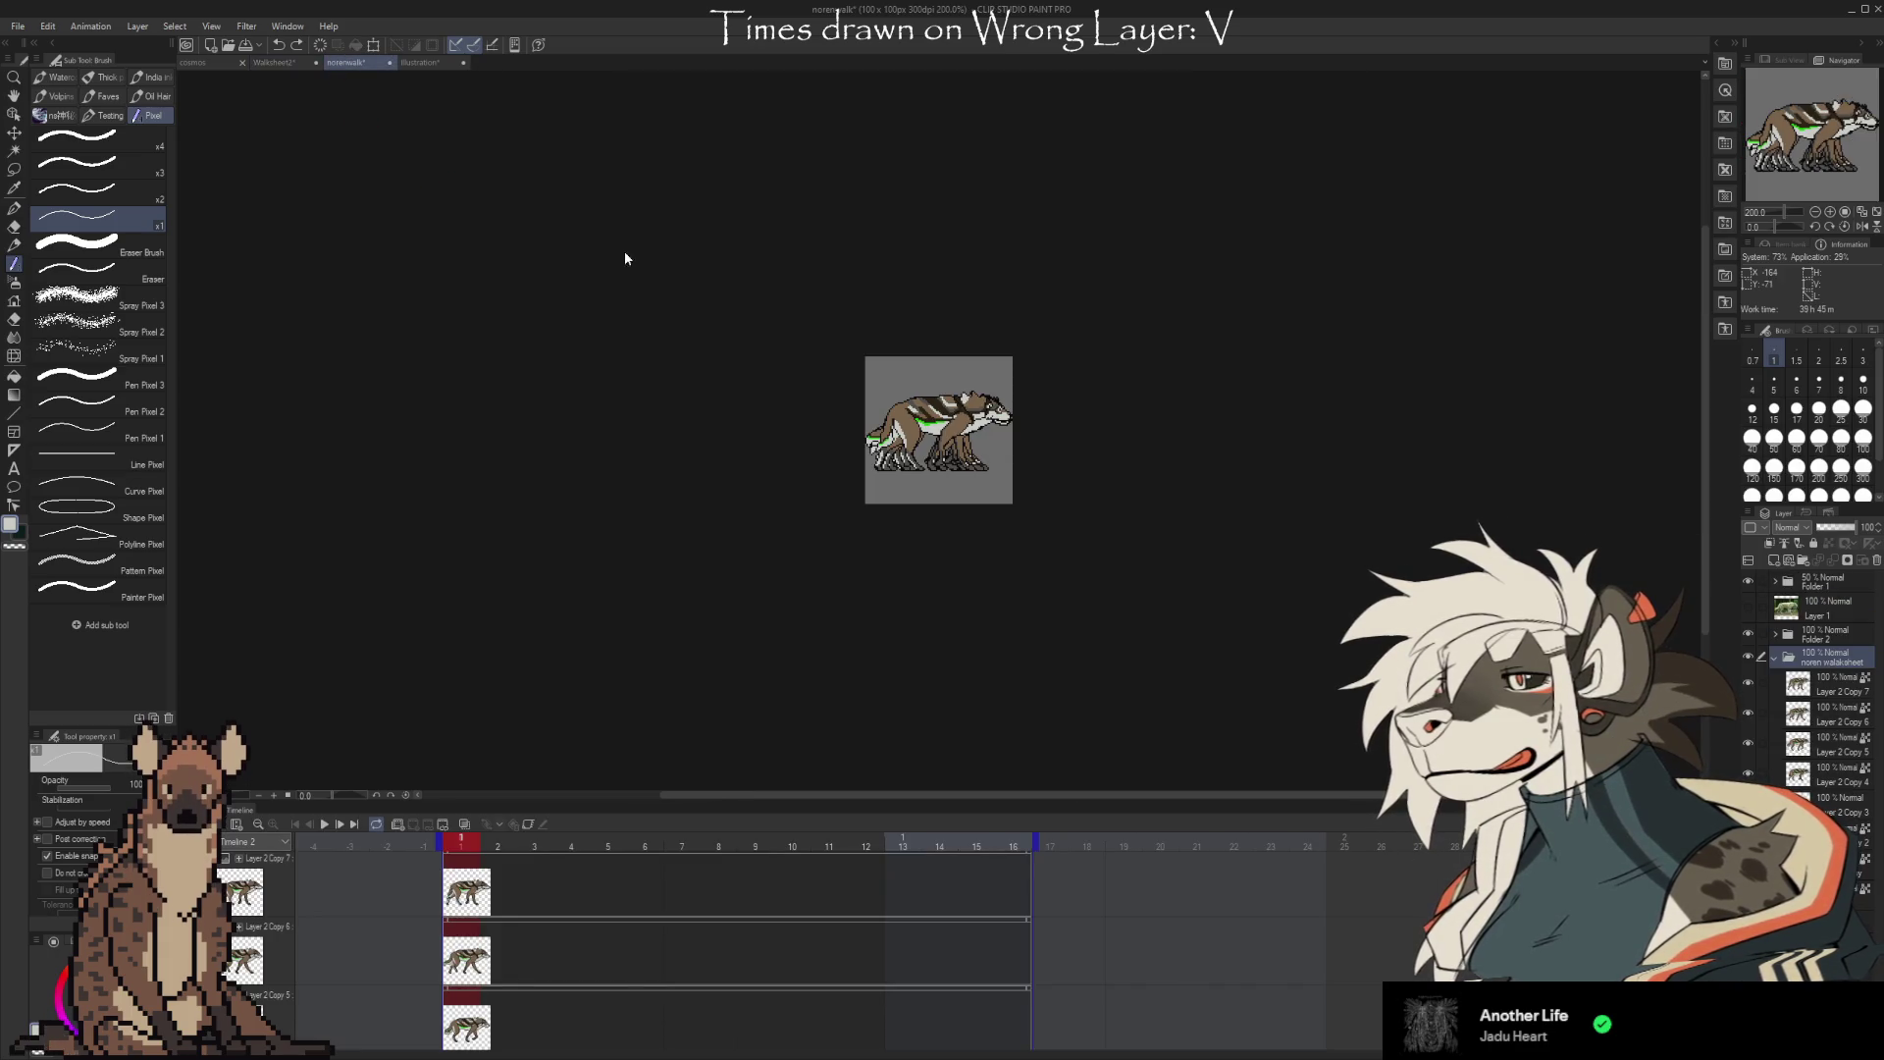
{"action": "scroll", "coordinate": [940, 433], "scroll_direction": "up", "scroll_amount": 5}
{"action": "scroll", "coordinate": [1079, 577], "scroll_direction": "up", "scroll_amount": 1}
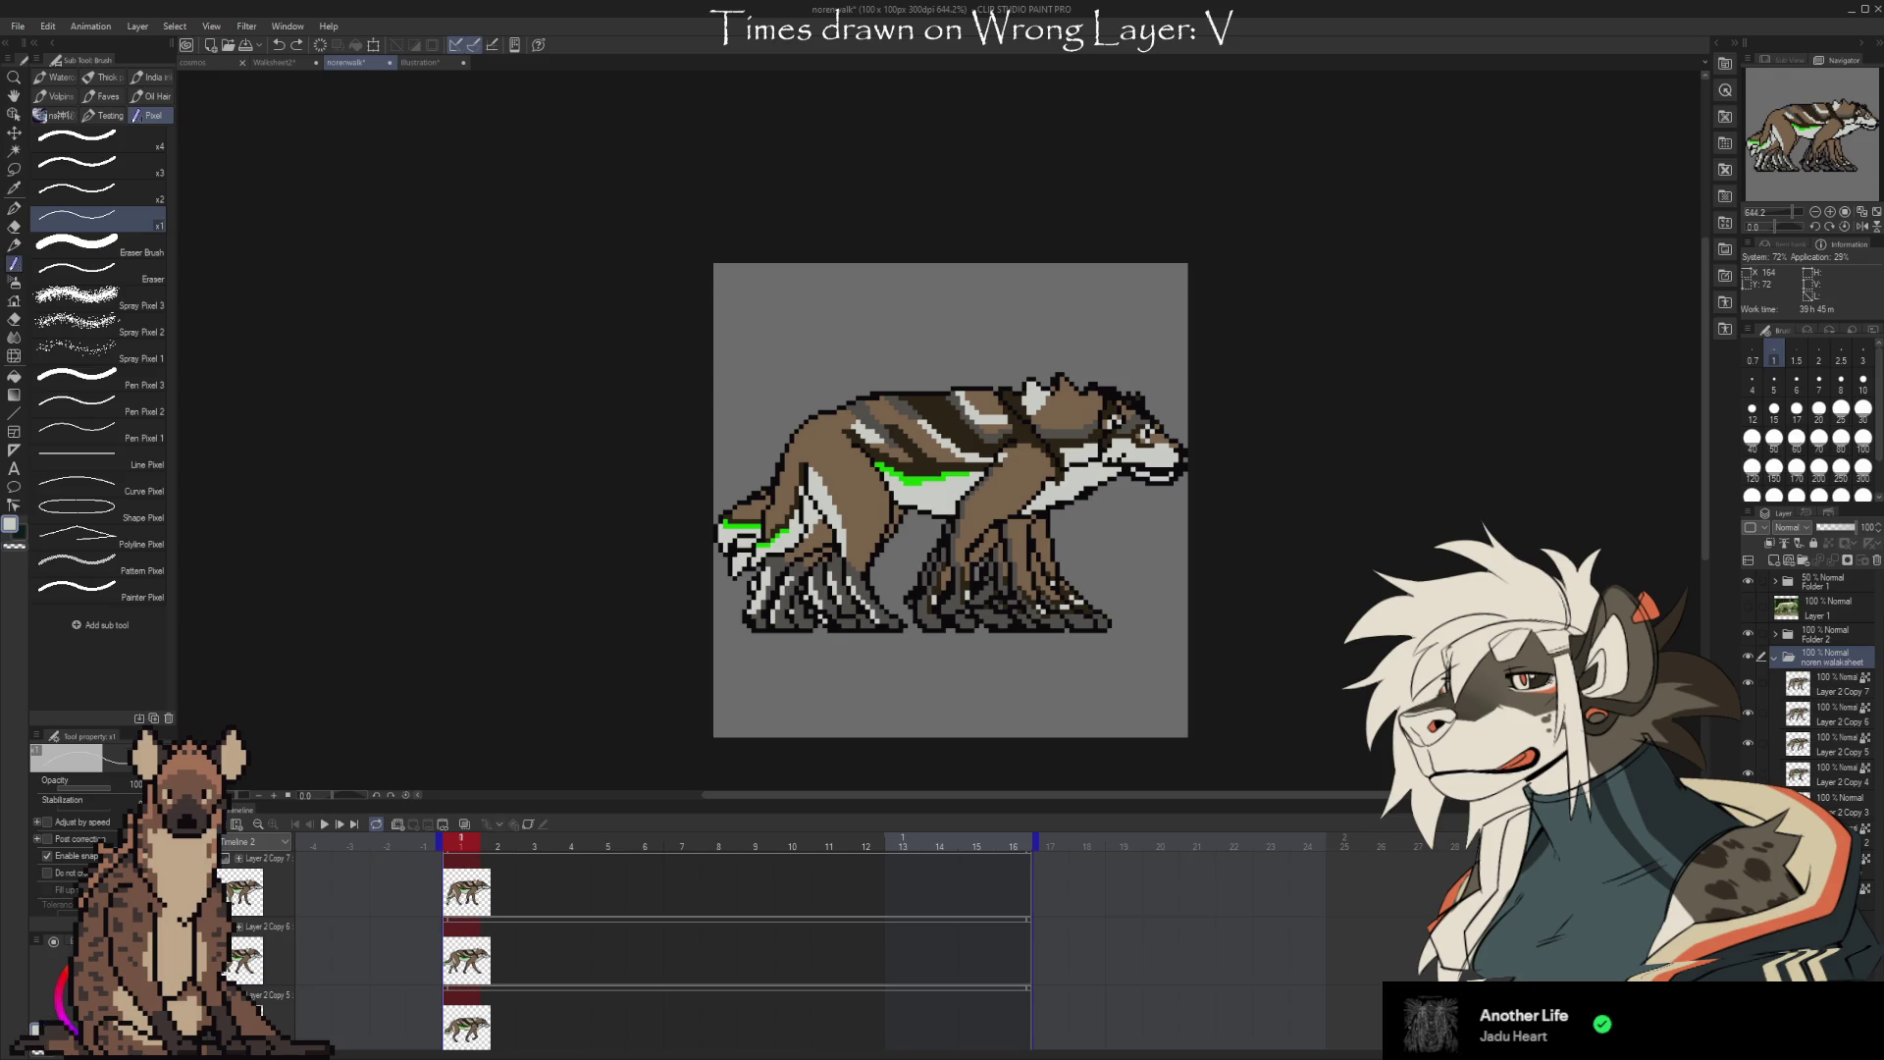
{"action": "left_click", "coordinate": [272, 62]}
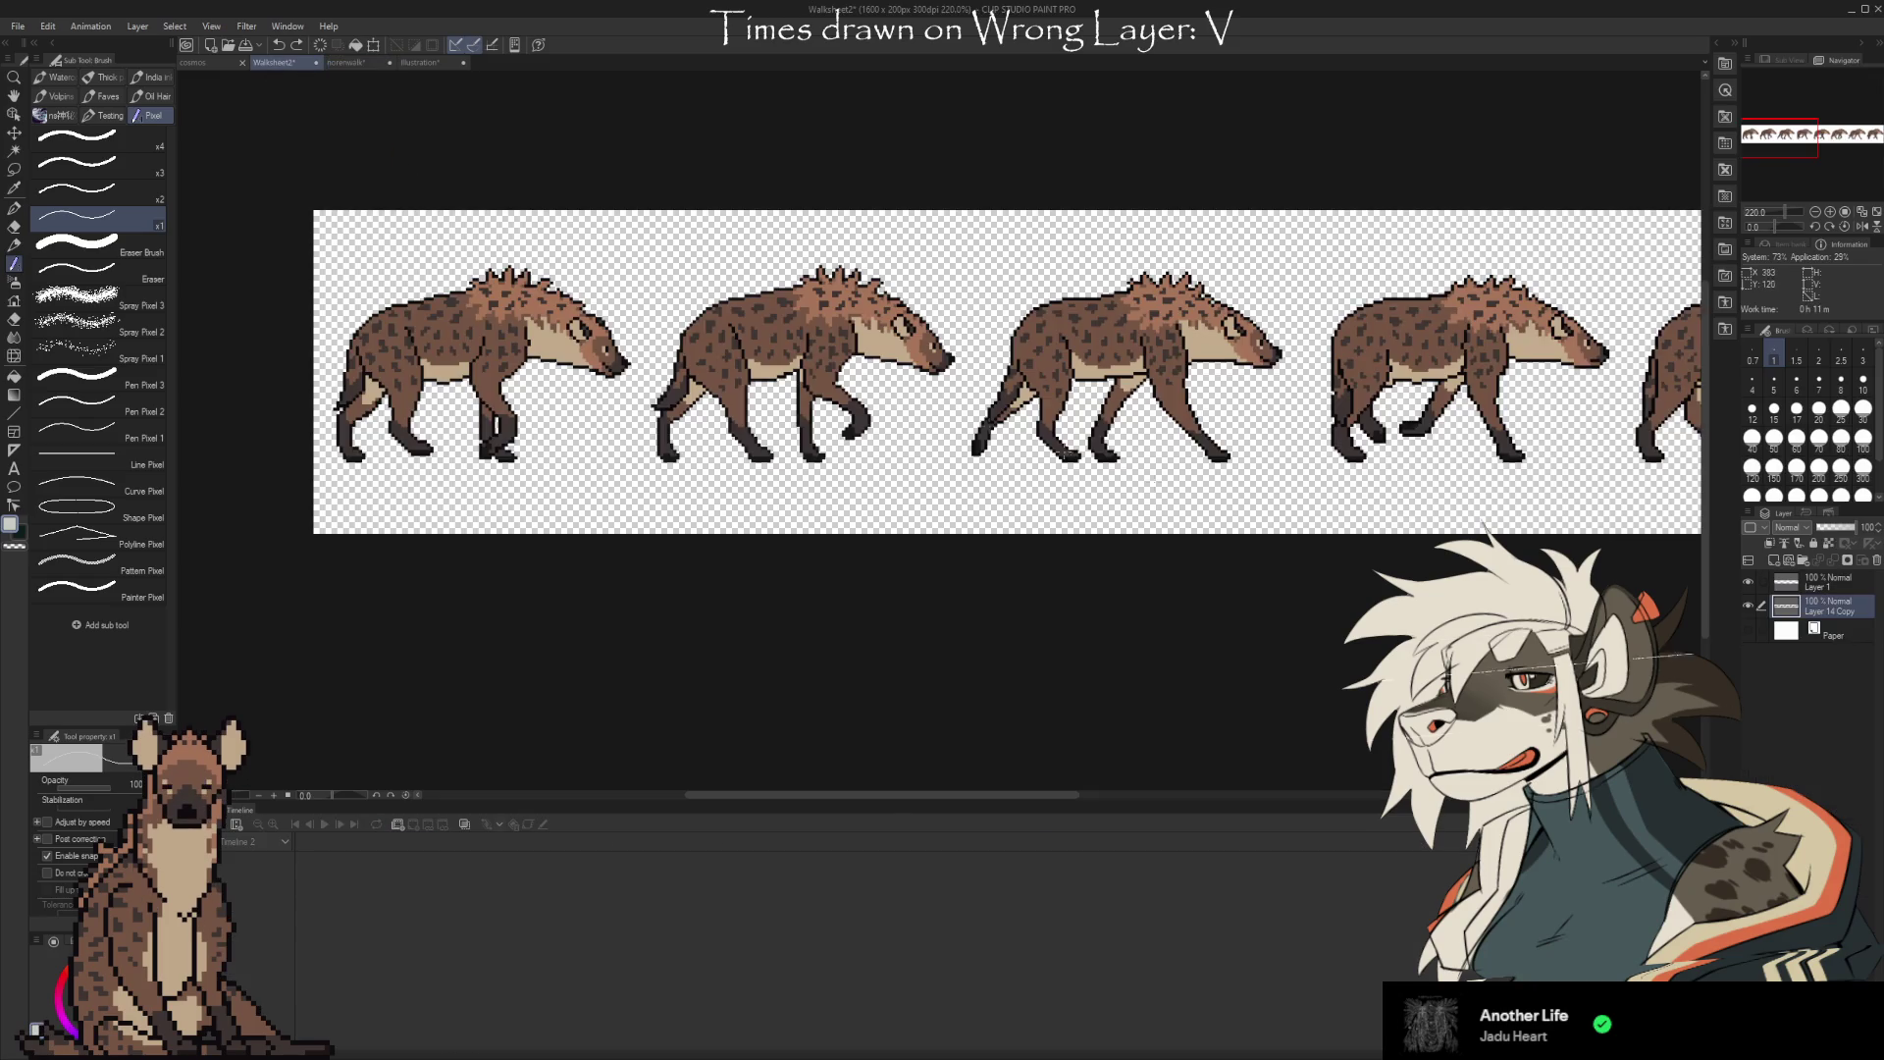
{"action": "left_click", "coordinate": [1821, 583]}
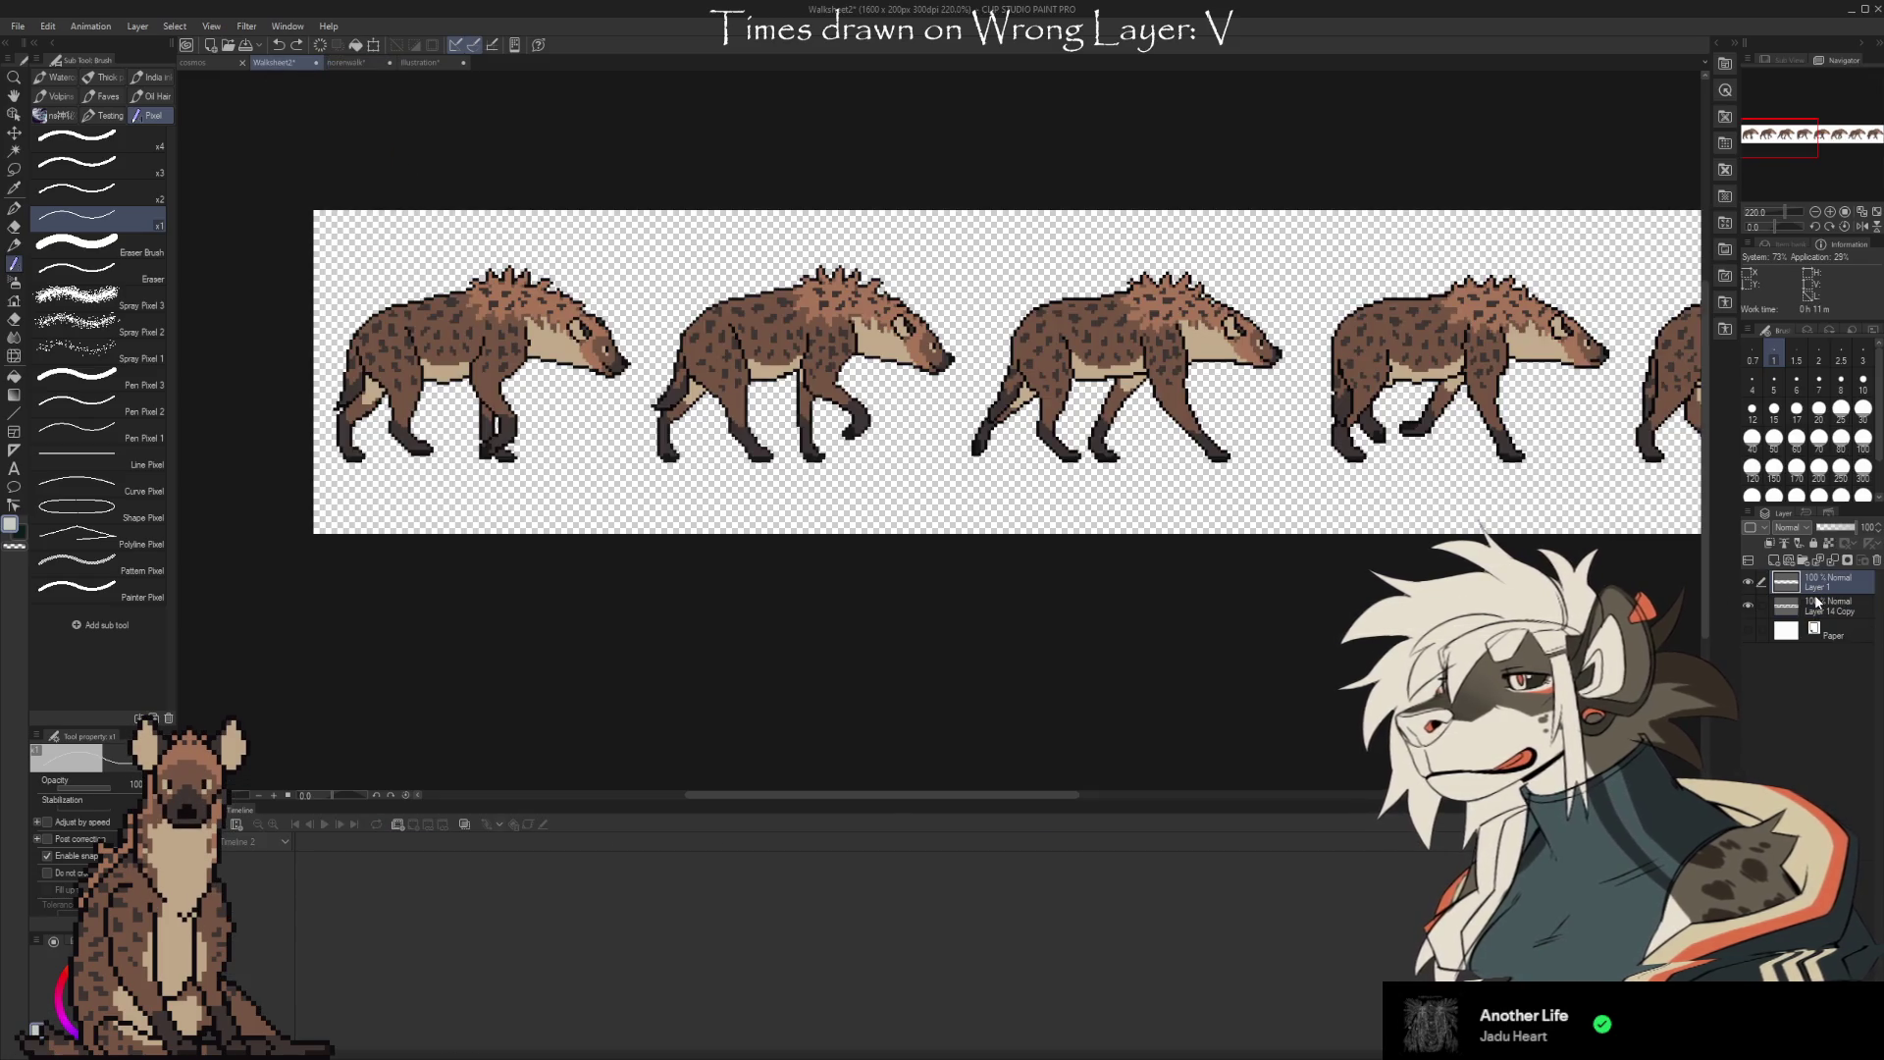
{"action": "key", "text": "ctrl+v"}
{"action": "key", "text": "ctrl+t"}
{"action": "left_click_drag", "start_coordinate": [412, 292], "coordinate": [473, 359]}
{"action": "key", "text": "Escape"}
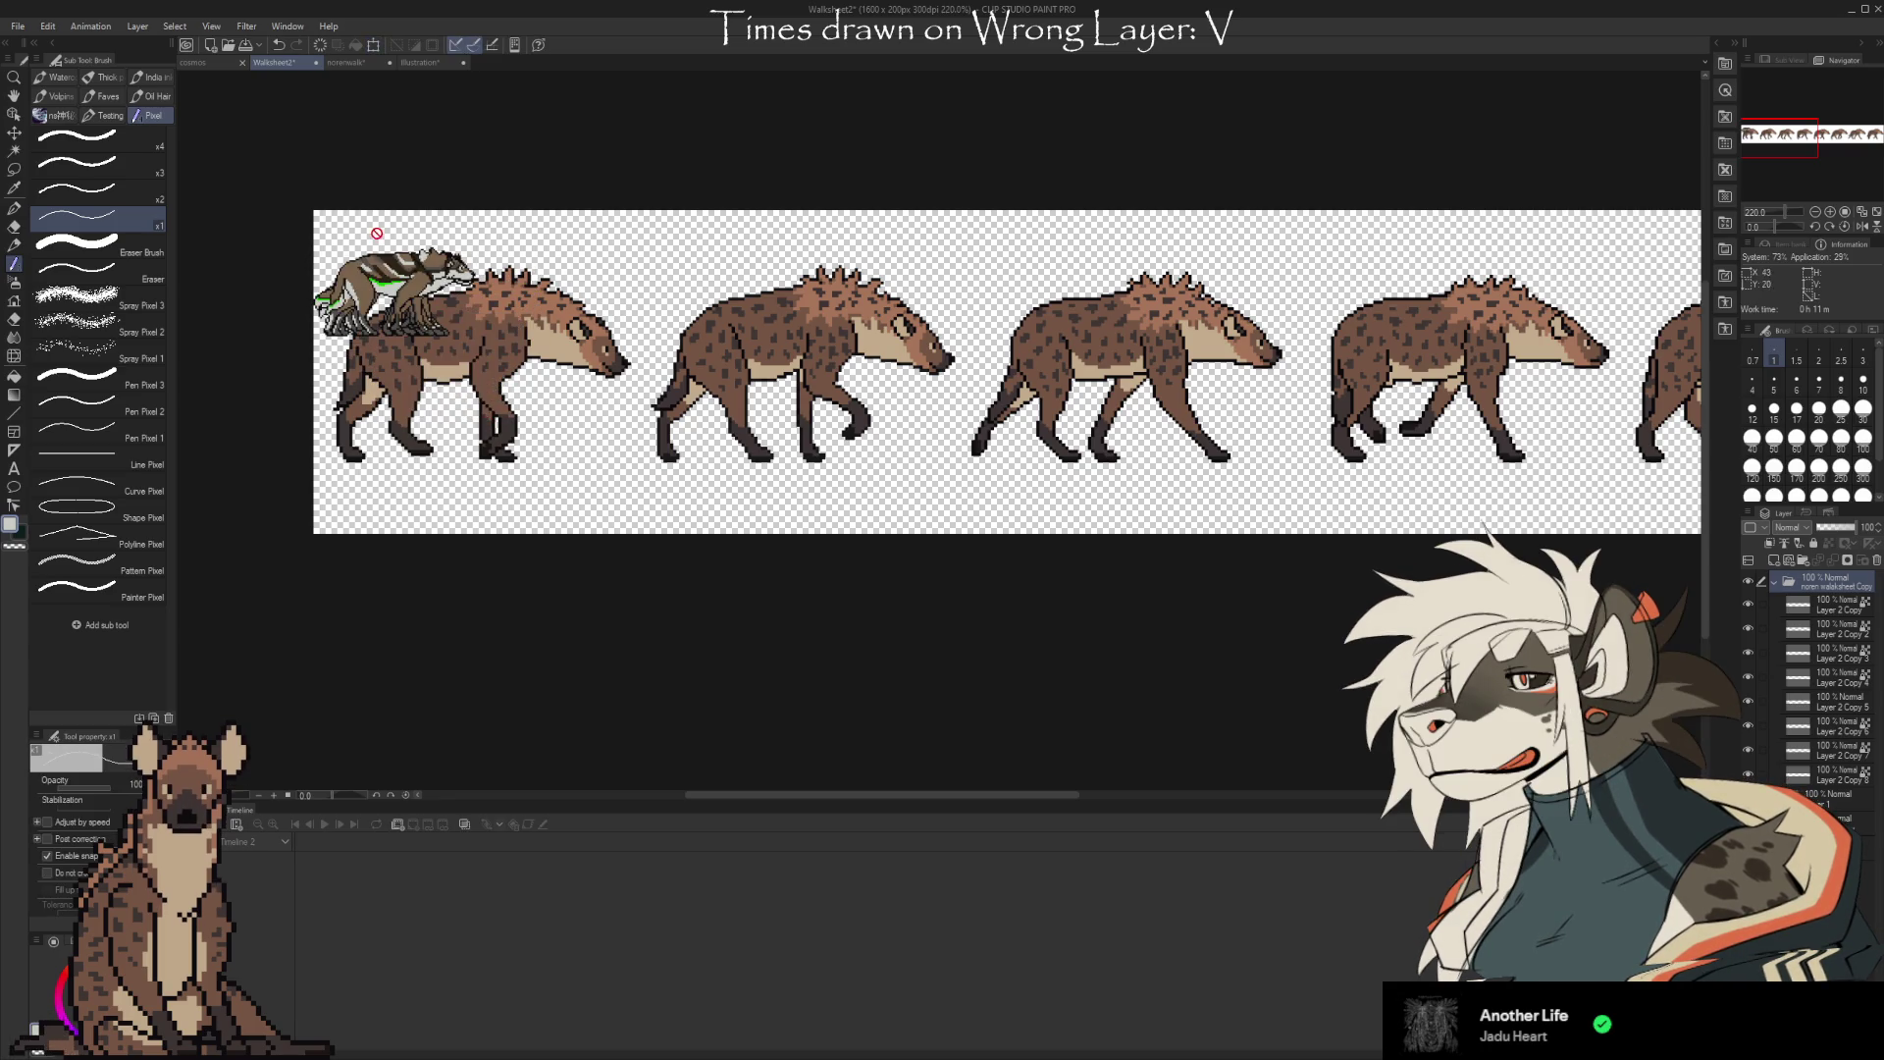
Resize the norenwalk canvas to 200 × 200 pixels and return to Walksheet2
{"action": "left_click", "coordinate": [348, 62]}
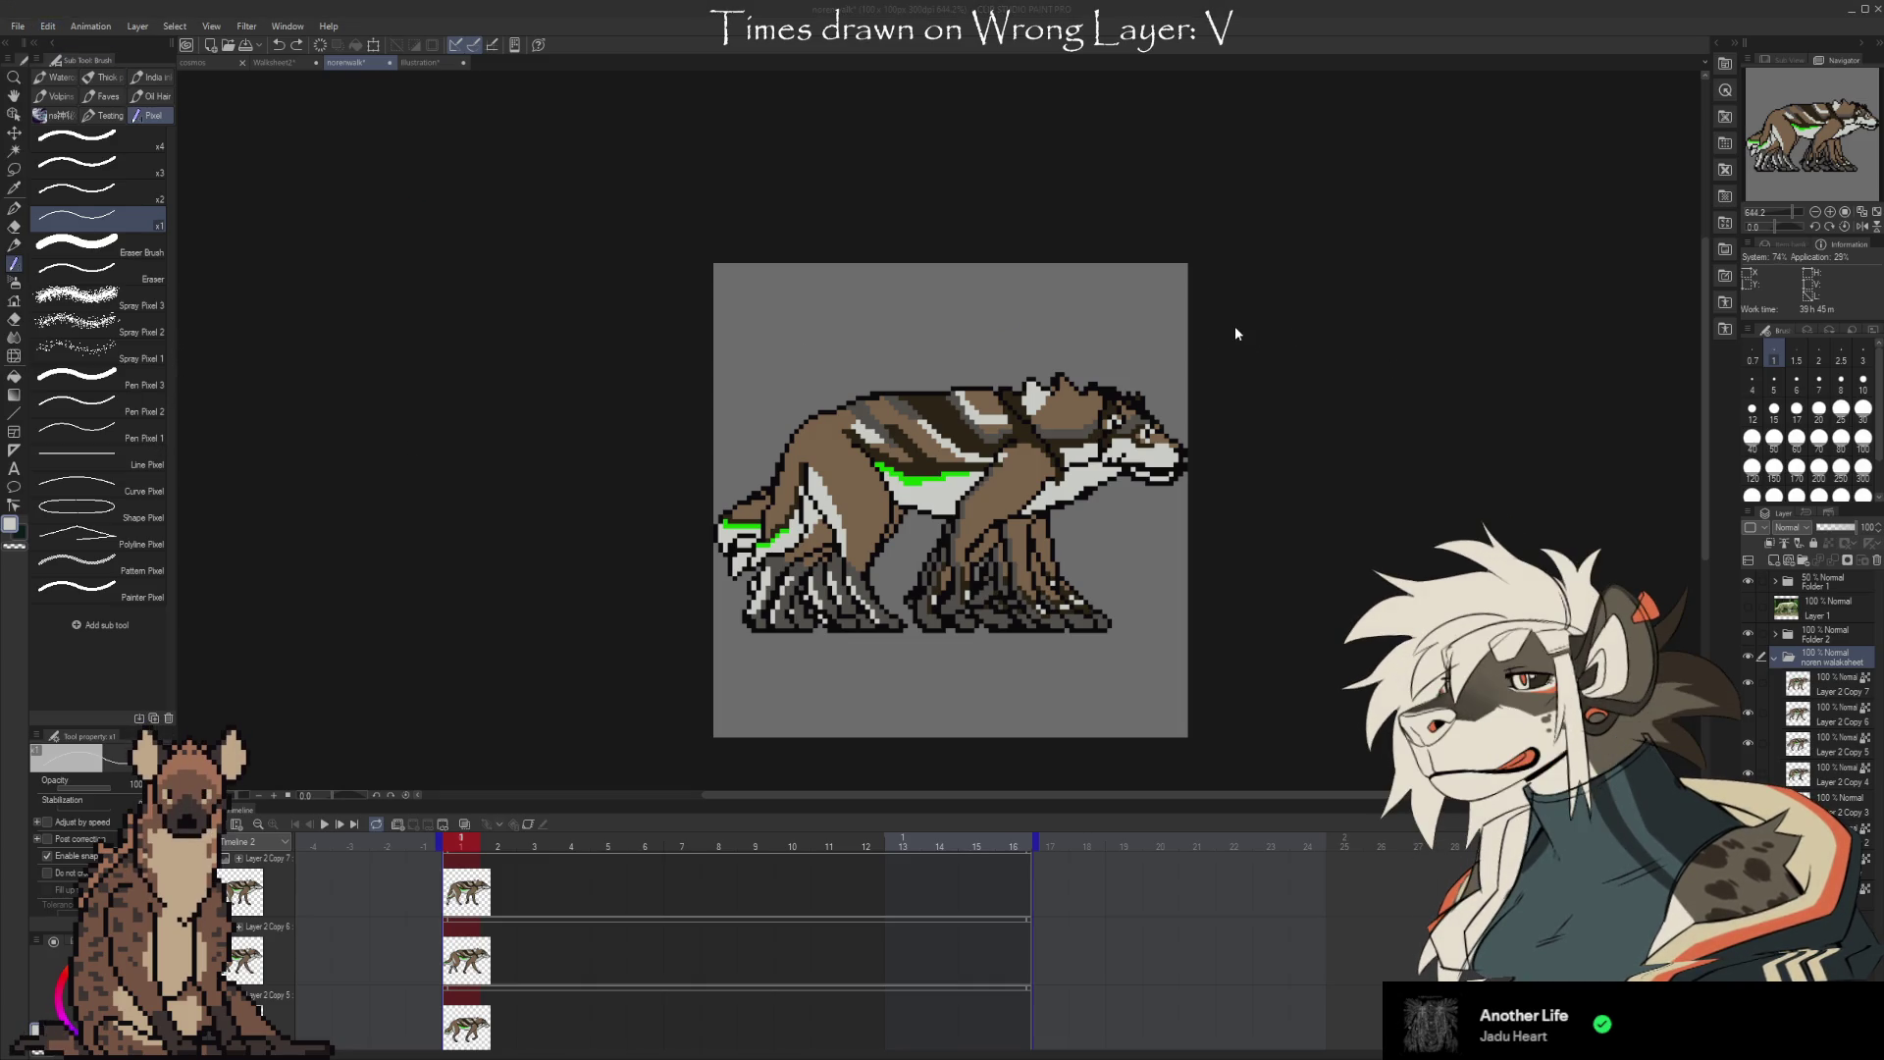
{"action": "key", "text": "ctrl+z"}
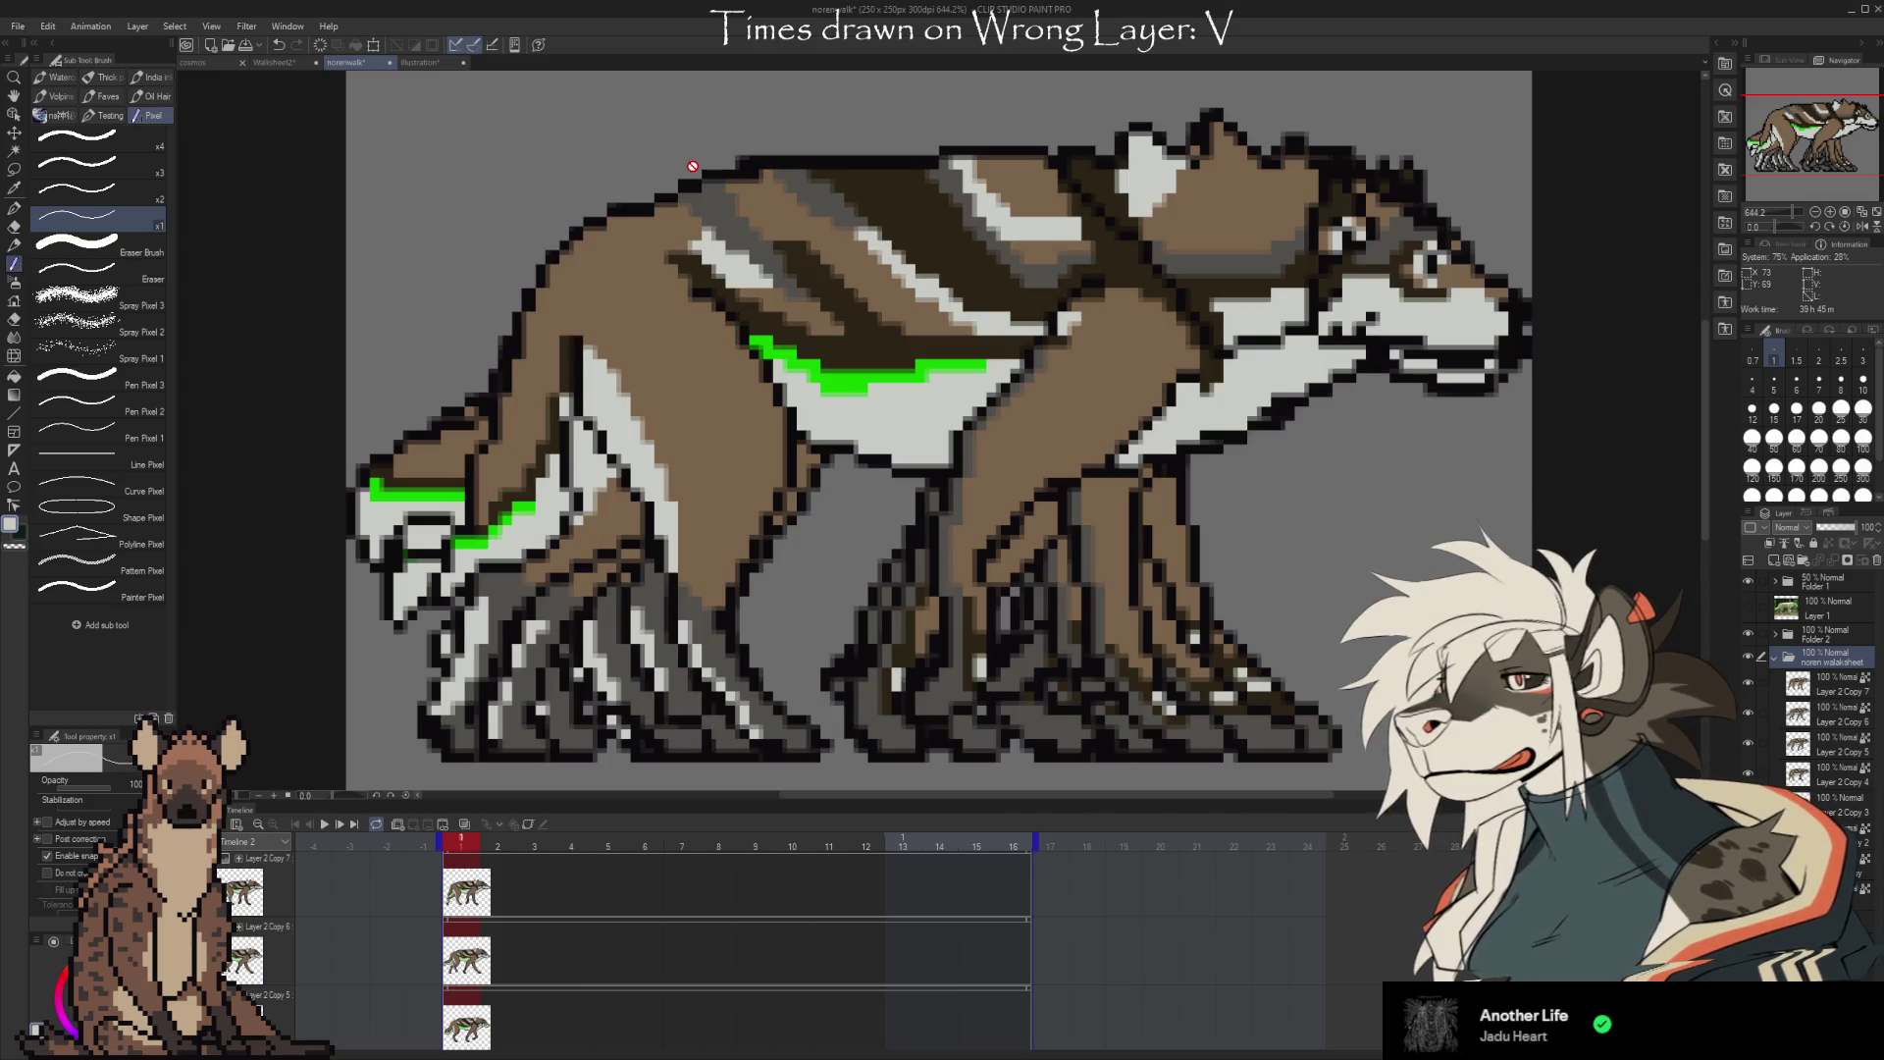
{"action": "key", "text": "ctrl+y"}
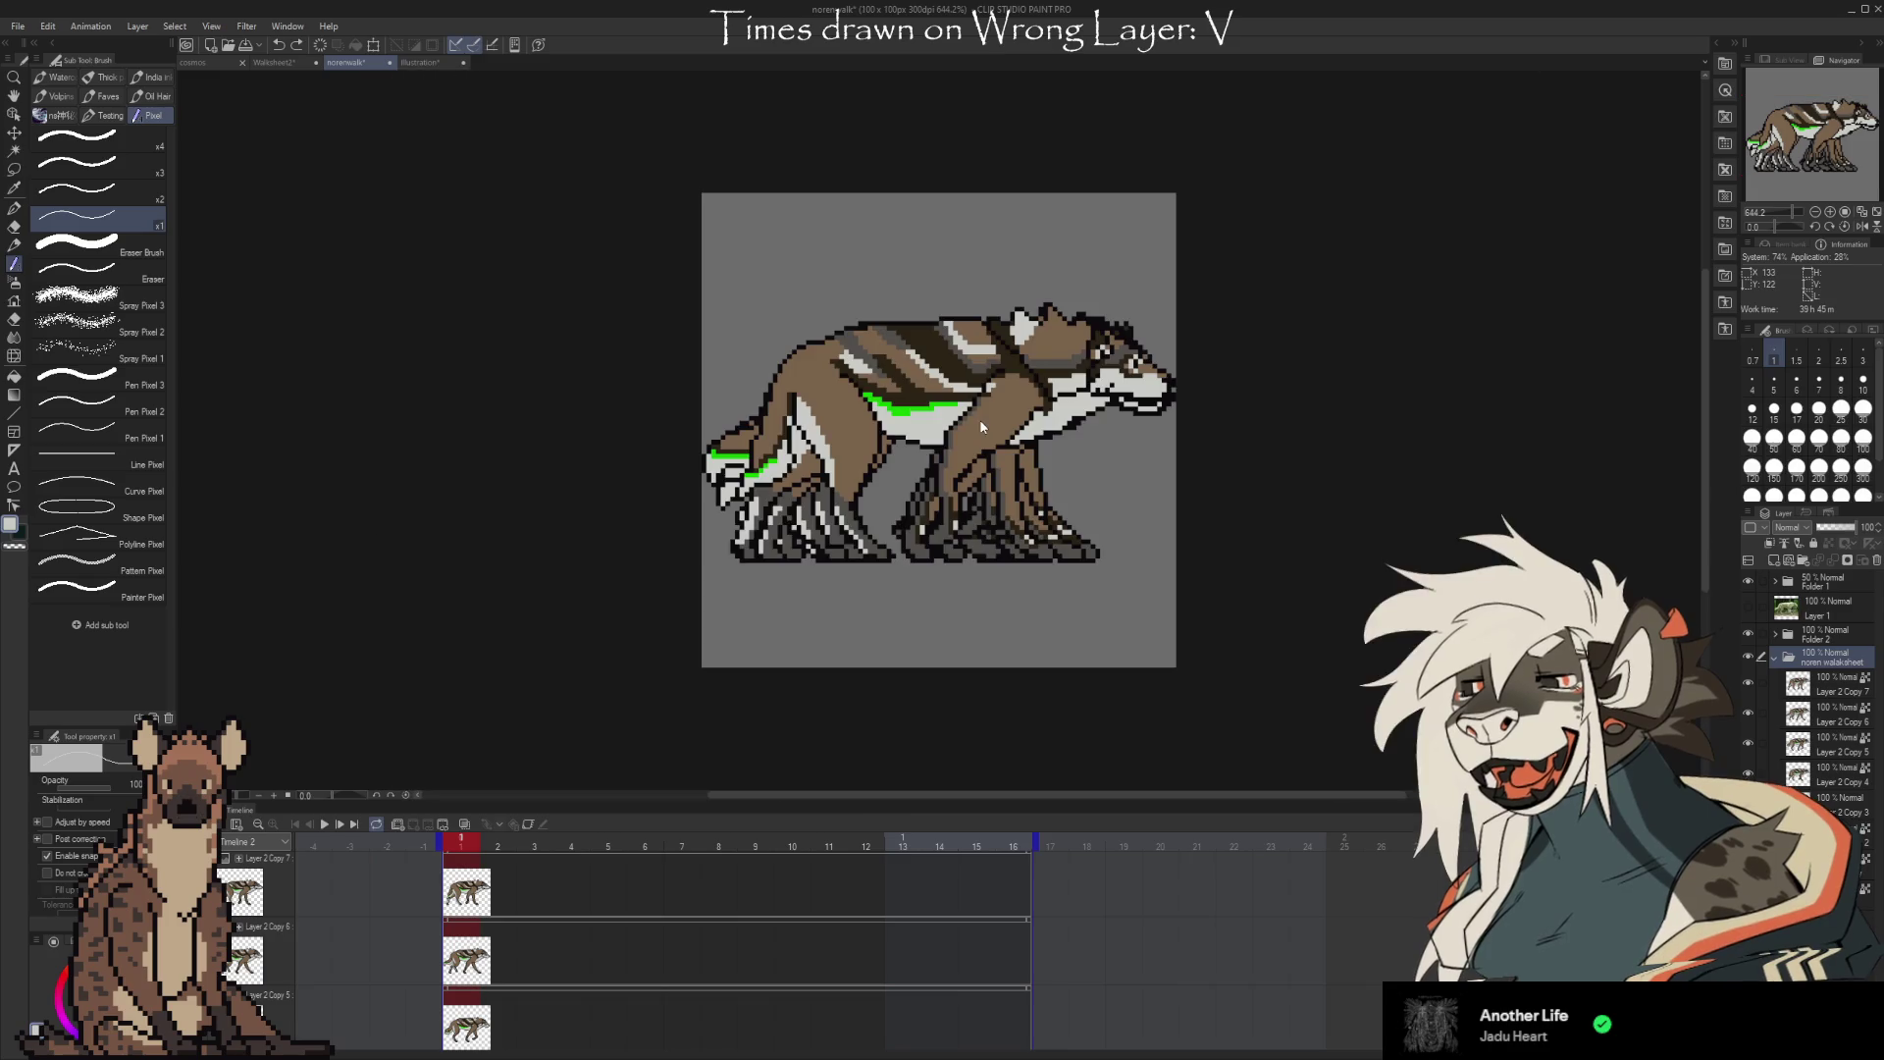
{"action": "key", "text": "ctrl+y"}
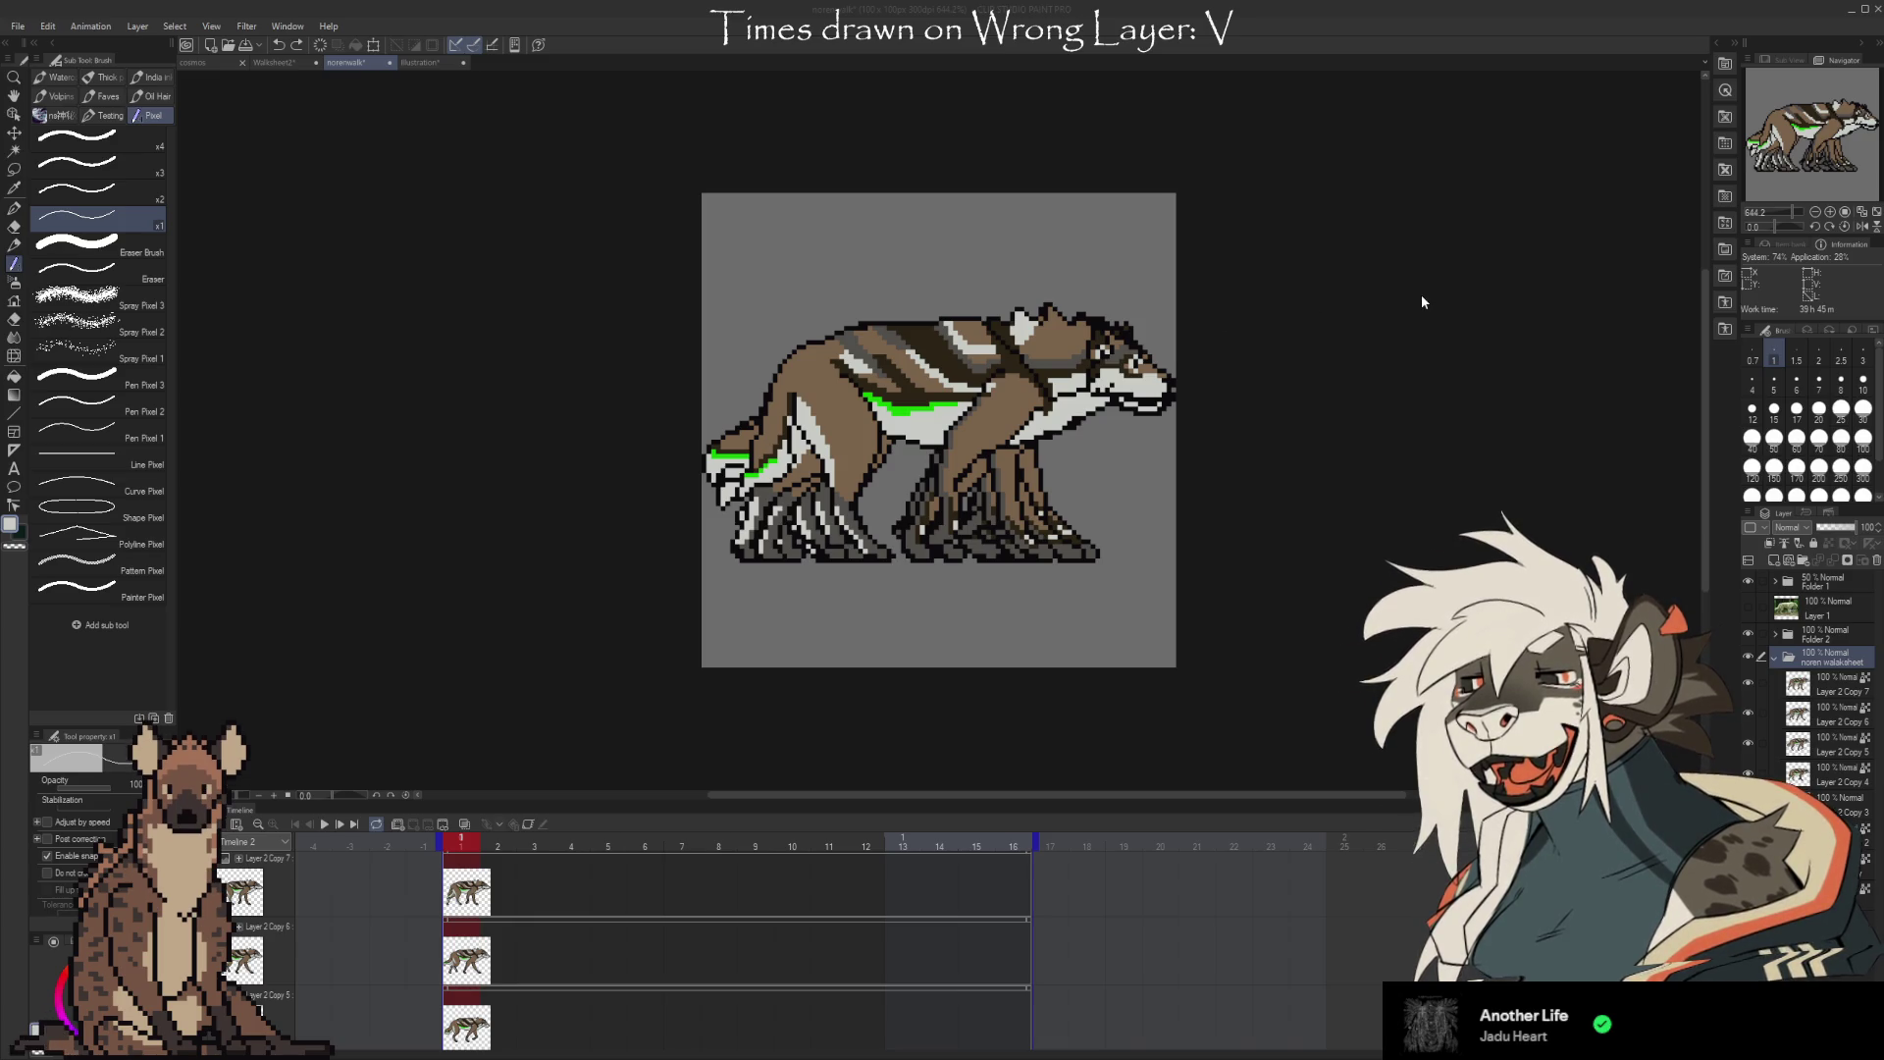
{"action": "key", "text": "ctrl+z"}
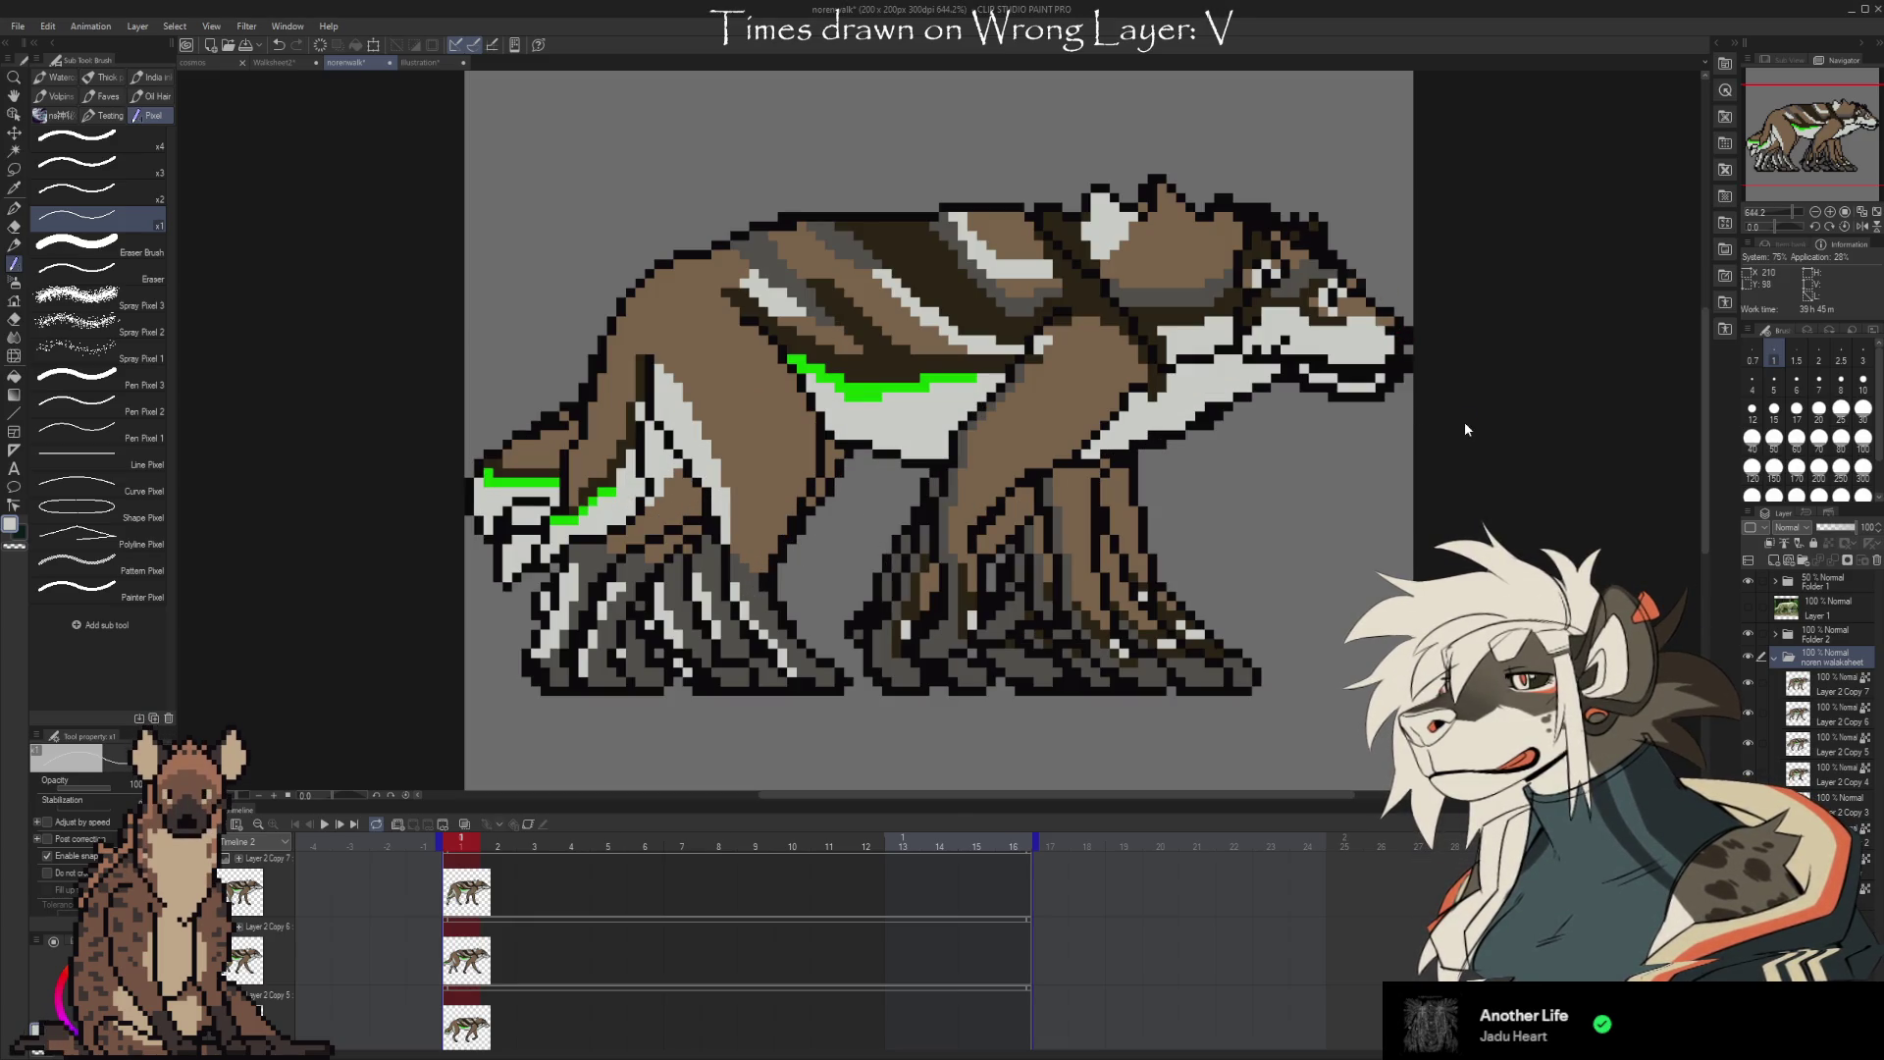
{"action": "left_click", "coordinate": [271, 61]}
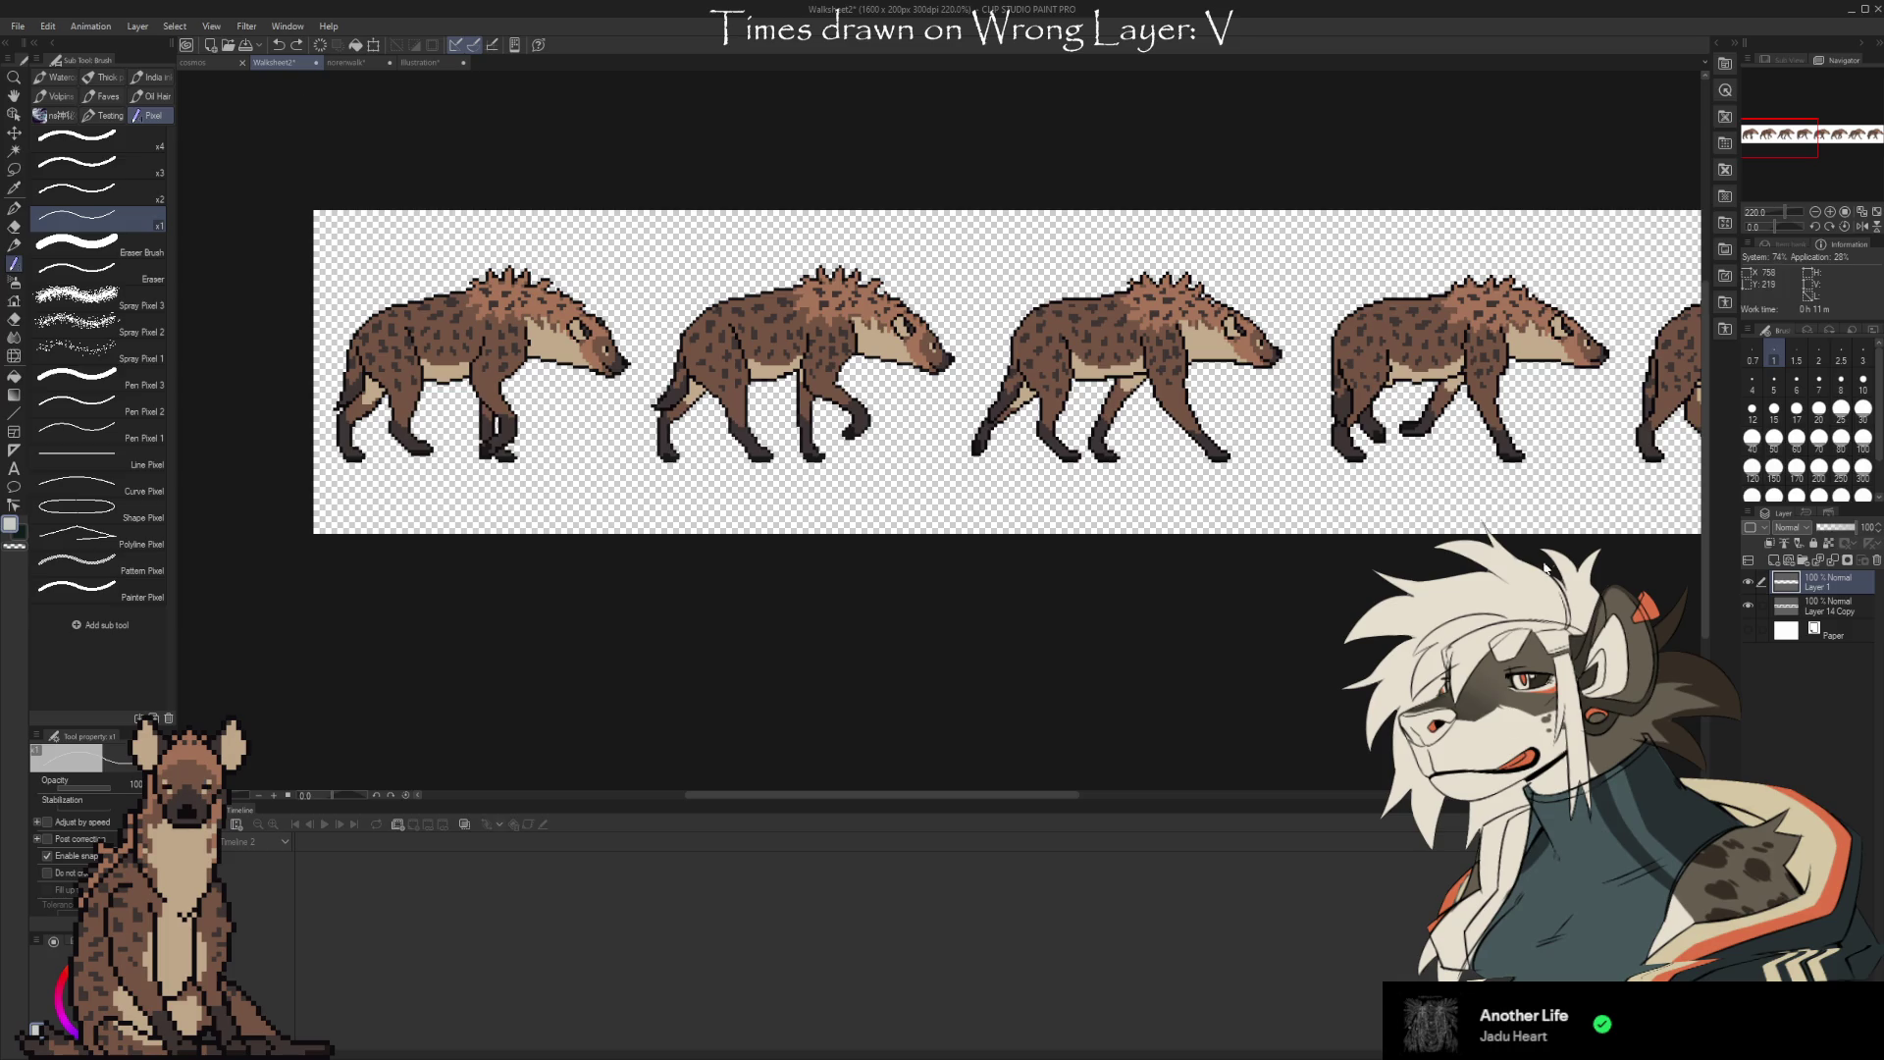
Paste the wolf frames onto the sheet, hide them all, and show just one frame
{"action": "key", "text": "ctrl+v"}
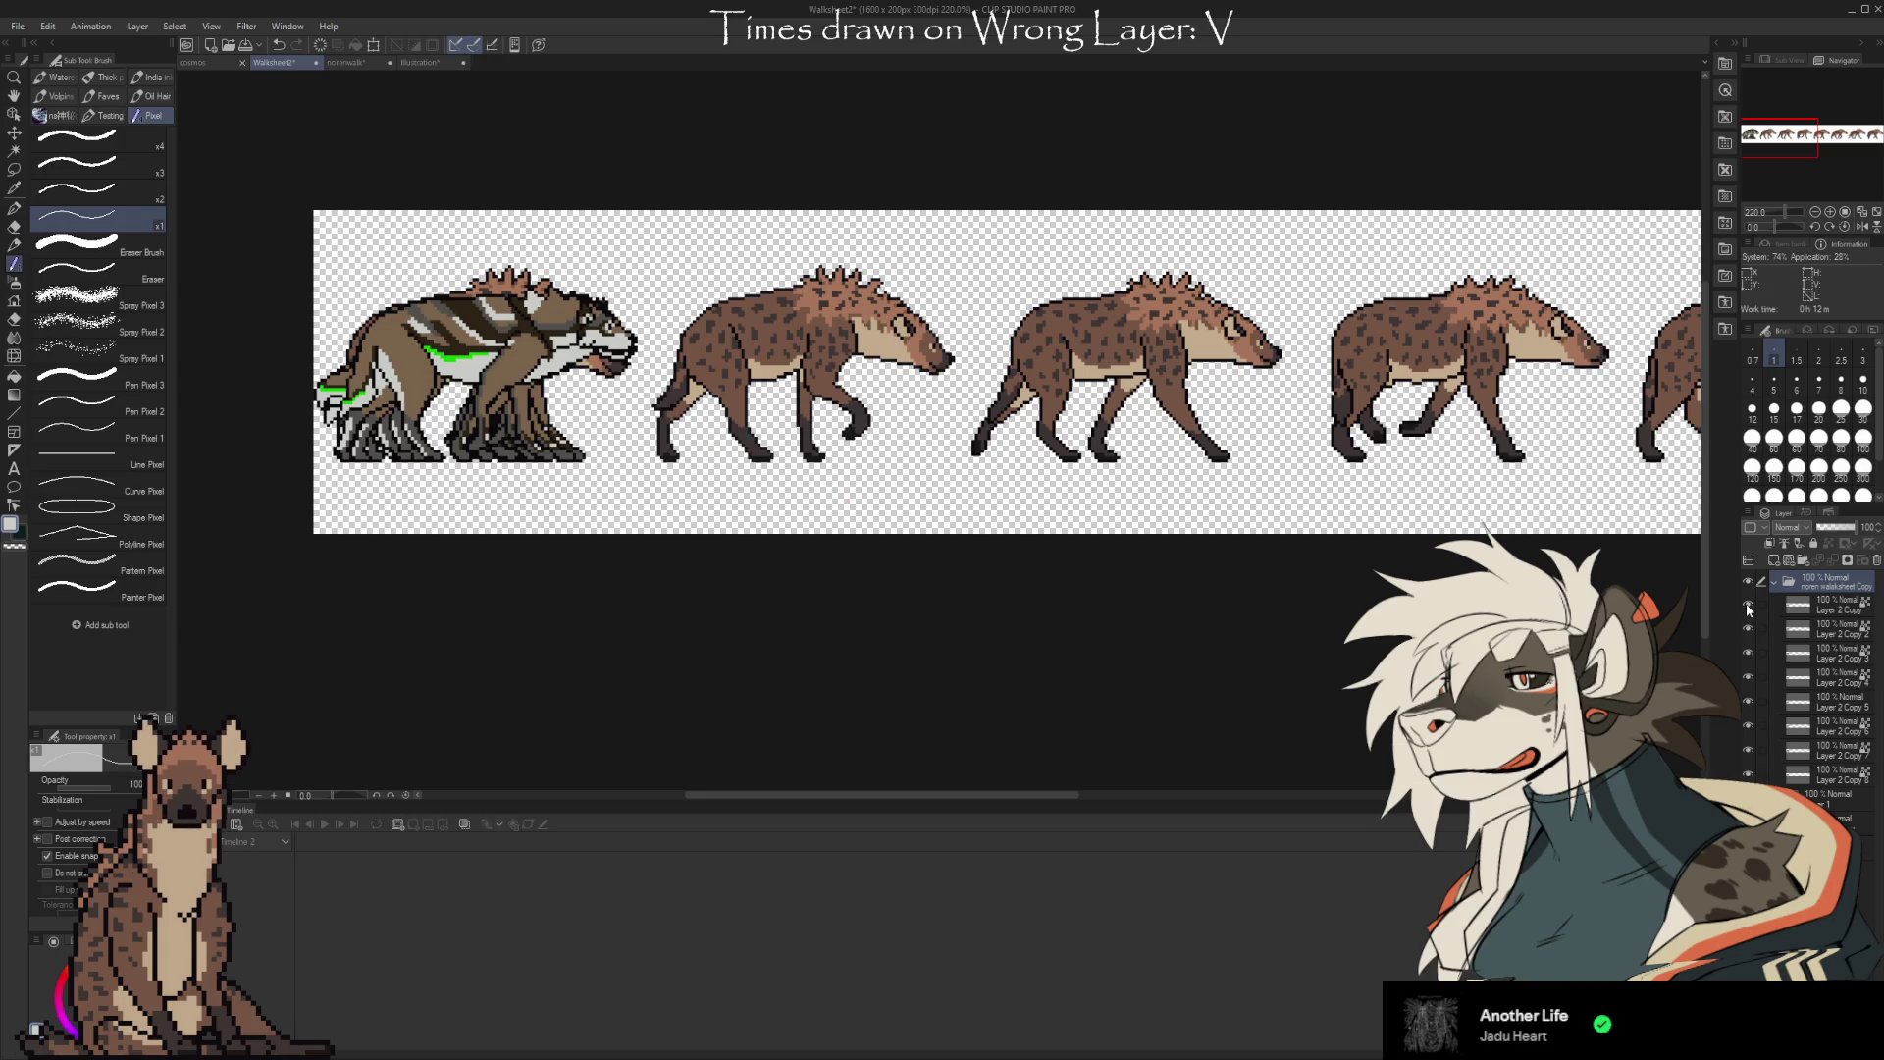
{"action": "left_click_drag", "start_coordinate": [1748, 609], "coordinate": [1746, 773]}
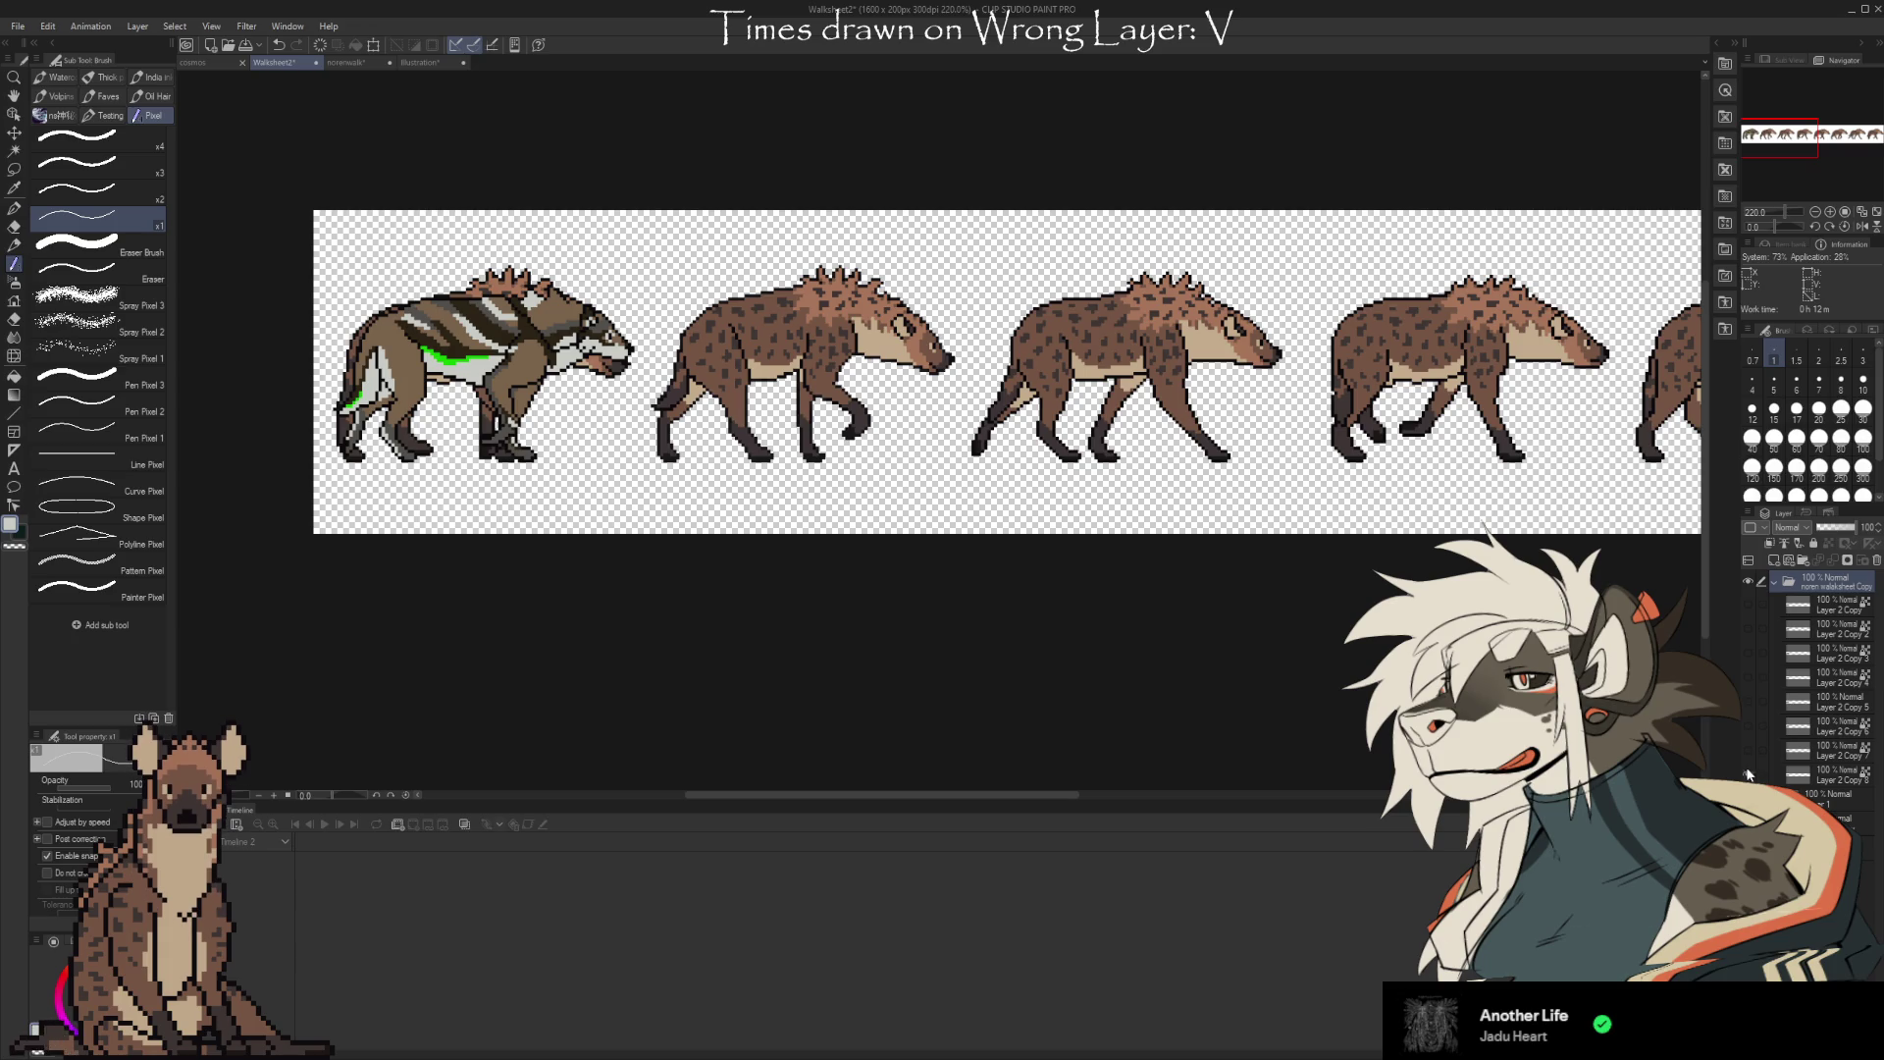
{"action": "left_click", "coordinate": [1835, 762]}
{"action": "left_click", "coordinate": [1749, 751]}
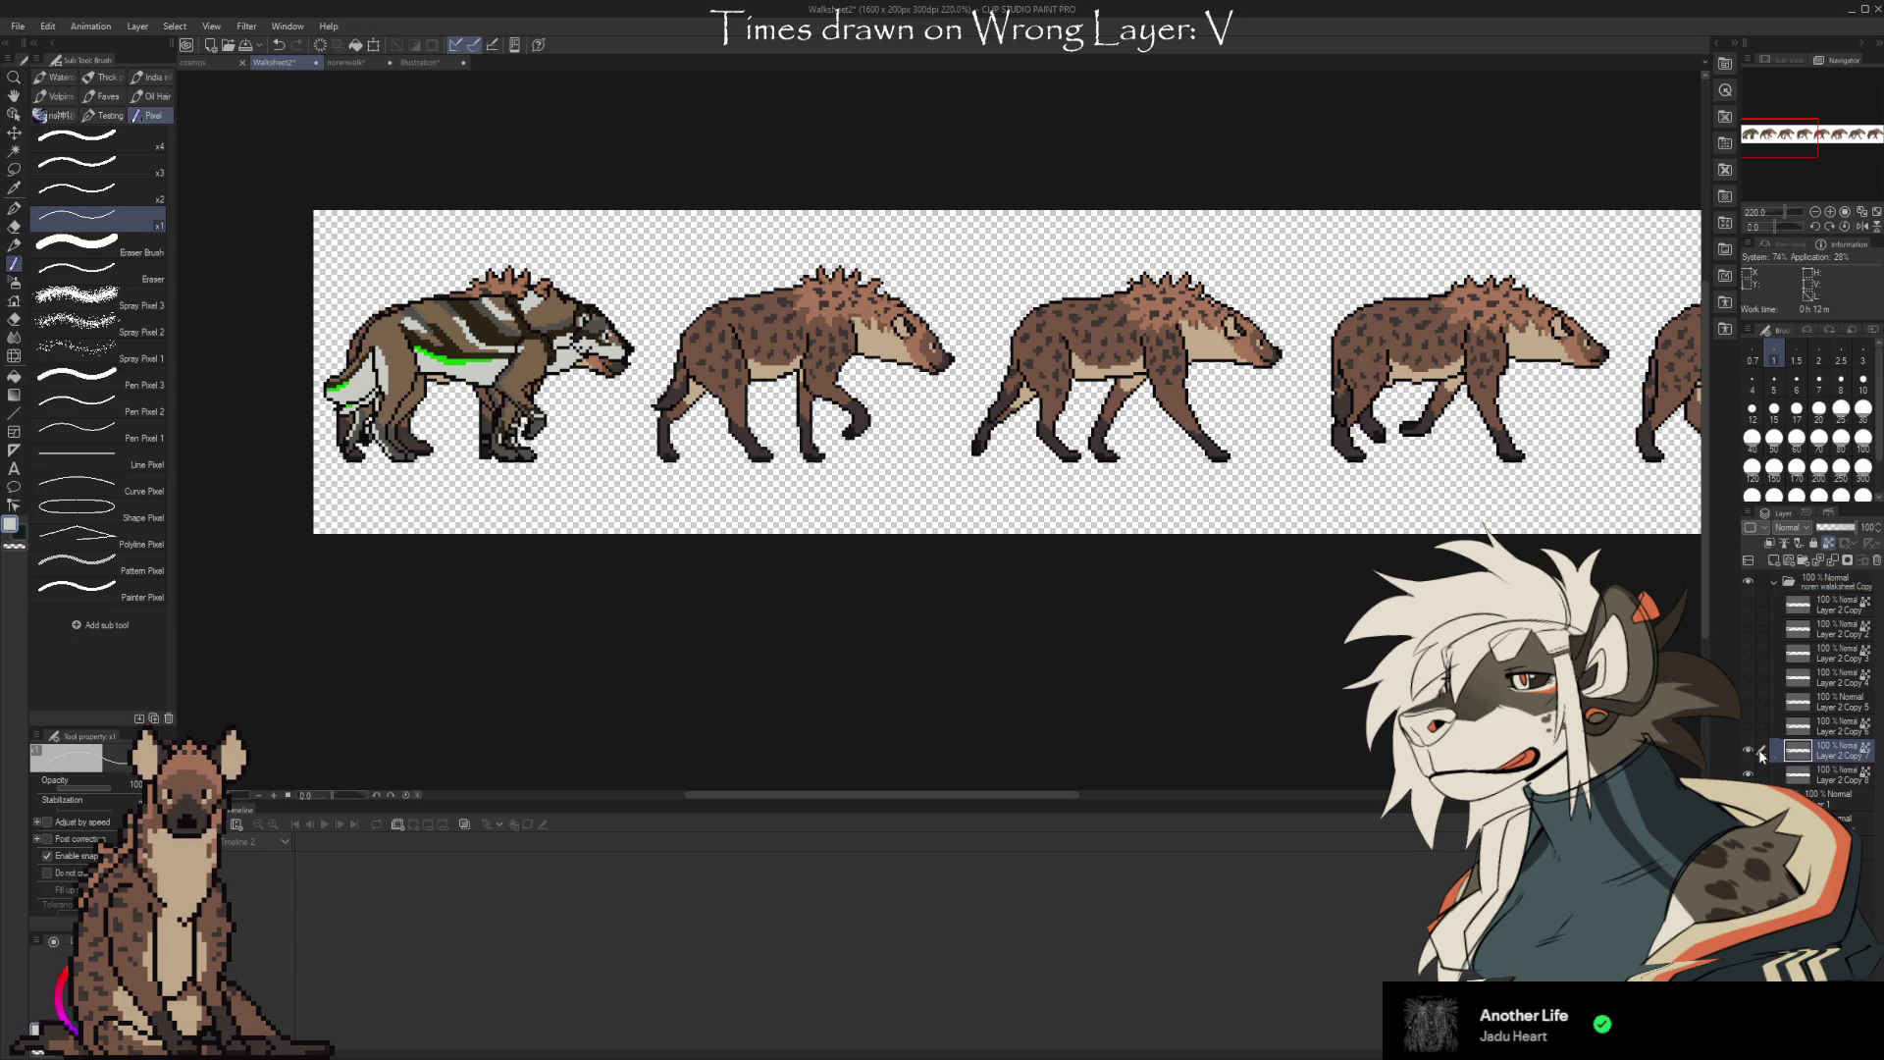
Nudge the wolf frame right into the second hyena slot and confirm its position
{"action": "key", "text": "ctrl+t"}
{"action": "key", "text": "Right"}
{"action": "key", "text": "Right"}
{"action": "key", "text": "Right"}
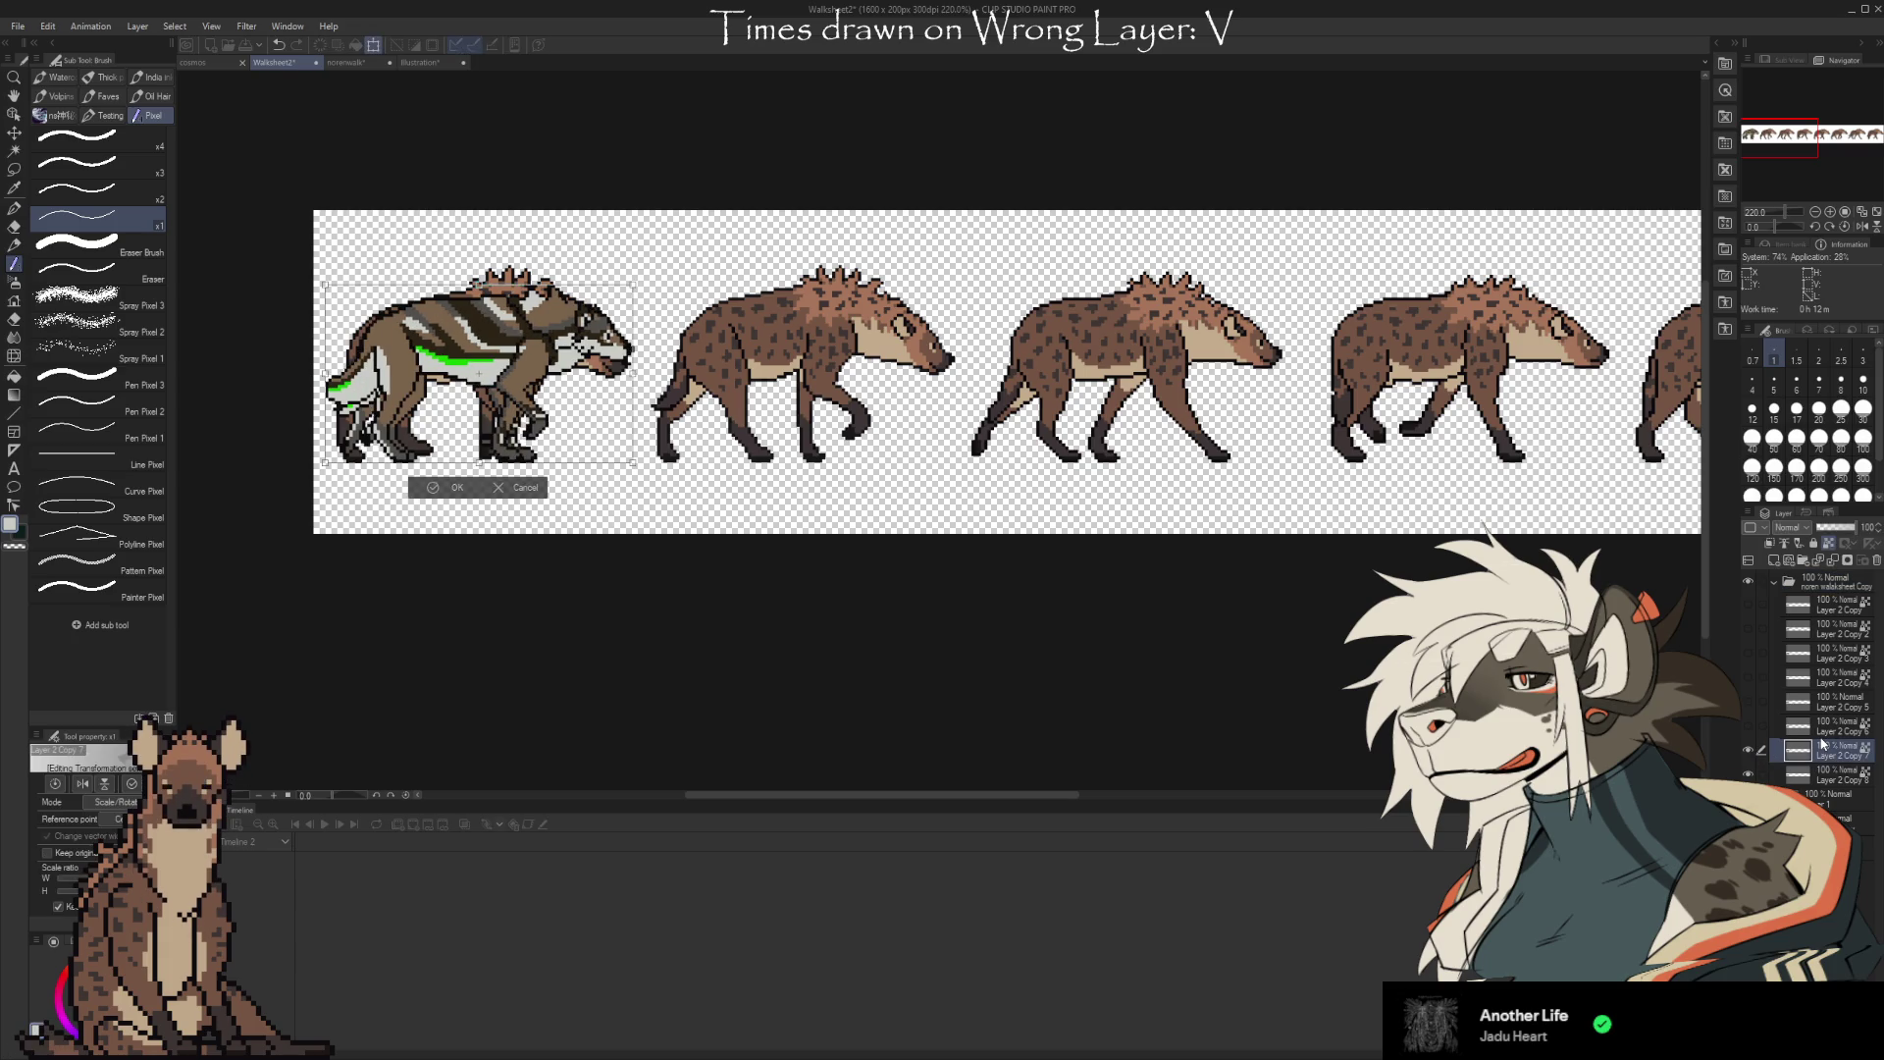
{"action": "key", "text": "Right"}
{"action": "key", "text": "Right"}
{"action": "key", "text": "Right"}
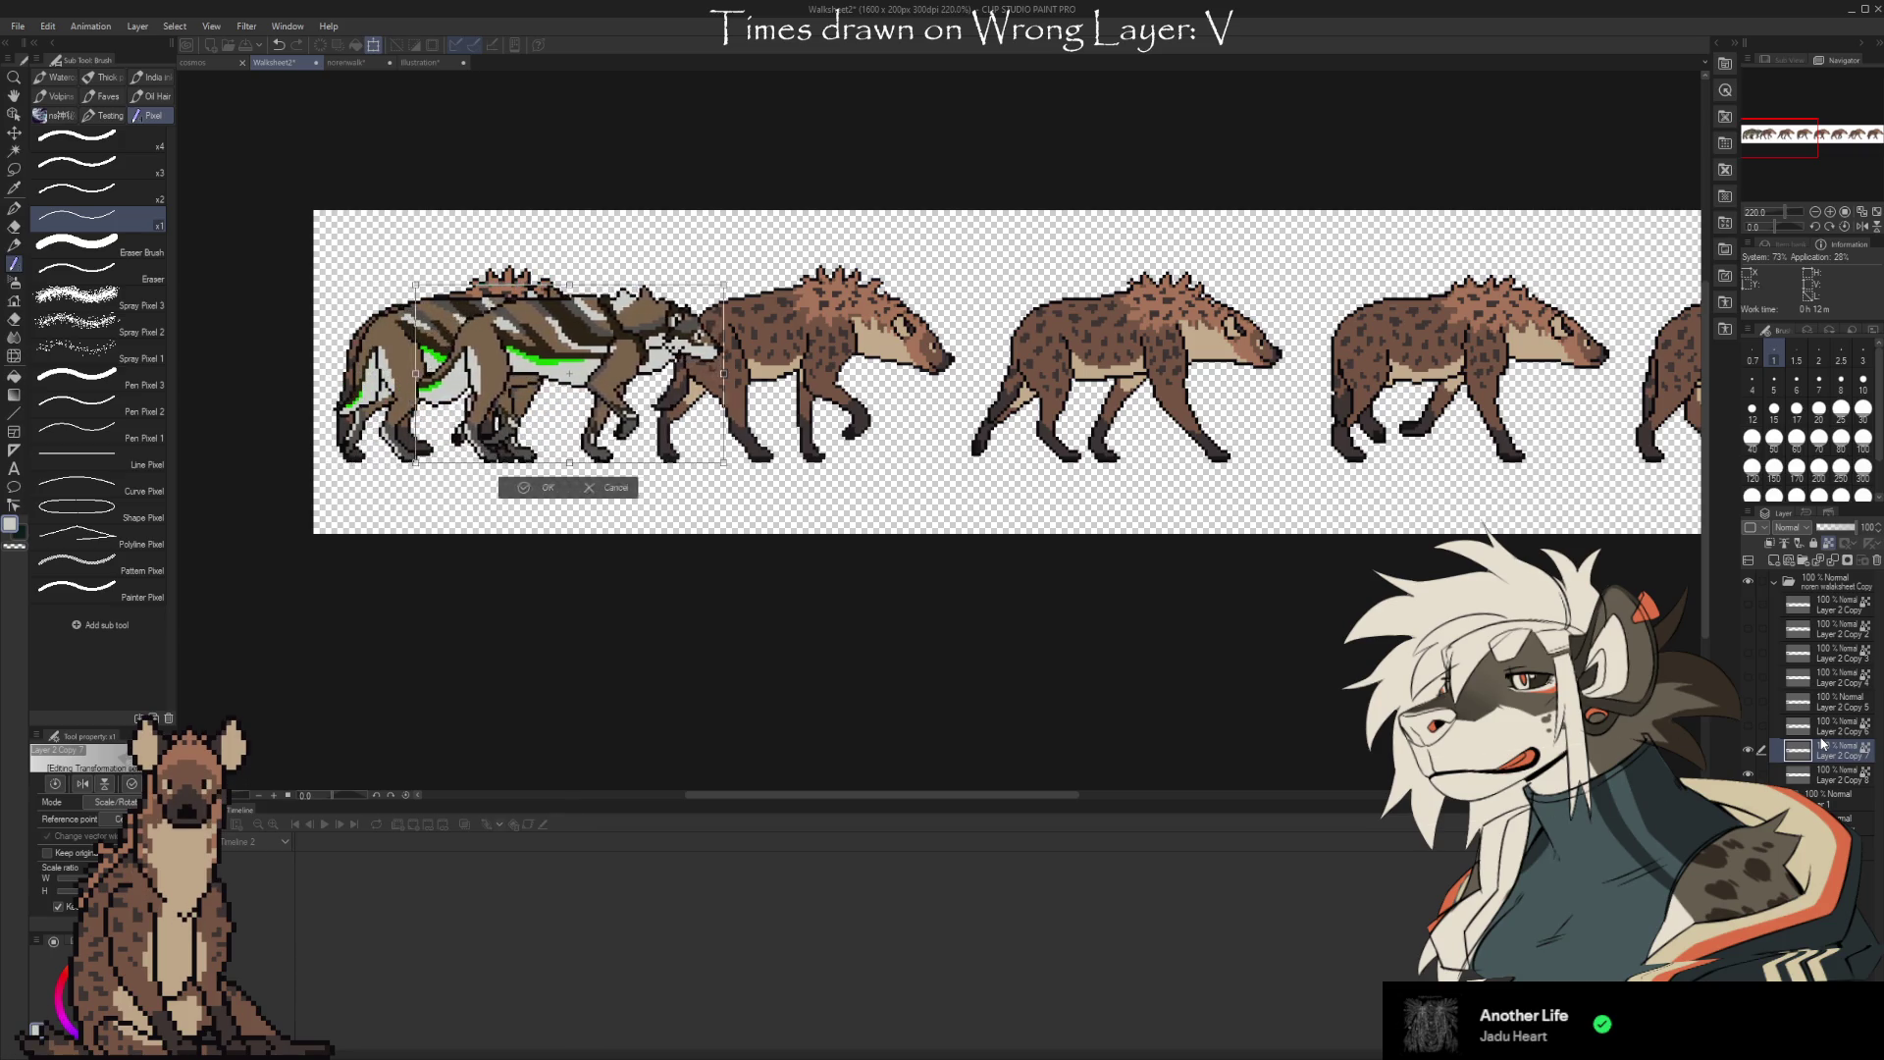
{"action": "key", "text": "Right"}
{"action": "key", "text": "Right"}
{"action": "key", "text": "Right"}
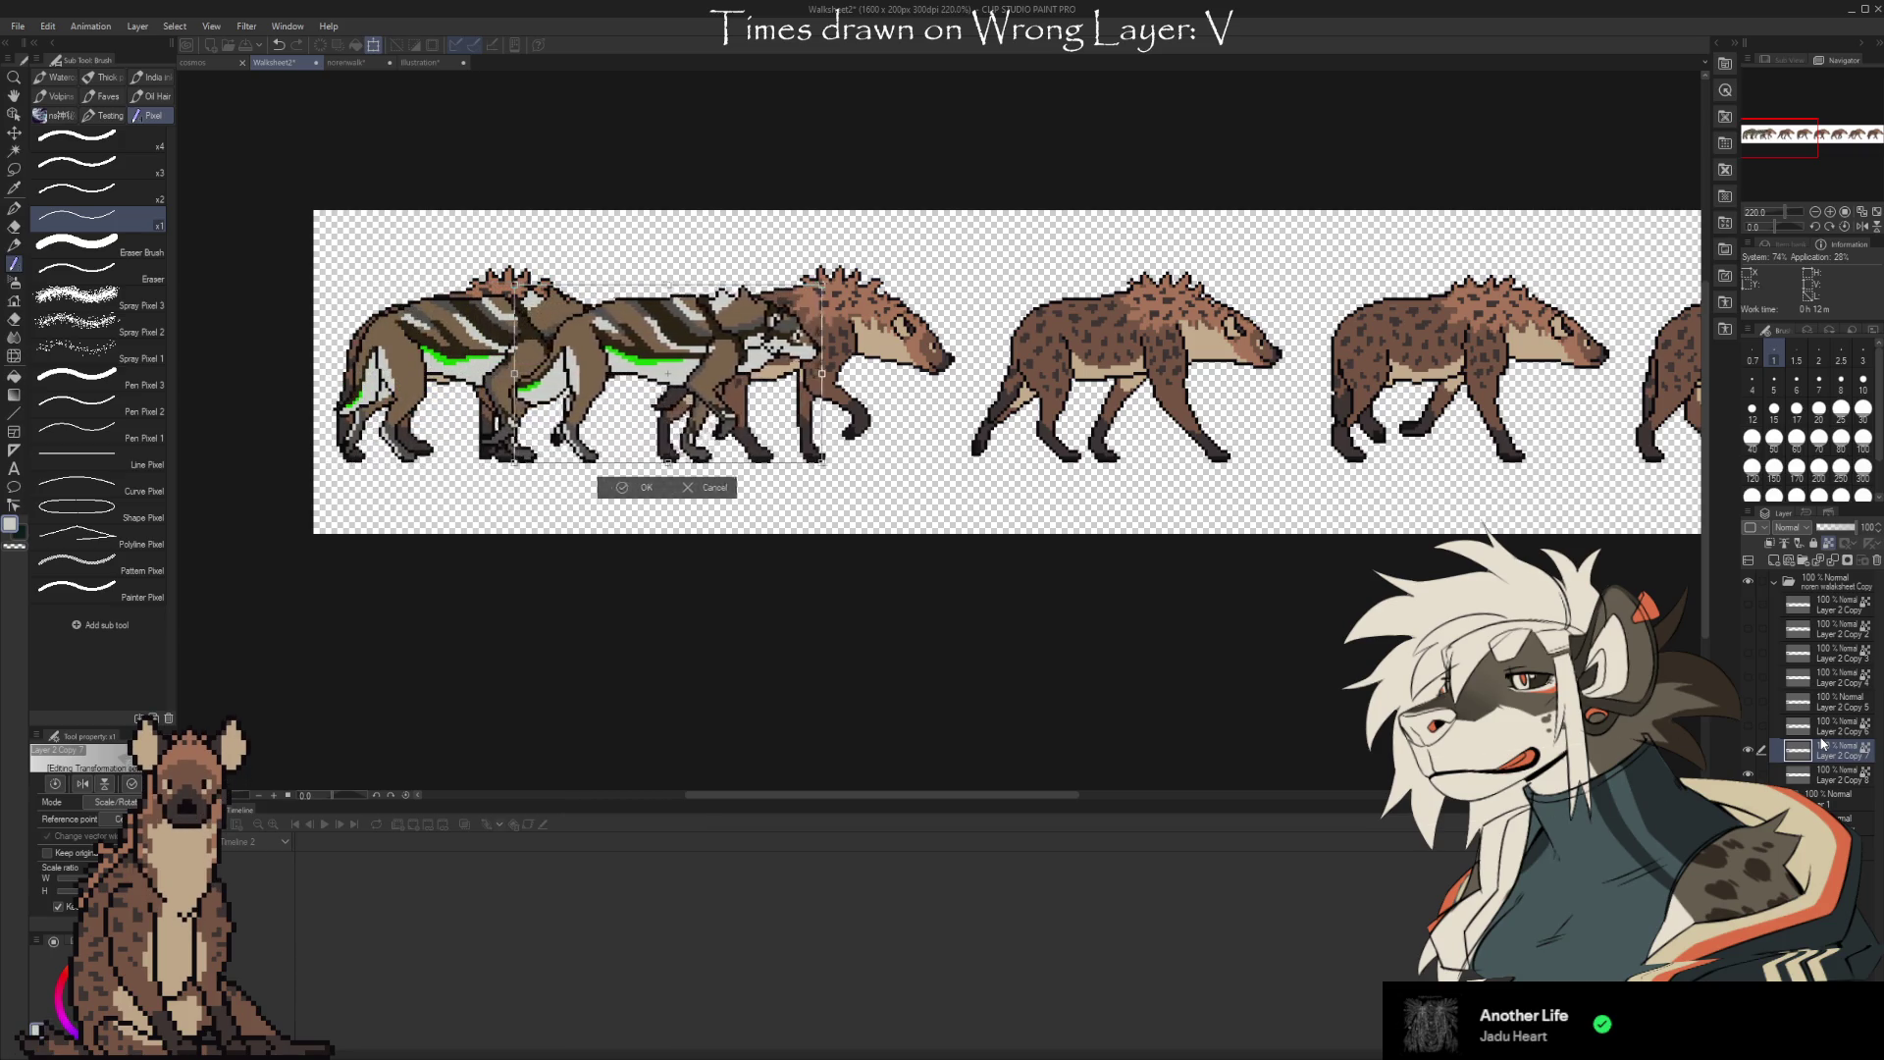
{"action": "key", "text": "Right"}
{"action": "key", "text": "Right"}
{"action": "key", "text": "Right"}
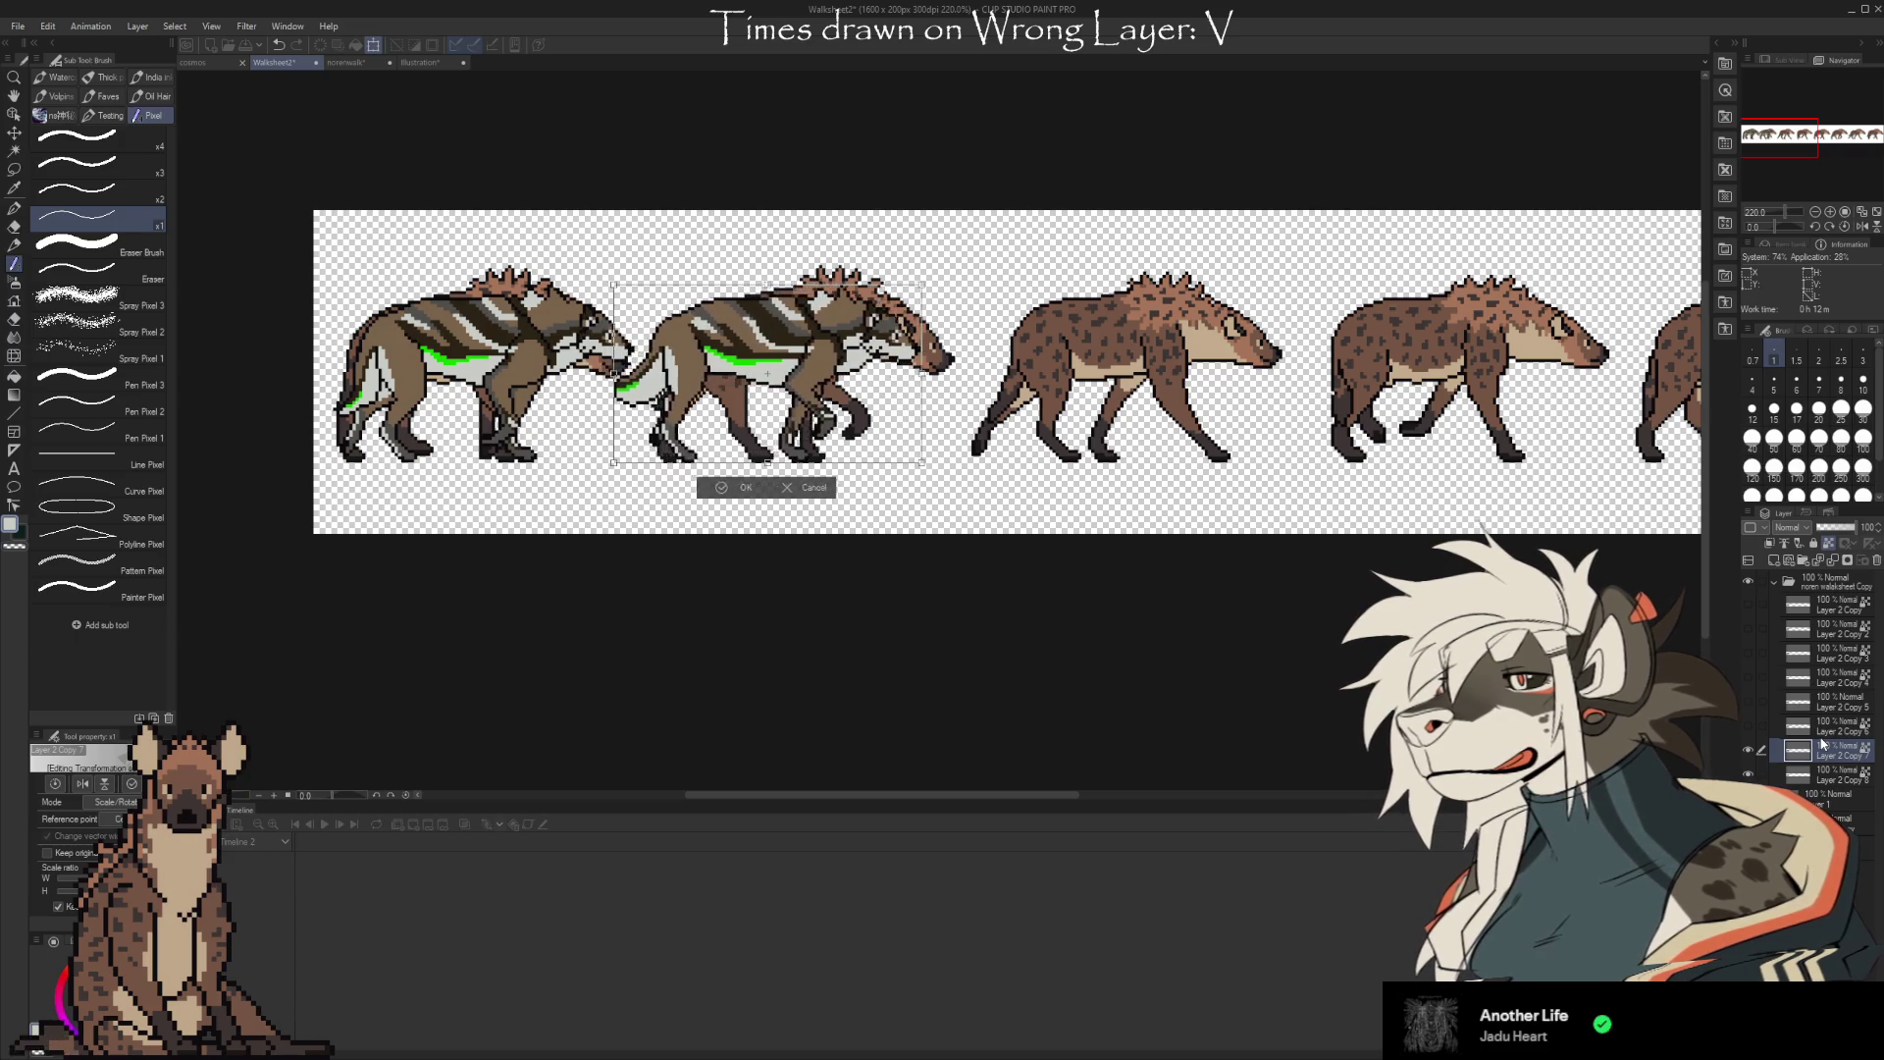
{"action": "key", "text": "Right"}
{"action": "key", "text": "Right"}
{"action": "key", "text": "Right"}
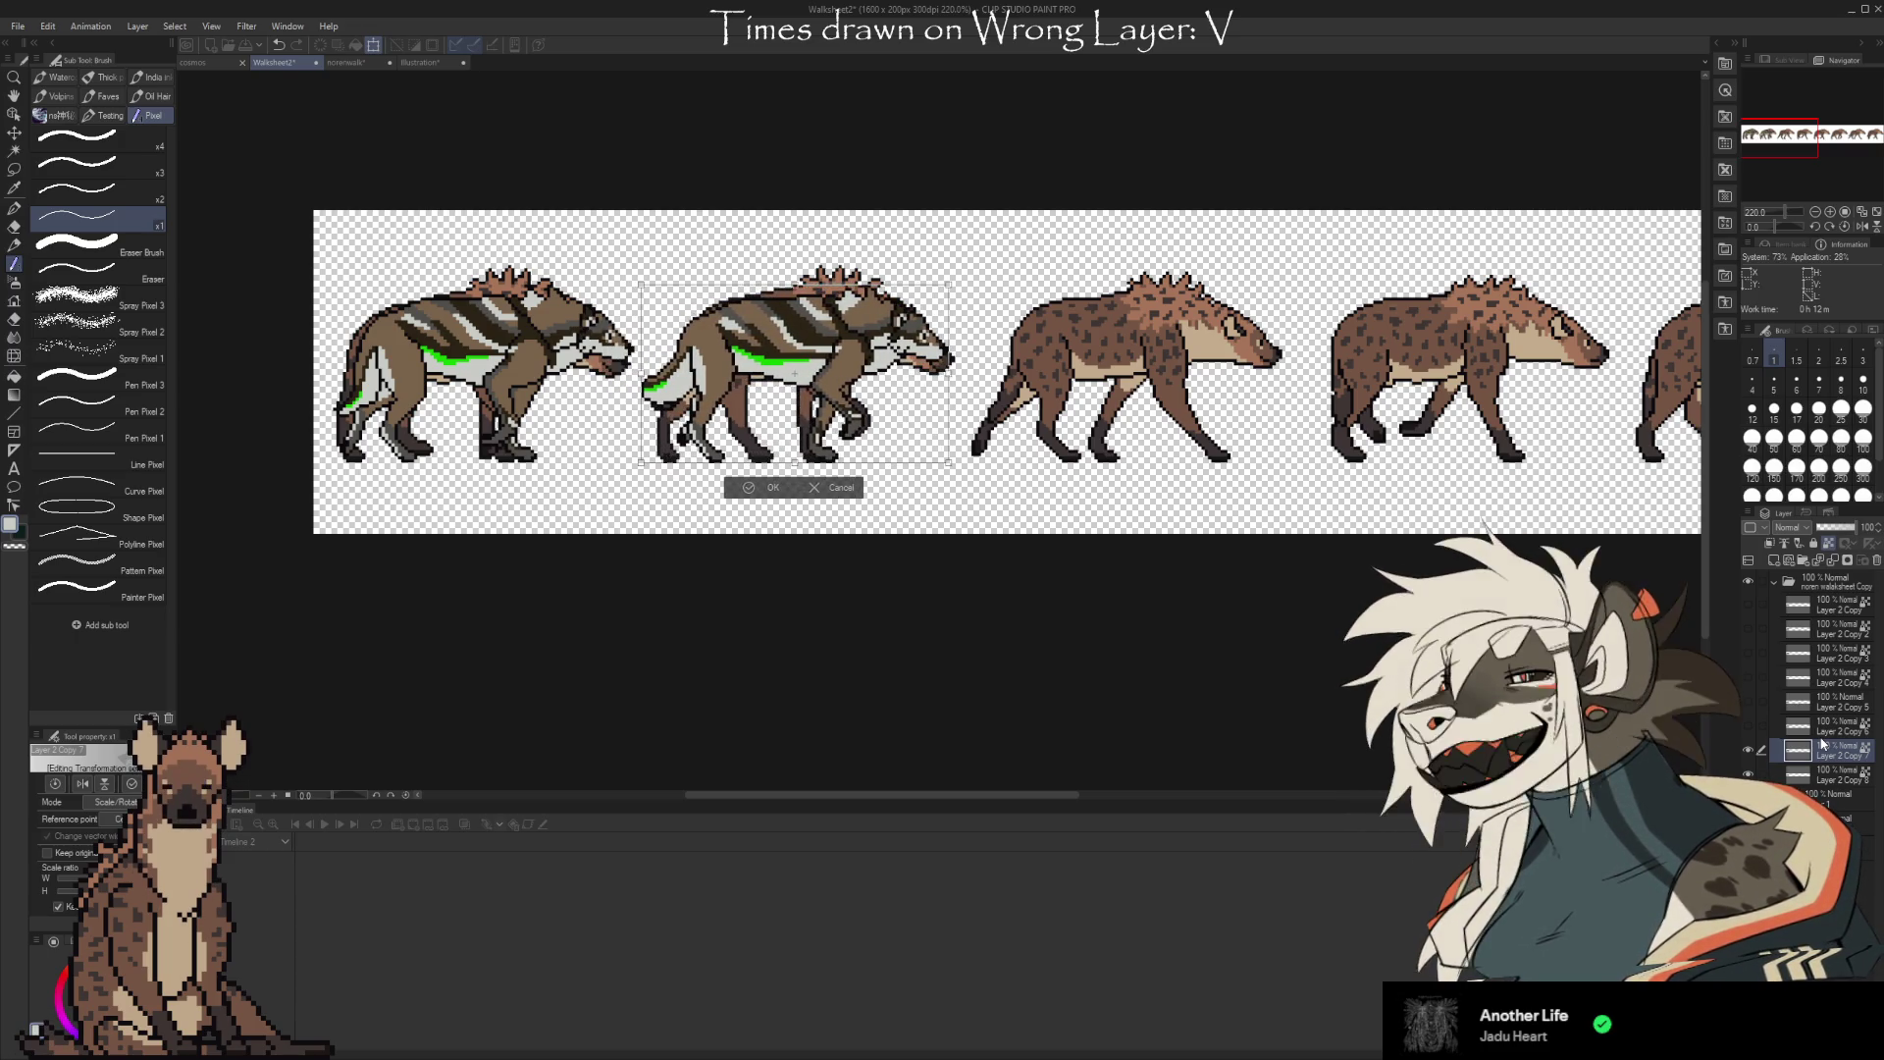
{"action": "key", "text": "Left"}
{"action": "key", "text": "Left"}
{"action": "key", "text": "Right"}
{"action": "key", "text": "Right"}
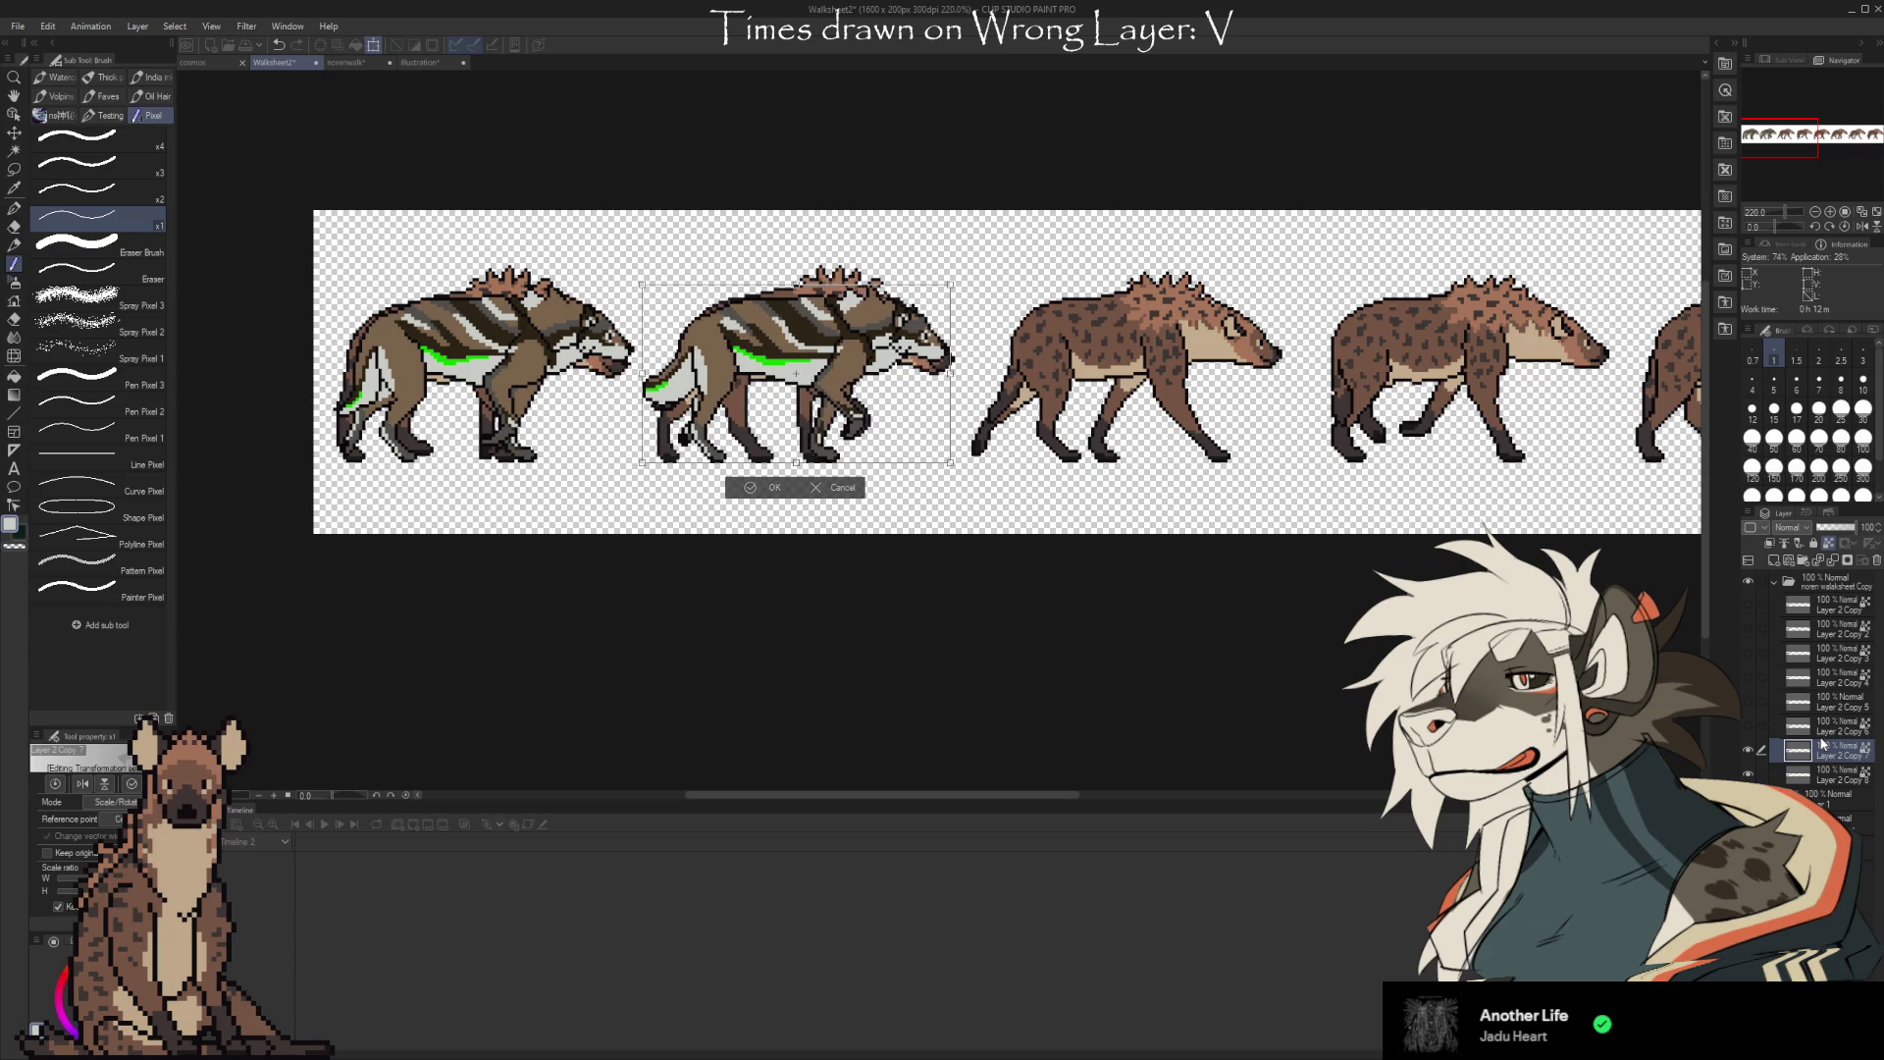
{"action": "key", "text": "Left"}
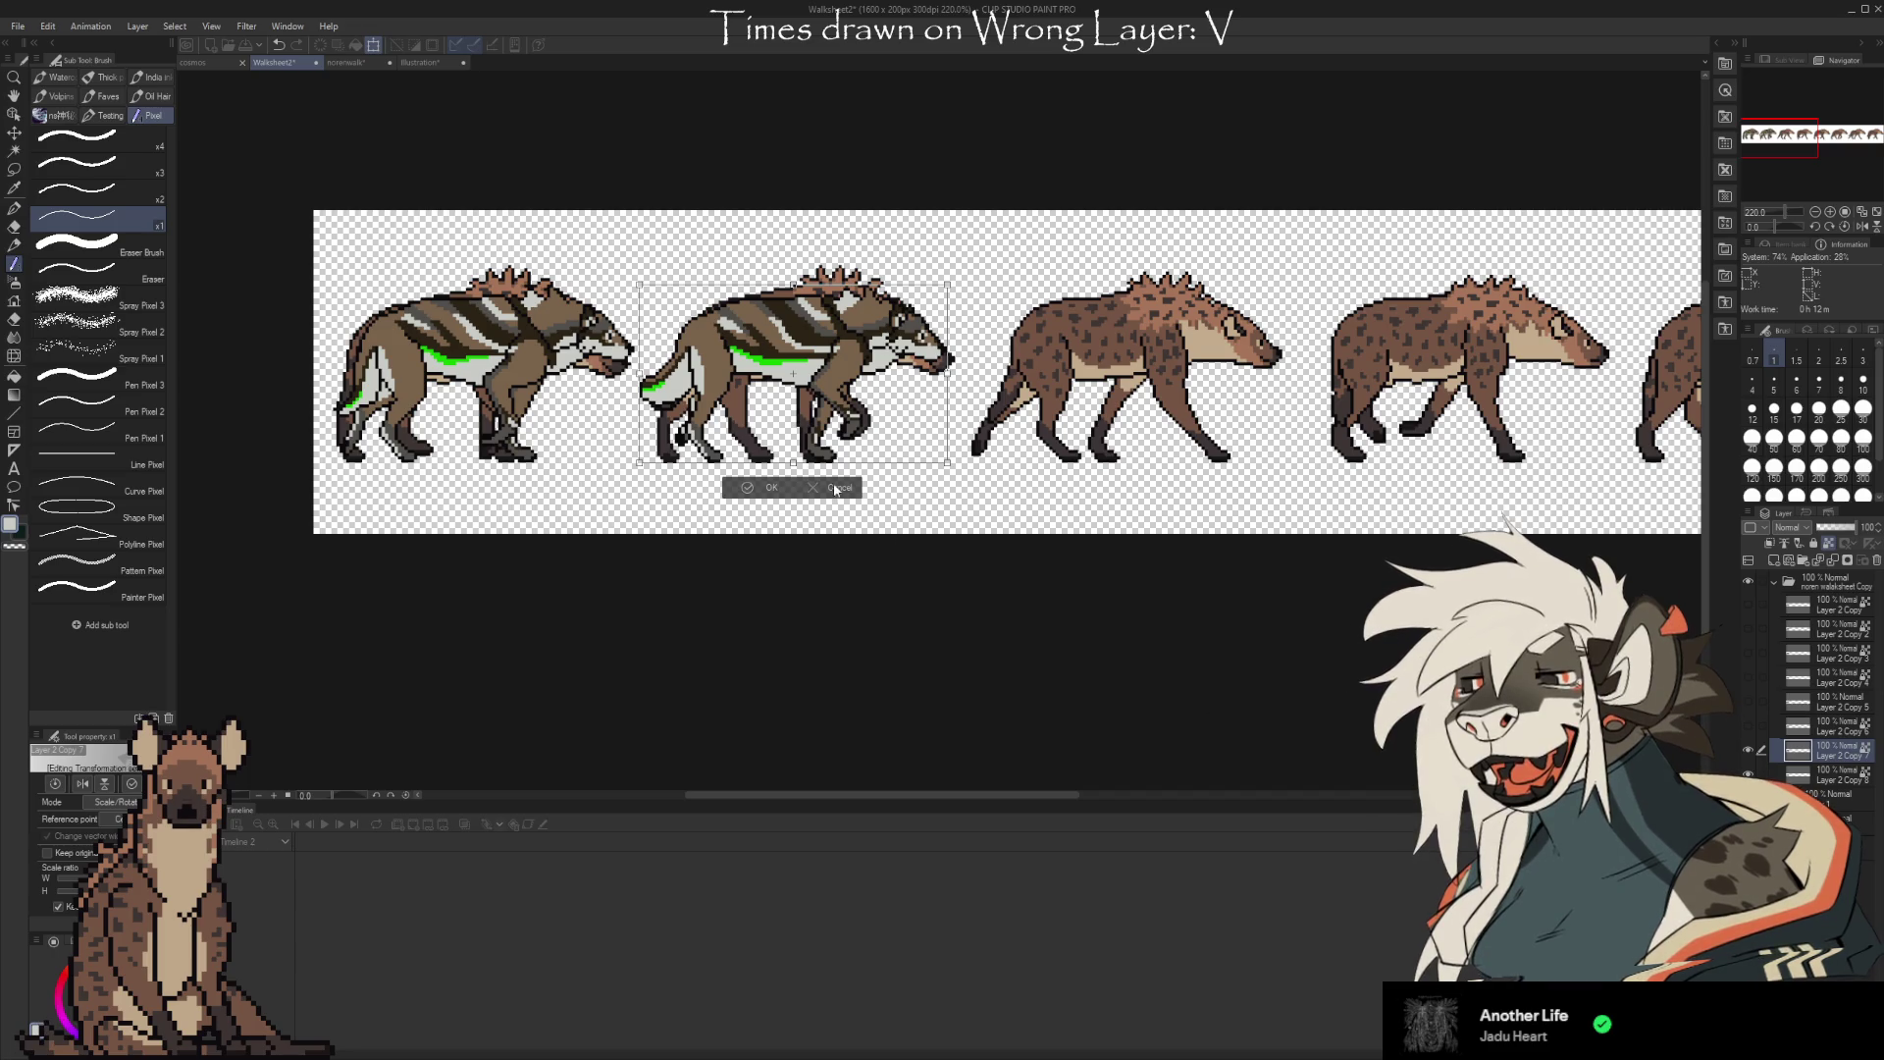
{"action": "key", "text": "Escape"}
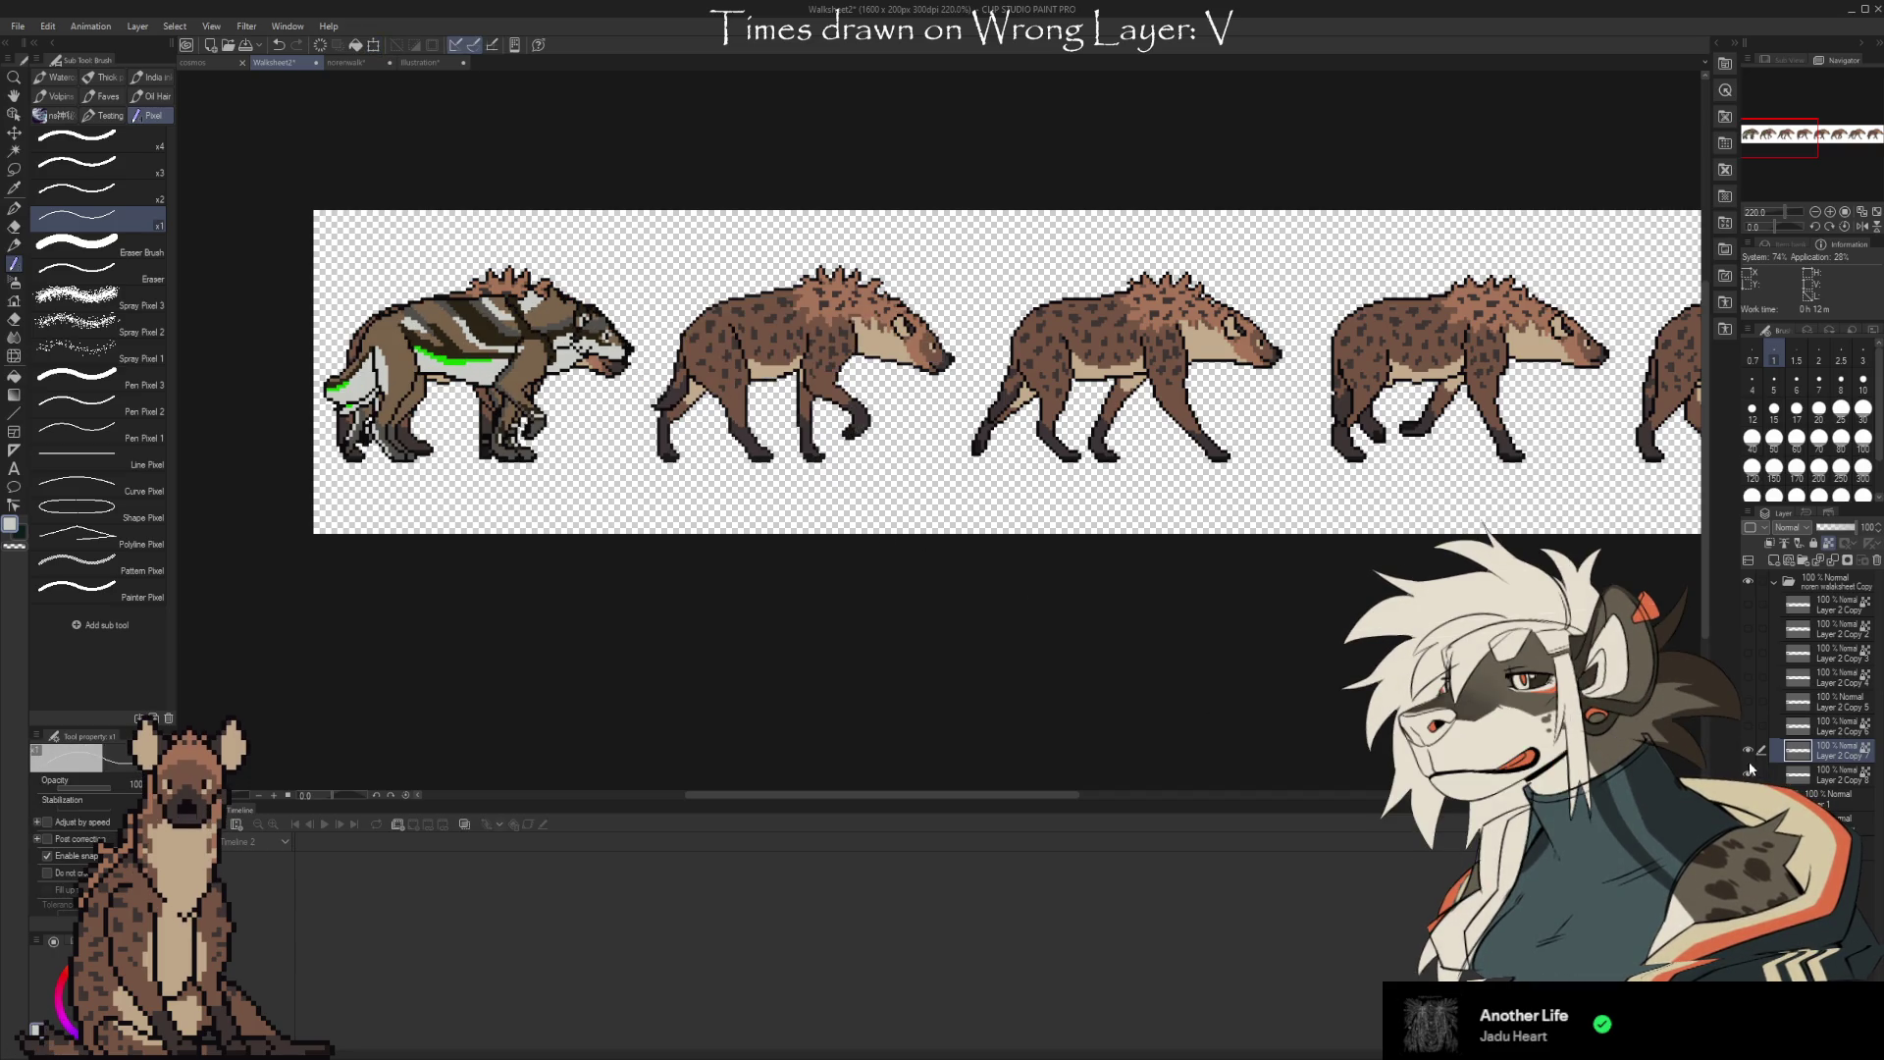
Hide the aligned wolf frame, move the bottom empty layer to the top, and set brush size 4
{"action": "left_click", "coordinate": [1748, 774]}
{"action": "left_click", "coordinate": [1825, 796]}
{"action": "left_click_drag", "start_coordinate": [1826, 796], "coordinate": [1821, 587]}
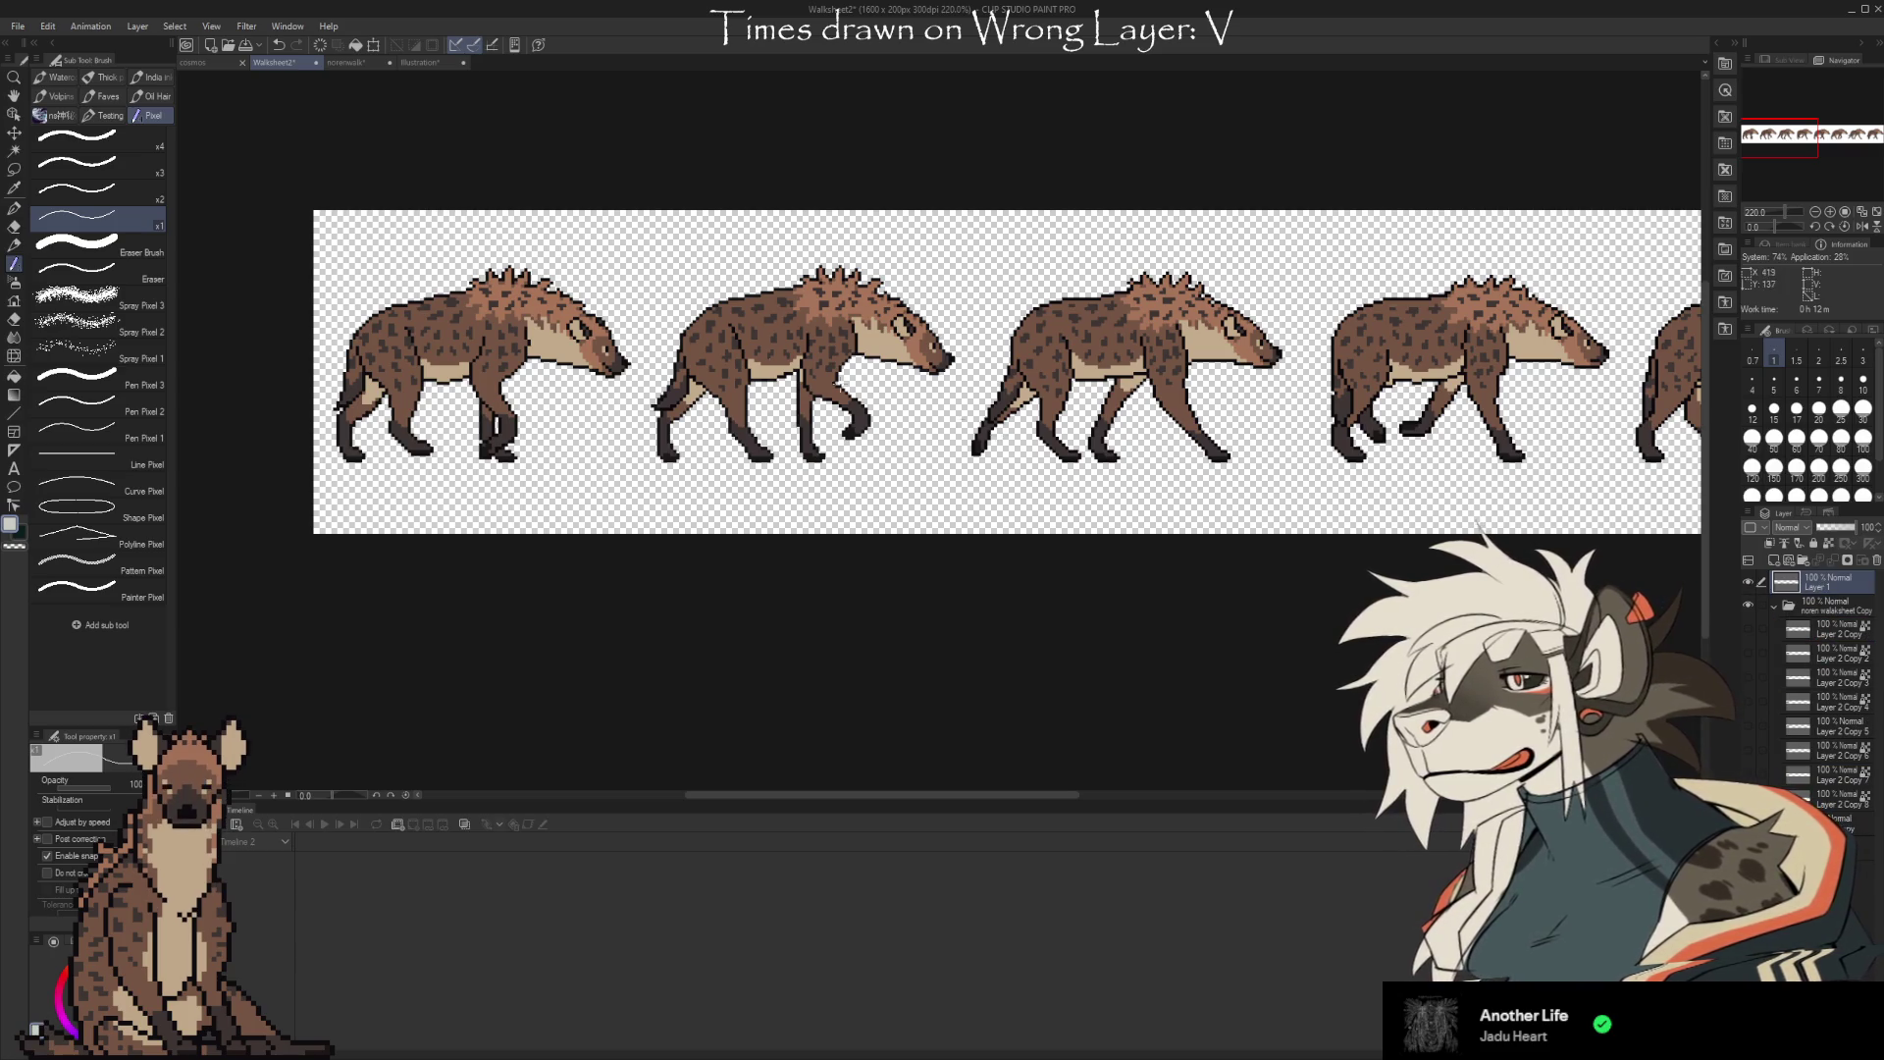
{"action": "scroll", "coordinate": [475, 302], "scroll_direction": "up", "scroll_amount": 3}
{"action": "scroll", "coordinate": [255, 314], "scroll_direction": "down", "scroll_amount": 1}
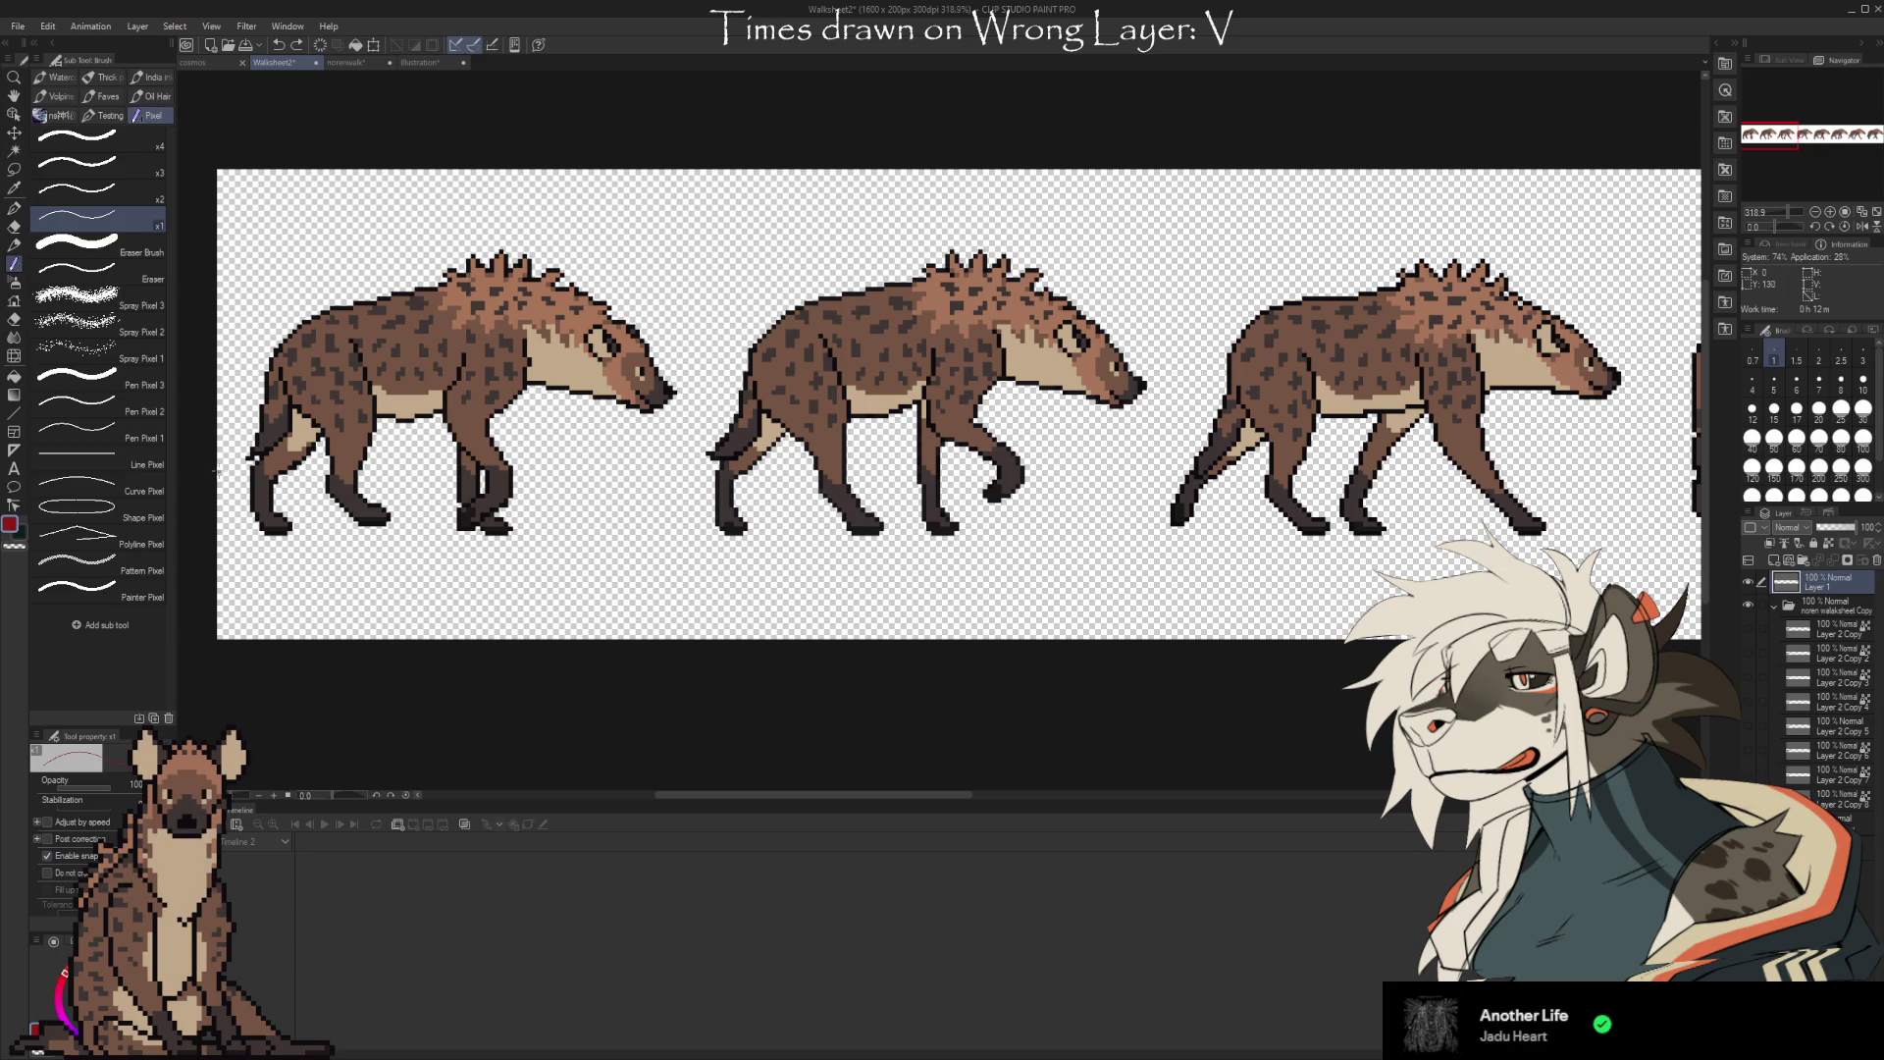
{"action": "left_click", "coordinate": [1841, 408]}
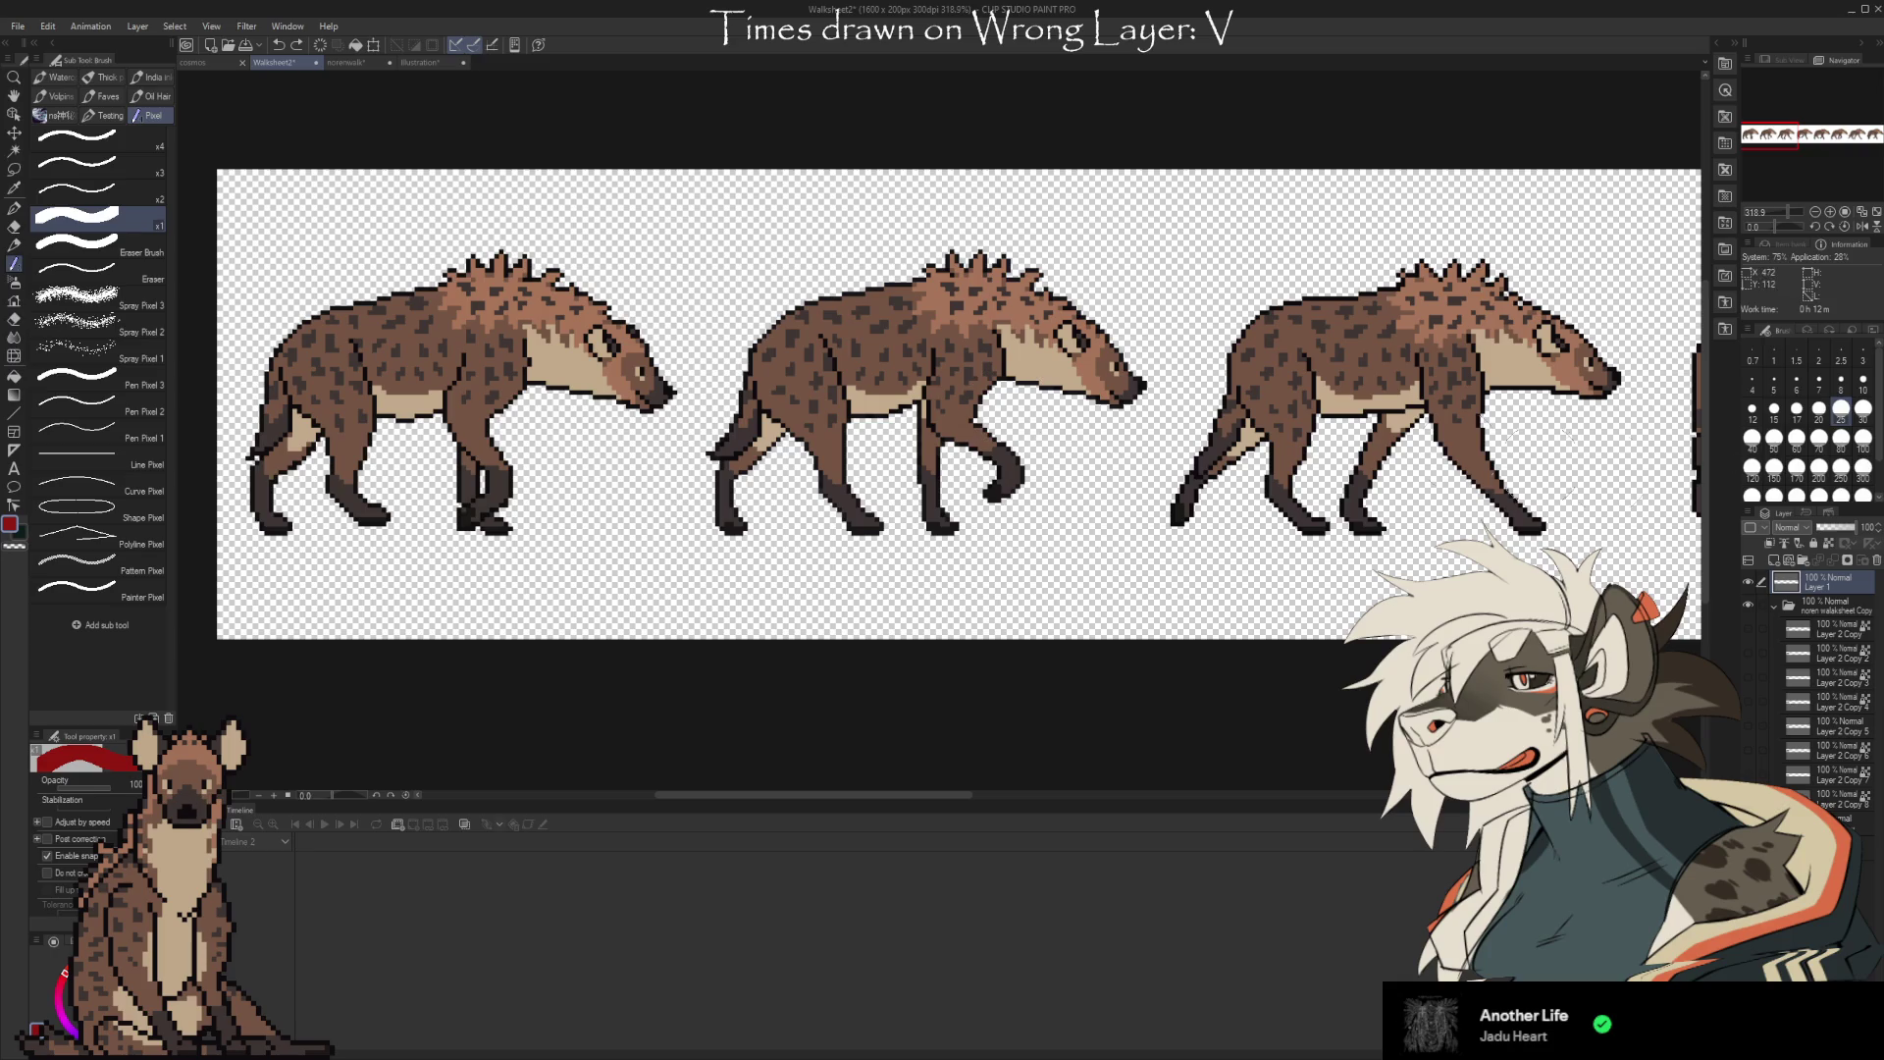
{"action": "left_click", "coordinate": [1757, 386]}
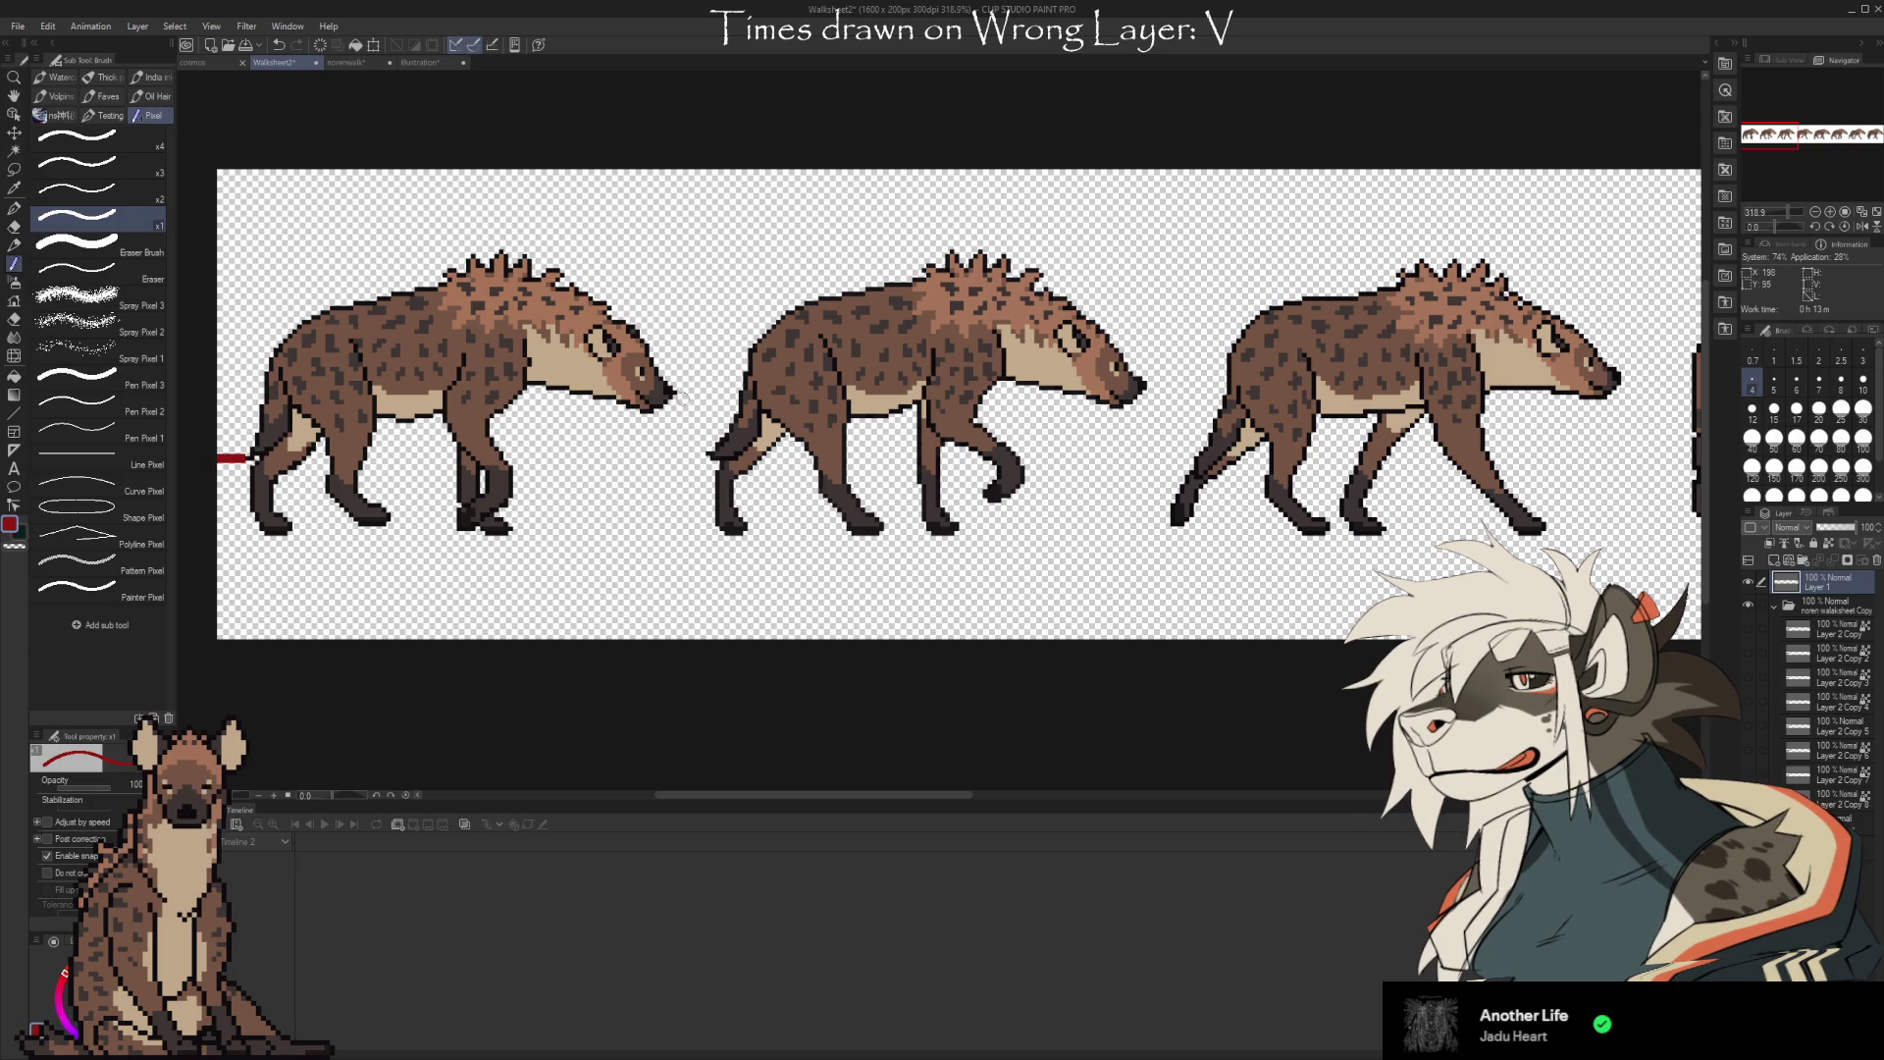
Paint a short red mark near the second hyena's tail, then undo it
{"action": "left_click_drag", "start_coordinate": [707, 455], "coordinate": [691, 456]}
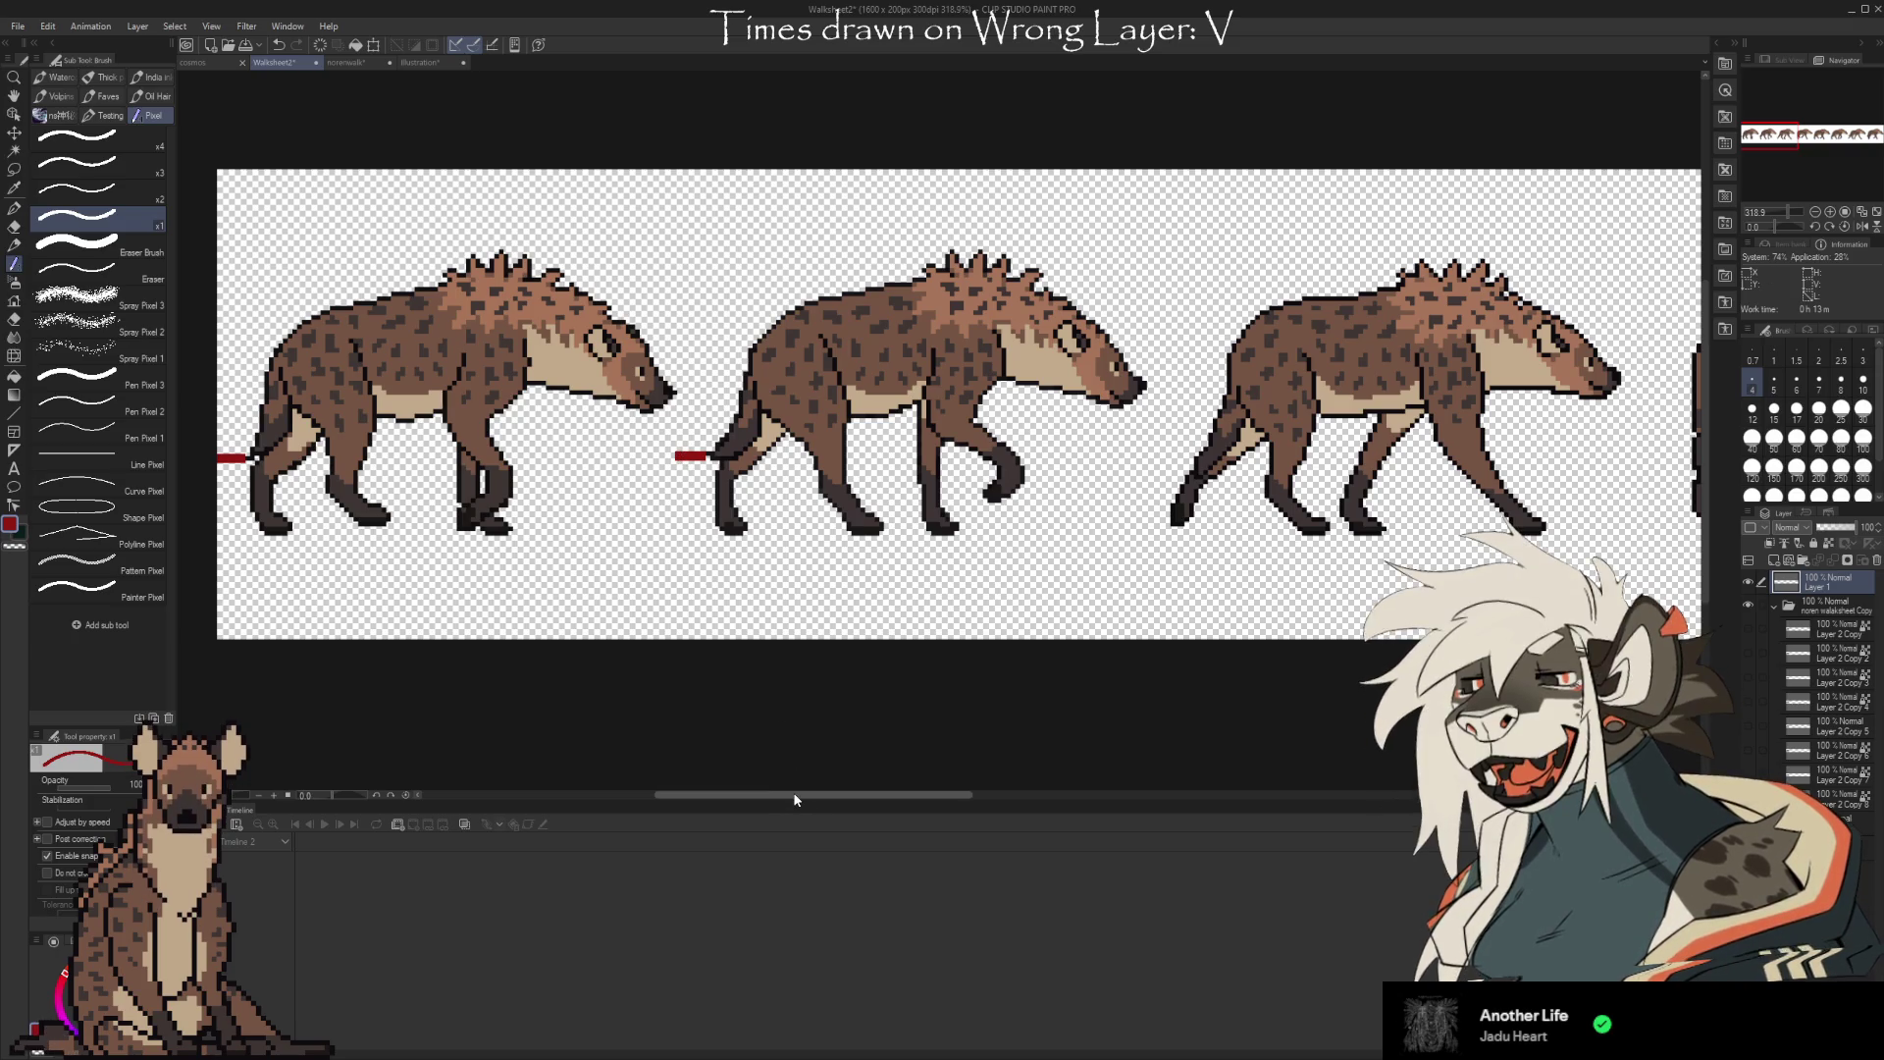
{"action": "left_click_drag", "start_coordinate": [794, 799], "coordinate": [794, 796]}
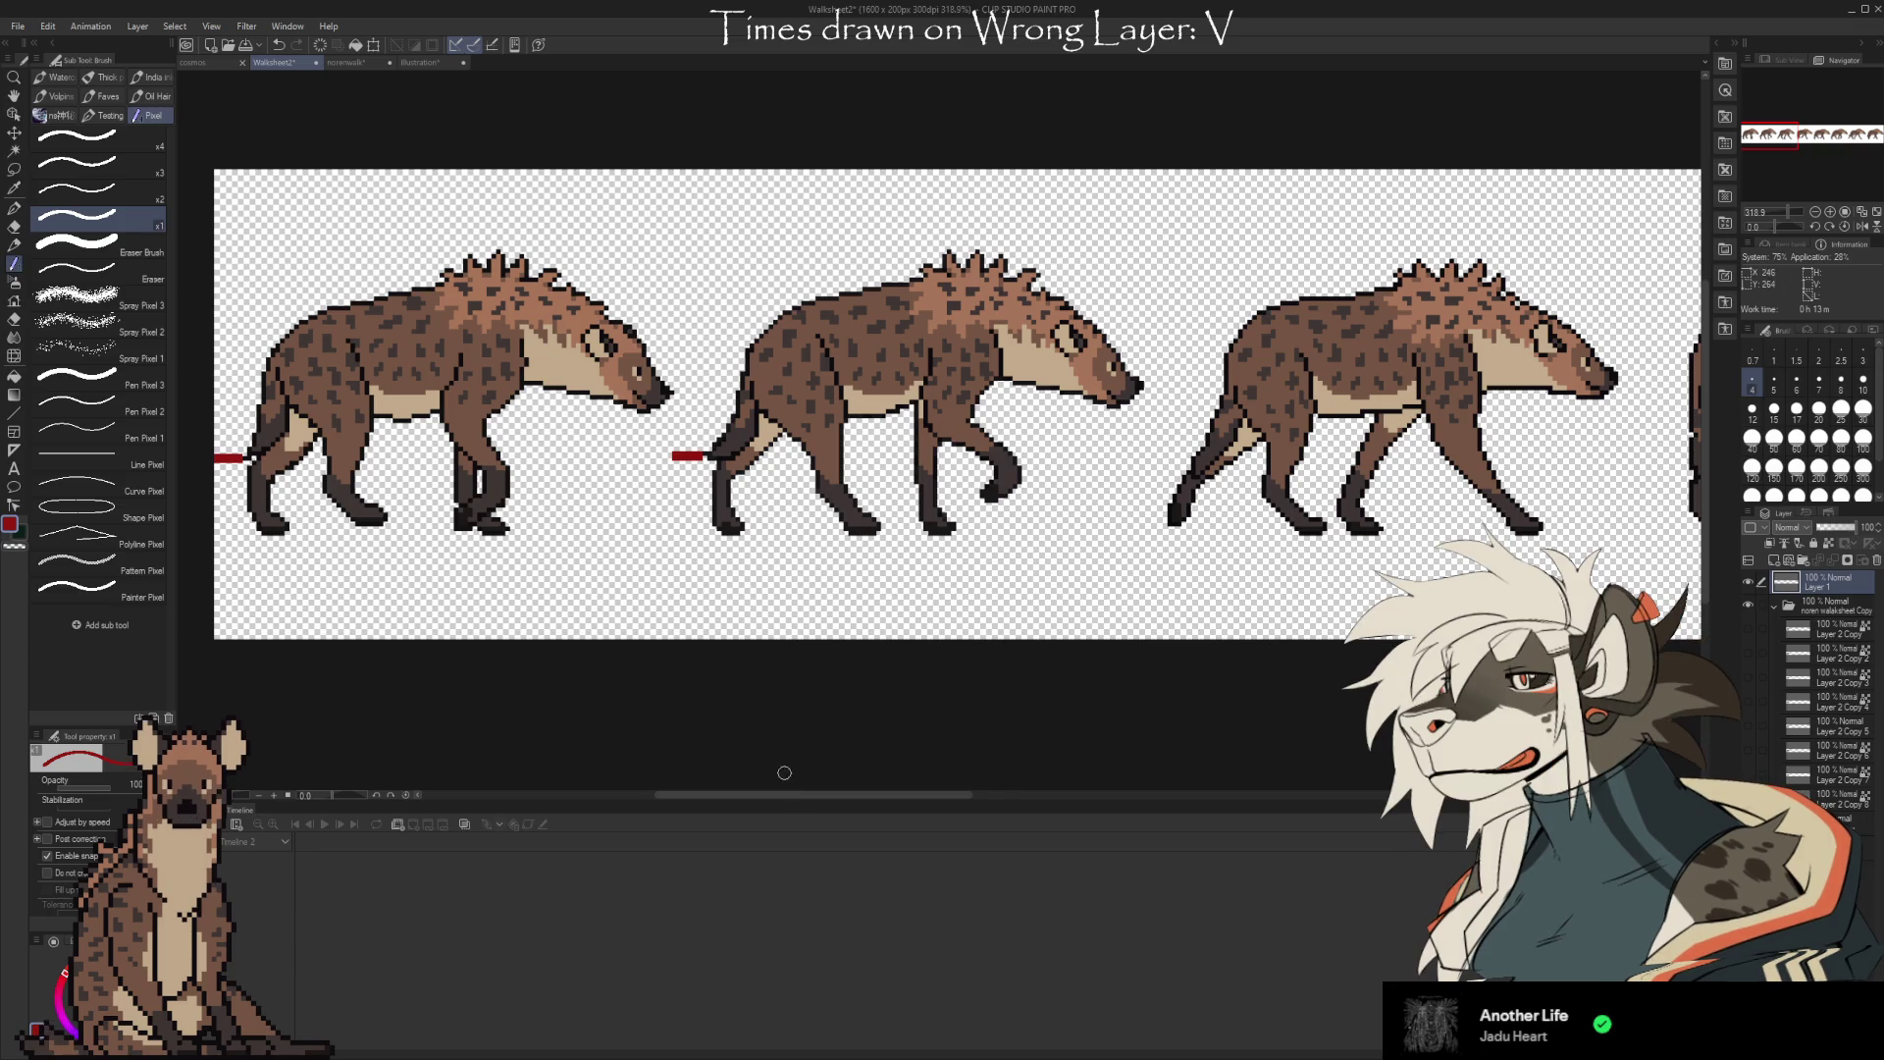
{"action": "key", "text": "ctrl+z"}
Paint a tall red bar down the sheet's left edge beside the first hyena
{"action": "mouse_move", "coordinate": [236, 457]}
{"action": "left_mouse_down"}
{"action": "mouse_move", "coordinate": [224, 638]}
{"action": "mouse_move", "coordinate": [224, 462]}
{"action": "mouse_move", "coordinate": [221, 608]}
{"action": "mouse_move", "coordinate": [226, 500]}
{"action": "left_mouse_up"}
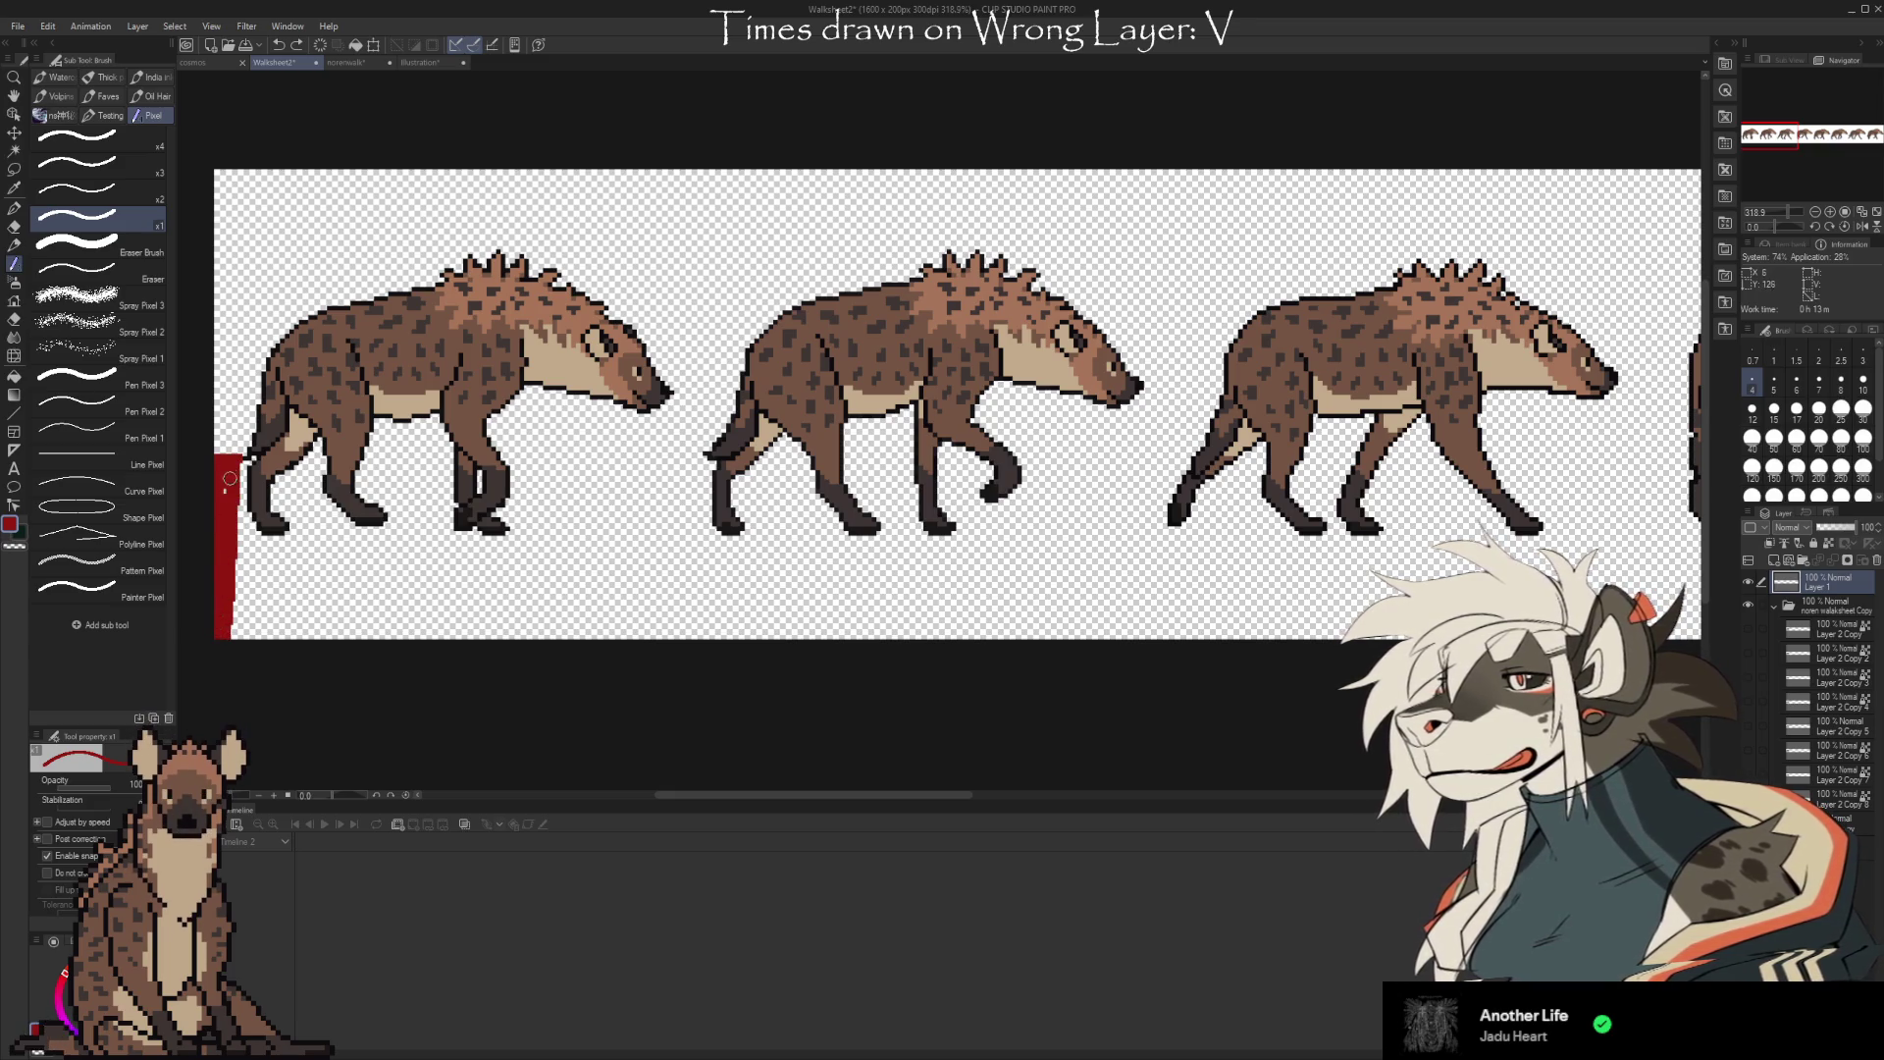
{"action": "left_click_drag", "start_coordinate": [232, 543], "coordinate": [233, 586]}
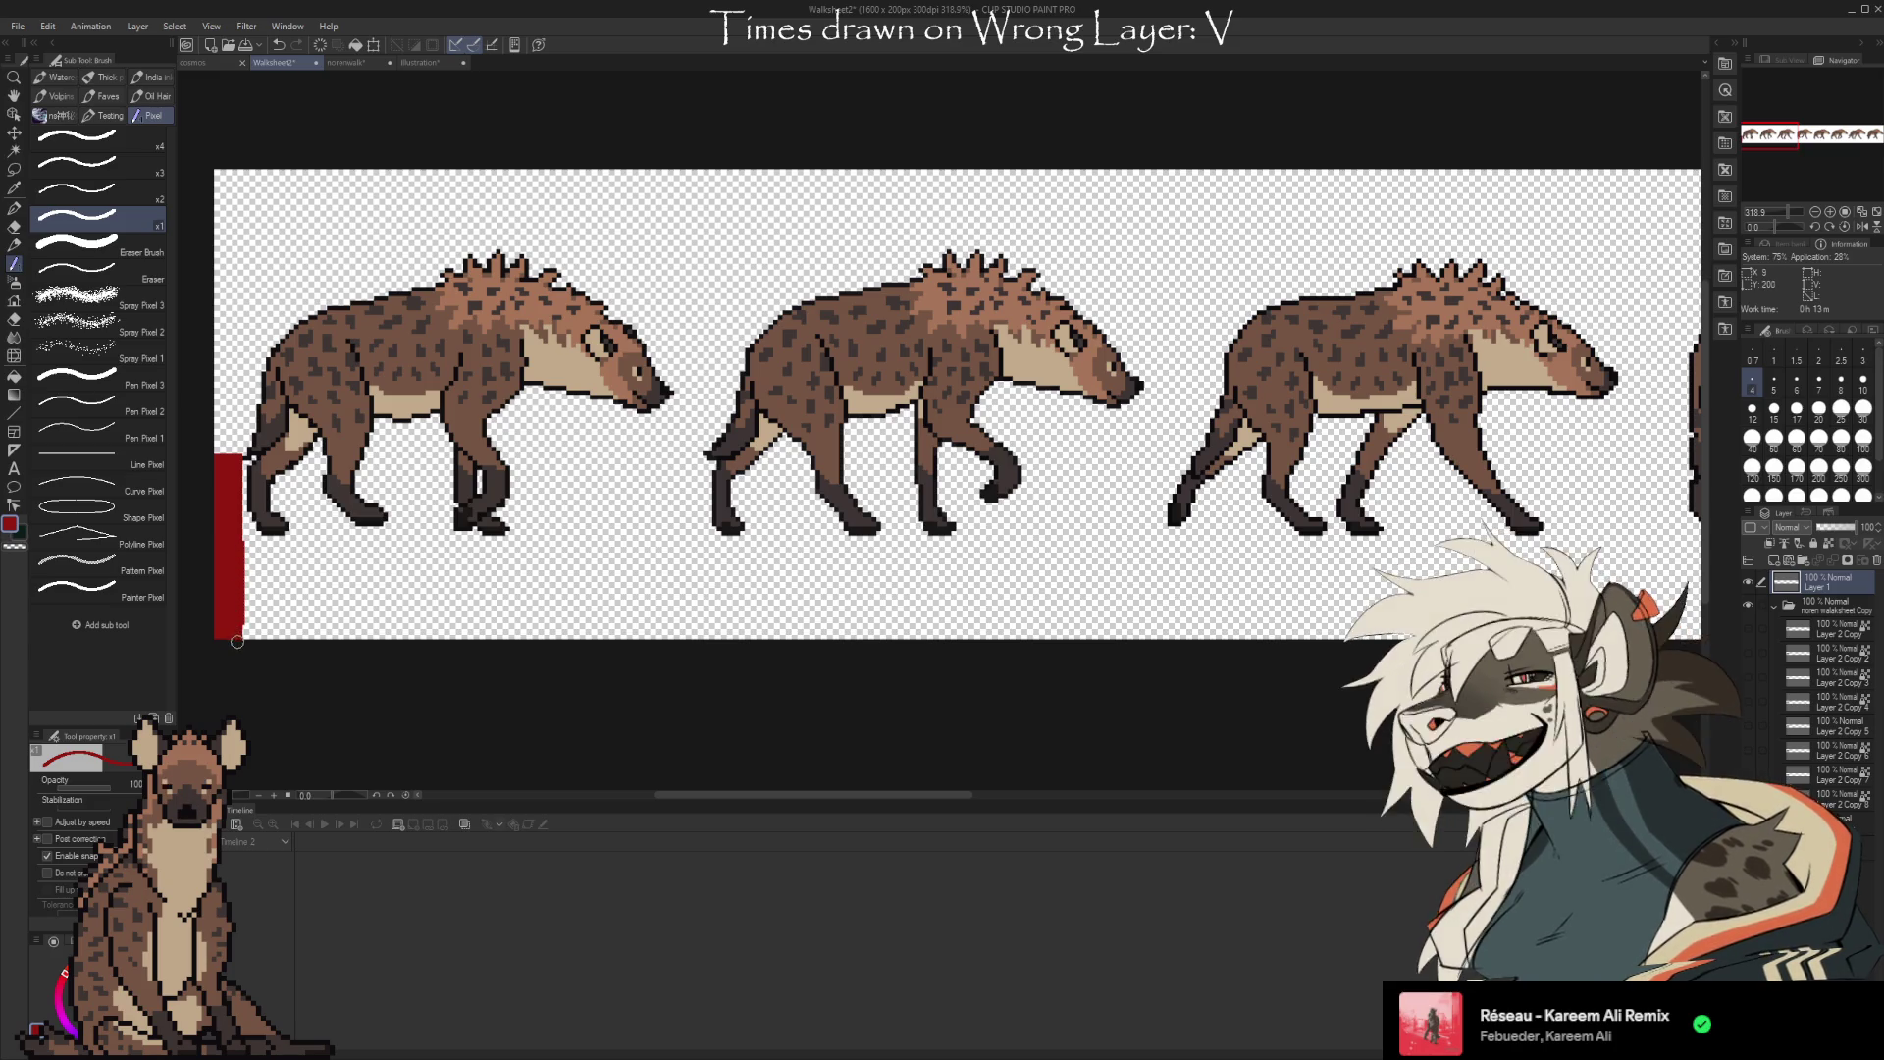
{"action": "key", "text": "e"}
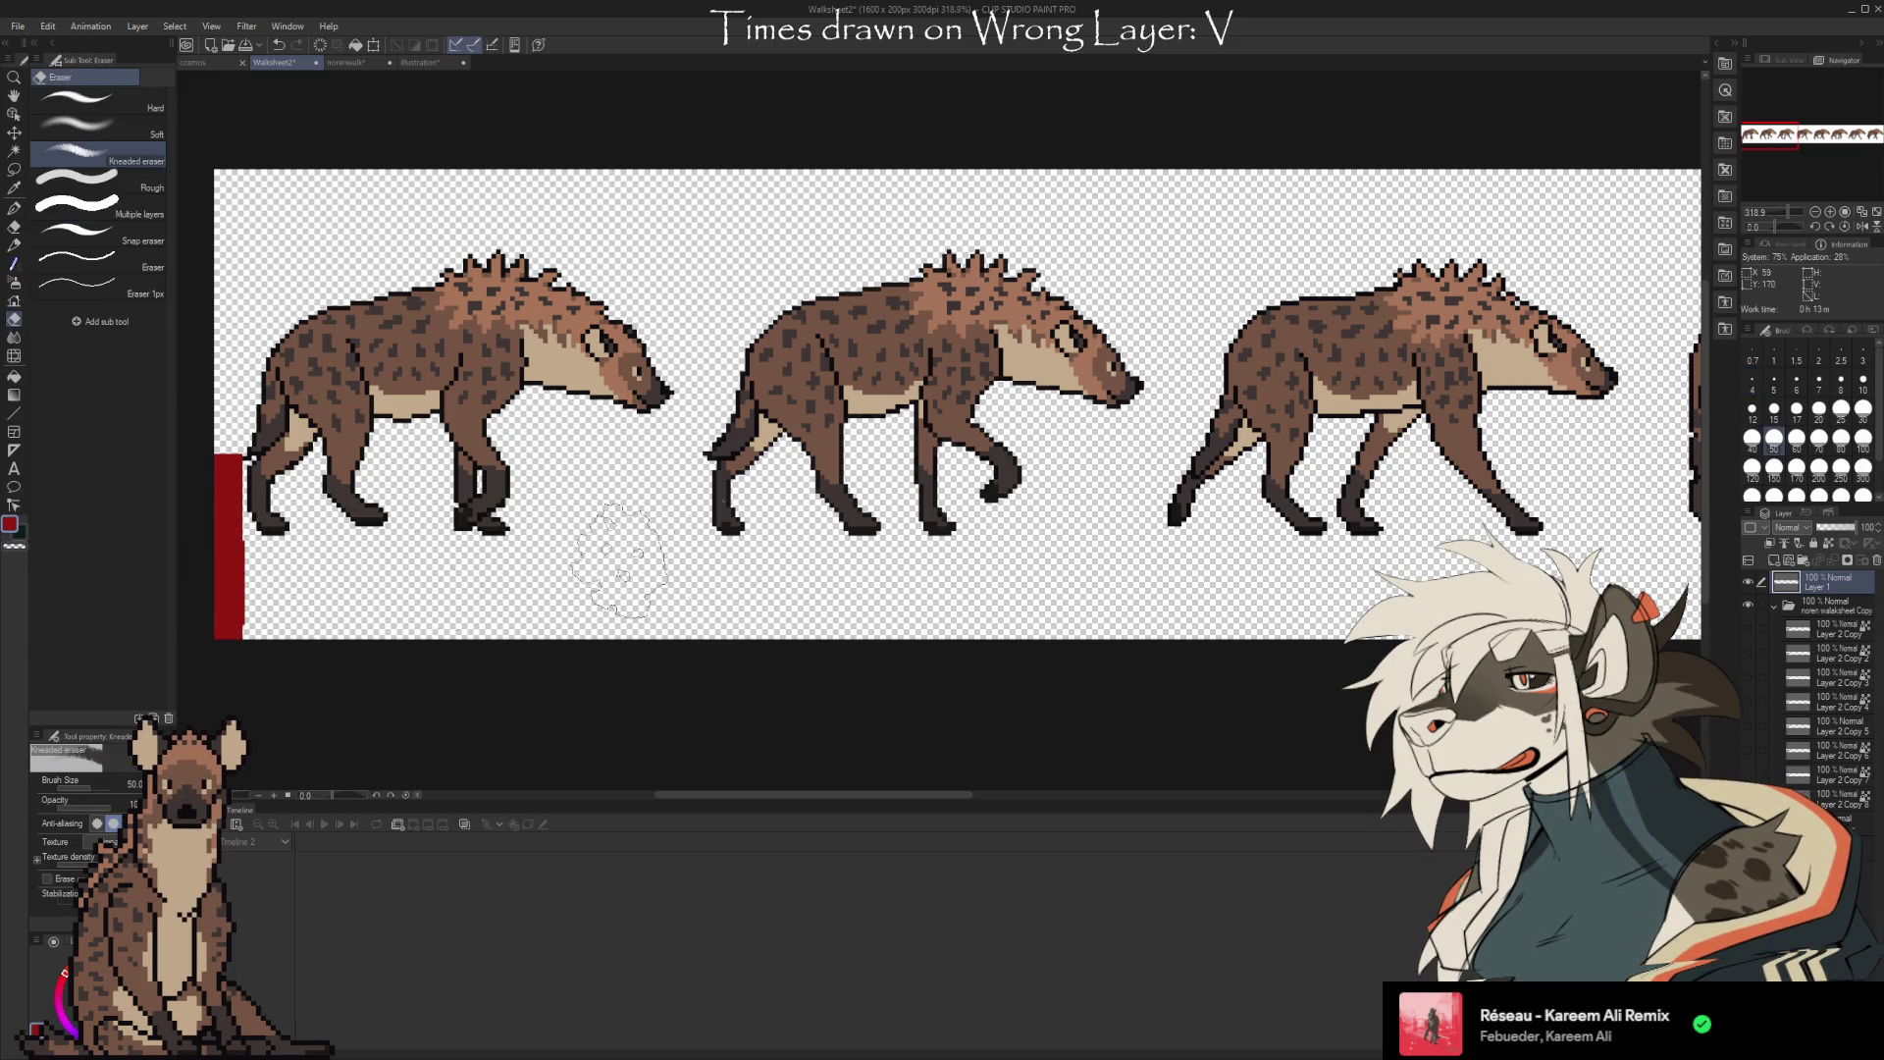
Switch from the 1px eraser back to the x1 Pixel brush at size 1
{"action": "left_click", "coordinate": [106, 296]}
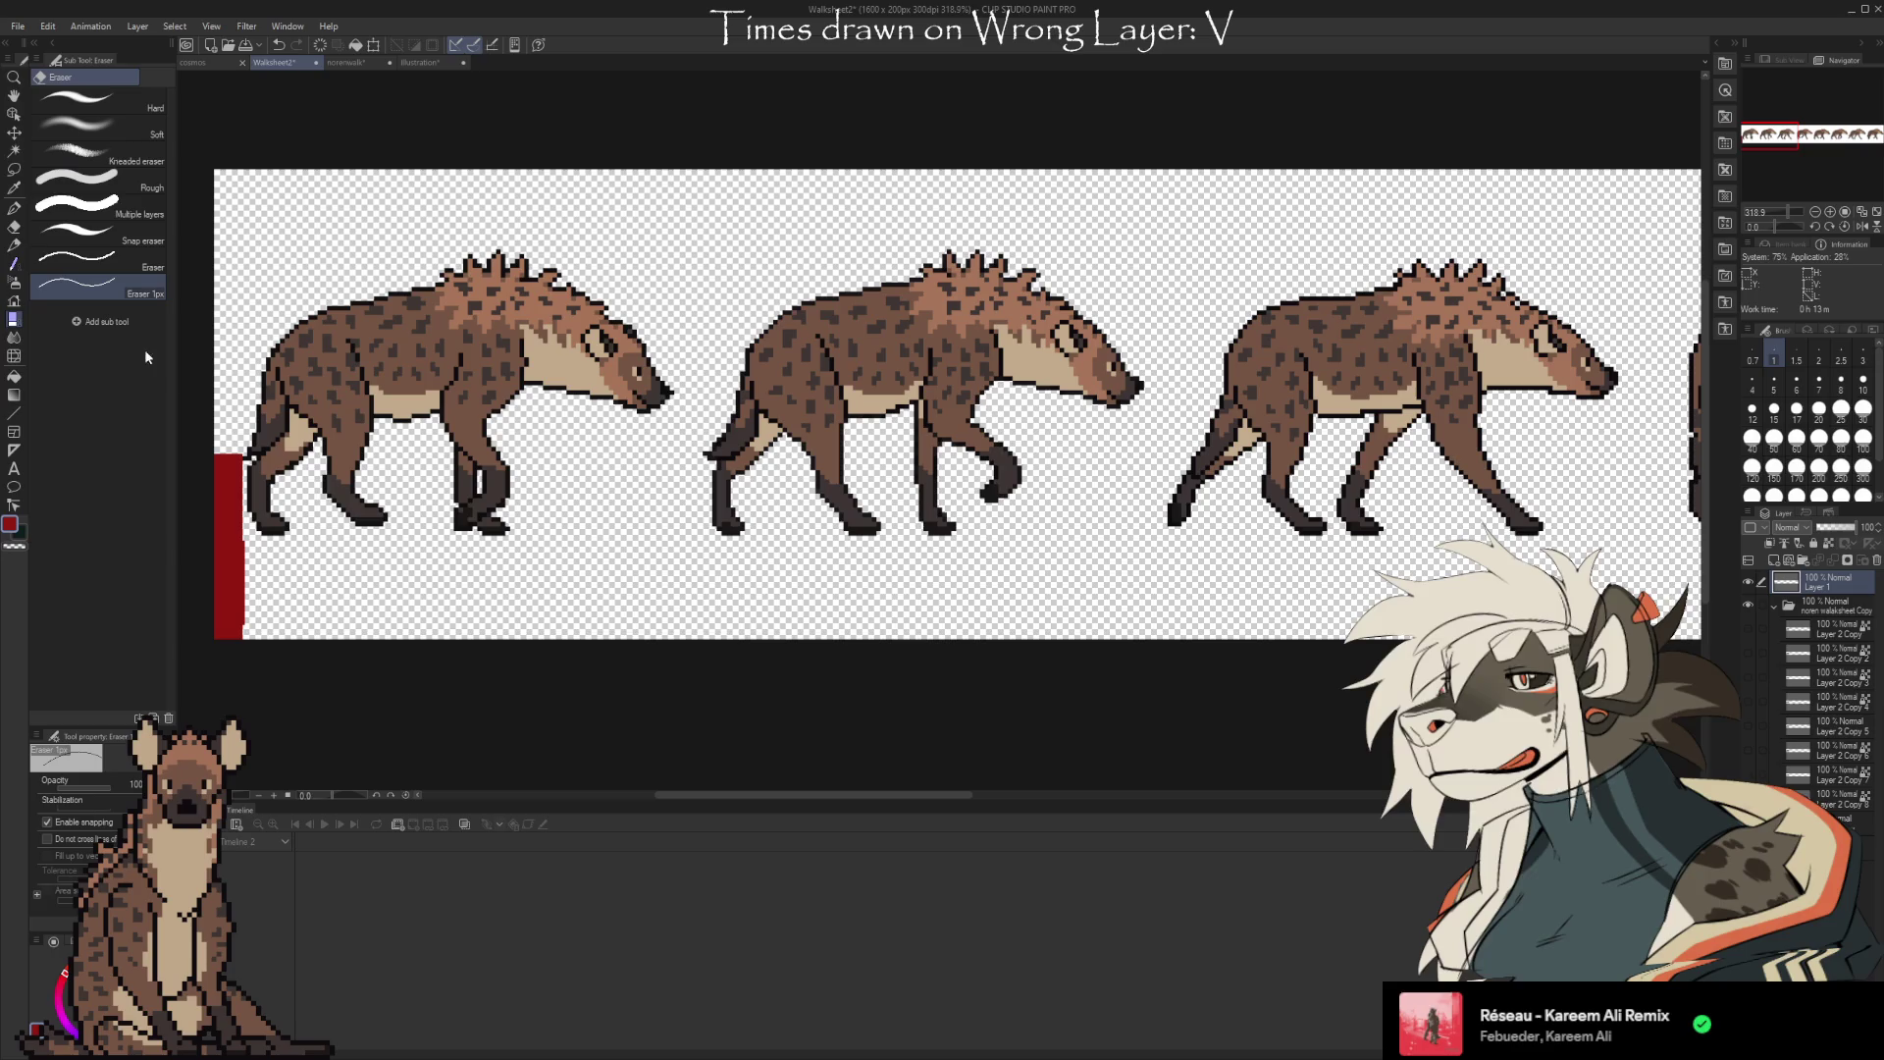
{"action": "scroll", "coordinate": [268, 563], "scroll_direction": "up", "scroll_amount": 2}
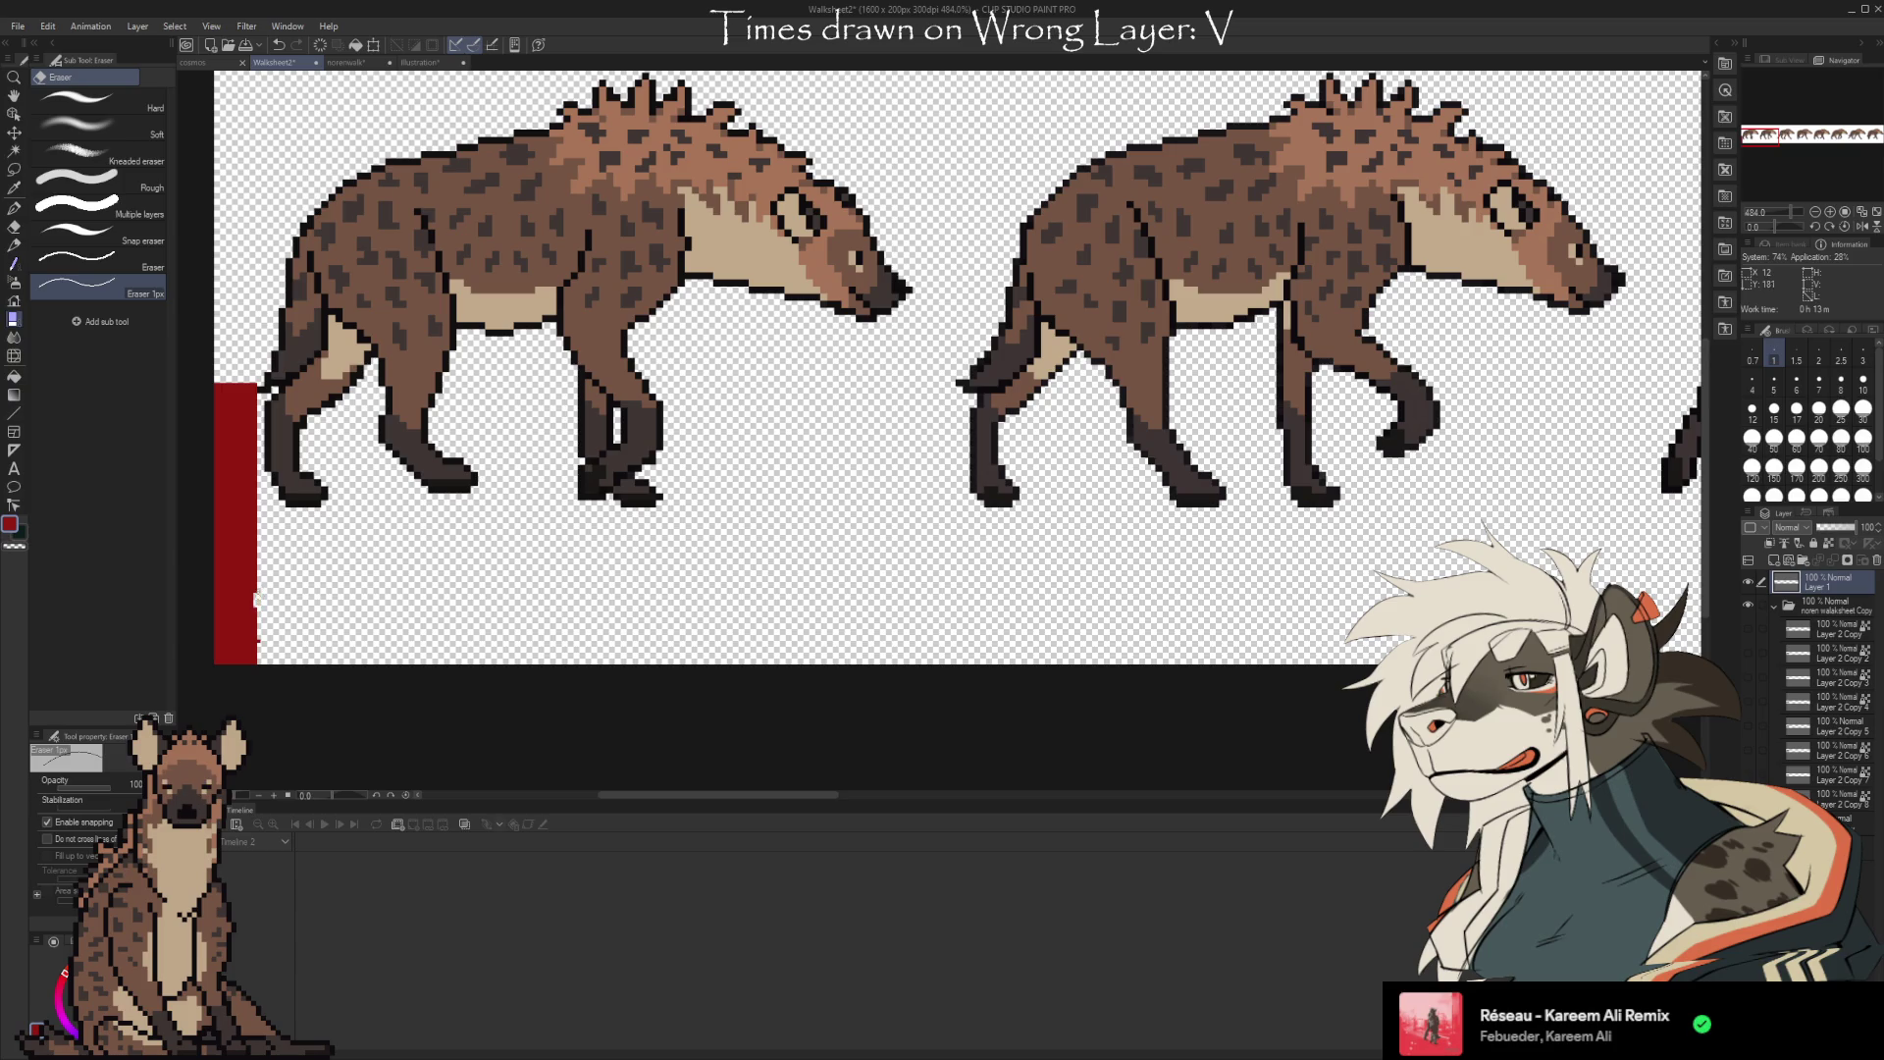
{"action": "key", "text": "b"}
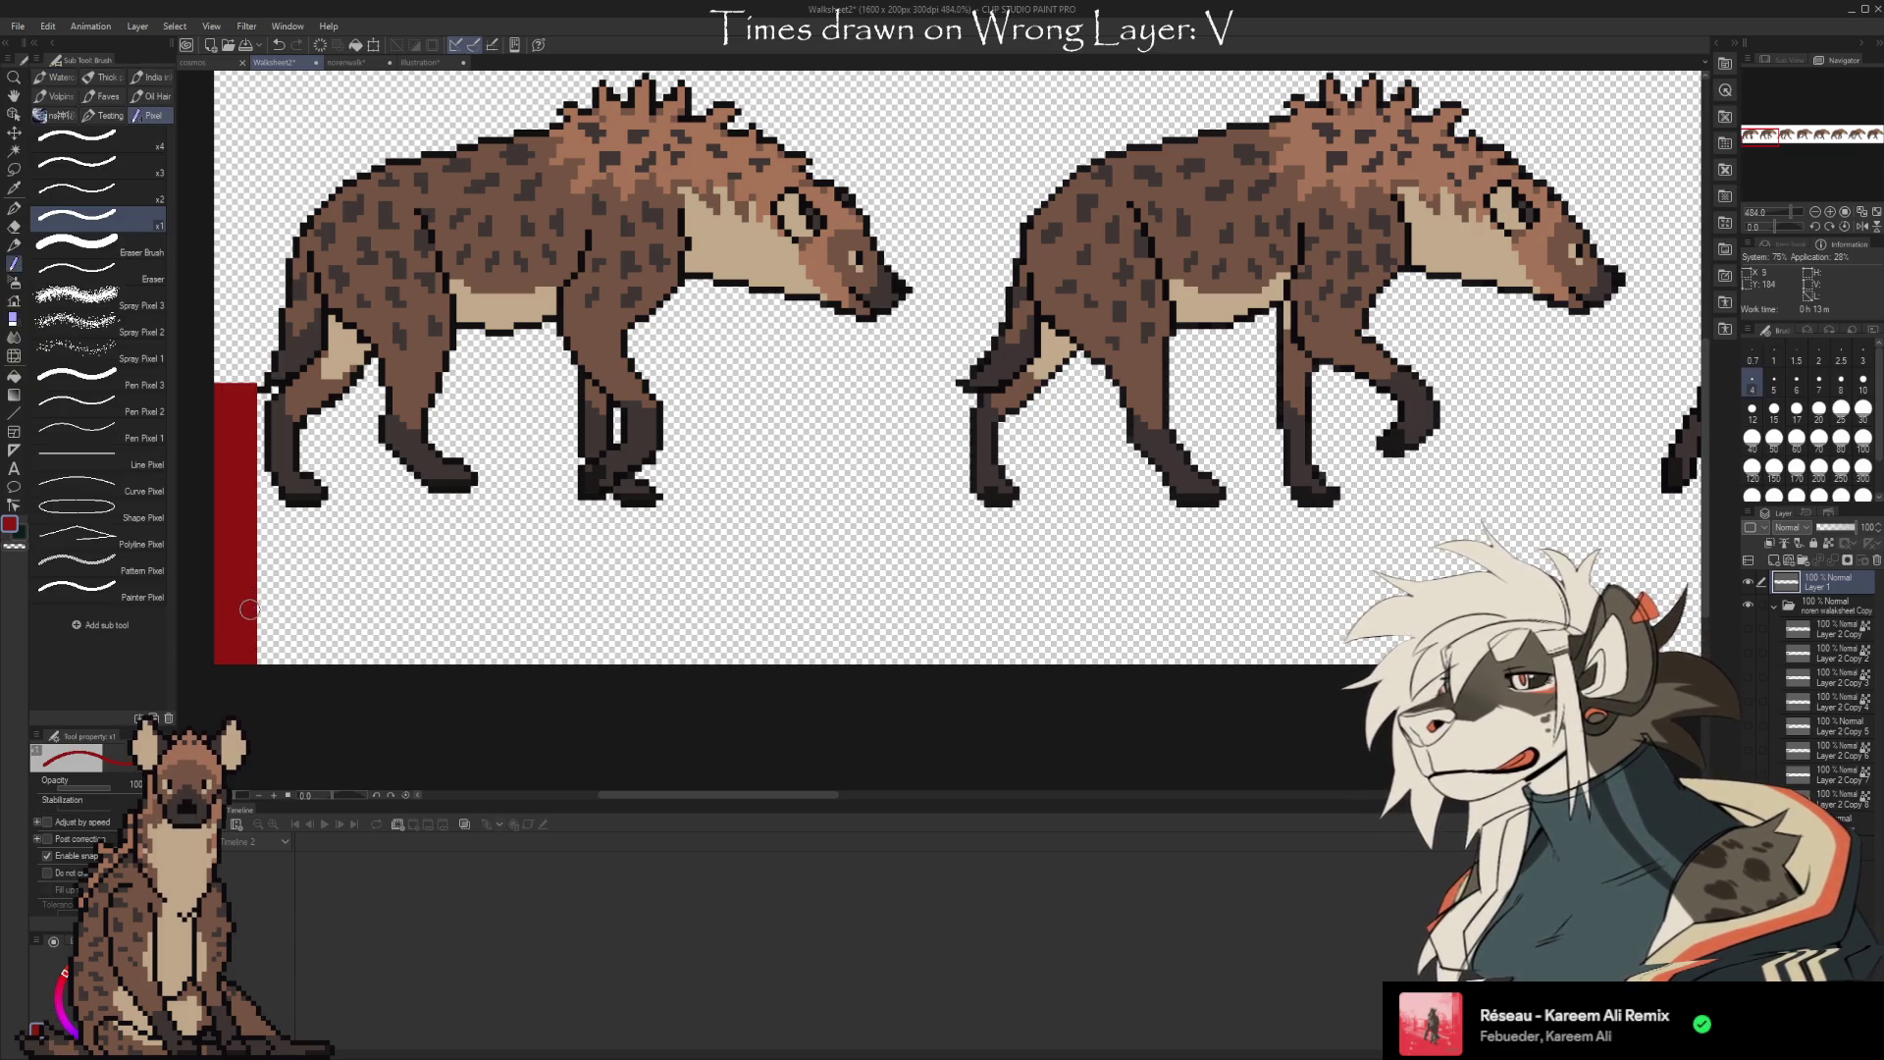
{"action": "scroll", "coordinate": [254, 596], "scroll_direction": "up", "scroll_amount": 1}
{"action": "scroll", "coordinate": [254, 597], "scroll_direction": "down", "scroll_amount": 2}
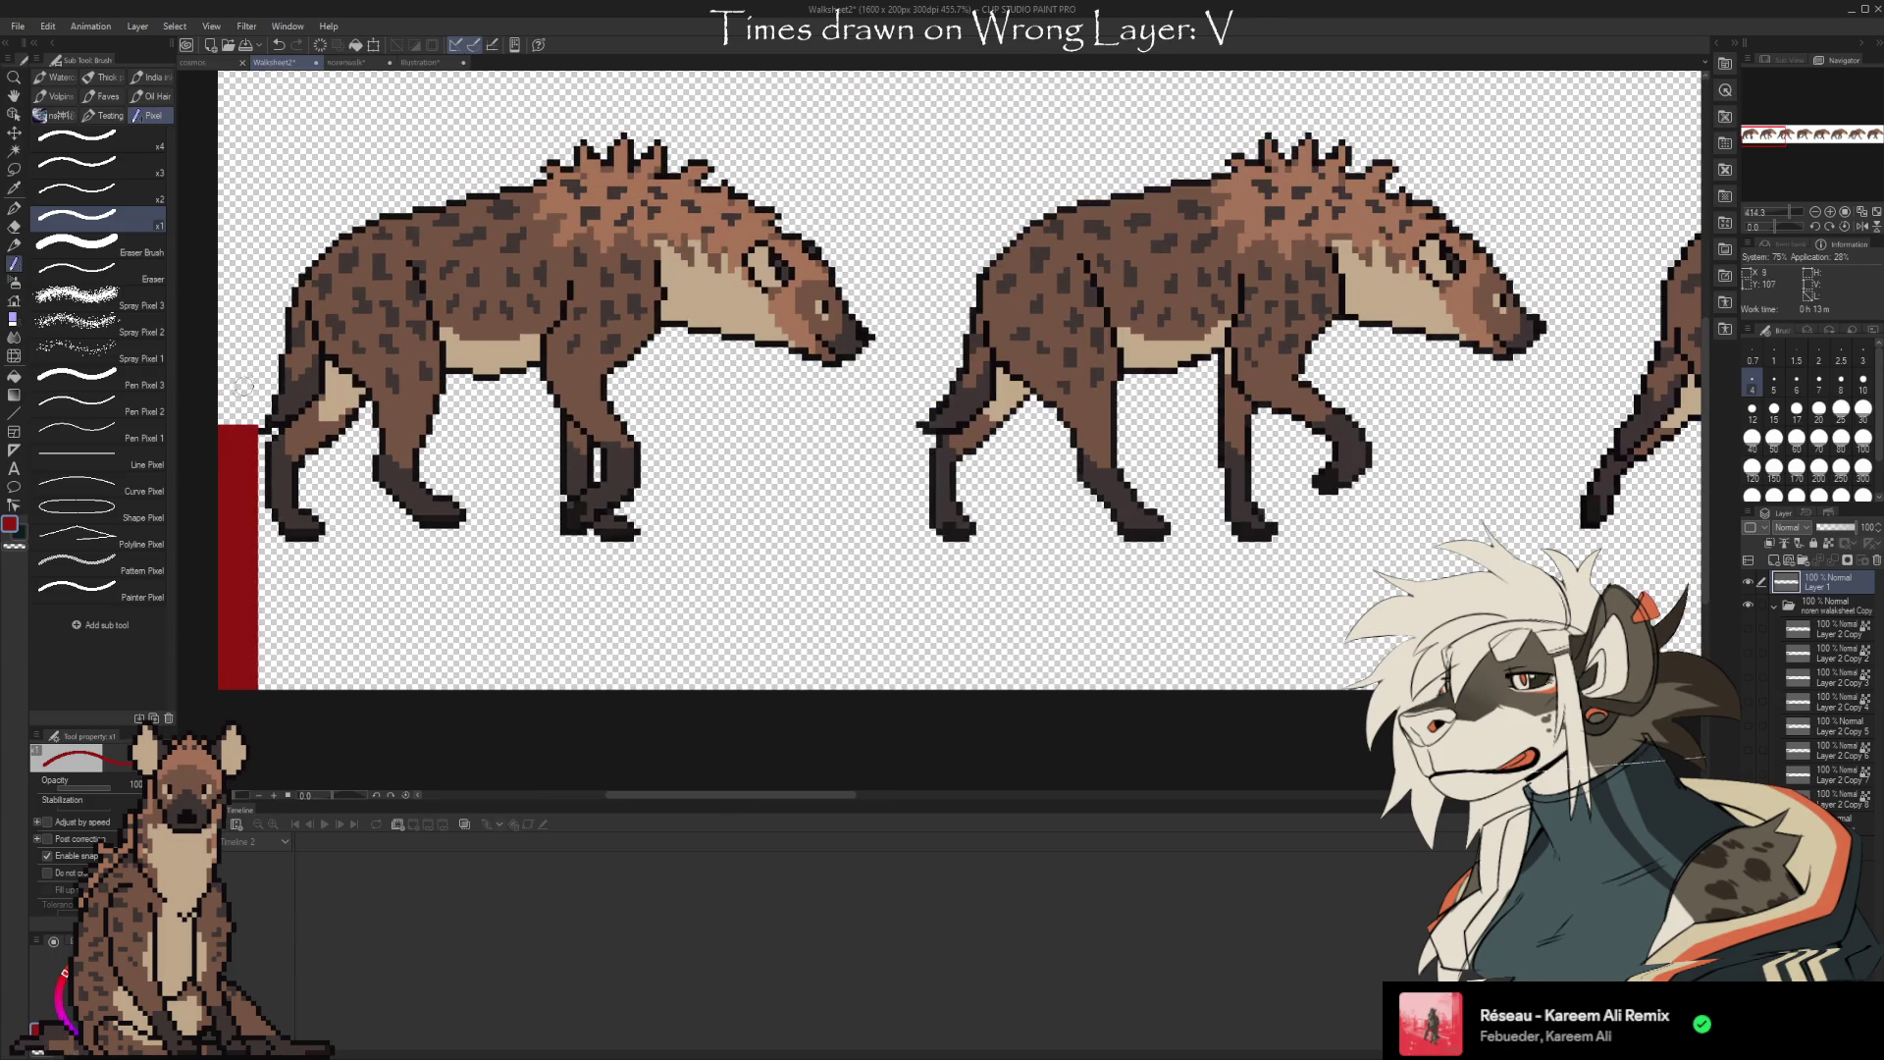
{"action": "left_click", "coordinate": [1774, 355]}
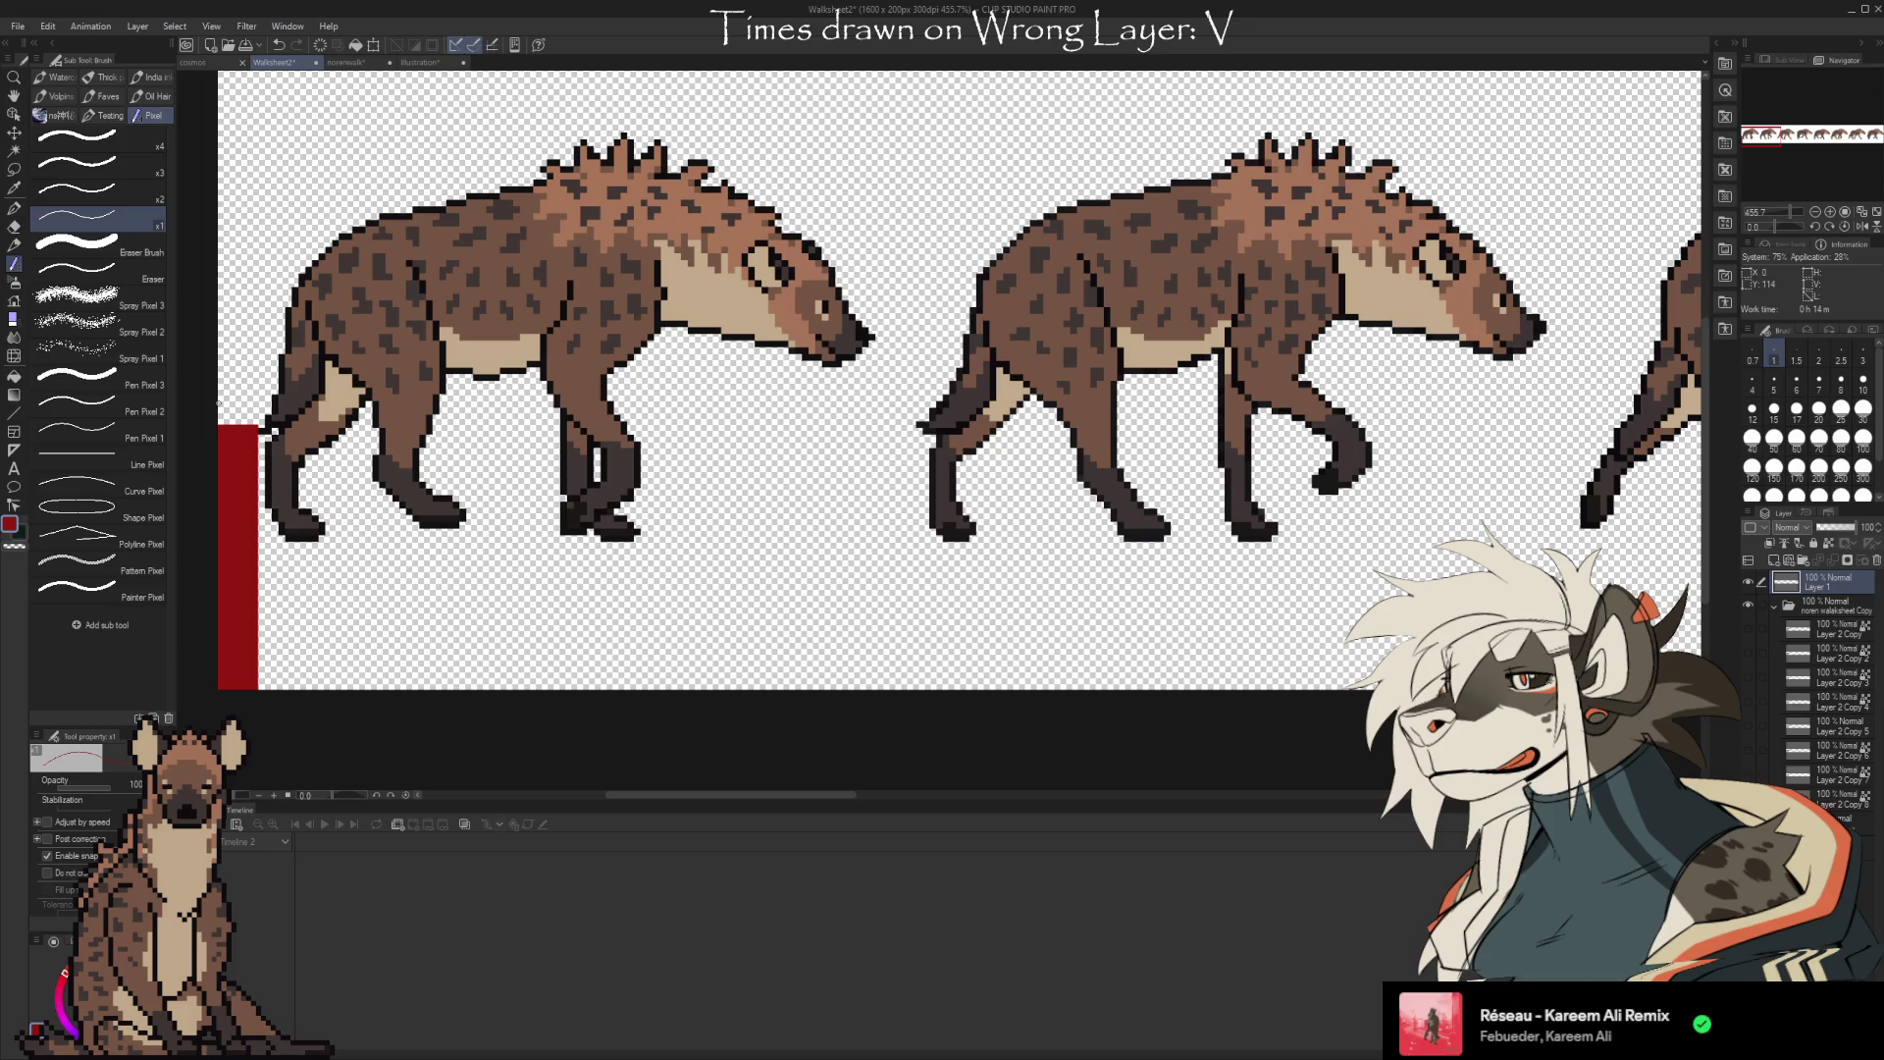
{"action": "scroll", "coordinate": [218, 402], "scroll_direction": "up", "scroll_amount": 2}
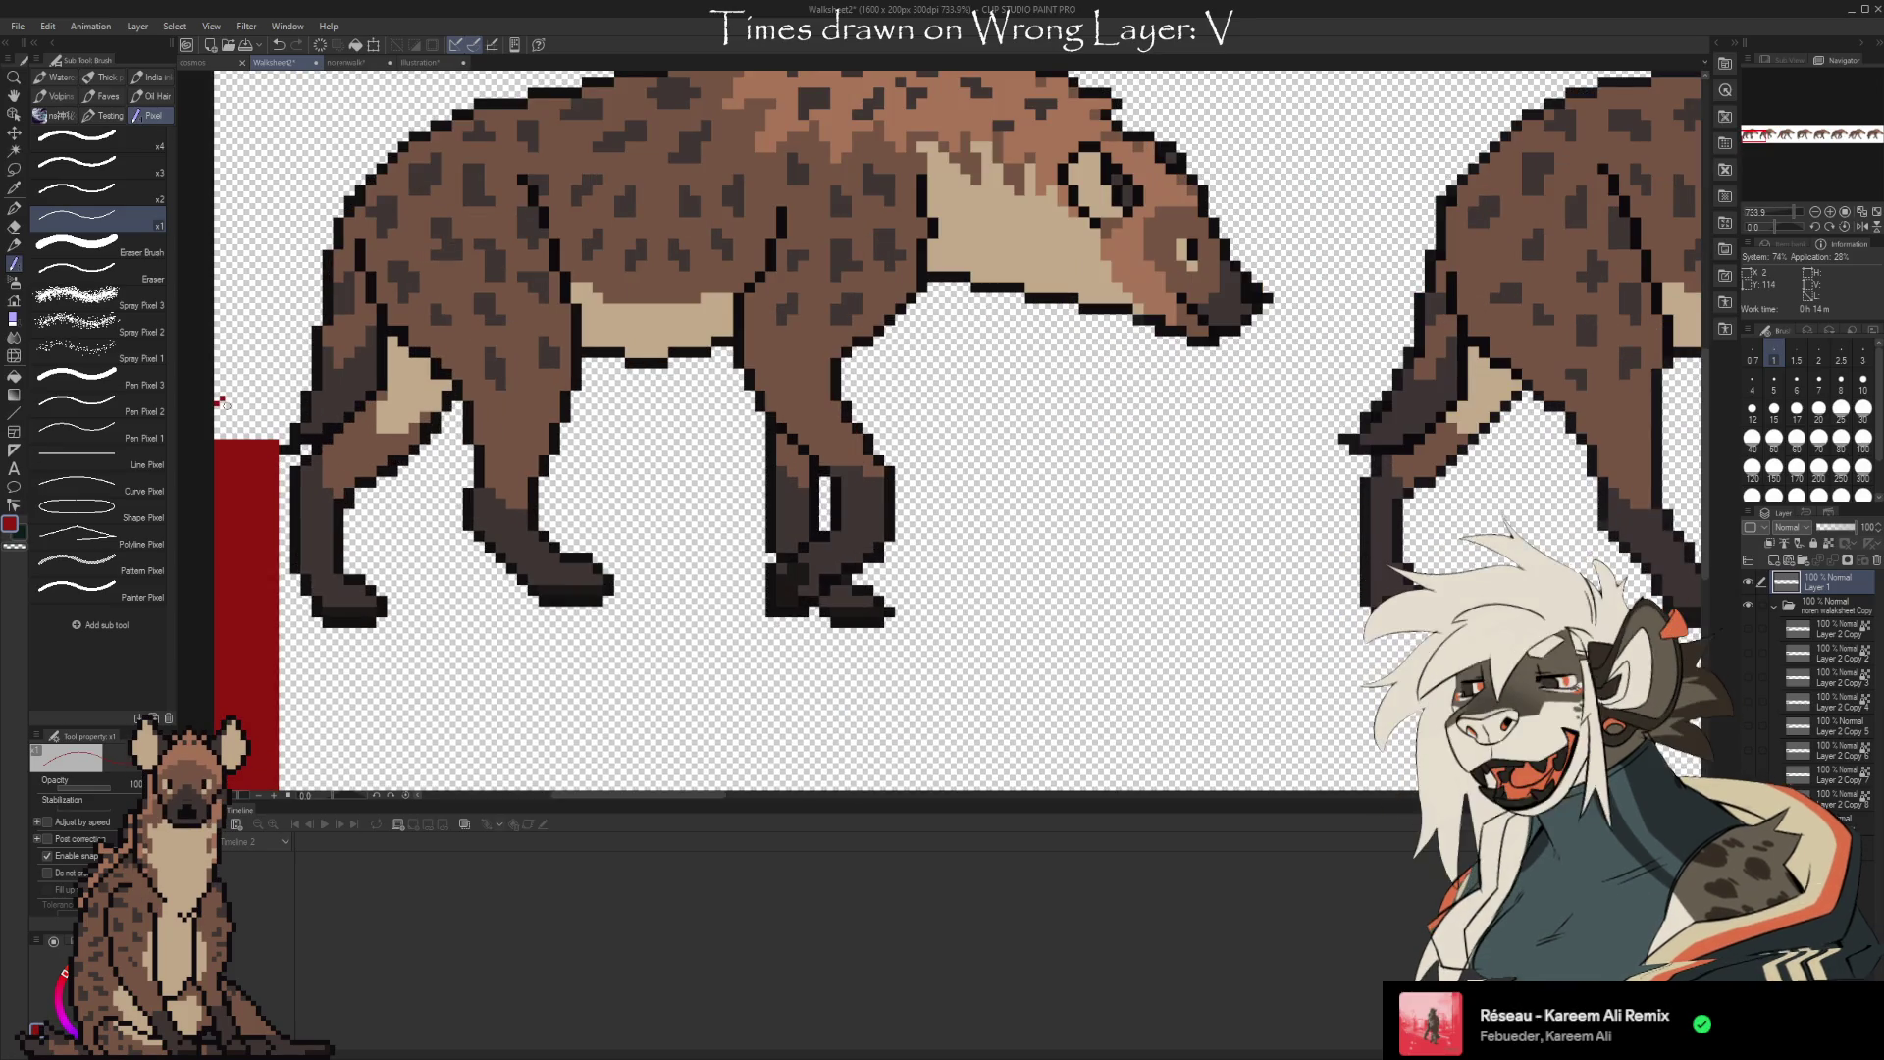
Draw a short one-pixel red row just above the left-edge red bar
{"action": "left_click_drag", "start_coordinate": [221, 401], "coordinate": [237, 401]}
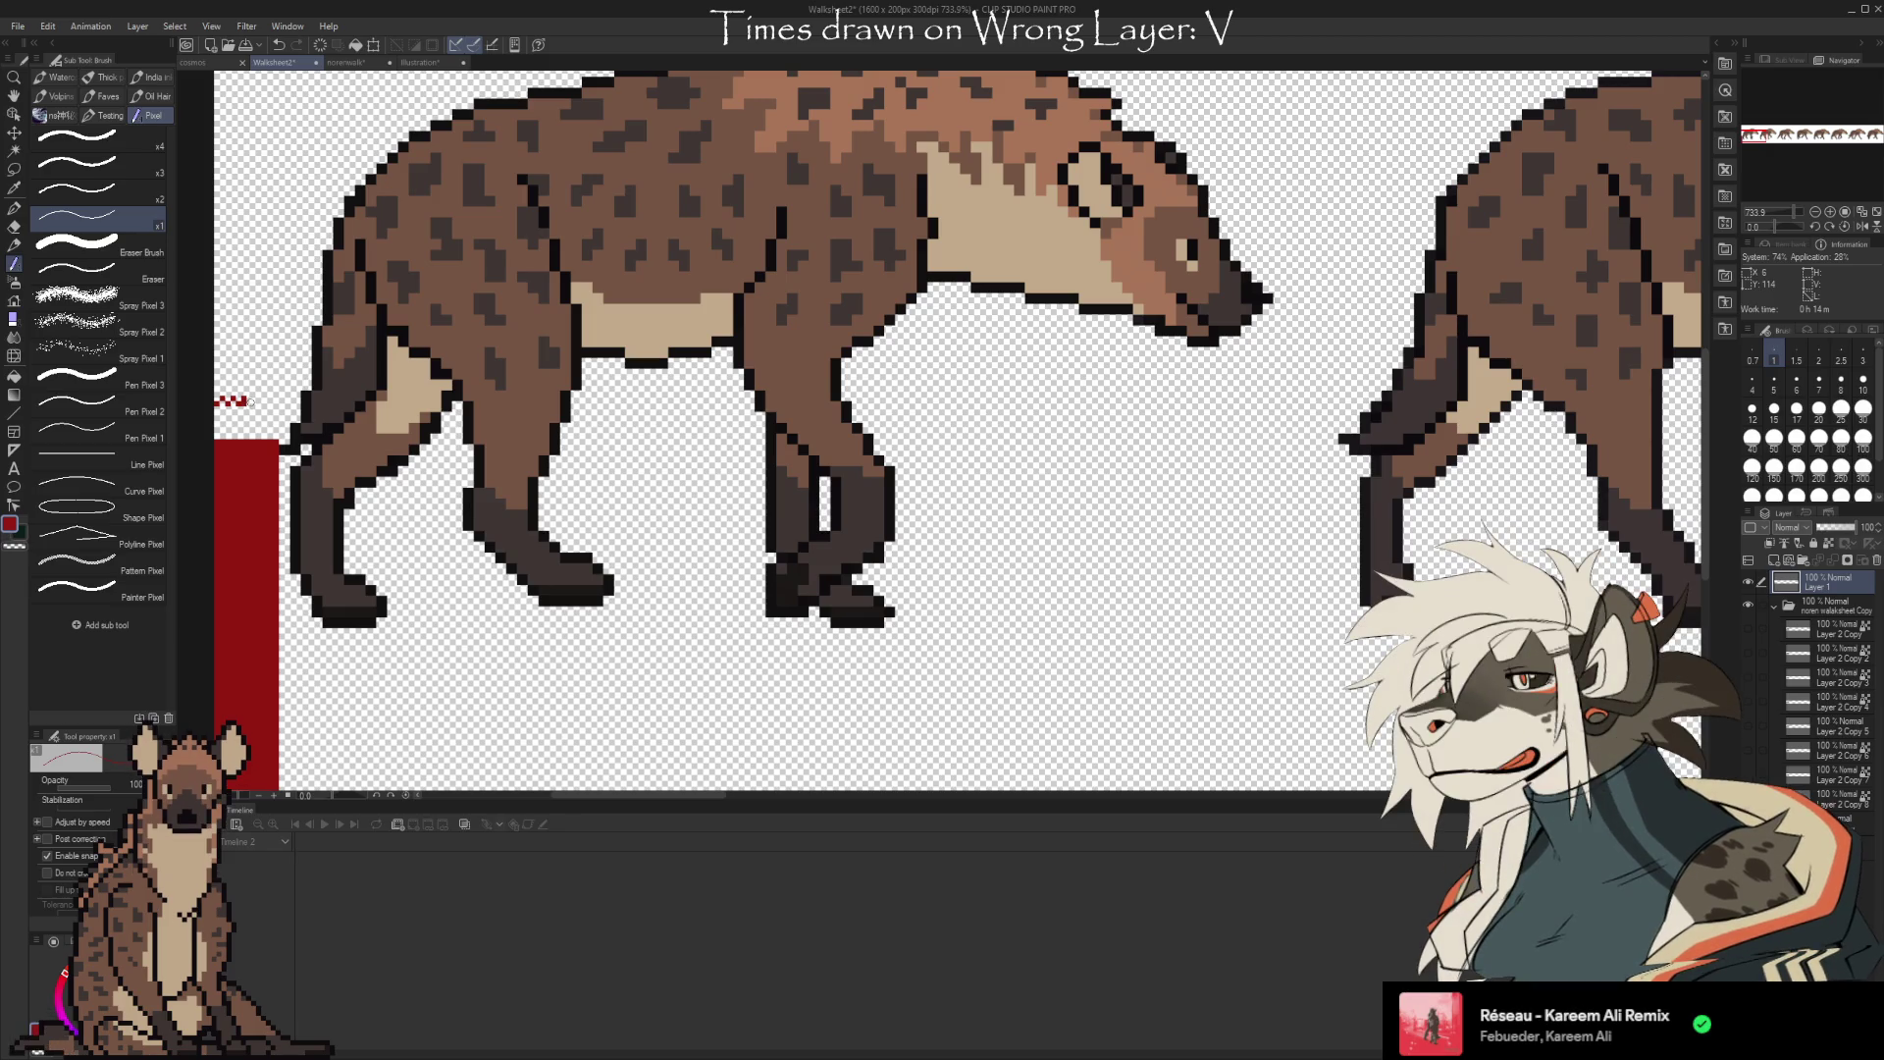
{"action": "left_click", "coordinate": [256, 401]}
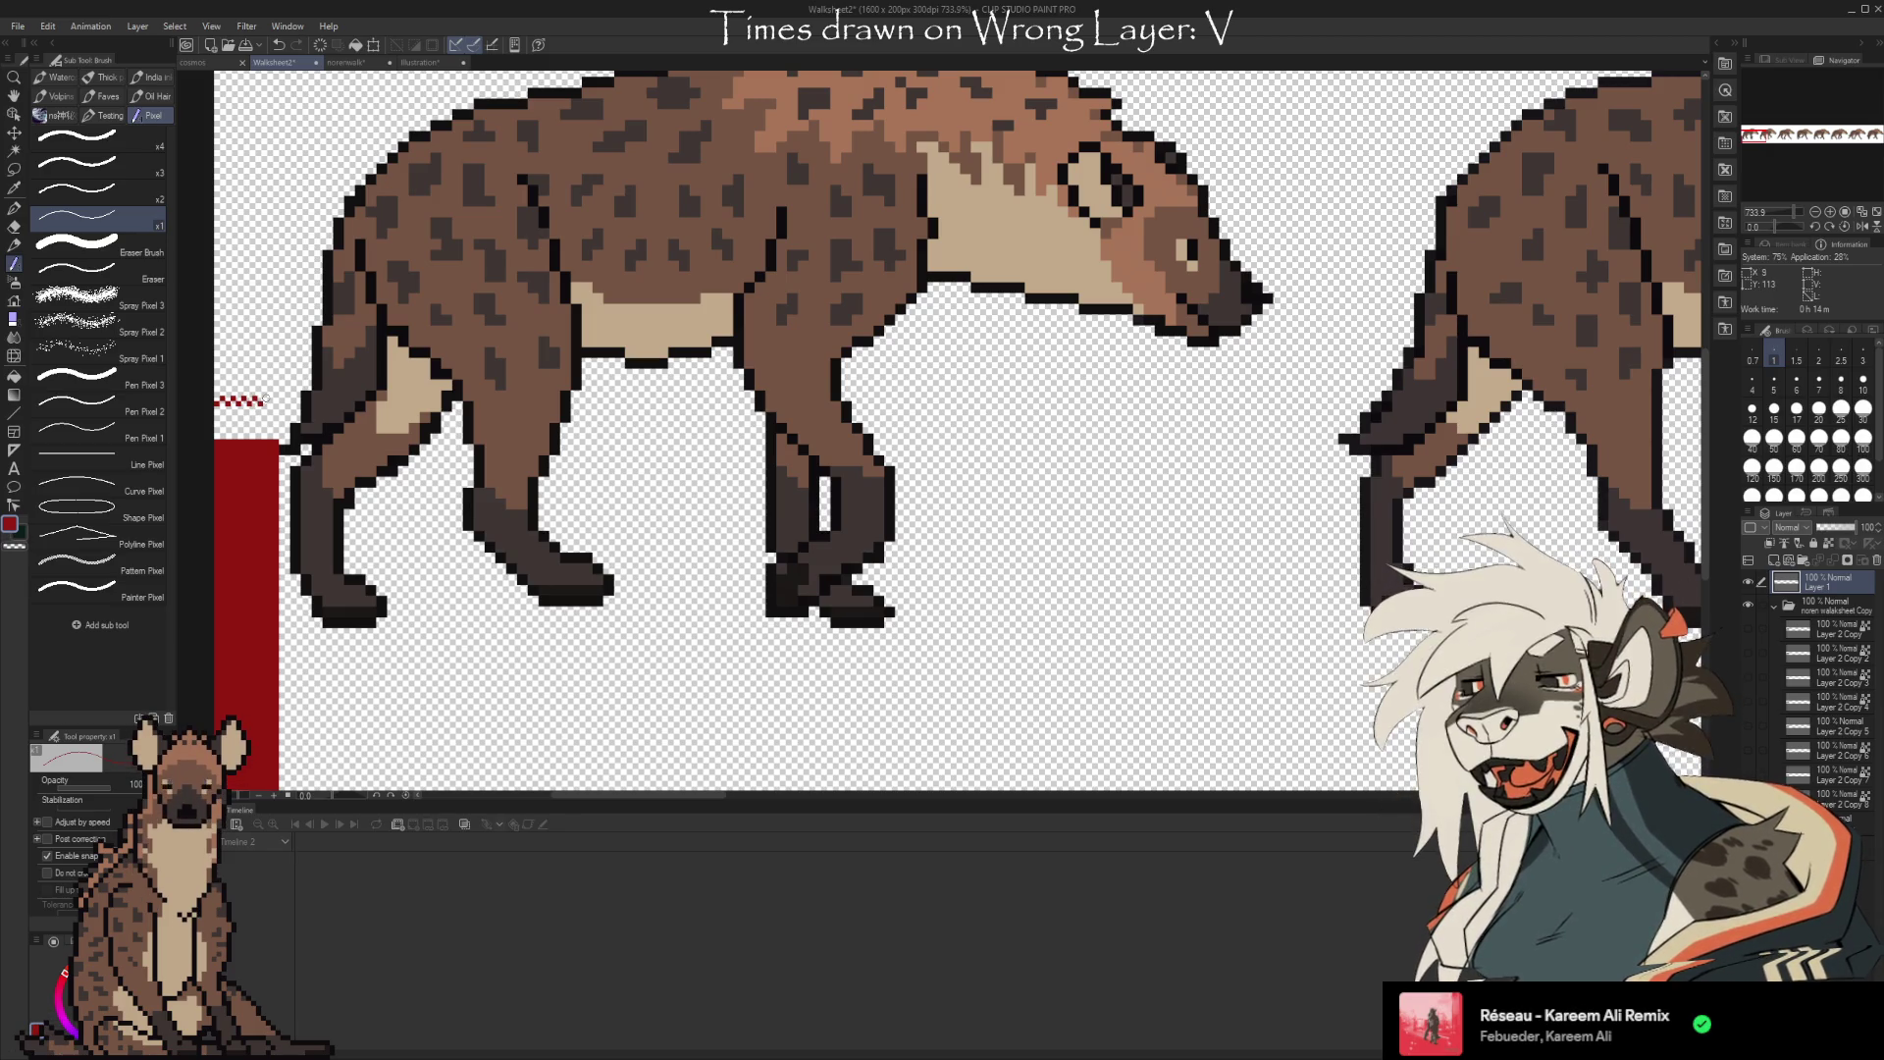
{"action": "left_click_drag", "start_coordinate": [268, 400], "coordinate": [275, 401]}
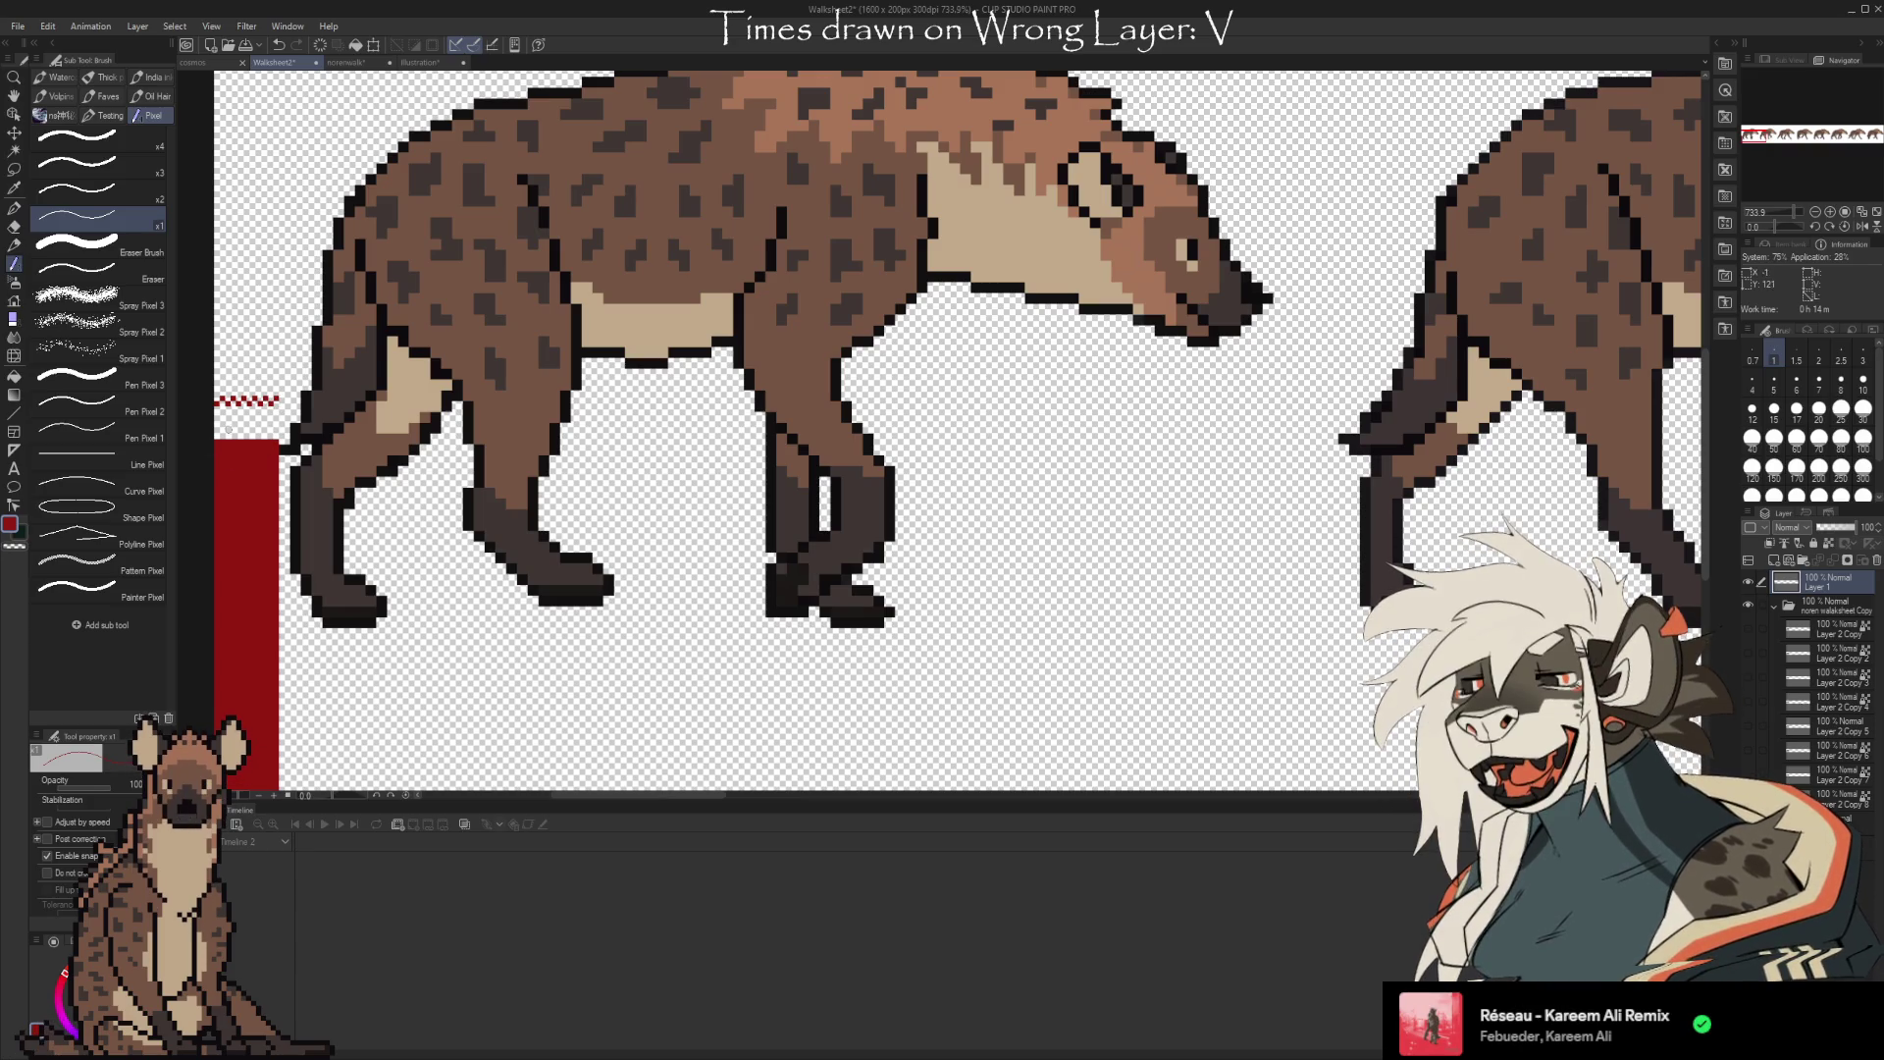
At brush size 12, paint the left sheet edge red up to the top
{"action": "scroll", "coordinate": [228, 428], "scroll_direction": "down", "scroll_amount": 2}
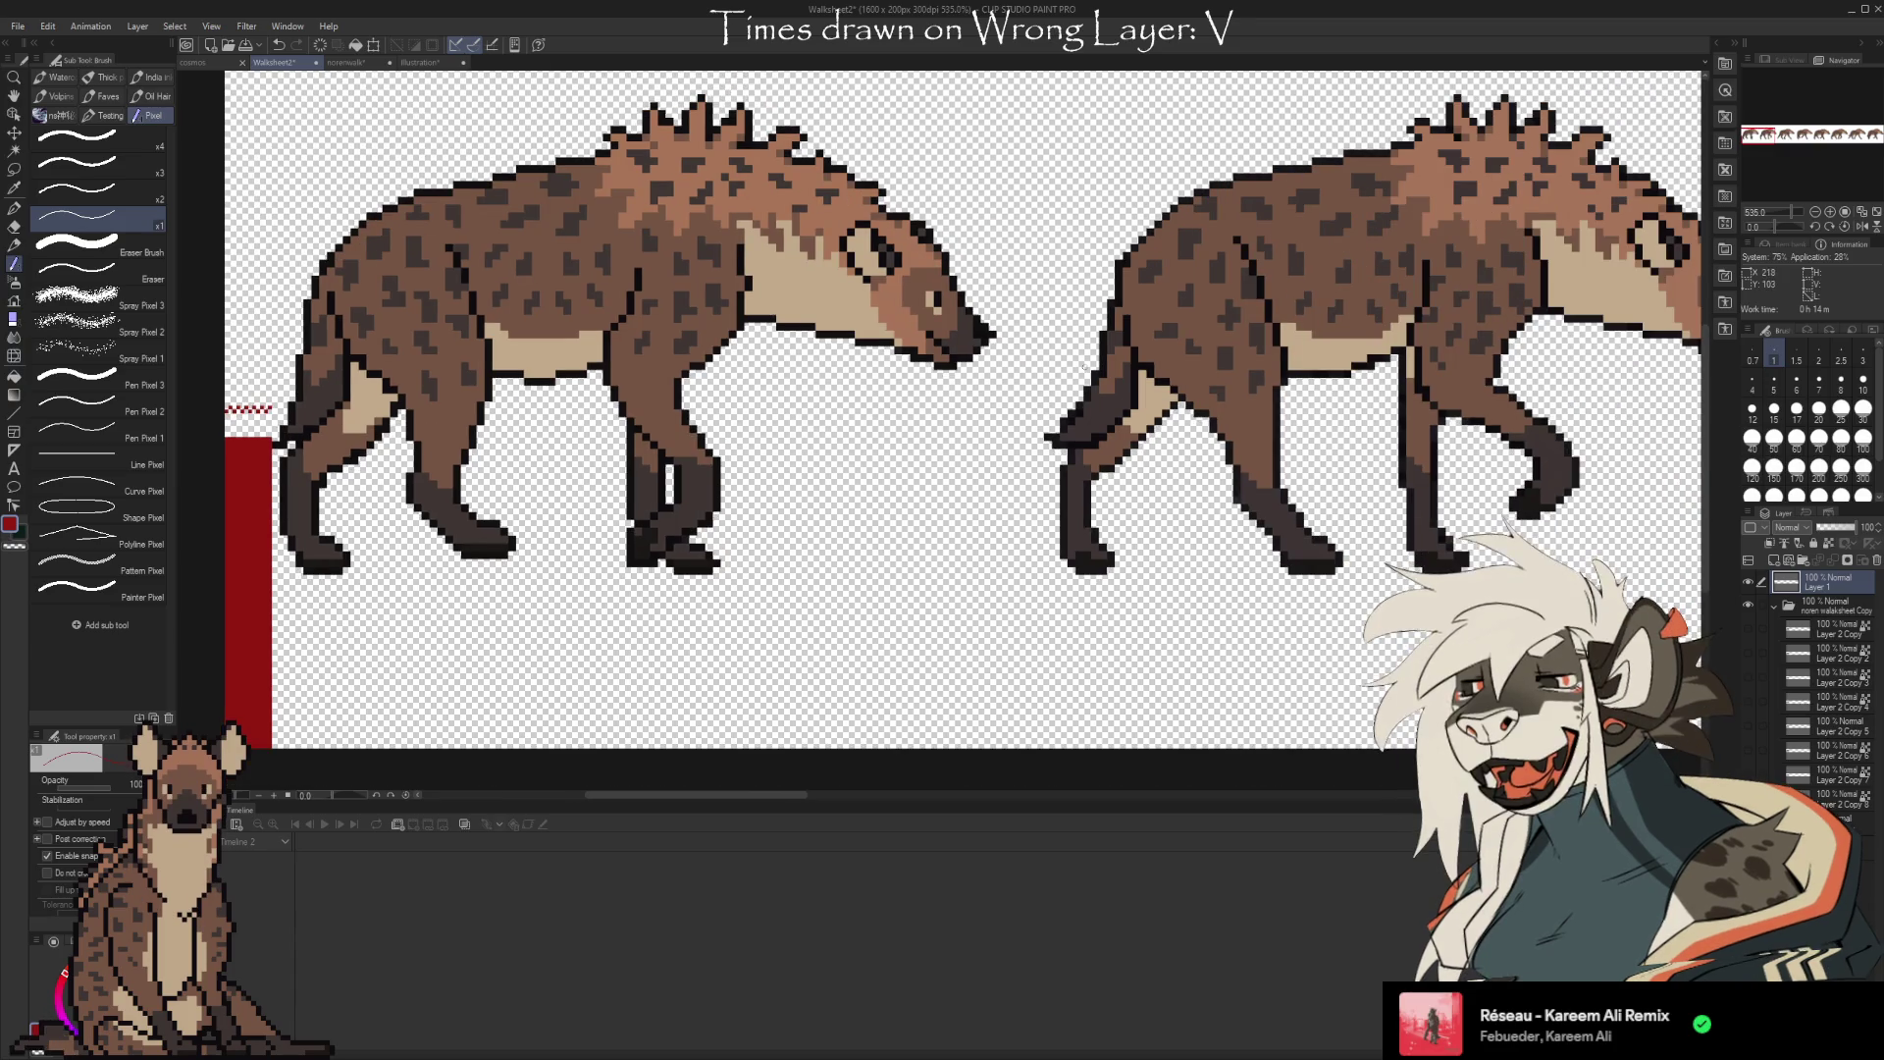
{"action": "left_click", "coordinate": [1753, 407]}
{"action": "scroll", "coordinate": [334, 488], "scroll_direction": "down", "scroll_amount": 3}
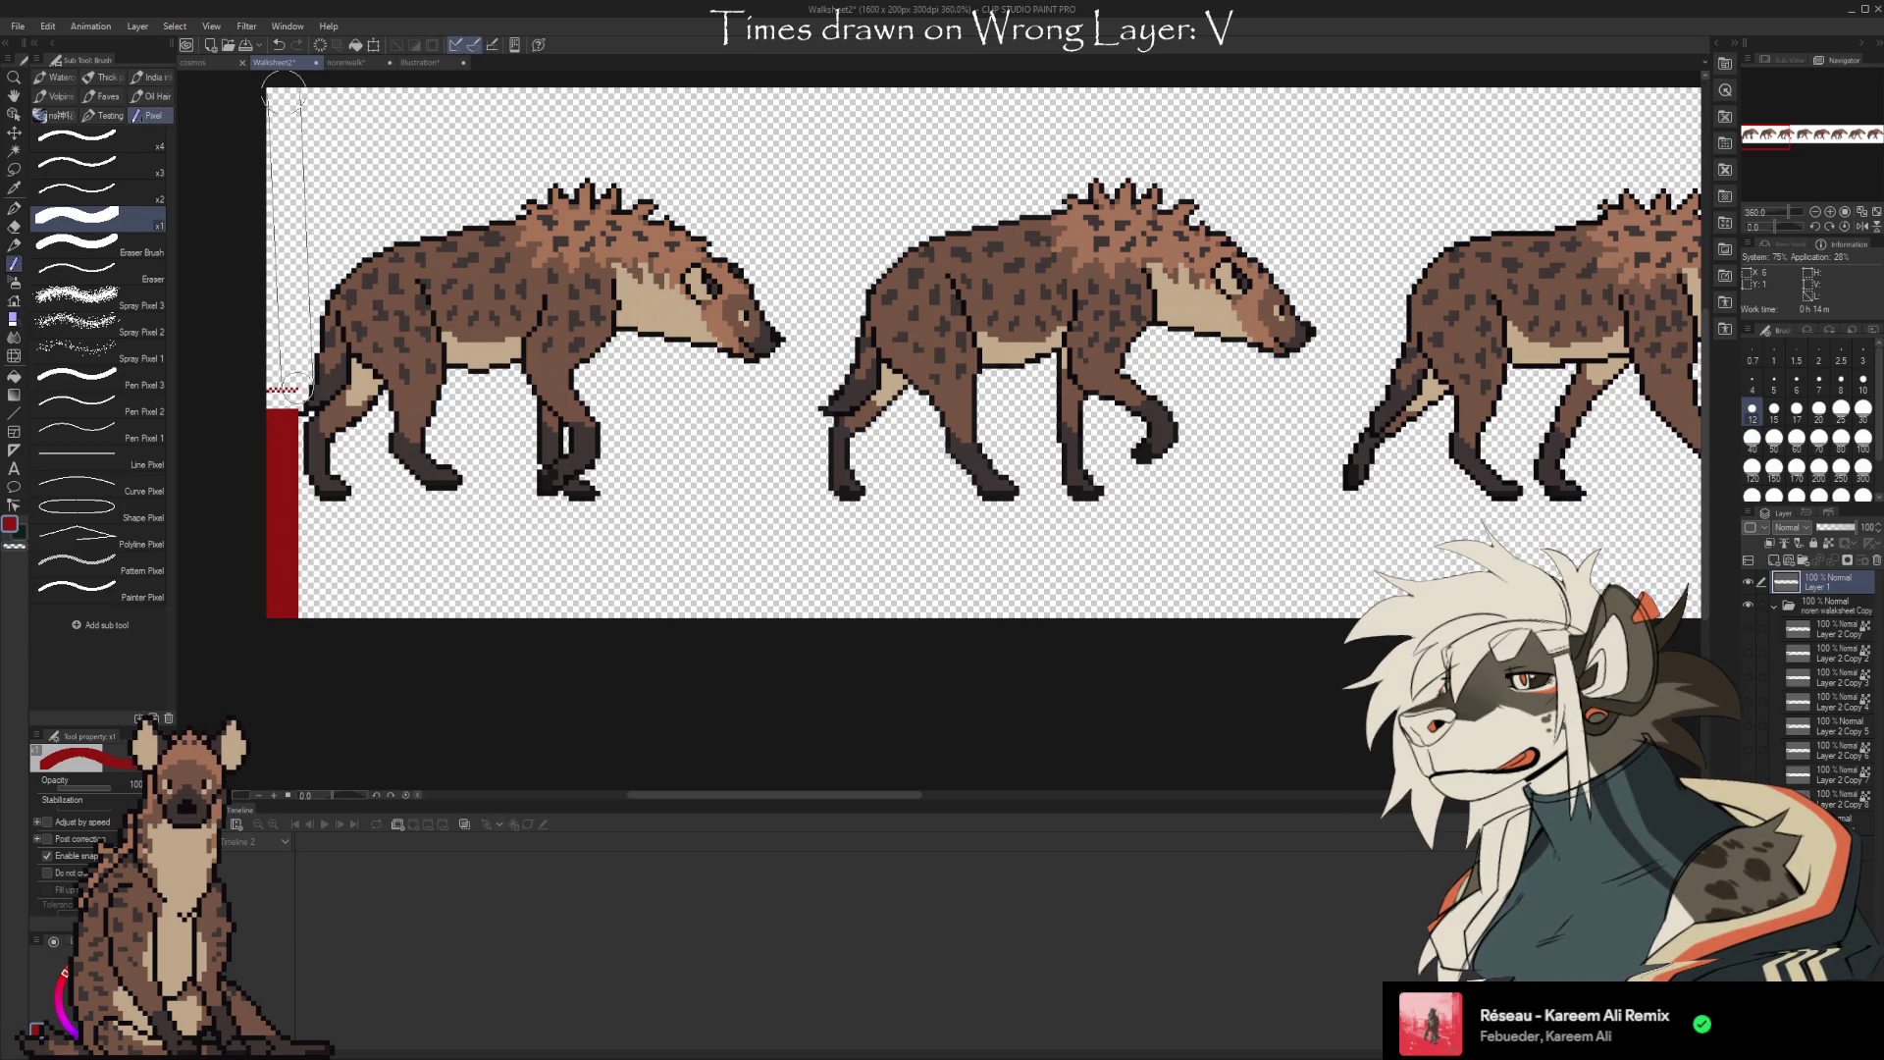
{"action": "left_click_drag", "start_coordinate": [282, 93], "coordinate": [280, 388]}
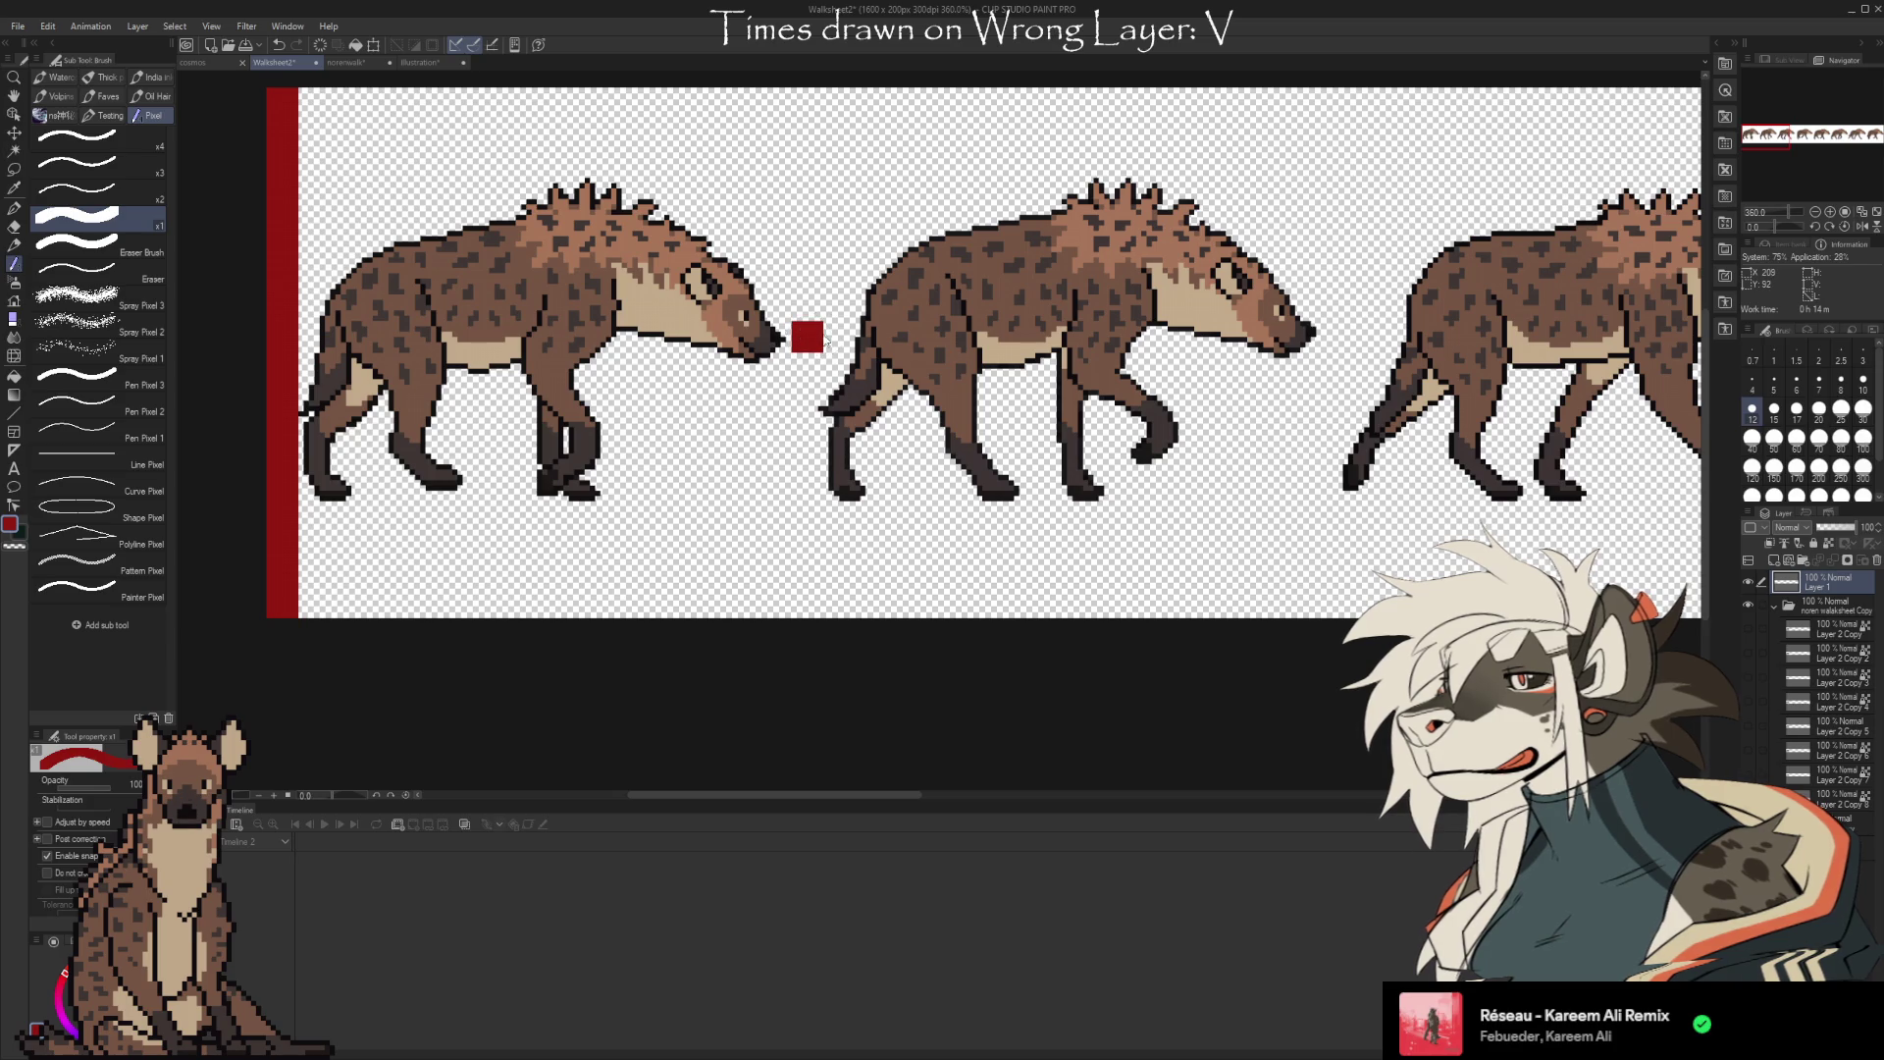
Draw a full-height red divider between the first and second hyenas, undoing stray dabs
{"action": "key", "text": "ctrl+z"}
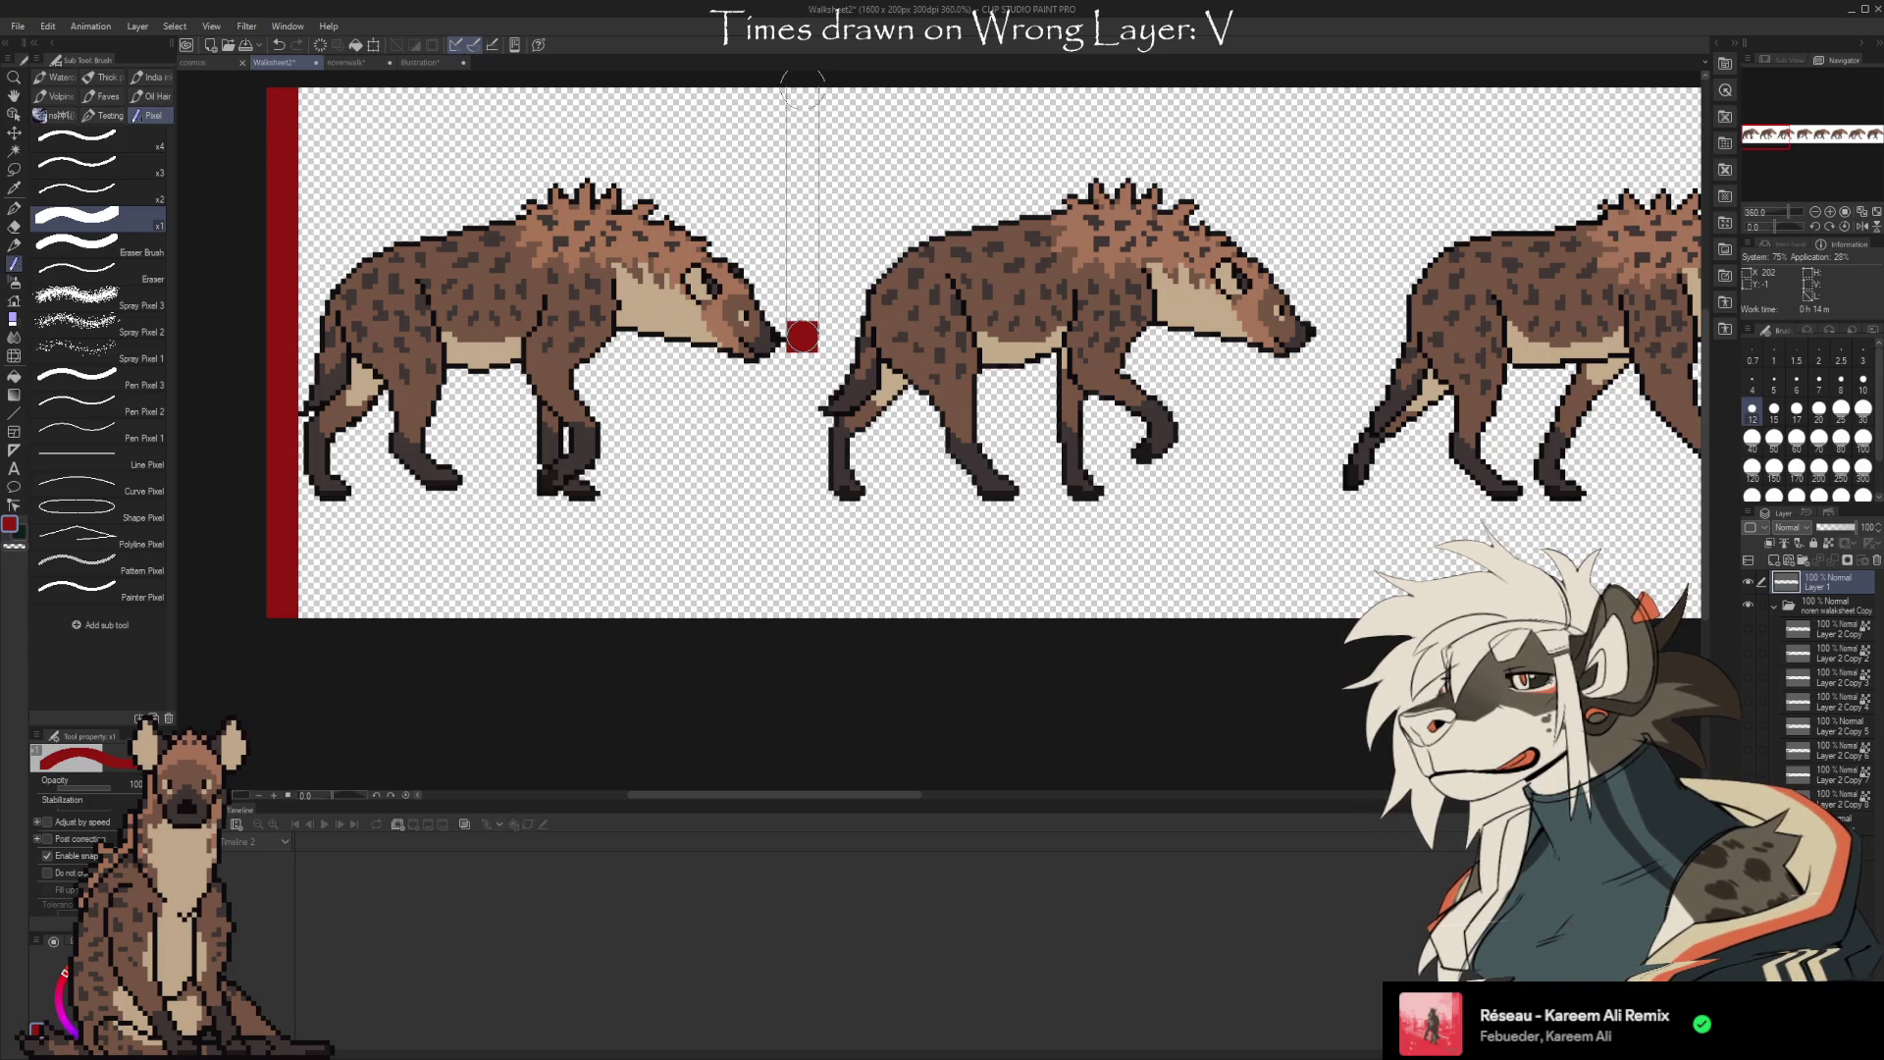
{"action": "left_click", "coordinate": [802, 85], "text": "shift"}
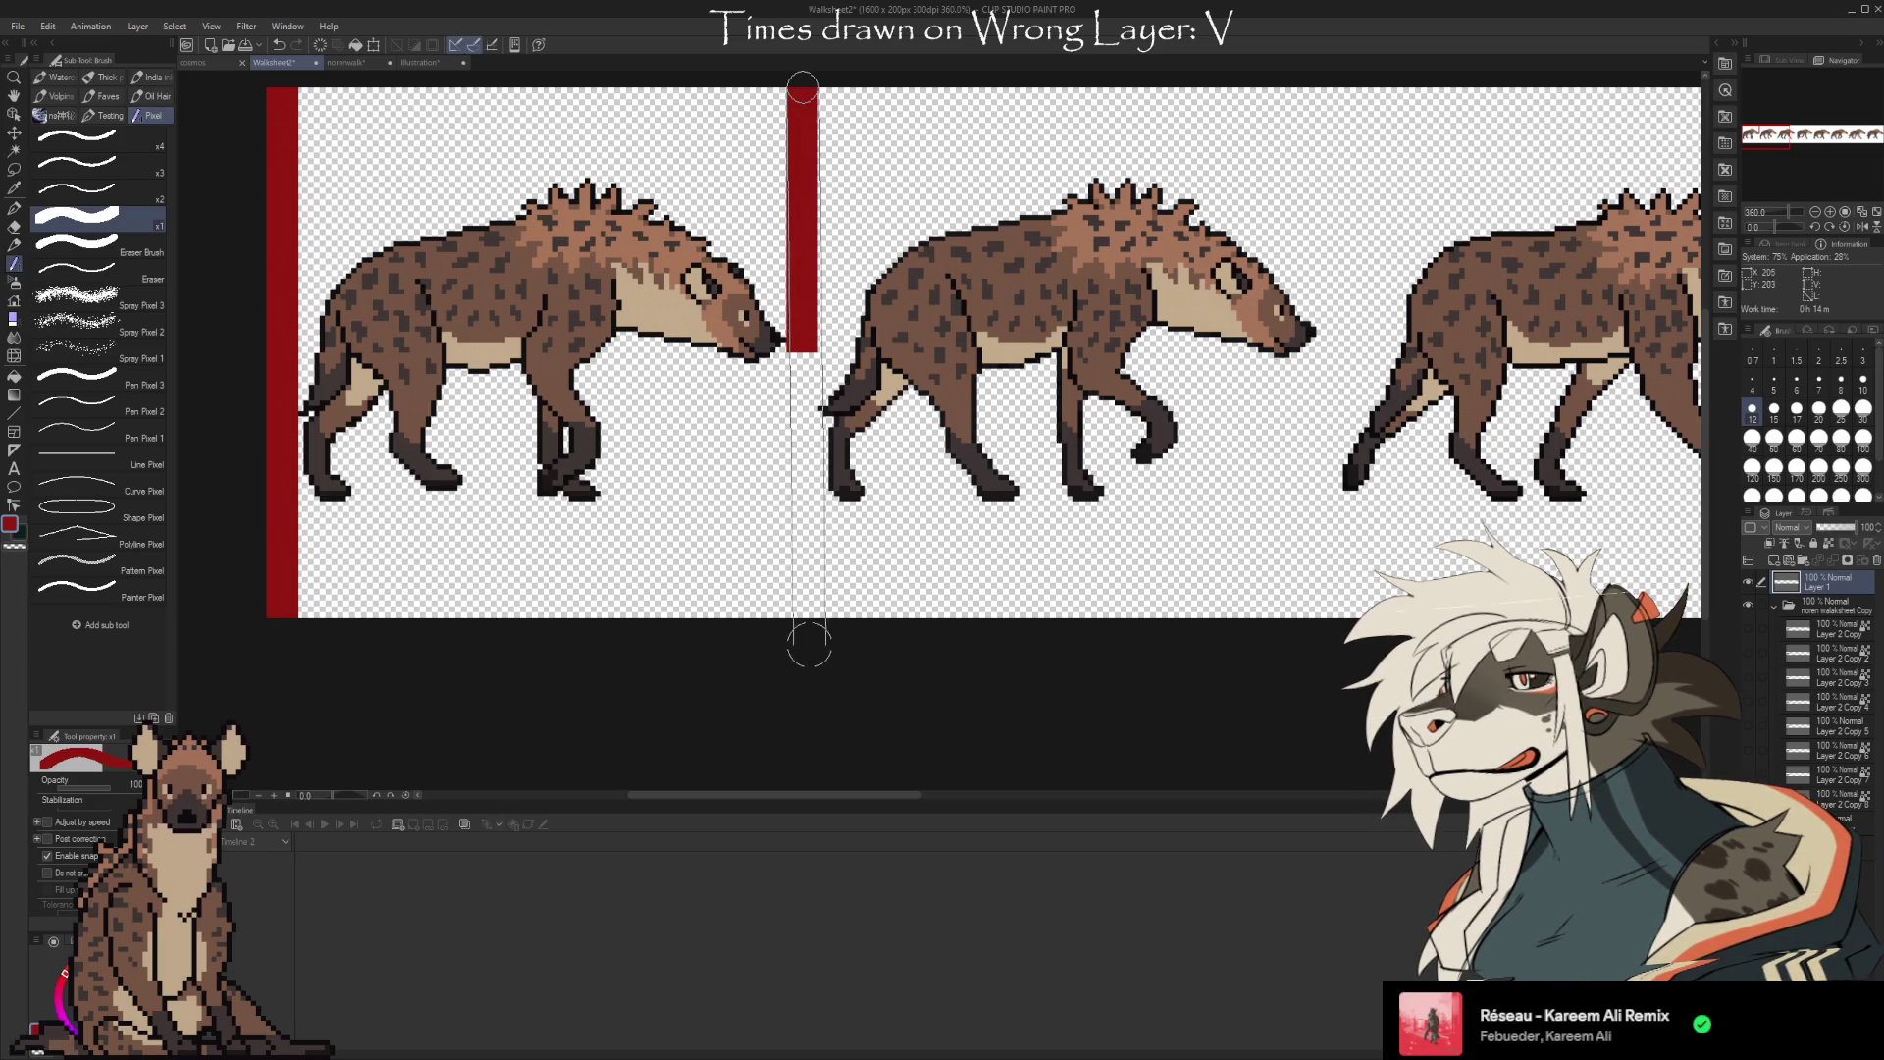
{"action": "left_click", "coordinate": [801, 652], "text": "shift"}
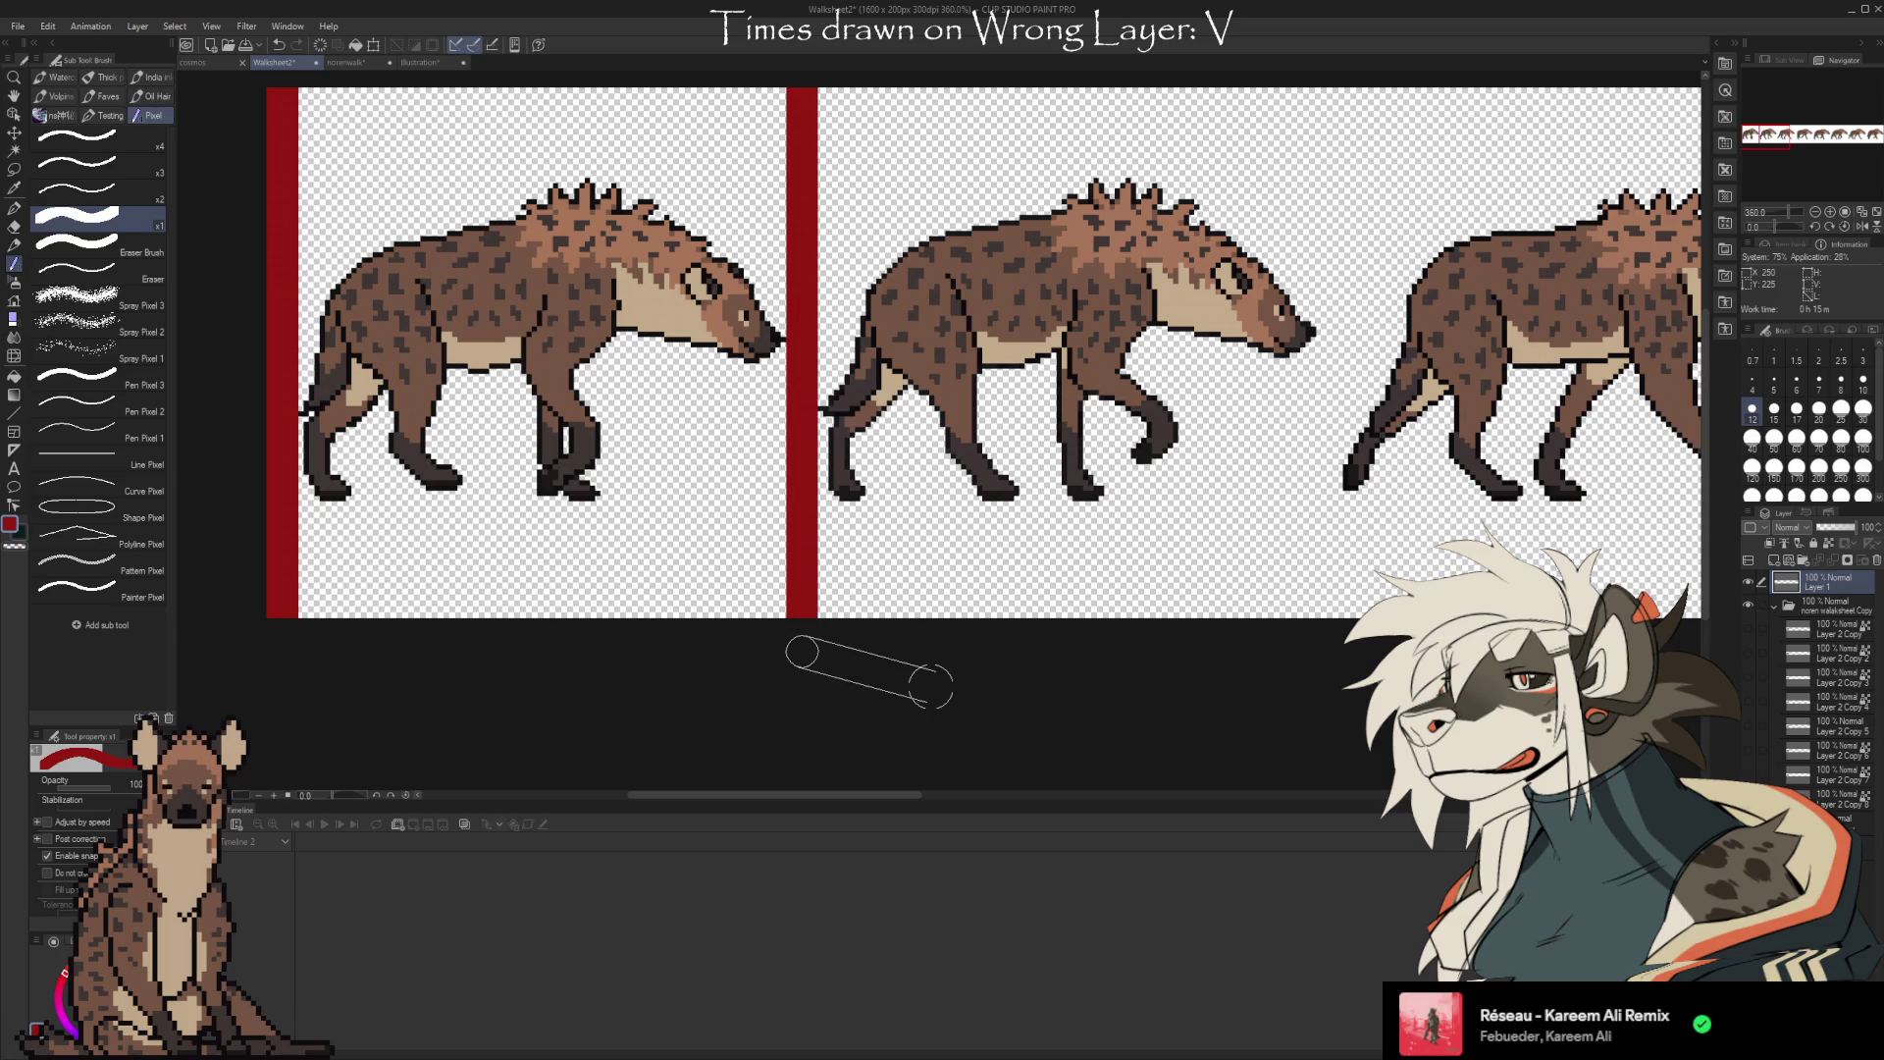
{"action": "scroll", "coordinate": [1415, 397], "scroll_direction": "down", "scroll_amount": 3}
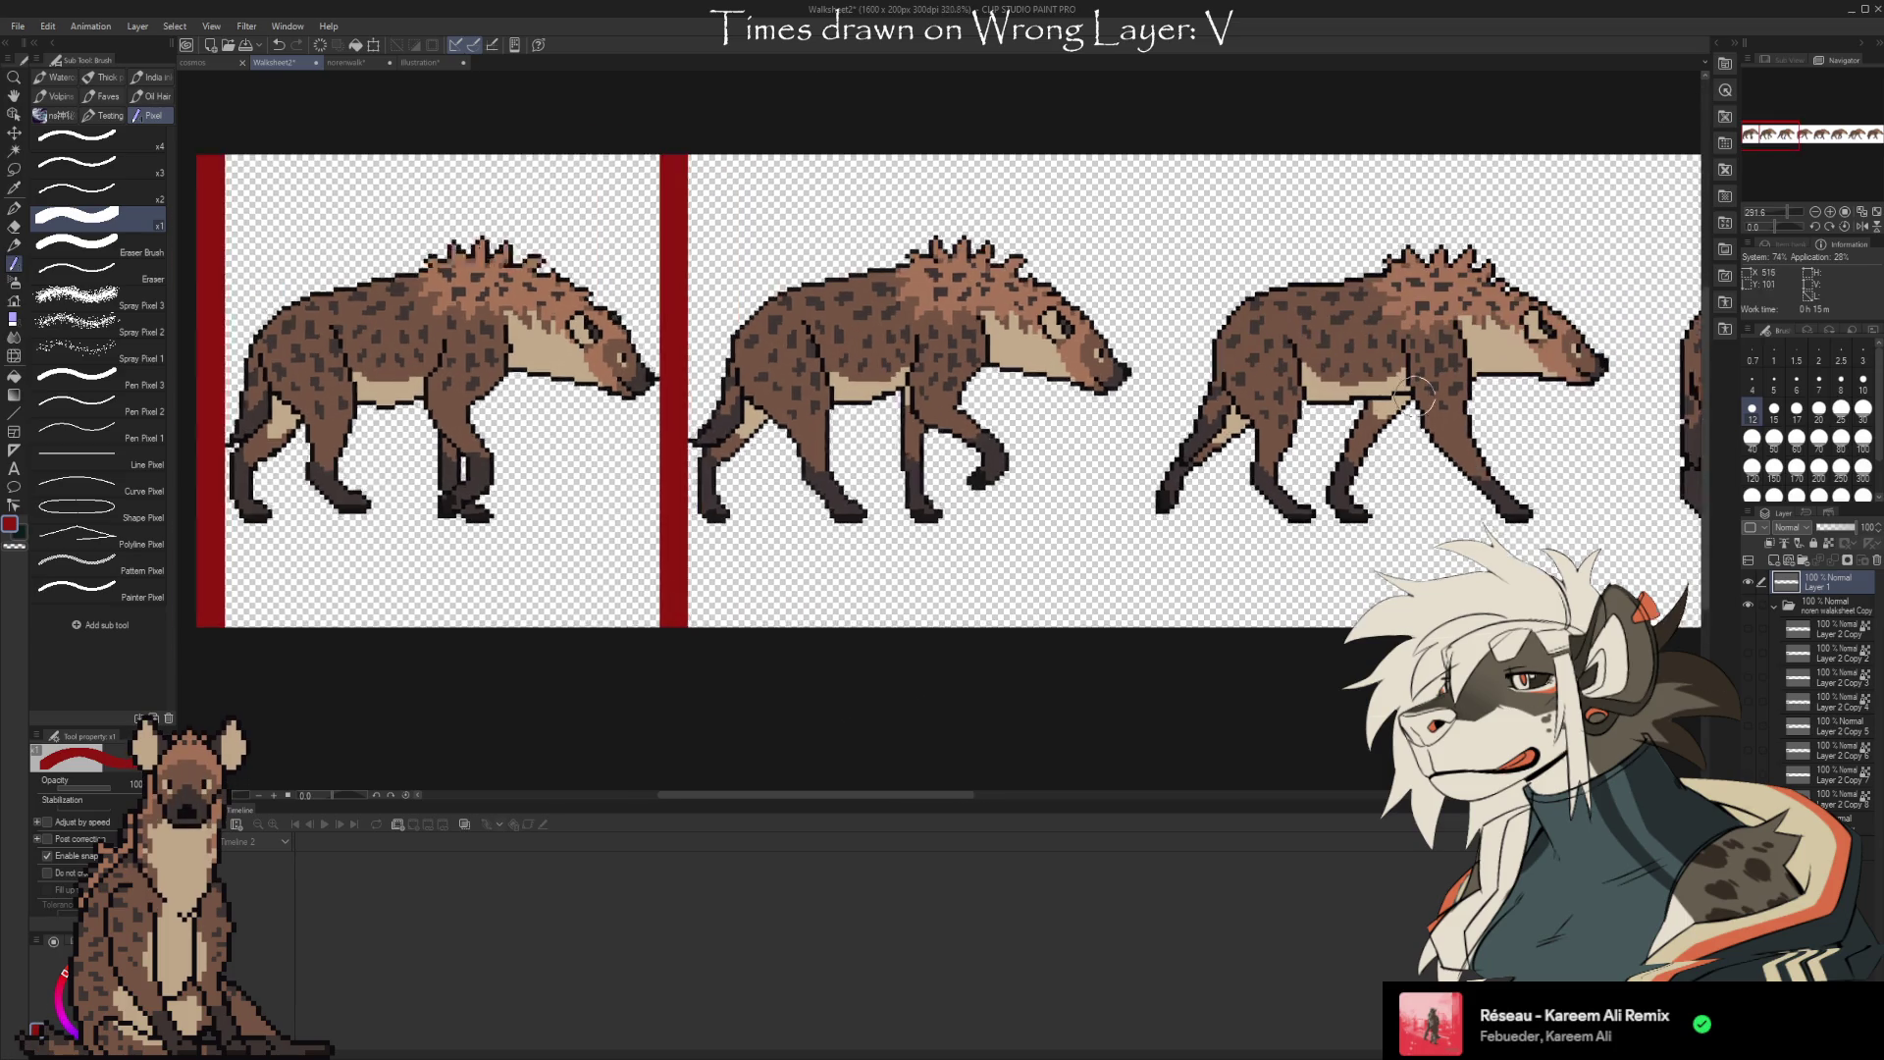
{"action": "scroll", "coordinate": [1415, 397], "scroll_direction": "up", "scroll_amount": 2}
{"action": "scroll", "coordinate": [1001, 386], "scroll_direction": "down", "scroll_amount": 2}
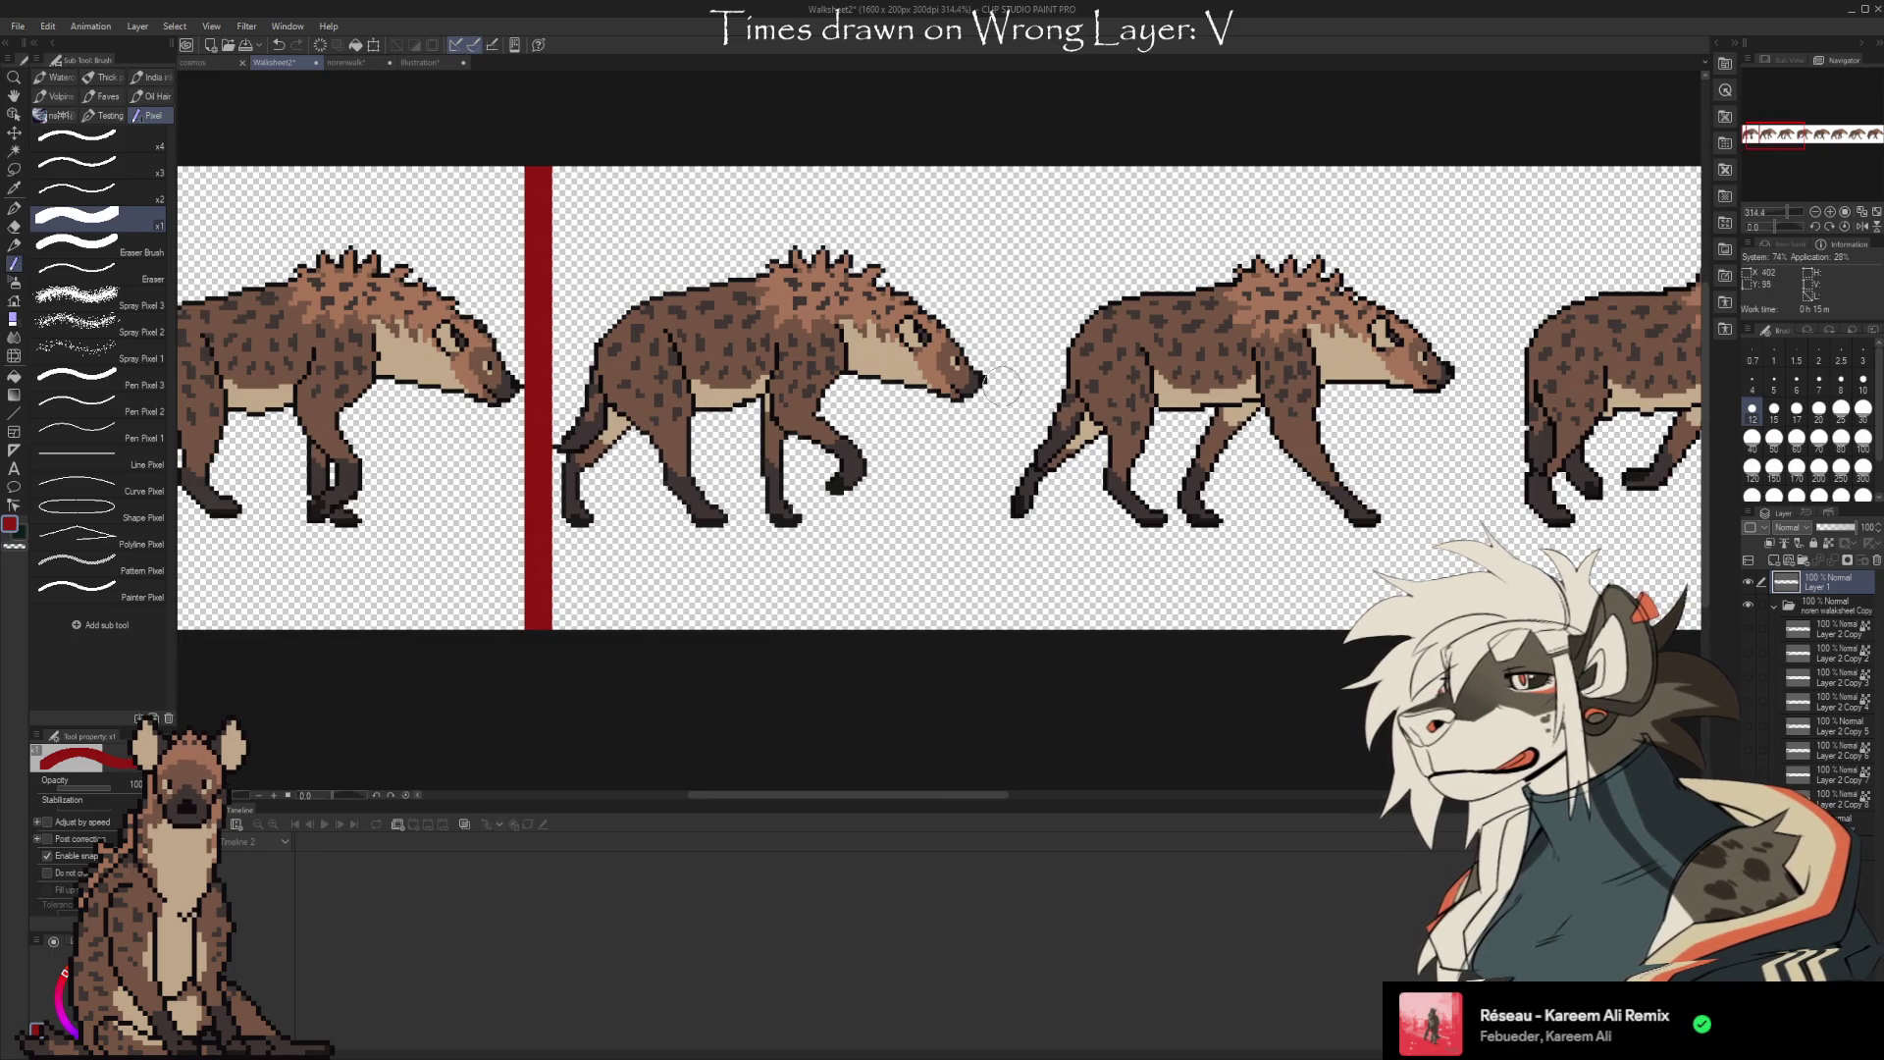
{"action": "key", "text": "ctrl+z"}
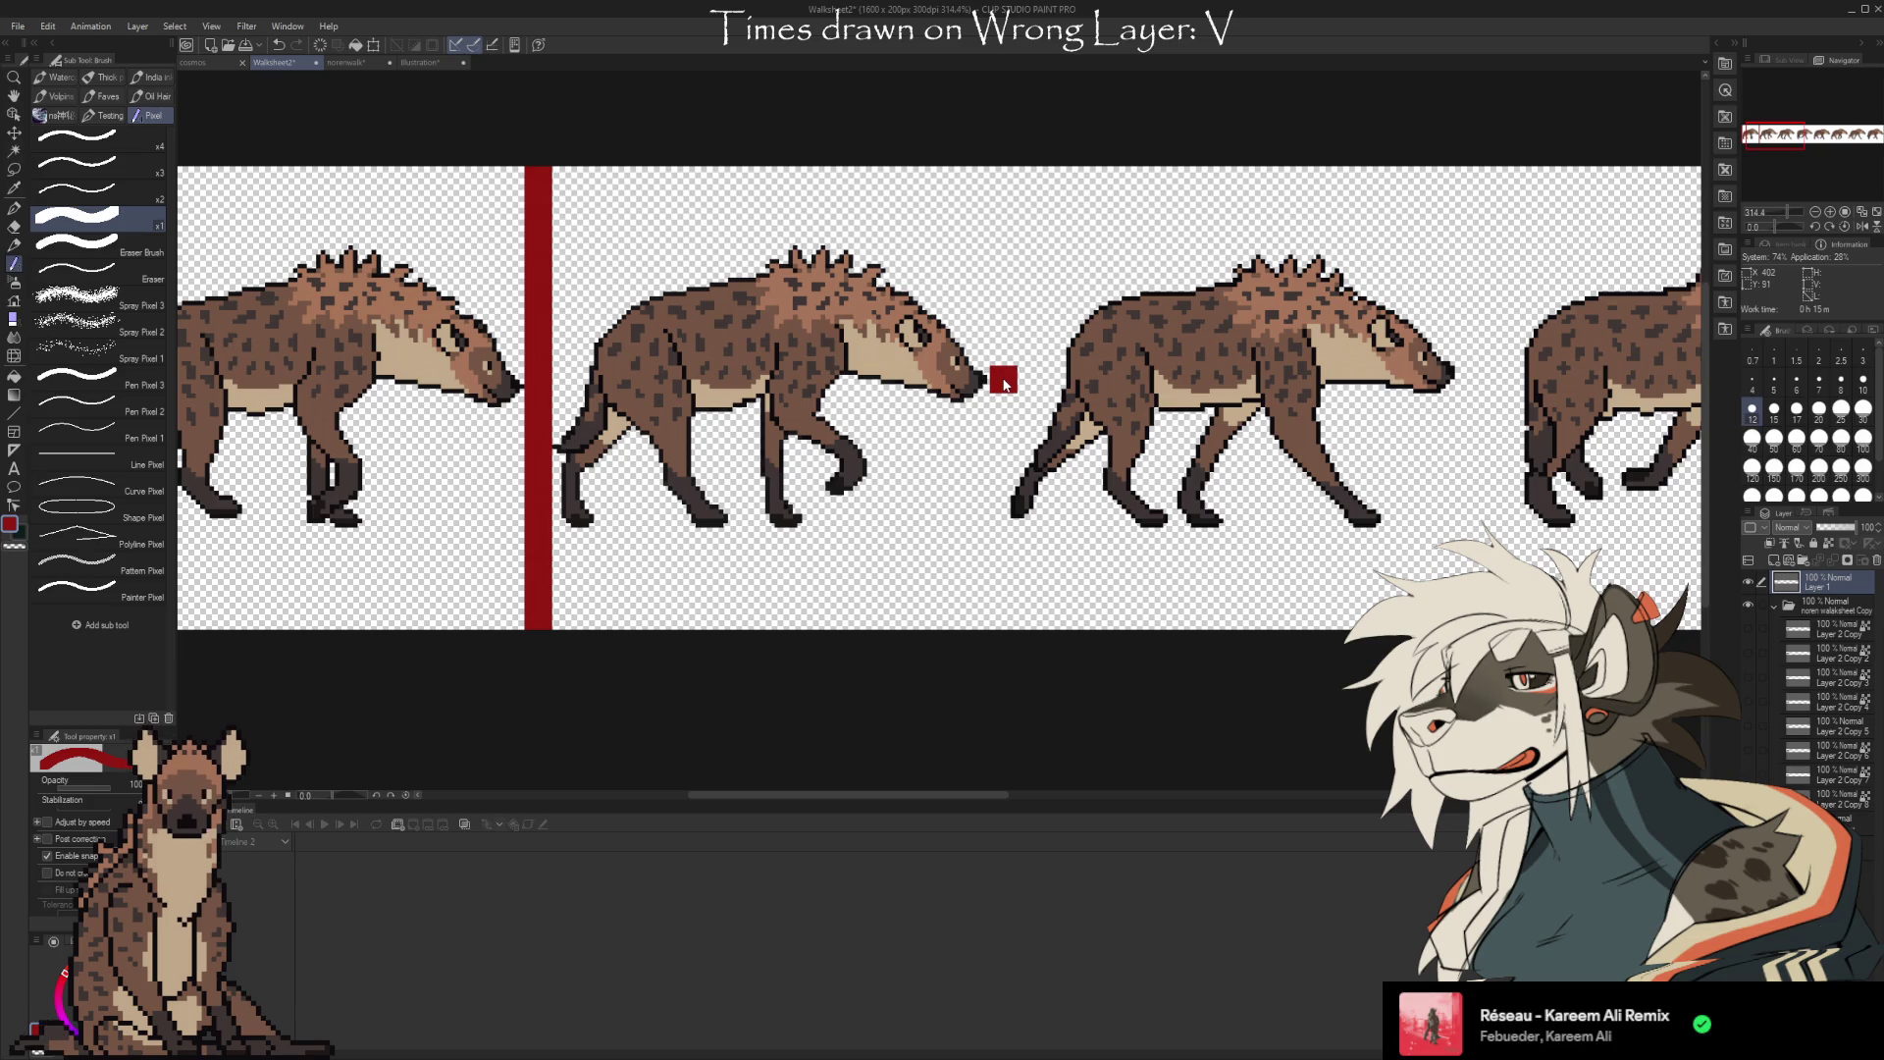
{"action": "key", "text": "ctrl+z"}
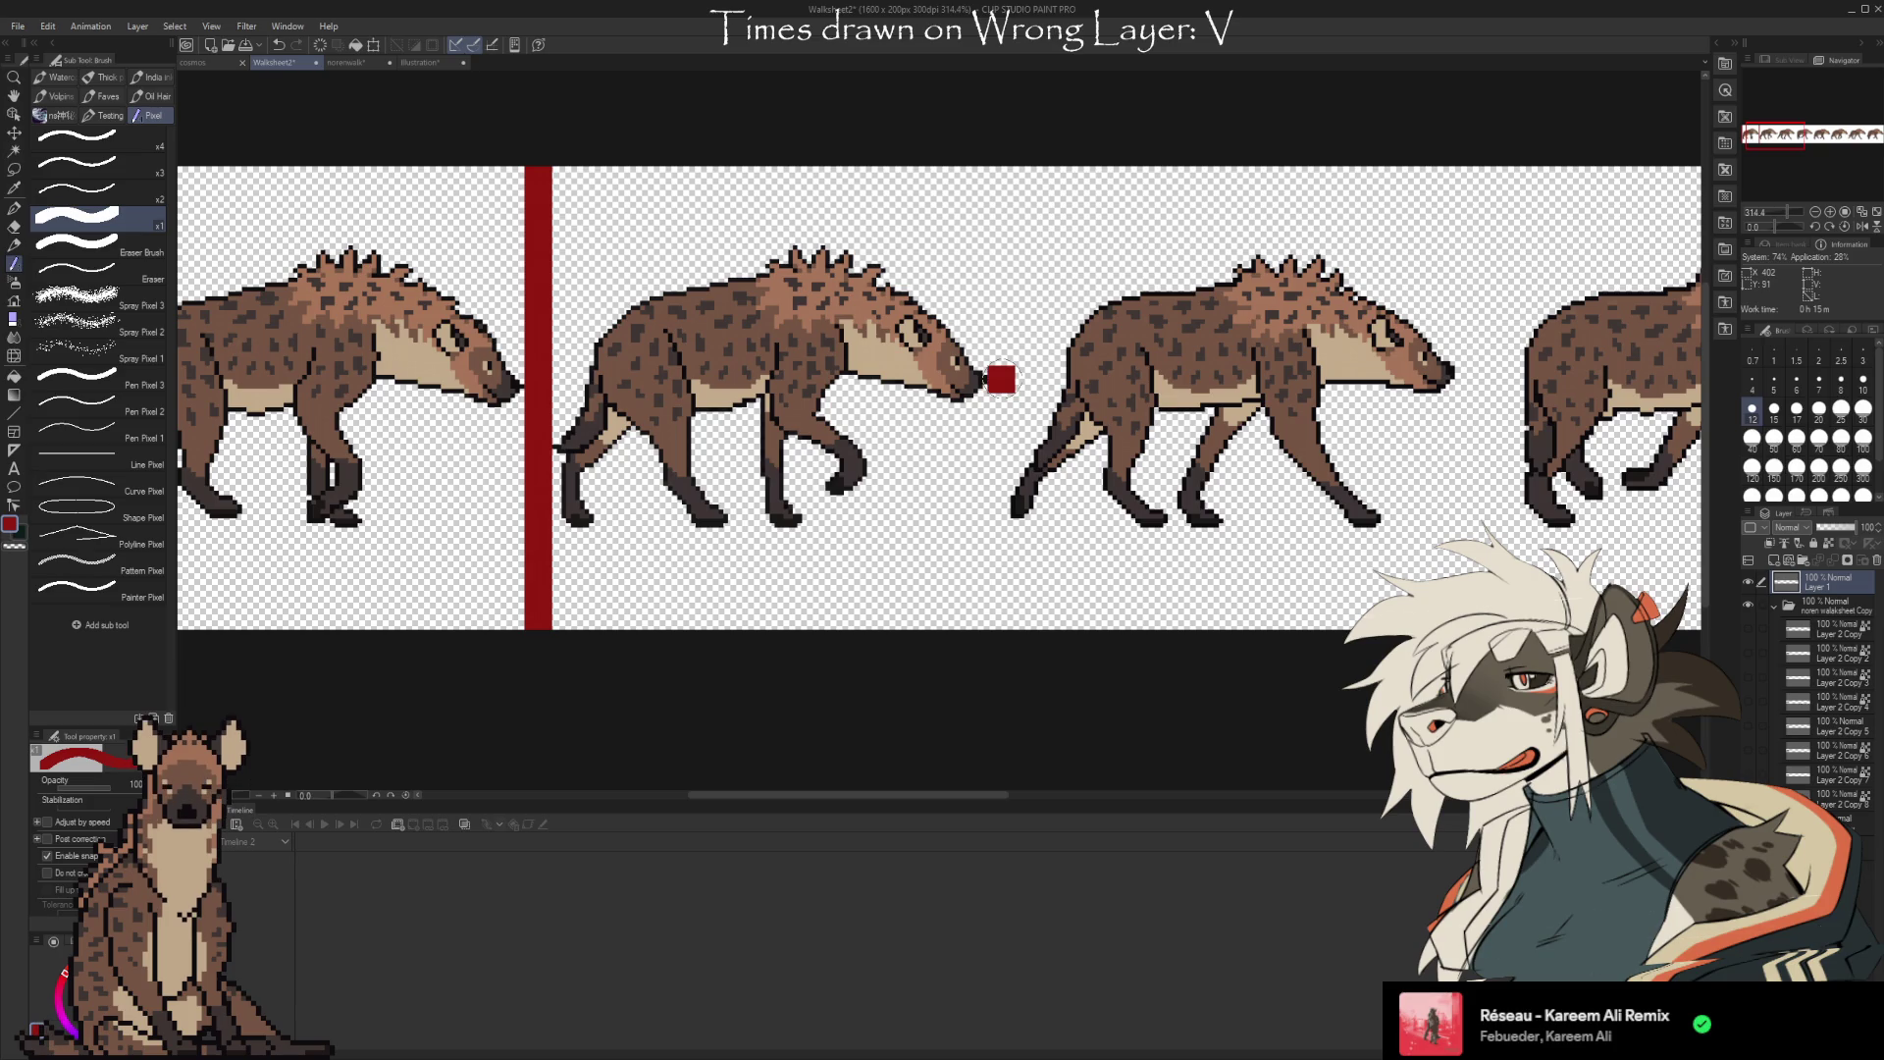
Try a second red divider before the third hyena, then undo it
{"action": "left_click", "coordinate": [1002, 157], "text": "shift"}
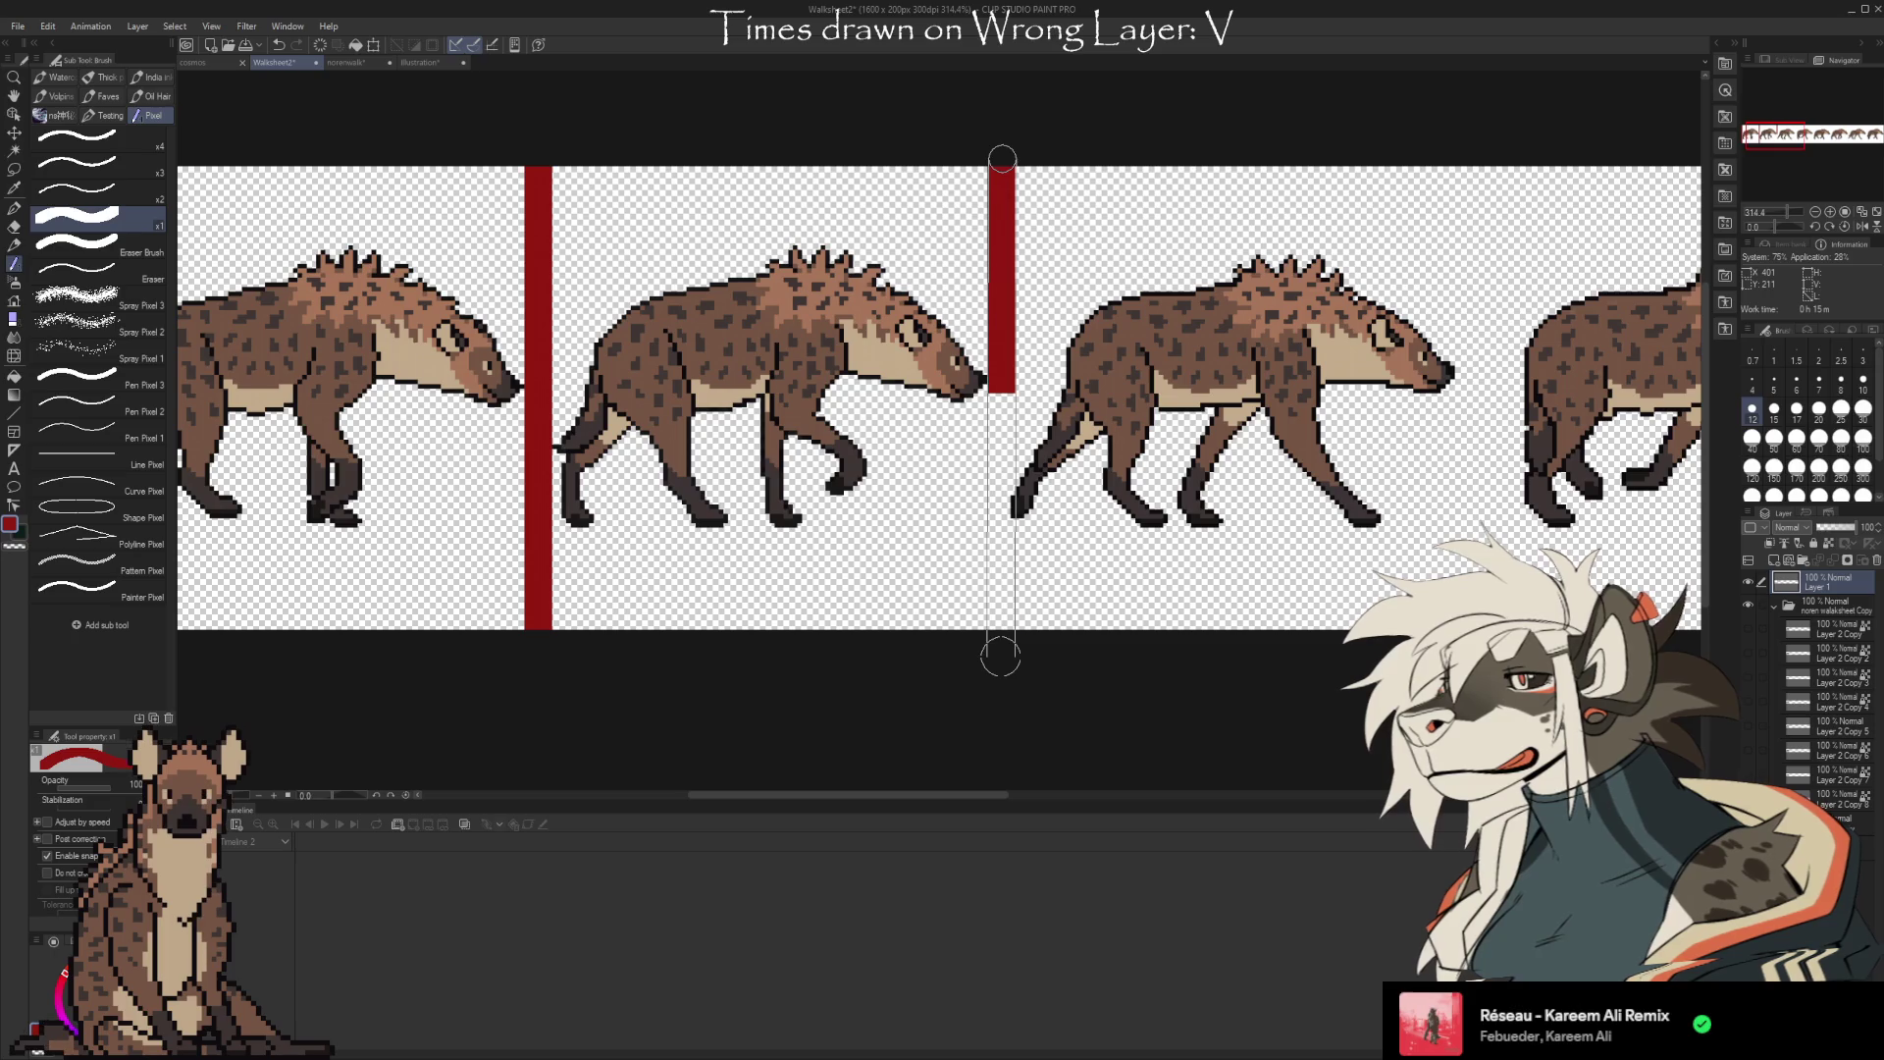
{"action": "left_click", "coordinate": [1001, 656], "text": "shift"}
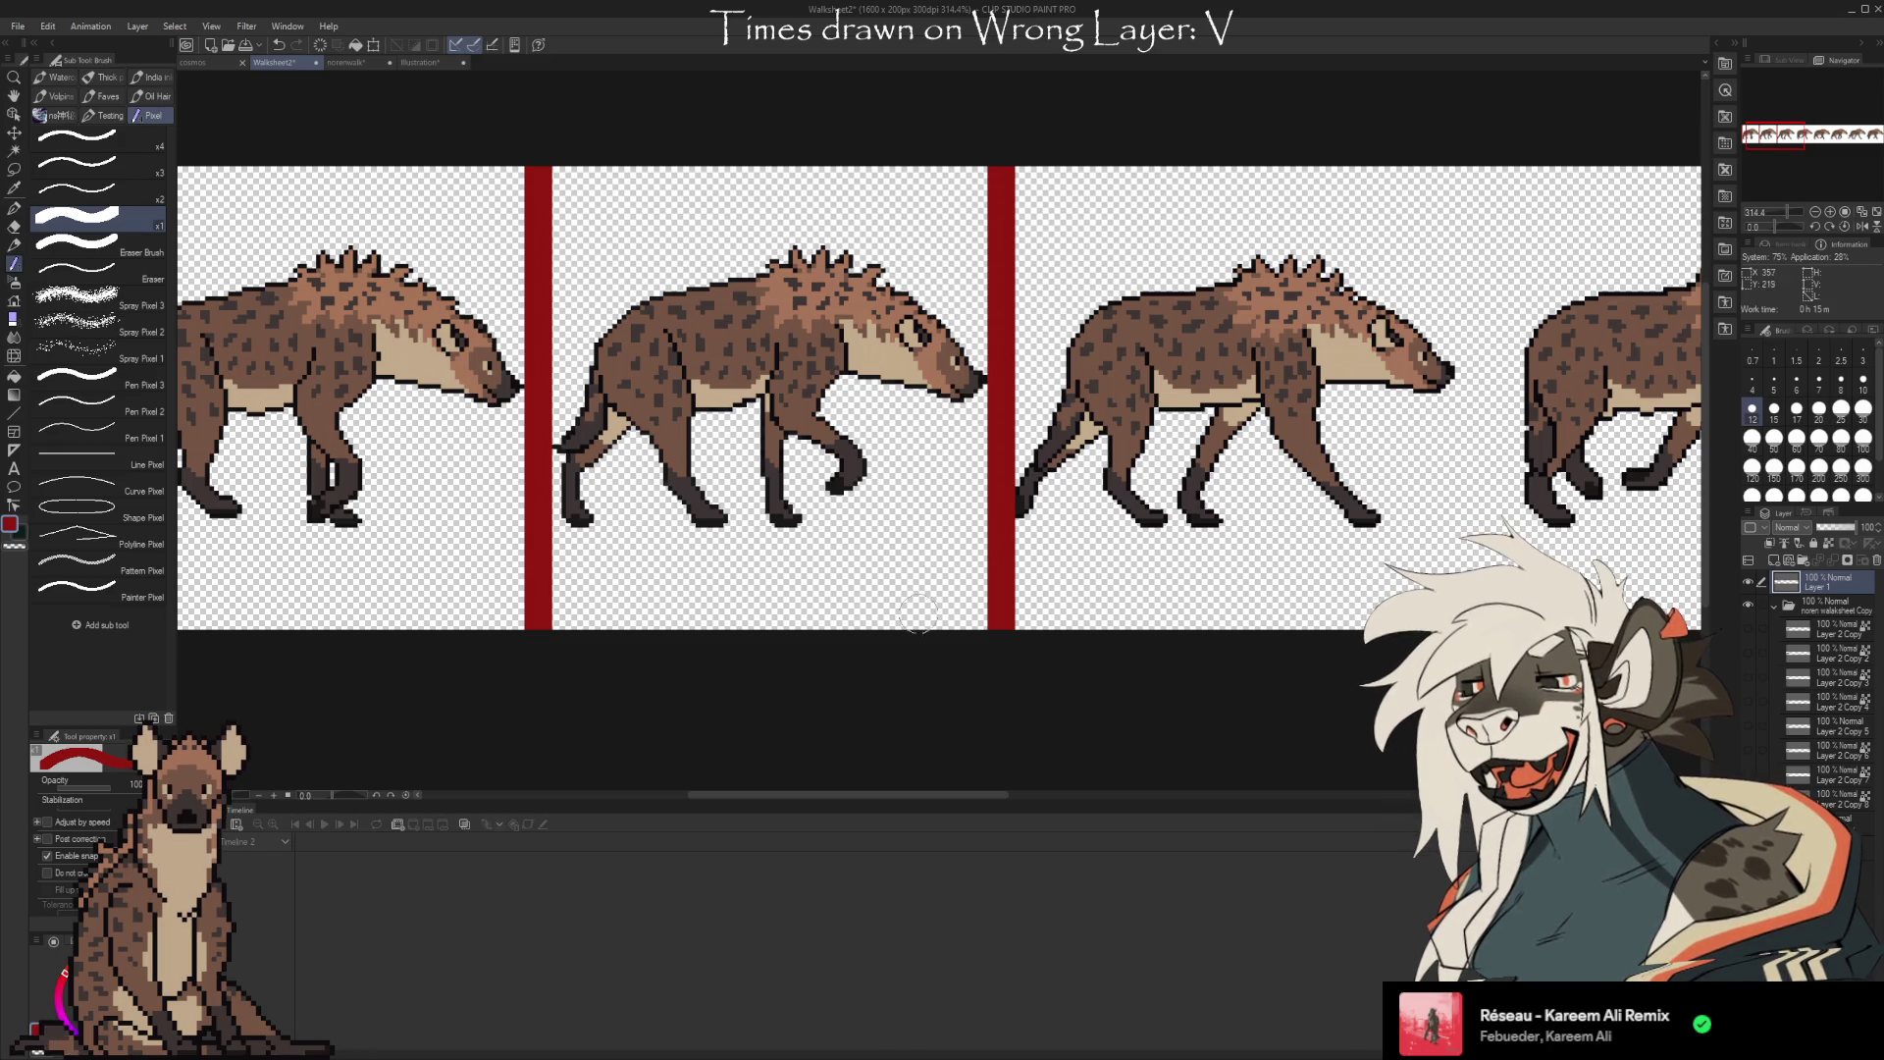
{"action": "left_click_drag", "start_coordinate": [957, 793], "coordinate": [1040, 793]}
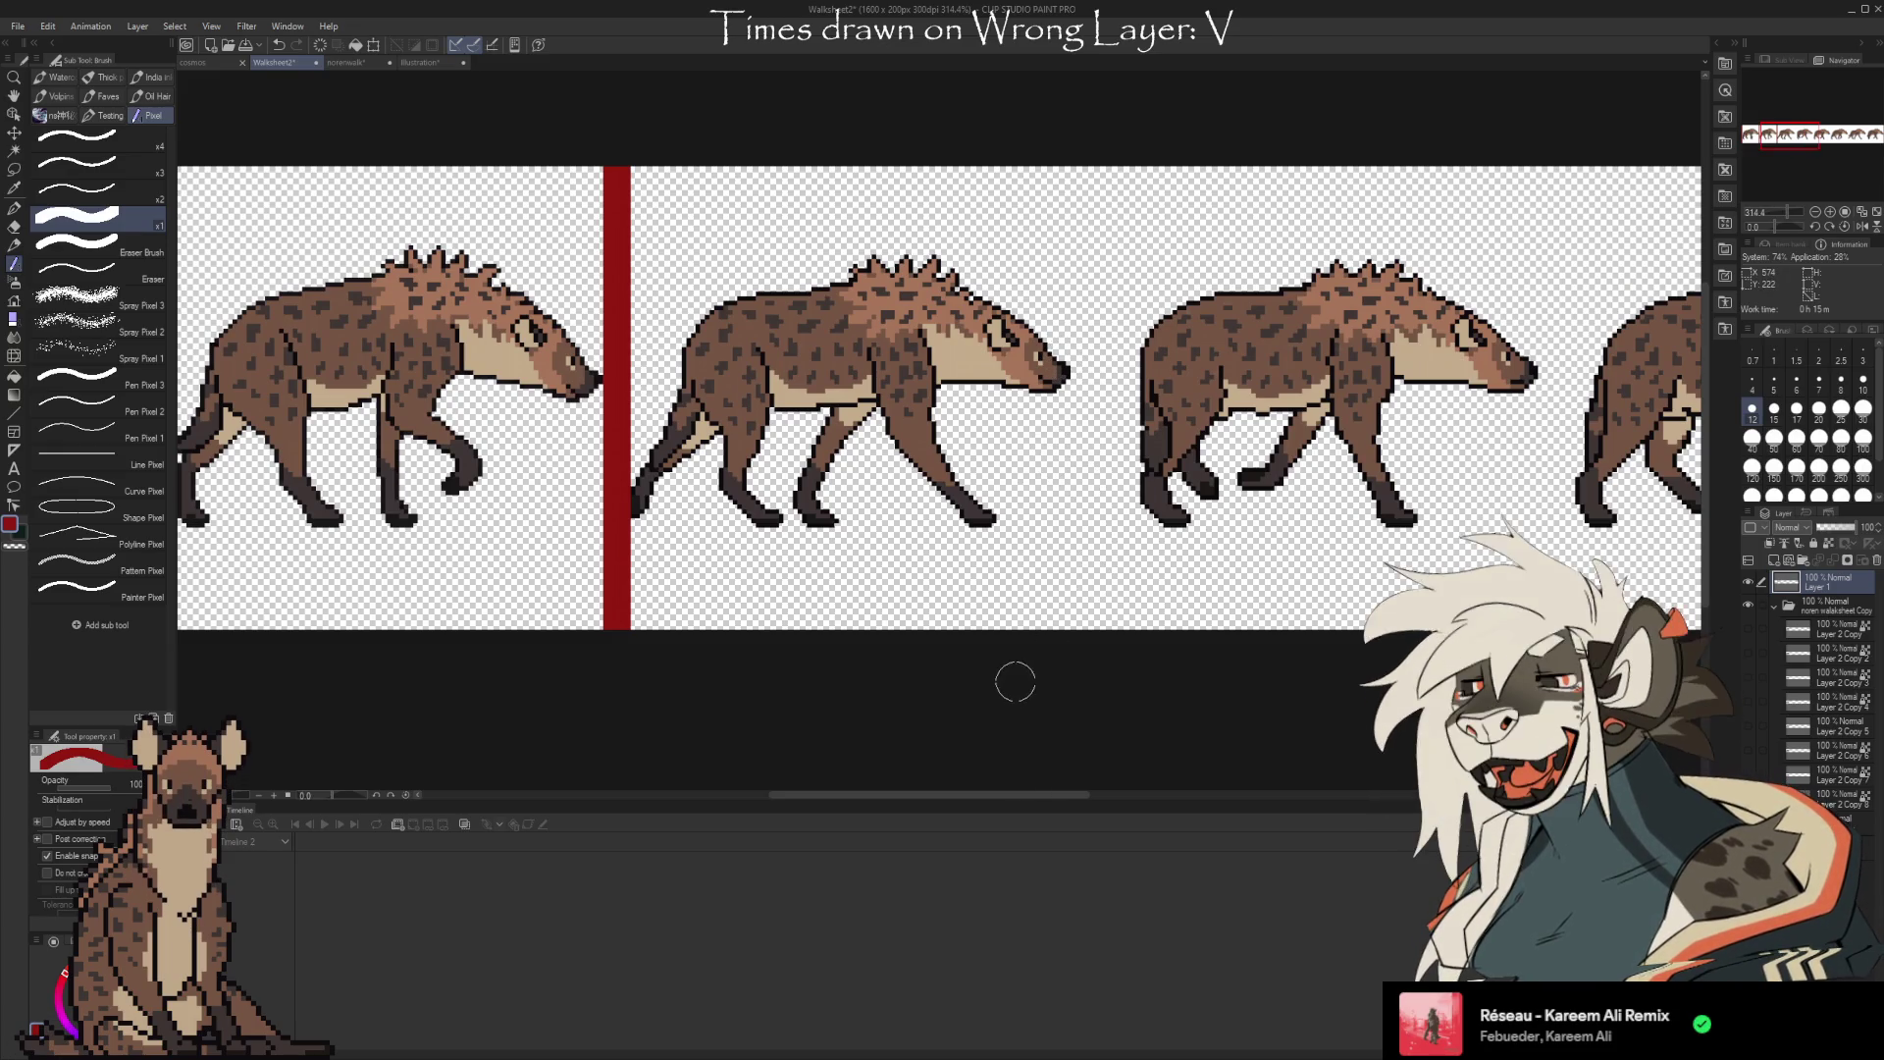
{"action": "mouse_move", "coordinate": [975, 794]}
{"action": "left_mouse_down"}
{"action": "mouse_move", "coordinate": [1393, 791]}
{"action": "mouse_move", "coordinate": [897, 797]}
{"action": "left_mouse_up"}
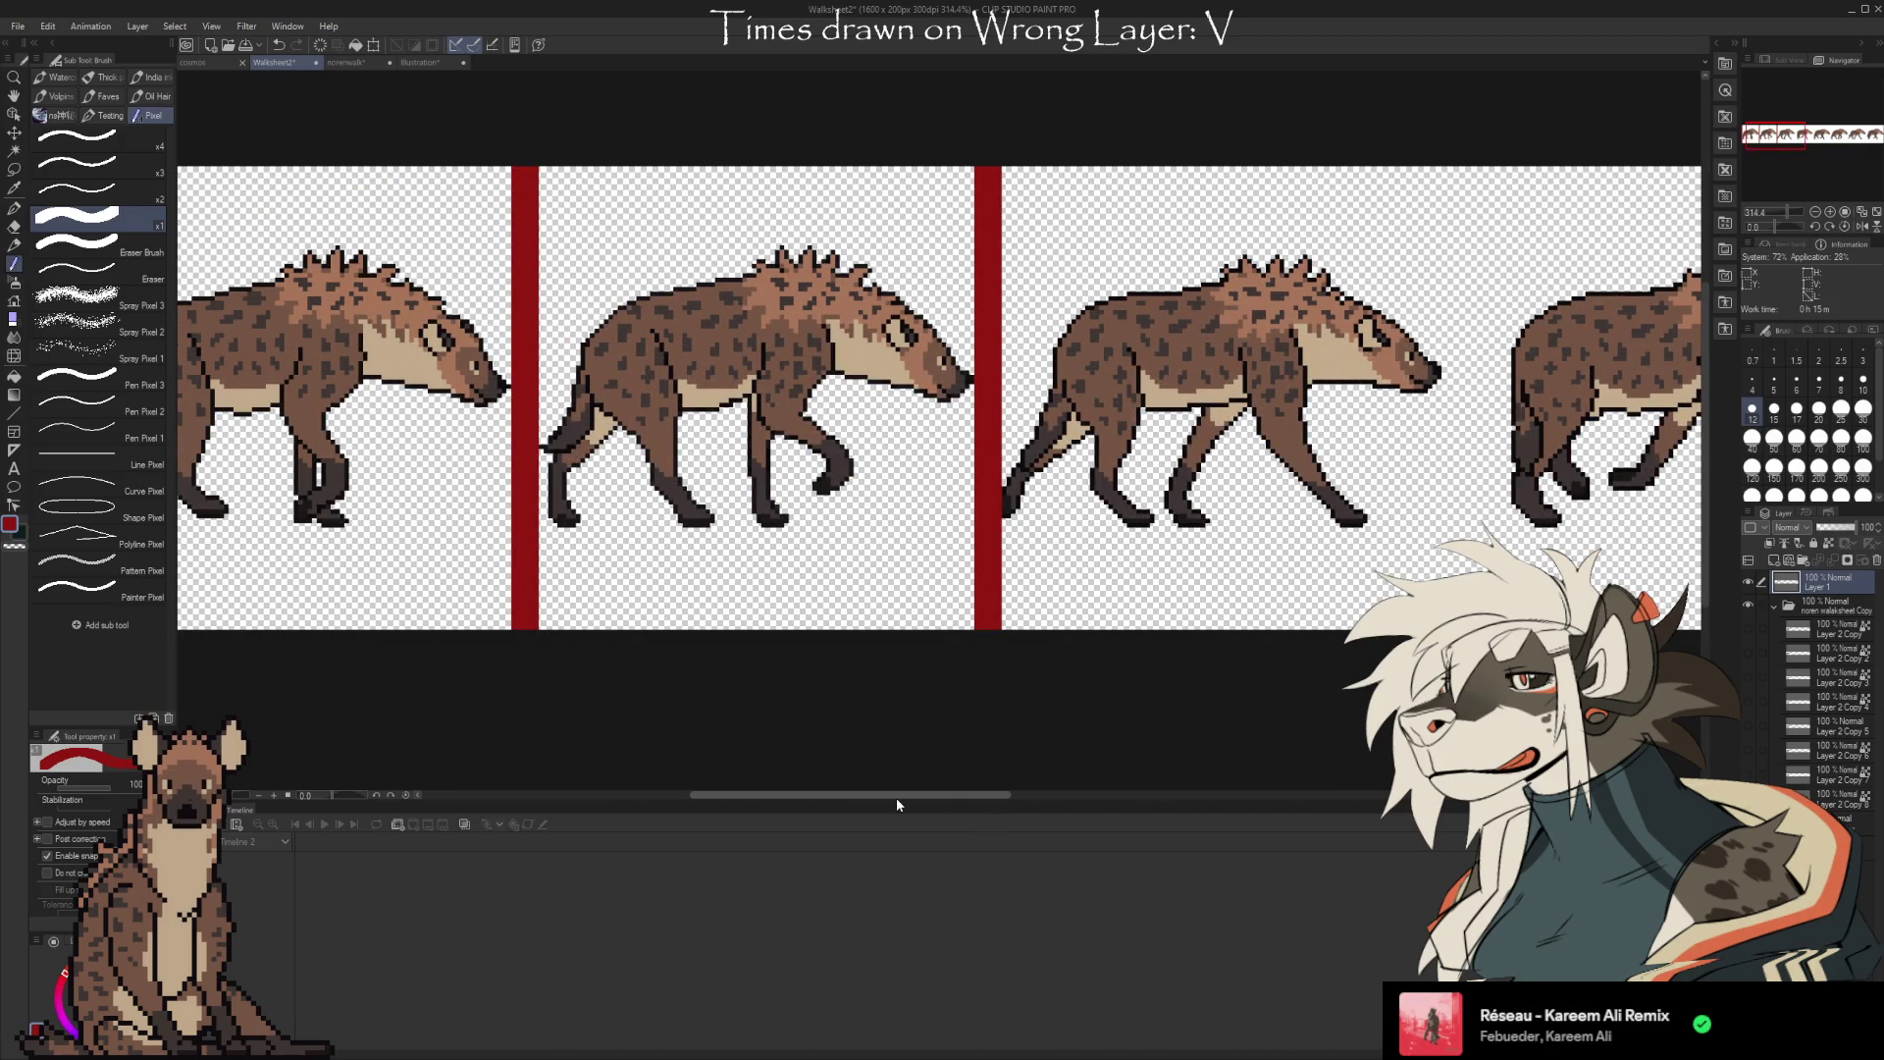
{"action": "mouse_move", "coordinate": [897, 797]}
{"action": "left_mouse_down"}
{"action": "mouse_move", "coordinate": [695, 793]}
{"action": "mouse_move", "coordinate": [773, 787]}
{"action": "left_mouse_up"}
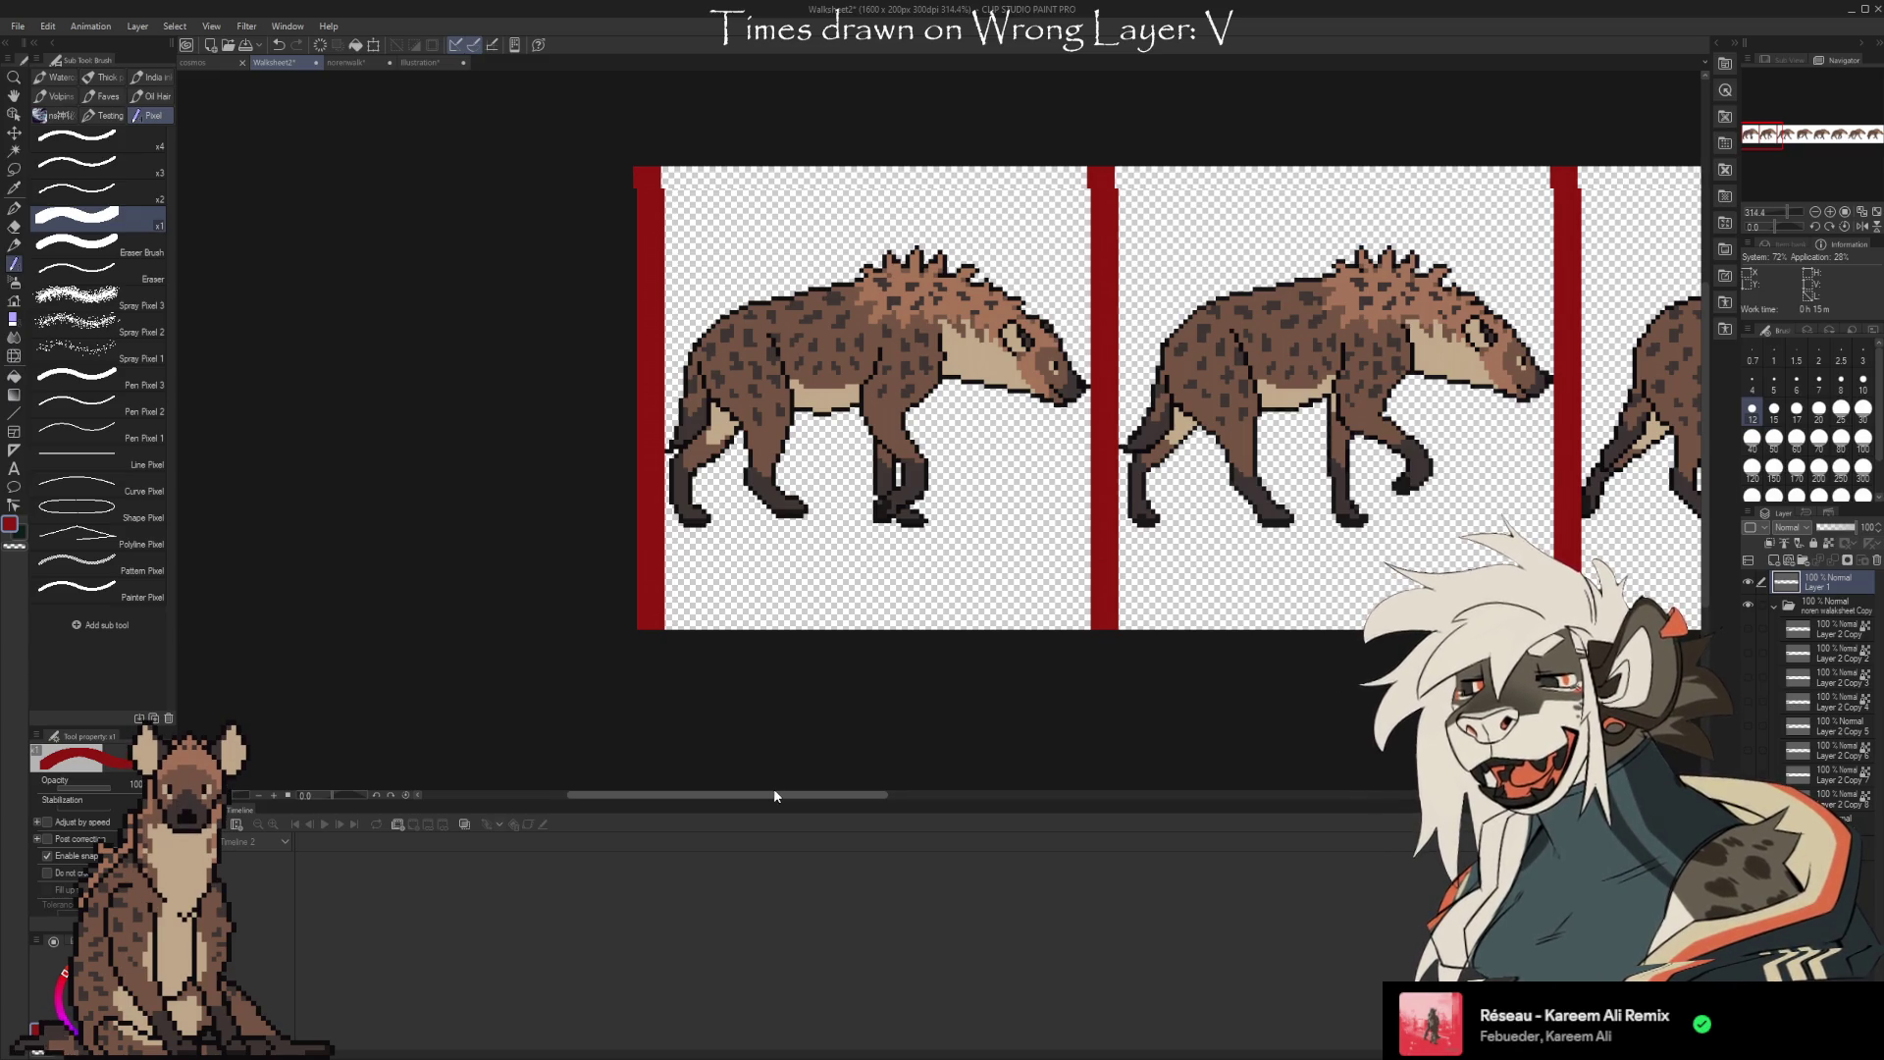
{"action": "left_click_drag", "start_coordinate": [773, 795], "coordinate": [795, 797]}
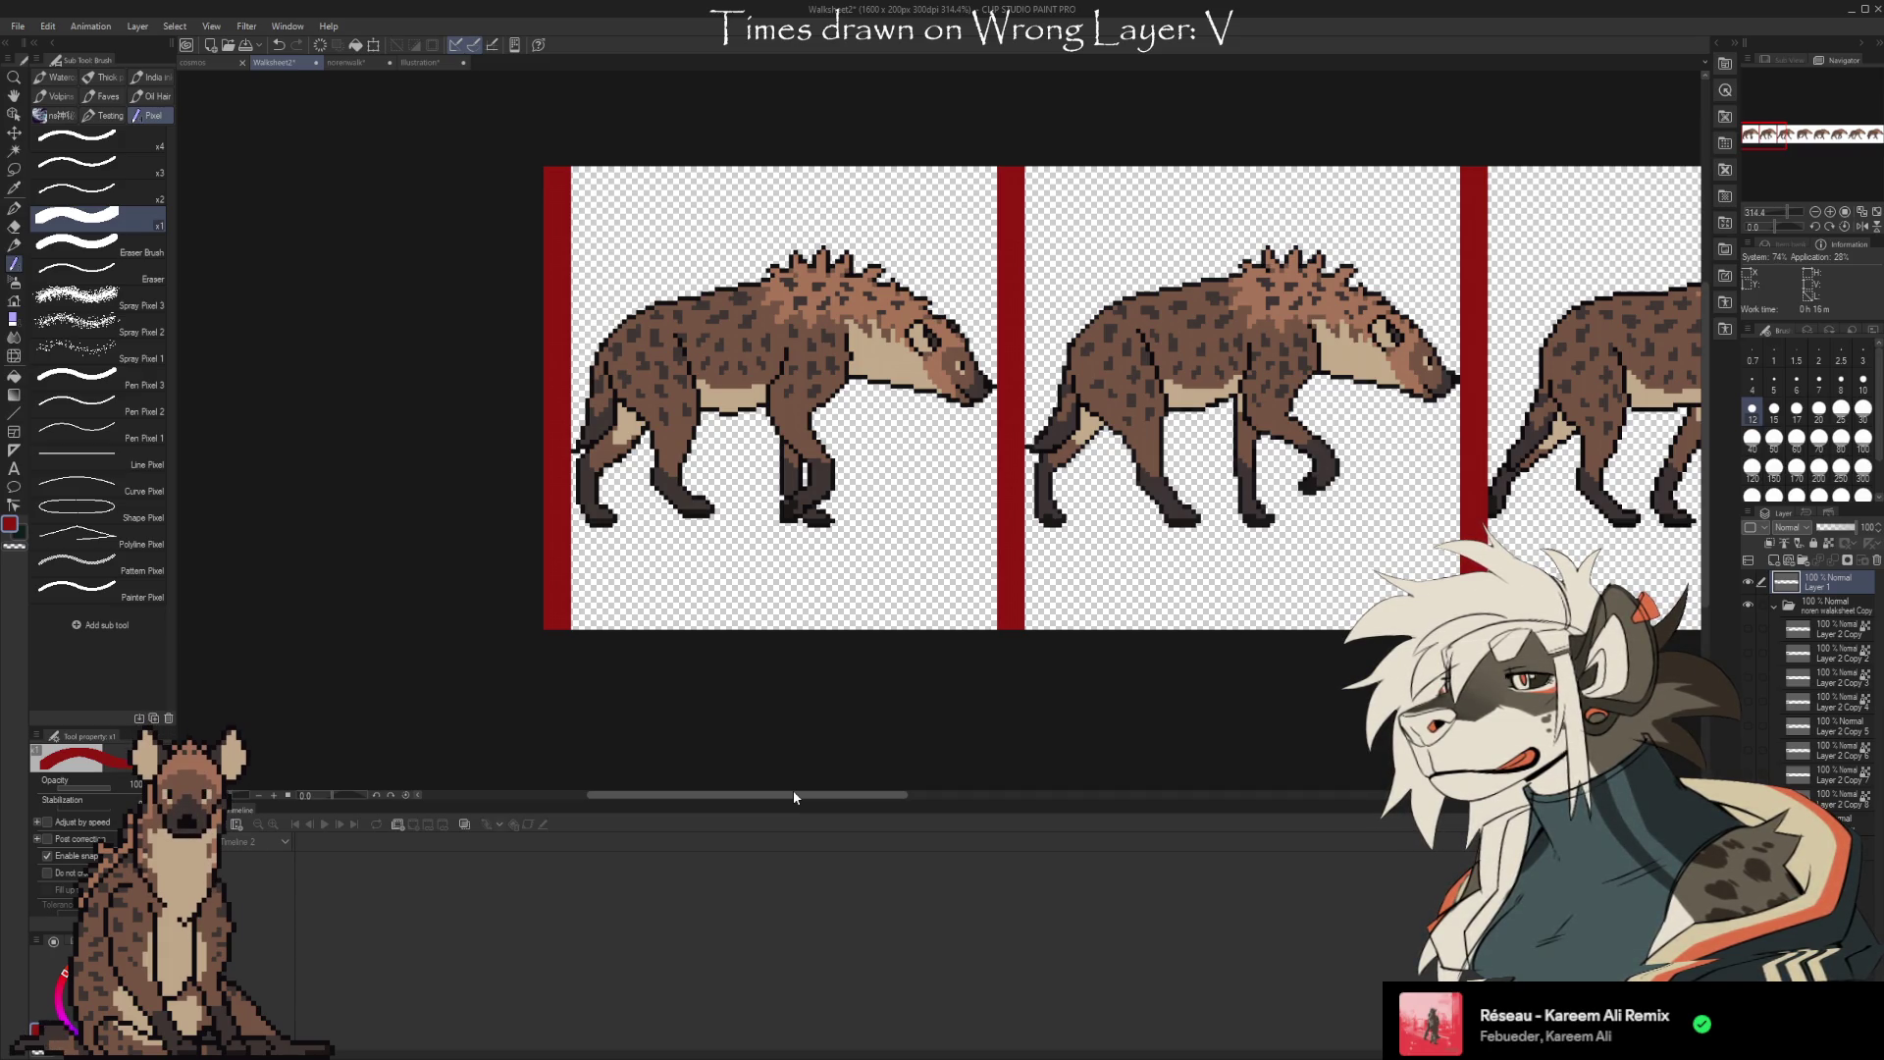
{"action": "left_click_drag", "start_coordinate": [794, 797], "coordinate": [804, 796]}
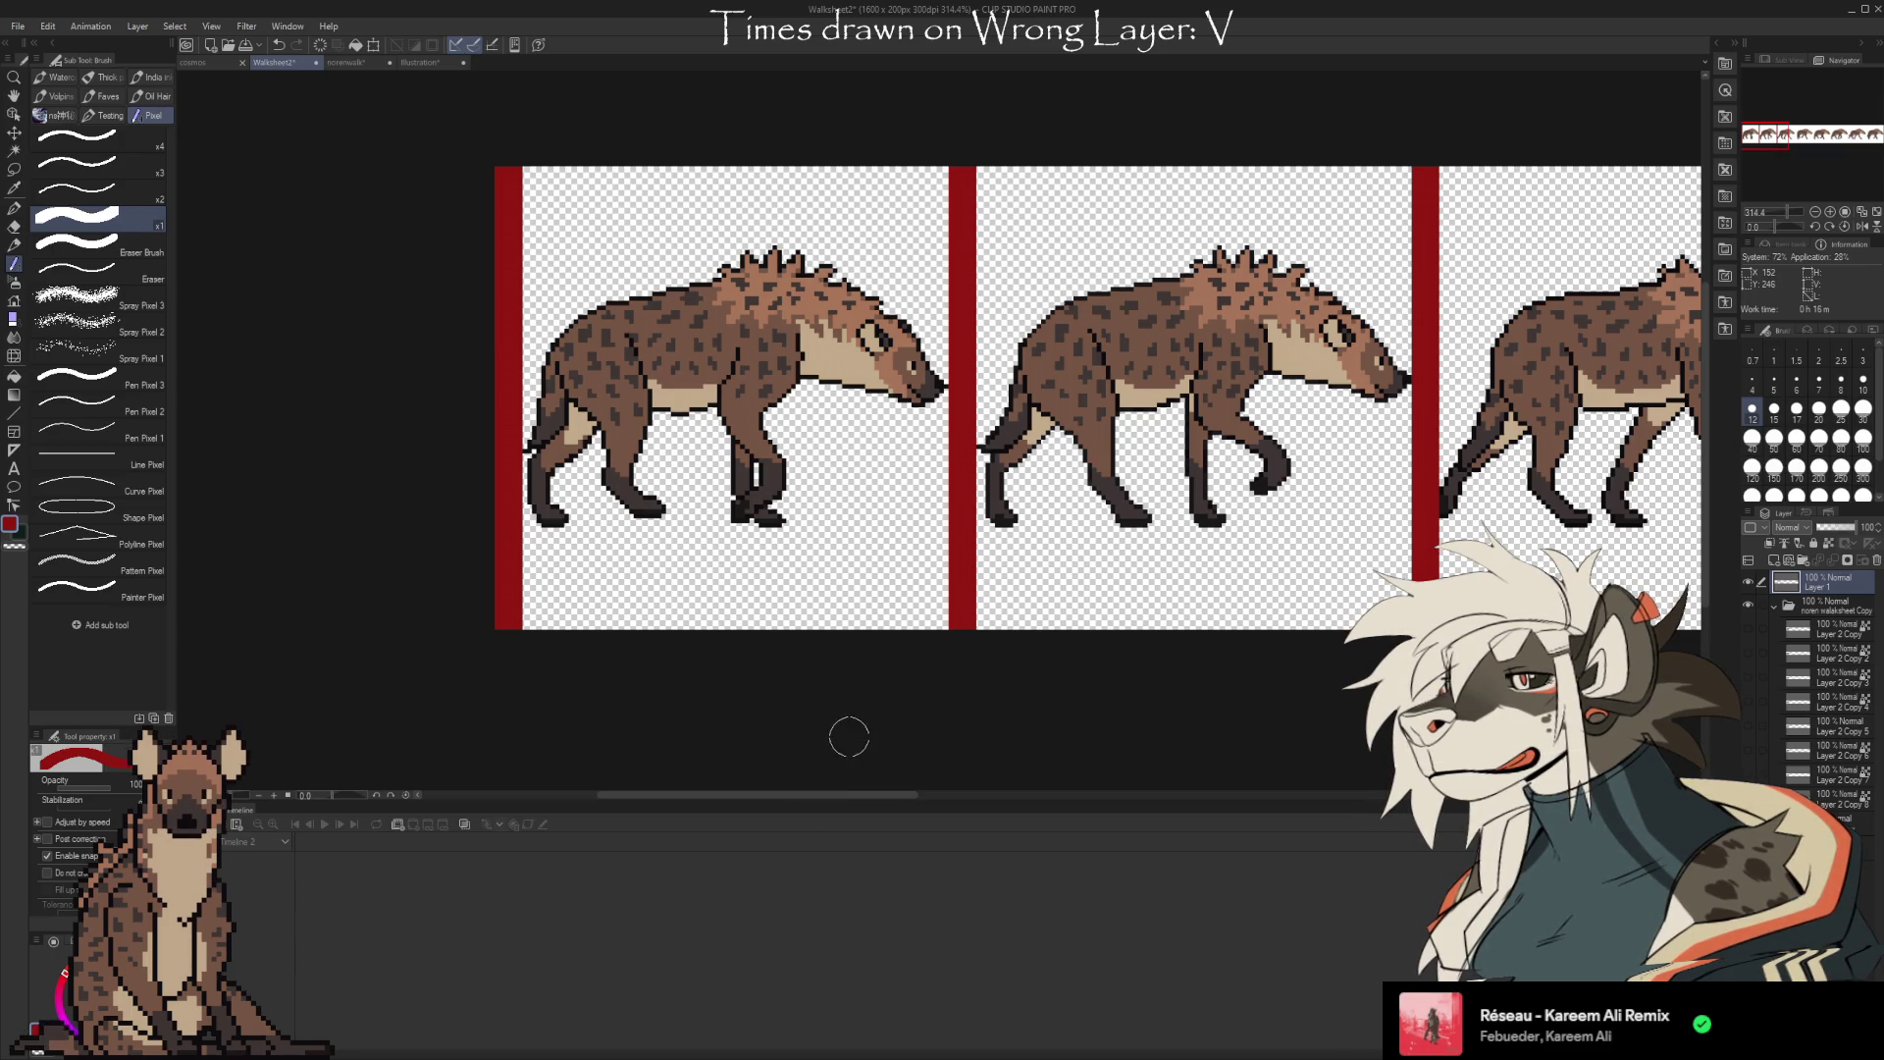
{"action": "key", "text": "ctrl+z"}
{"action": "key", "text": "ctrl+z"}
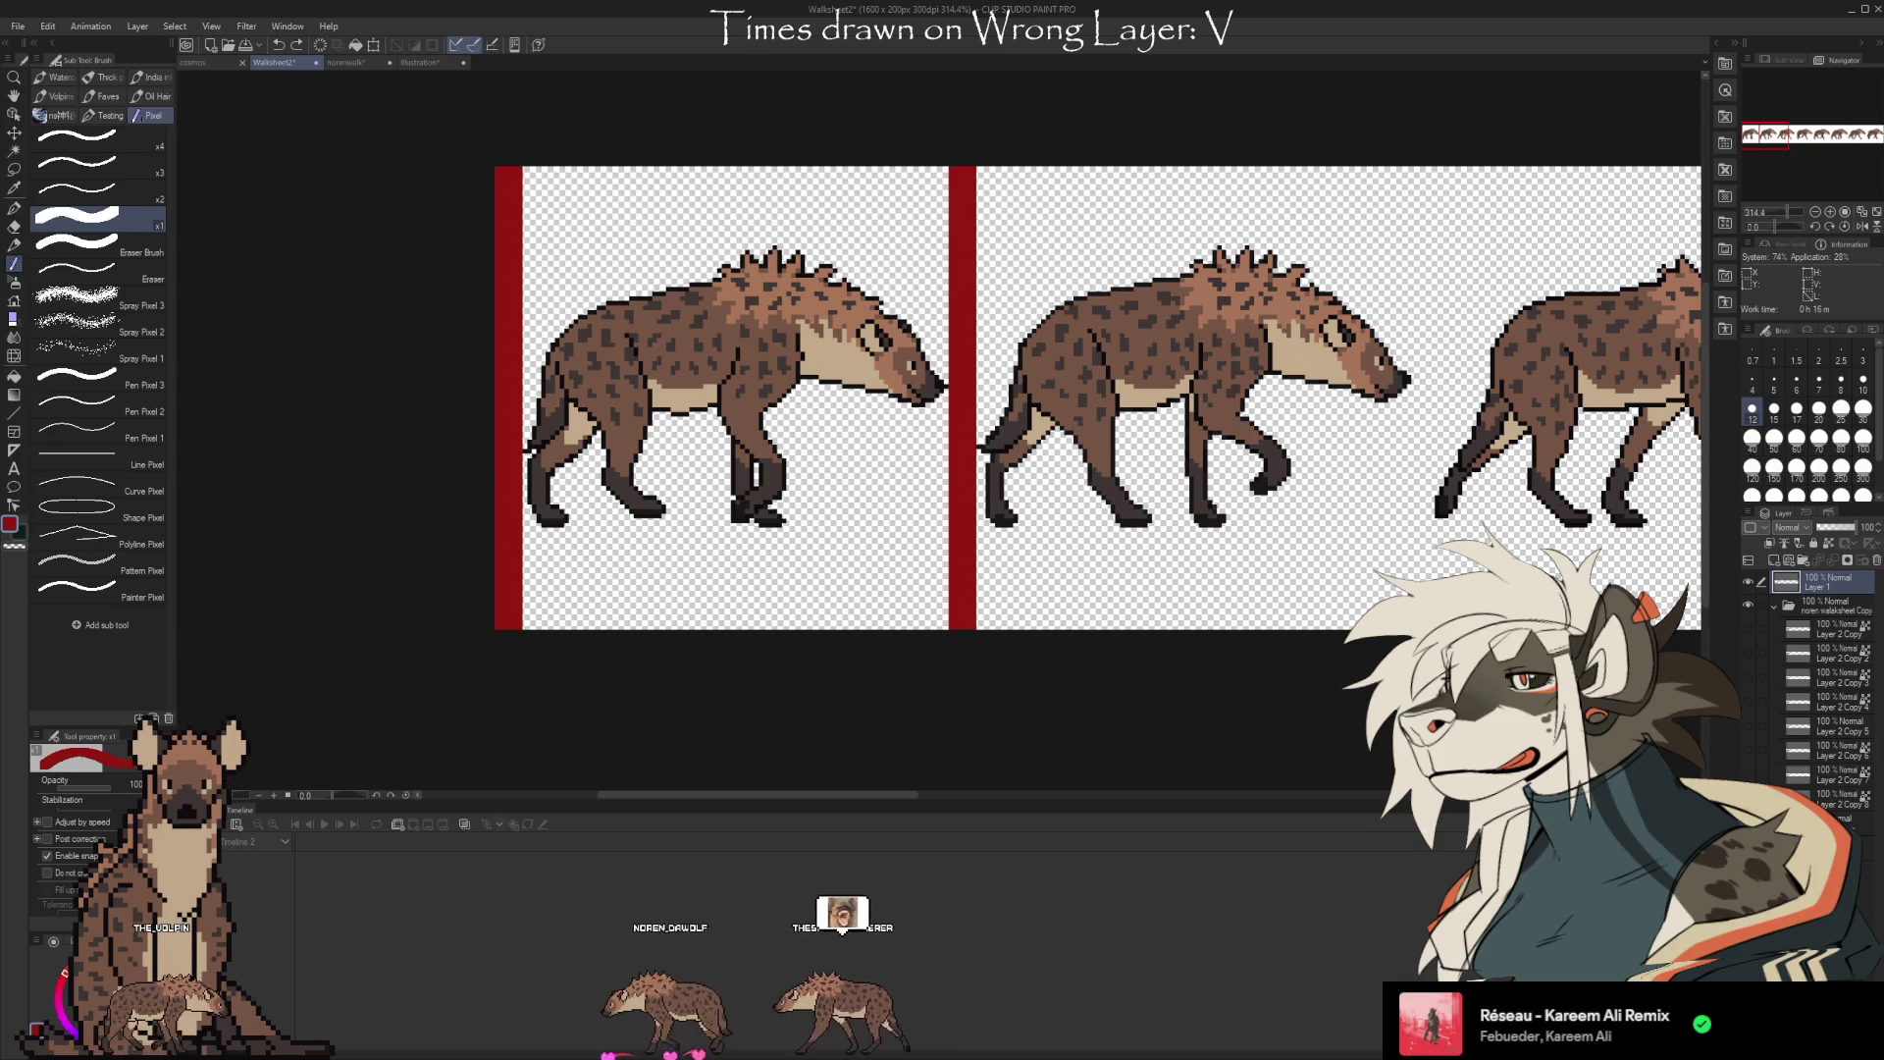
{"action": "scroll", "coordinate": [883, 559], "scroll_direction": "up", "scroll_amount": 1}
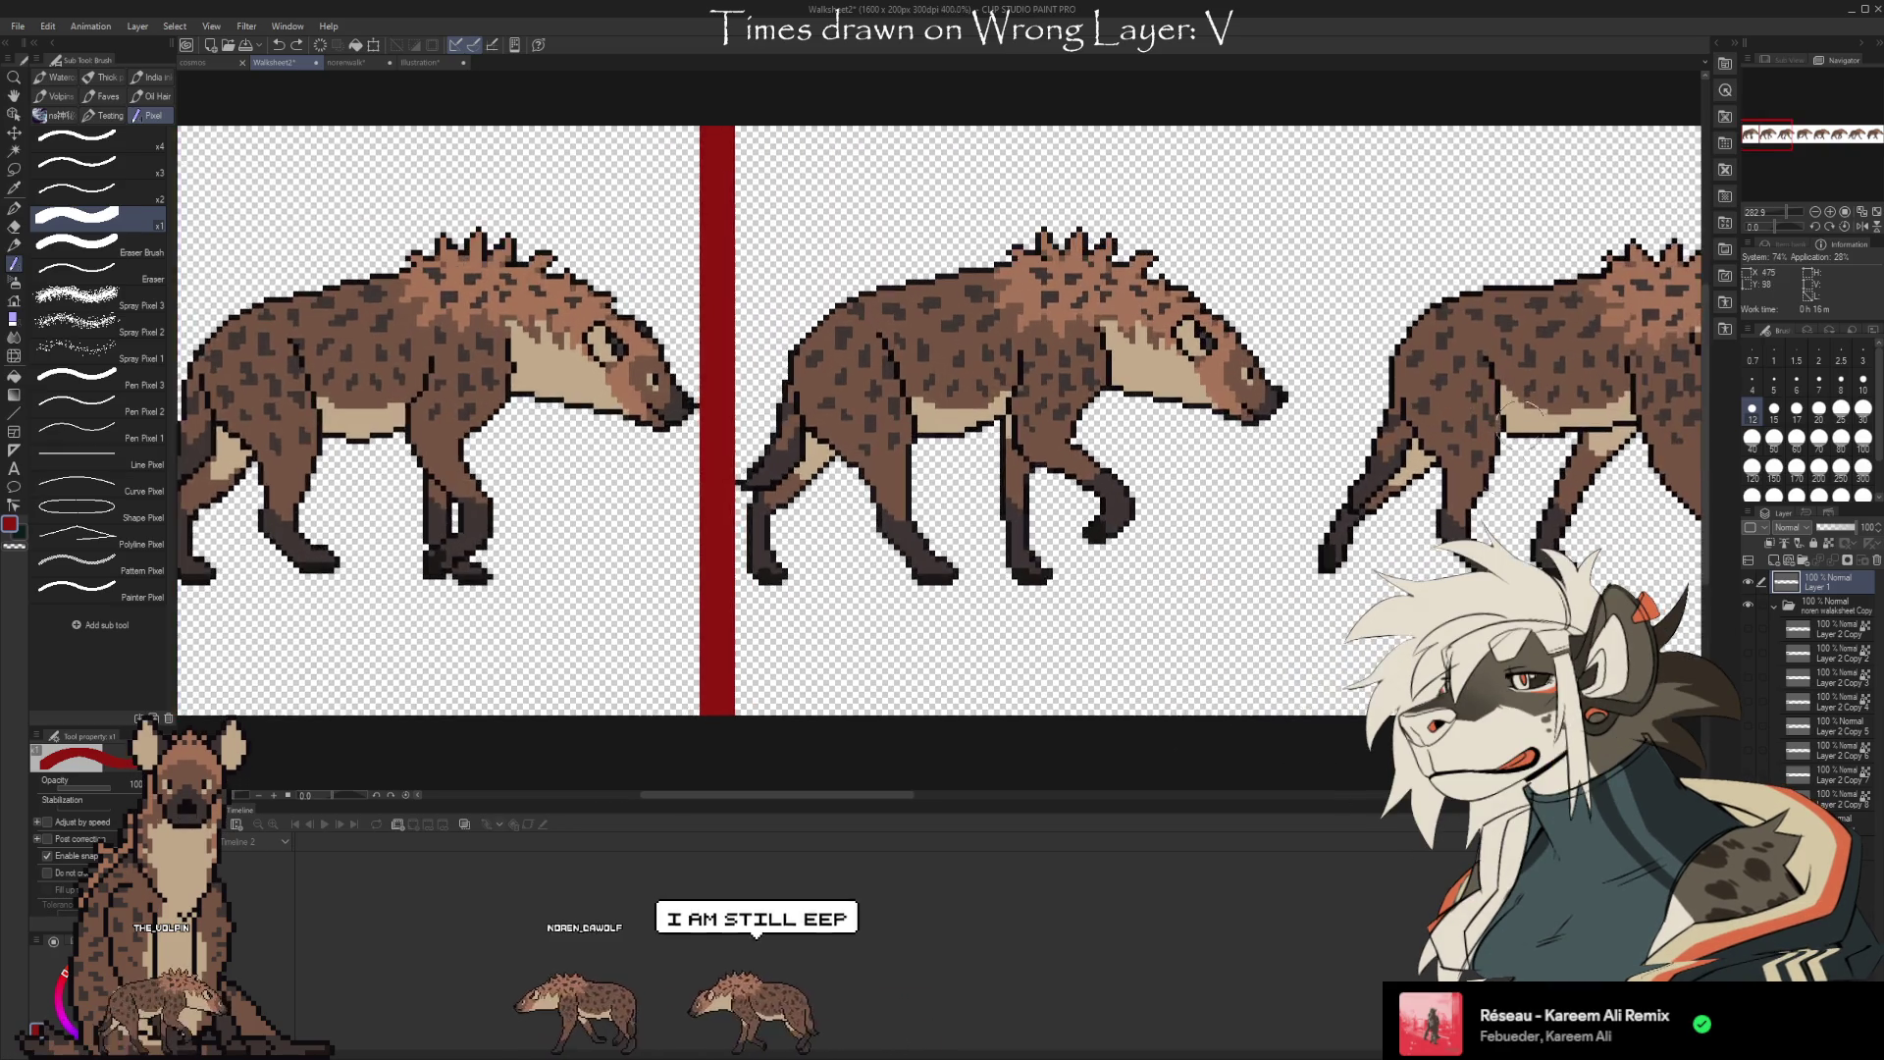
{"action": "scroll", "coordinate": [1521, 410], "scroll_direction": "up", "scroll_amount": 2}
{"action": "scroll", "coordinate": [1374, 432], "scroll_direction": "down", "scroll_amount": 1}
{"action": "scroll", "coordinate": [1185, 459], "scroll_direction": "up", "scroll_amount": 3}
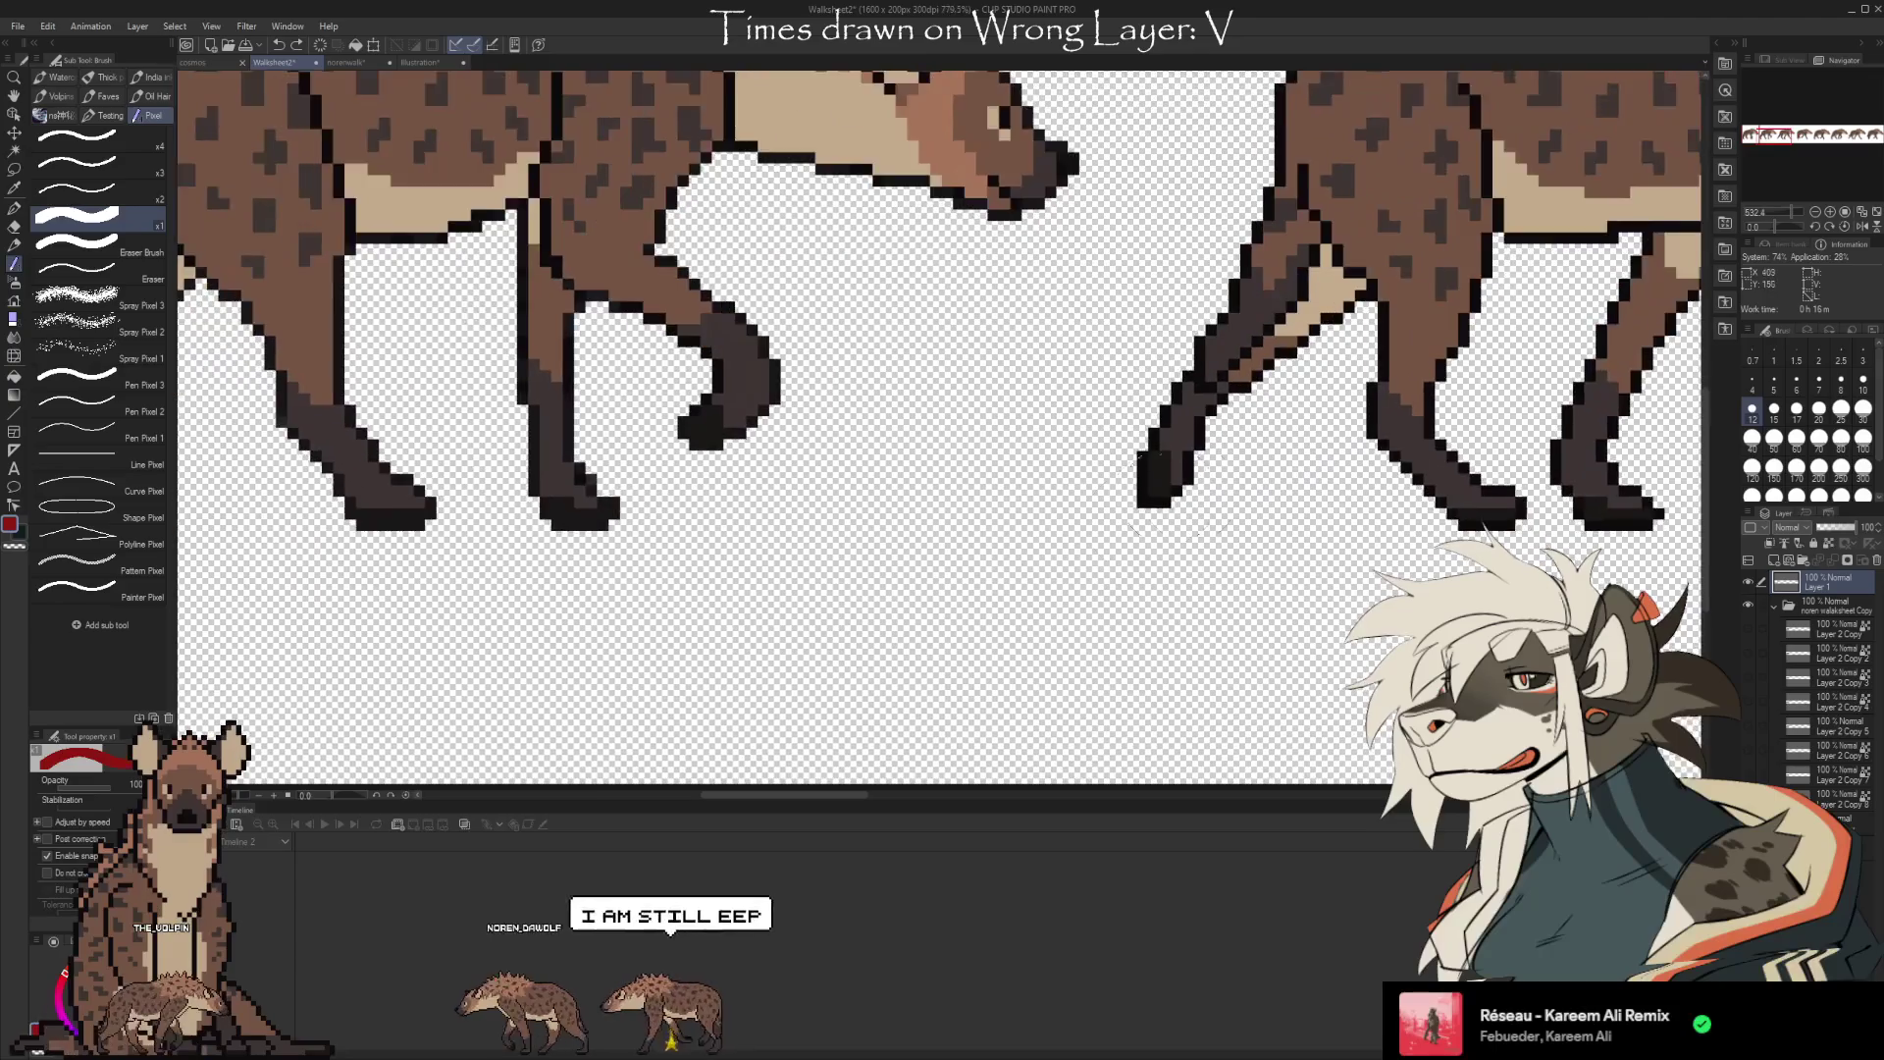
{"action": "scroll", "coordinate": [1158, 496], "scroll_direction": "up", "scroll_amount": 1}
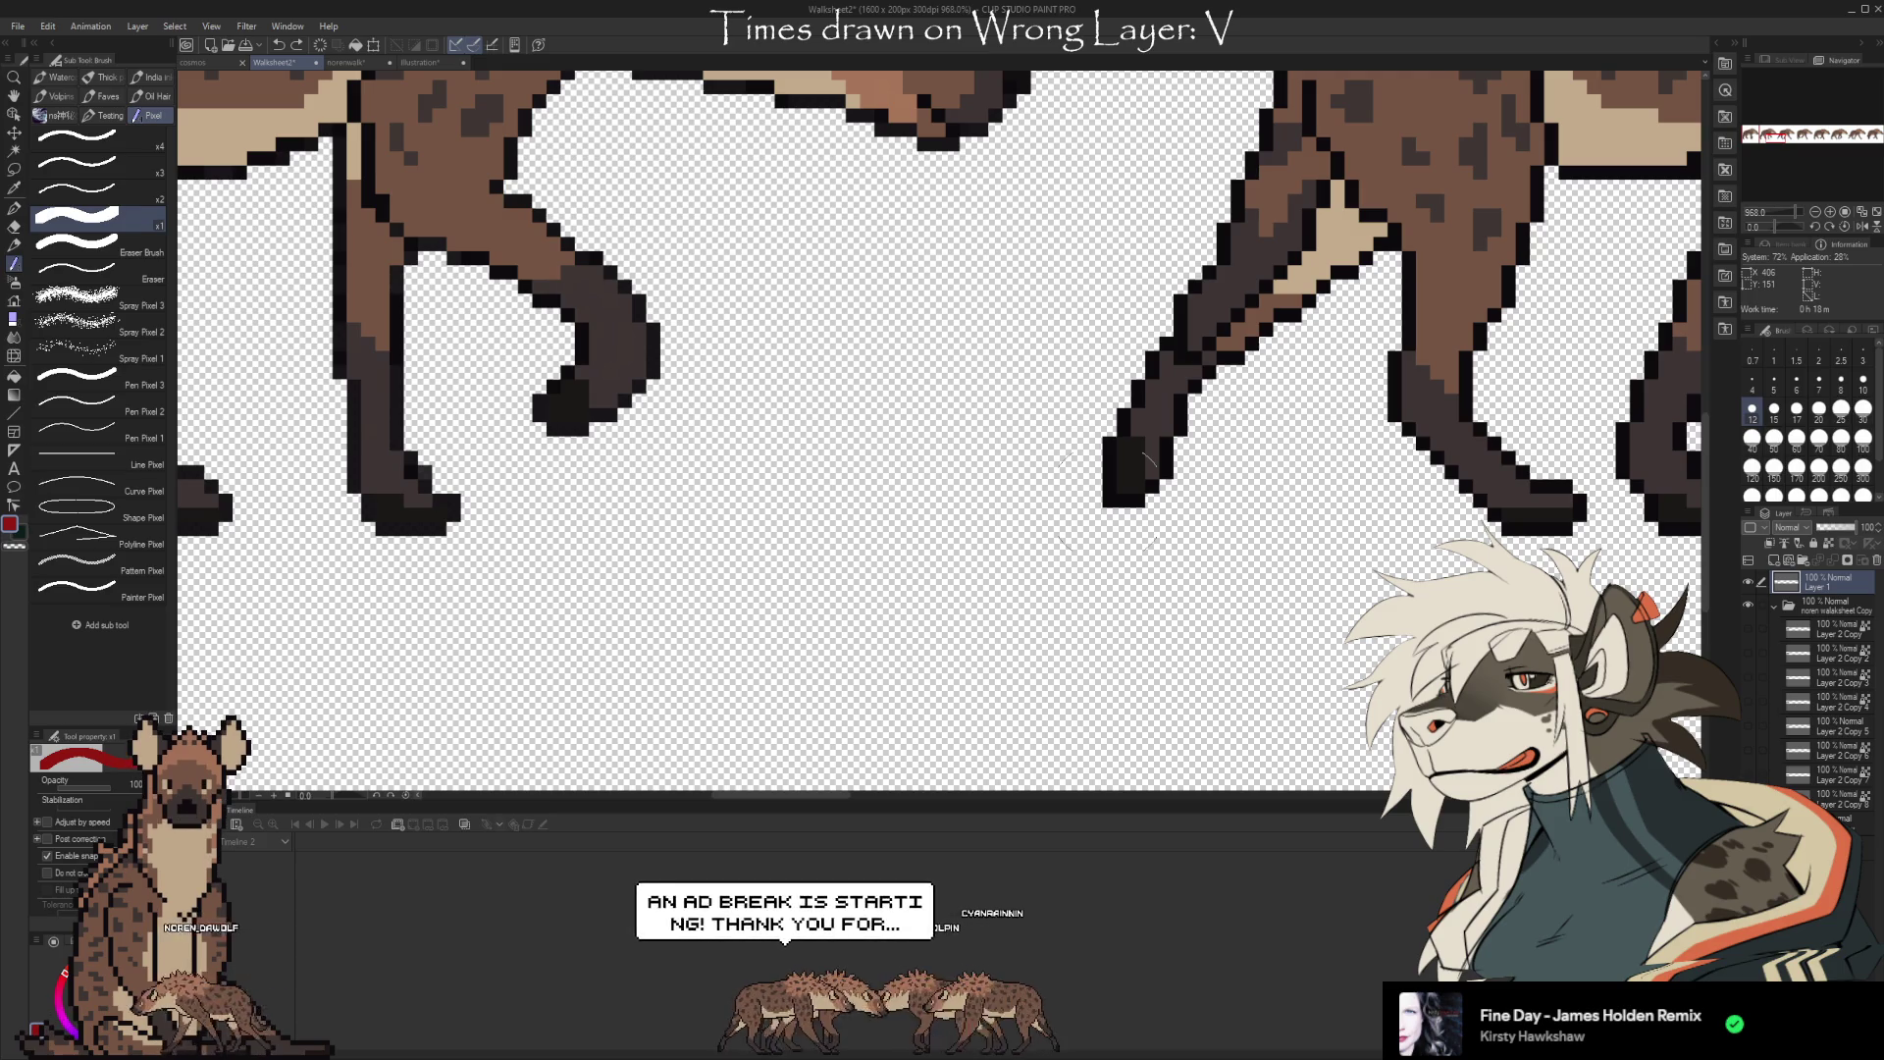
{"action": "scroll", "coordinate": [1107, 497], "scroll_direction": "down", "scroll_amount": 5}
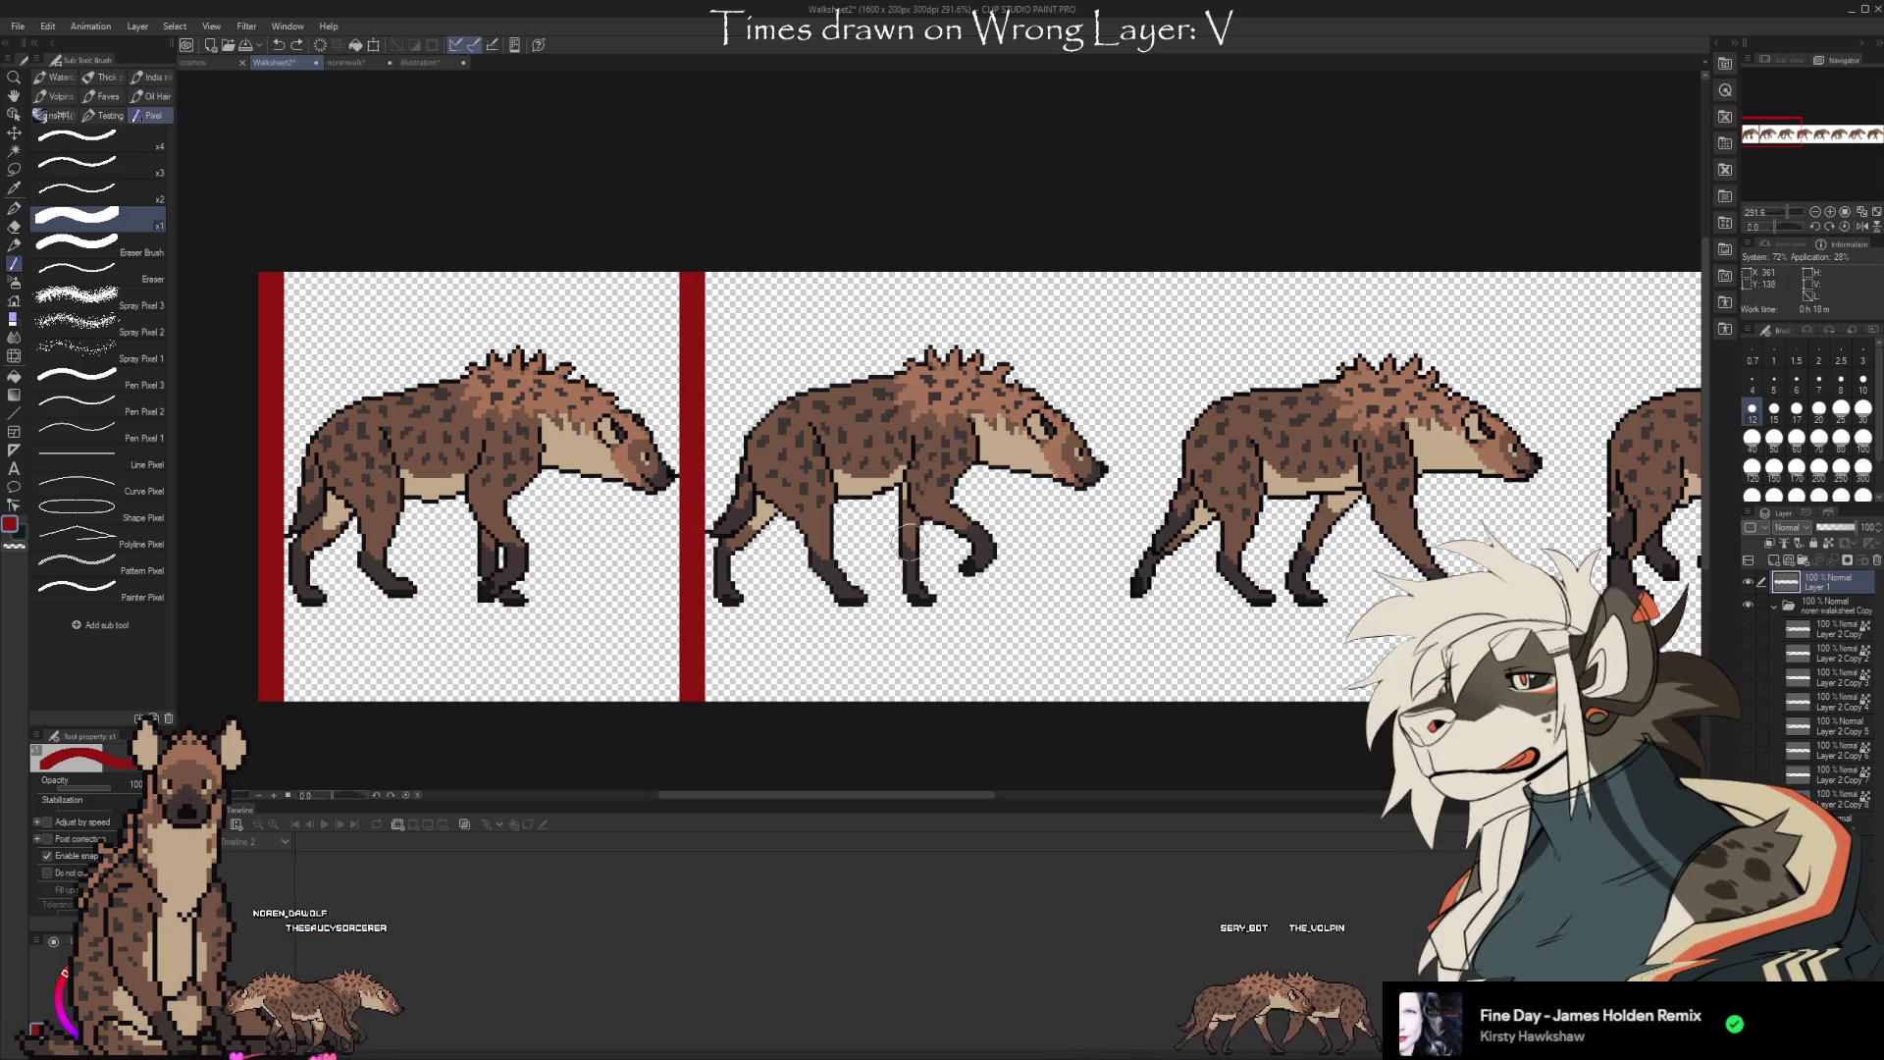
Set the brush to its smallest size, 1
{"action": "scroll", "coordinate": [956, 550], "scroll_direction": "down", "scroll_amount": 3}
{"action": "scroll", "coordinate": [1269, 507], "scroll_direction": "up", "scroll_amount": 2}
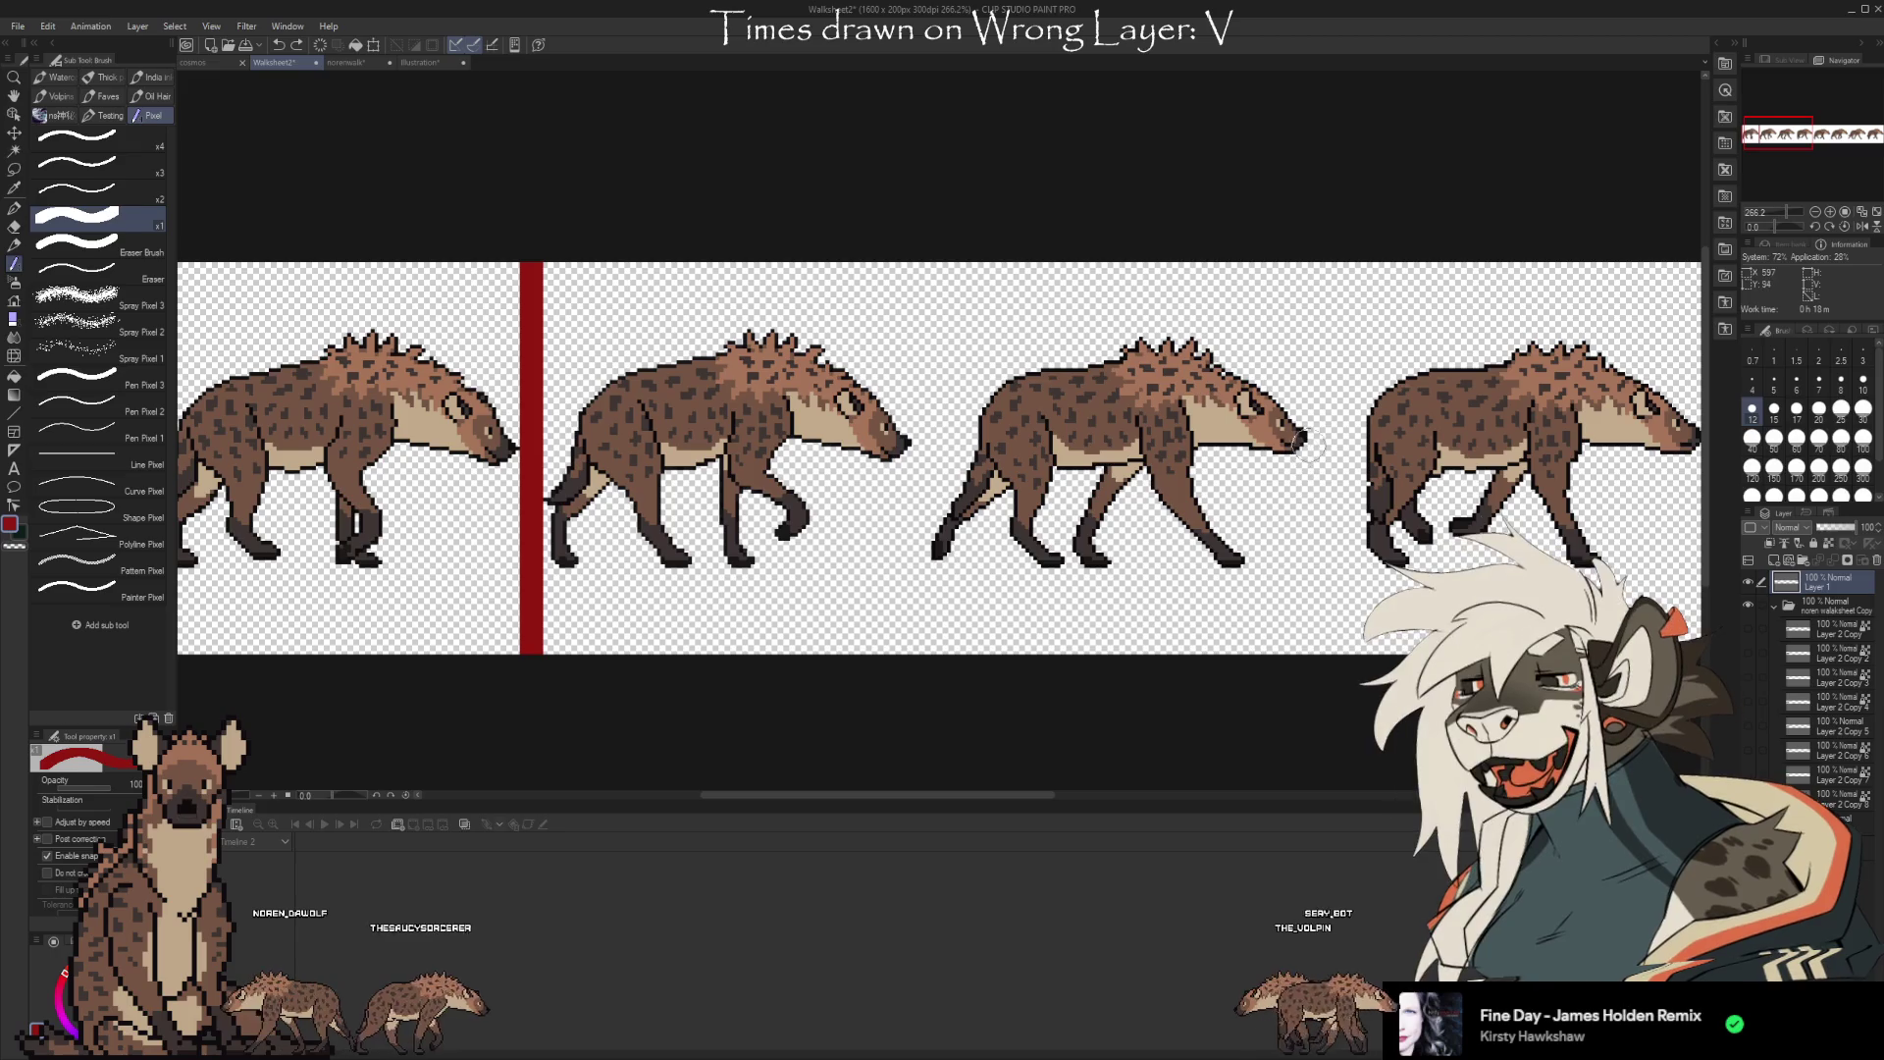
{"action": "left_click", "coordinate": [1775, 354]}
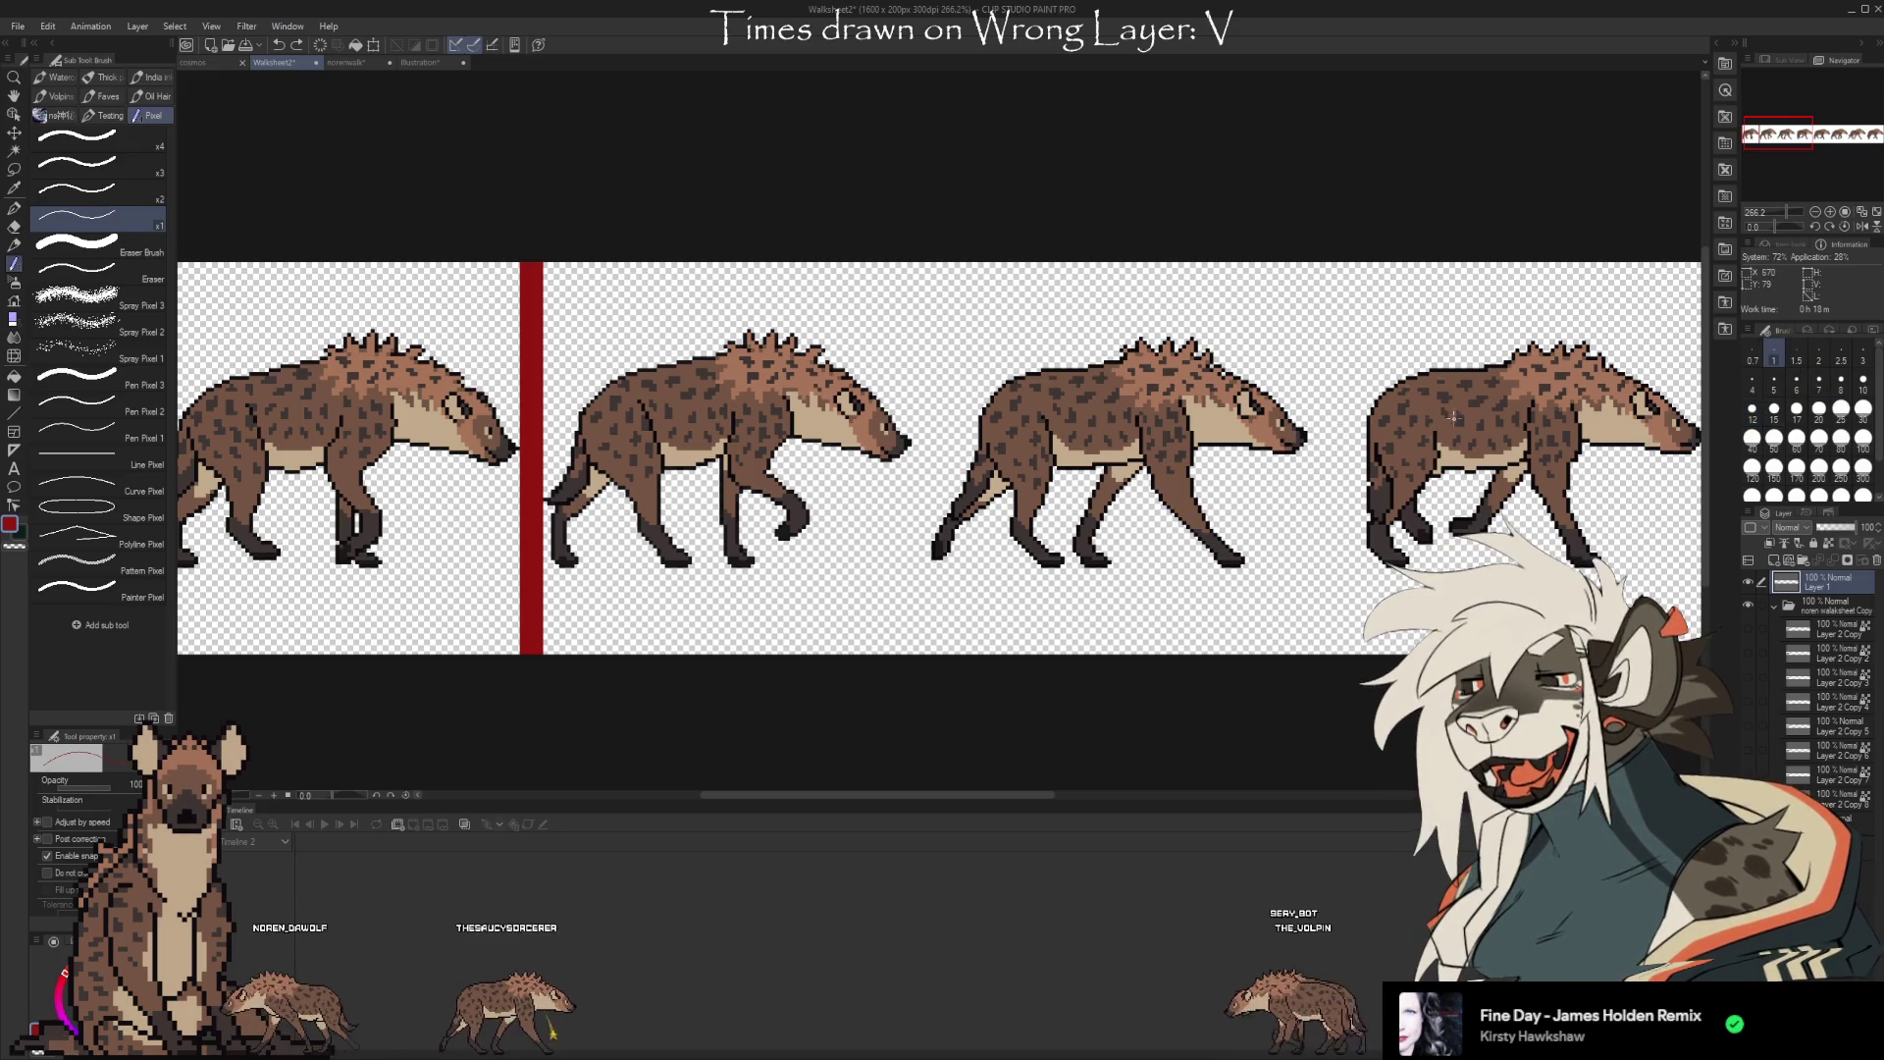
Undo the red divider strokes, delete their layer, and show the first wolf frame
{"action": "scroll", "coordinate": [1266, 453], "scroll_direction": "up", "scroll_amount": 2}
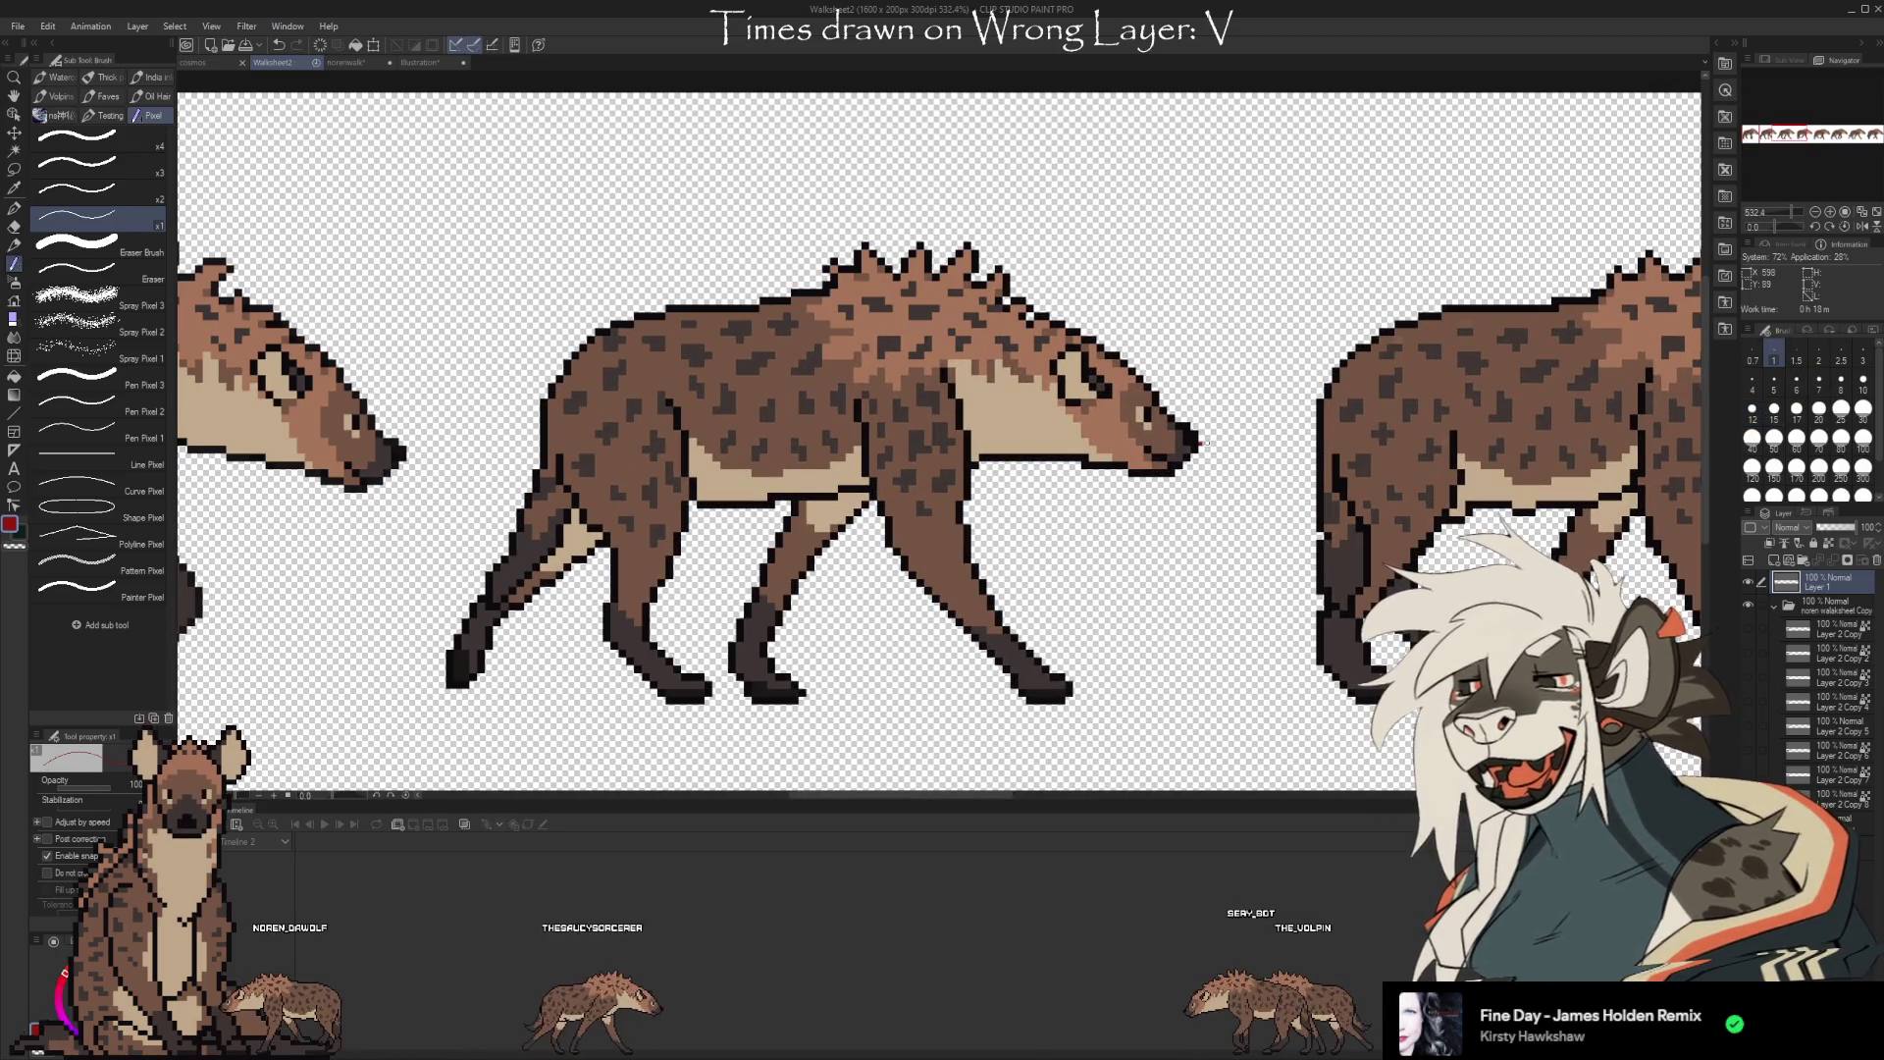
{"action": "scroll", "coordinate": [1213, 442], "scroll_direction": "up", "scroll_amount": 1}
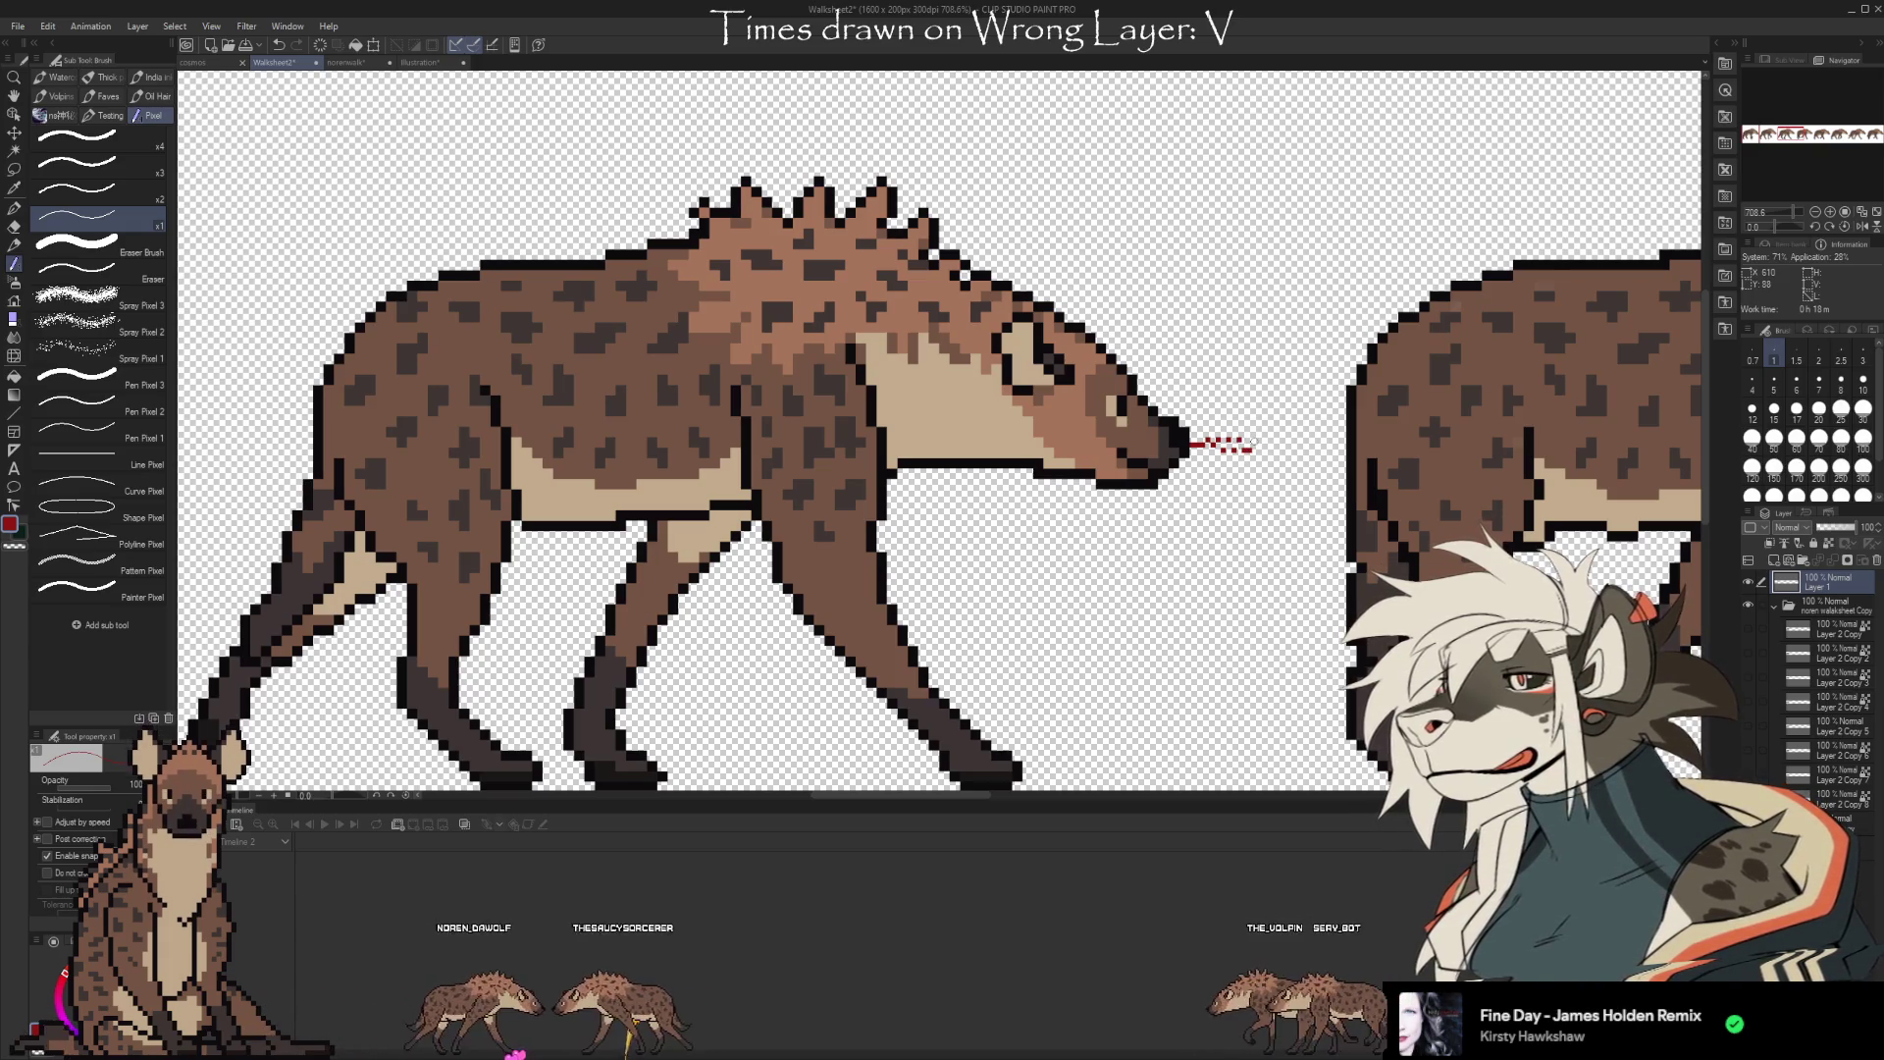
{"action": "scroll", "coordinate": [1214, 505], "scroll_direction": "down", "scroll_amount": 5}
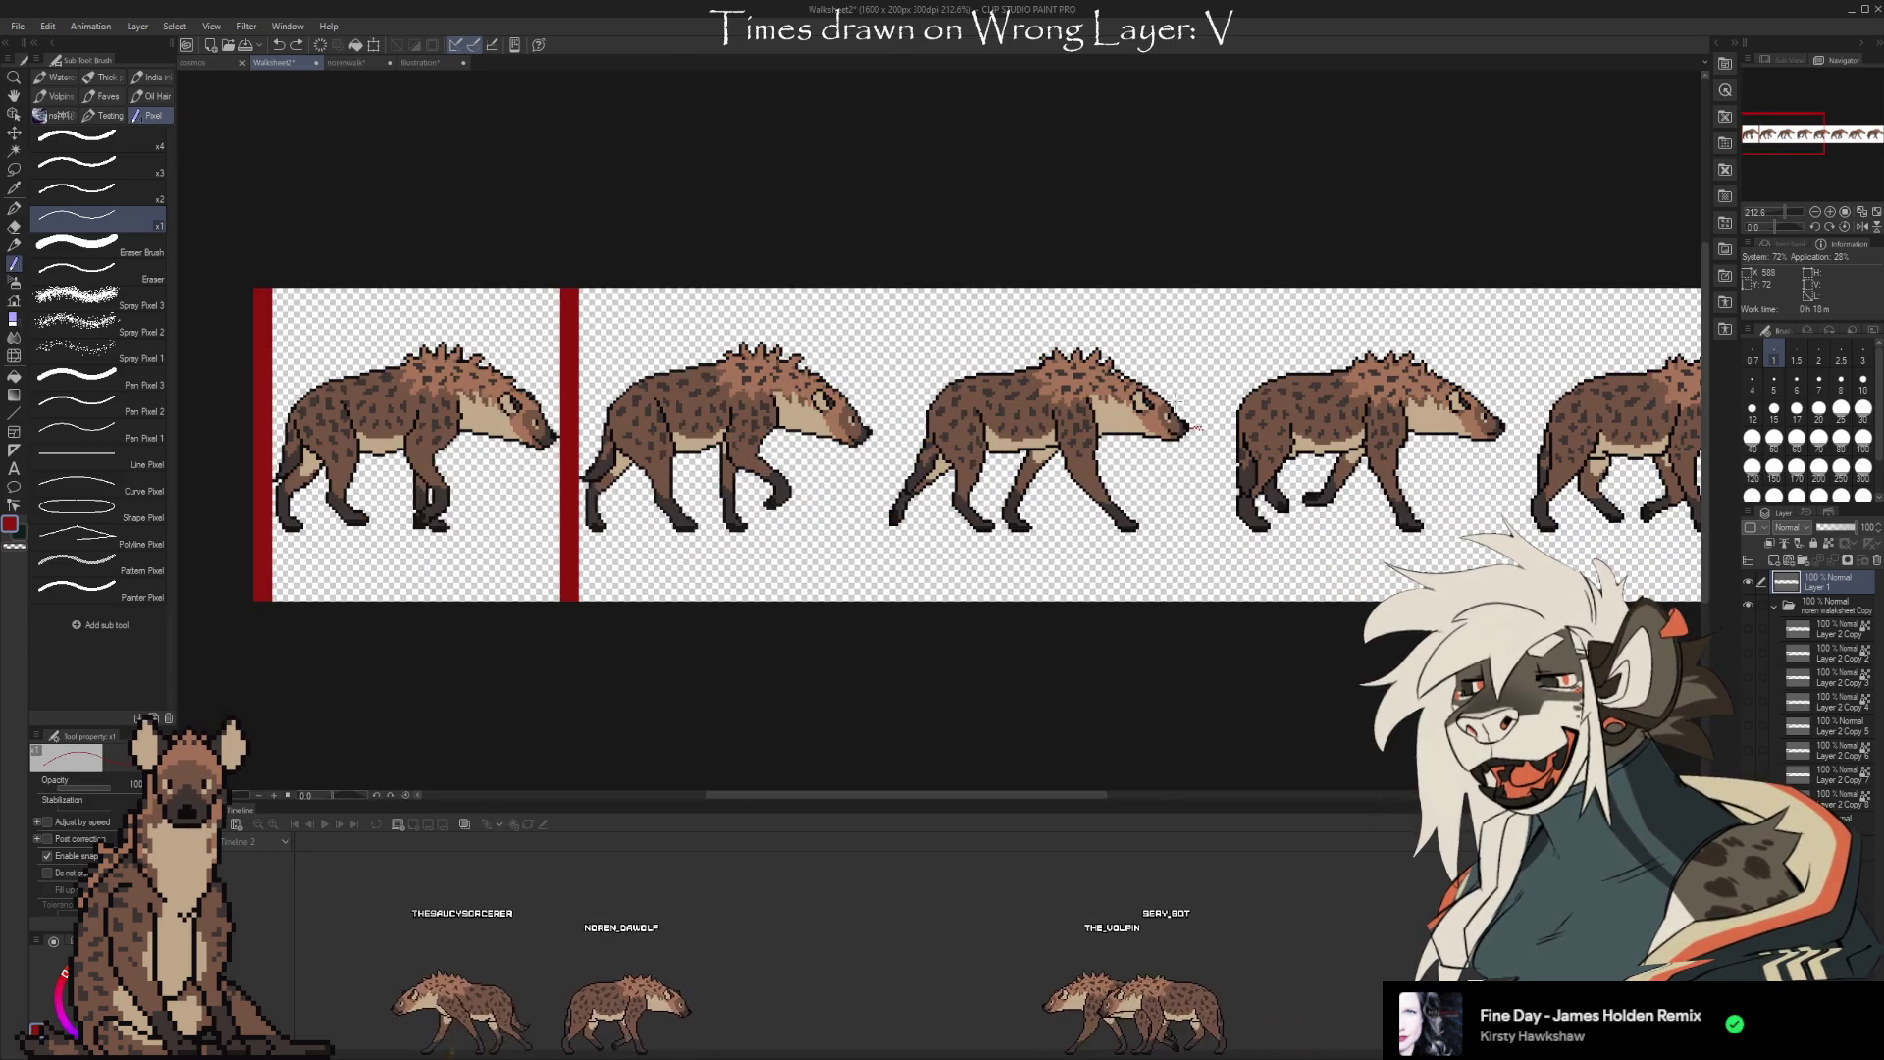
{"action": "key", "text": "ctrl+z"}
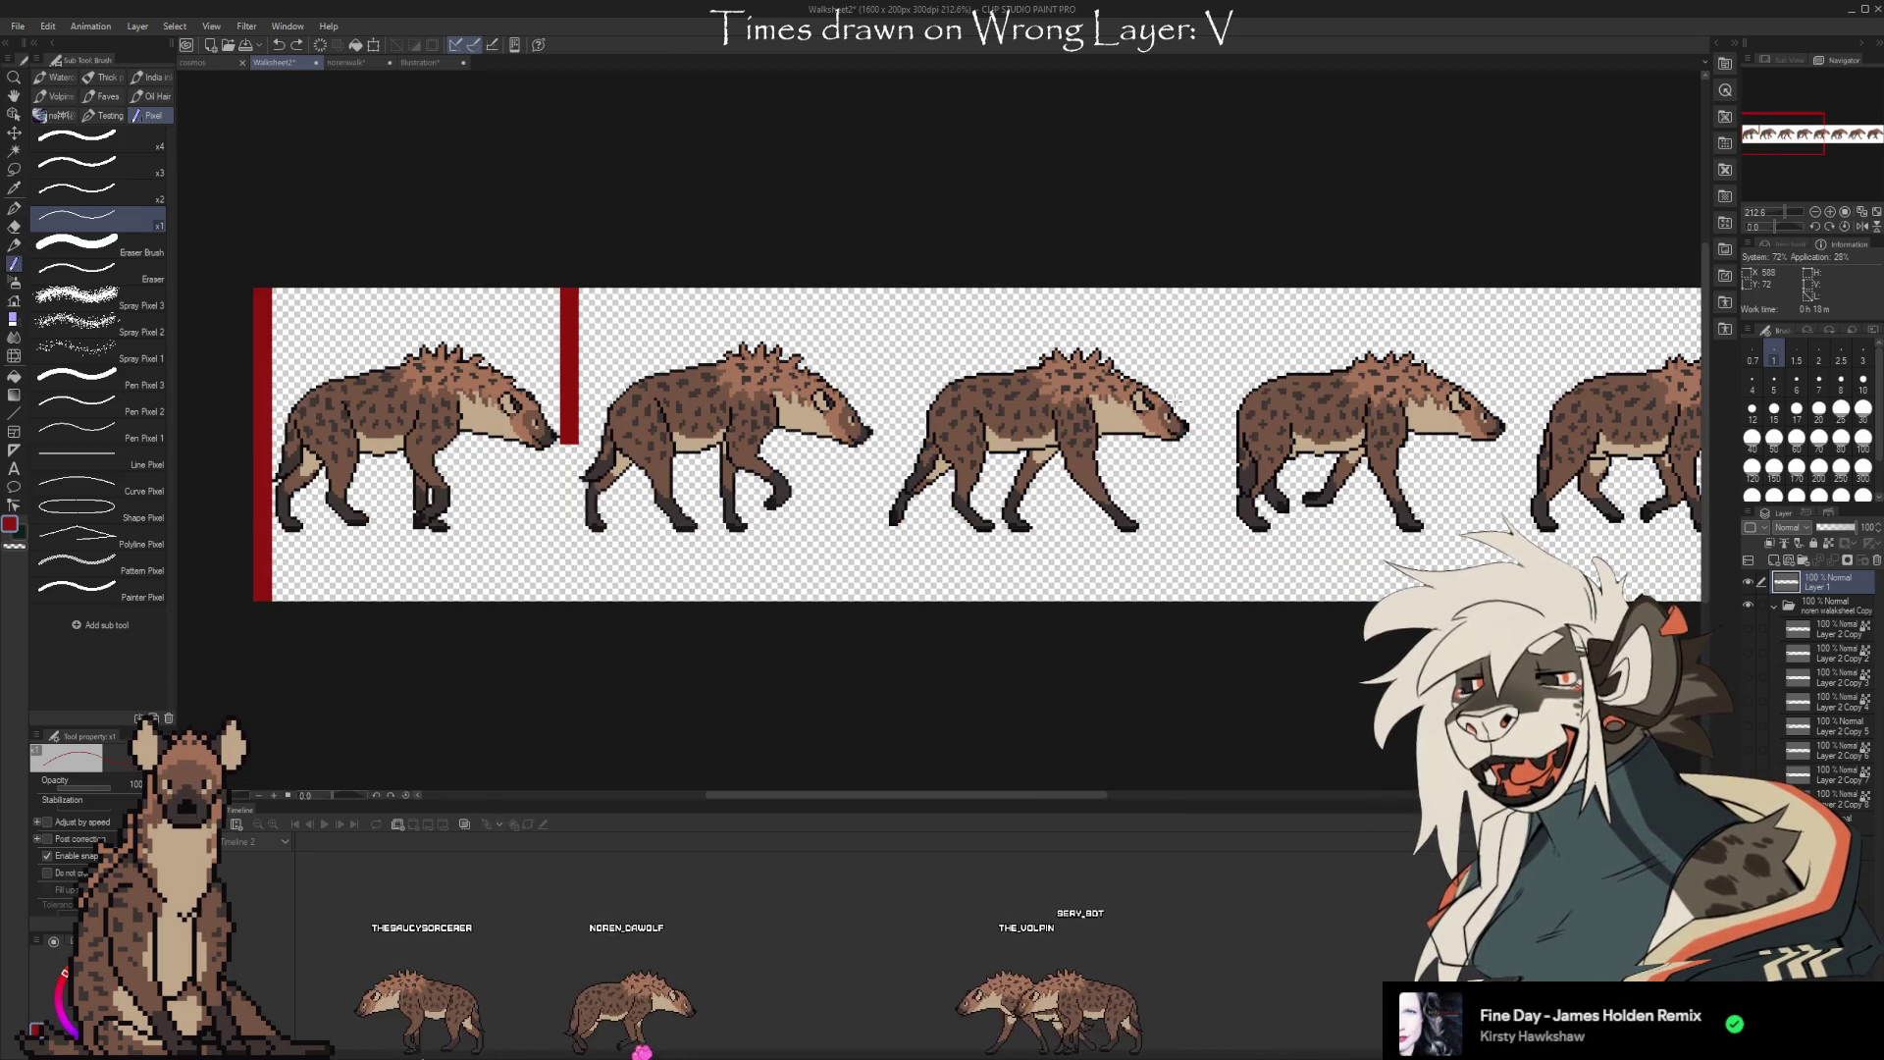
{"action": "key", "text": "ctrl+z"}
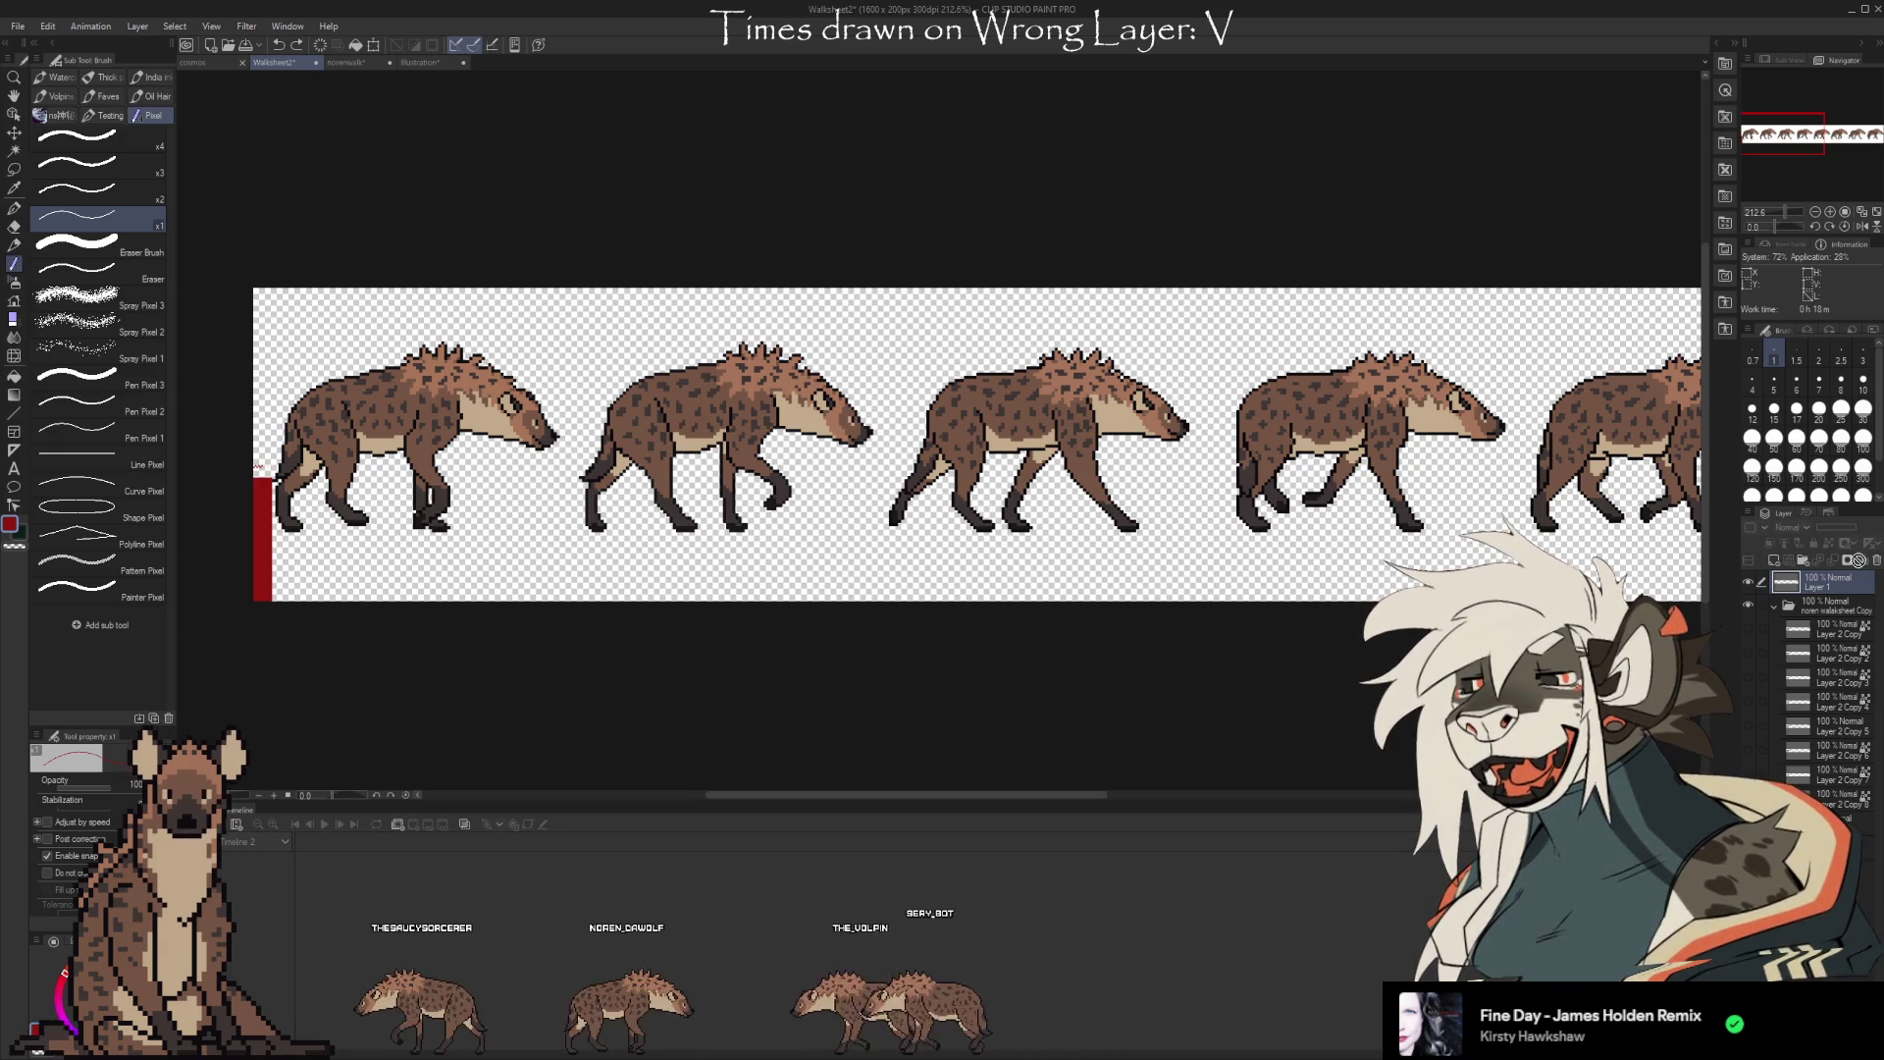
{"action": "left_click", "coordinate": [1877, 562]}
{"action": "left_click", "coordinate": [1748, 774]}
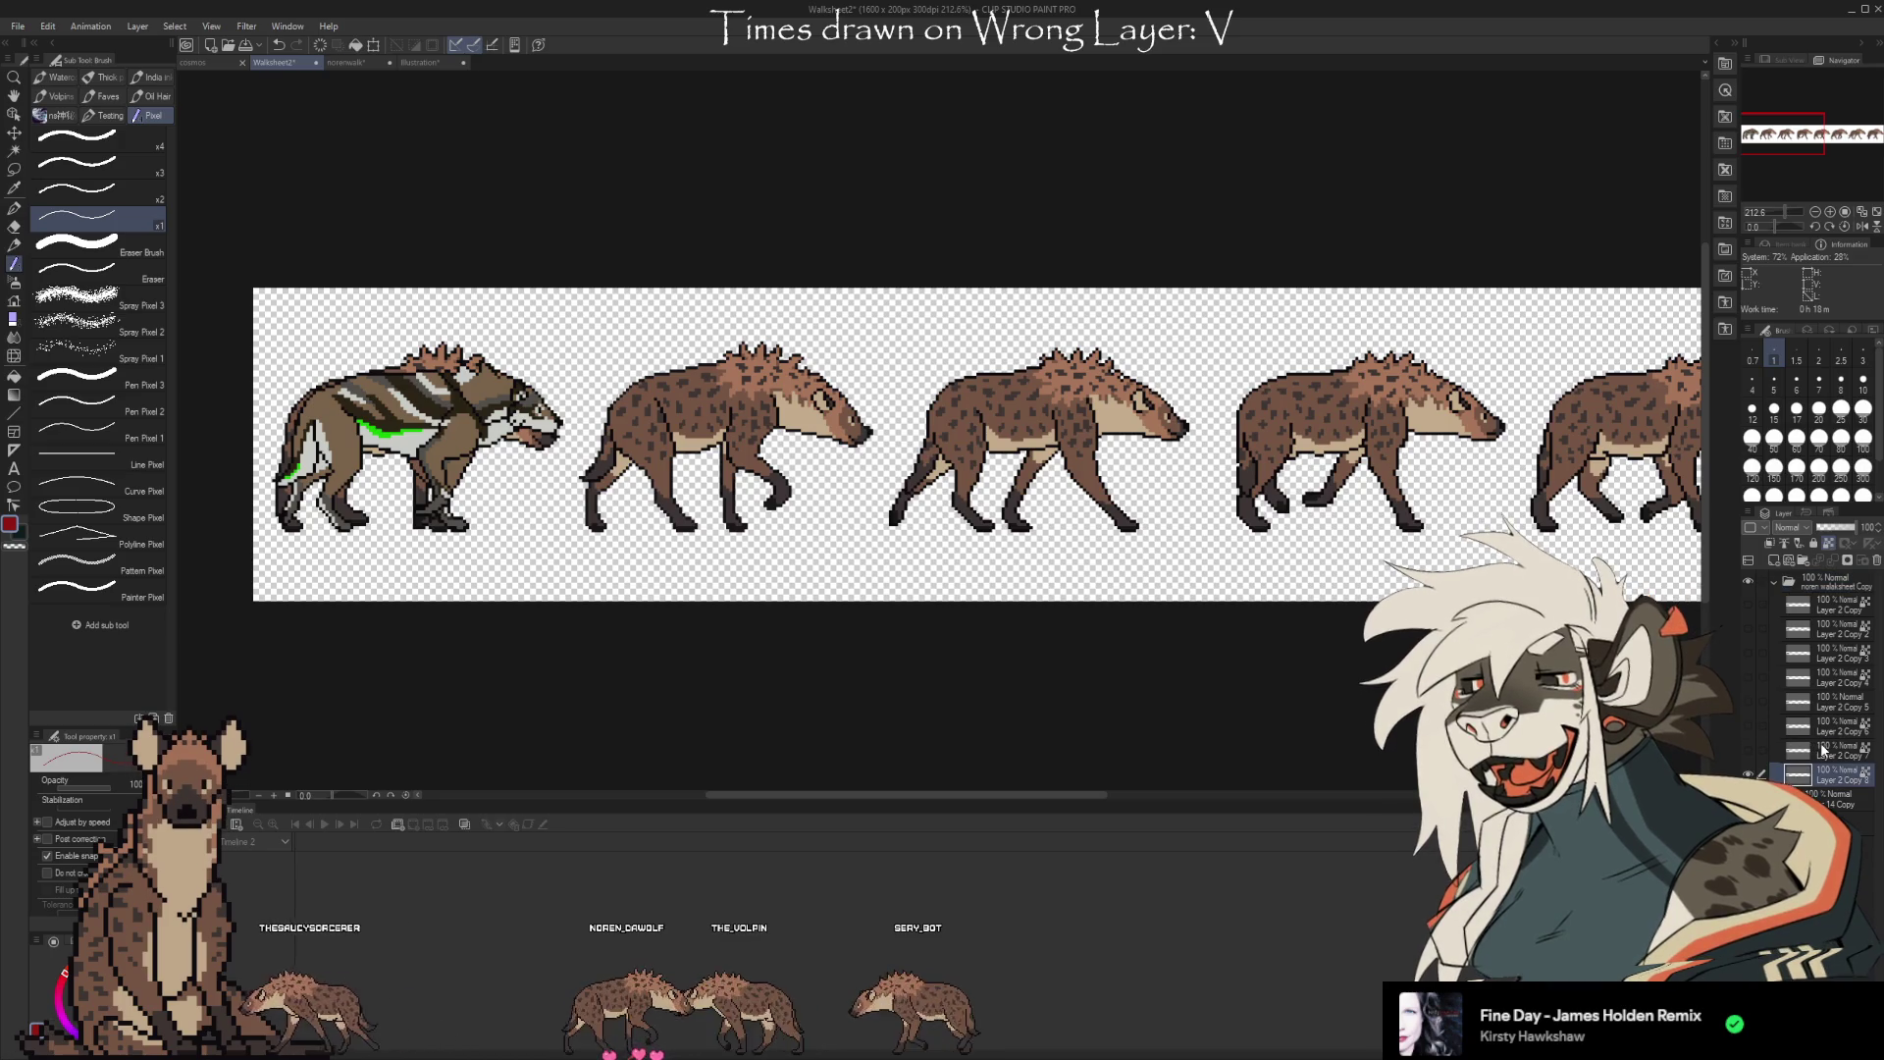
Slide the first wolf layer right into the second hyena slot with arrow keys
{"action": "left_click", "coordinate": [1748, 750]}
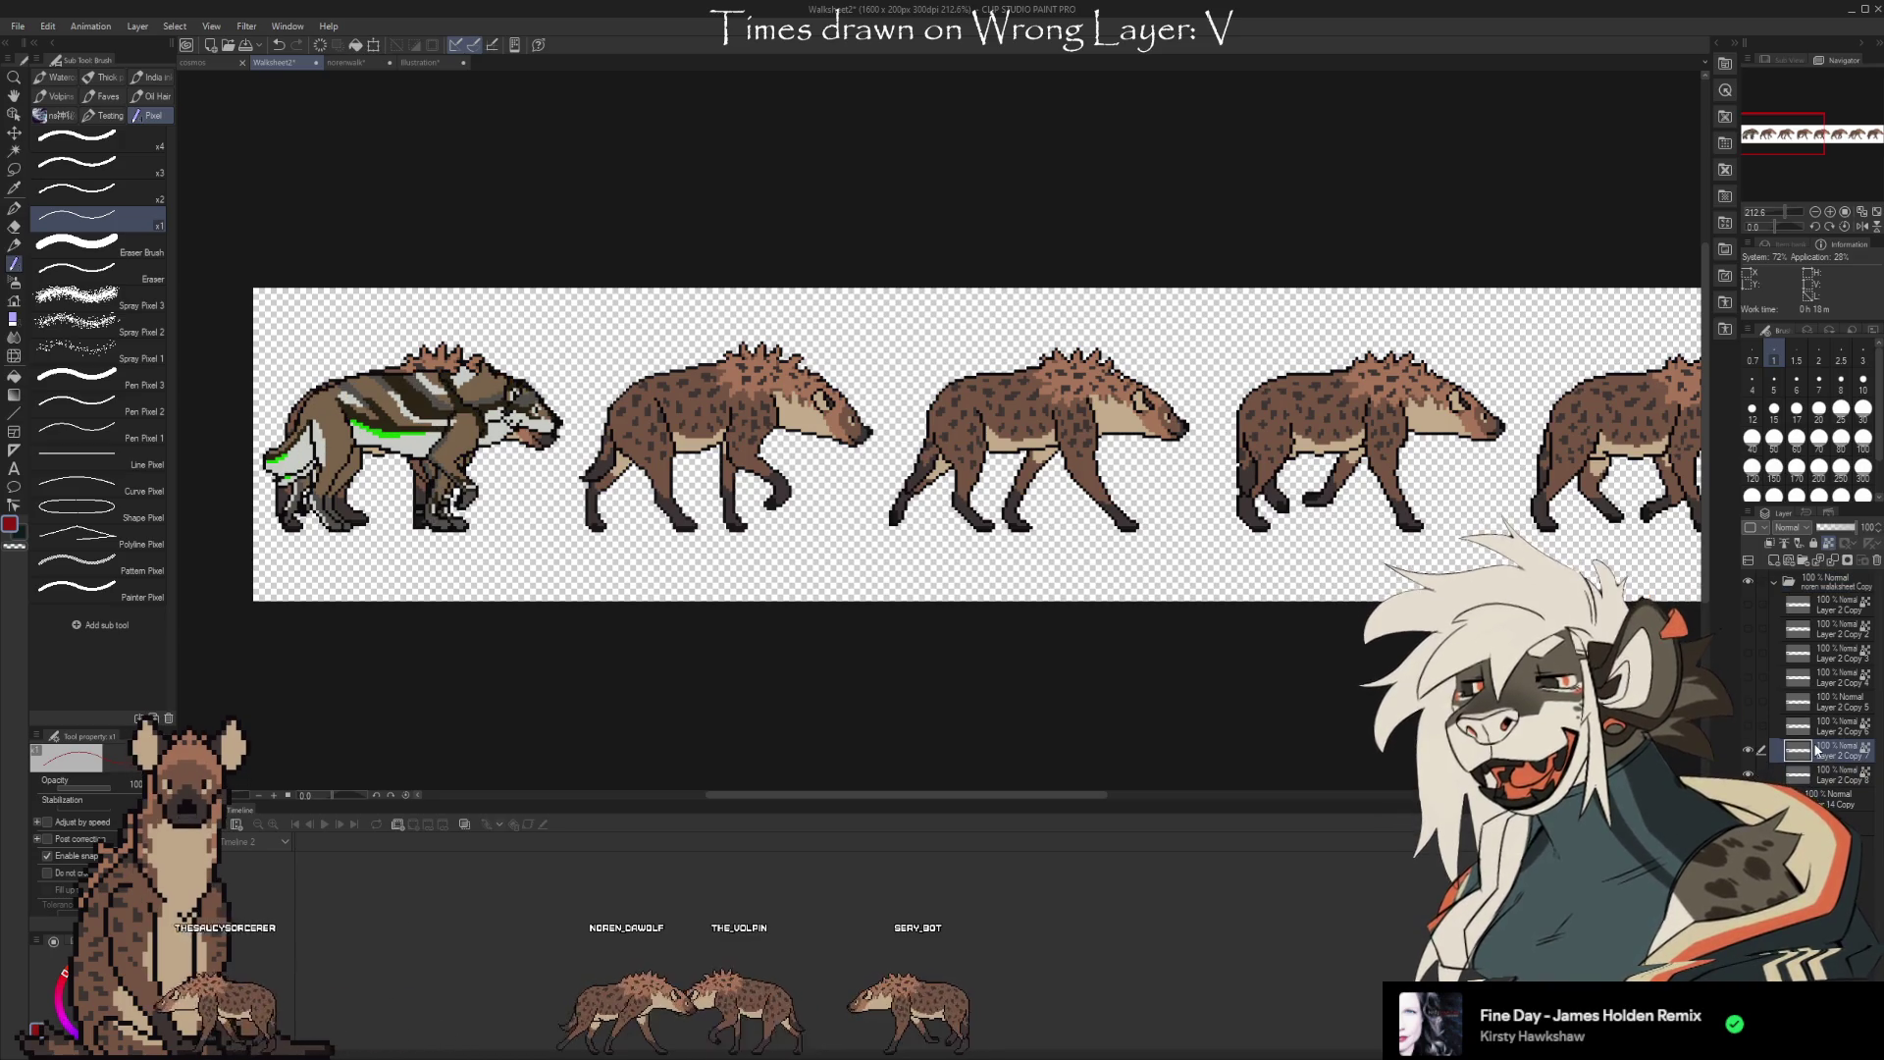
{"action": "key", "text": "ctrl+t"}
{"action": "key", "text": "Right"}
{"action": "key", "text": "Right"}
{"action": "key", "text": "Right"}
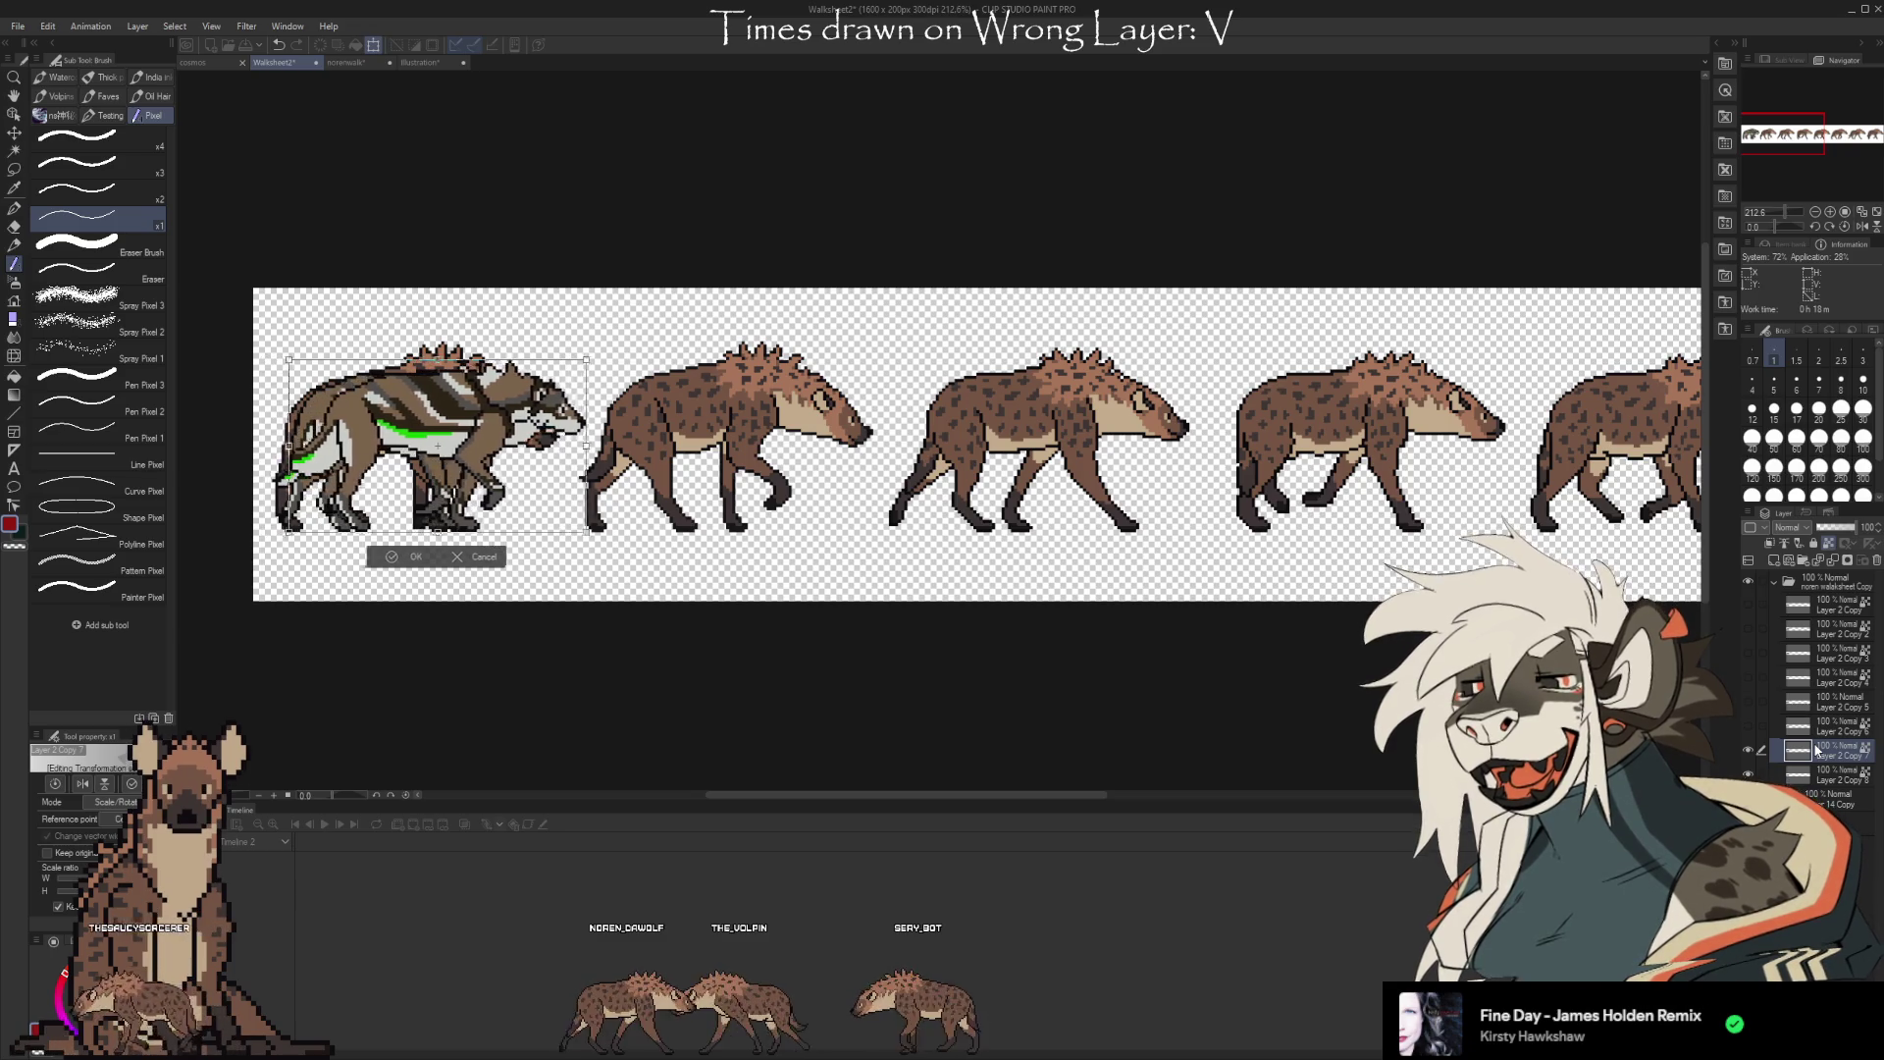
{"action": "key", "text": "Right"}
{"action": "key", "text": "Right"}
{"action": "key", "text": "Right"}
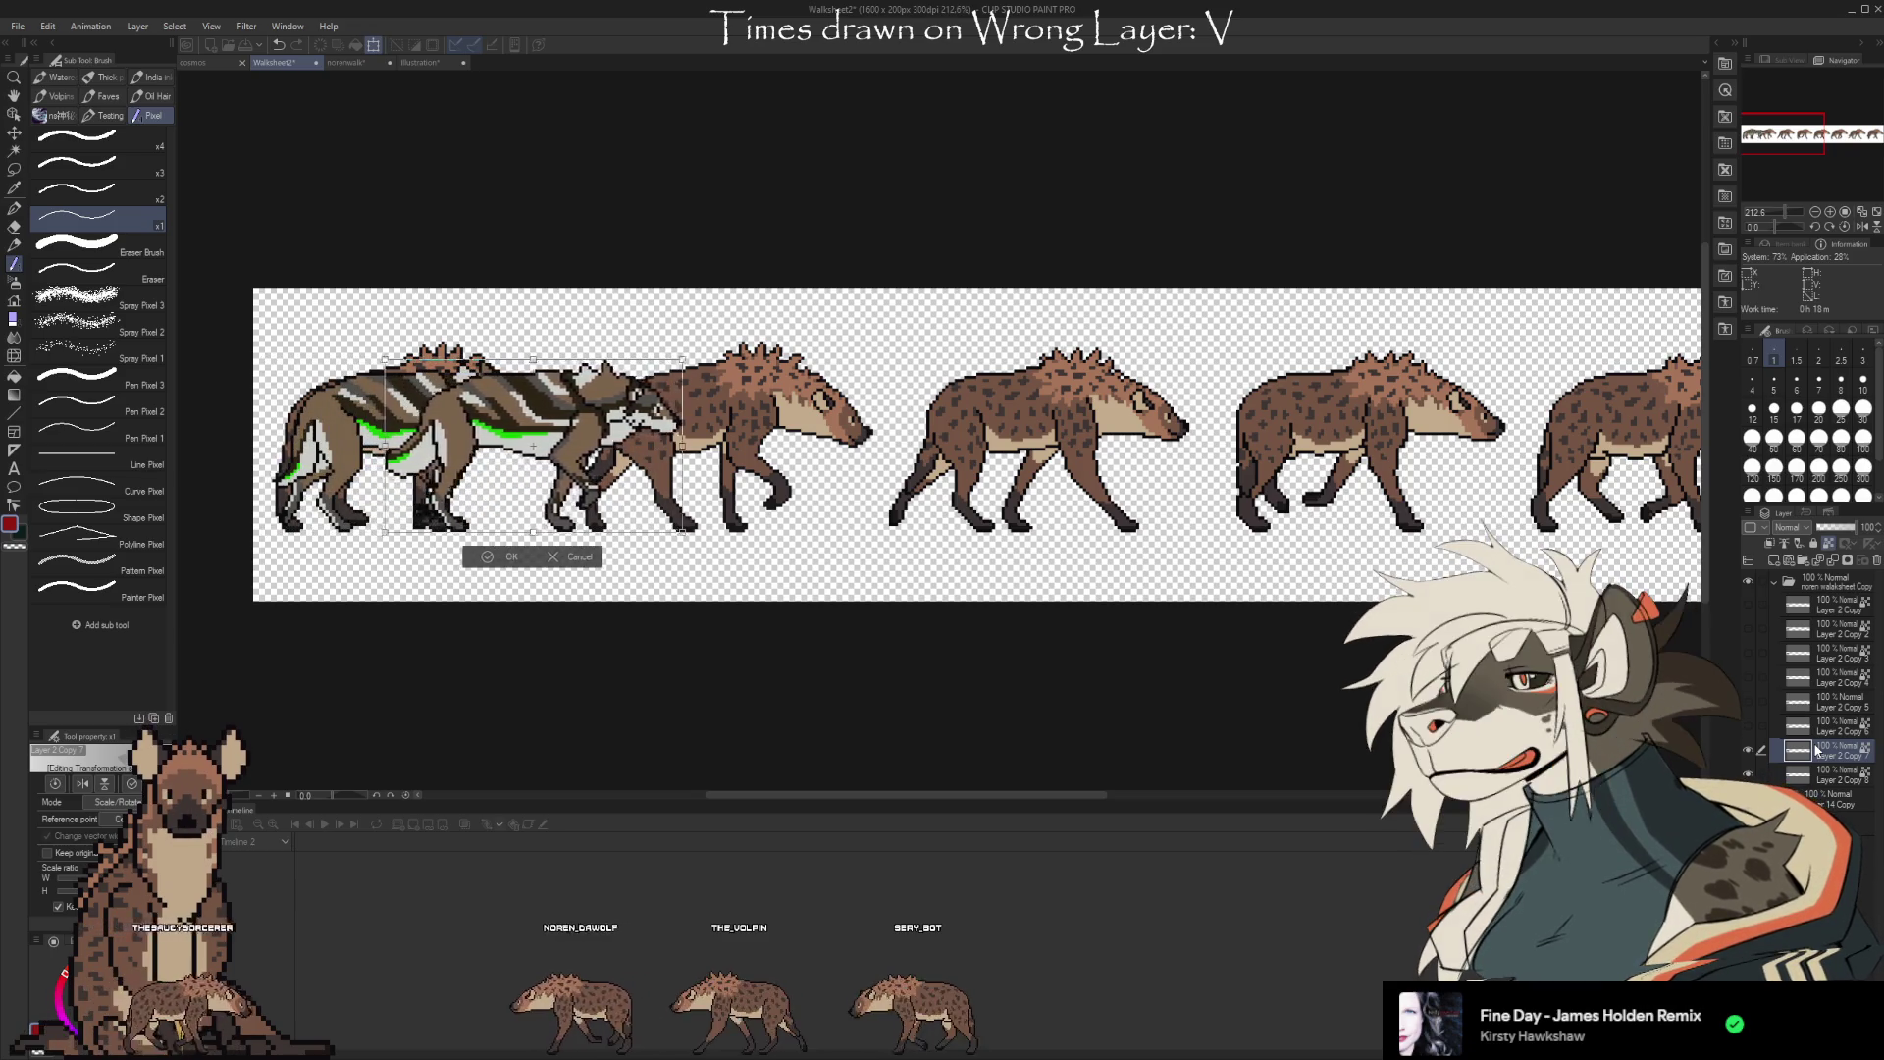
{"action": "key", "text": "Right"}
{"action": "key", "text": "Right"}
{"action": "key", "text": "Right"}
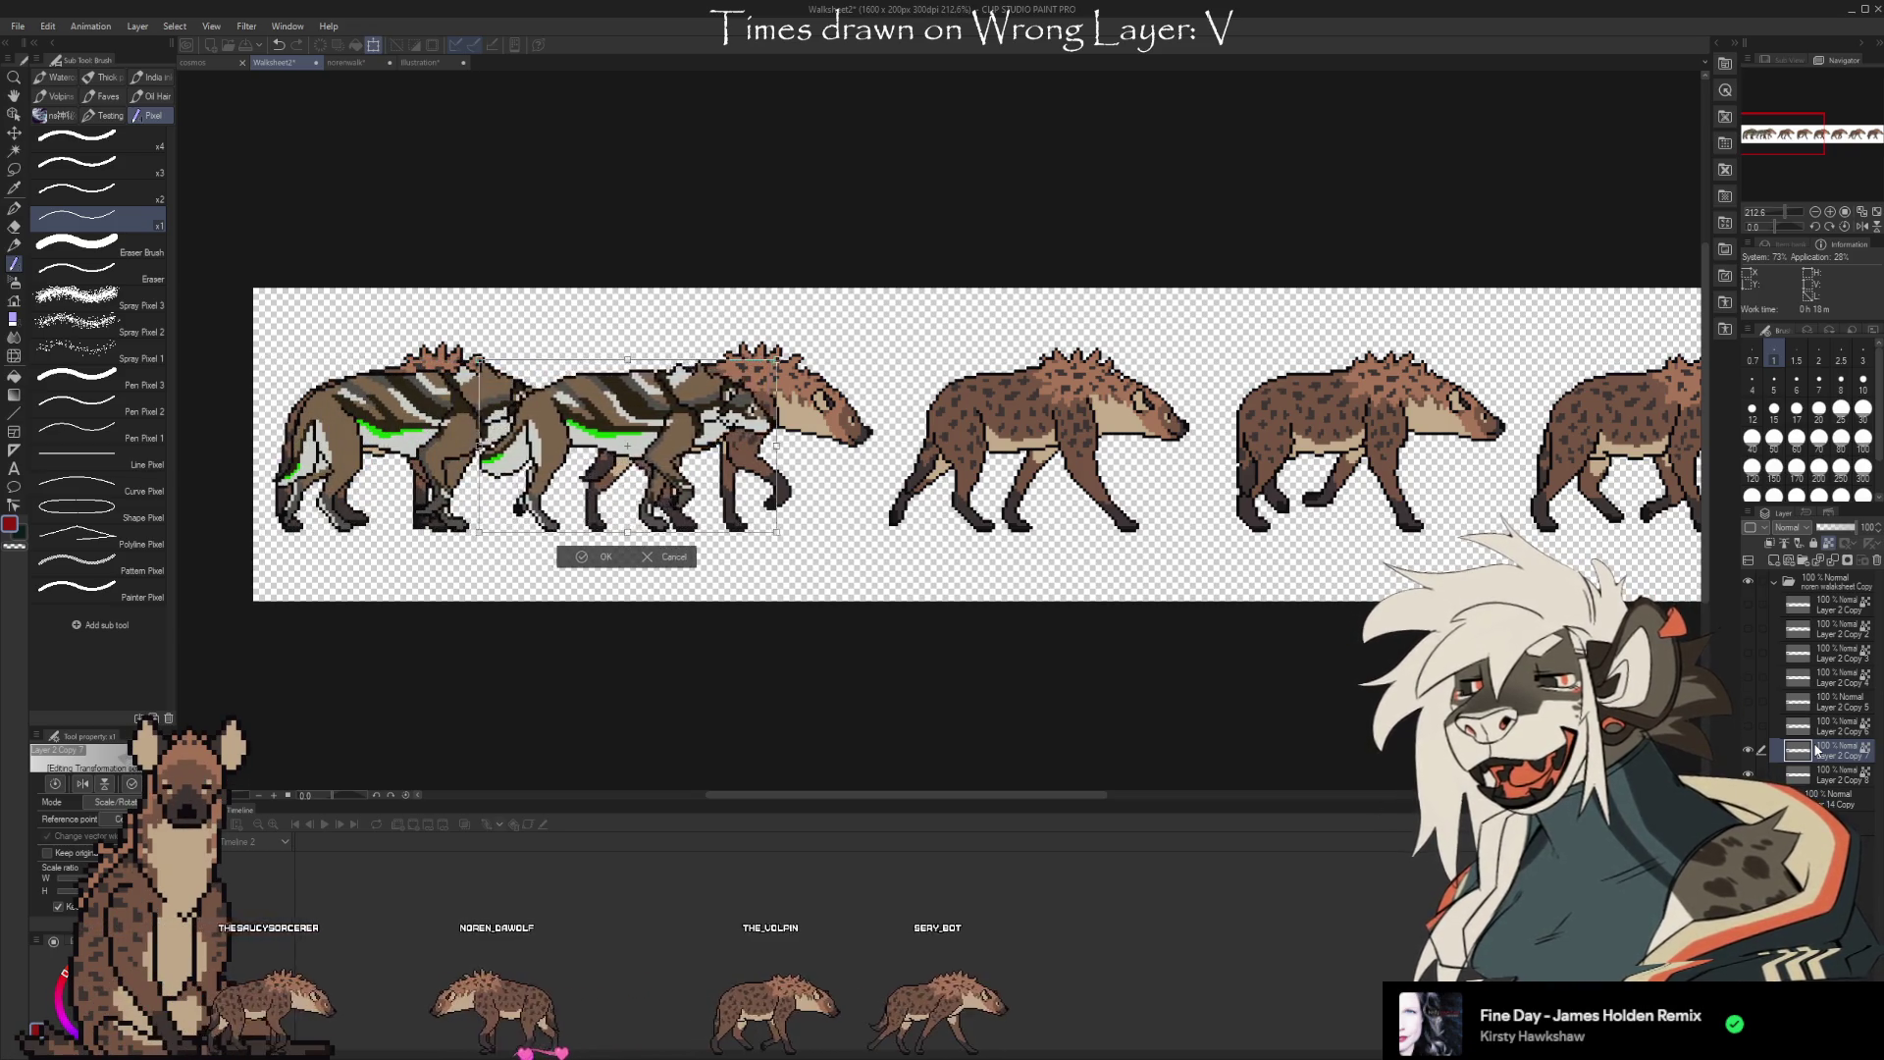
{"action": "key", "text": "Right"}
{"action": "key", "text": "Right"}
{"action": "key", "text": "Right"}
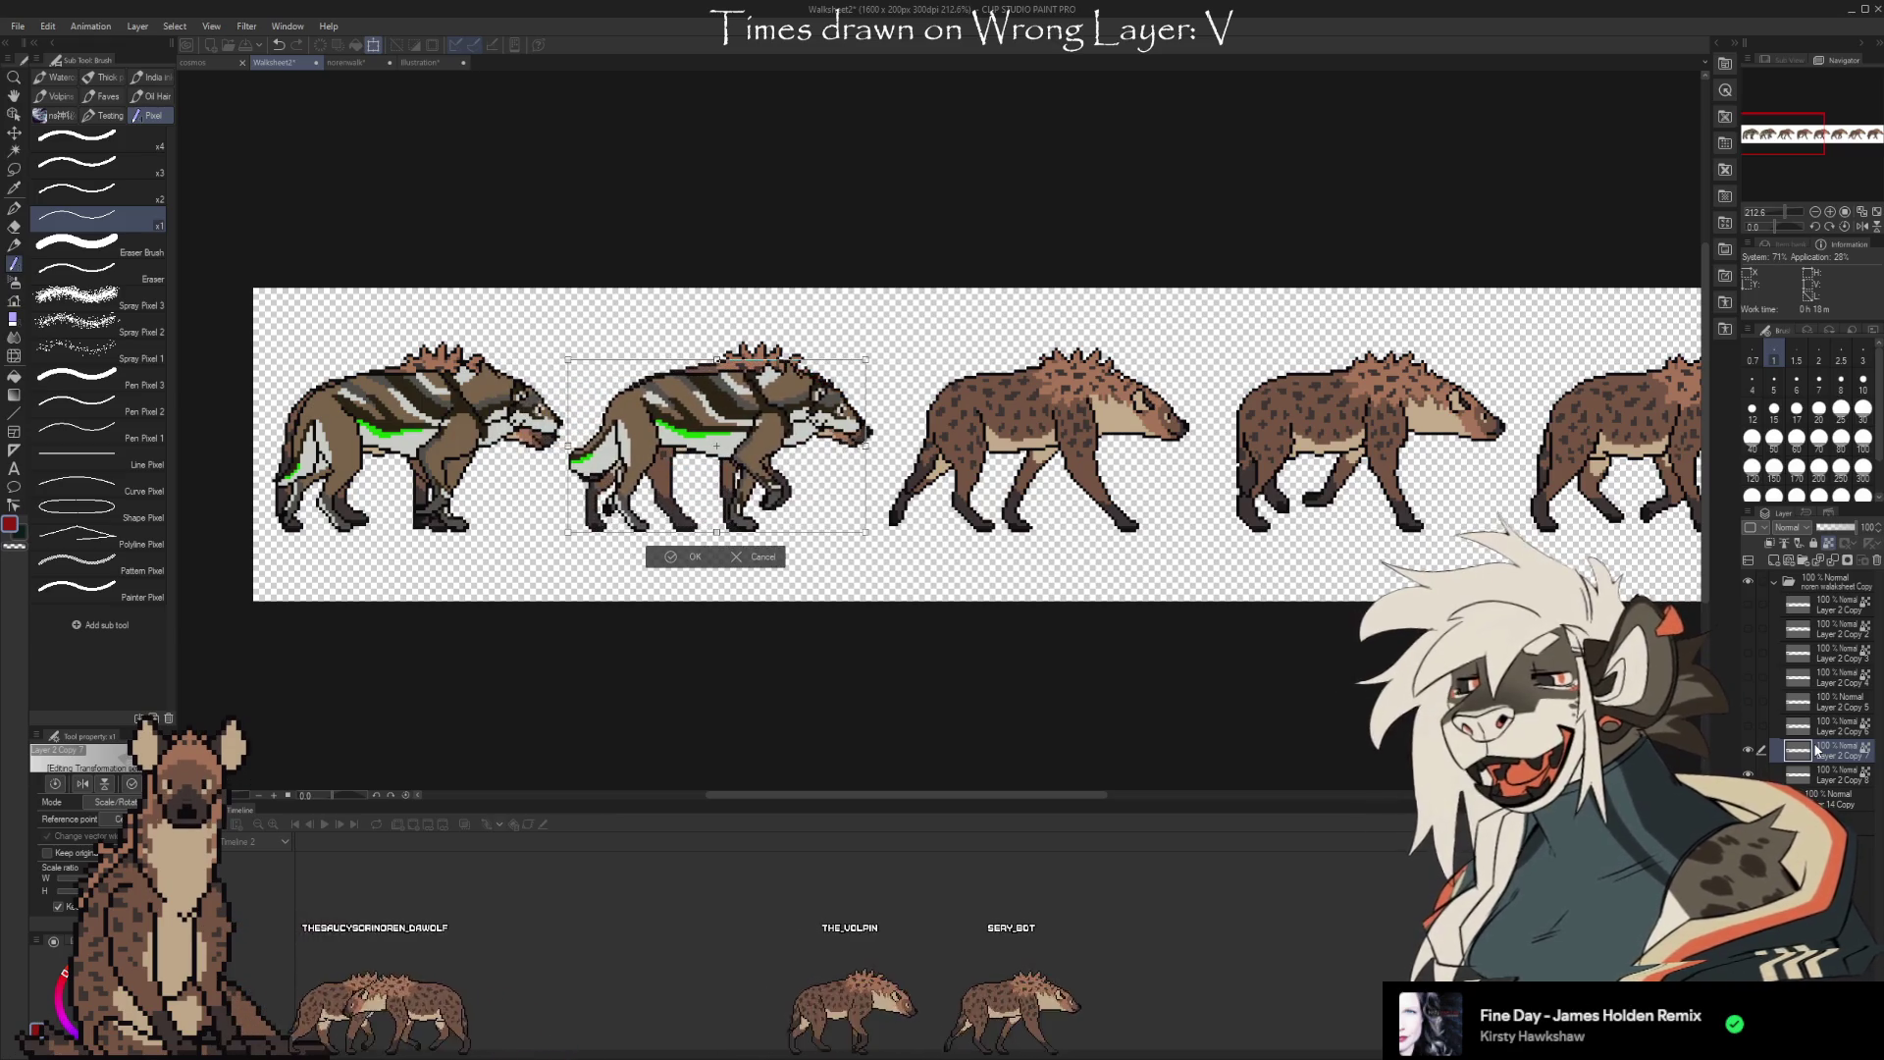
{"action": "key", "text": "Right"}
{"action": "key", "text": "Right"}
{"action": "key", "text": "Right"}
{"action": "key", "text": "Right"}
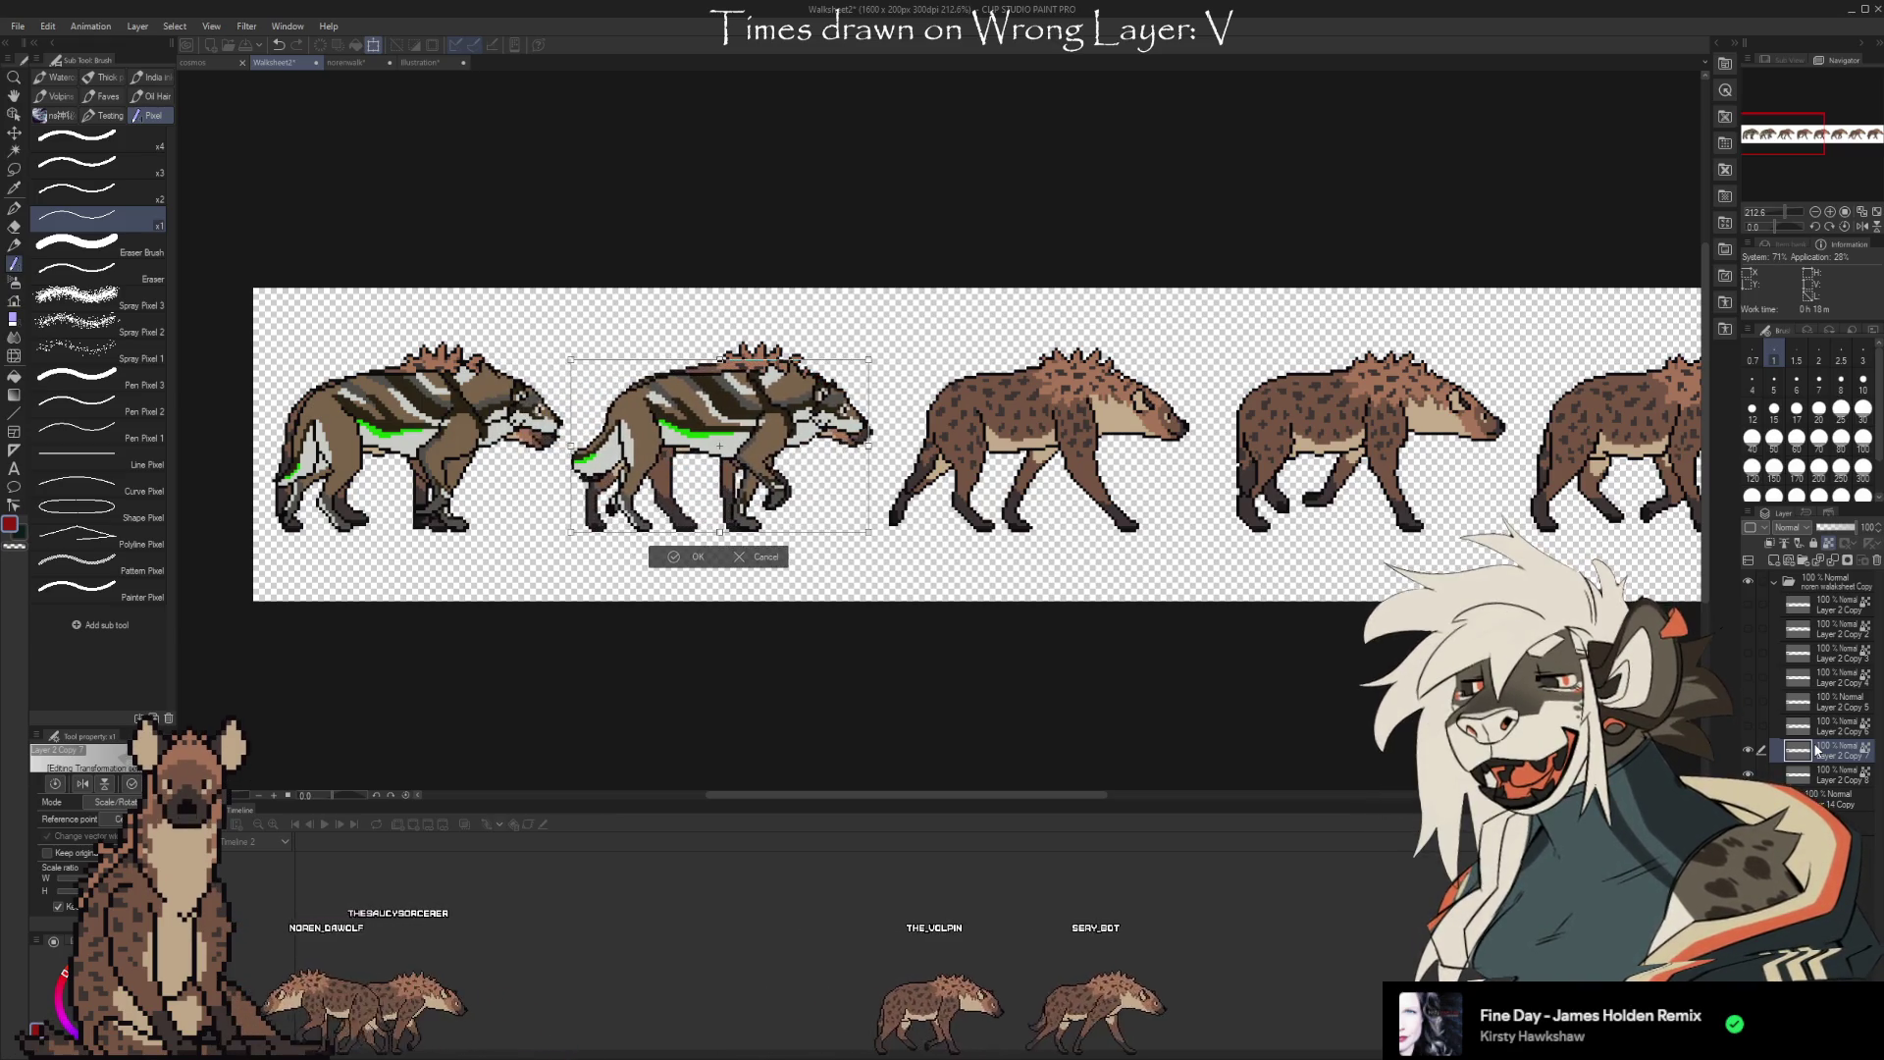
{"action": "key", "text": "Right"}
{"action": "key", "text": "Right"}
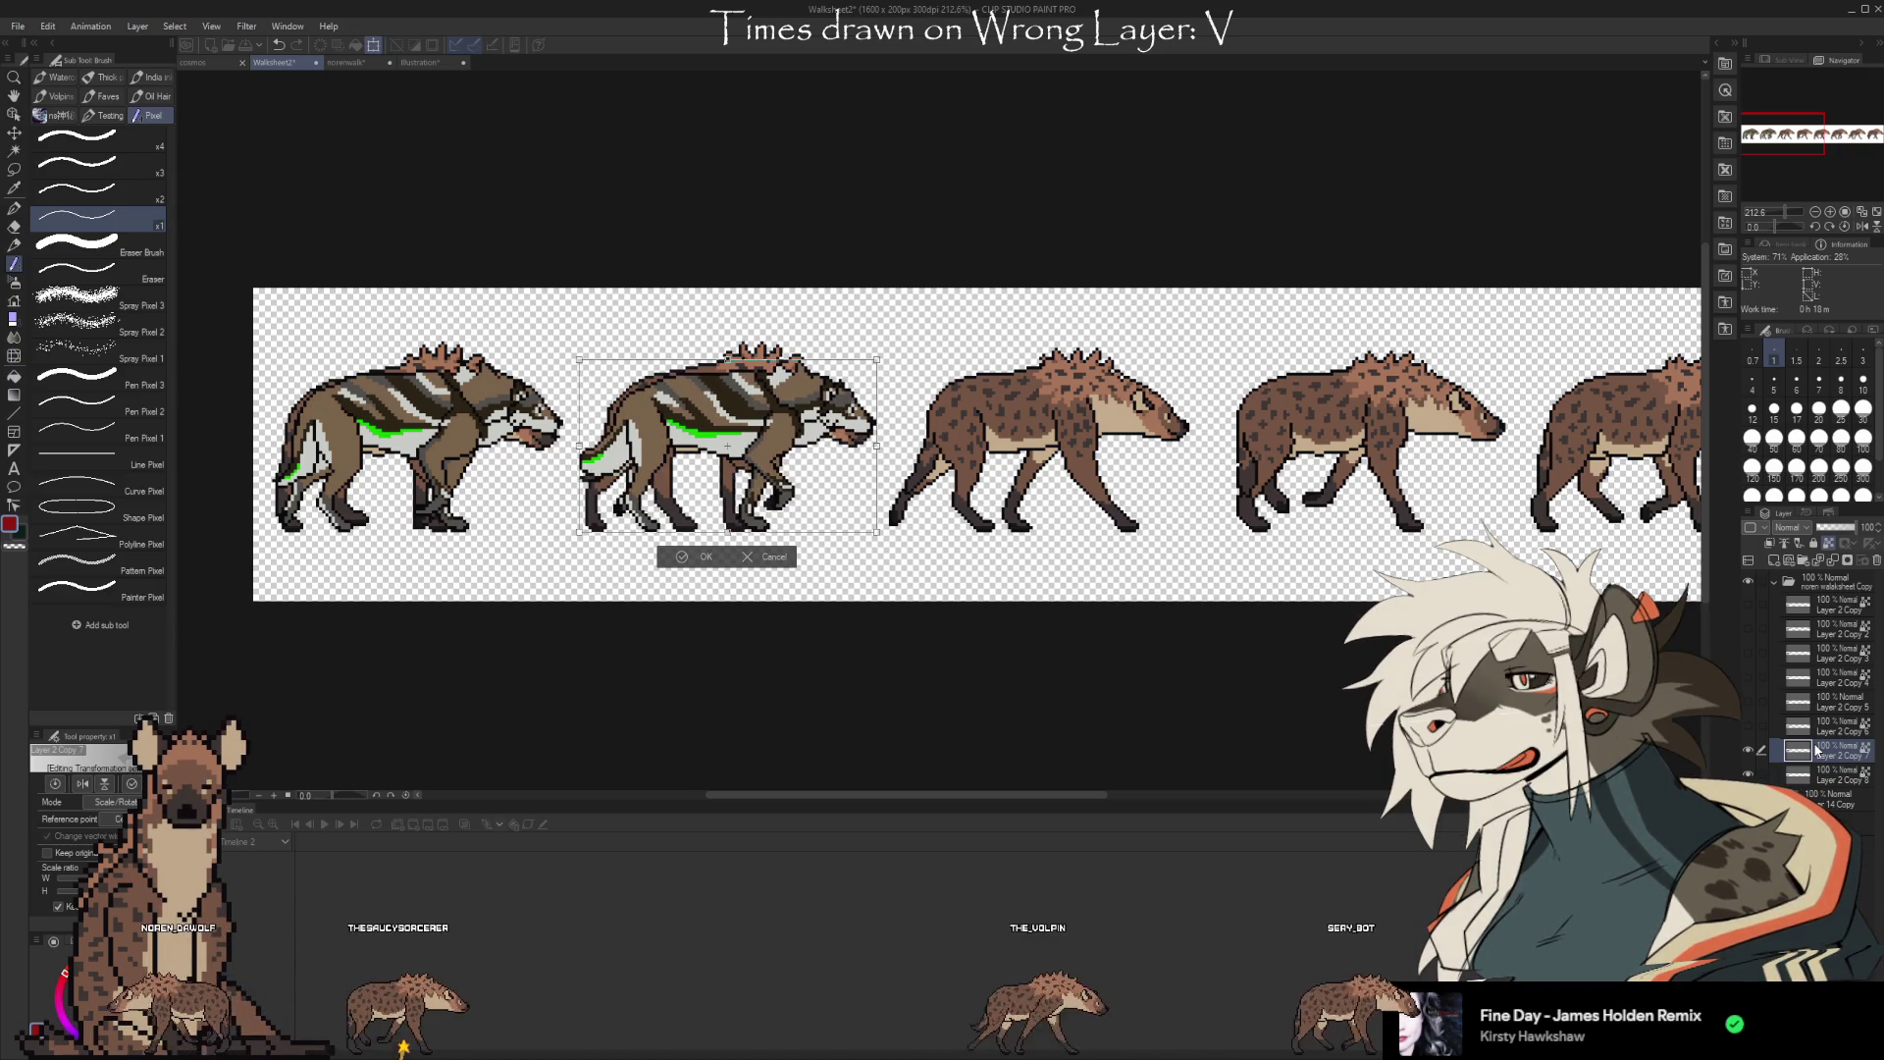
{"action": "key", "text": "Return"}
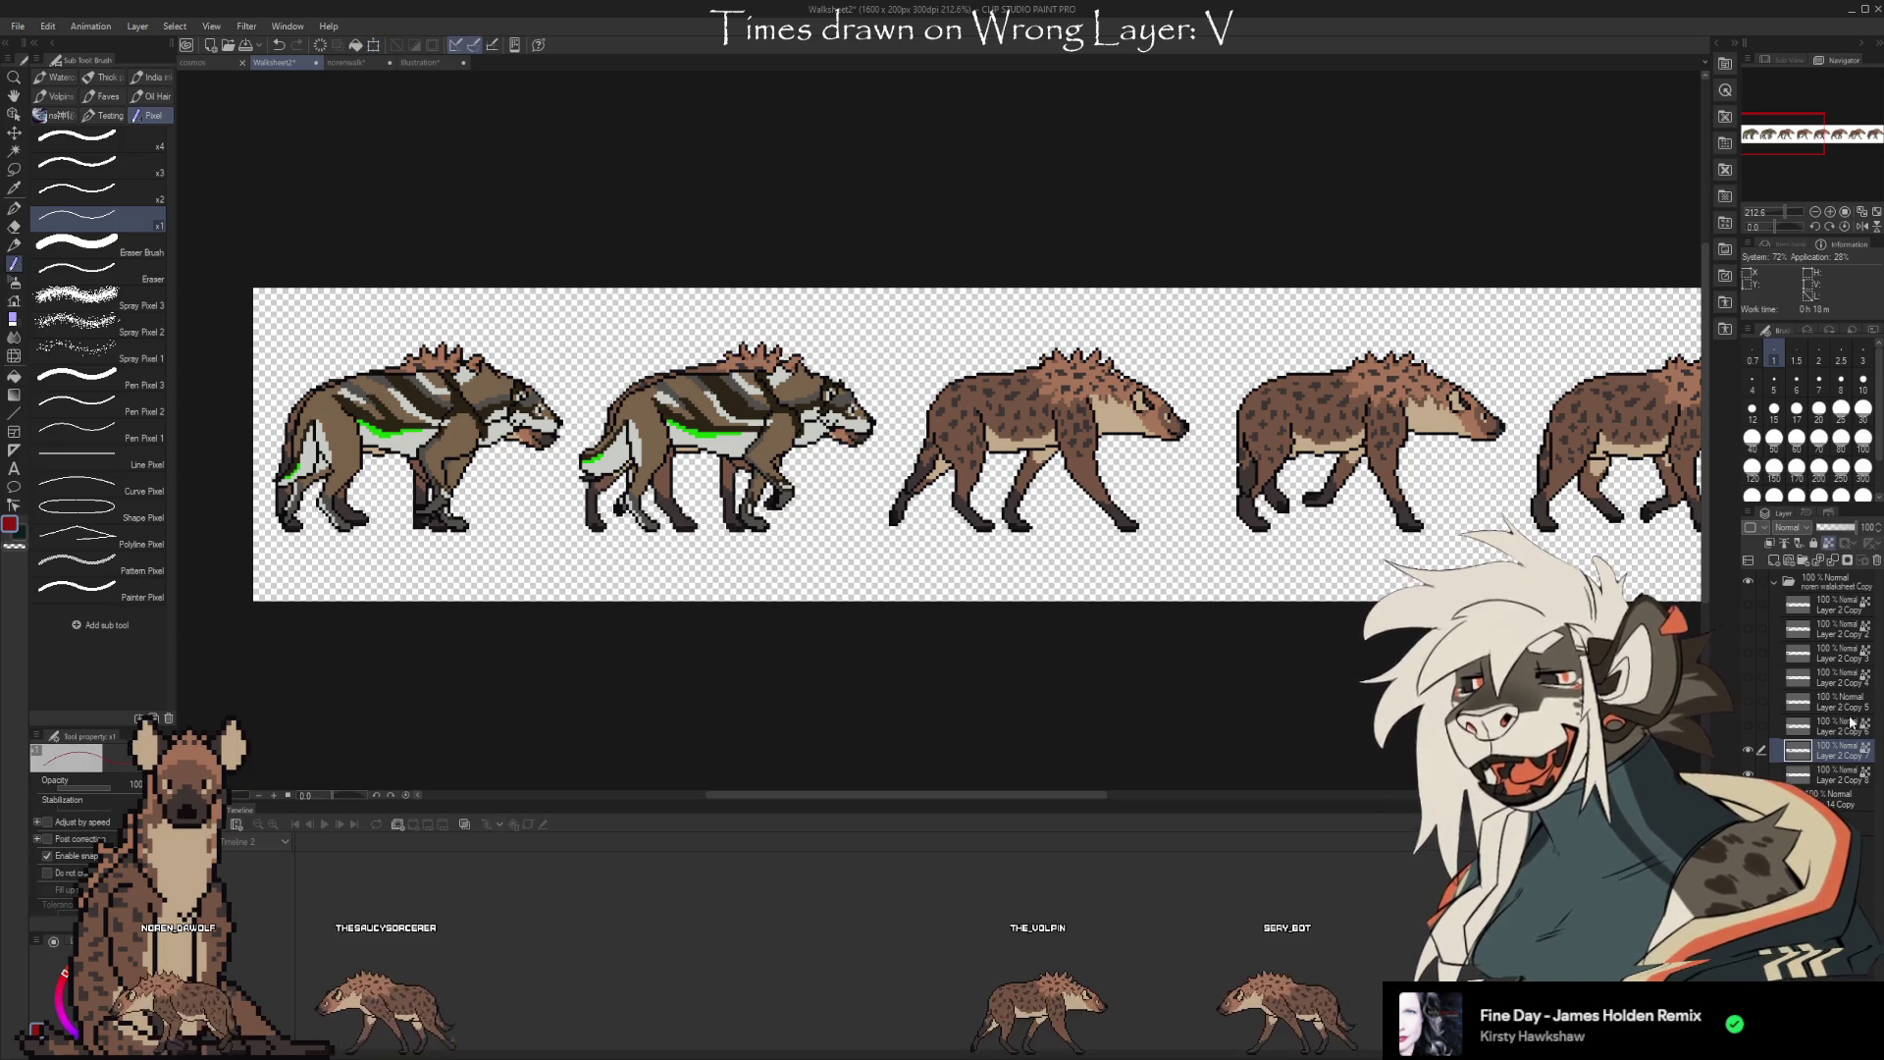
Fine-tune Layer 2 Copy 8's wolf frame over the first hyena
{"action": "left_click", "coordinate": [1837, 779]}
{"action": "key", "text": "ctrl+t"}
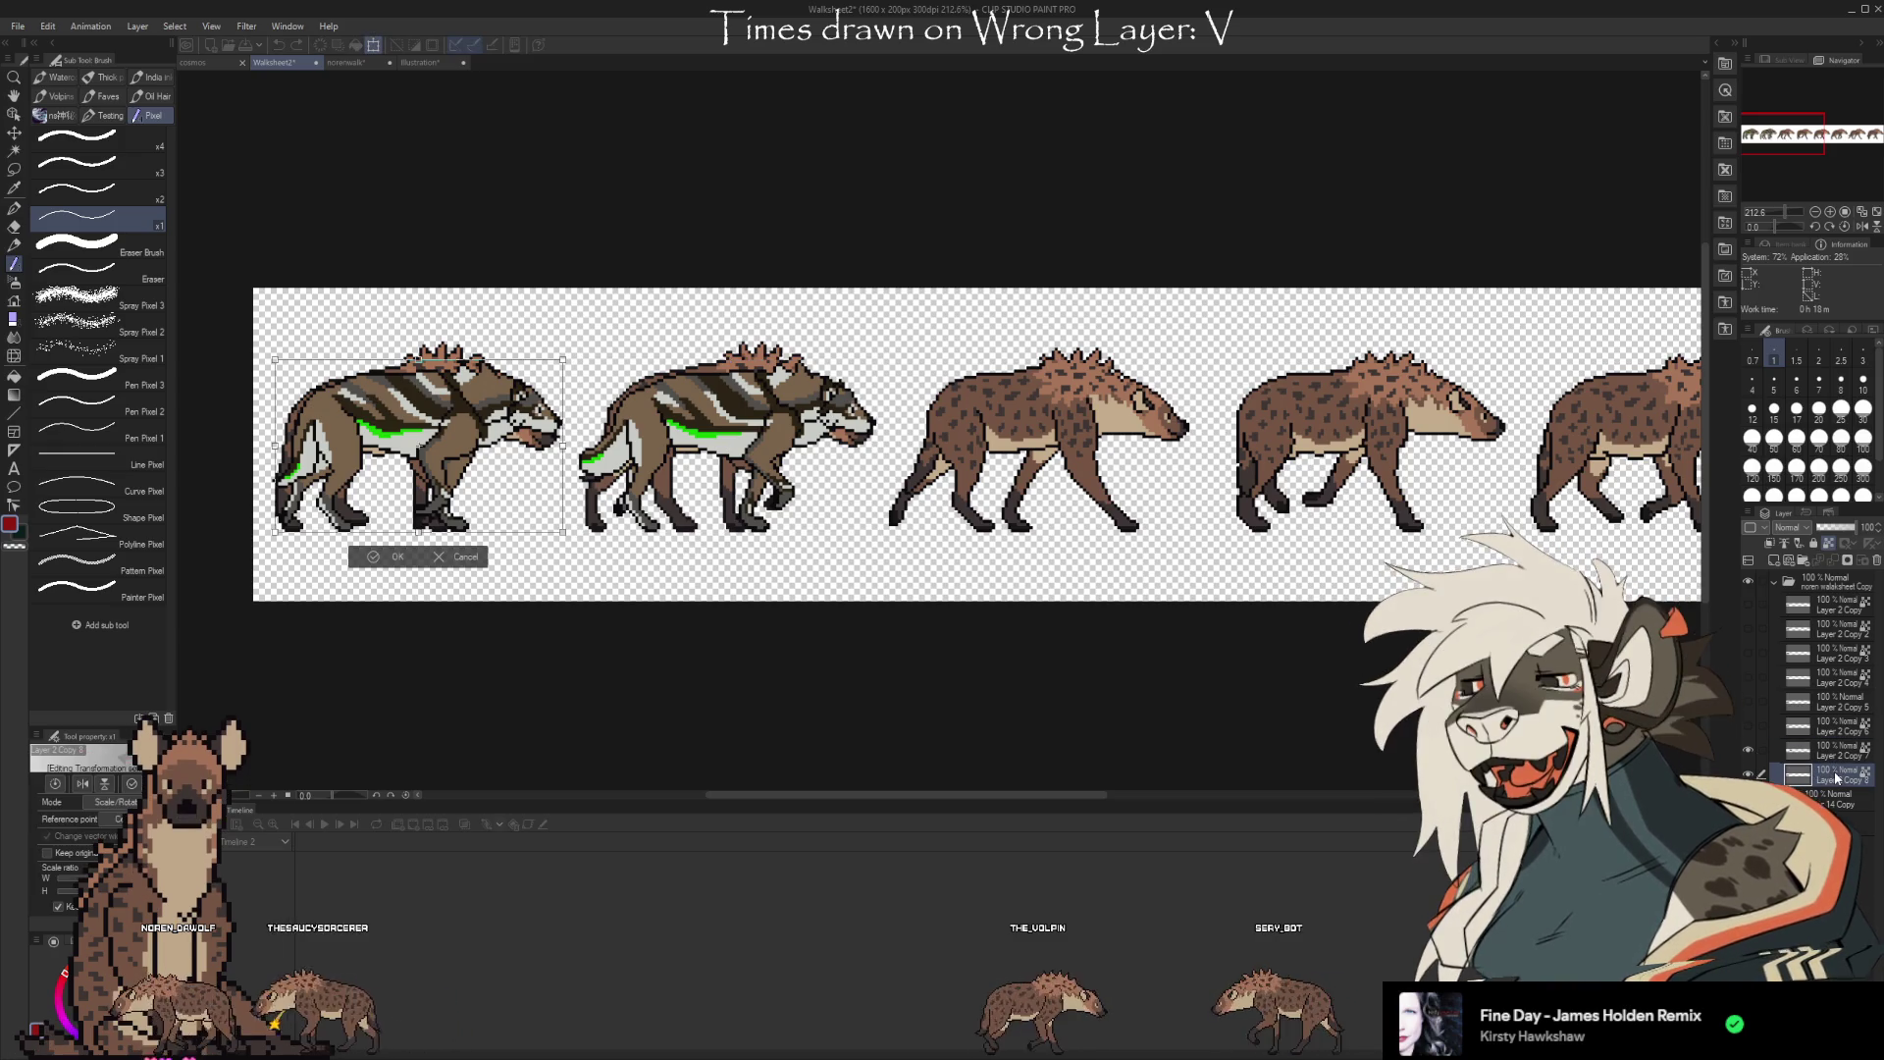
{"action": "key", "text": "Left"}
{"action": "key", "text": "Left"}
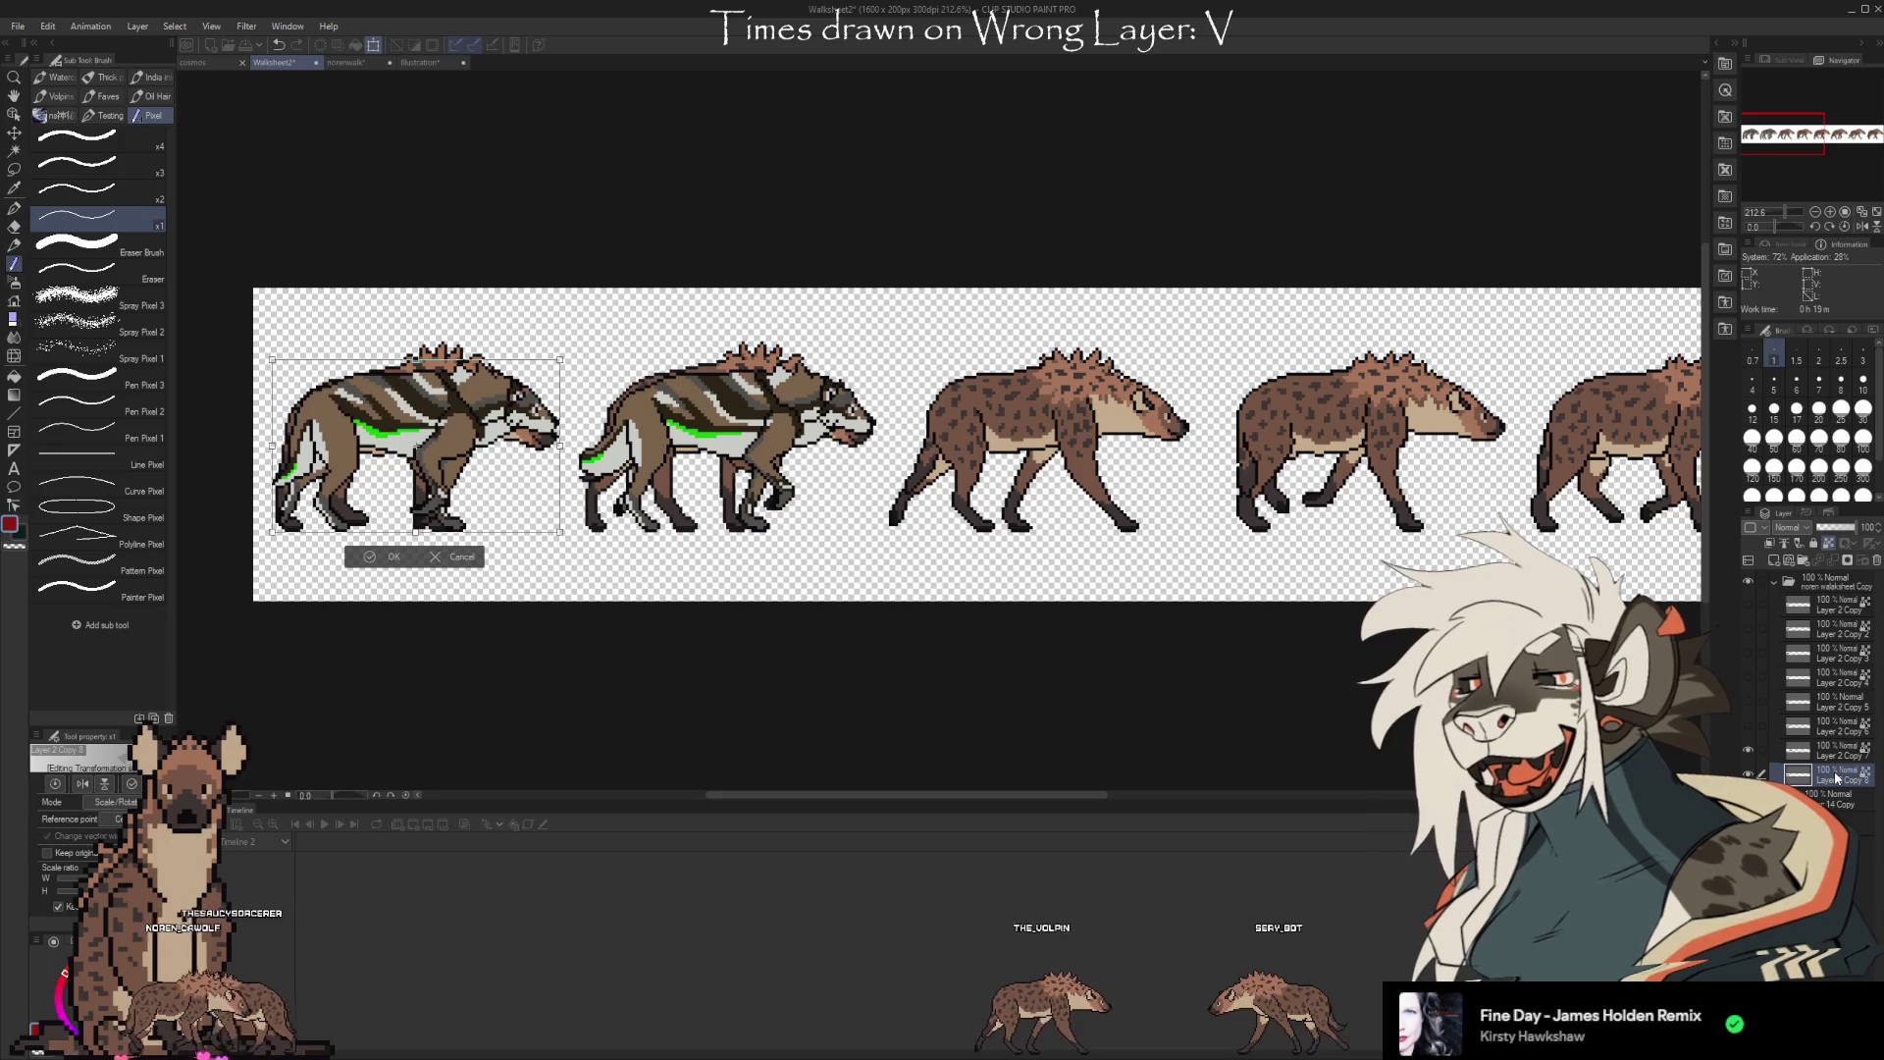
{"action": "key", "text": "Right"}
{"action": "key", "text": "Return"}
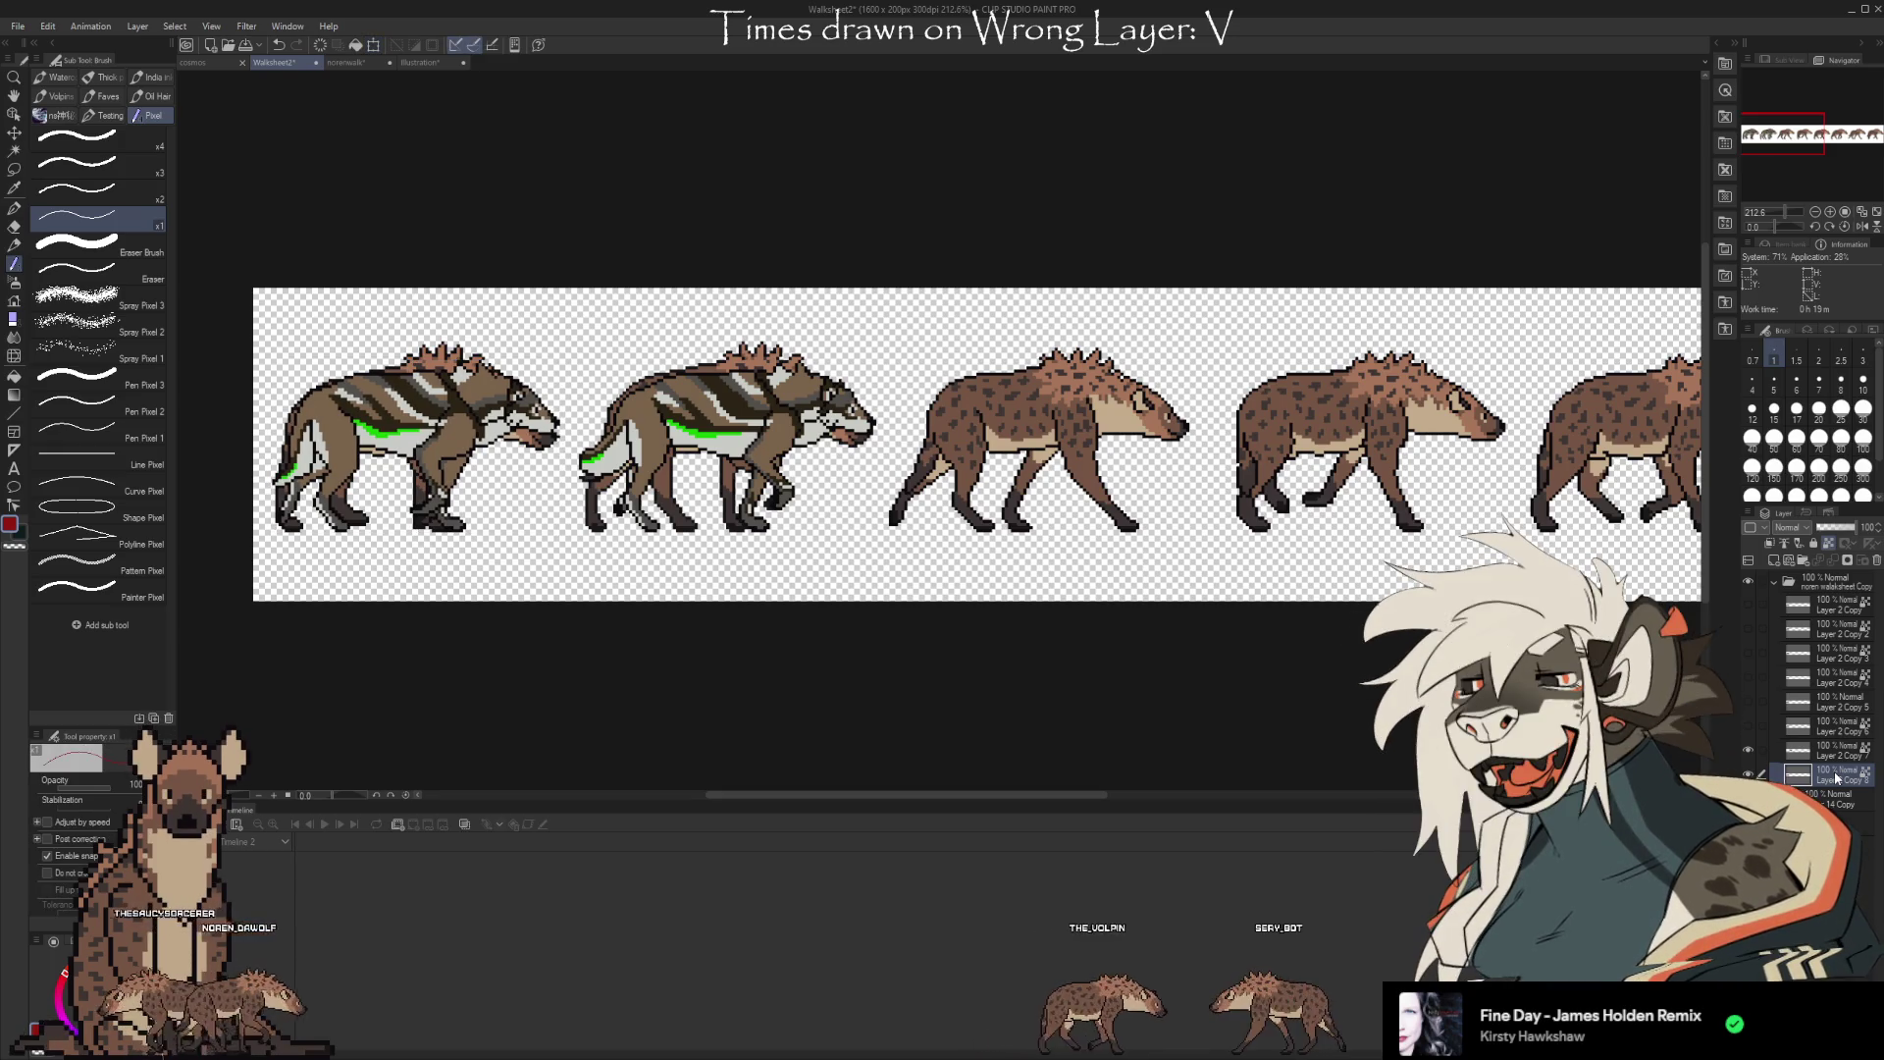
{"action": "left_click", "coordinate": [1755, 726]}
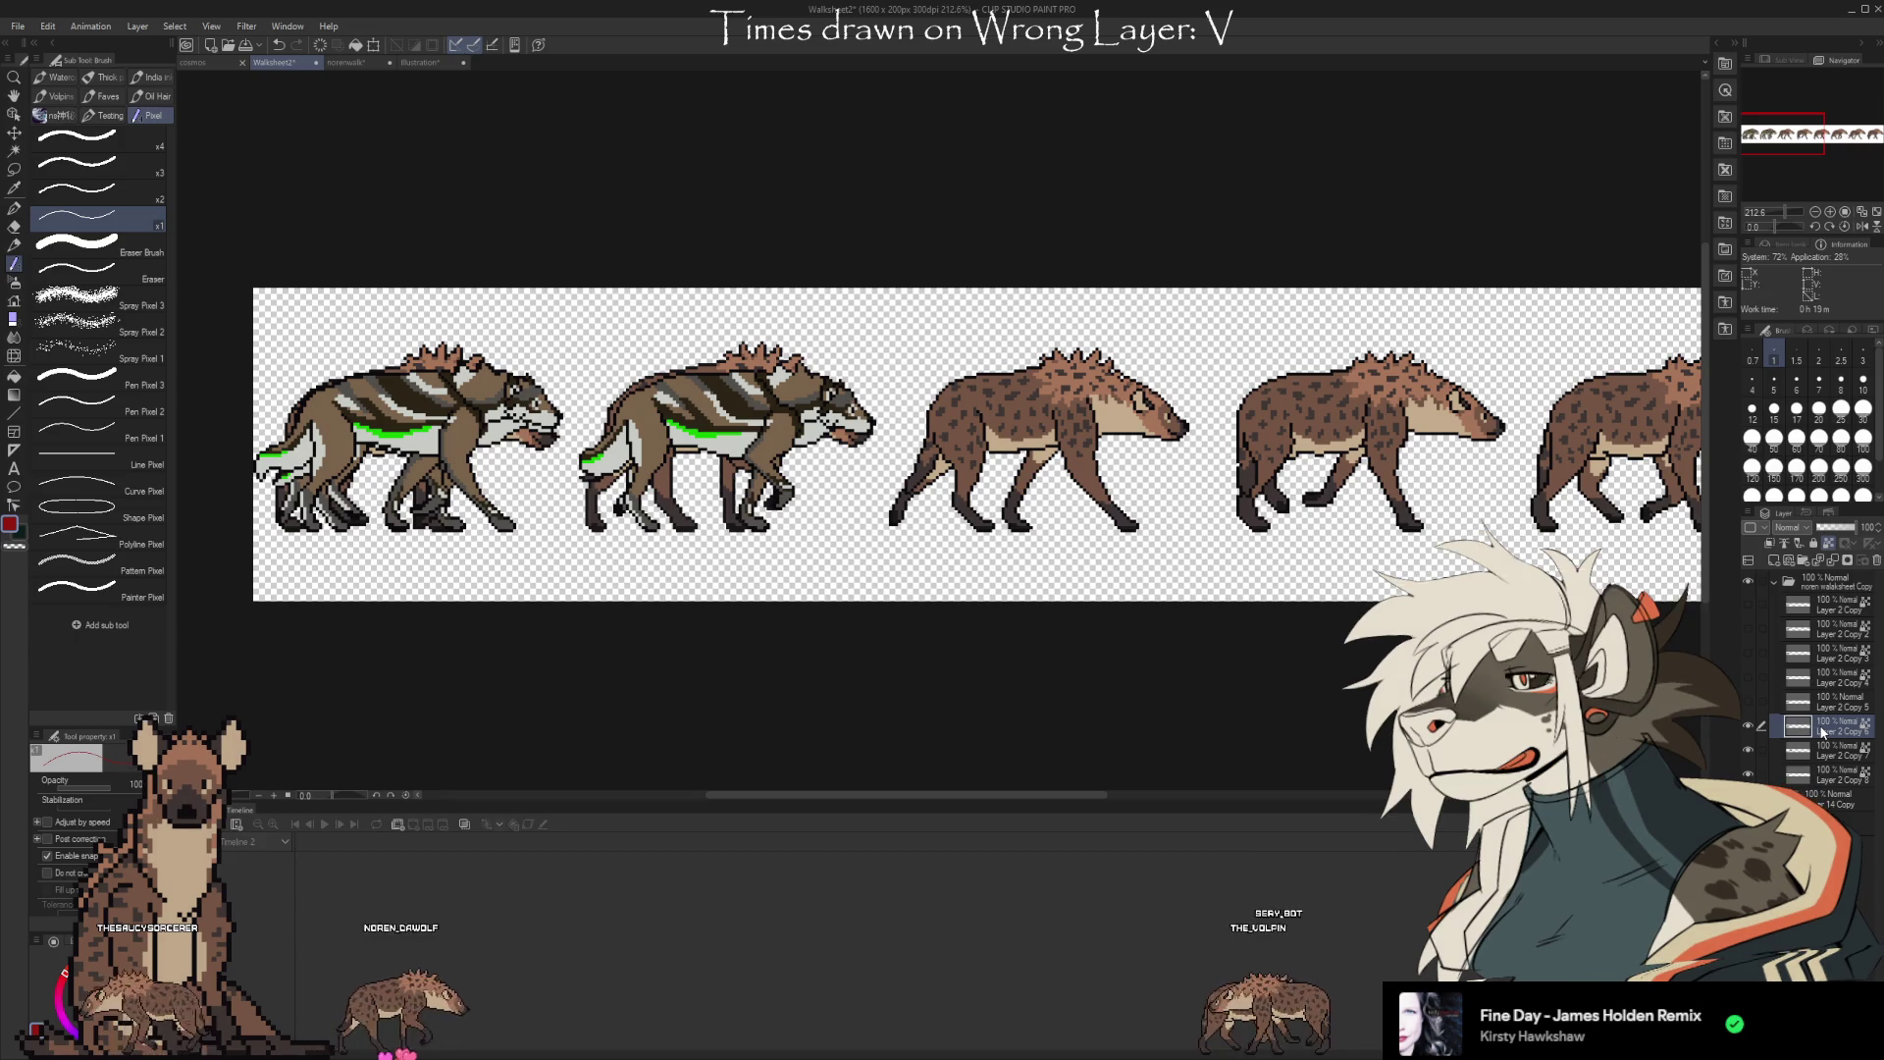
Slide the Layer 2 Copy 6 wolf frame right into the third hyena slot
{"action": "key", "text": "ctrl+t"}
{"action": "key", "text": "Right"}
{"action": "key", "text": "Right"}
{"action": "key", "text": "Right"}
{"action": "key", "text": "Right"}
{"action": "key", "text": "Right"}
{"action": "key", "text": "Right"}
{"action": "key", "text": "Right"}
{"action": "key", "text": "Right"}
{"action": "key", "text": "Right"}
{"action": "key", "text": "Right"}
{"action": "key", "text": "Right"}
{"action": "key", "text": "Right"}
{"action": "key", "text": "Right"}
{"action": "key", "text": "Right"}
{"action": "key", "text": "Right"}
{"action": "key", "text": "Right"}
{"action": "key", "text": "Right"}
{"action": "key", "text": "Right"}
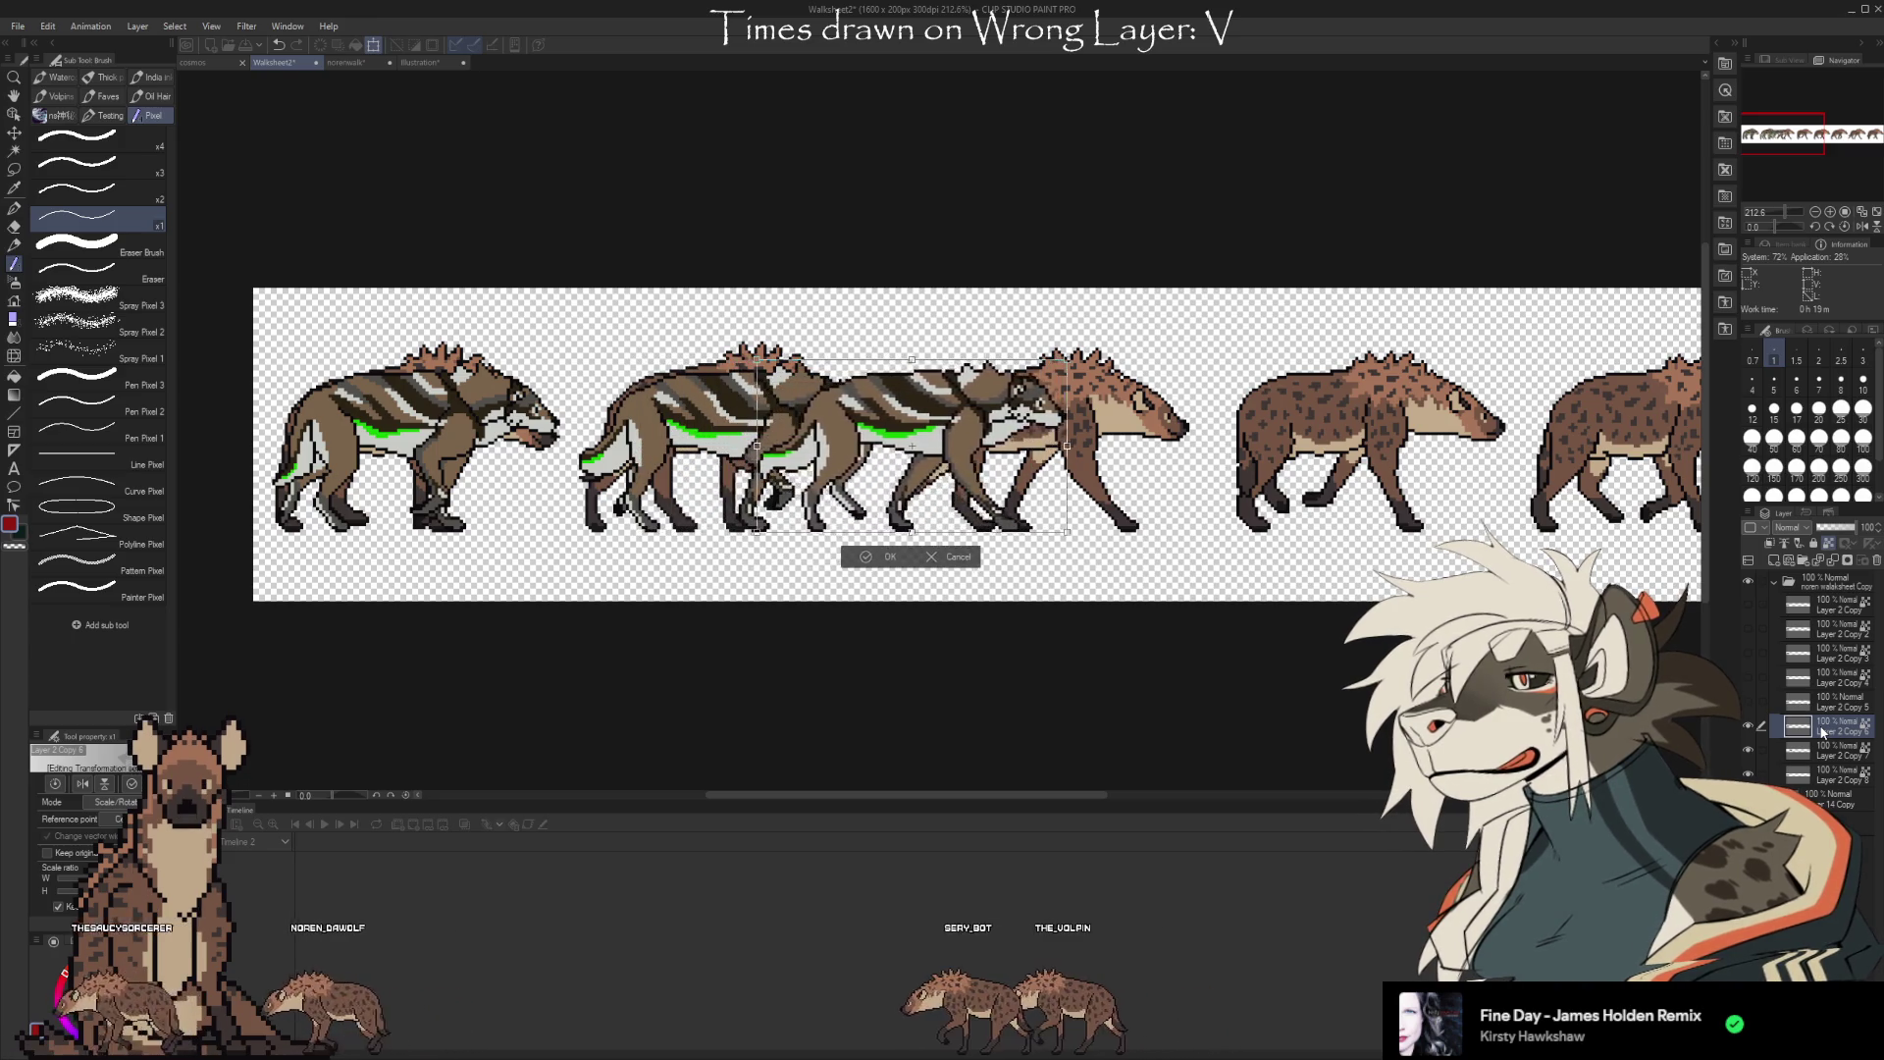
{"action": "key", "text": "Right"}
{"action": "key", "text": "Right"}
{"action": "key", "text": "Right"}
{"action": "key", "text": "Right"}
{"action": "key", "text": "Right"}
{"action": "key", "text": "Right"}
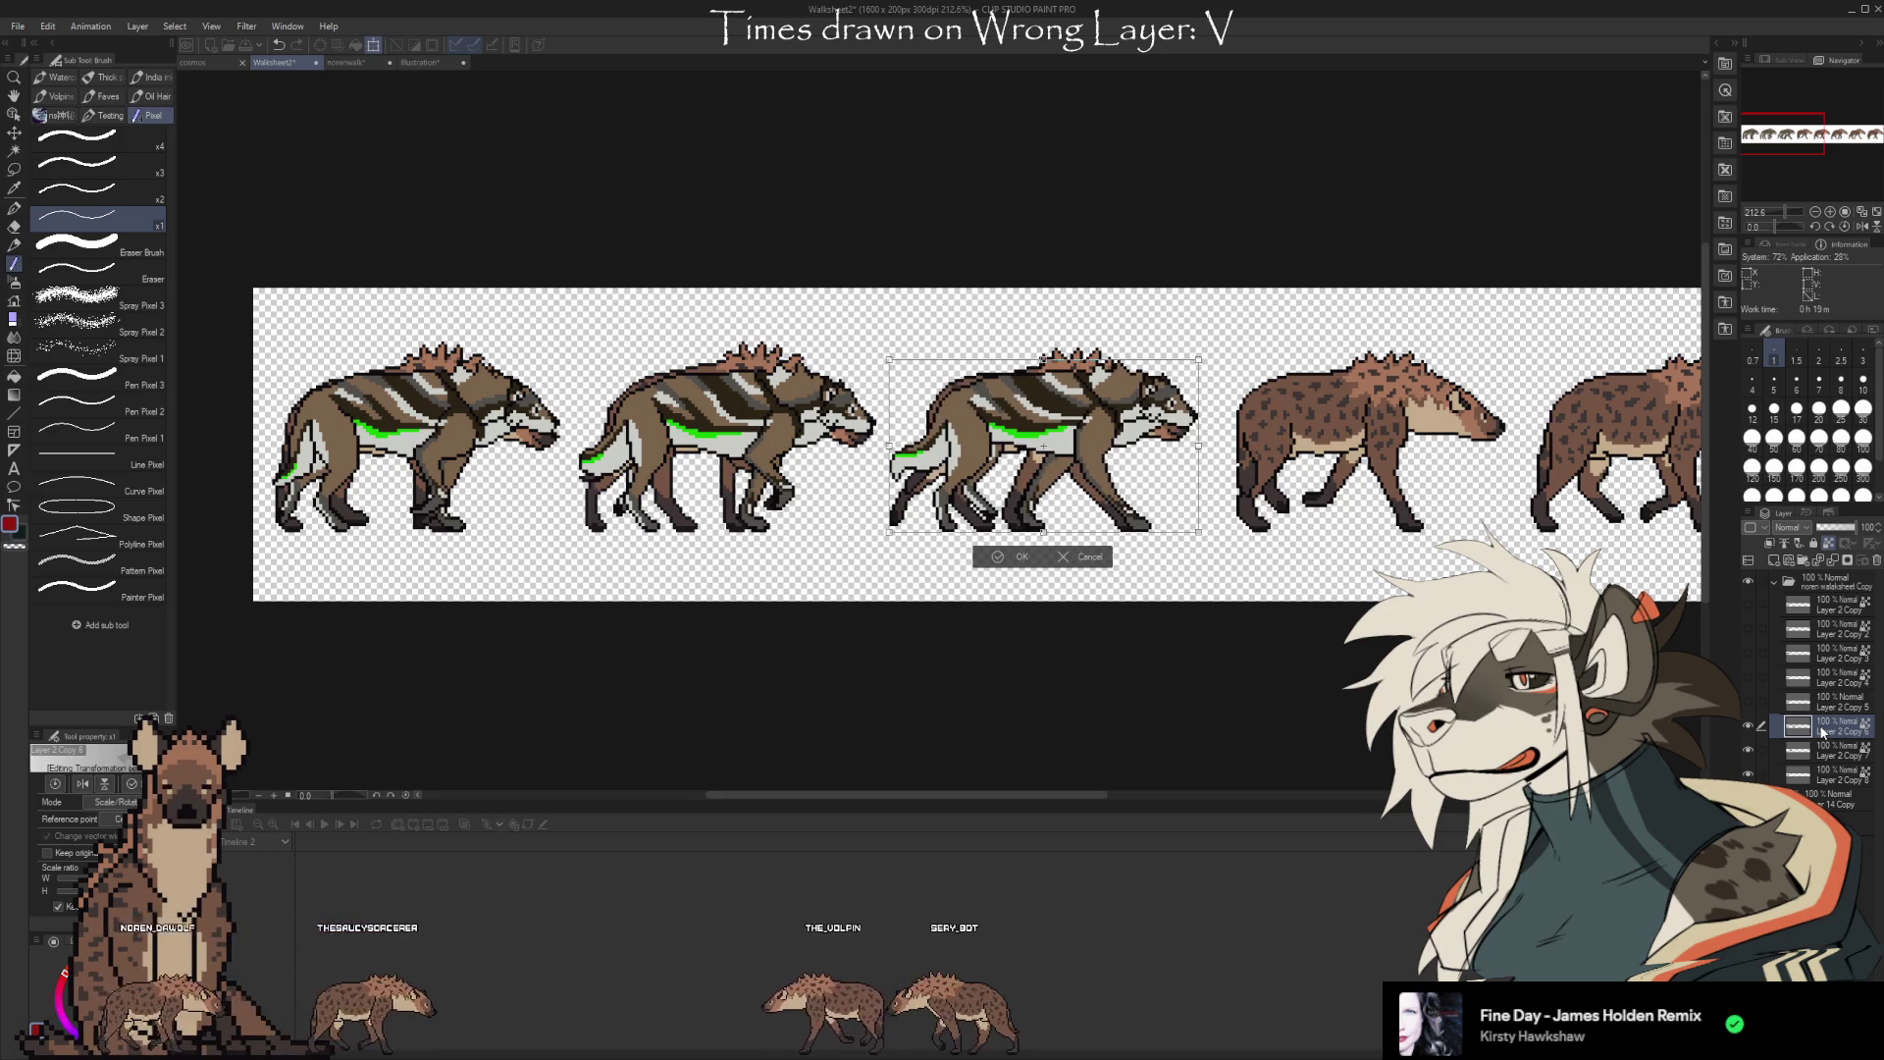
{"action": "key", "text": "Return"}
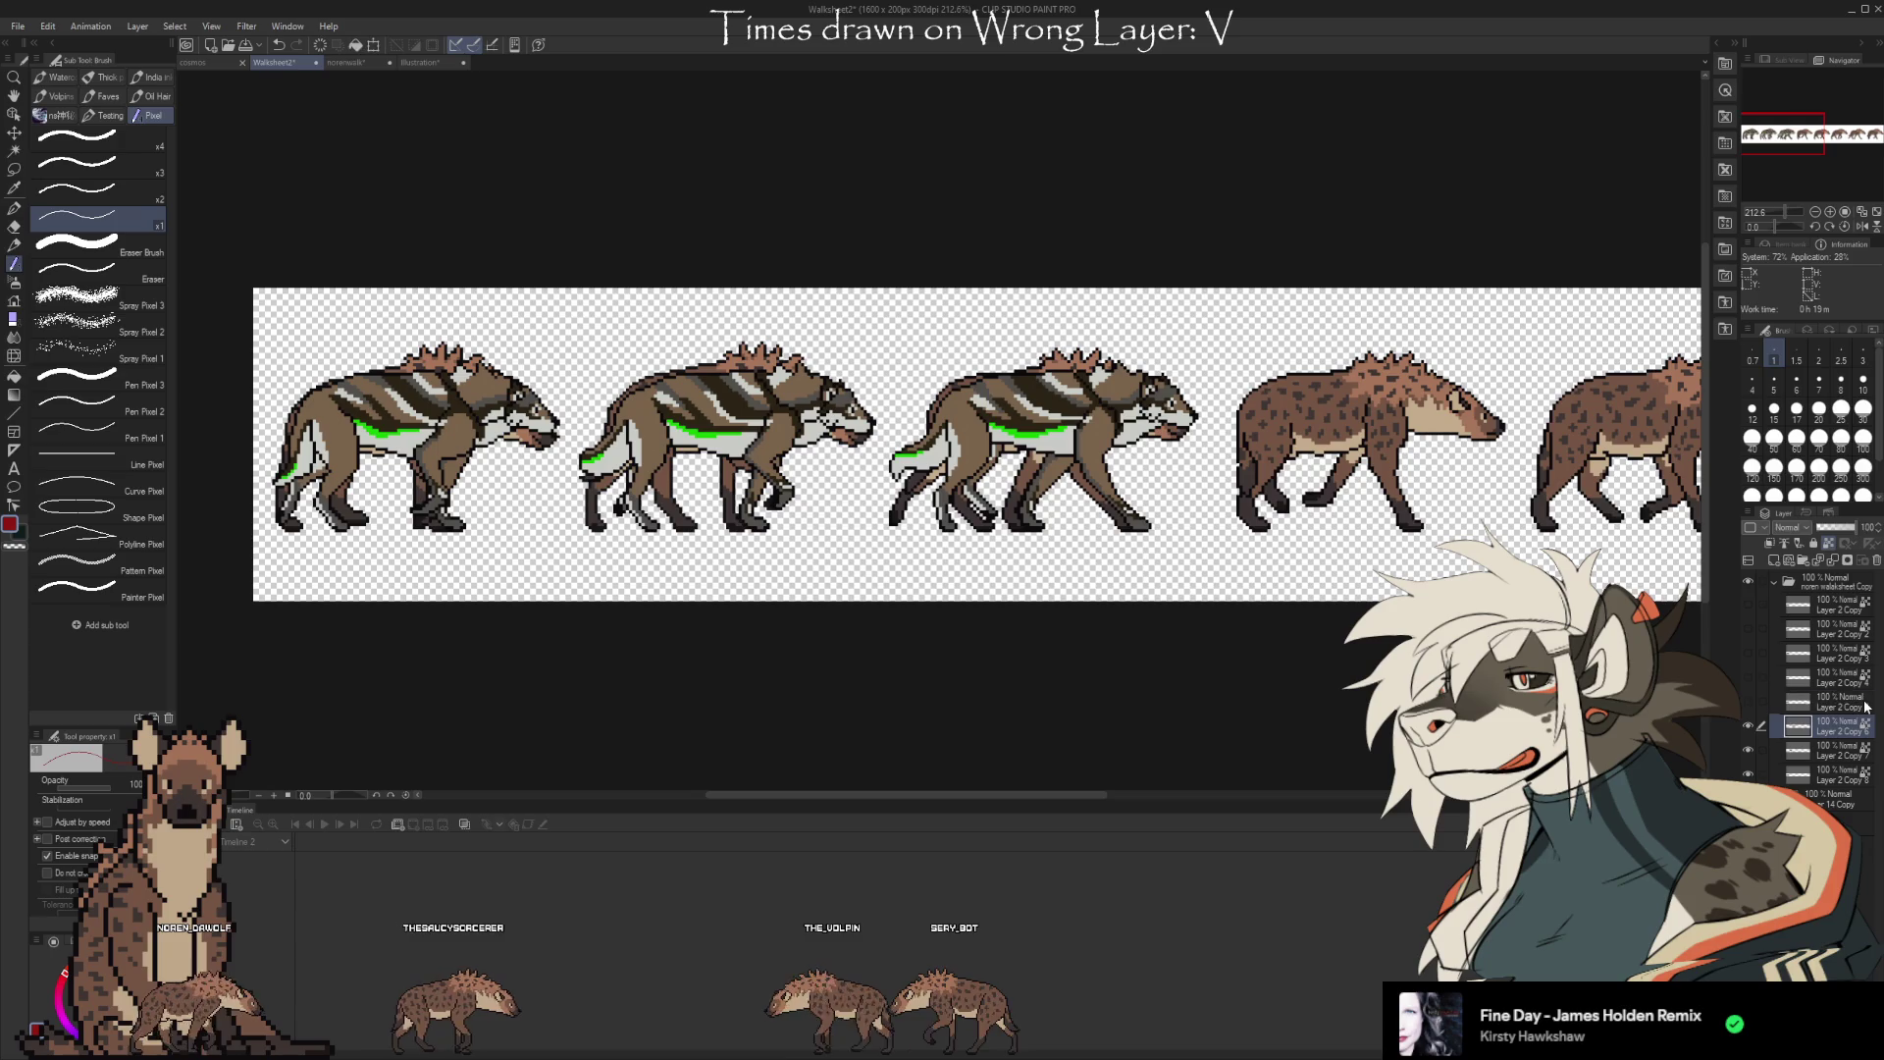
Slide the Layer 2 Copy 5 wolf frame into the fourth hyena slot, fine-tuning its position
{"action": "left_click", "coordinate": [1817, 700]}
{"action": "key", "text": "ctrl+t"}
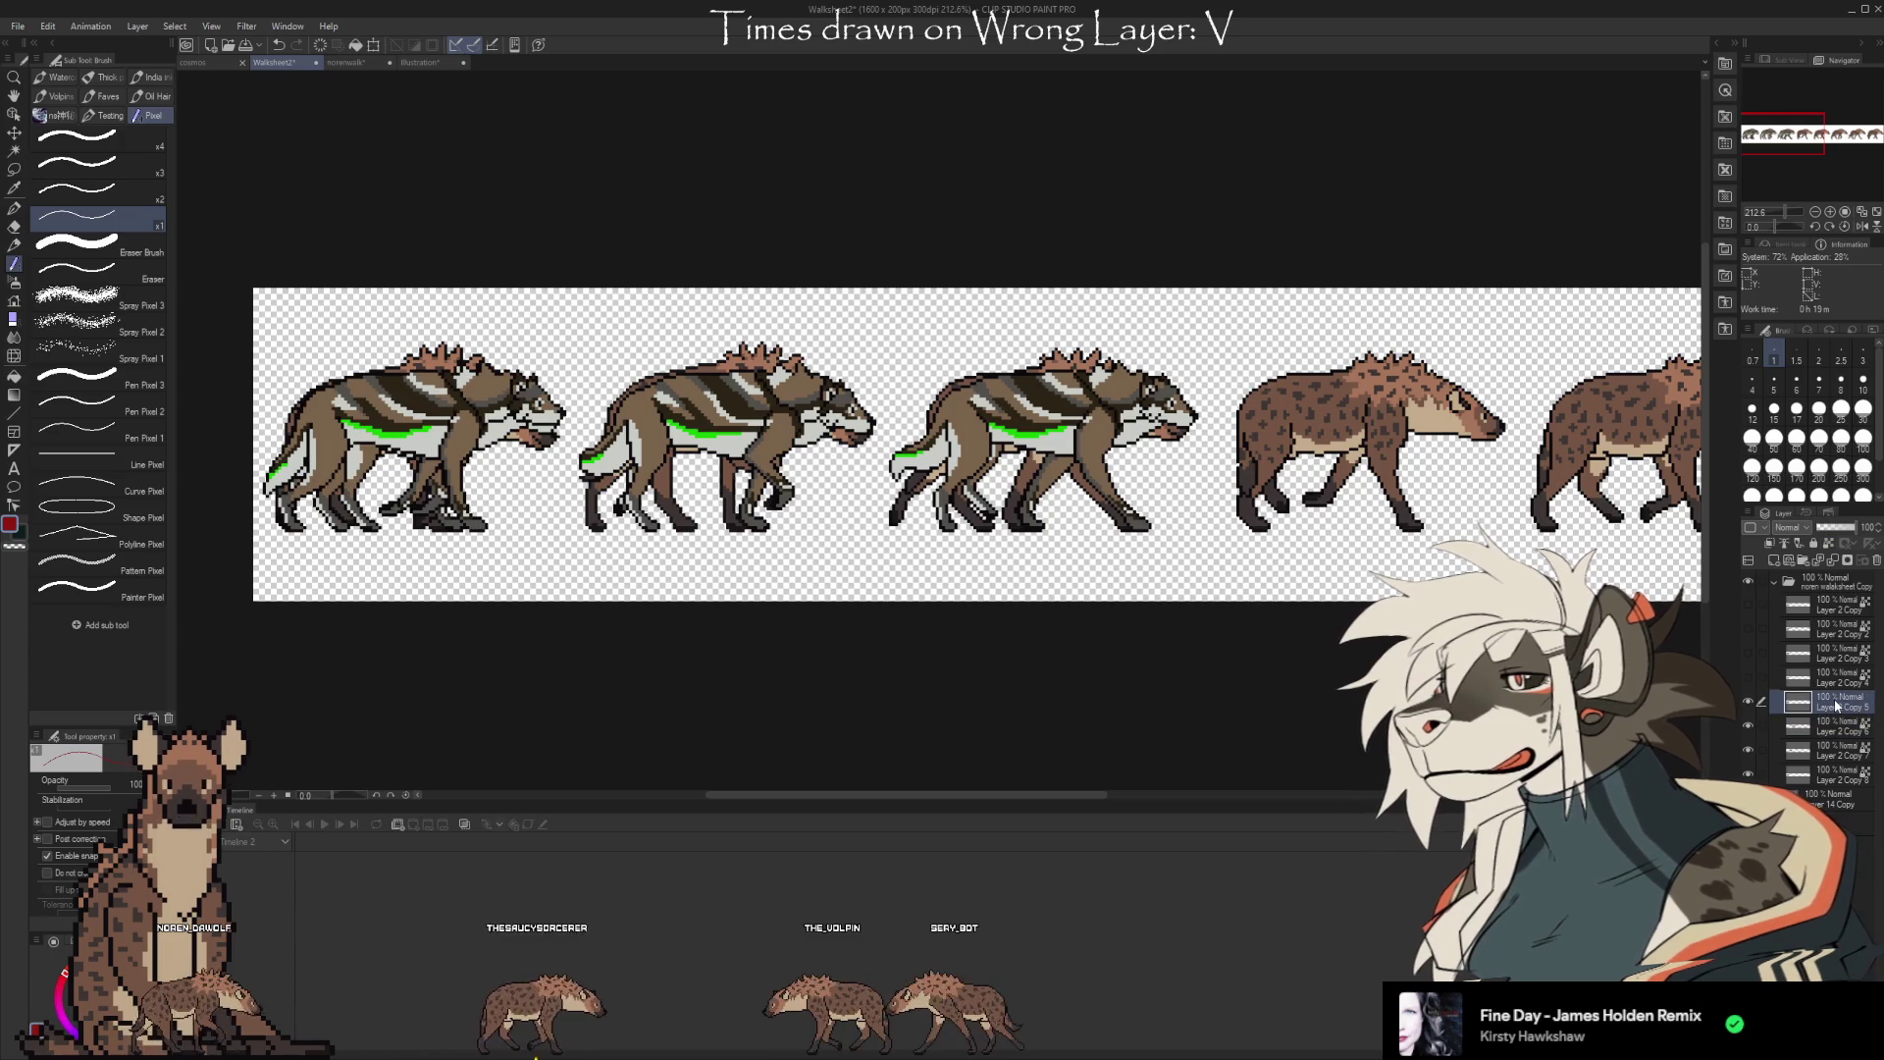
{"action": "key", "text": "Right"}
{"action": "key", "text": "Right"}
{"action": "key", "text": "Right"}
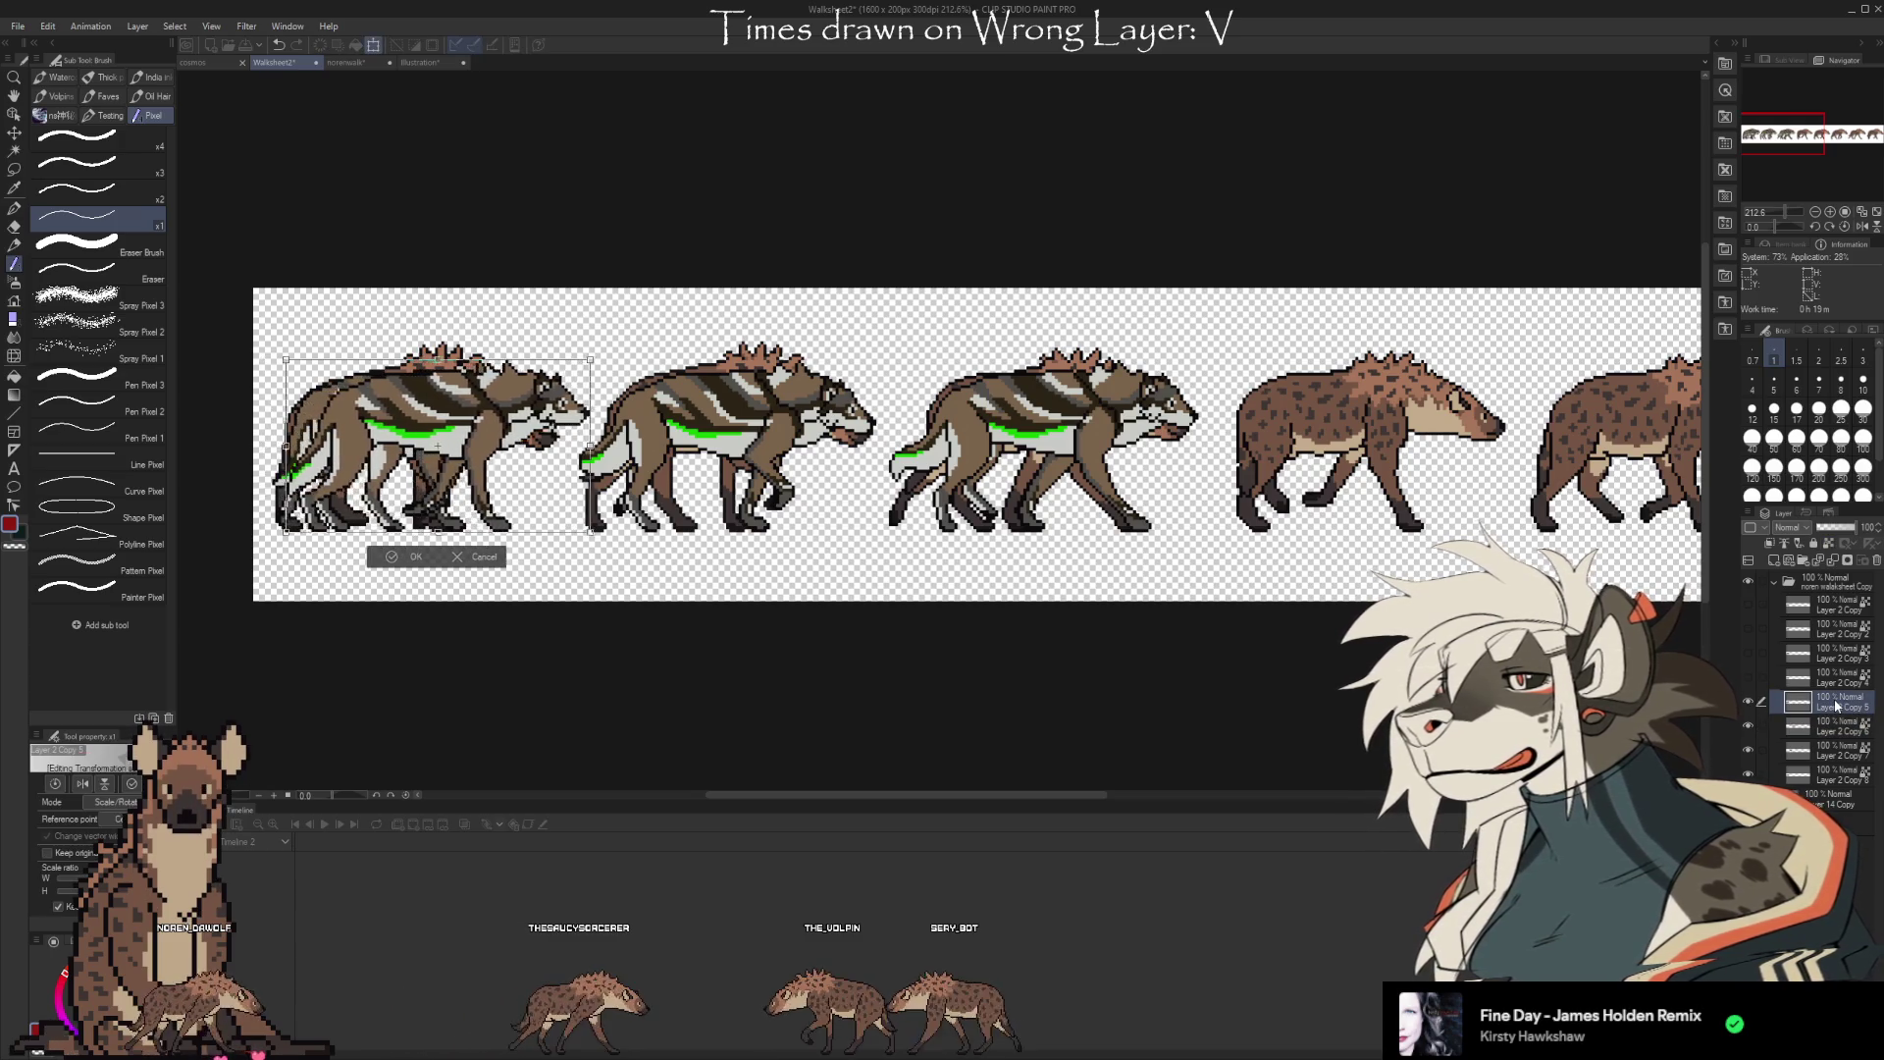
{"action": "key", "text": "Right"}
{"action": "key", "text": "Right"}
{"action": "key", "text": "Right"}
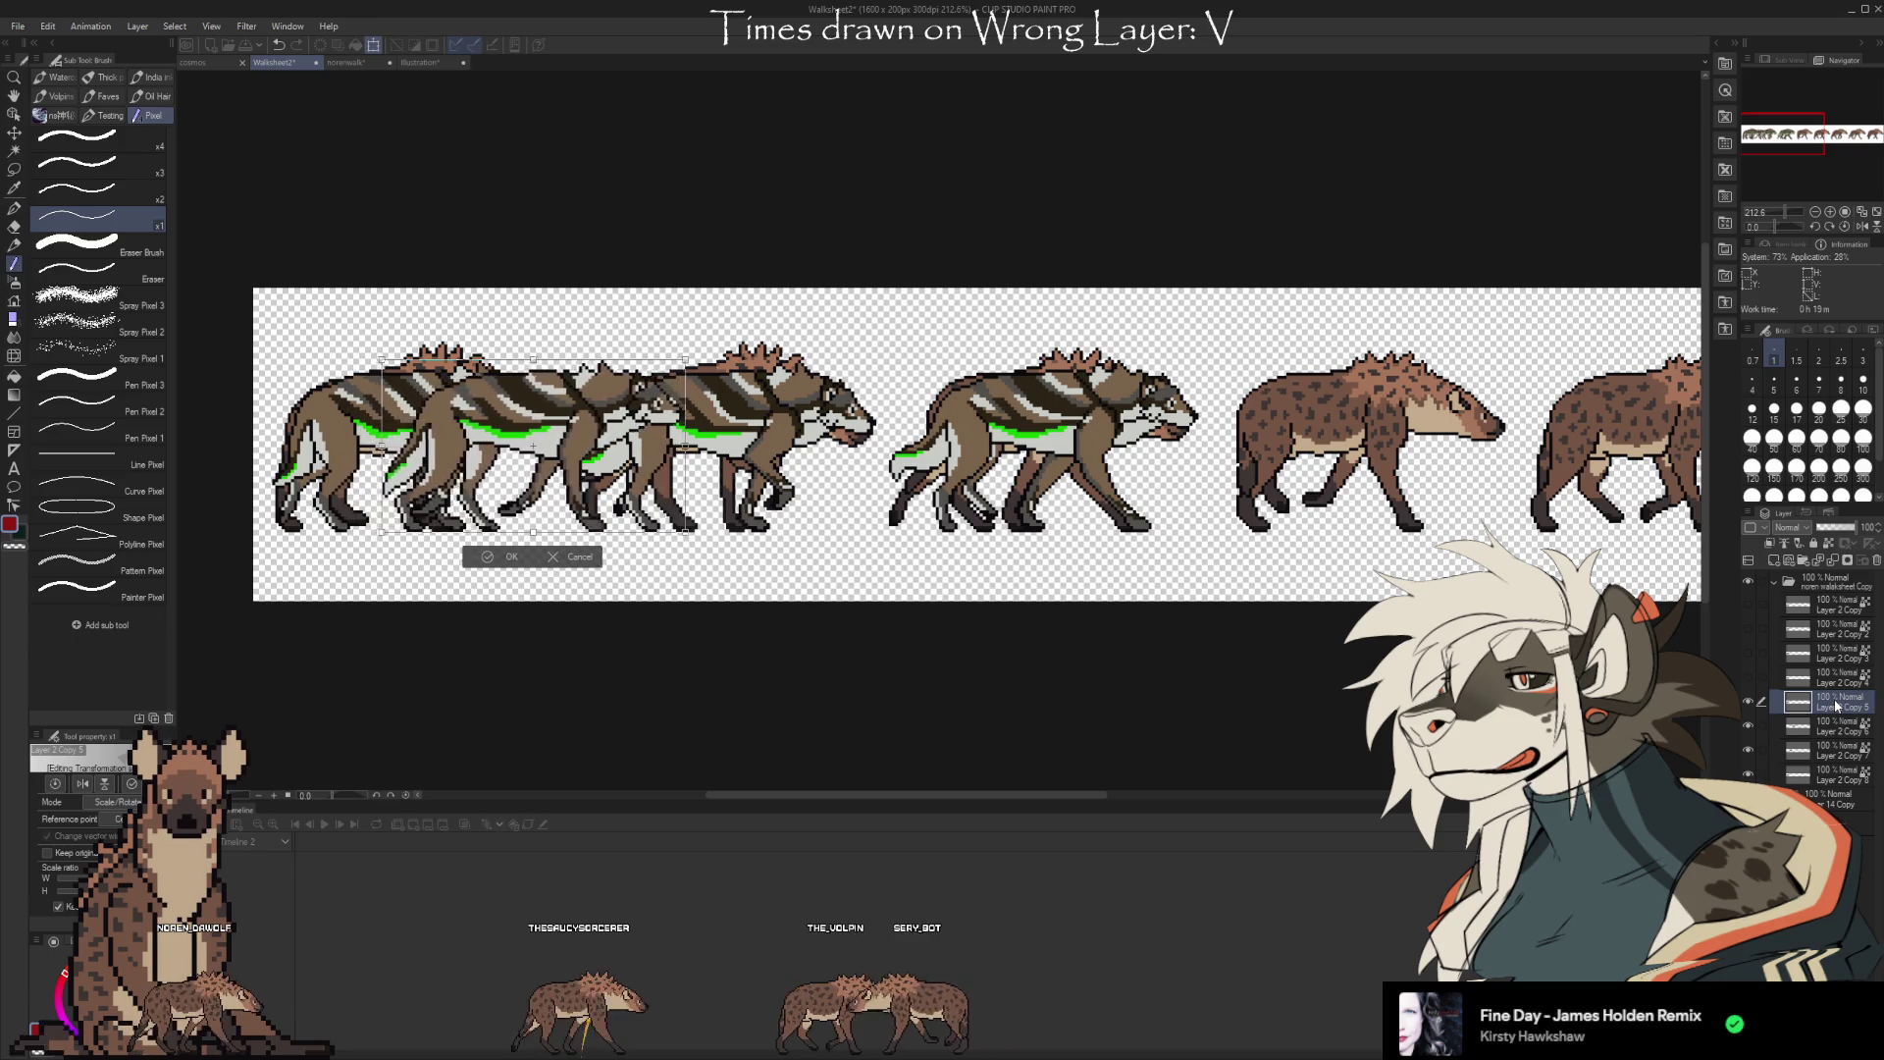
{"action": "key", "text": "Right"}
{"action": "key", "text": "Right"}
{"action": "key", "text": "Right"}
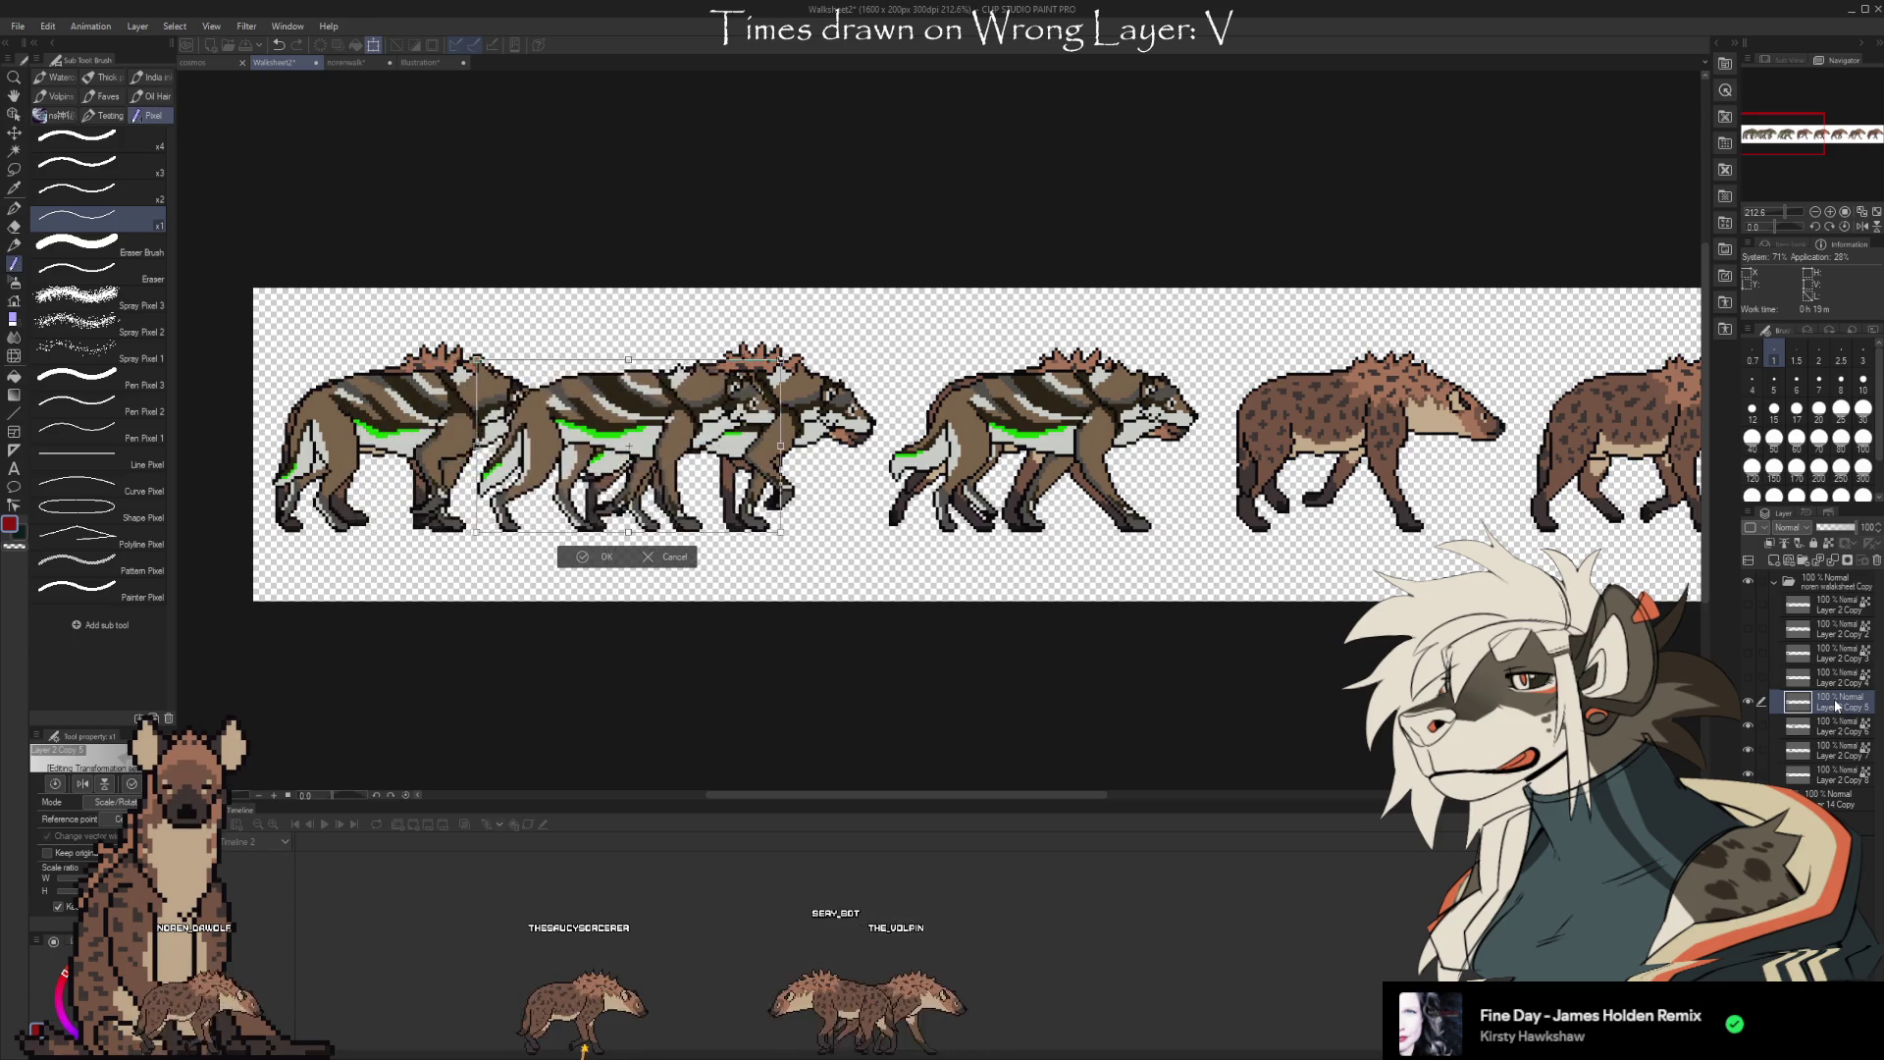
{"action": "key", "text": "Right"}
{"action": "key", "text": "Right"}
{"action": "key", "text": "Right"}
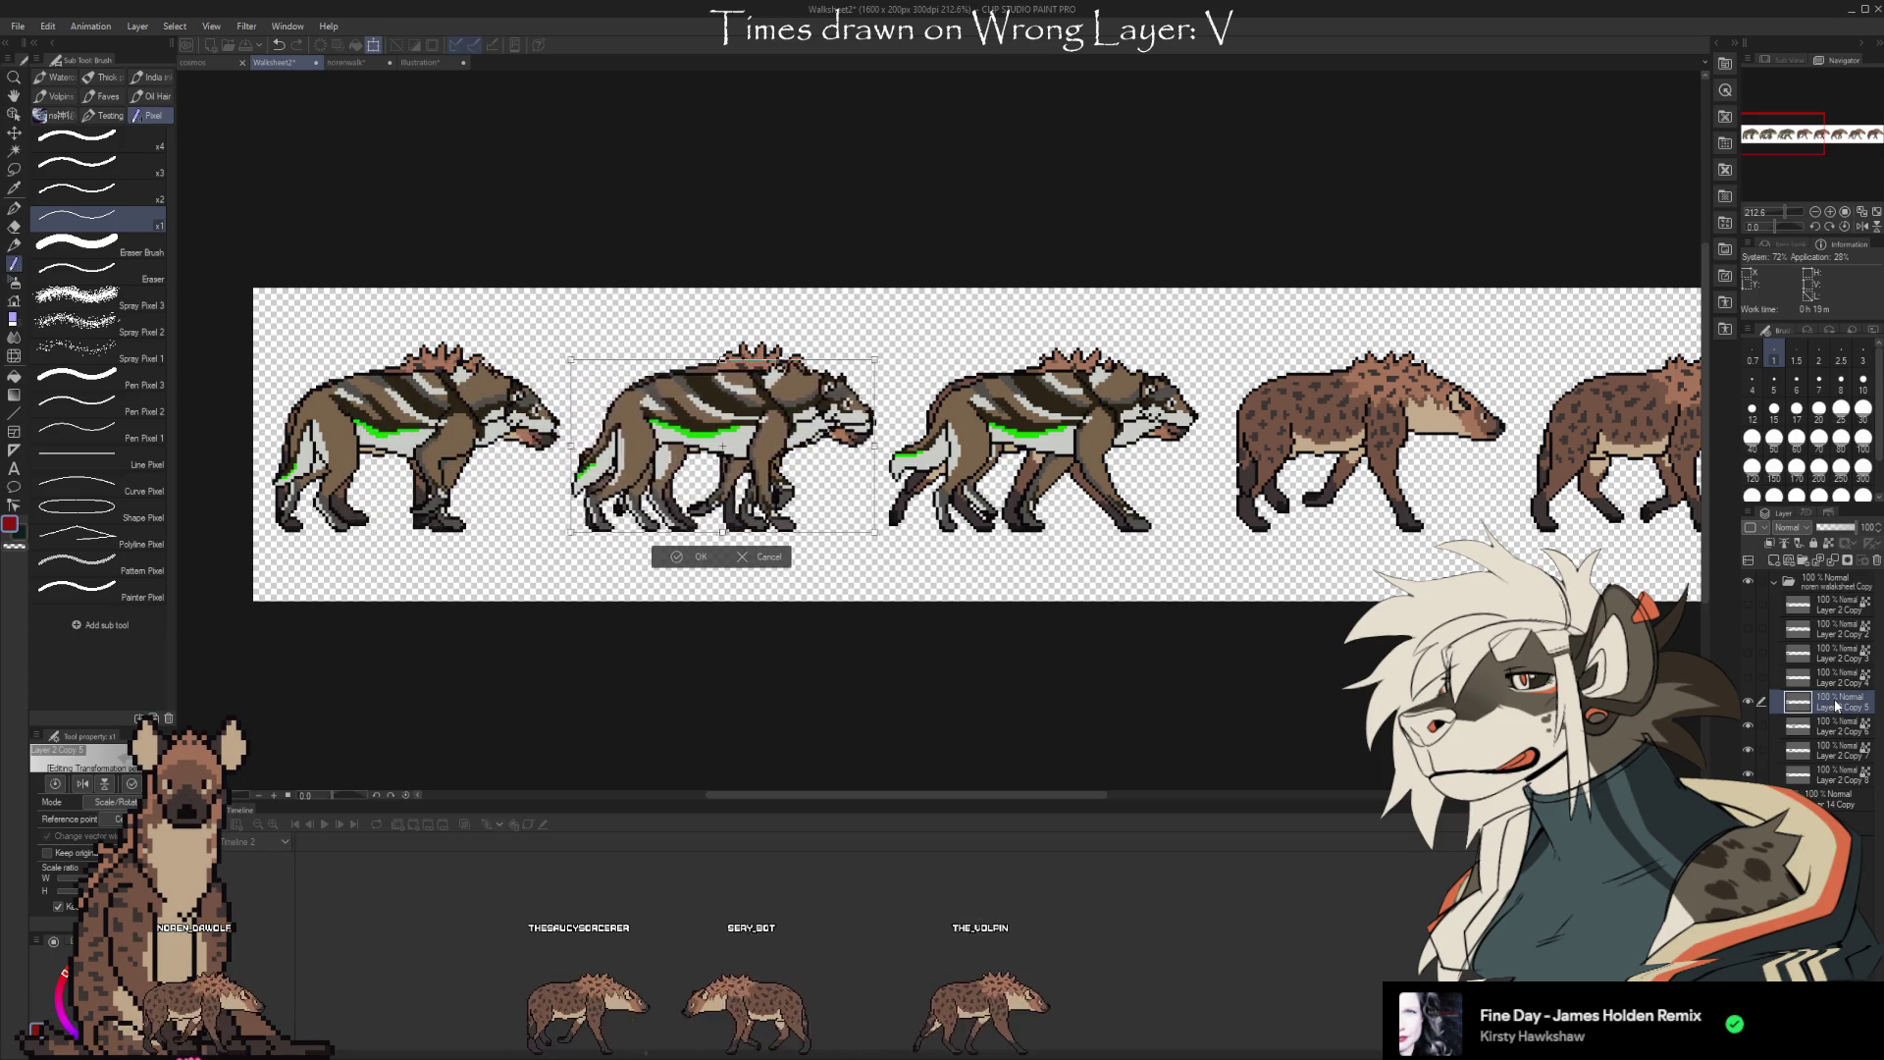
{"action": "key", "text": "Right"}
{"action": "key", "text": "Right"}
{"action": "key", "text": "Right"}
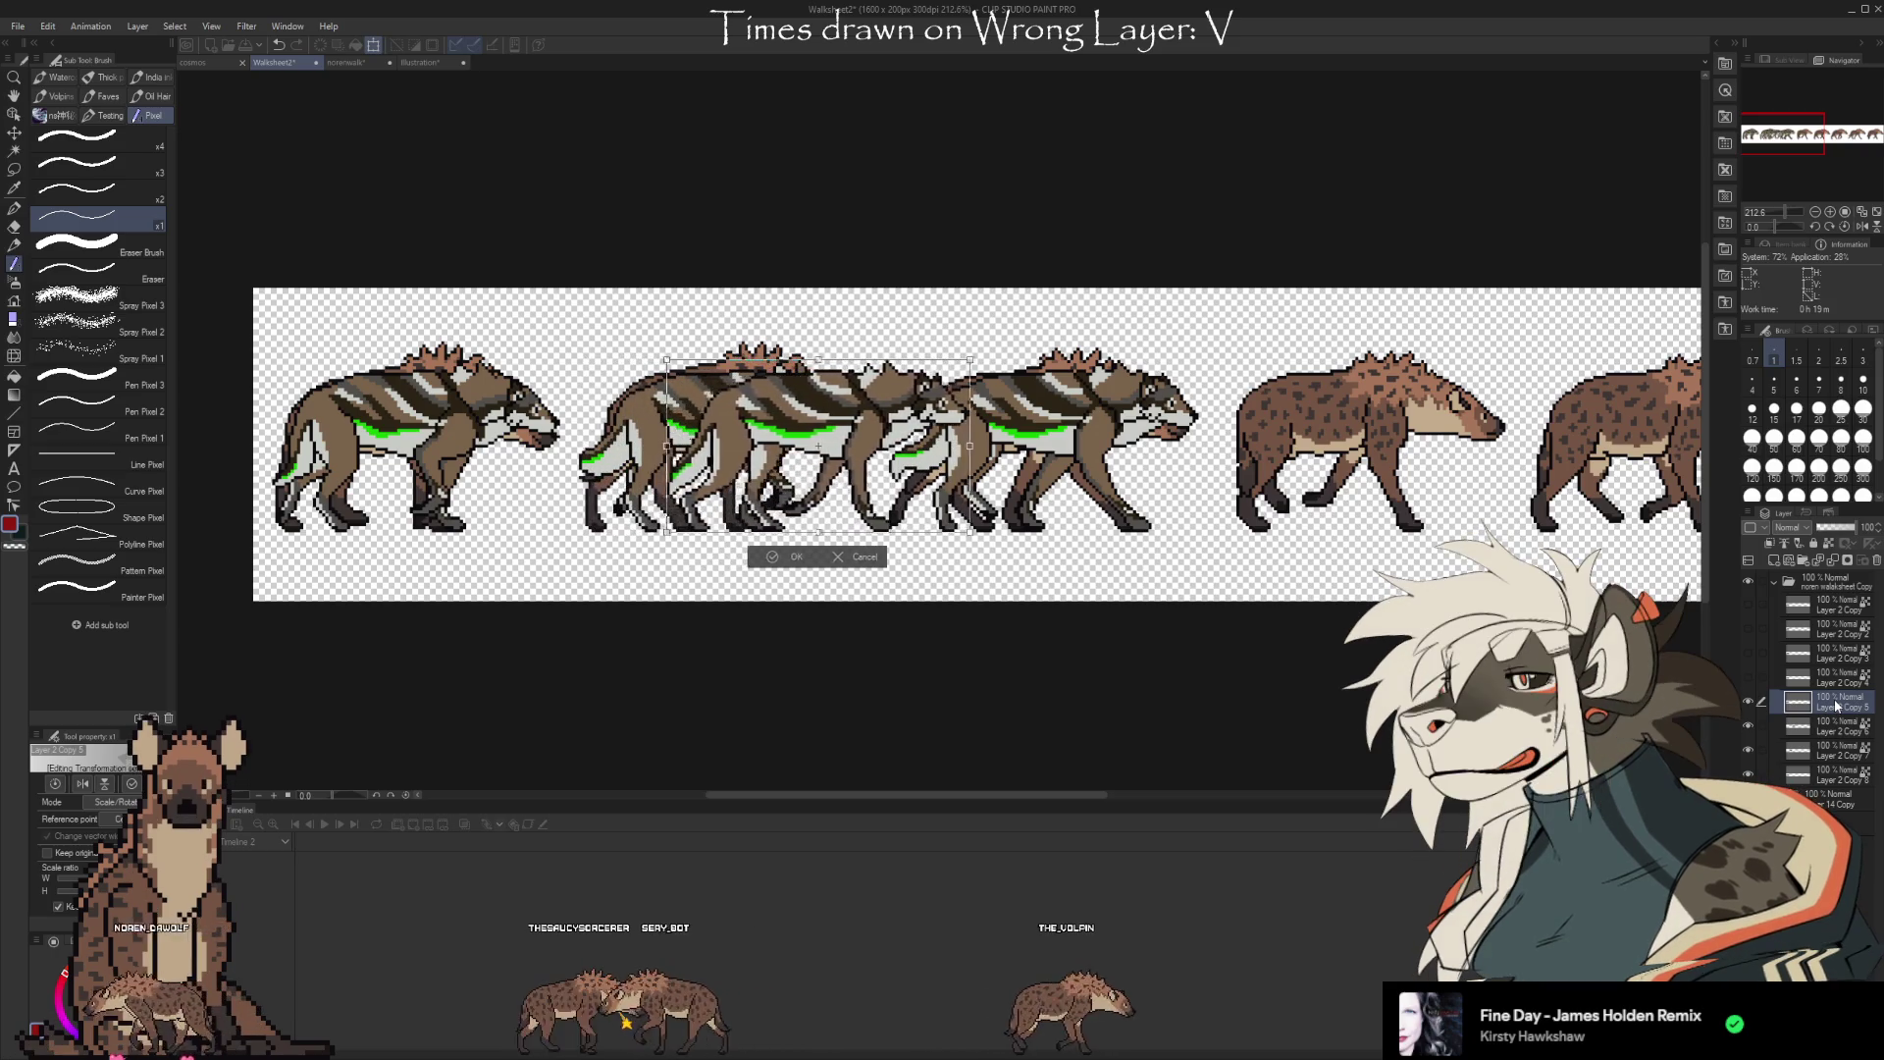
{"action": "key", "text": "Right"}
{"action": "key", "text": "Right"}
{"action": "key", "text": "Right"}
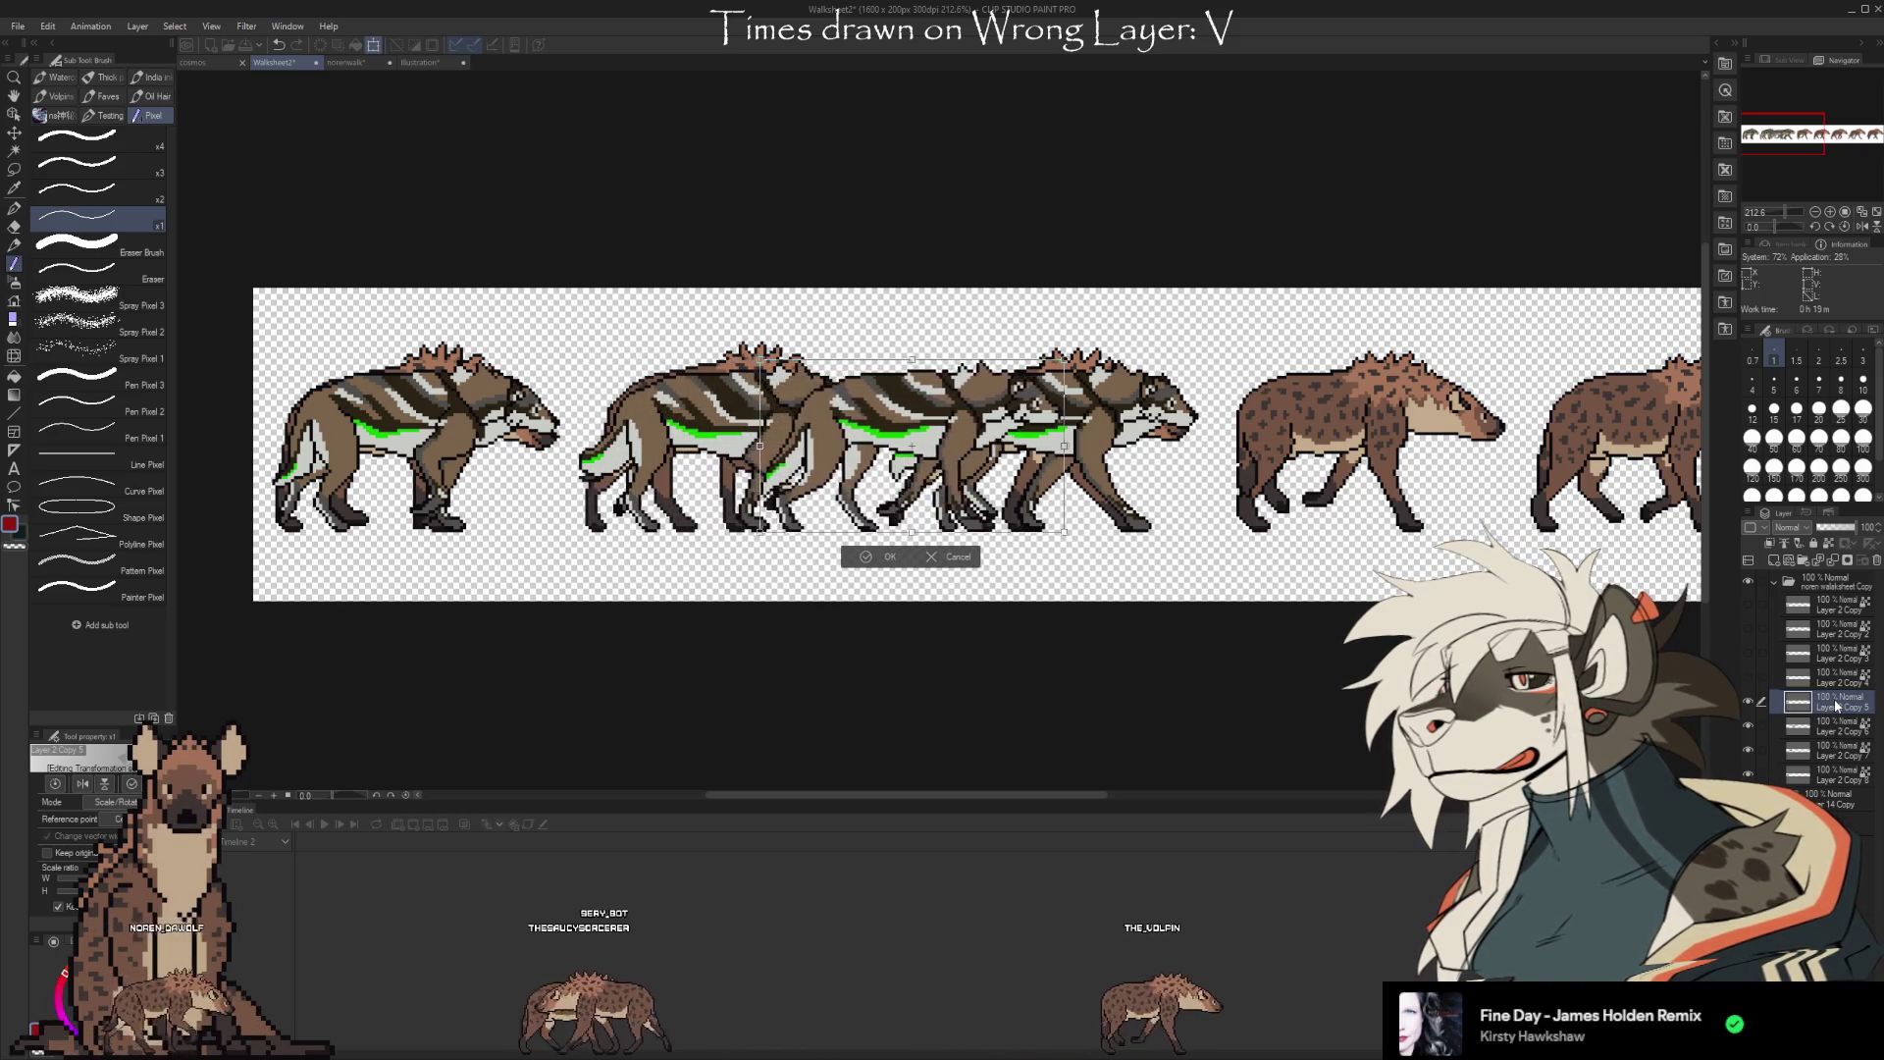
{"action": "key", "text": "Right"}
{"action": "key", "text": "Right"}
{"action": "key", "text": "Right"}
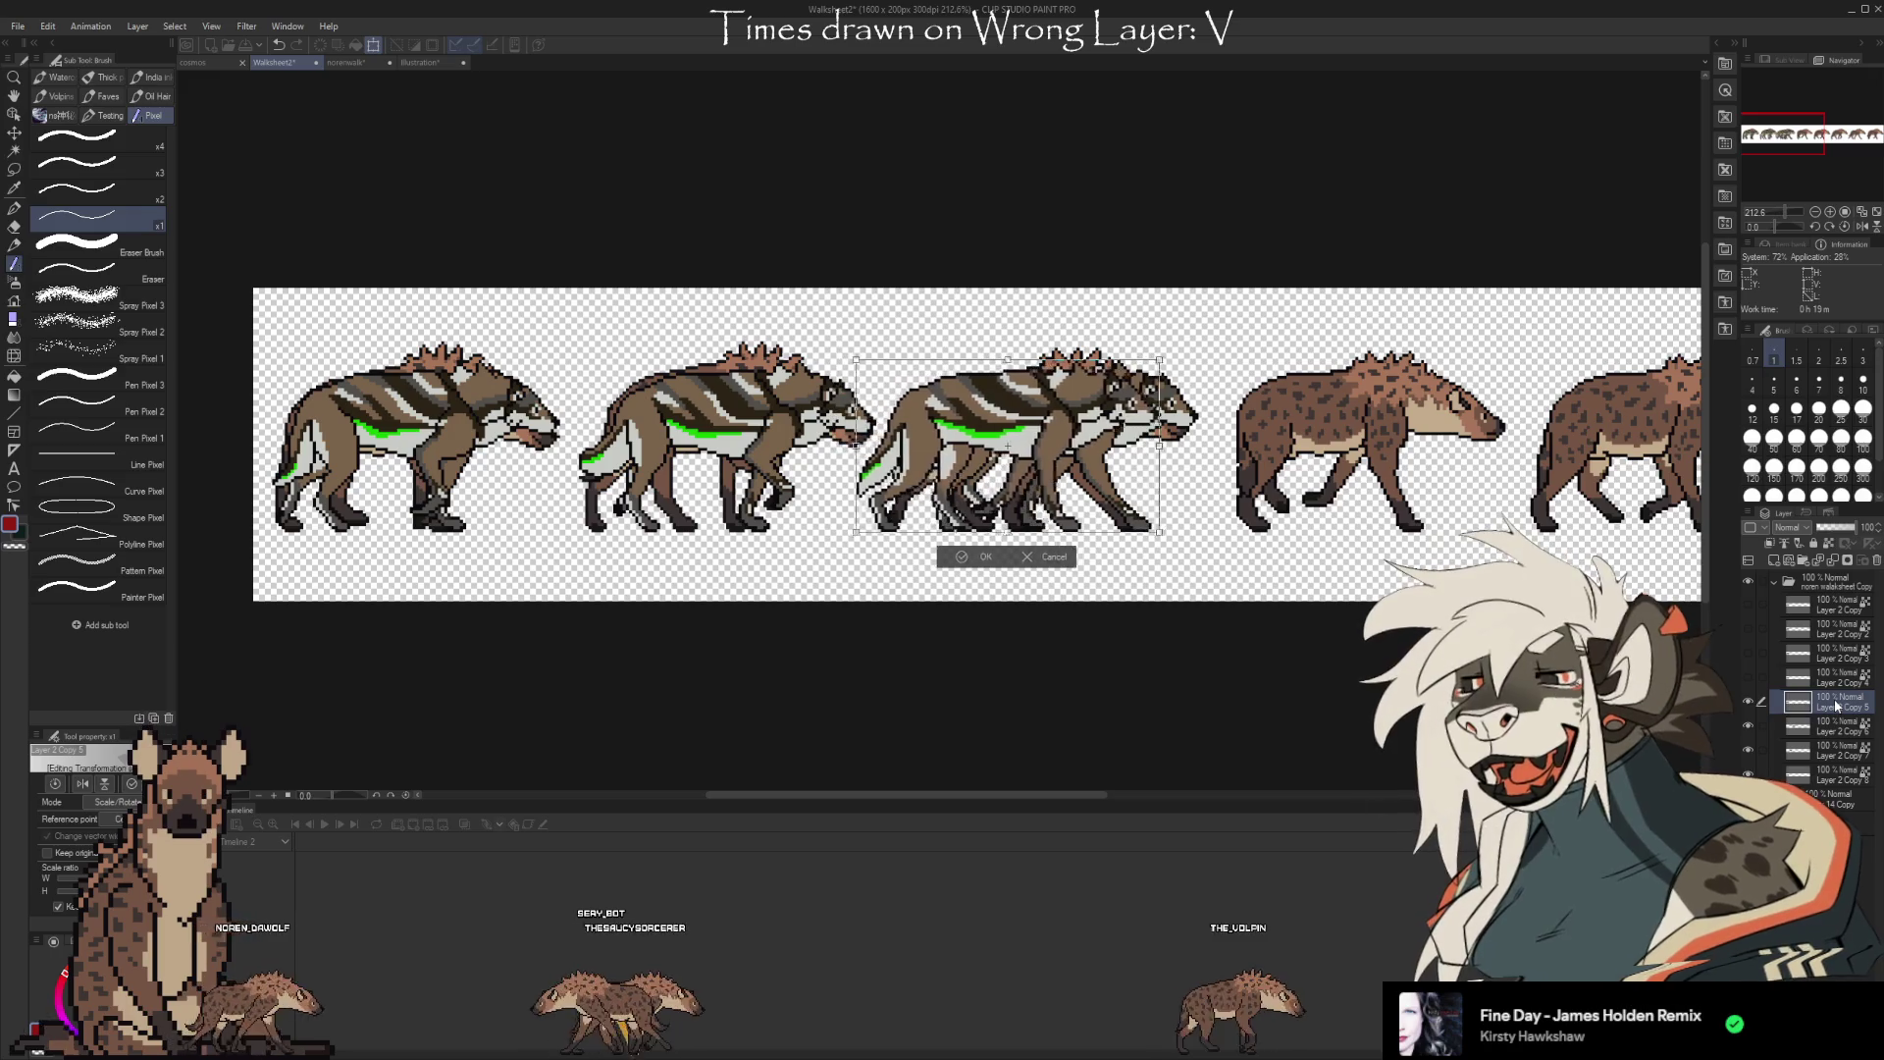
{"action": "key", "text": "Right"}
{"action": "key", "text": "Right"}
{"action": "key", "text": "Right"}
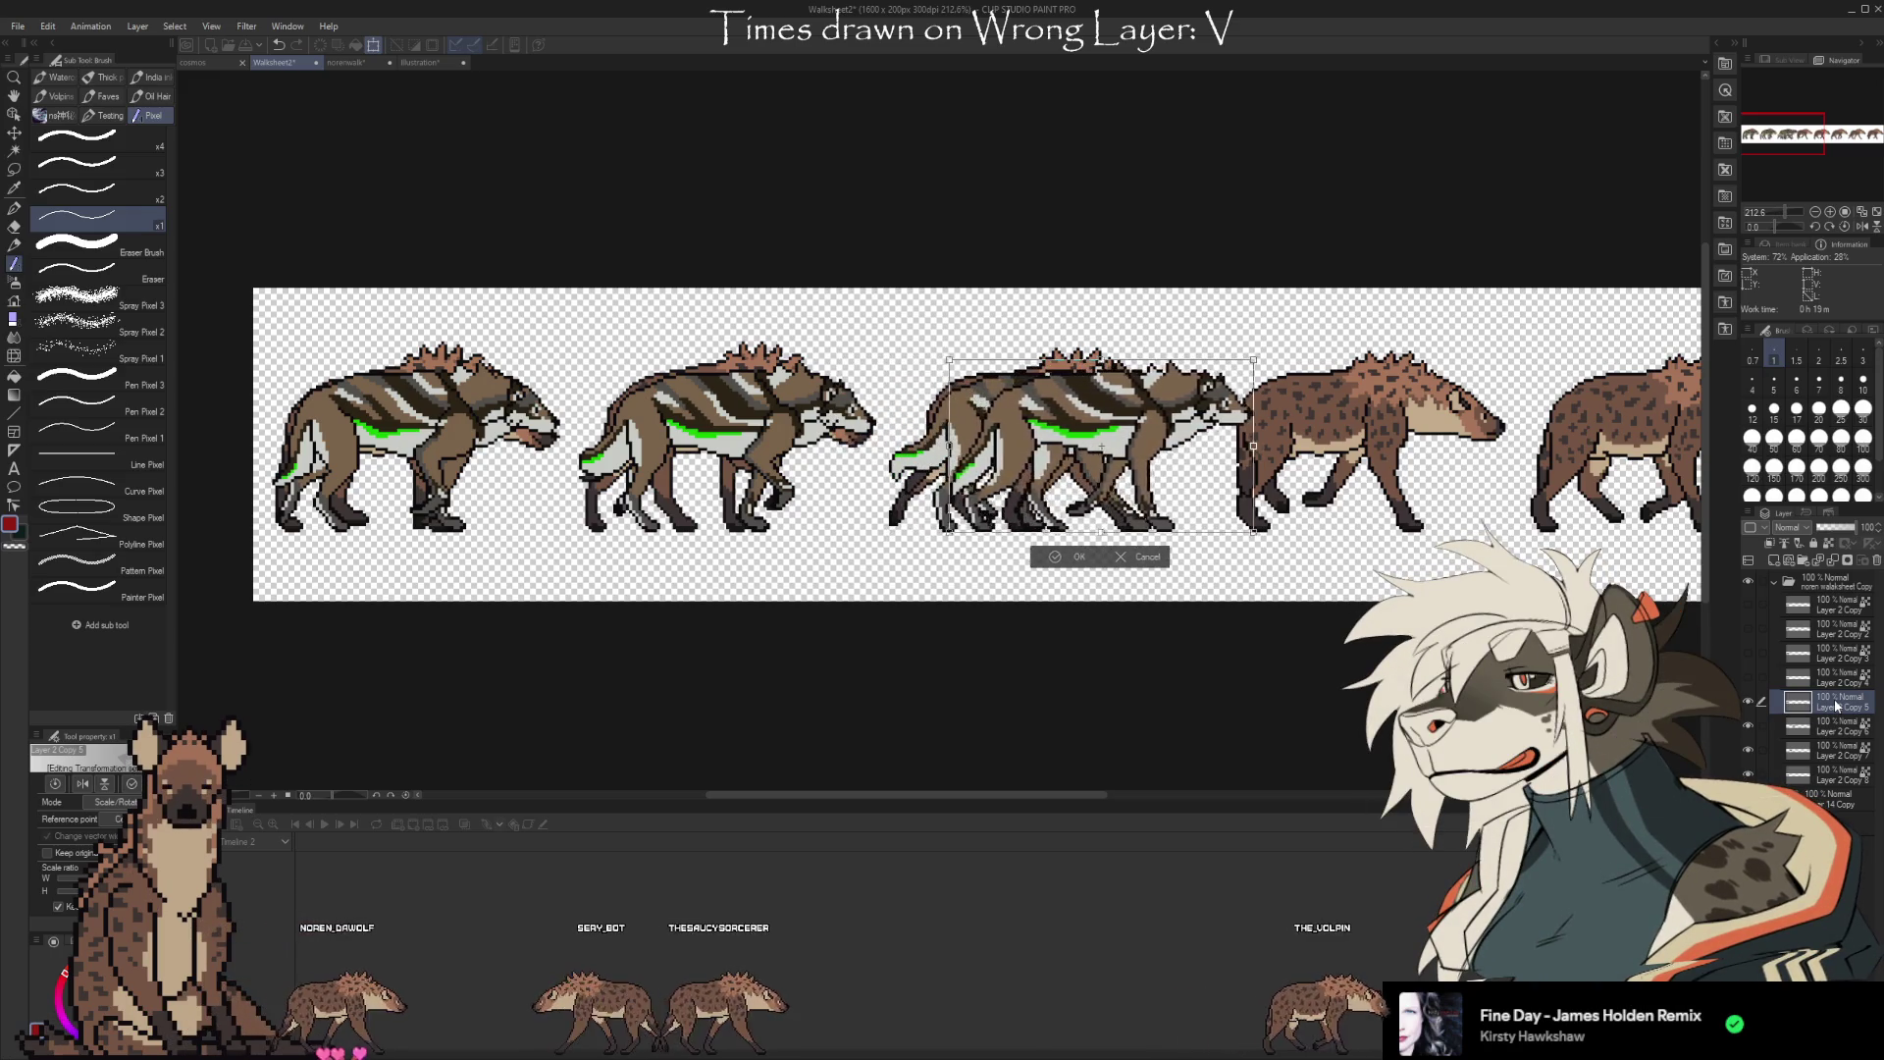
{"action": "key", "text": "Right"}
{"action": "key", "text": "Right"}
{"action": "key", "text": "Right"}
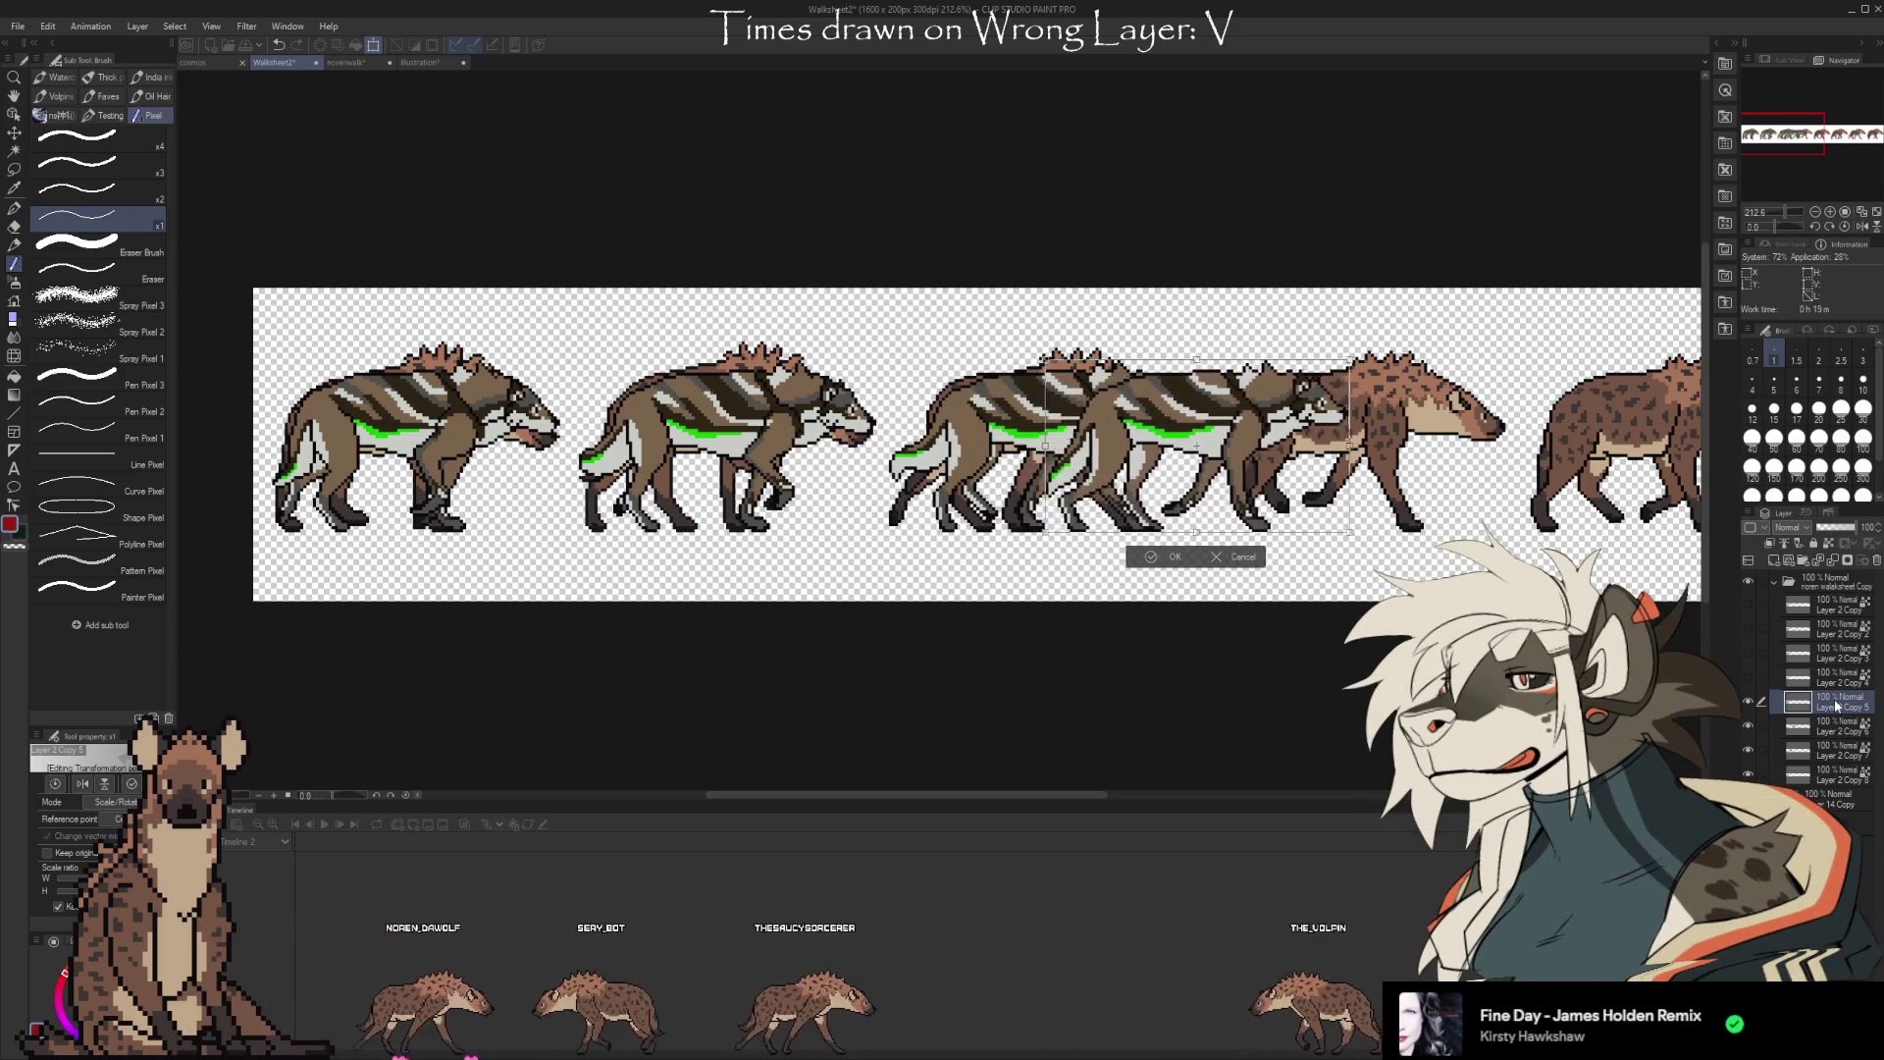
{"action": "key", "text": "Right"}
{"action": "key", "text": "Right"}
{"action": "key", "text": "Right"}
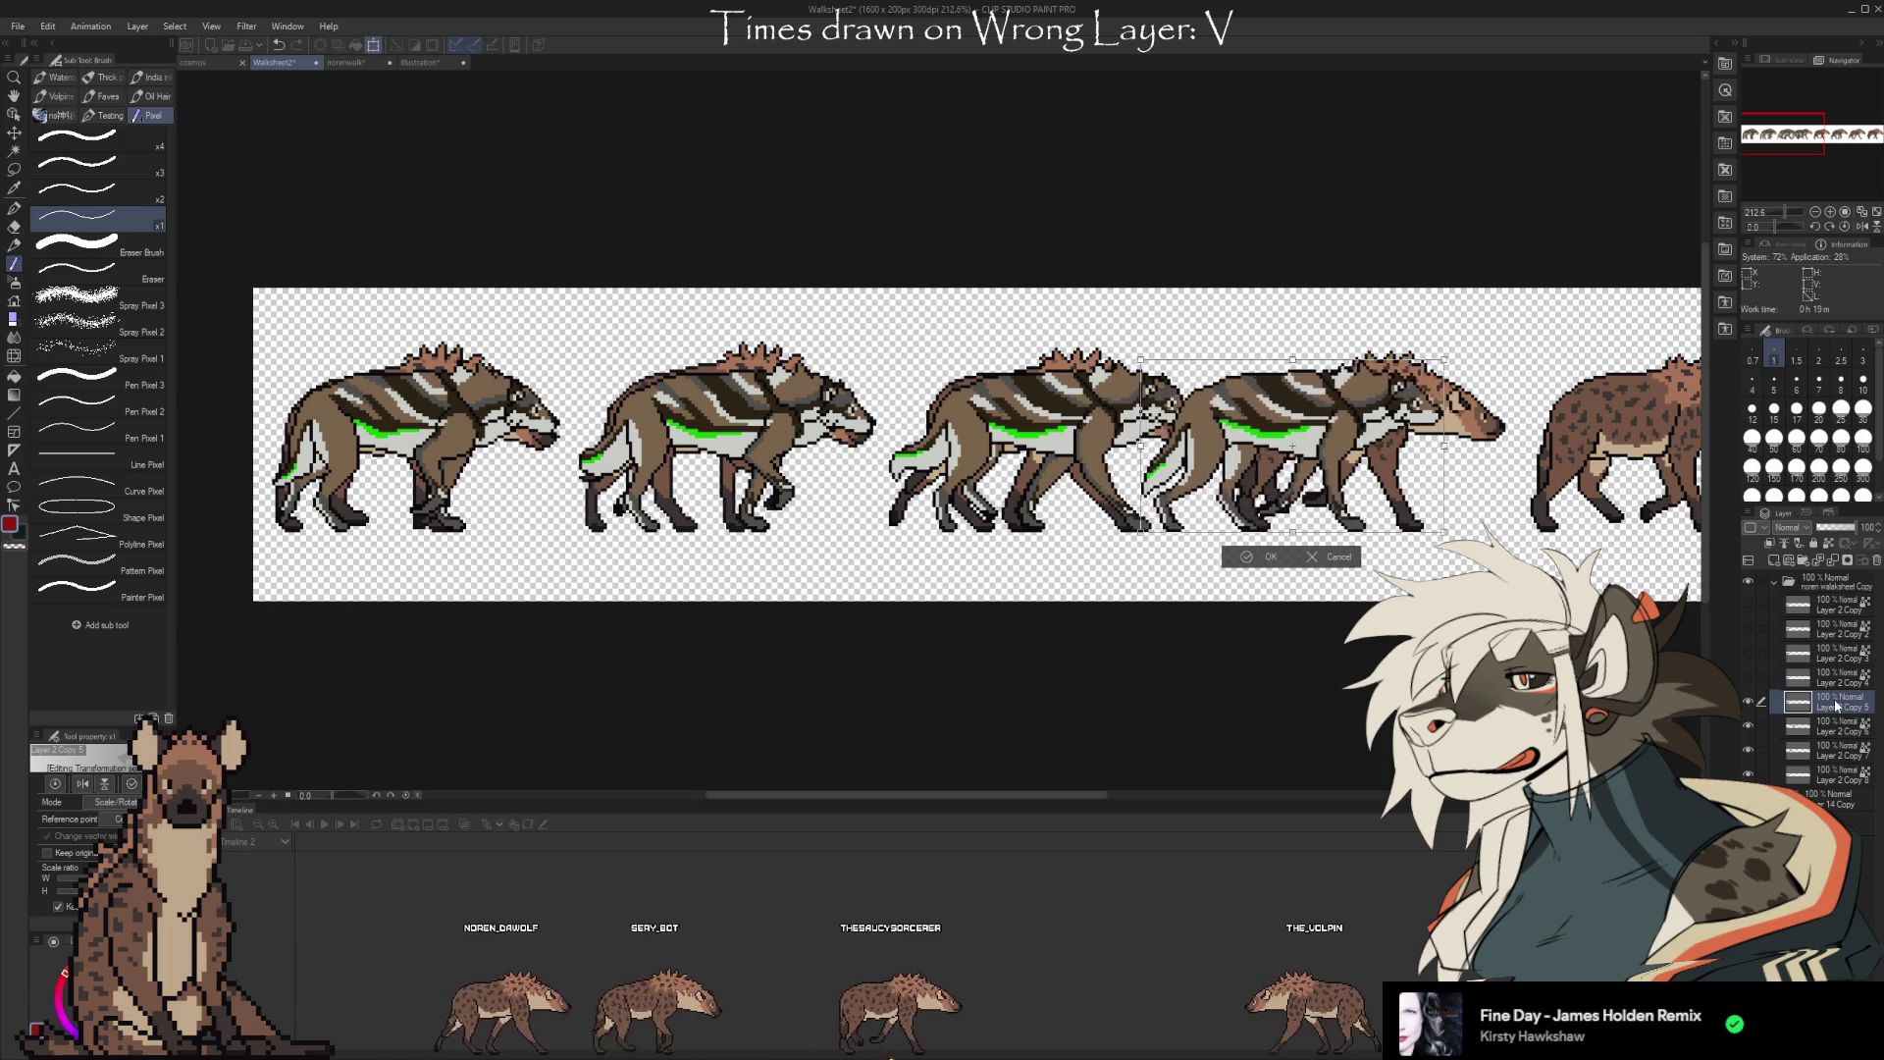
{"action": "key", "text": "Right"}
{"action": "key", "text": "Right"}
{"action": "key", "text": "Right"}
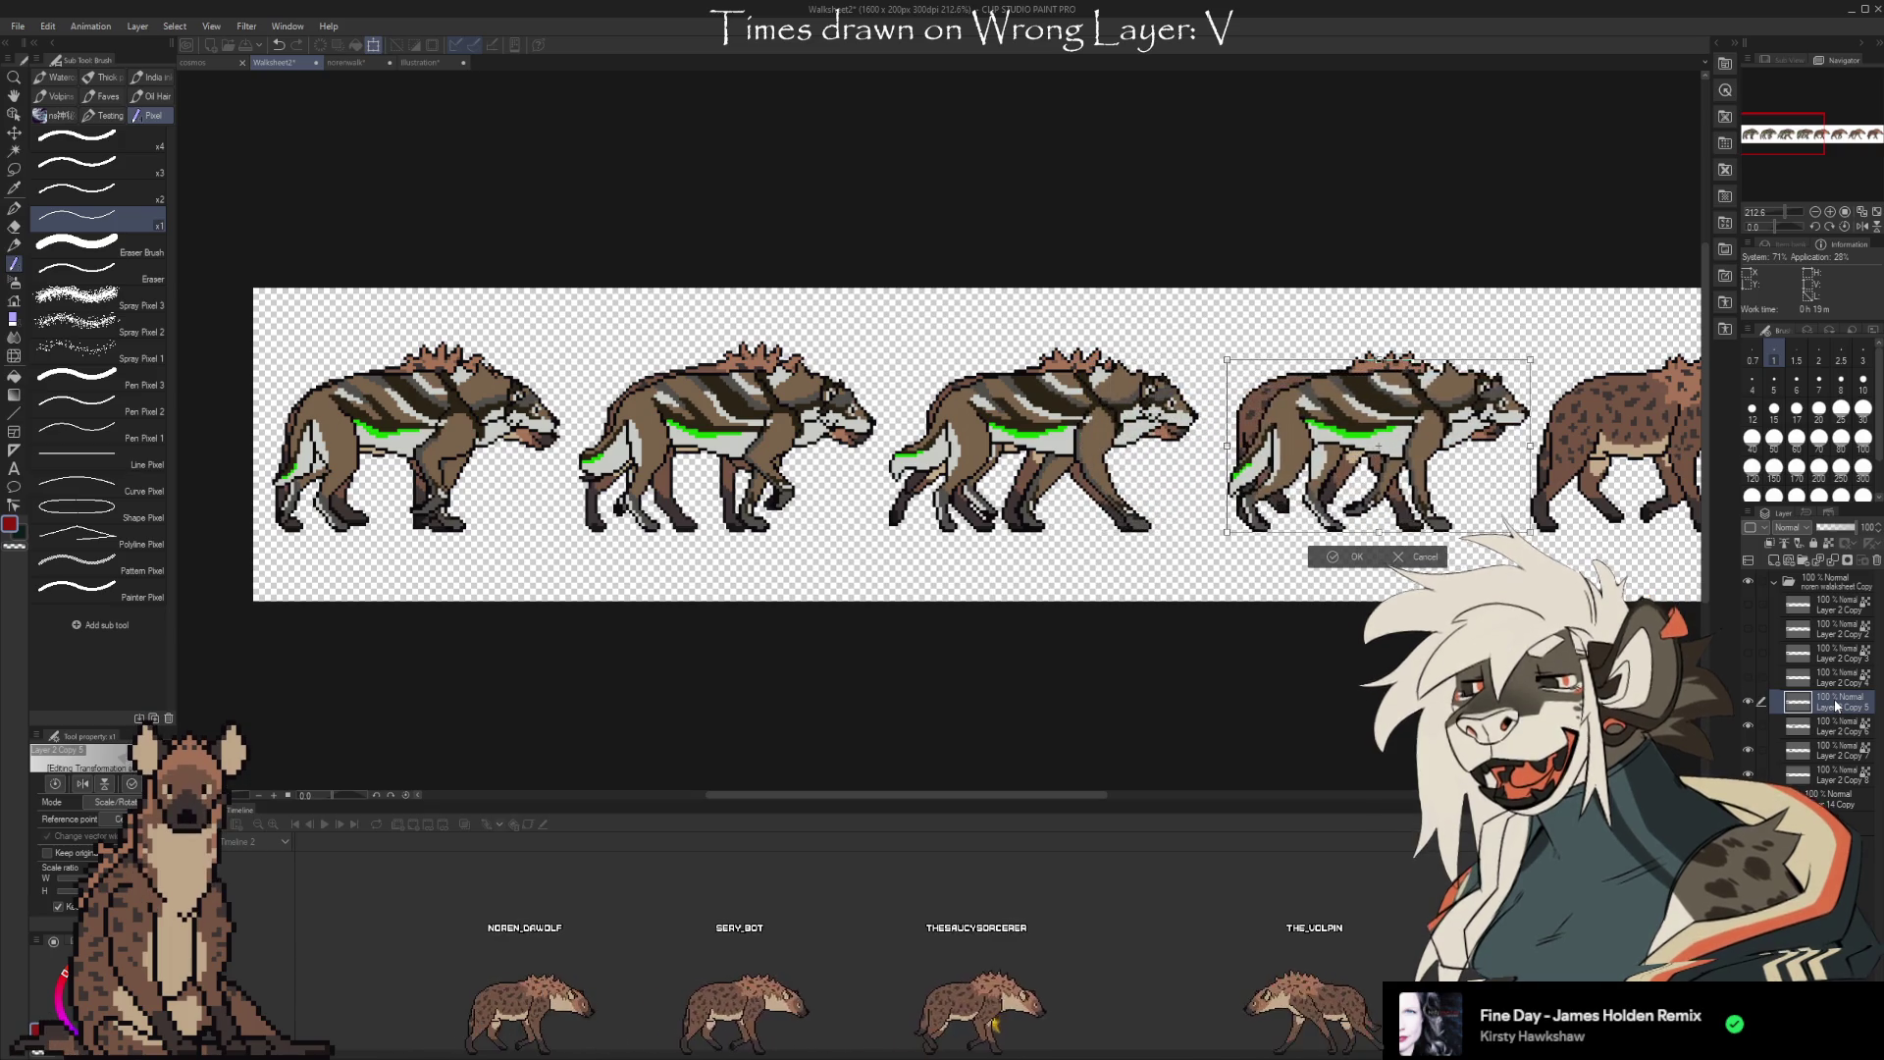
{"action": "key", "text": "Left"}
{"action": "key", "text": "Right"}
{"action": "key", "text": "Right"}
{"action": "key", "text": "Right"}
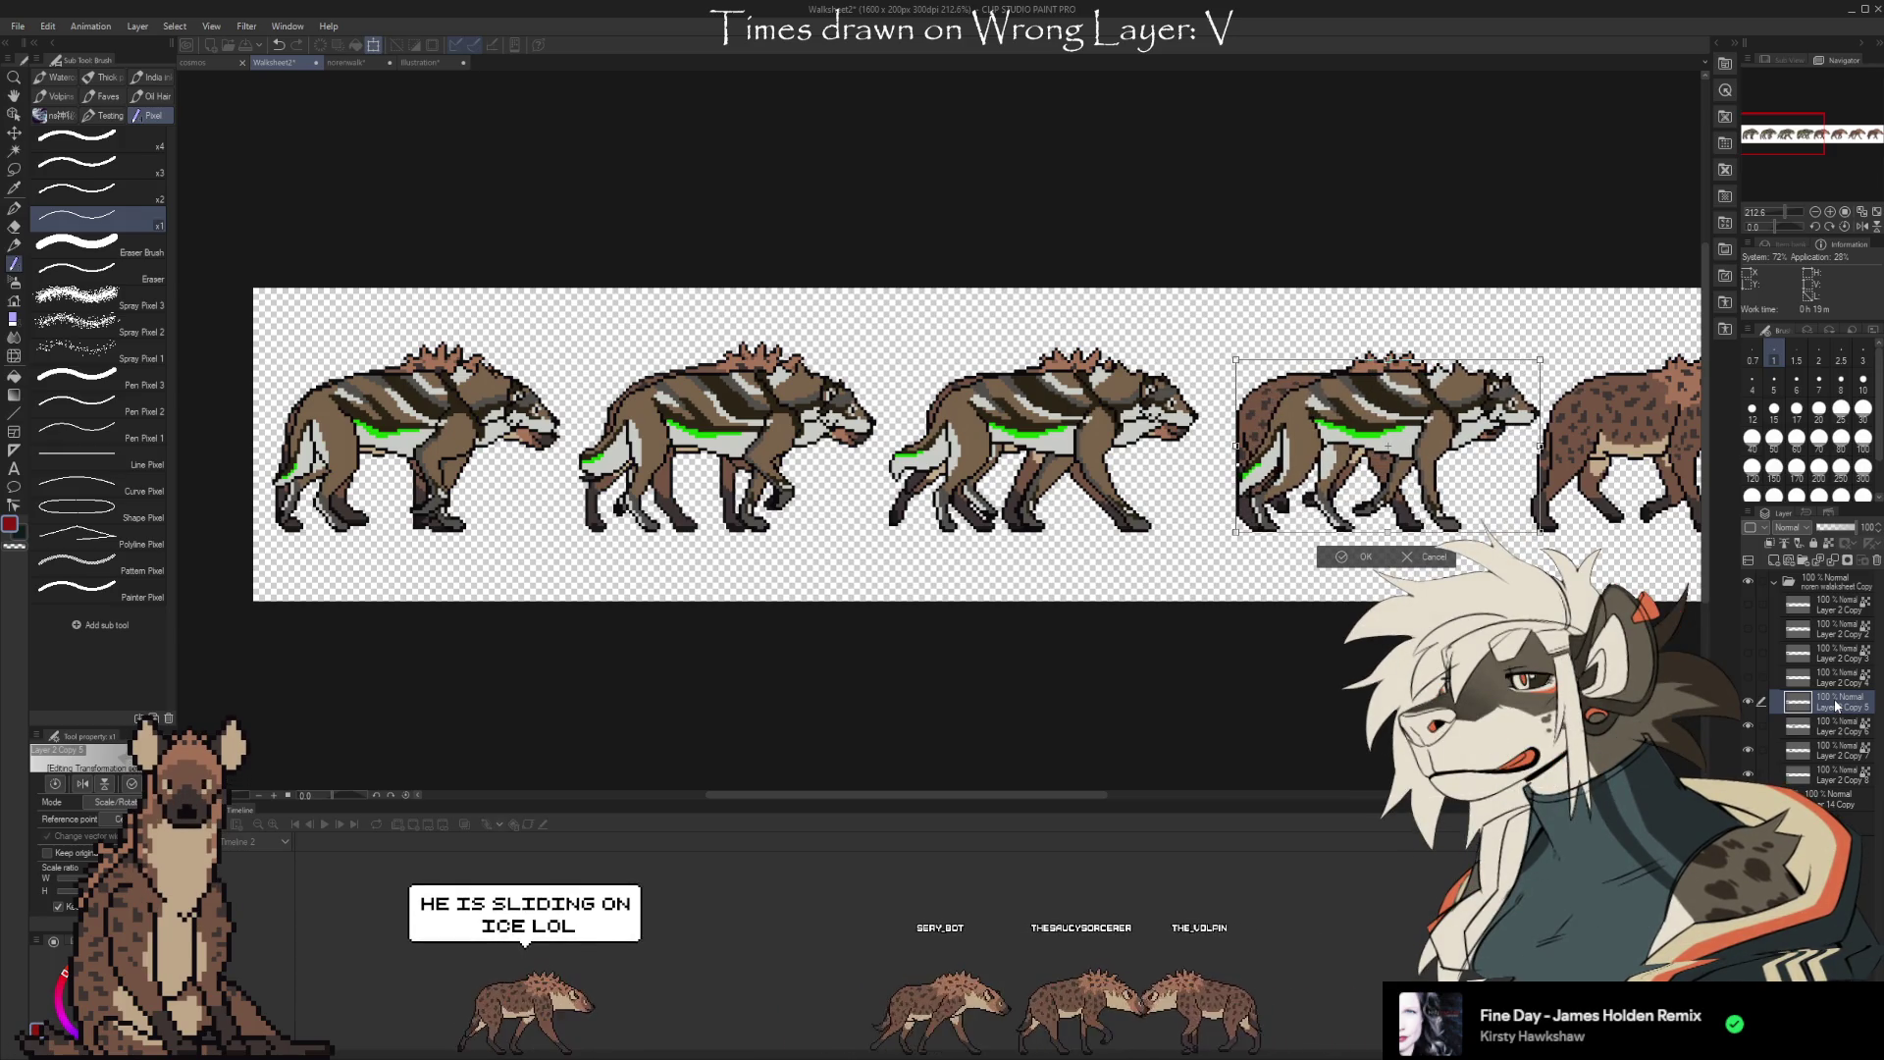
{"action": "key", "text": "Left"}
{"action": "key", "text": "Left"}
{"action": "key", "text": "Left"}
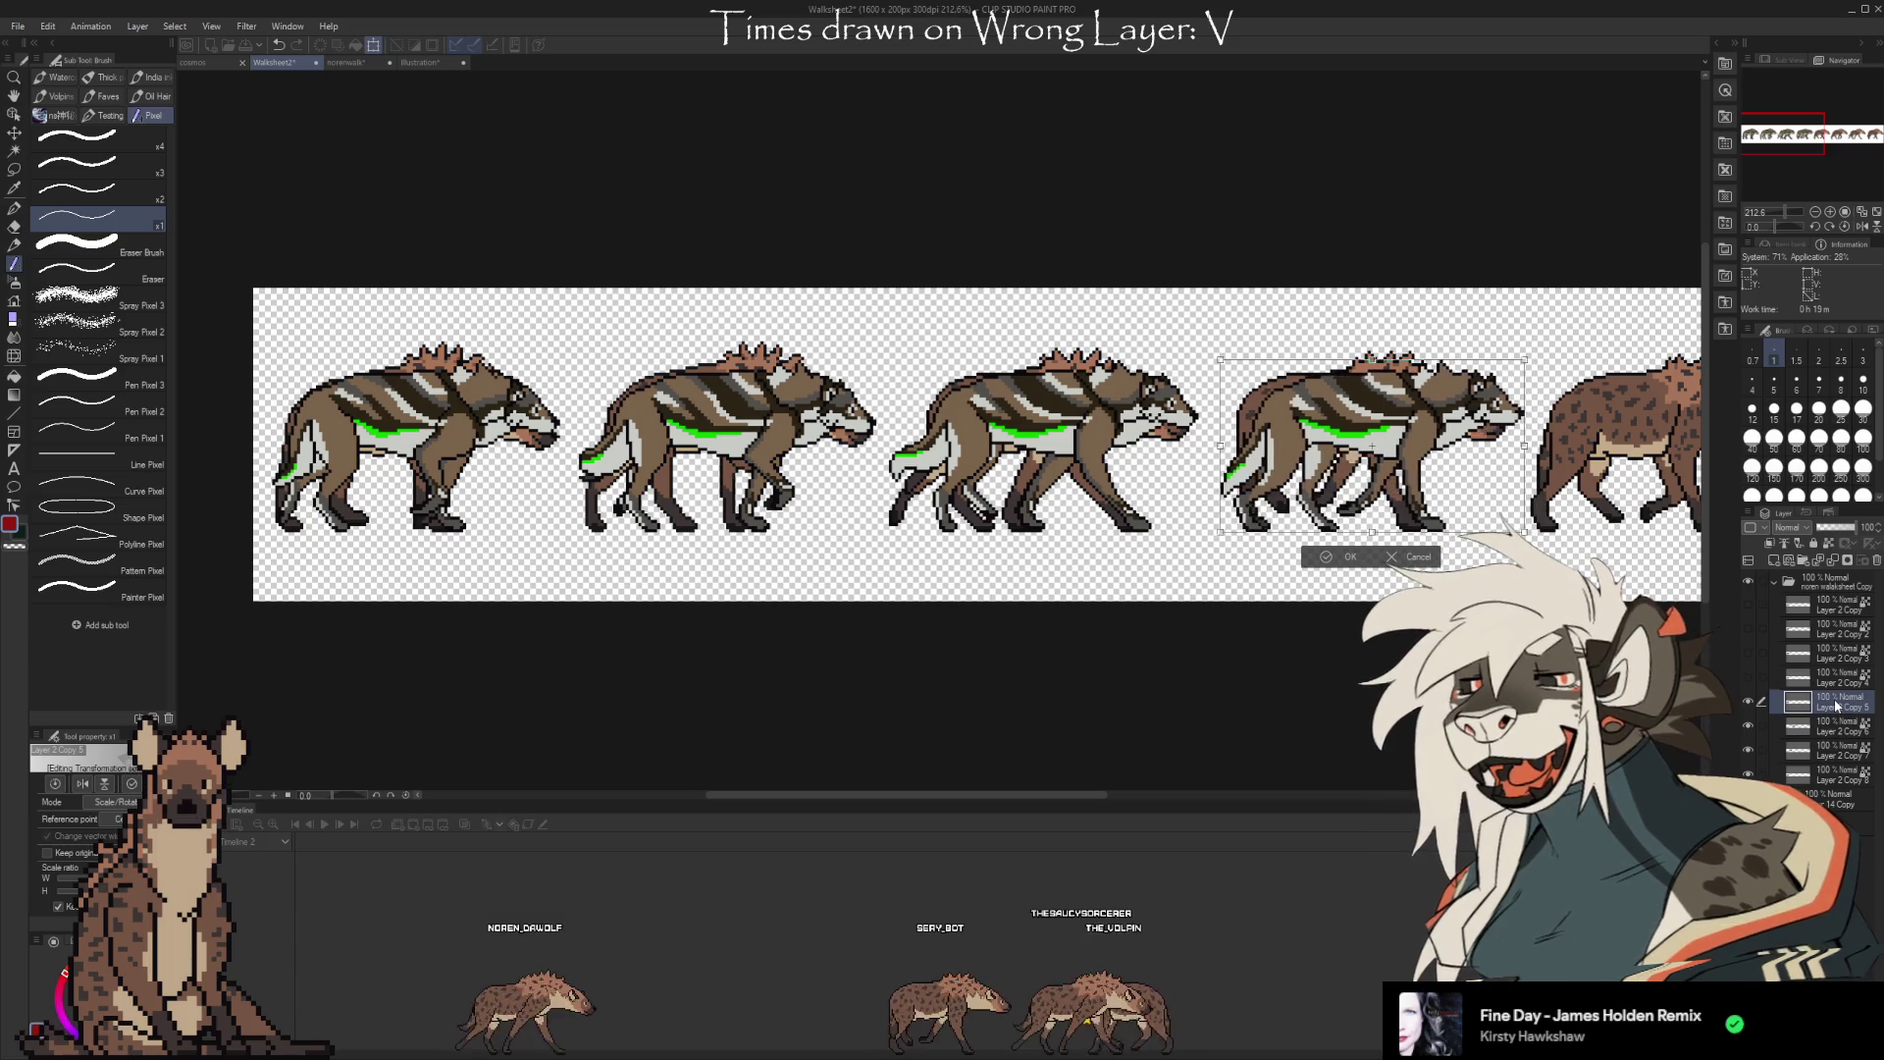
{"action": "key", "text": "Left"}
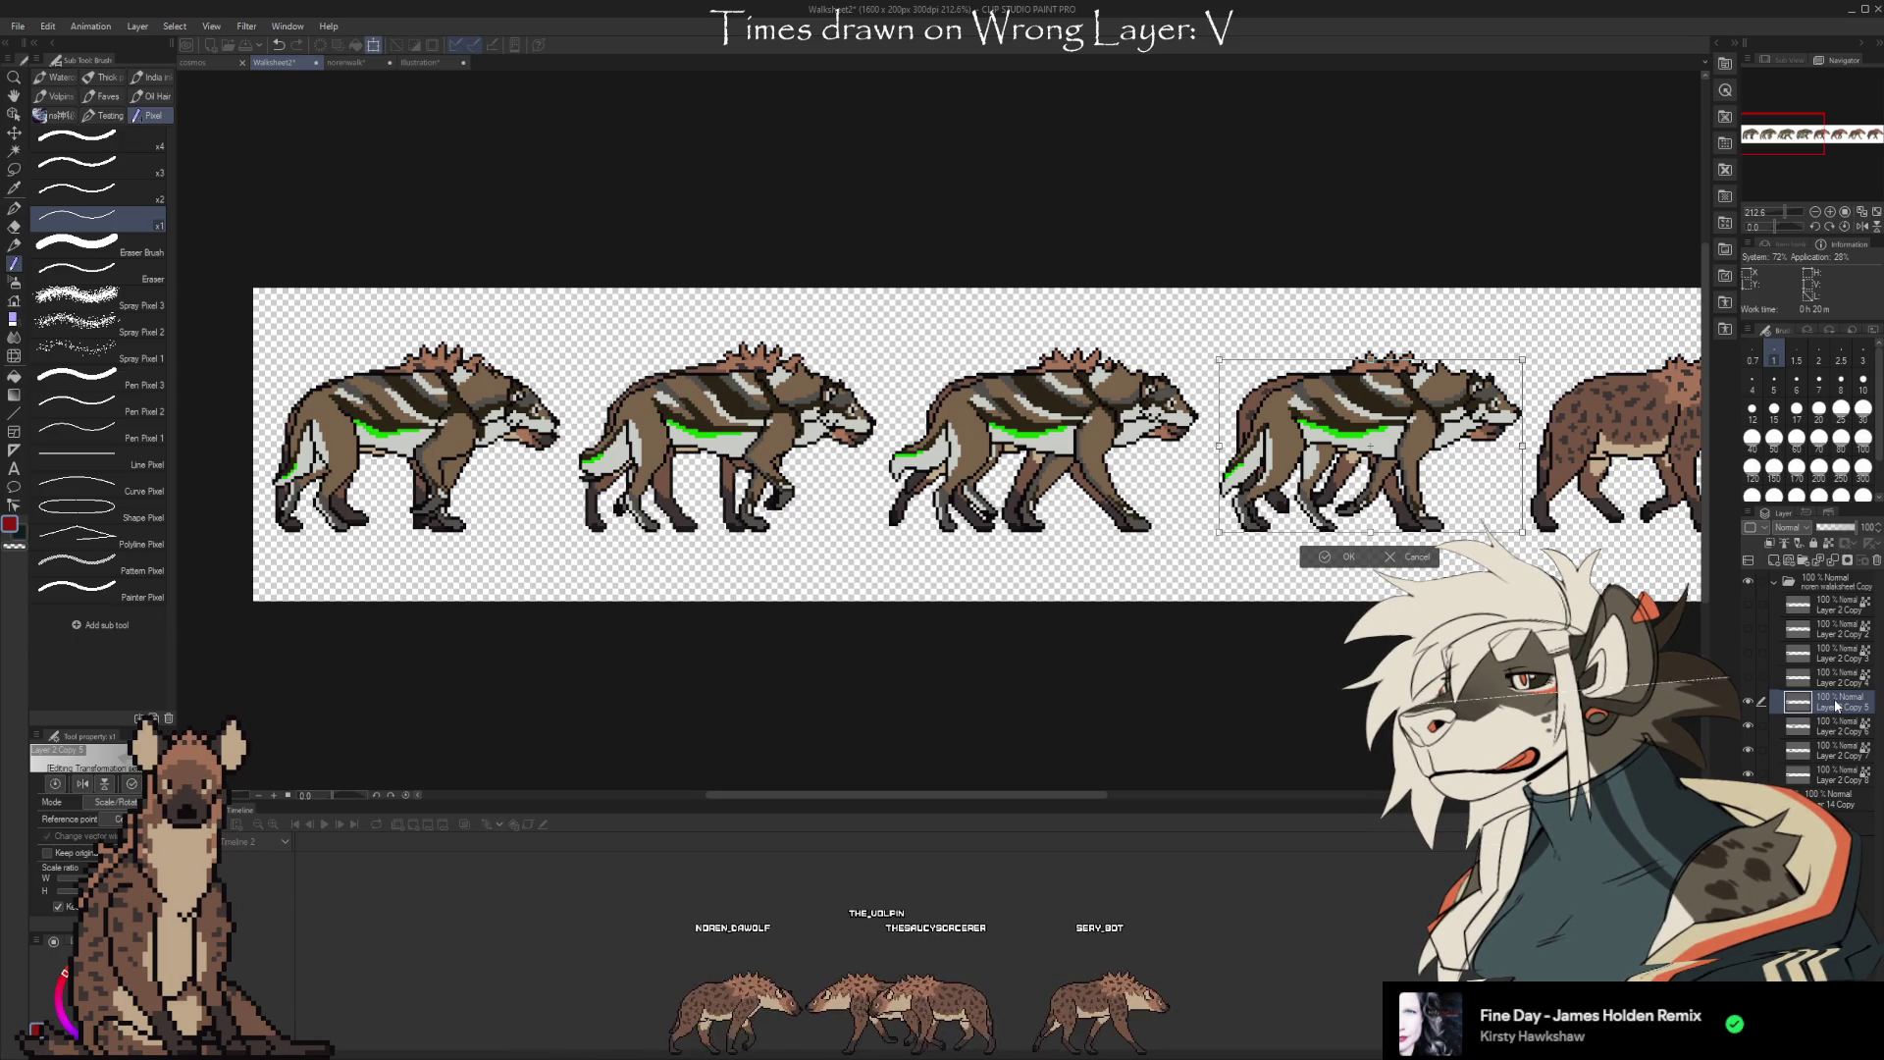
{"action": "key", "text": "Return"}
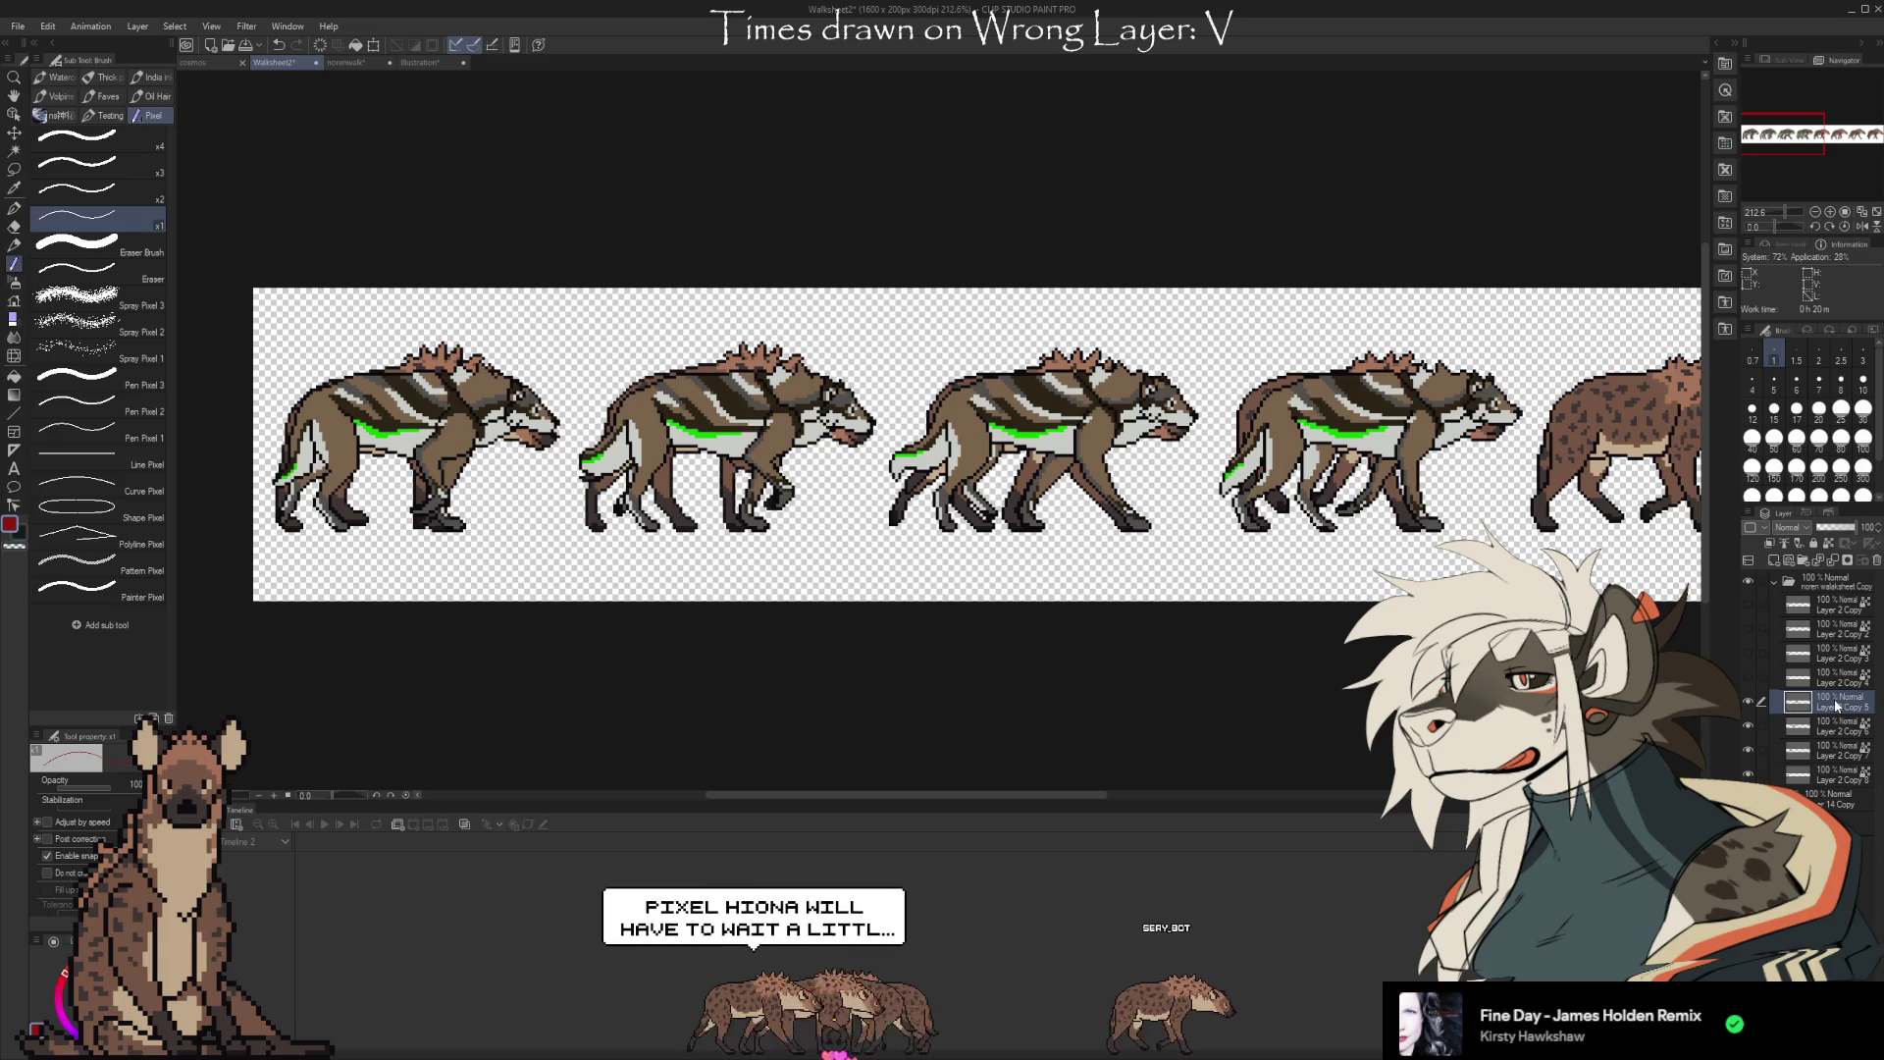
Move the Layer 2 Copy 4 wolf frame onto the fifth hyena slot and confirm it
{"action": "left_click", "coordinate": [1821, 682]}
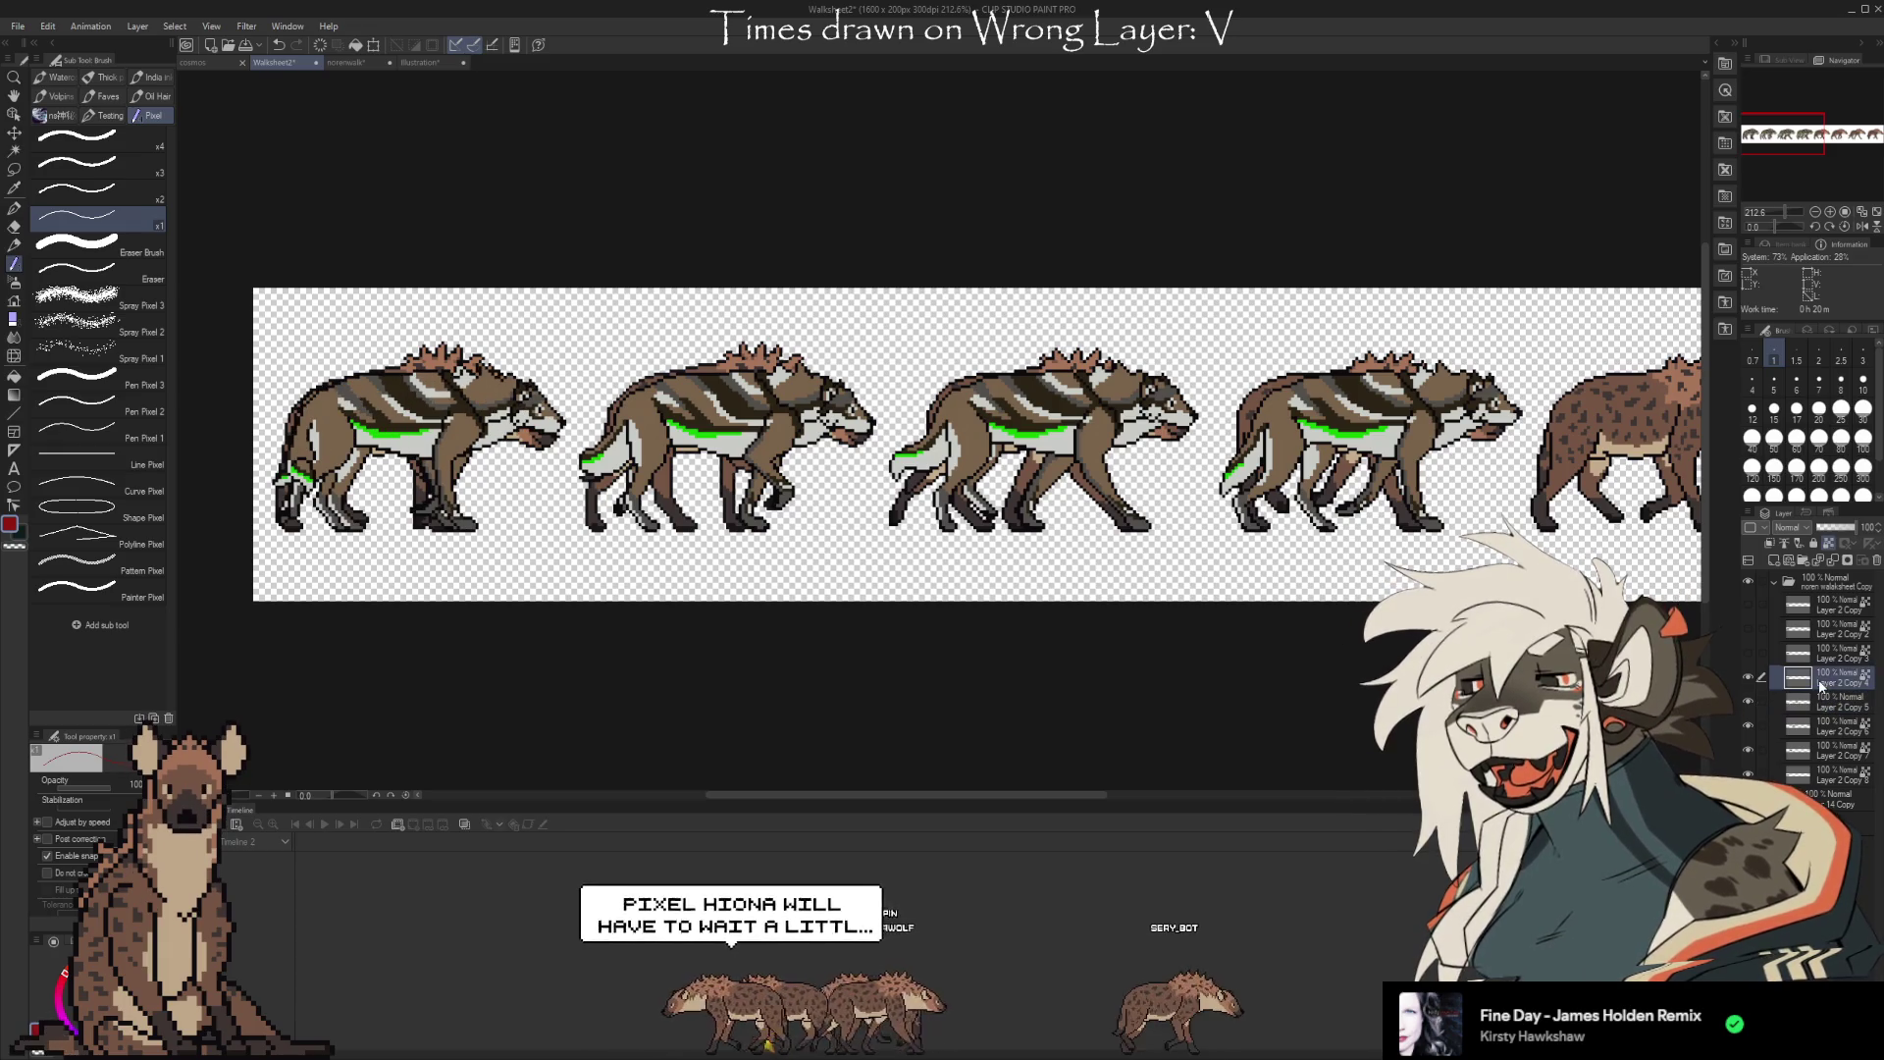
{"action": "key", "text": "ctrl+t"}
{"action": "key", "text": "Right"}
{"action": "key", "text": "Right"}
{"action": "key", "text": "Right"}
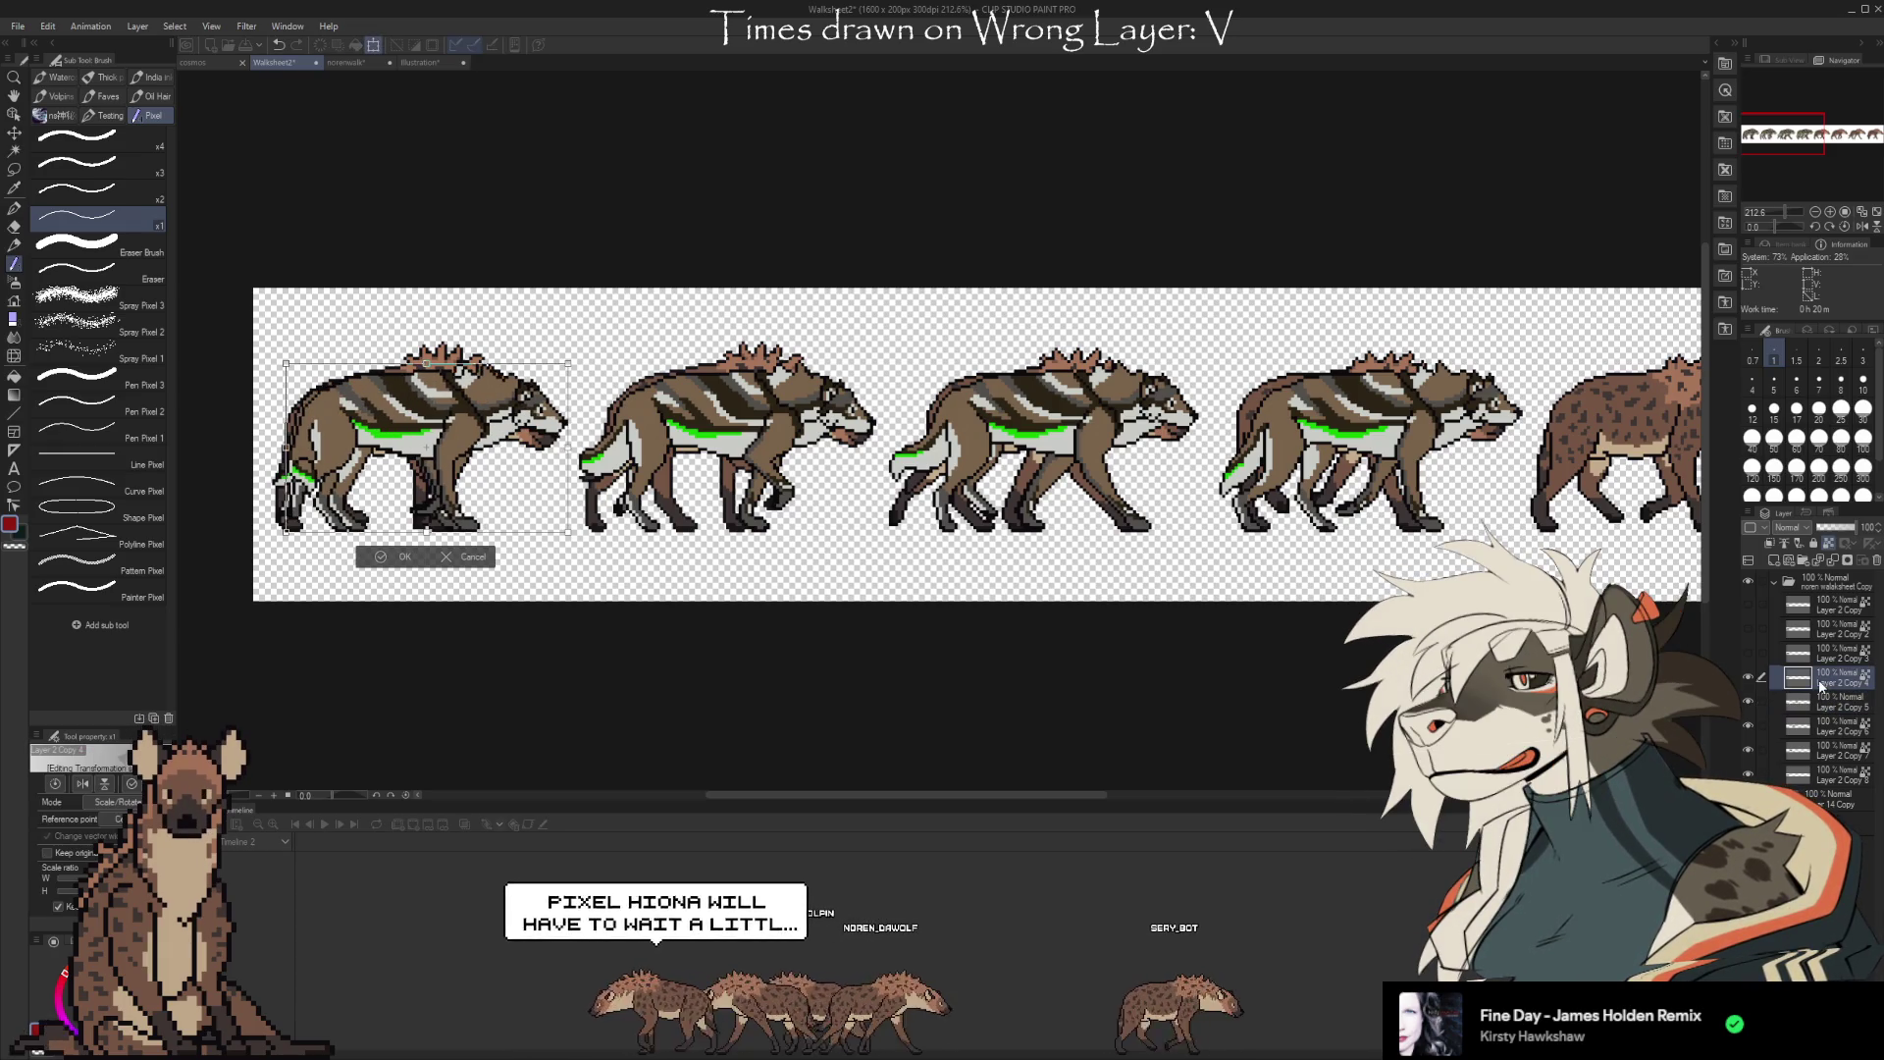
{"action": "key", "text": "Right"}
{"action": "key", "text": "Right"}
{"action": "key", "text": "Right"}
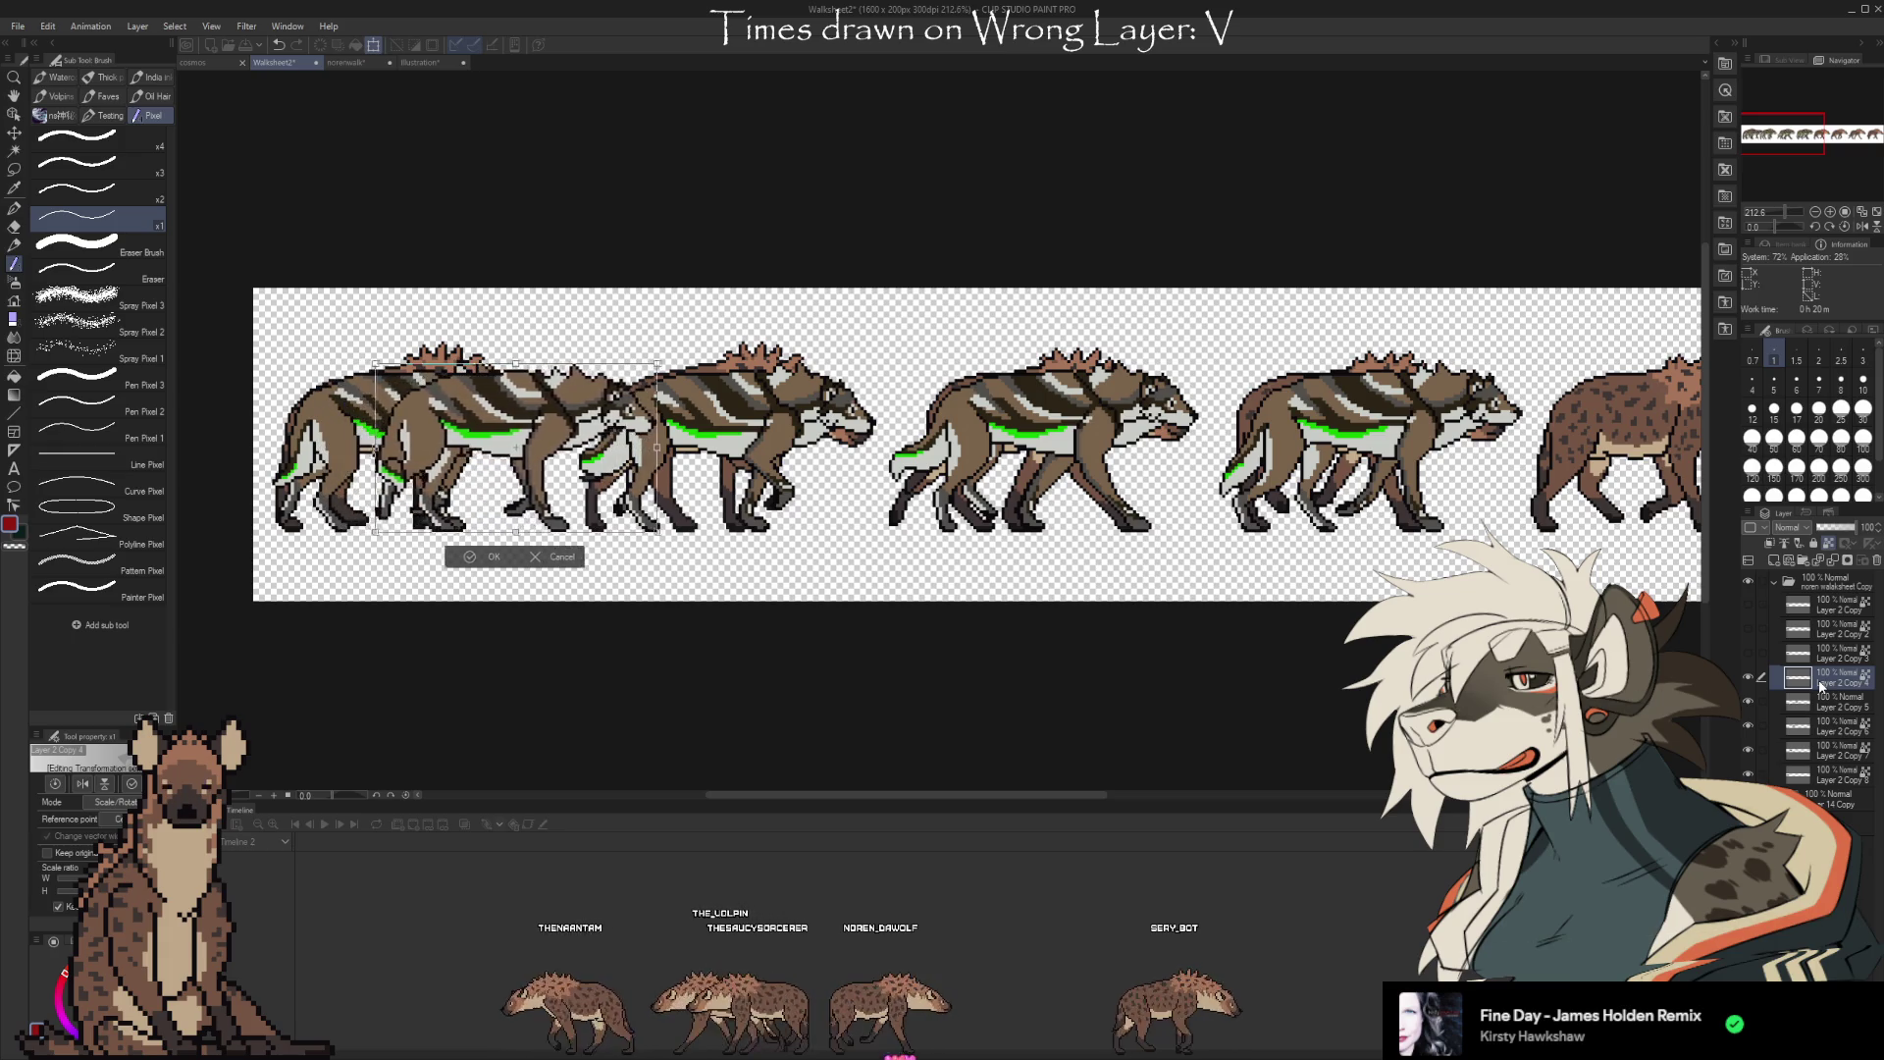
{"action": "key", "text": "Right"}
{"action": "key", "text": "Right"}
{"action": "key", "text": "Right"}
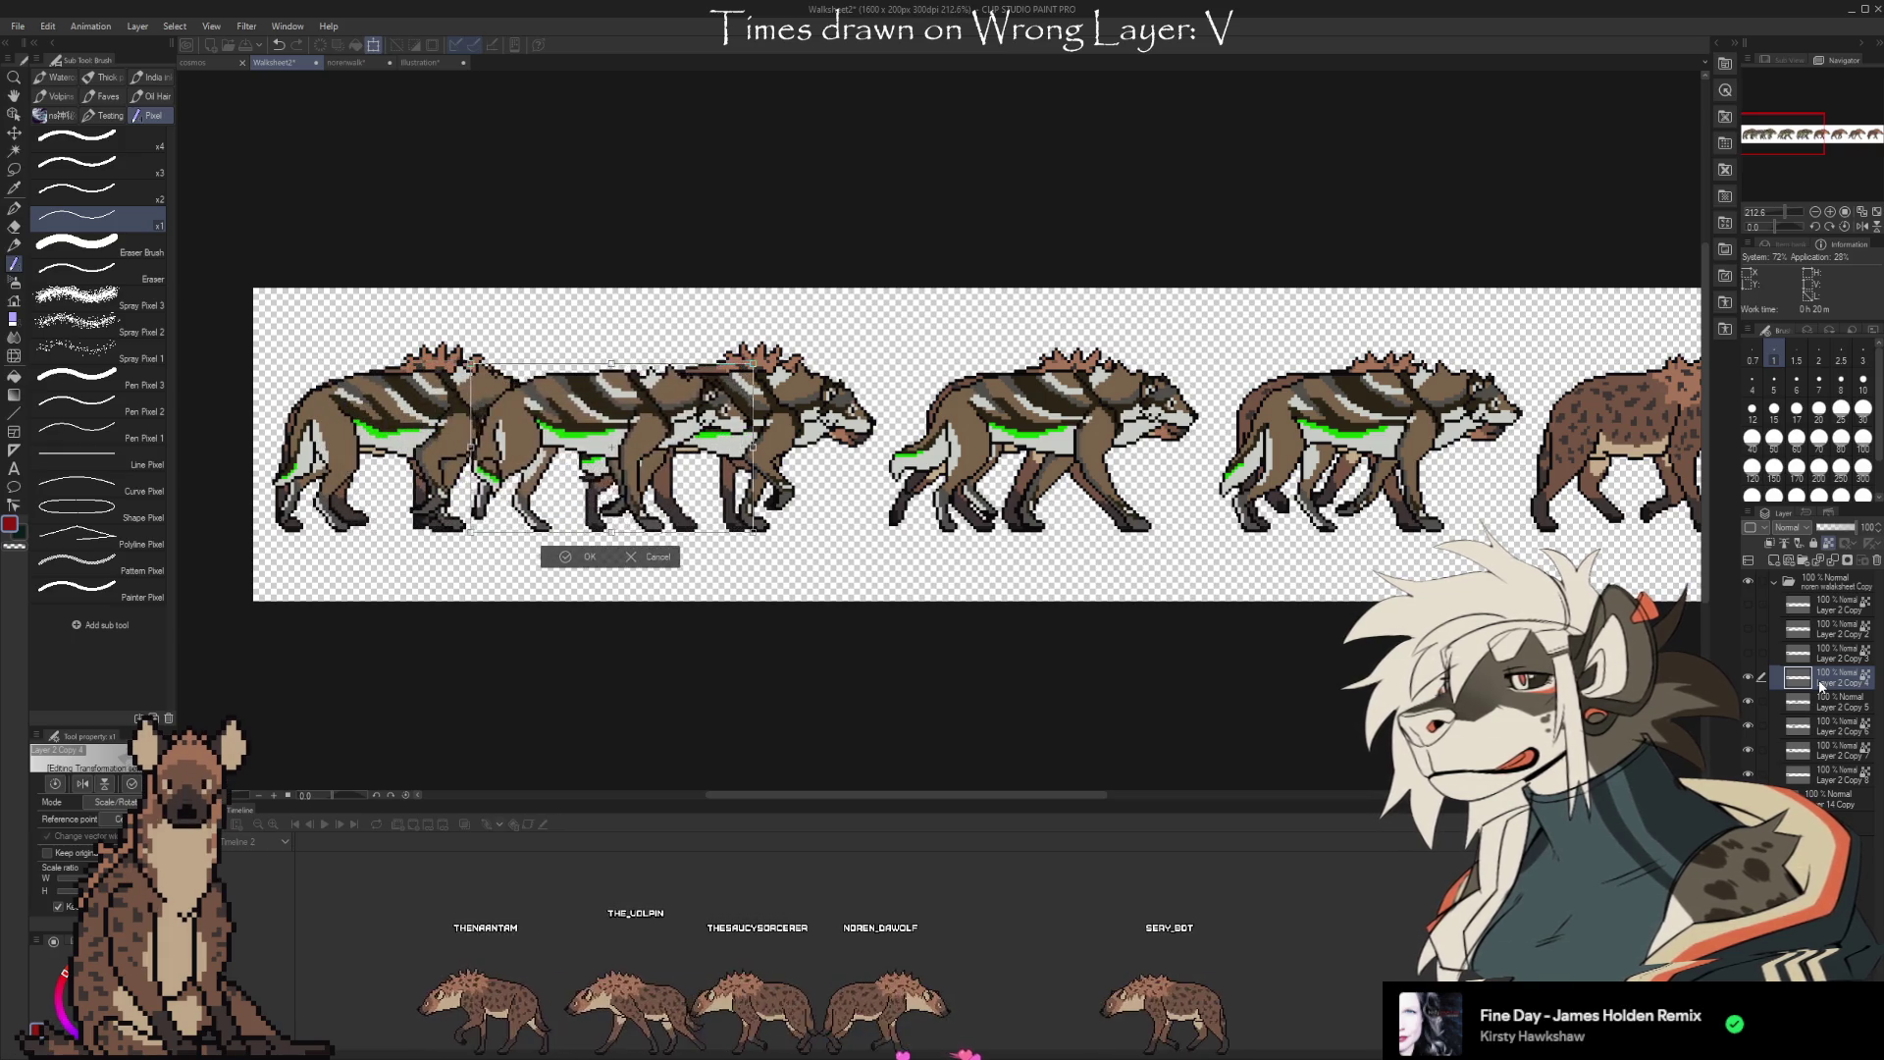
{"action": "key", "text": "Right"}
{"action": "key", "text": "Right"}
{"action": "key", "text": "Right"}
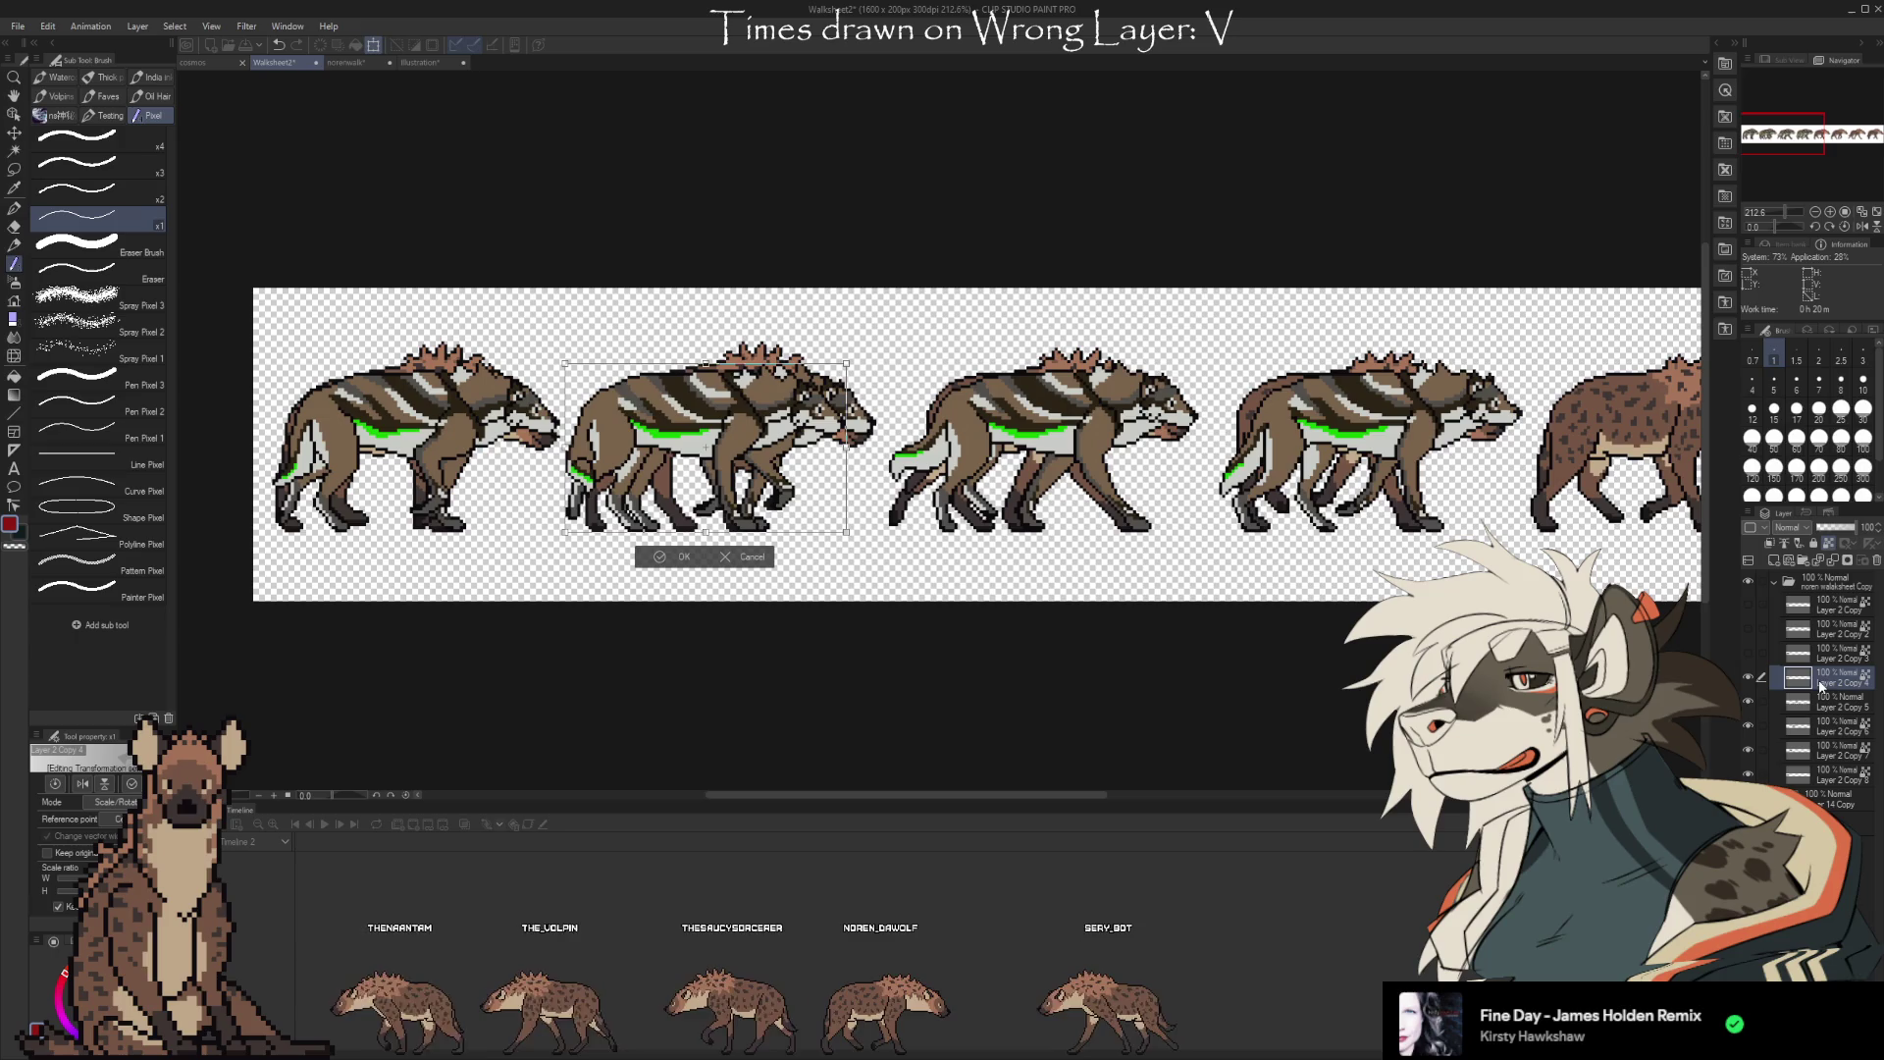
{"action": "left_click_drag", "start_coordinate": [707, 452], "coordinate": [1529, 432]}
{"action": "scroll", "coordinate": [1082, 789], "scroll_direction": "right", "scroll_amount": 6}
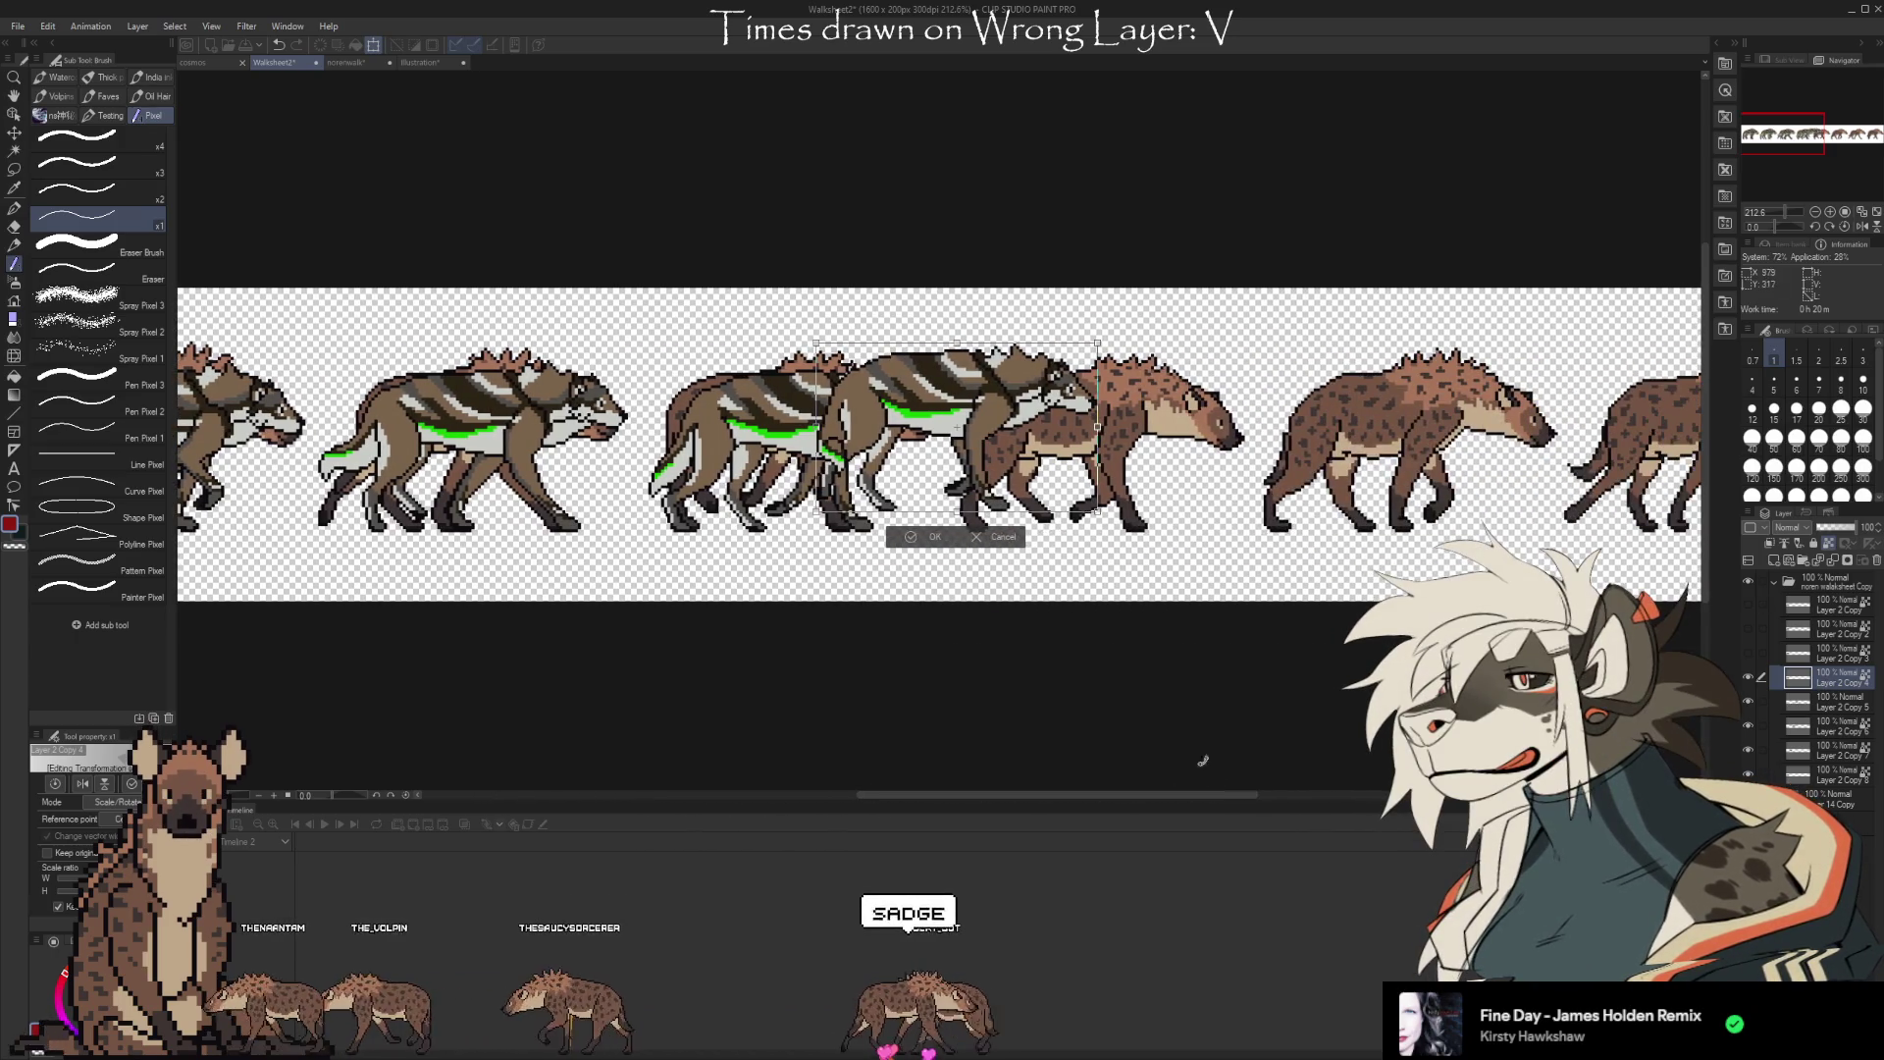
{"action": "left_click_drag", "start_coordinate": [964, 473], "coordinate": [1106, 494]}
{"action": "left_click_drag", "start_coordinate": [1103, 491], "coordinate": [1106, 494]}
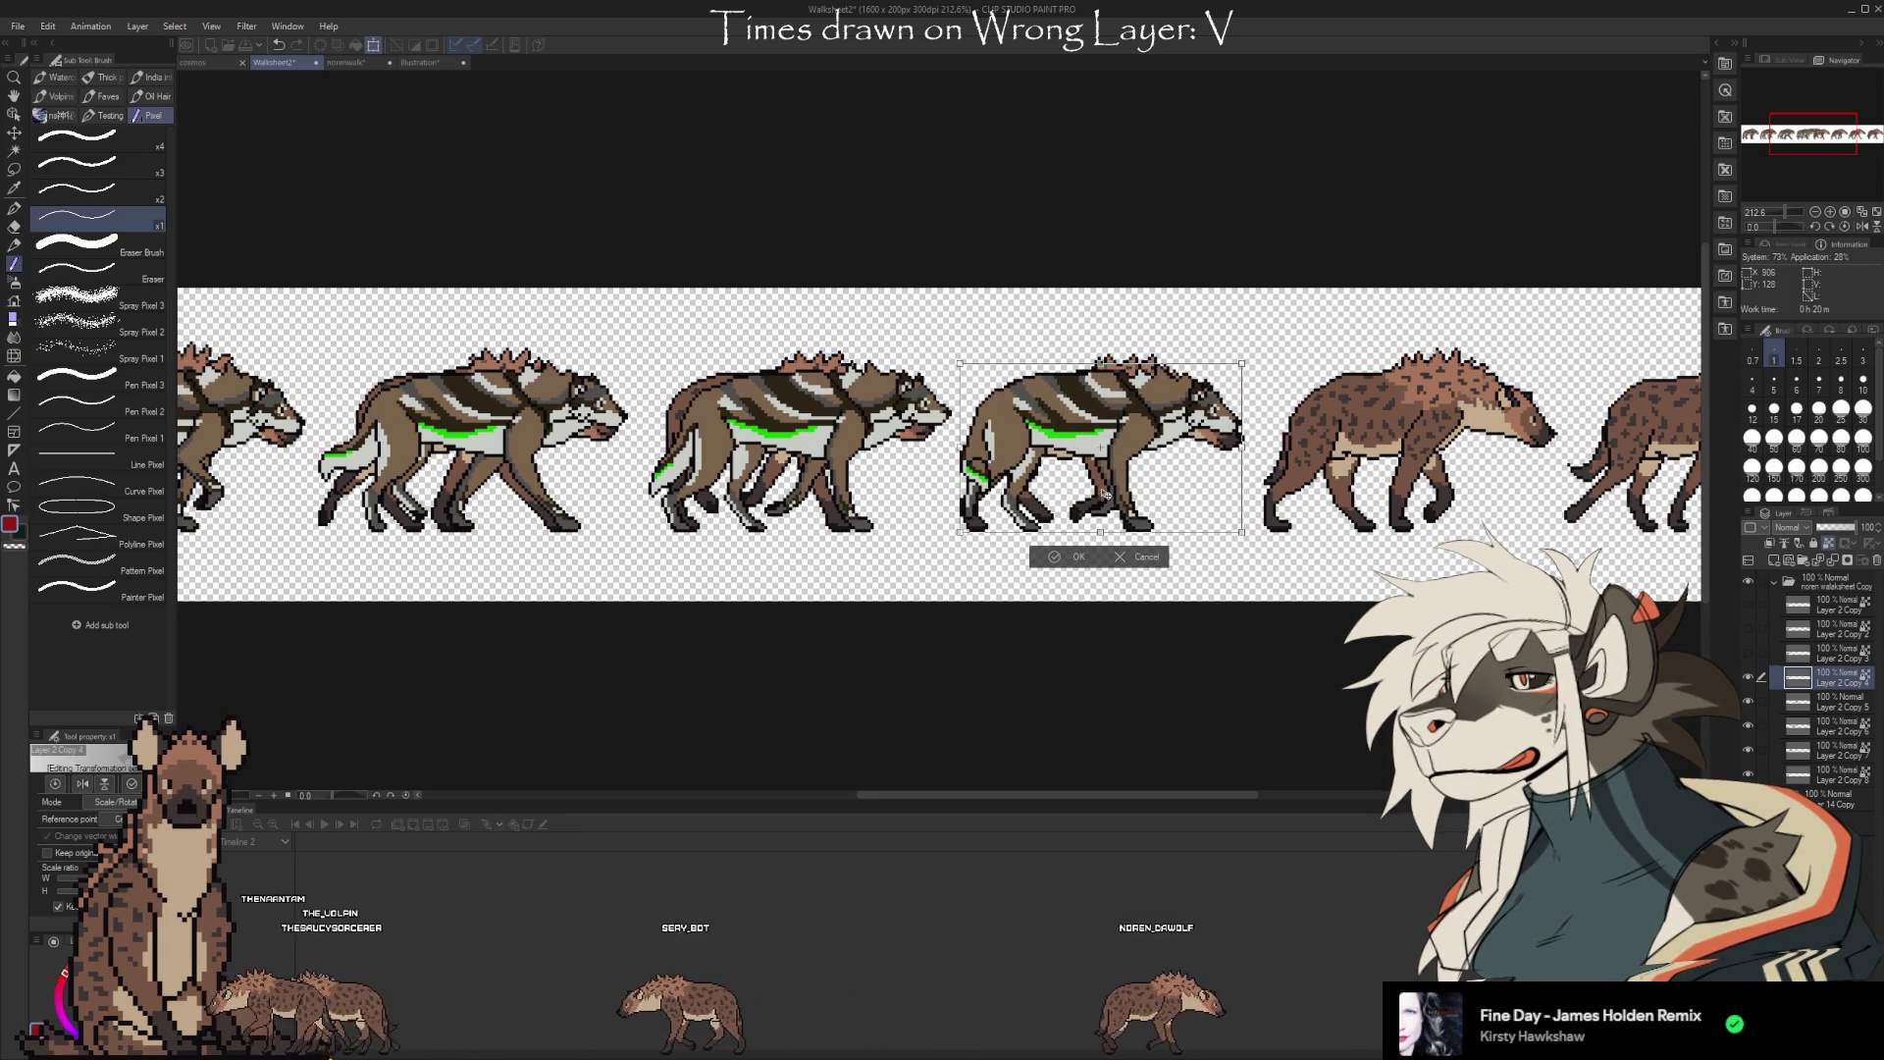
{"action": "left_click", "coordinate": [1046, 560]}
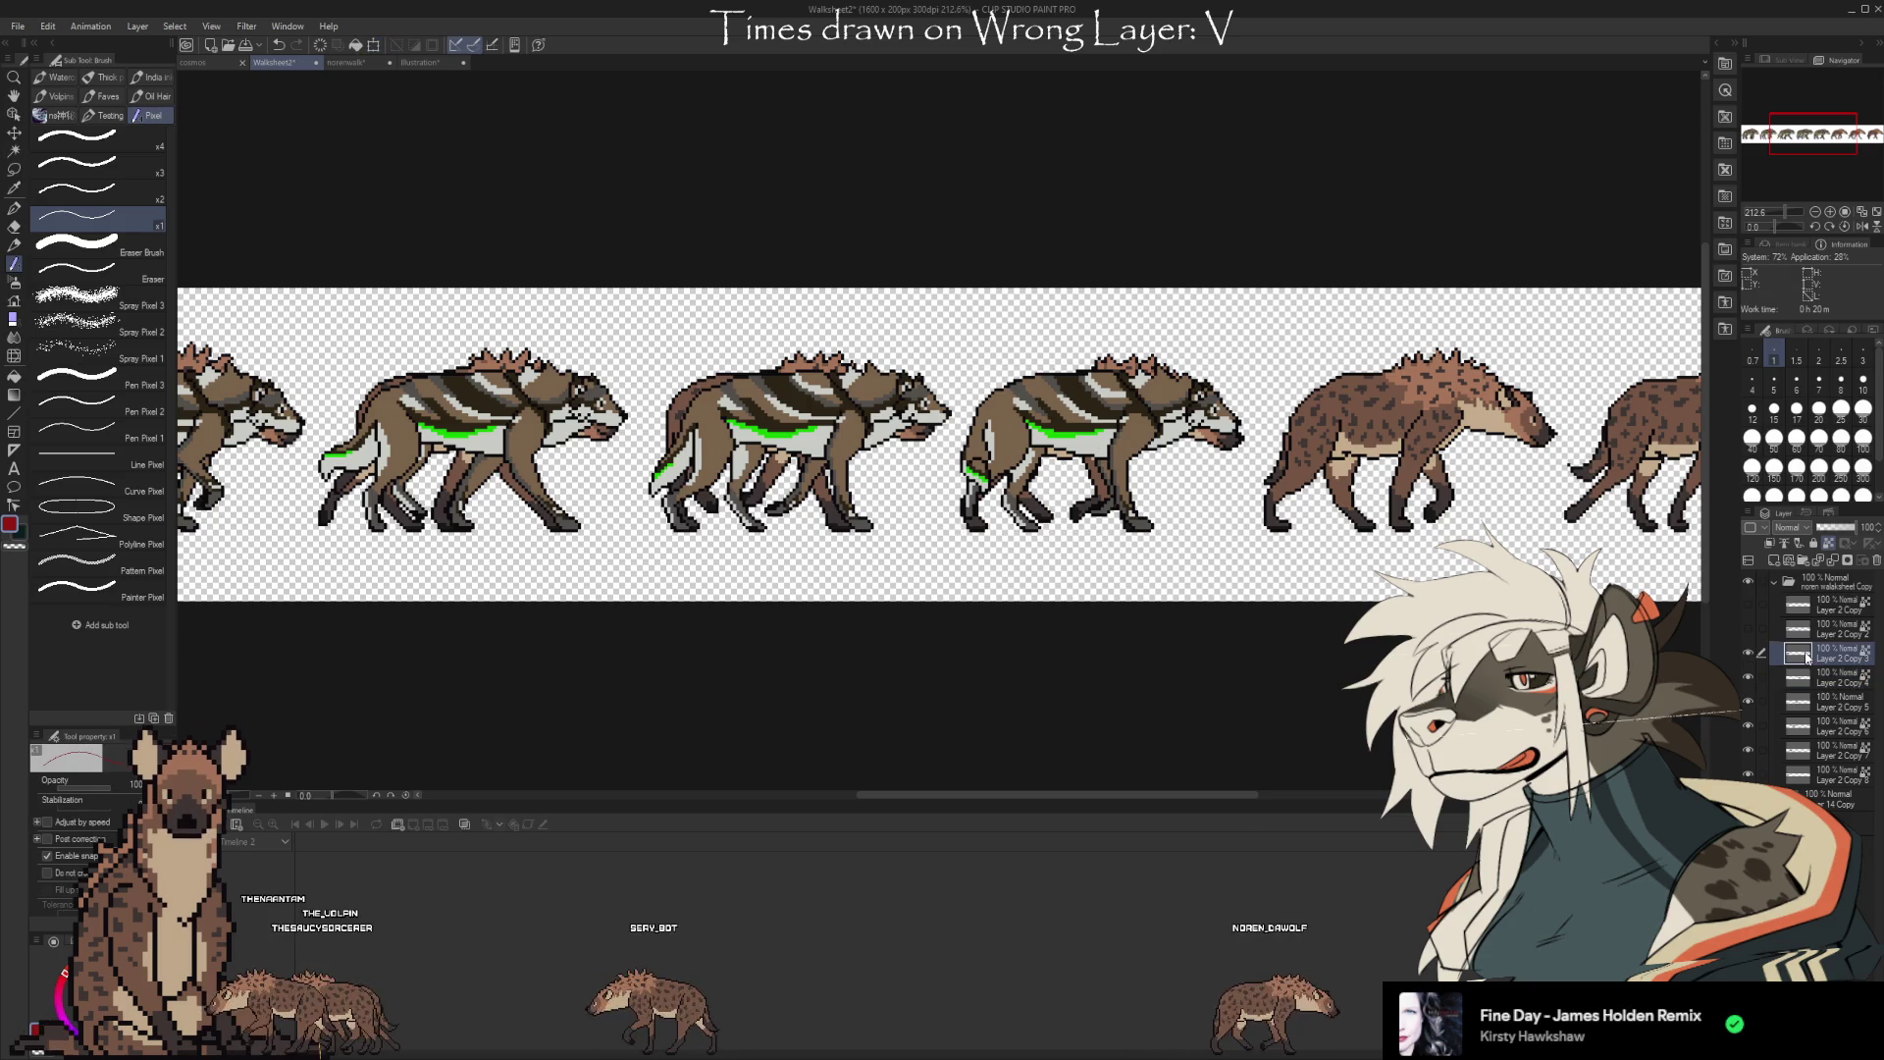
Carry the Layer 2 Copy 3 wolf frame far right toward its hyena slot
{"action": "key", "text": "ctrl+t"}
{"action": "left_click_drag", "start_coordinate": [1169, 792], "coordinate": [964, 792]}
{"action": "left_click_drag", "start_coordinate": [749, 453], "coordinate": [1538, 445]}
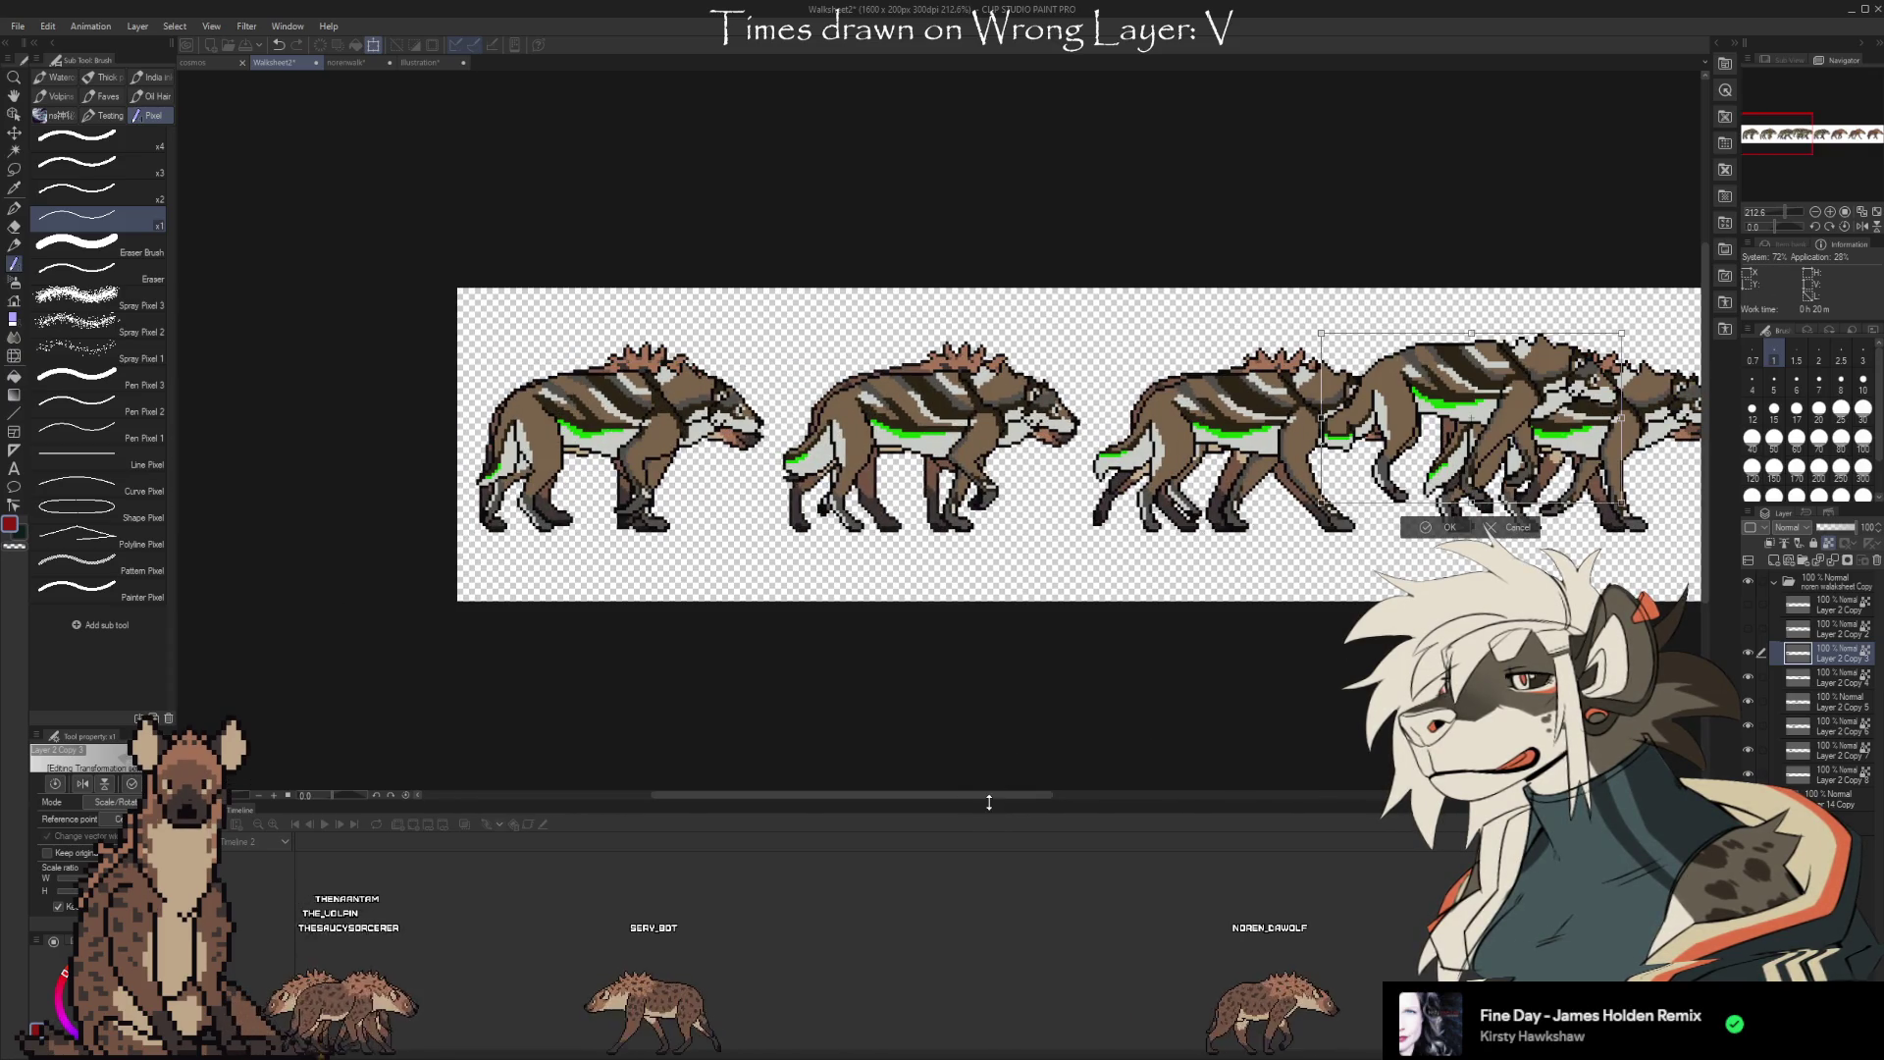
{"action": "mouse_move", "coordinate": [988, 797]}
{"action": "left_mouse_down"}
{"action": "mouse_move", "coordinate": [905, 793]}
{"action": "mouse_move", "coordinate": [1258, 773]}
{"action": "left_mouse_up"}
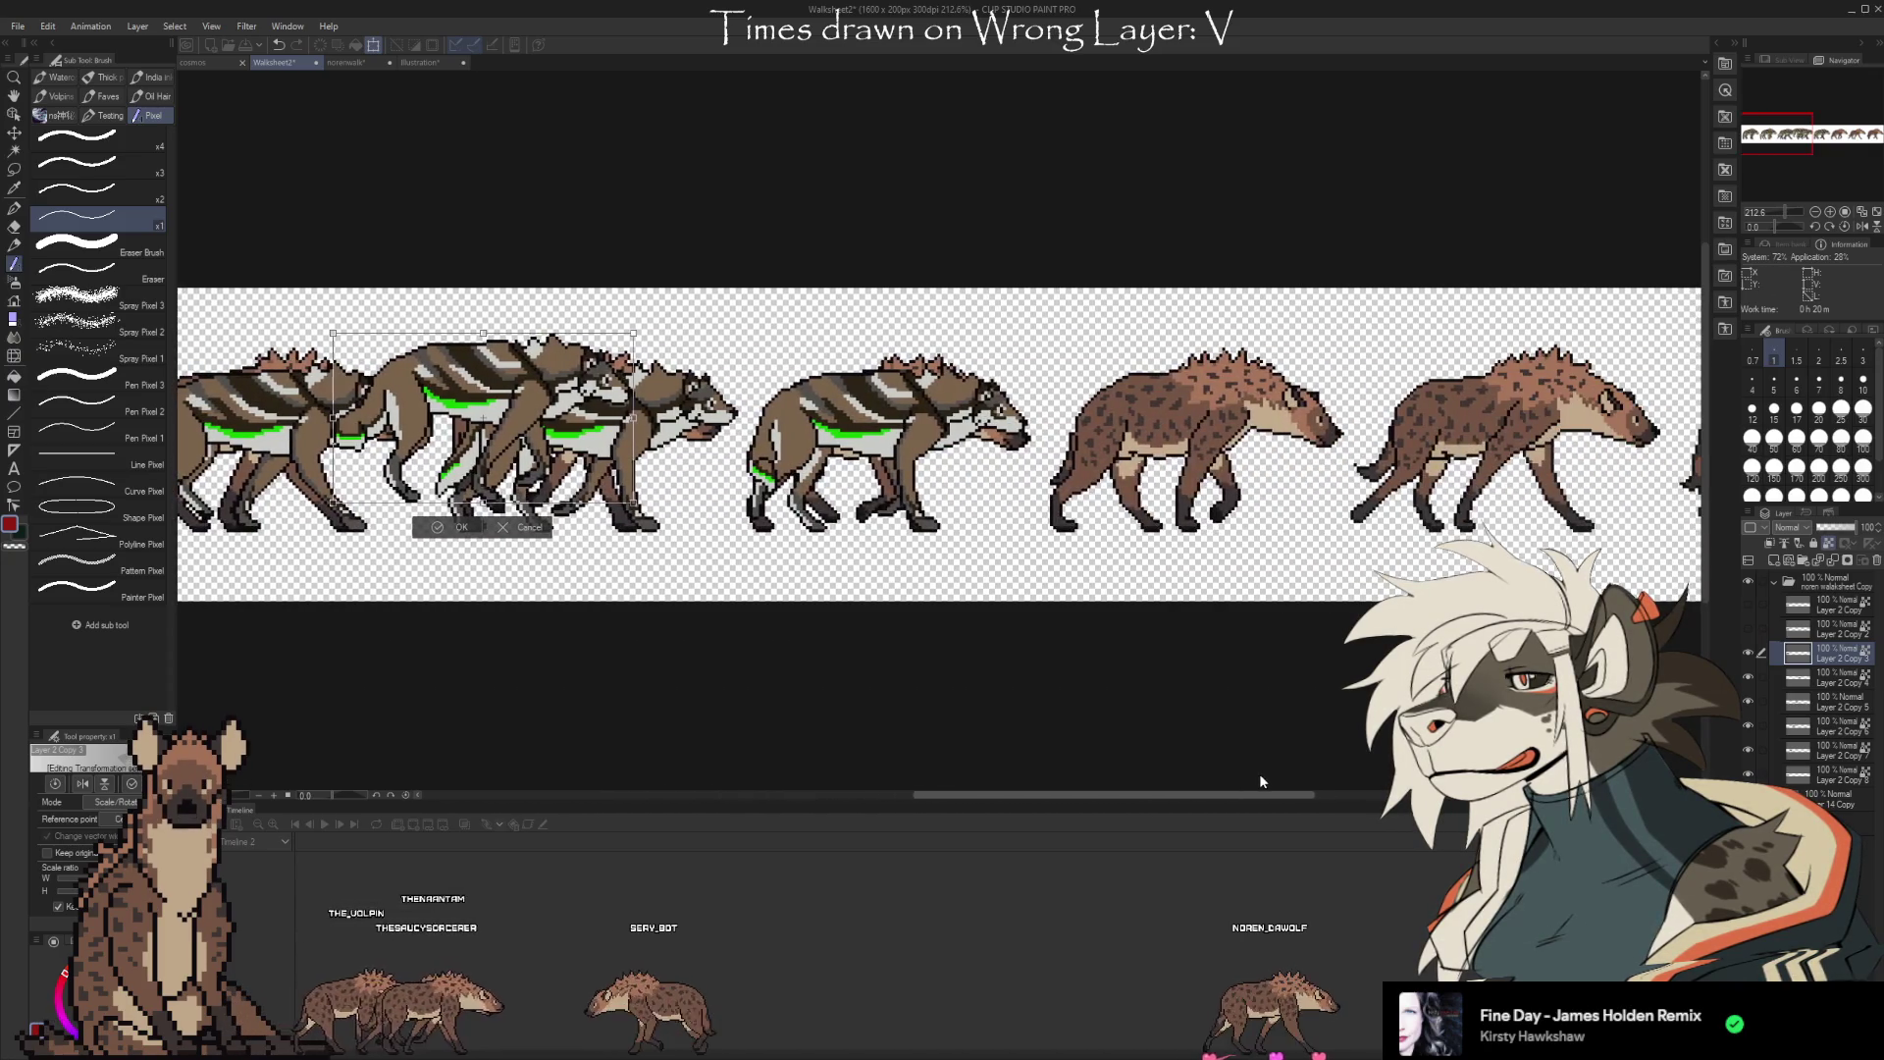
{"action": "left_click_drag", "start_coordinate": [612, 429], "coordinate": [1281, 475]}
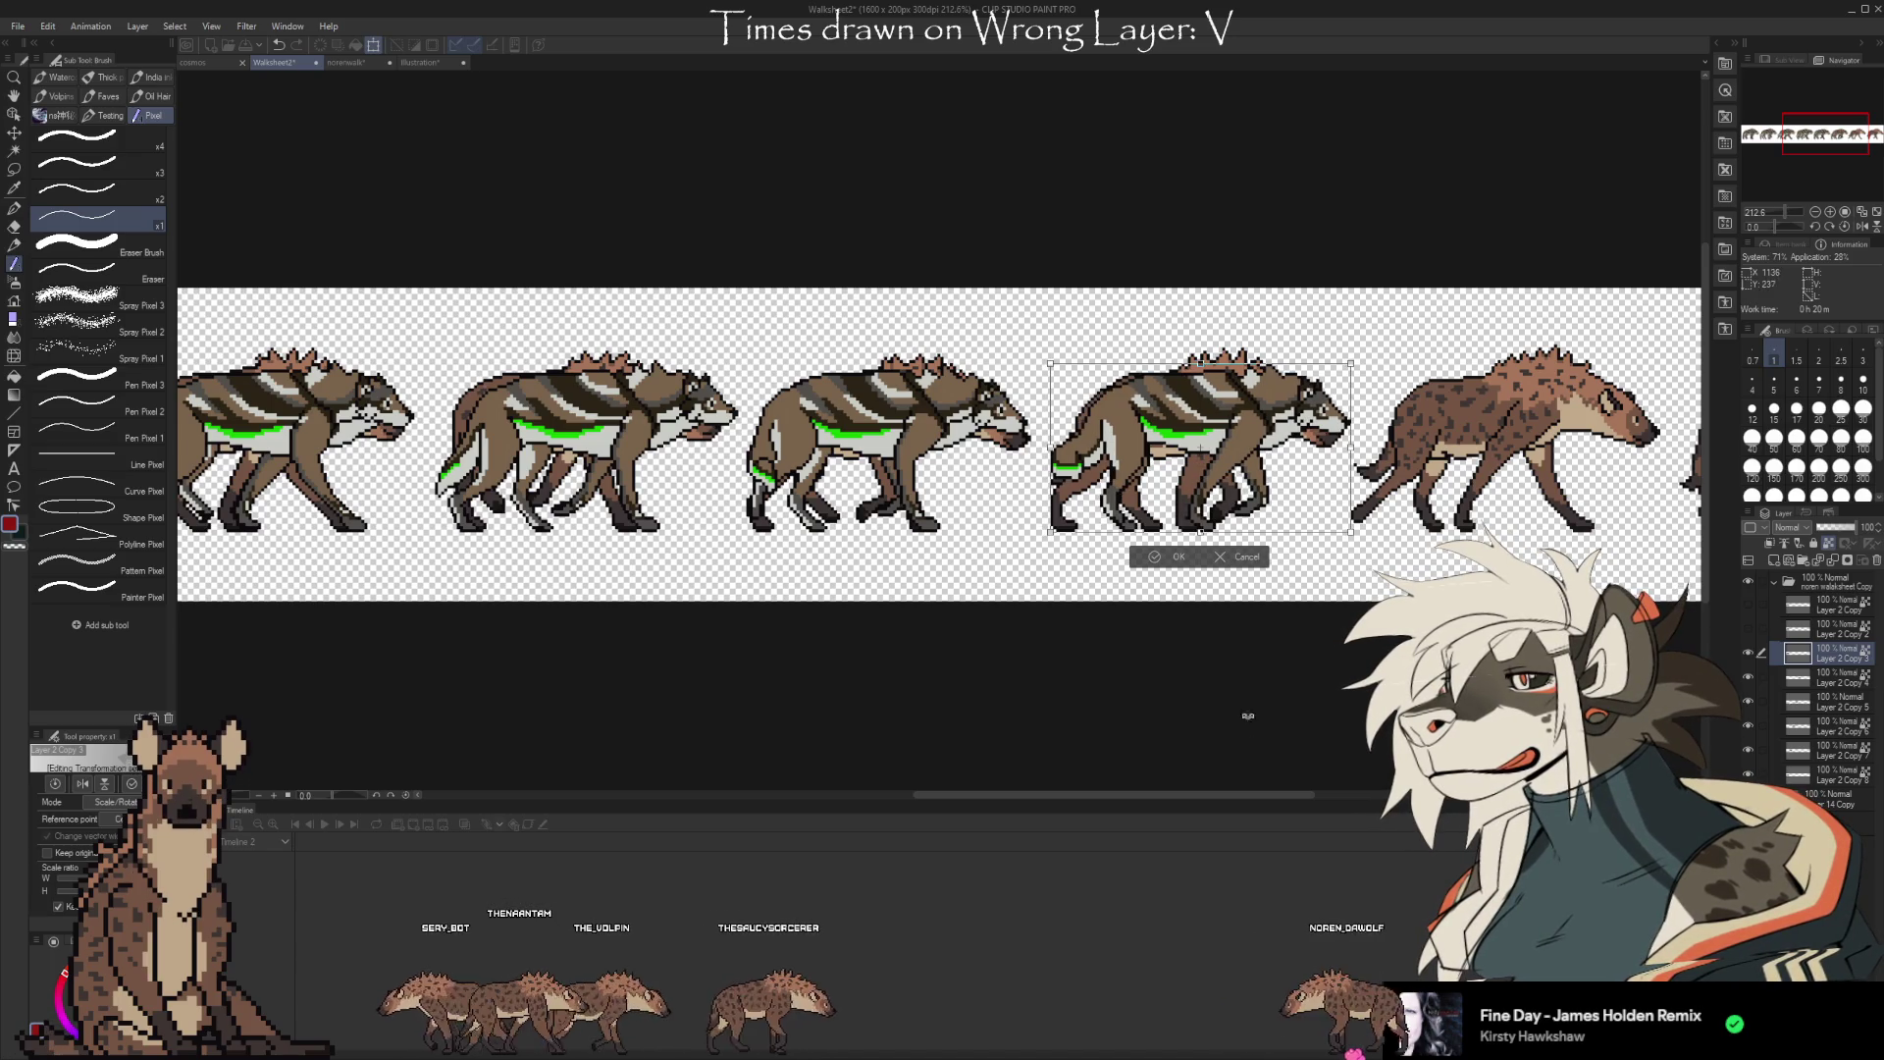
{"action": "mouse_move", "coordinate": [1240, 793]}
{"action": "left_mouse_down"}
{"action": "mouse_move", "coordinate": [1279, 789]}
{"action": "mouse_move", "coordinate": [850, 770]}
{"action": "mouse_move", "coordinate": [962, 764]}
{"action": "left_mouse_up"}
Align the next wolf frame over the sixth hyena slot and confirm its placement
{"action": "key", "text": "ctrl+t"}
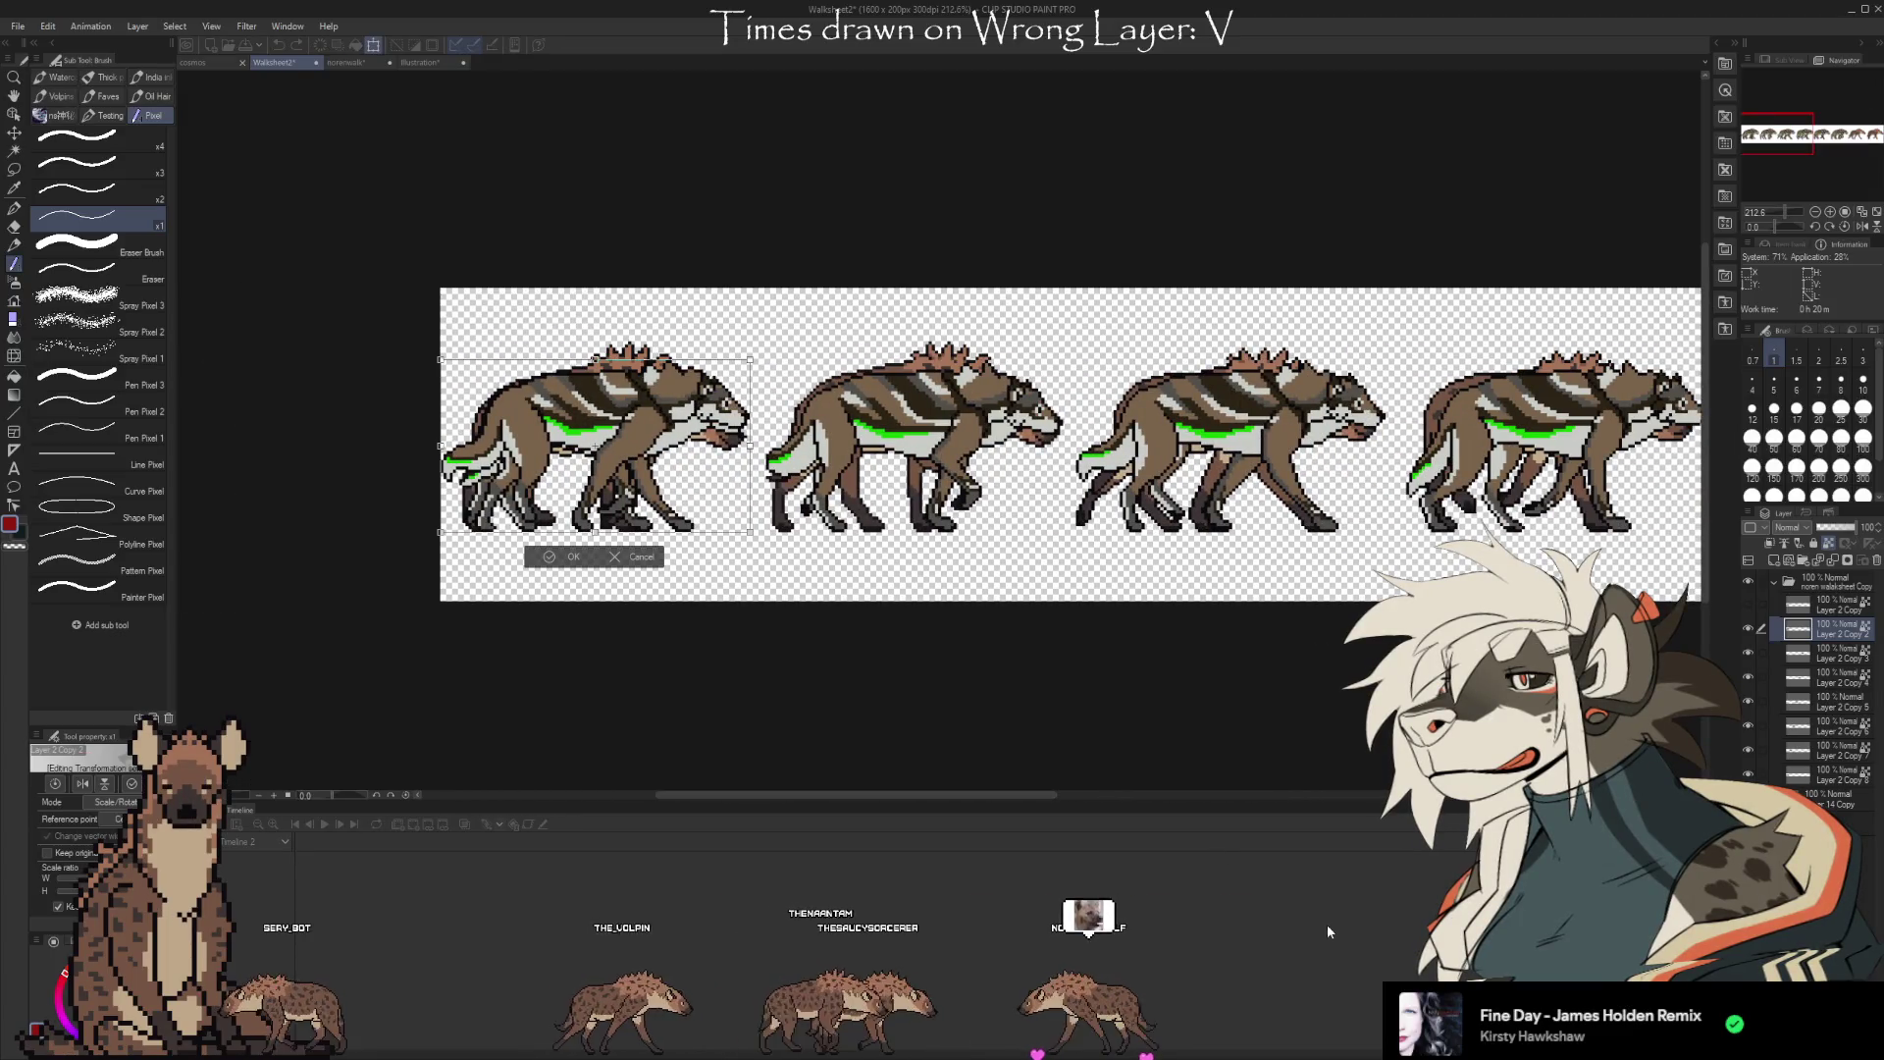
{"action": "left_click_drag", "start_coordinate": [705, 520], "coordinate": [1633, 515]}
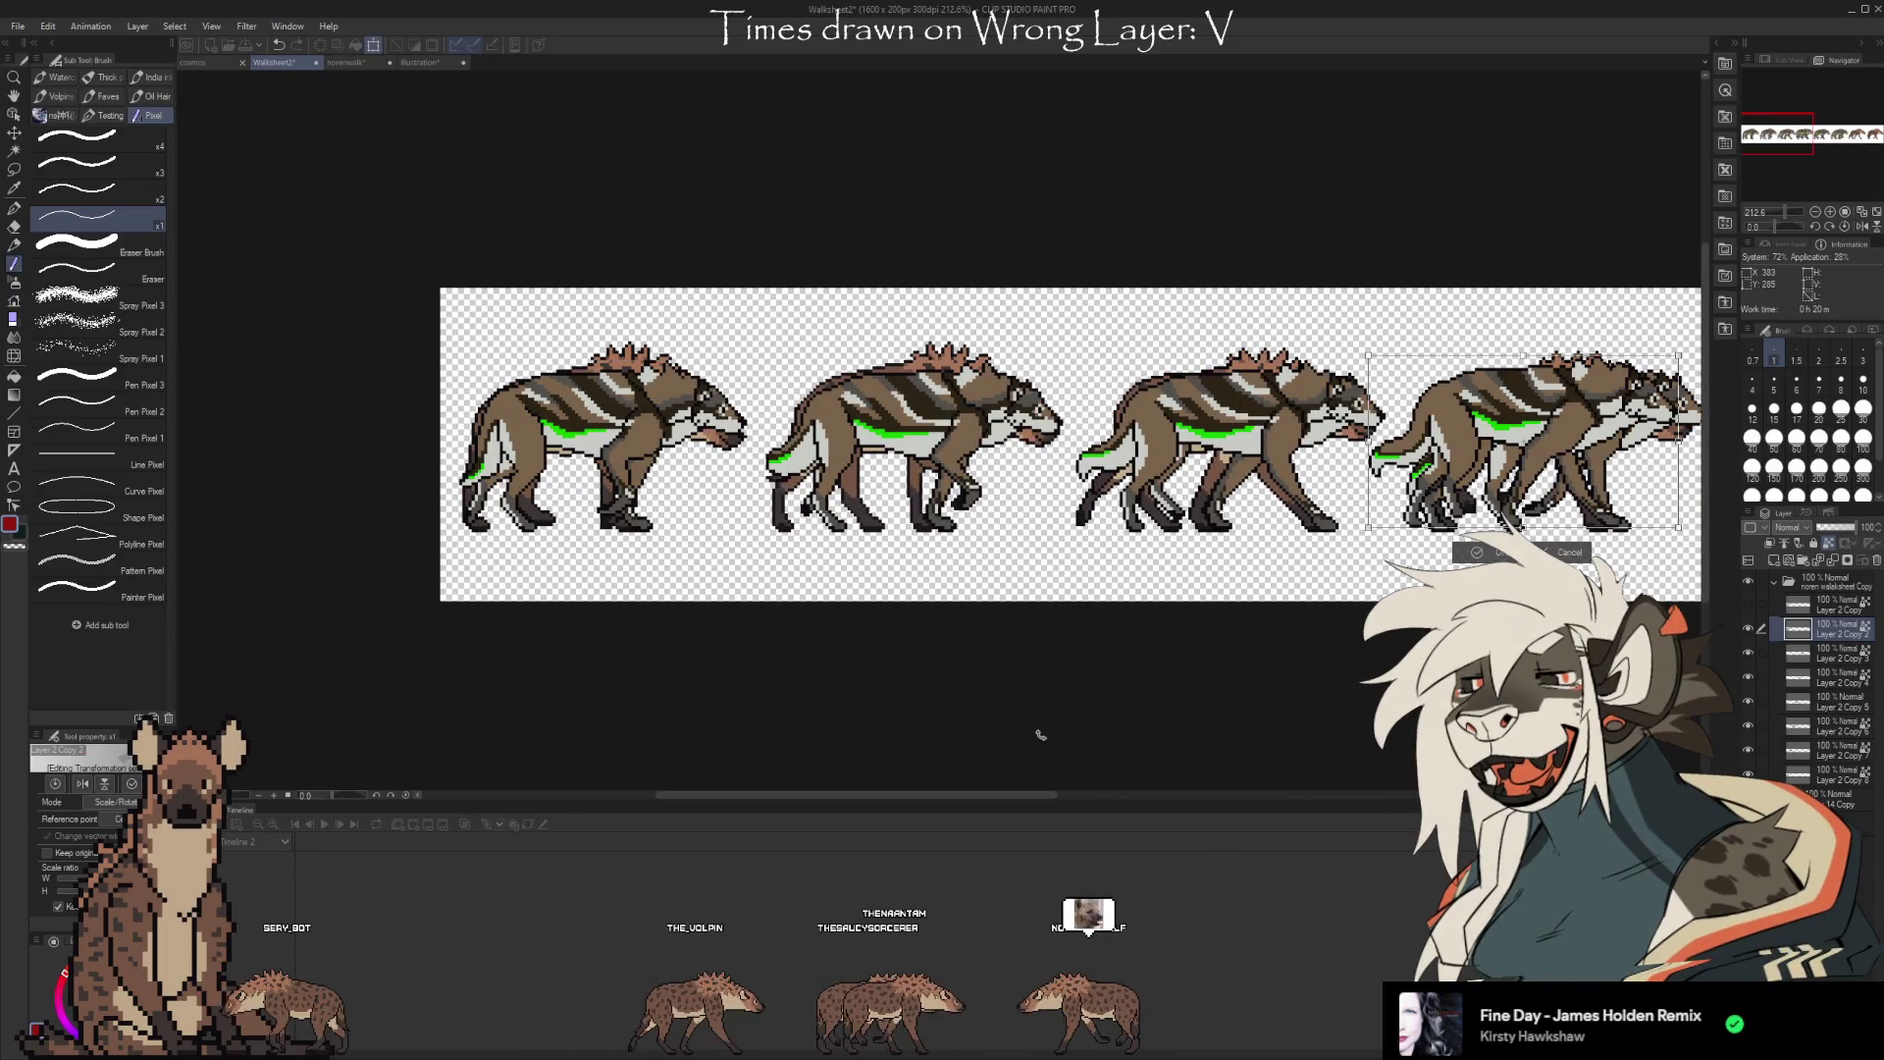
{"action": "left_click_drag", "start_coordinate": [1040, 797], "coordinate": [1306, 790]}
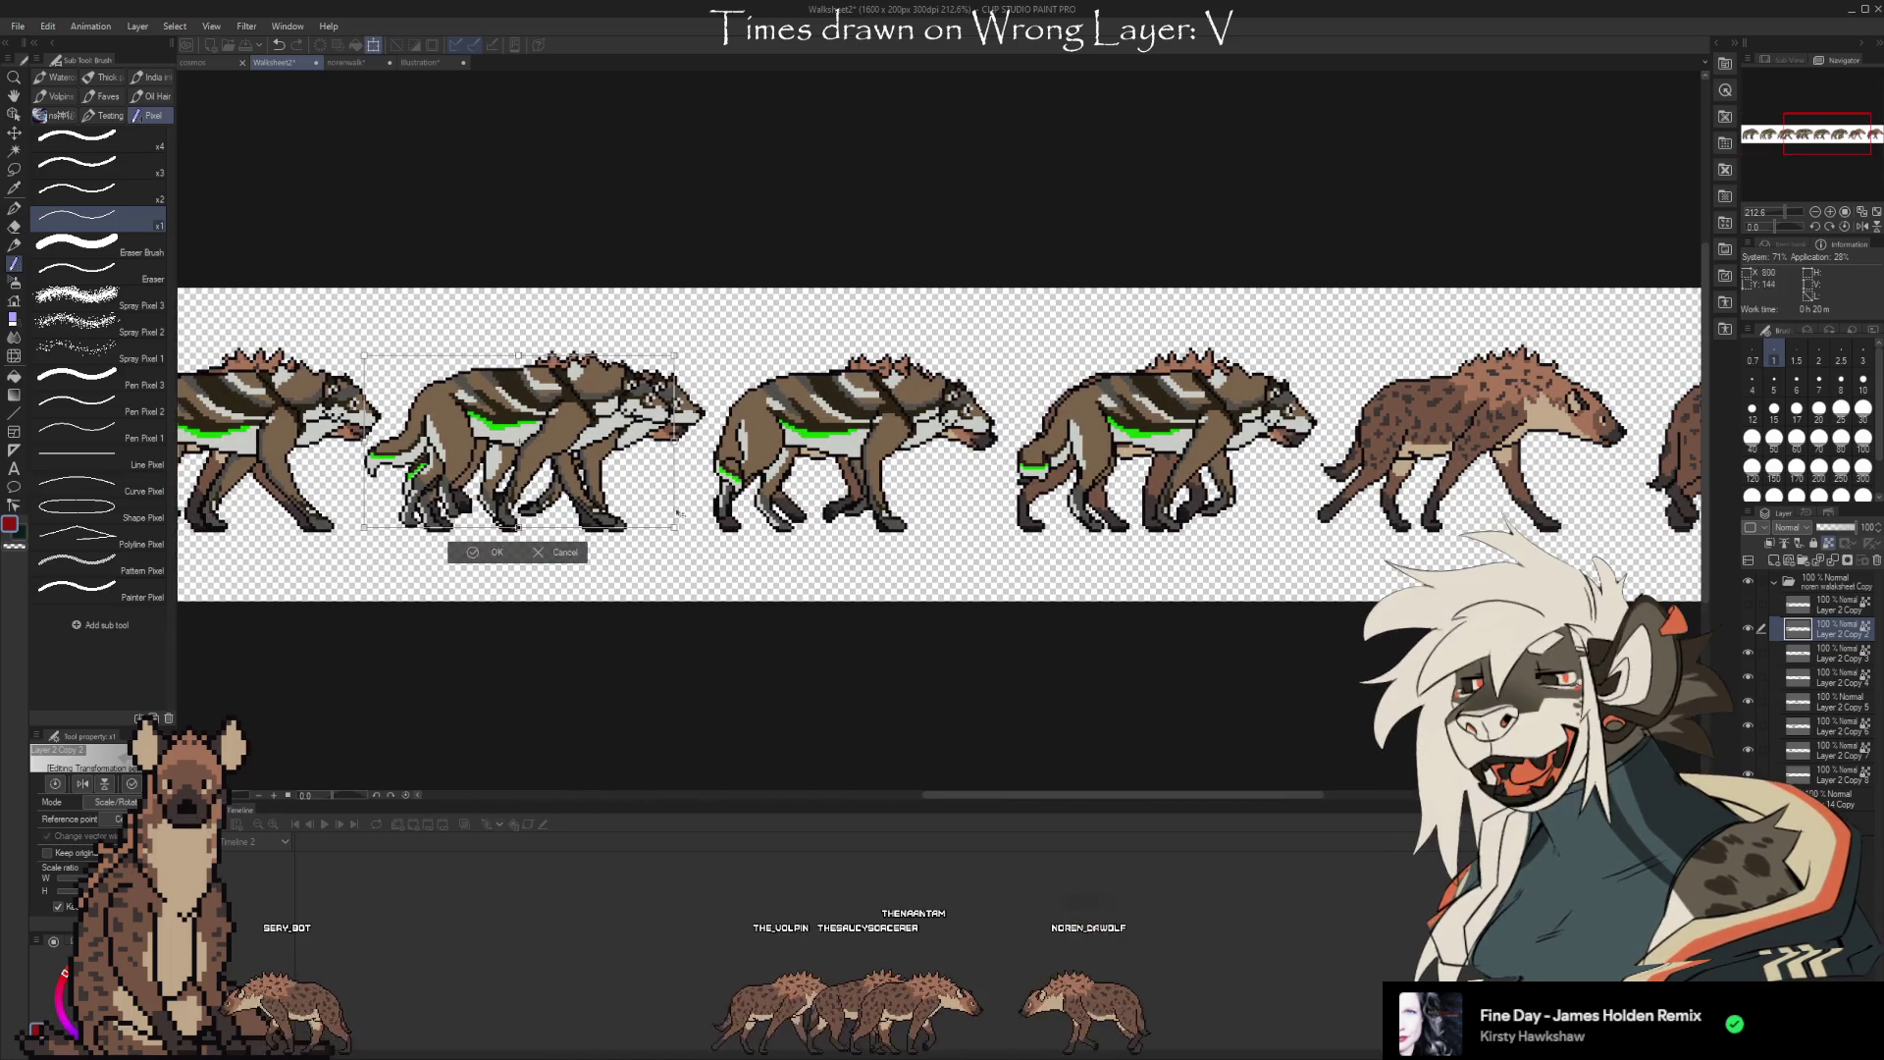
{"action": "left_click_drag", "start_coordinate": [1482, 473], "coordinate": [1595, 481]}
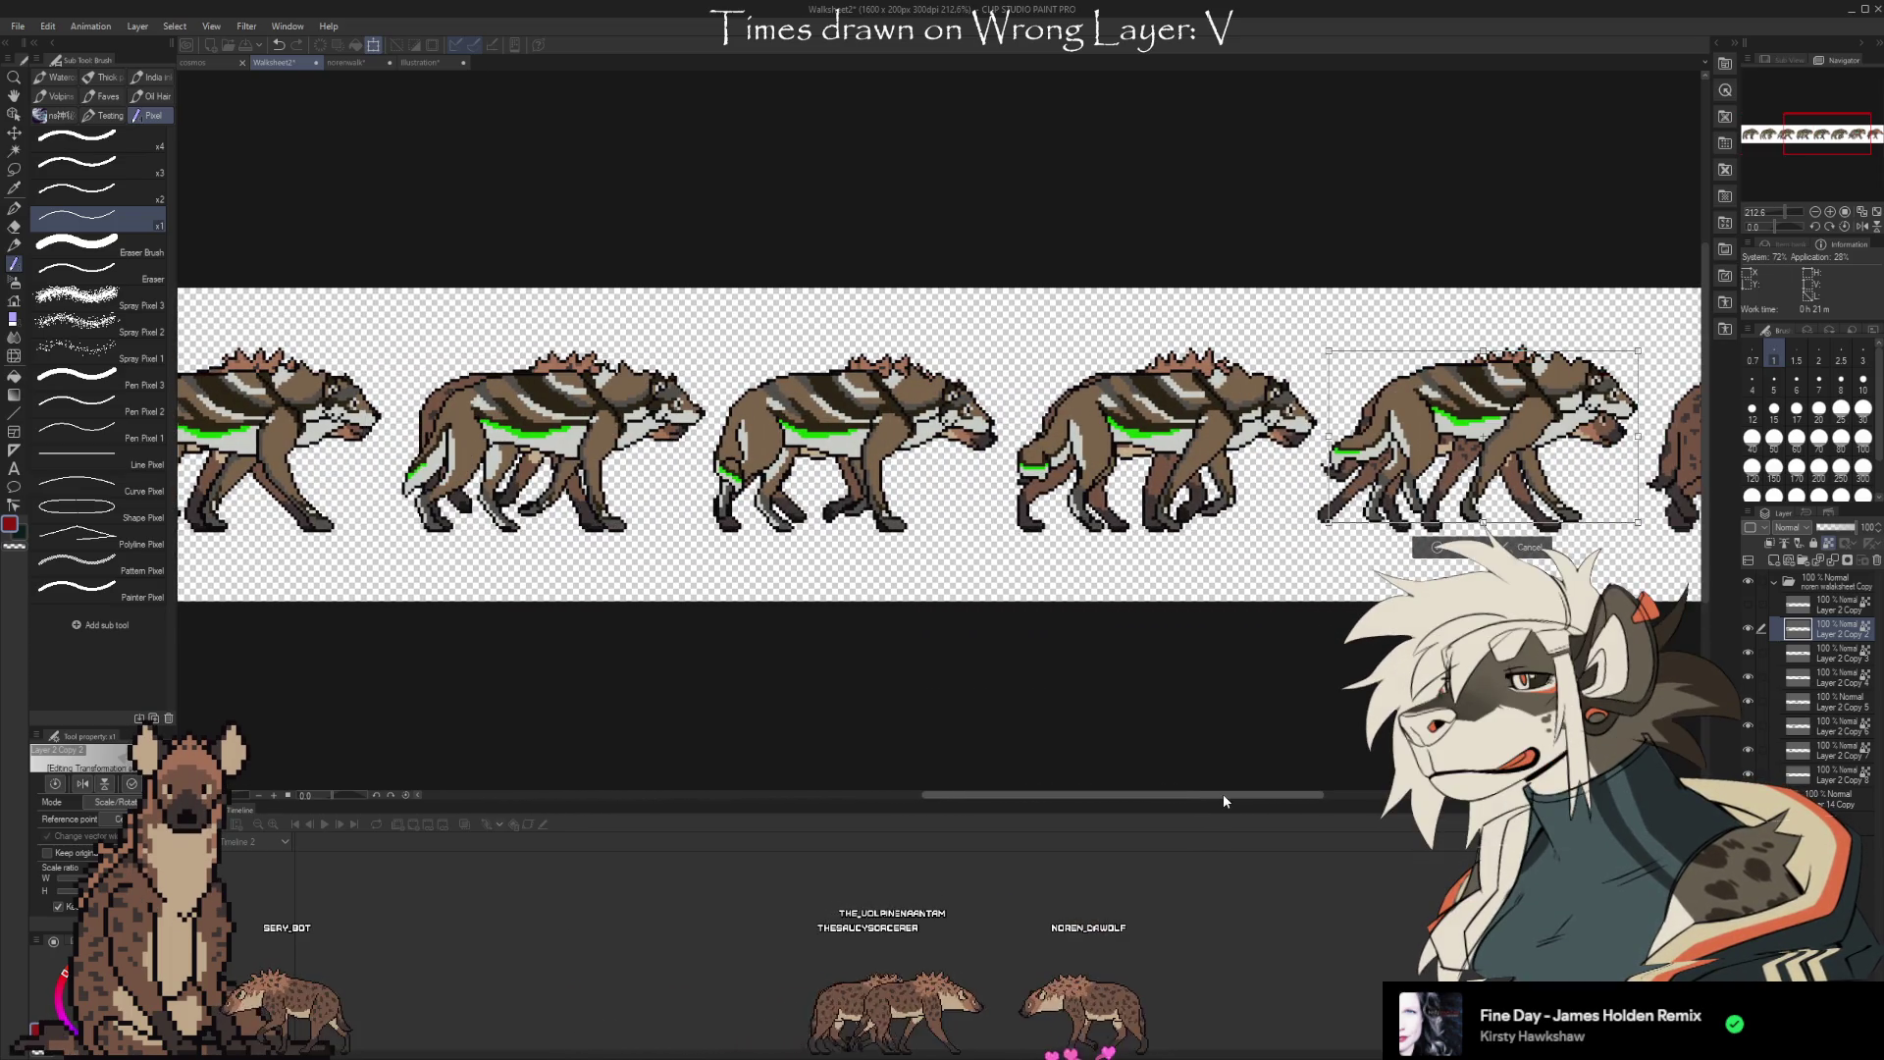
{"action": "left_click_drag", "start_coordinate": [1222, 793], "coordinate": [1329, 785]}
{"action": "left_click_drag", "start_coordinate": [1170, 478], "coordinate": [1158, 487]}
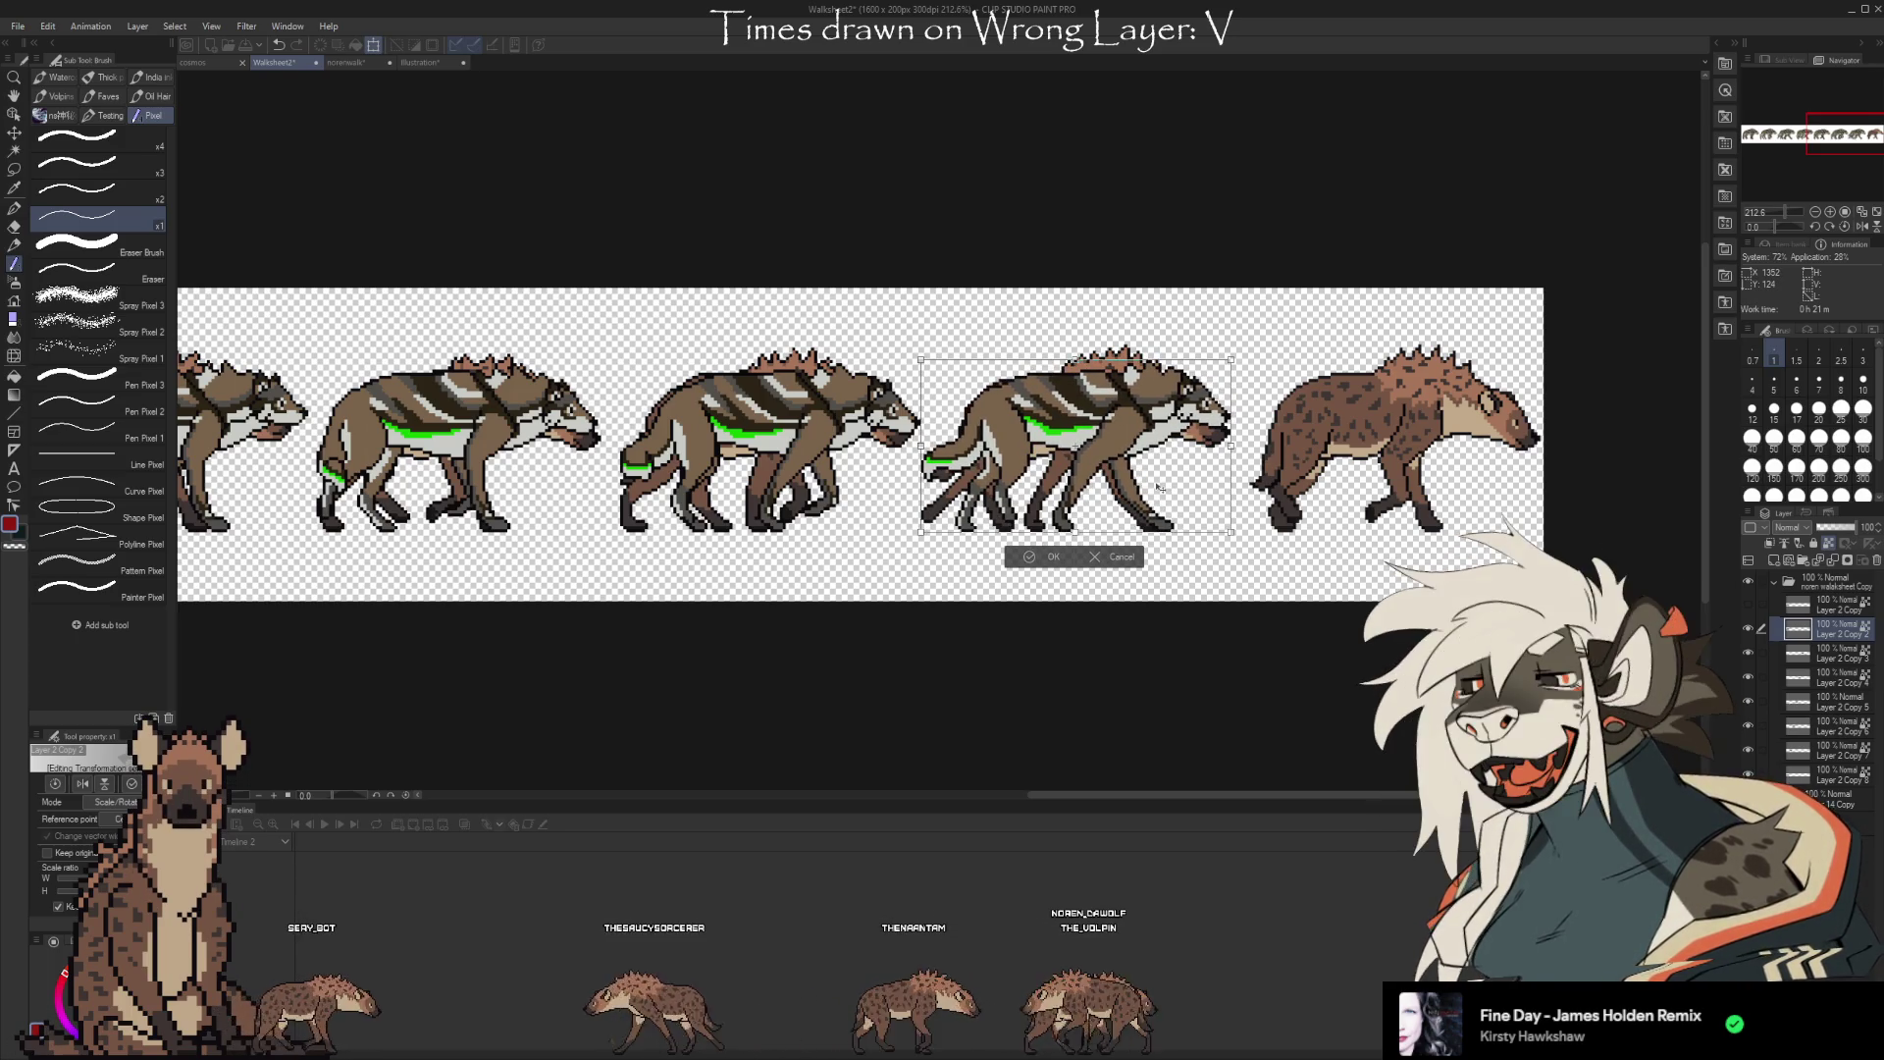
{"action": "left_click", "coordinate": [1048, 556]}
{"action": "left_click", "coordinate": [1826, 606]}
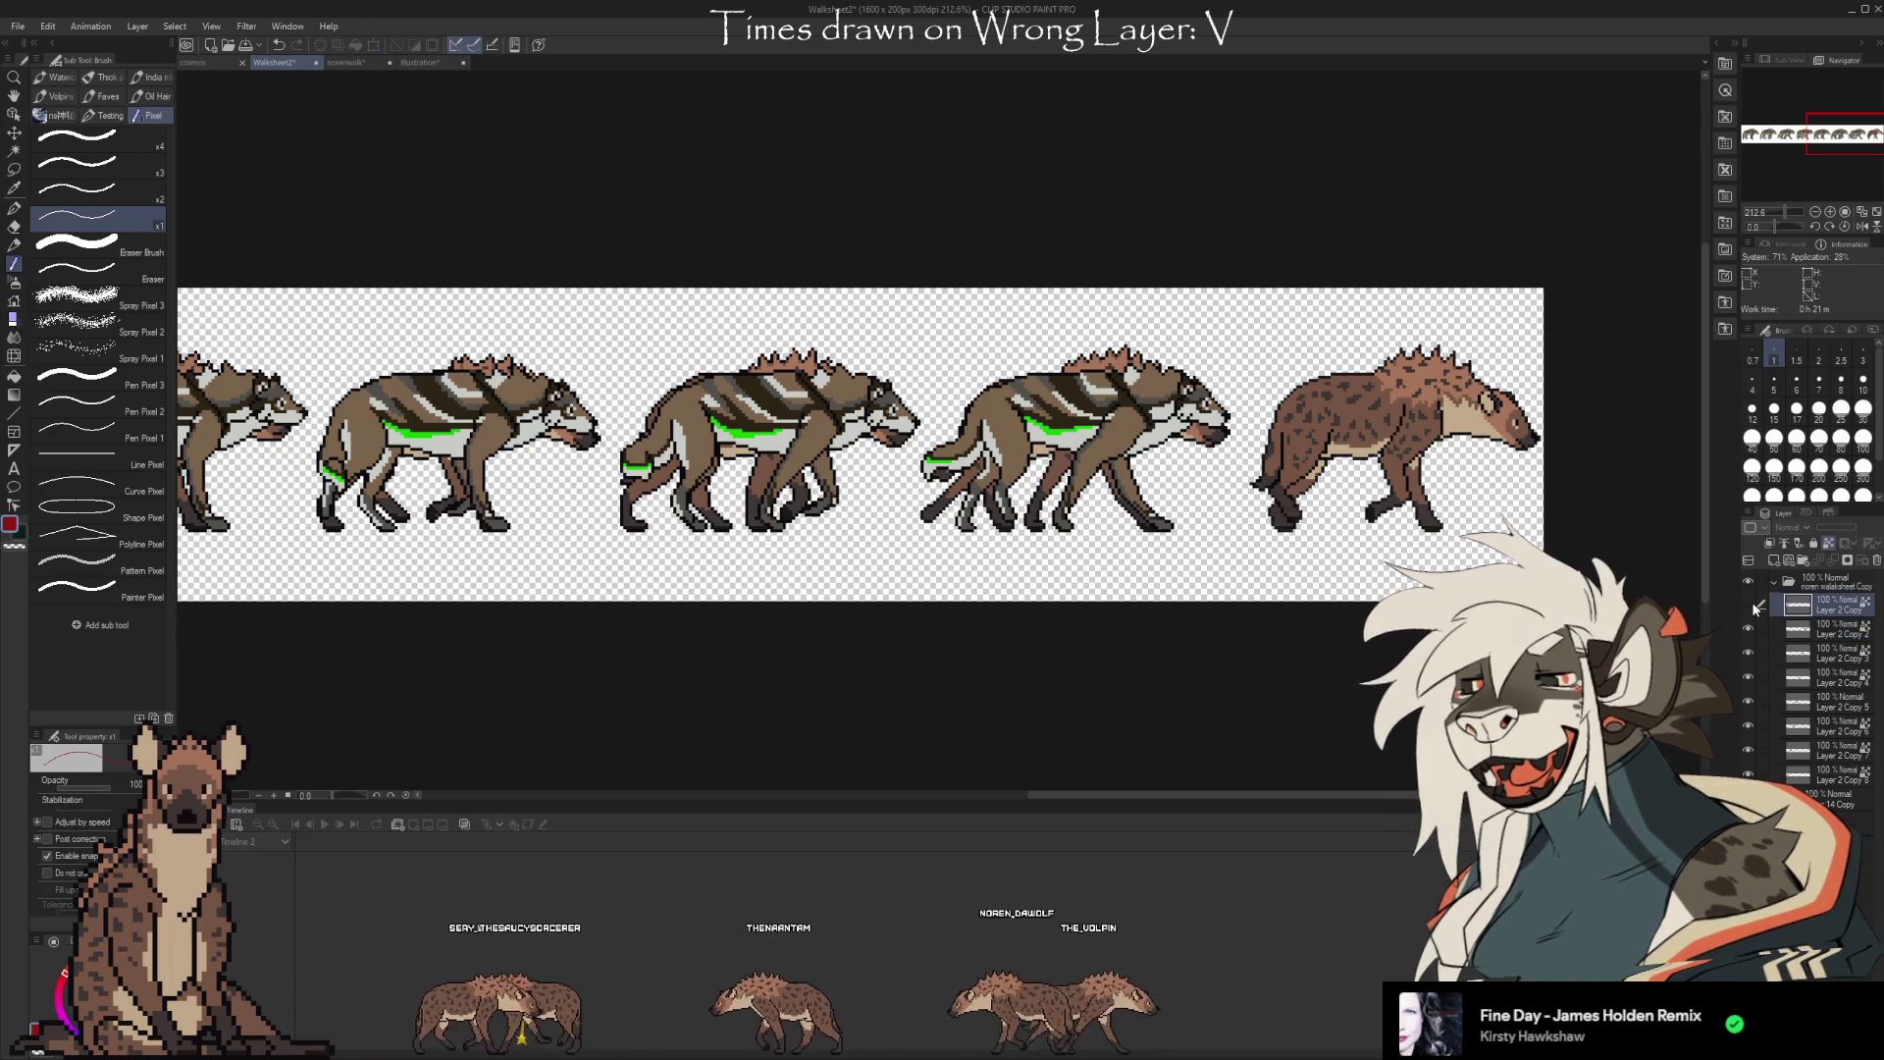
Drag another wolf frame right onto the next open hyena slot and confirm it
{"action": "mouse_move", "coordinate": [1340, 798]}
{"action": "left_mouse_down"}
{"action": "mouse_move", "coordinate": [665, 795]}
{"action": "mouse_move", "coordinate": [969, 786]}
{"action": "left_mouse_up"}
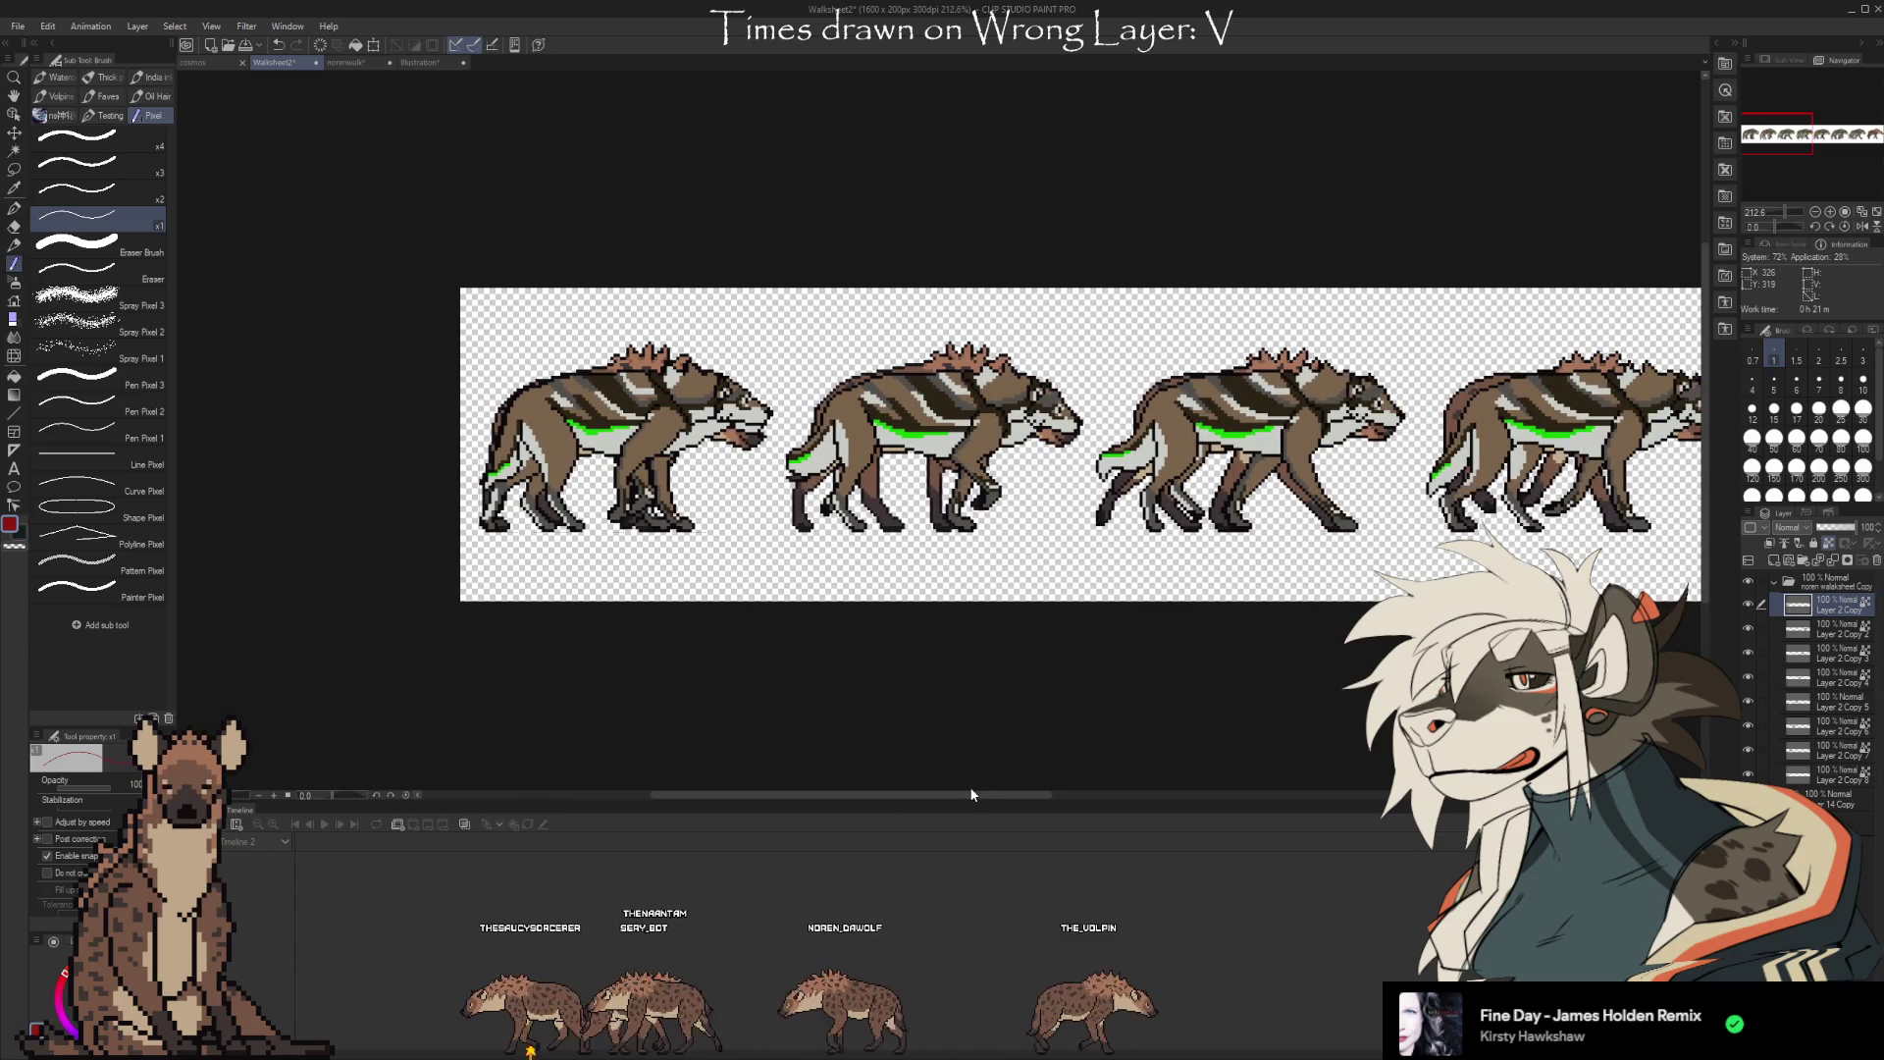
{"action": "key", "text": "ctrl+t"}
{"action": "left_click_drag", "start_coordinate": [680, 488], "coordinate": [1499, 470]}
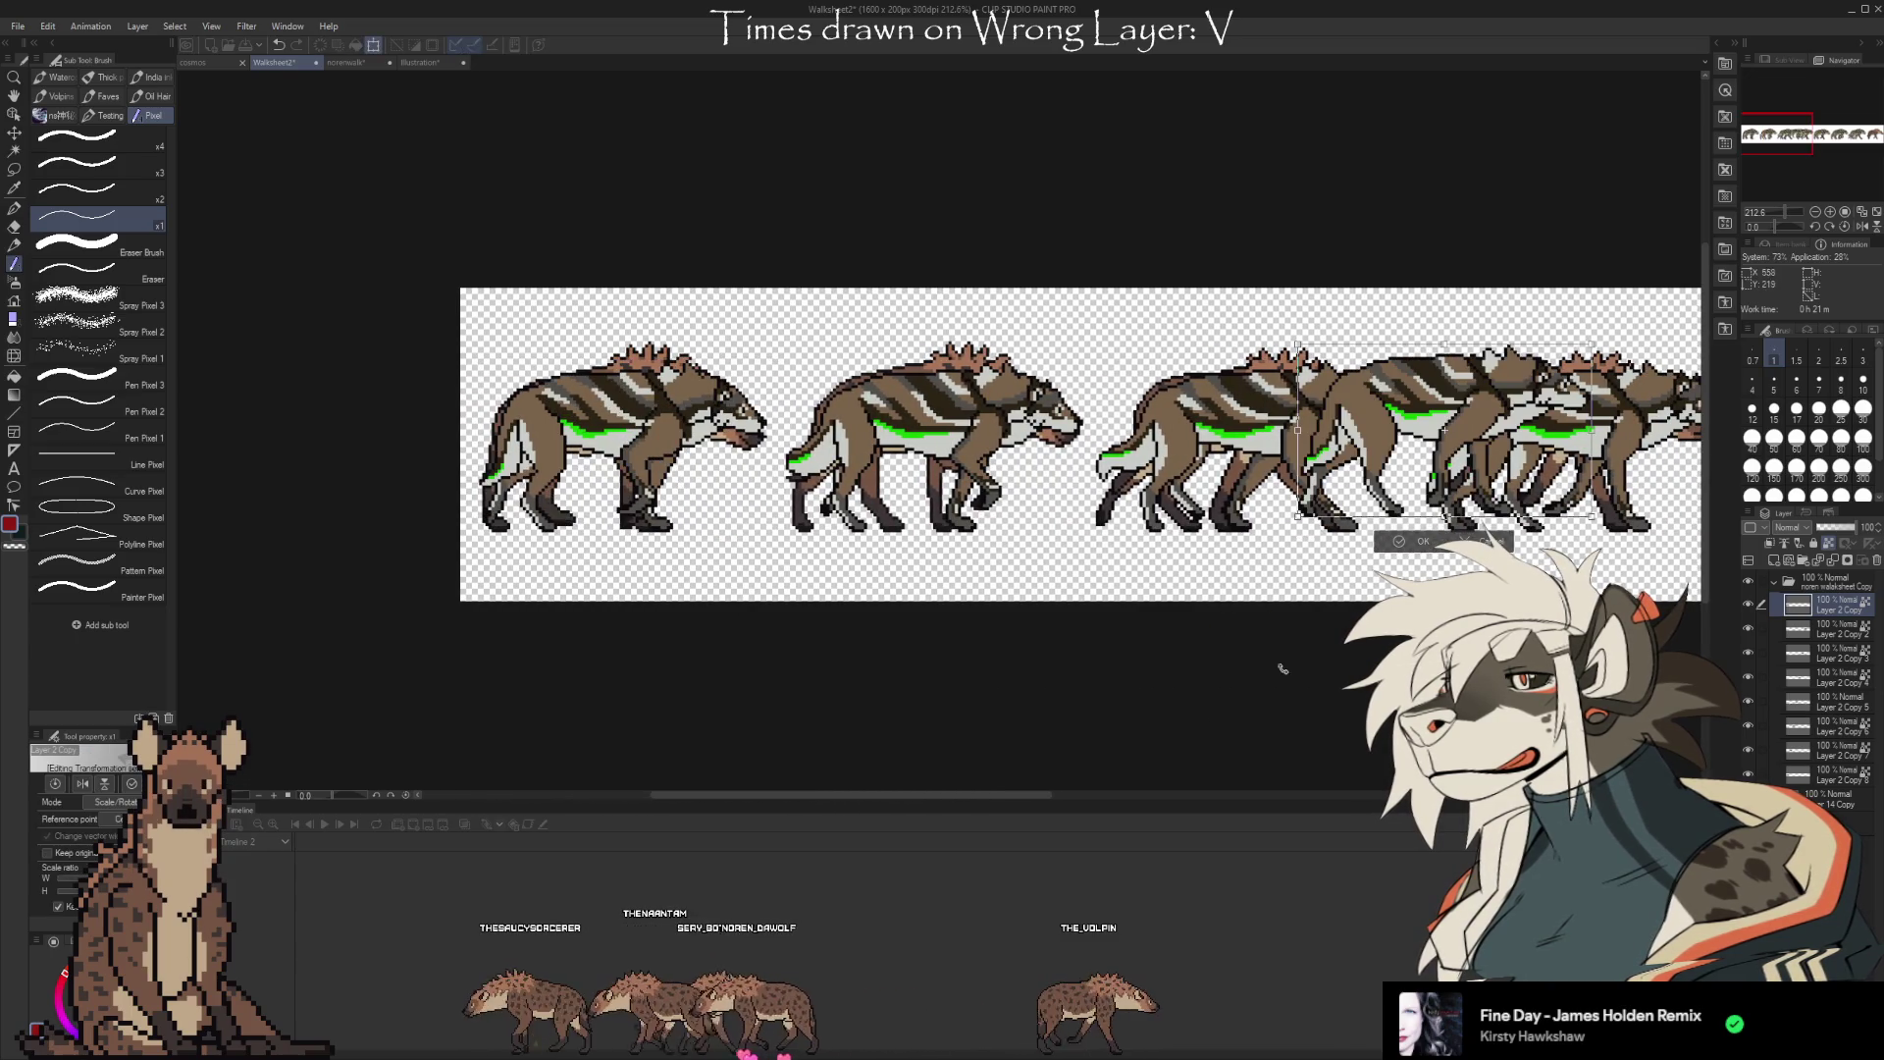
{"action": "left_click_drag", "start_coordinate": [1025, 795], "coordinate": [1292, 787]}
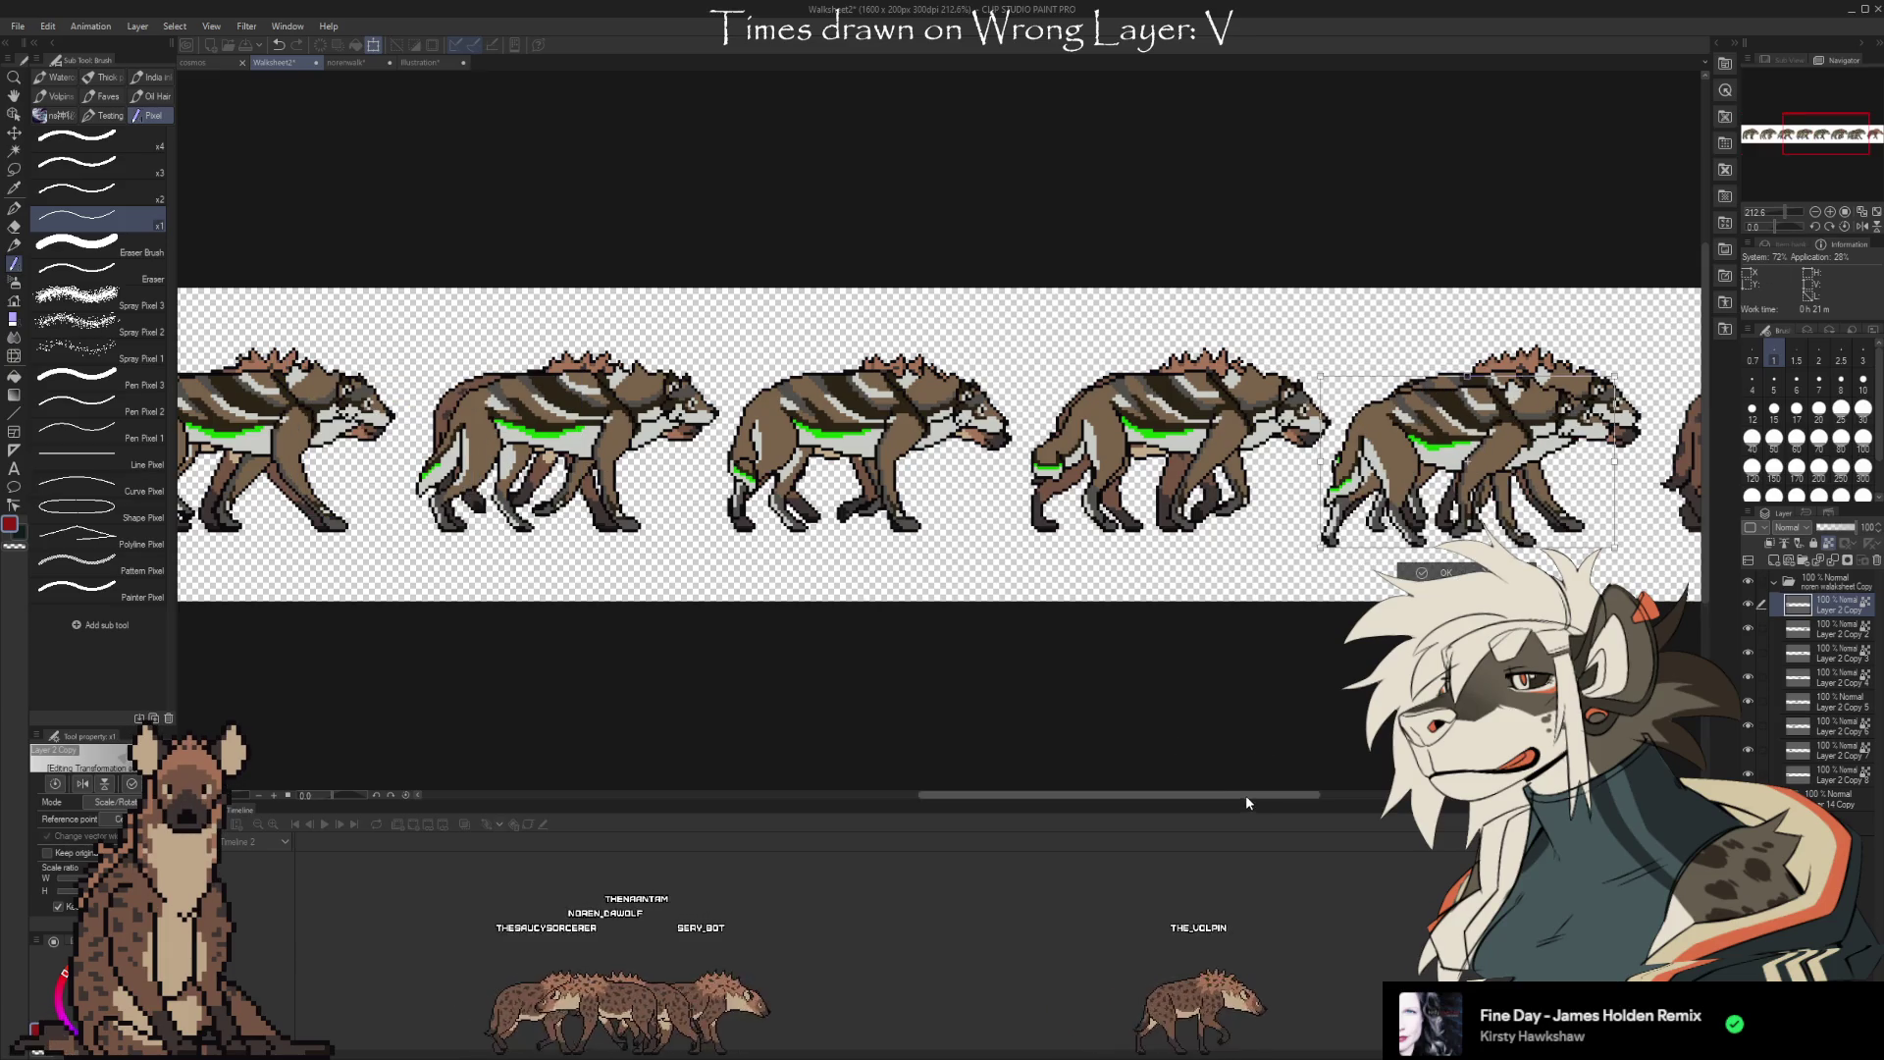
{"action": "left_click_drag", "start_coordinate": [1245, 795], "coordinate": [1441, 794]}
{"action": "left_click_drag", "start_coordinate": [813, 505], "coordinate": [1149, 487]}
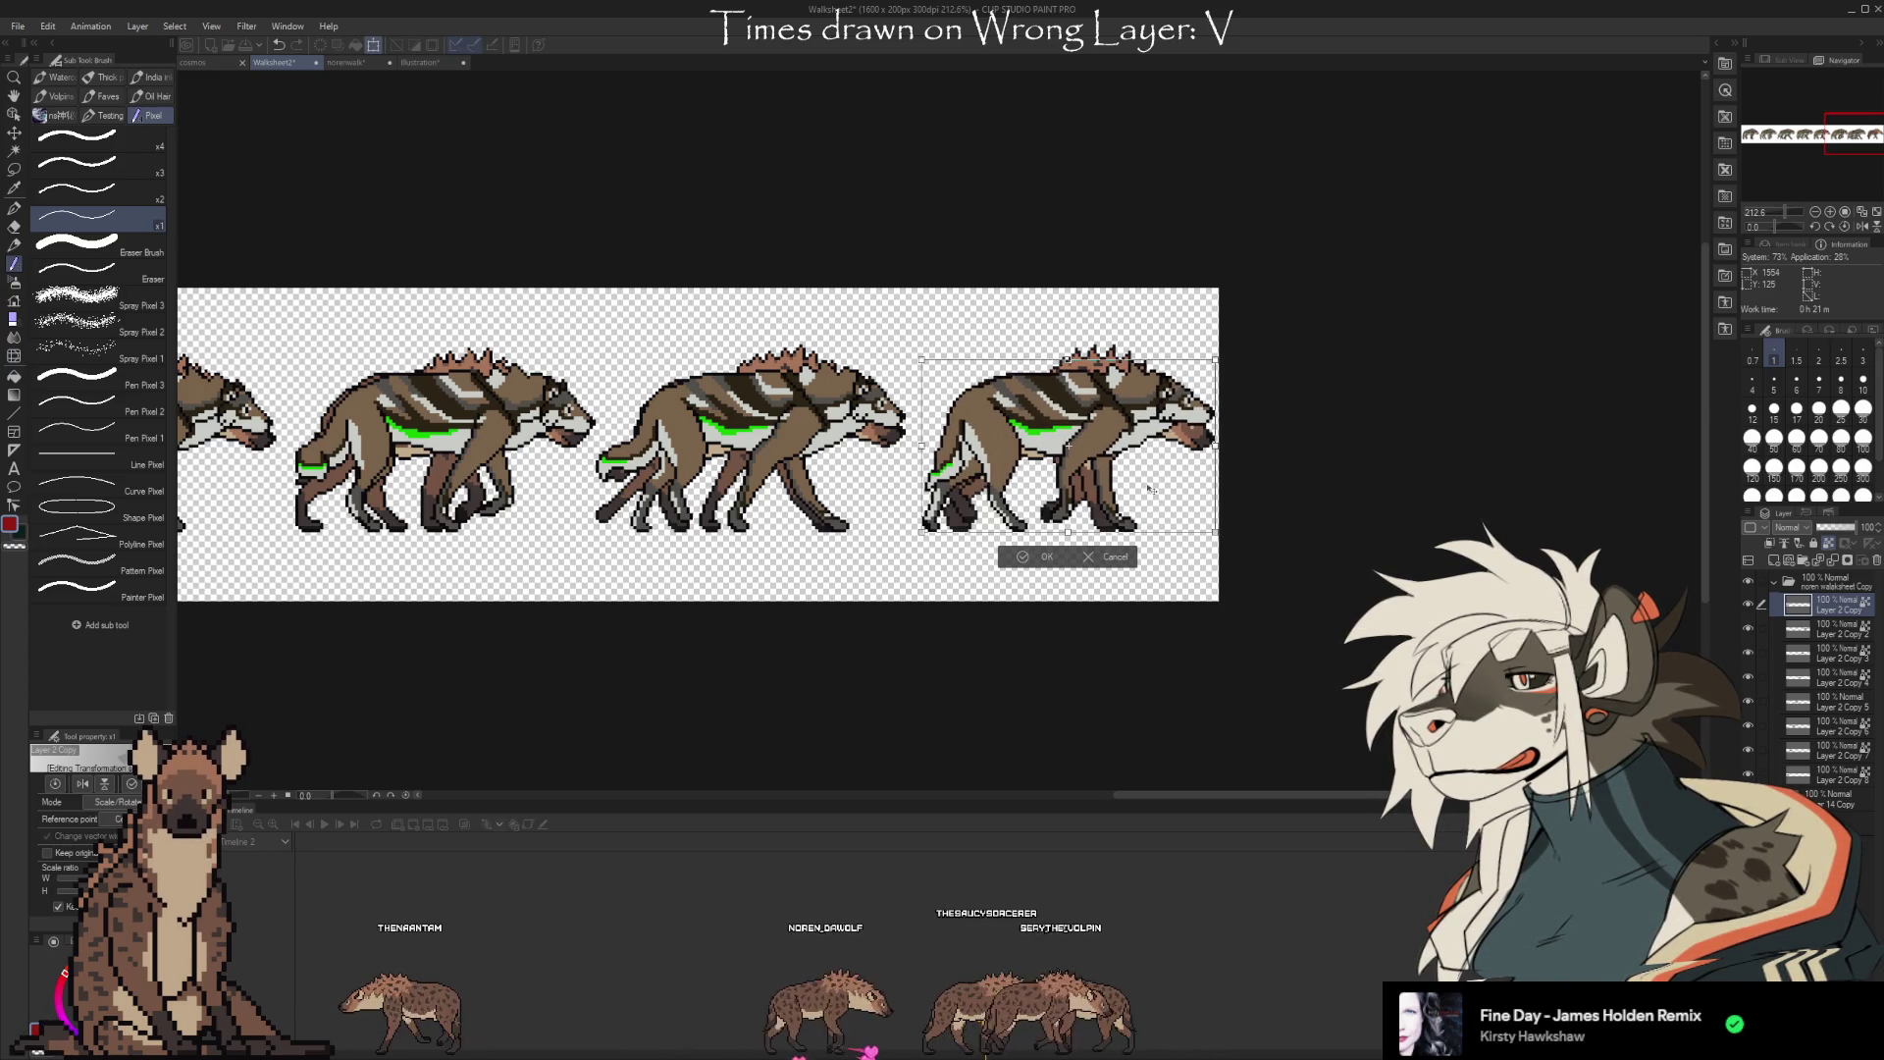
{"action": "left_click", "coordinate": [1050, 557]}
{"action": "mouse_move", "coordinate": [1152, 793]}
{"action": "left_mouse_down"}
{"action": "mouse_move", "coordinate": [579, 784]}
{"action": "mouse_move", "coordinate": [1036, 766]}
{"action": "left_mouse_up"}
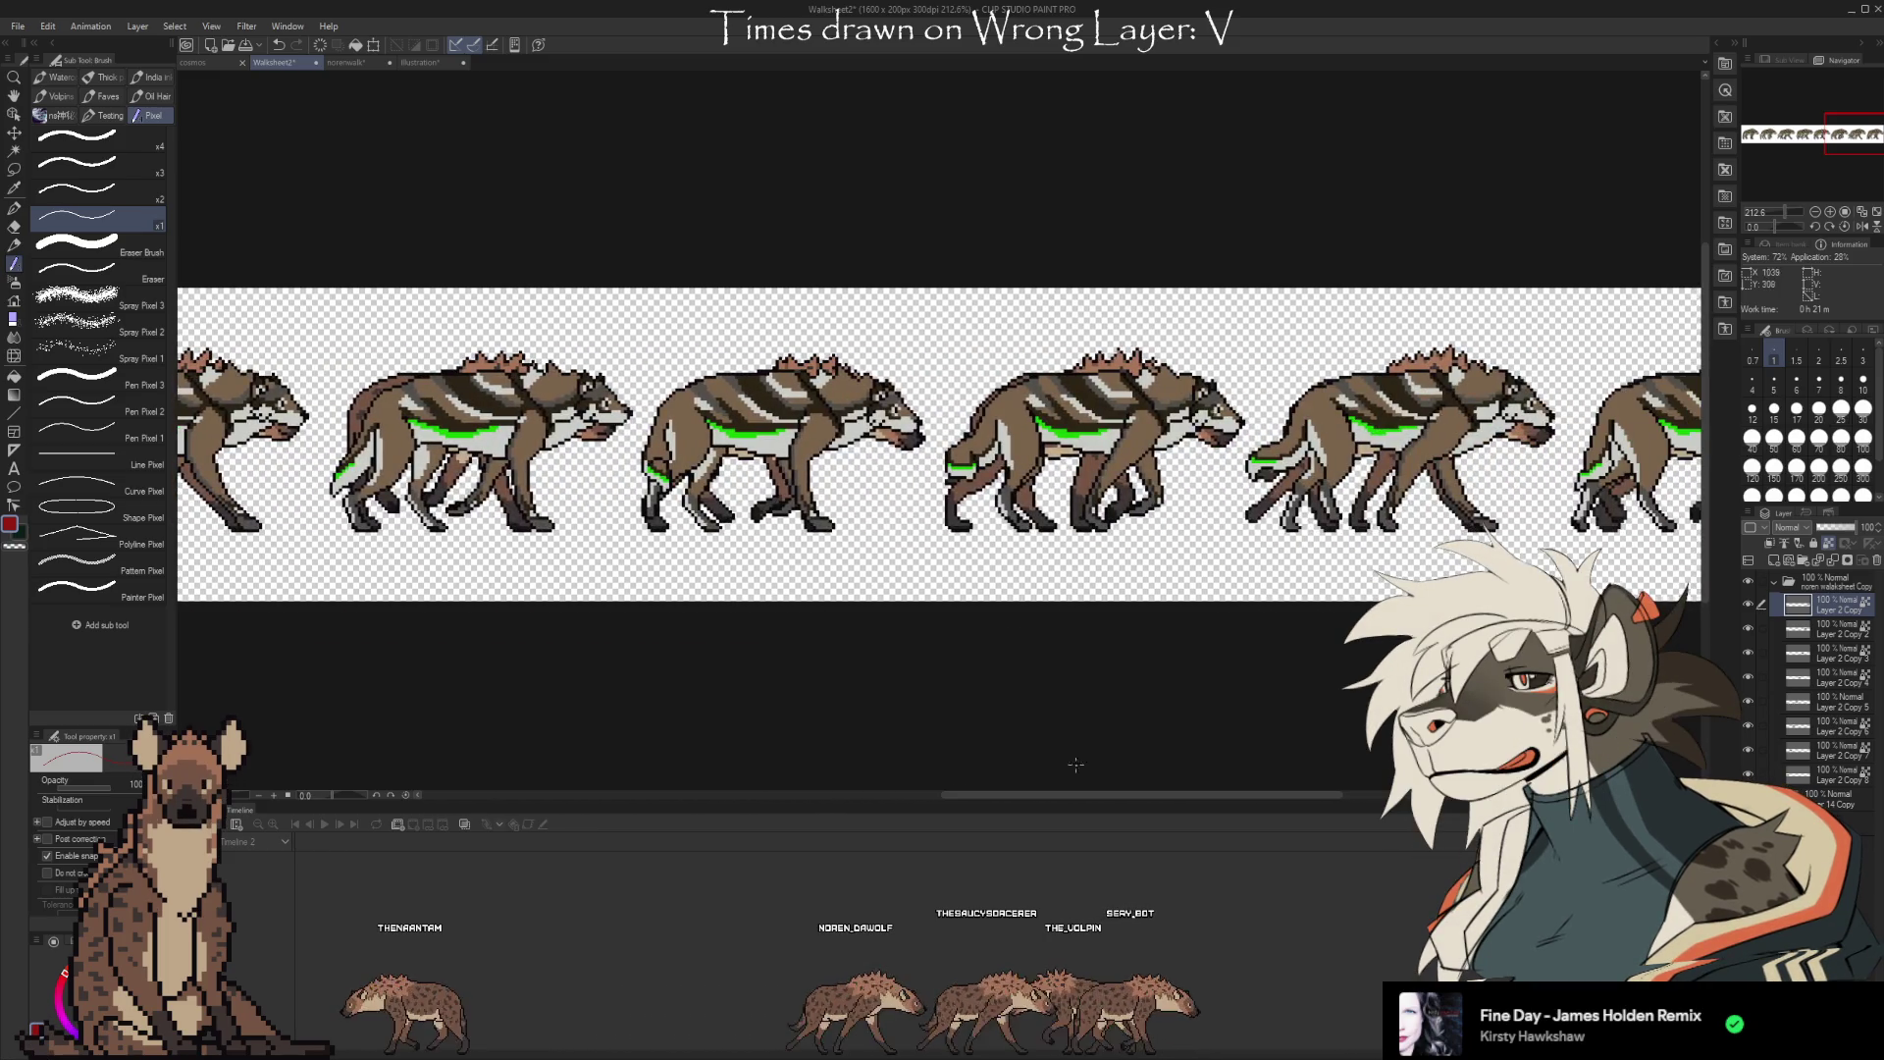
Scroll along the finished wolf sheet to review it before saving as NorenWalksheet.png
{"action": "mouse_move", "coordinate": [1299, 795]}
{"action": "left_mouse_down"}
{"action": "mouse_move", "coordinate": [1026, 799]}
{"action": "mouse_move", "coordinate": [1321, 803]}
{"action": "mouse_move", "coordinate": [1008, 782]}
{"action": "left_mouse_up"}
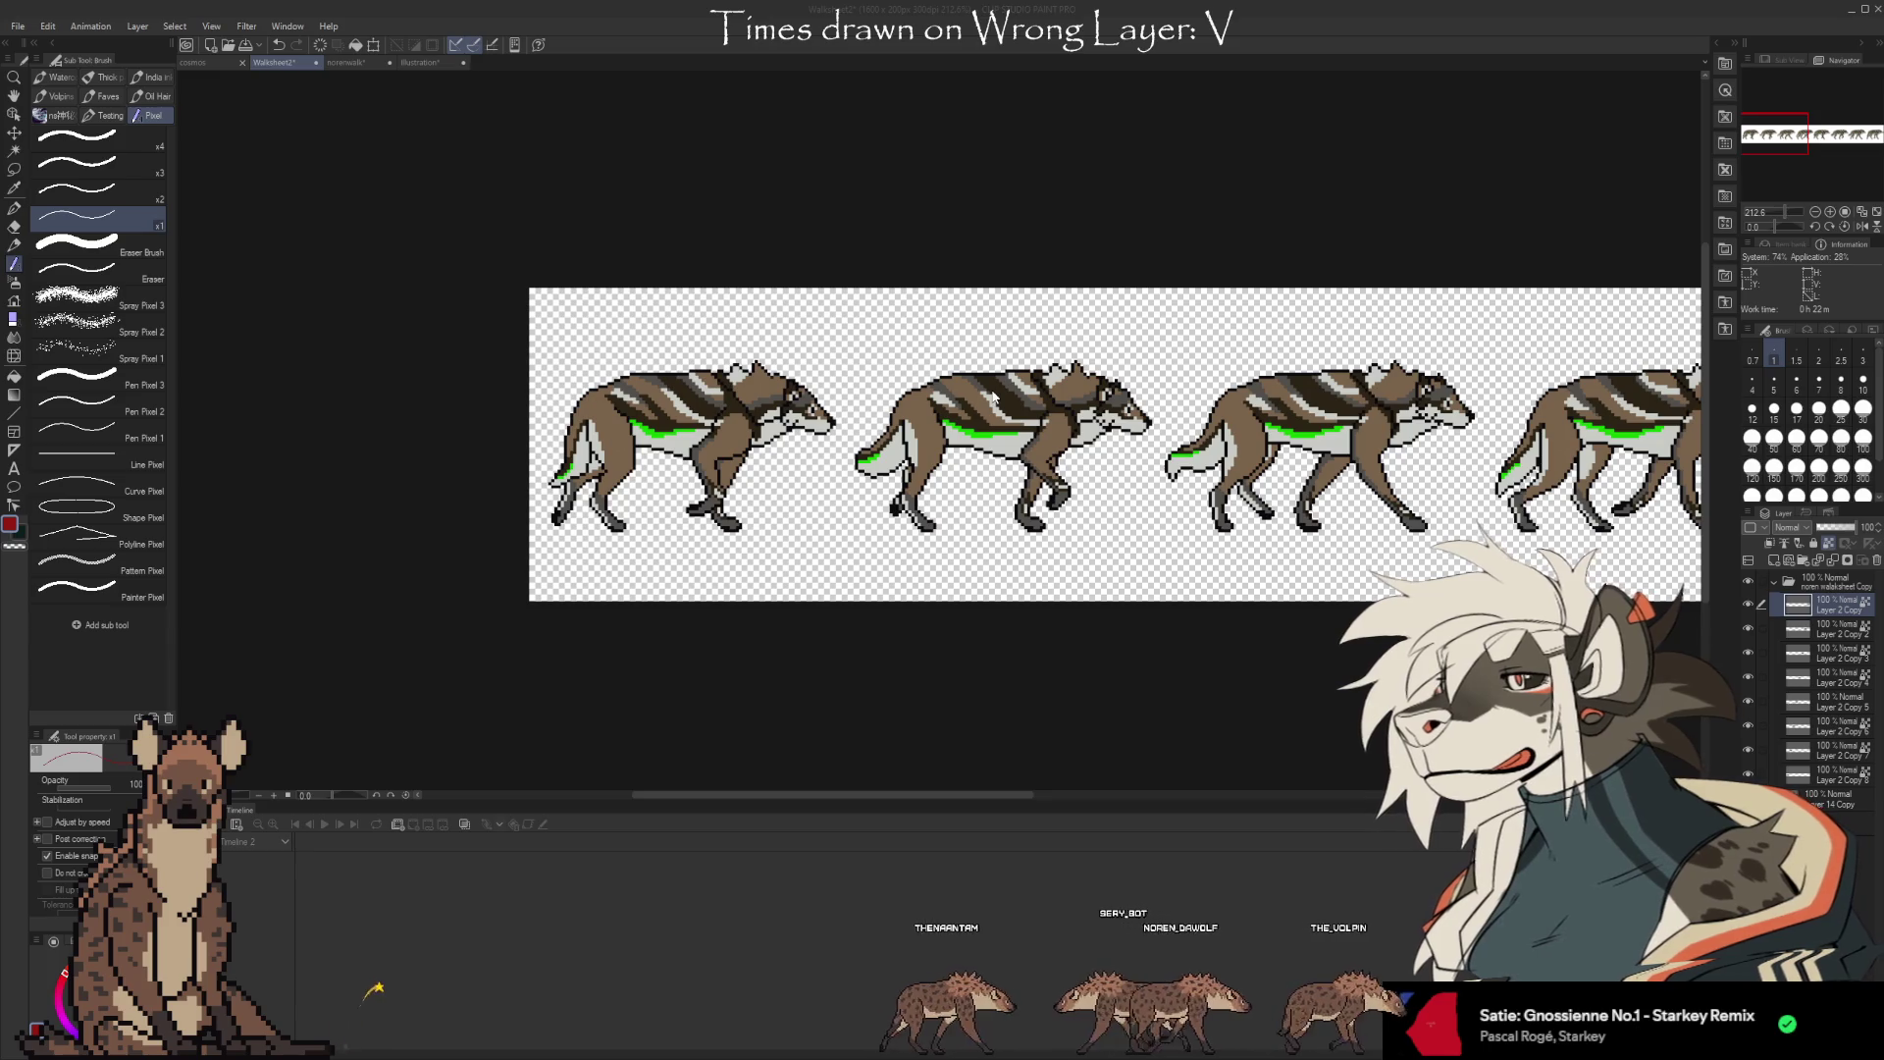
{"action": "left_click_drag", "start_coordinate": [916, 795], "coordinate": [990, 789]}
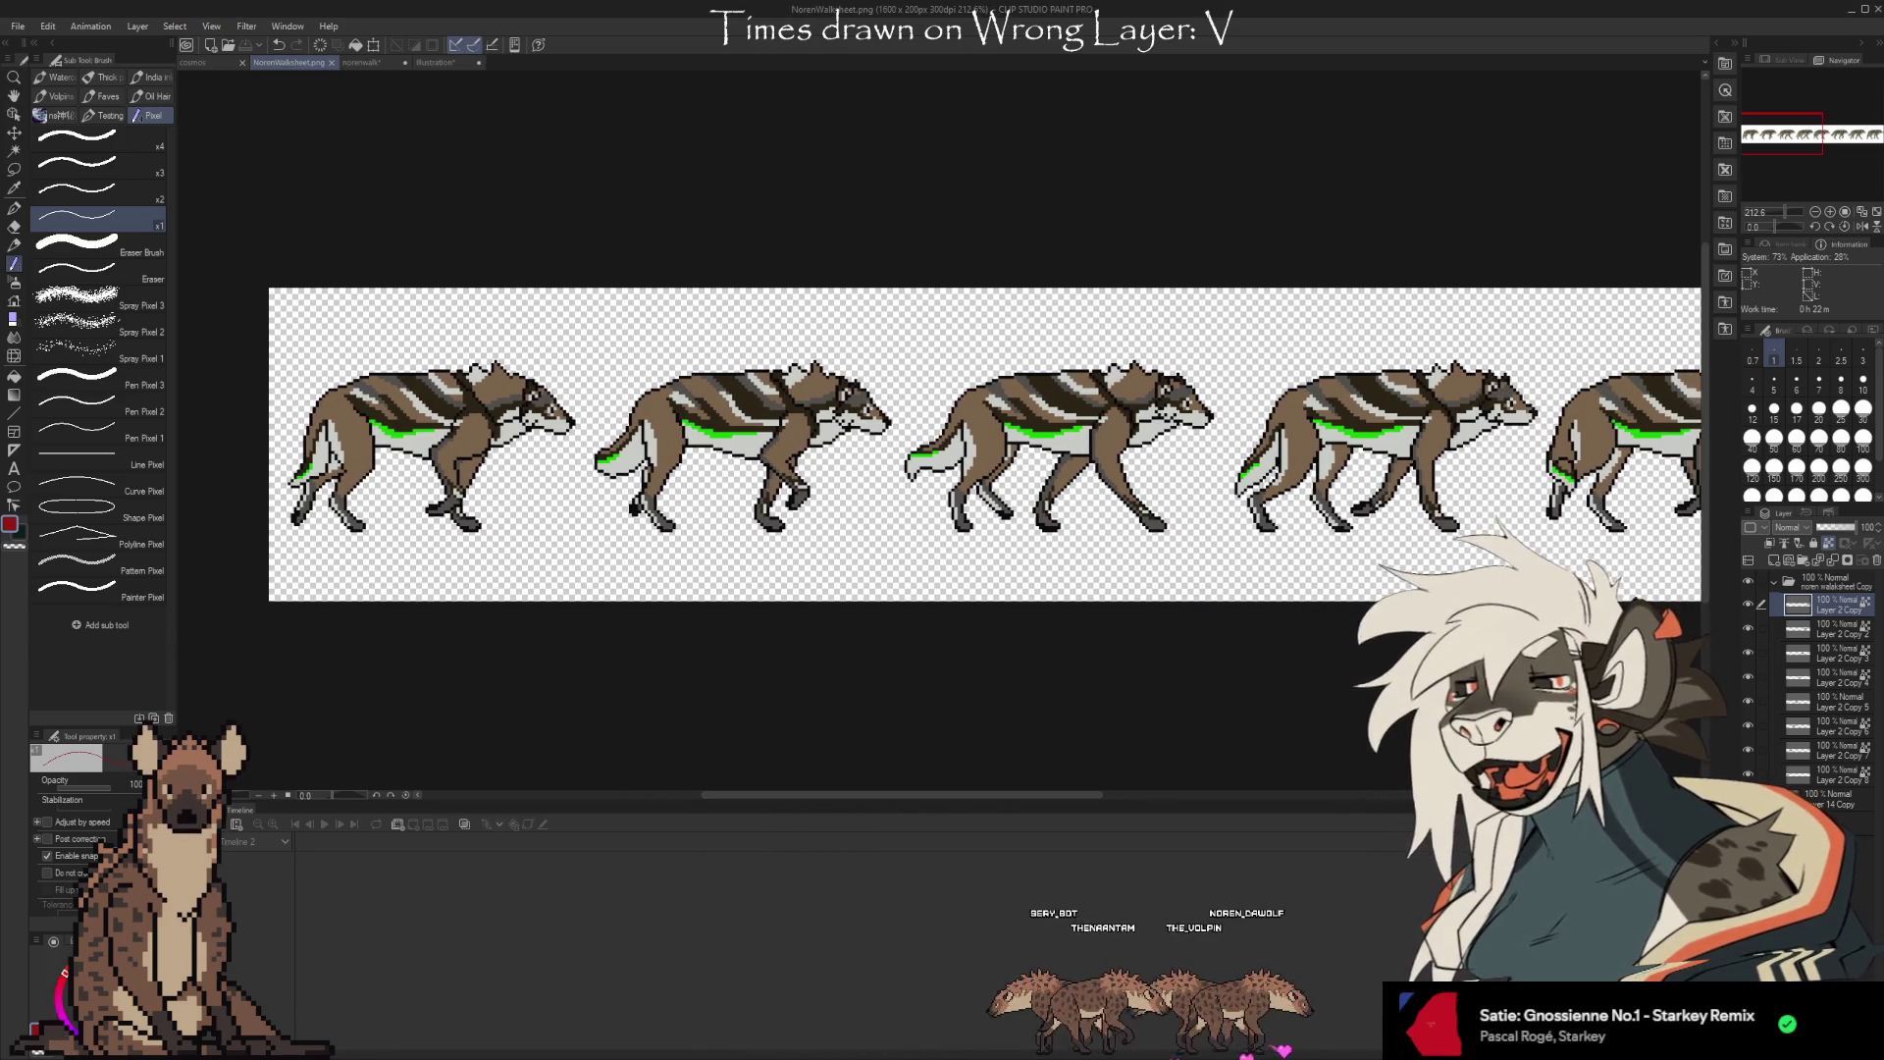
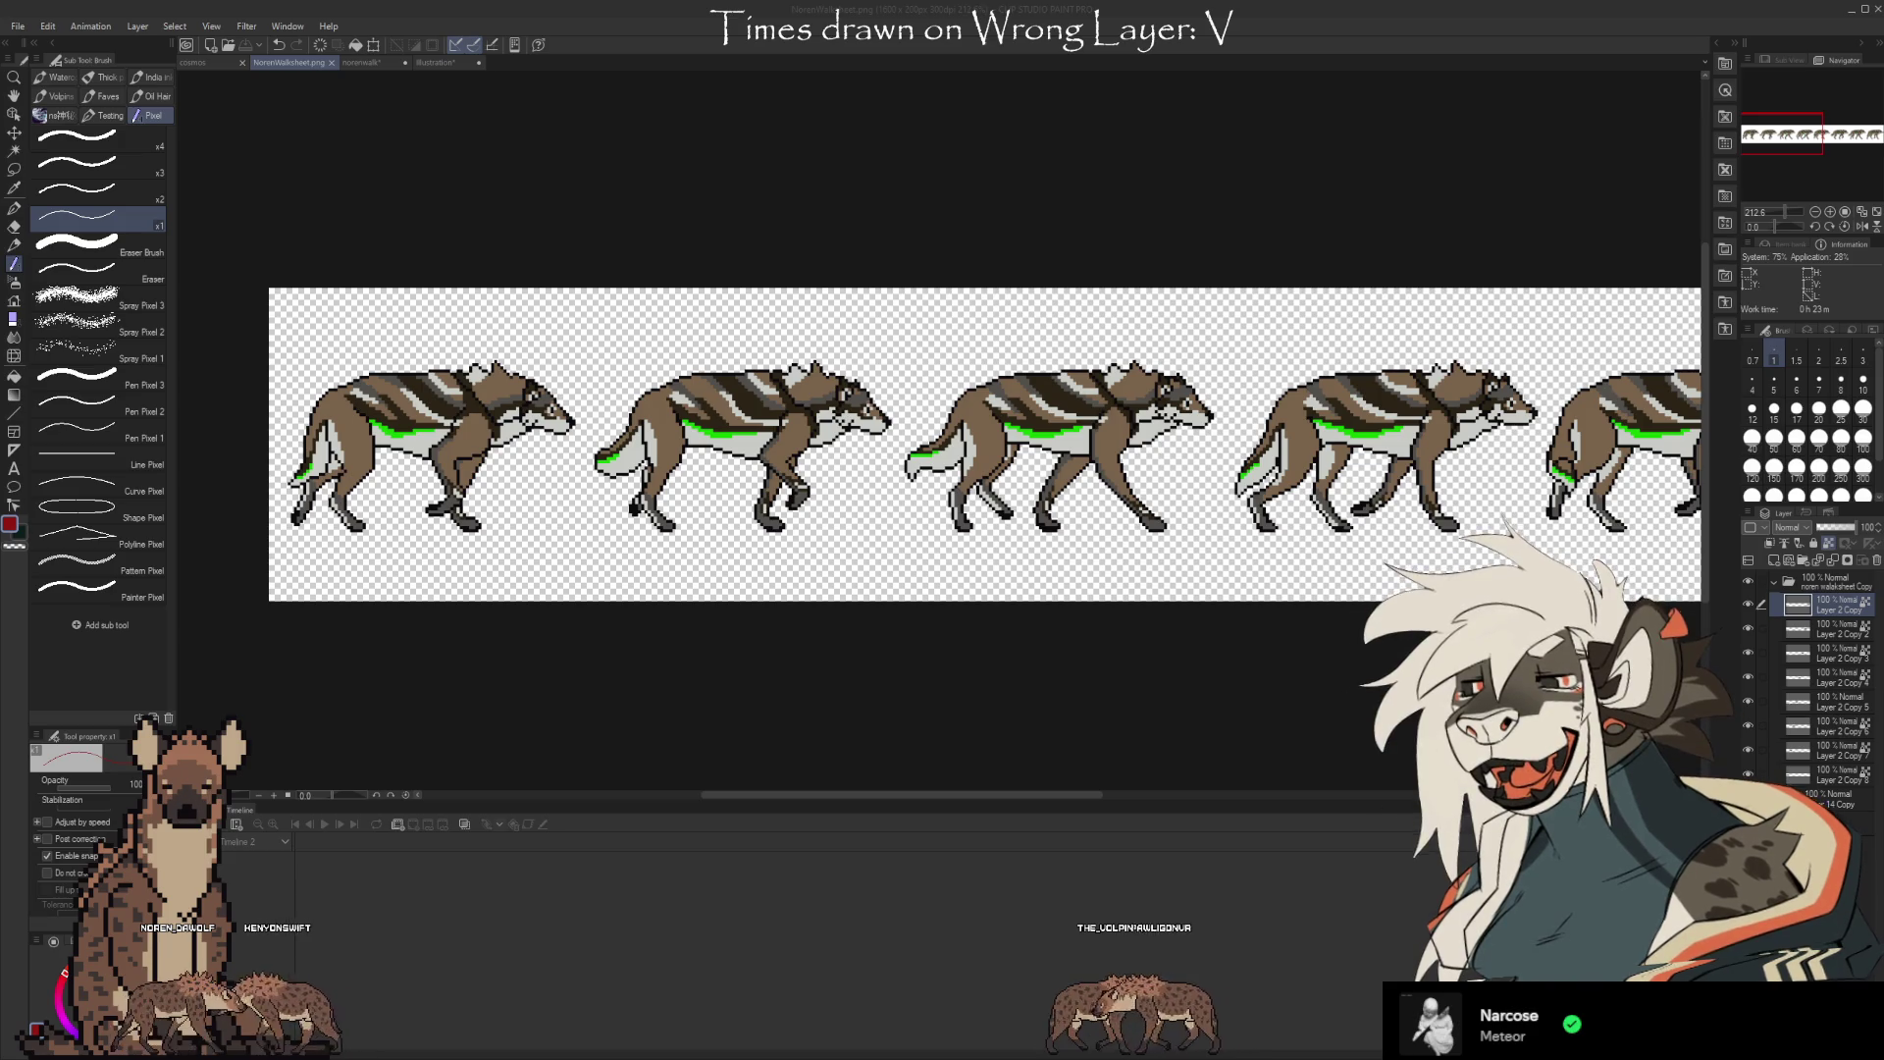
Glance over the cosmos painting document, then return to the wolf walk sprite sheet
{"action": "left_click", "coordinate": [1254, 20]}
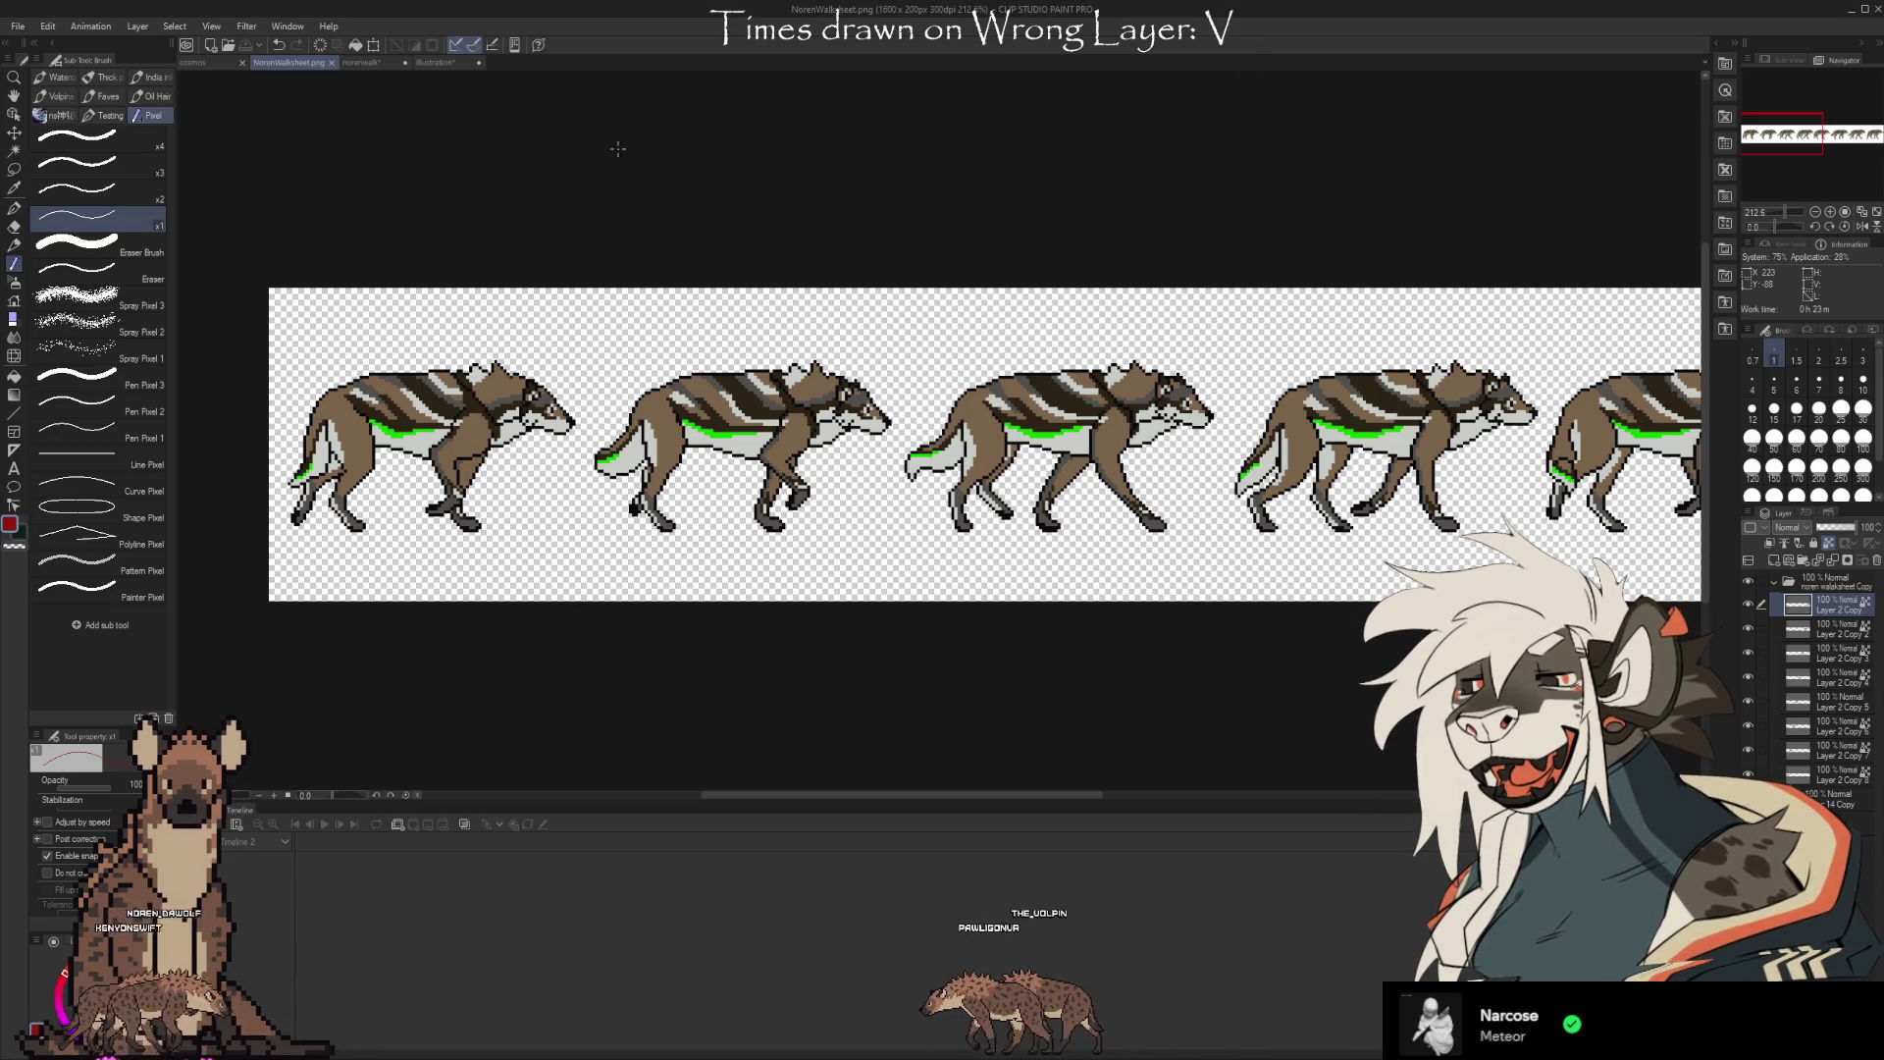
{"action": "left_click", "coordinate": [193, 63]}
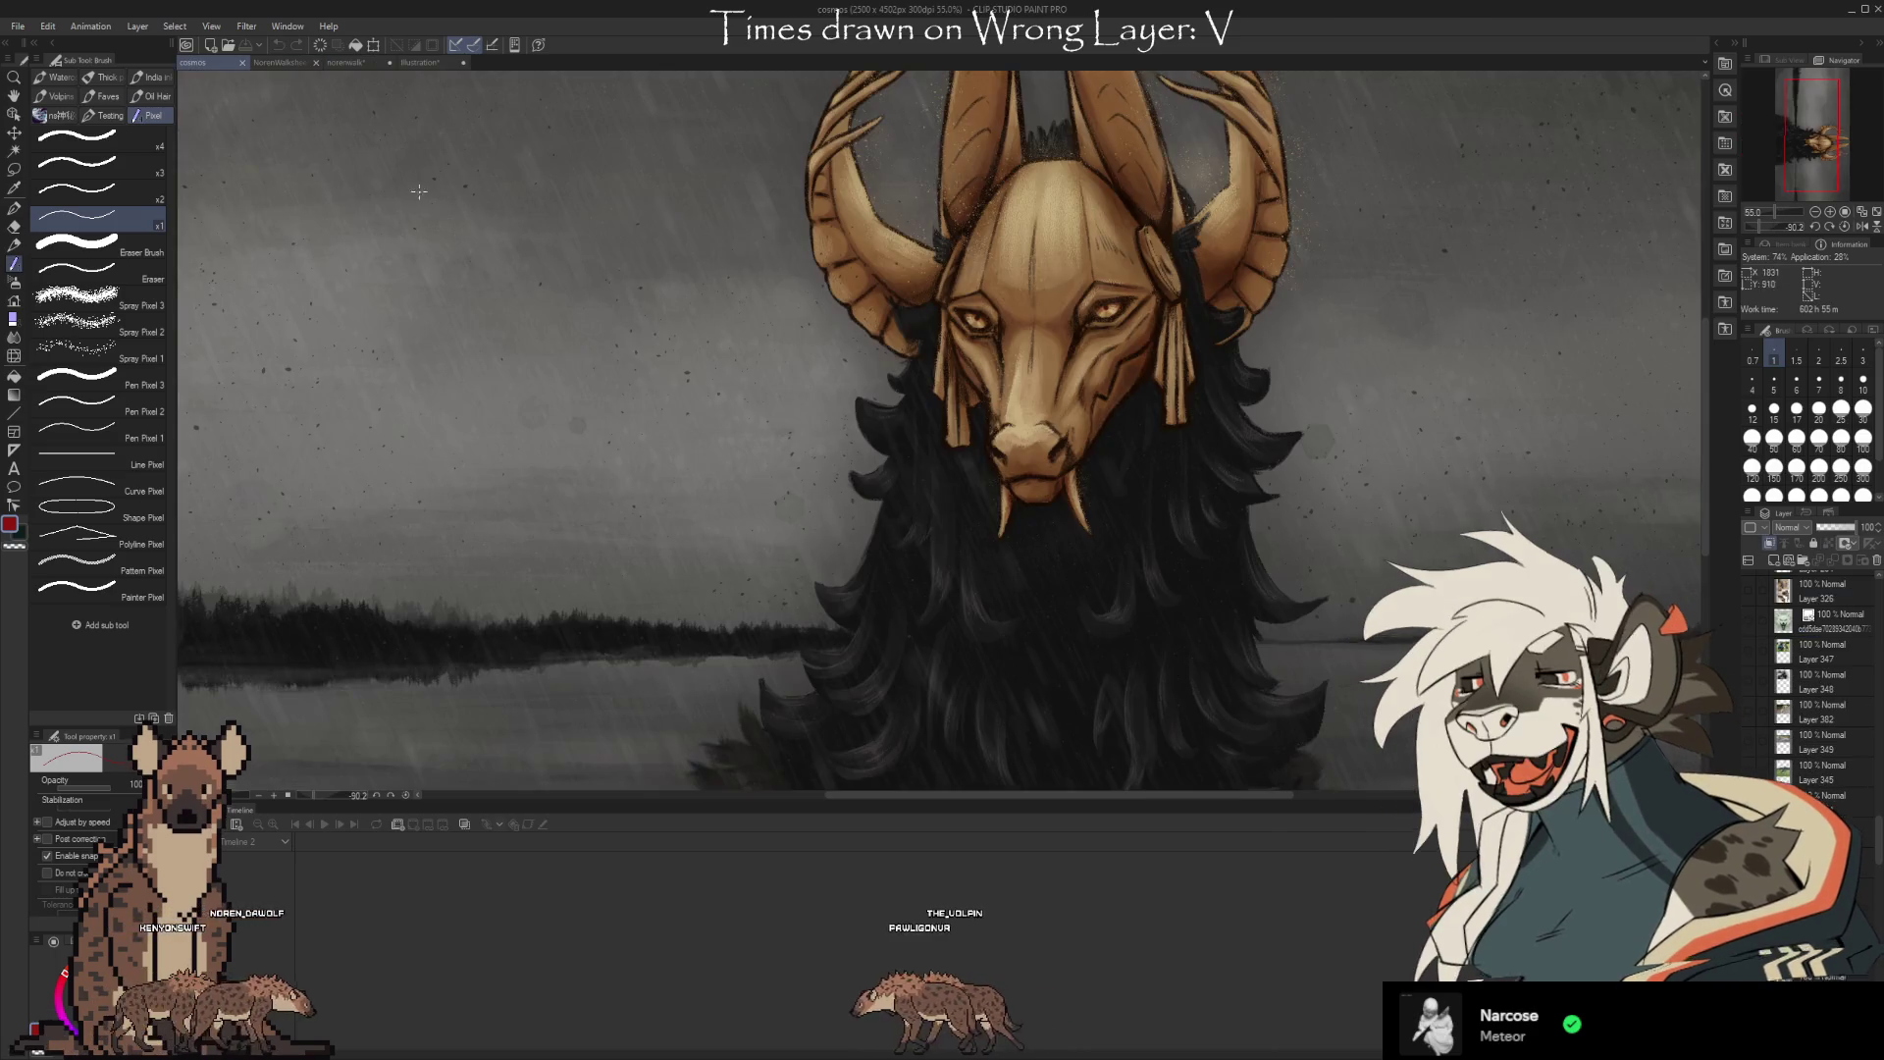
{"action": "scroll", "coordinate": [1282, 626], "scroll_direction": "down", "scroll_amount": 1}
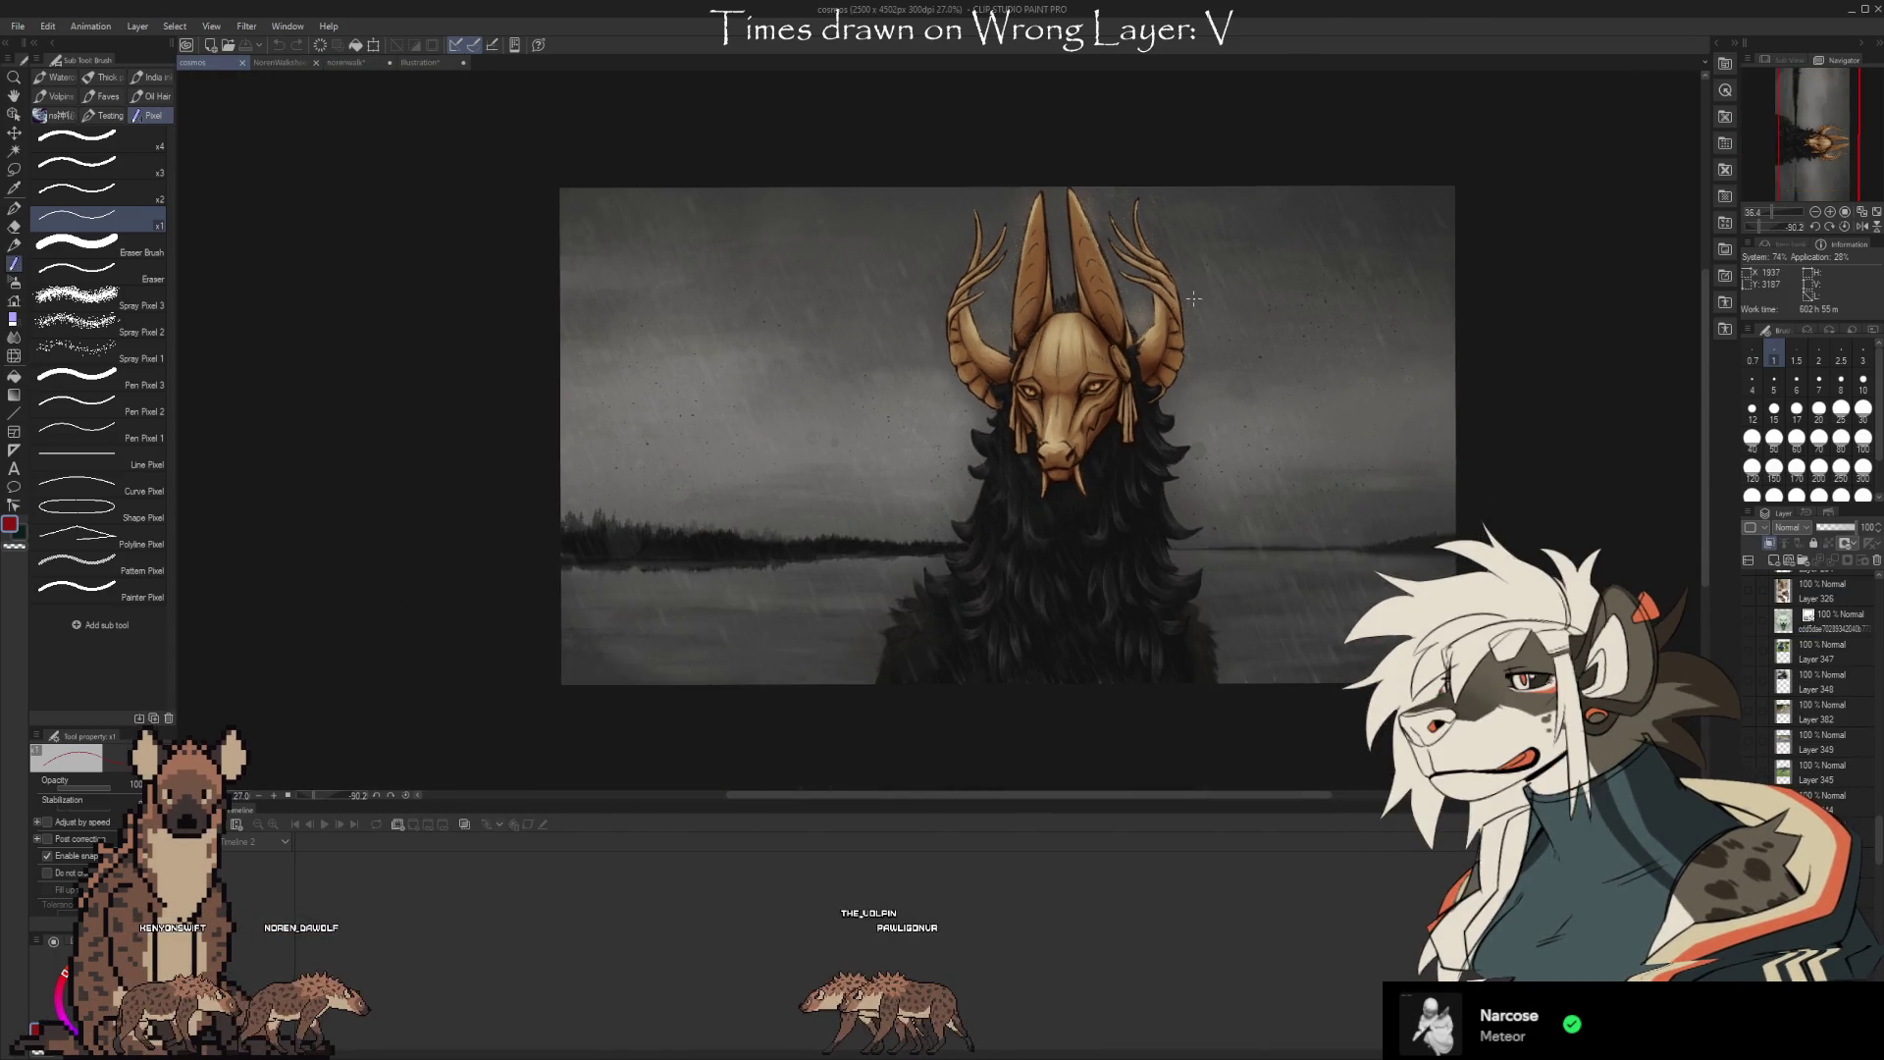
{"action": "scroll", "coordinate": [1060, 445], "scroll_direction": "up", "scroll_amount": 3}
{"action": "scroll", "coordinate": [1060, 445], "scroll_direction": "down", "scroll_amount": 1}
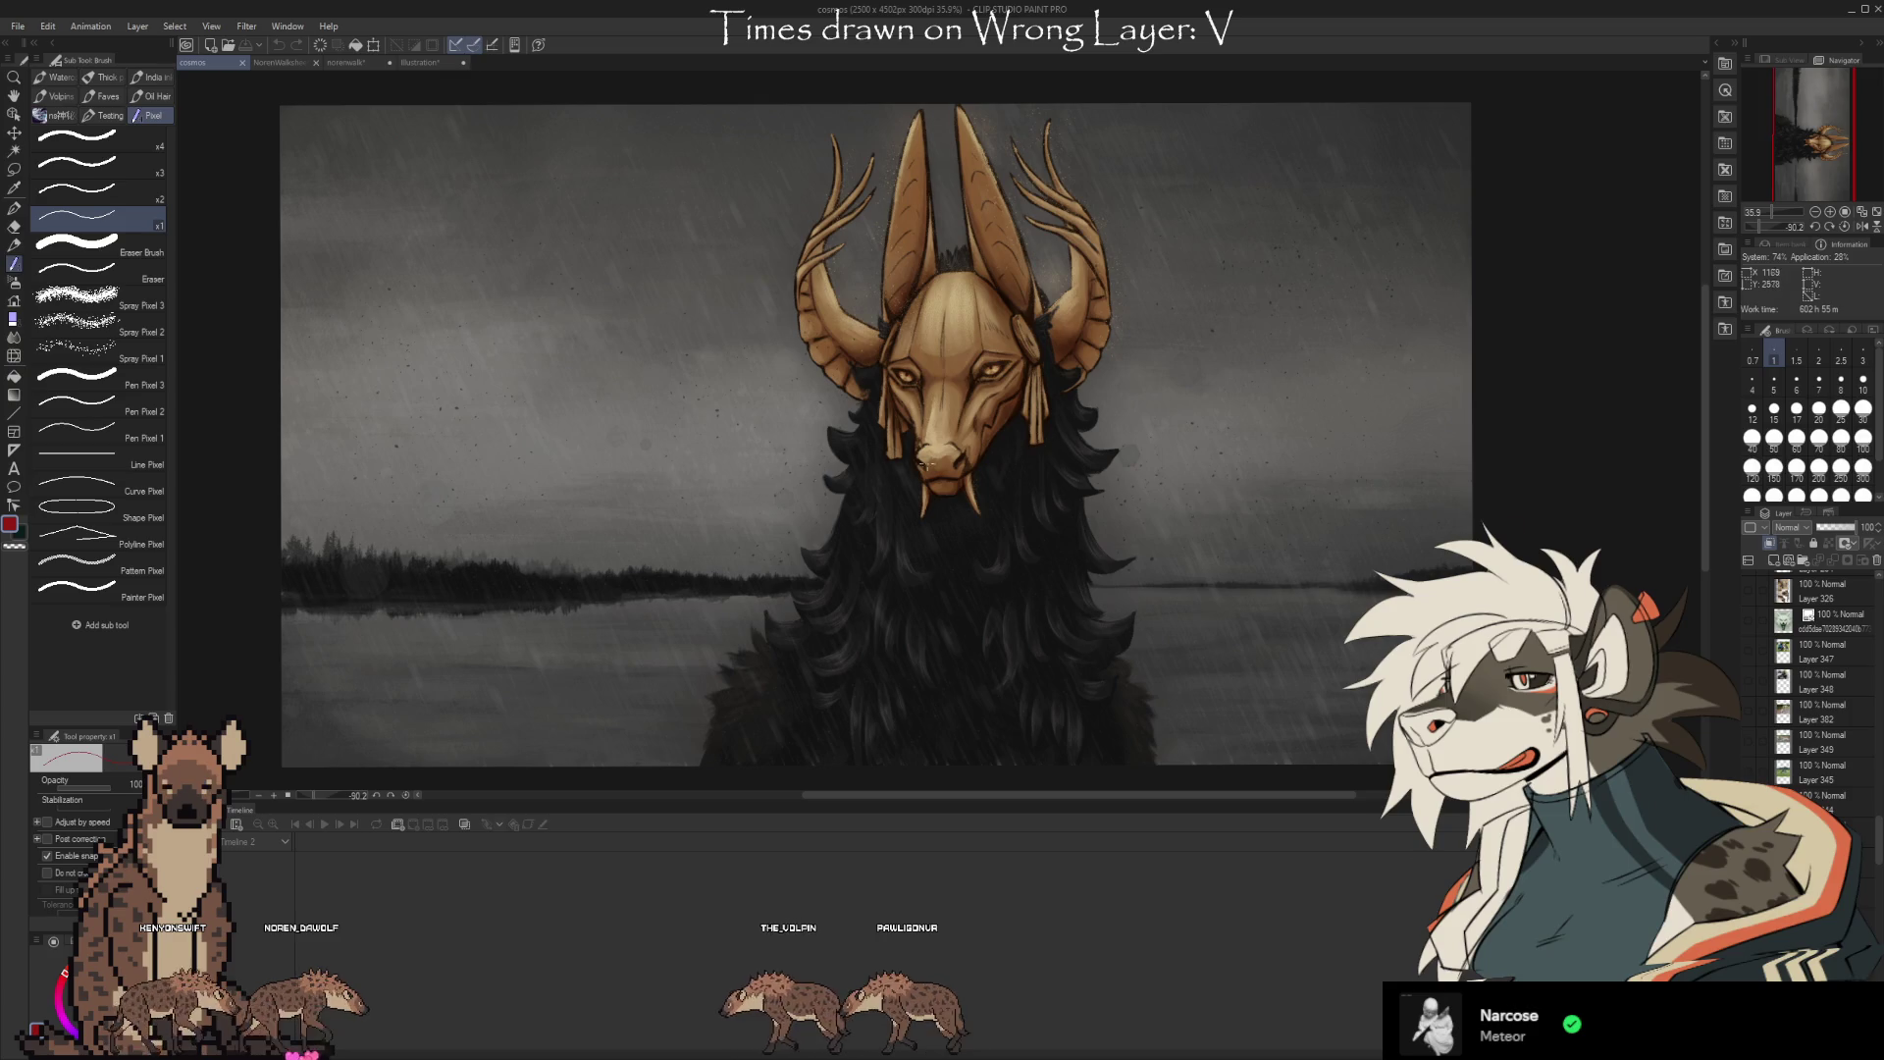
{"action": "left_click", "coordinate": [283, 61]}
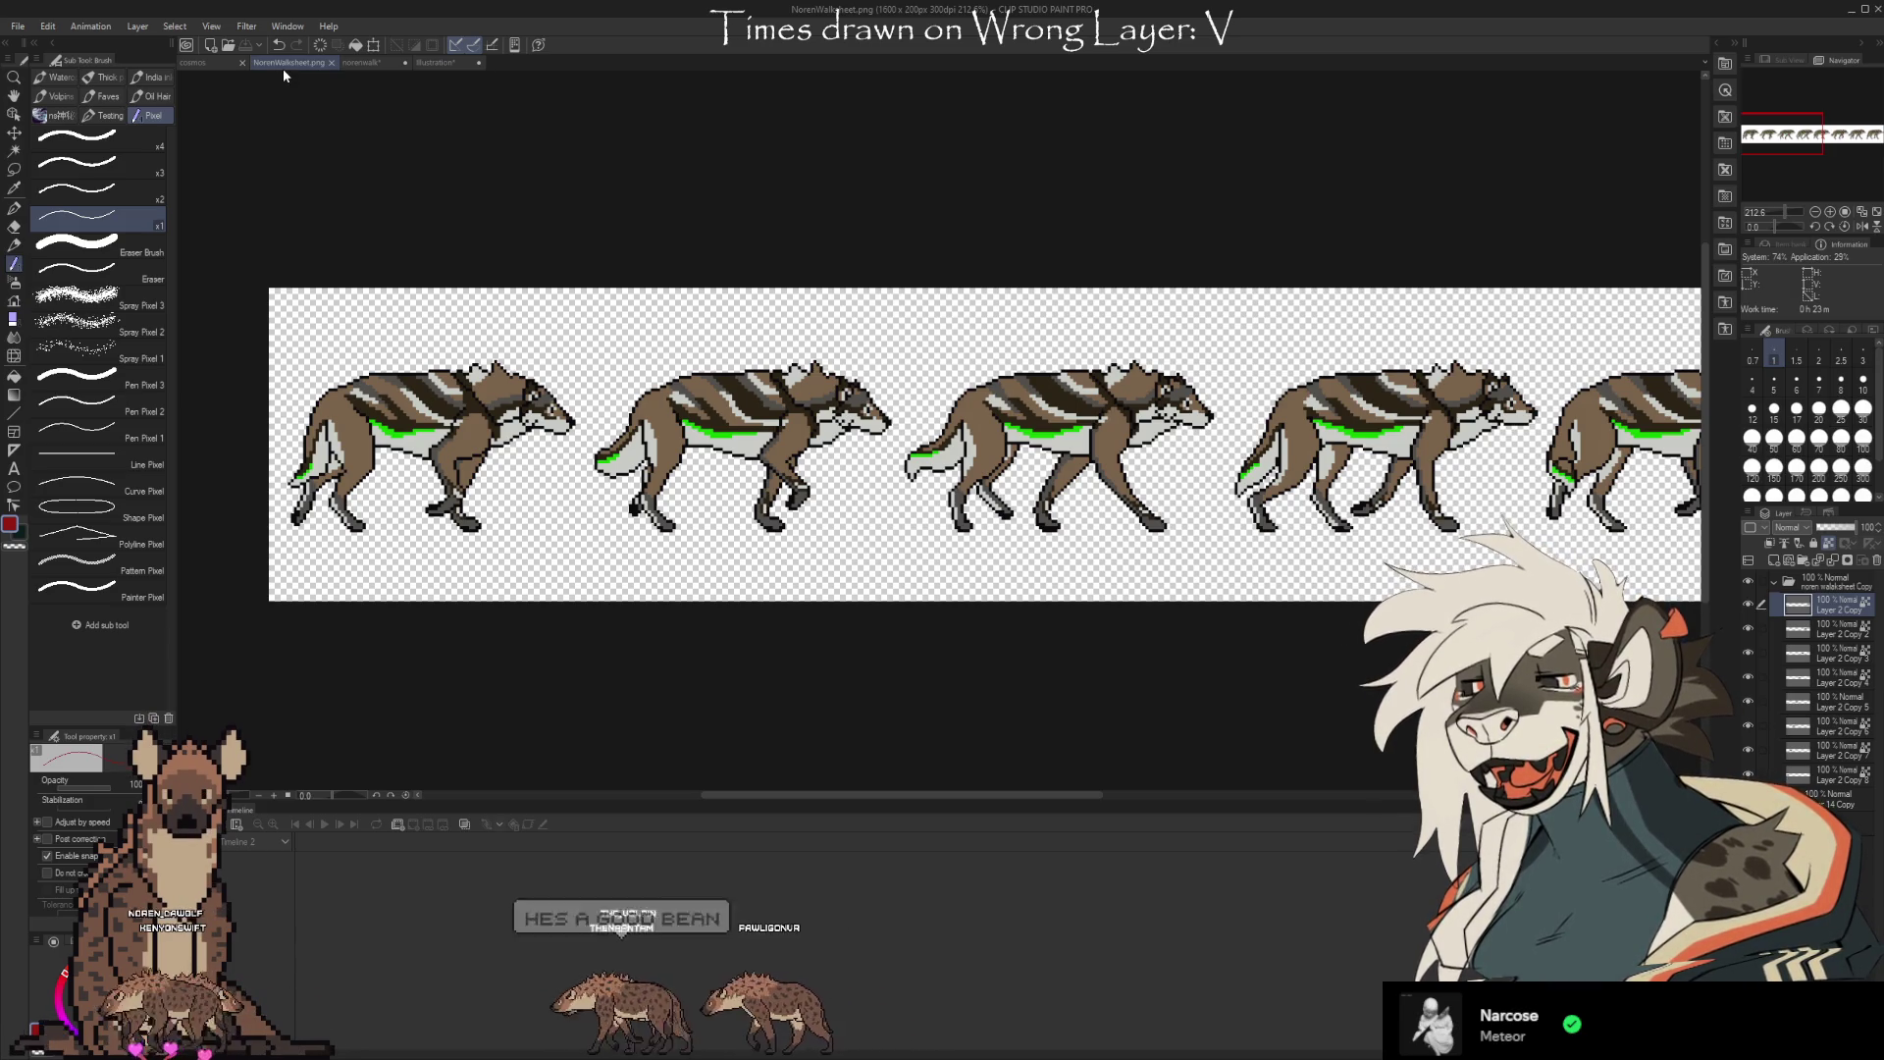
Switch to the feline sketch and zoom in and out over the crouching feline line art
{"action": "left_click", "coordinate": [437, 62]}
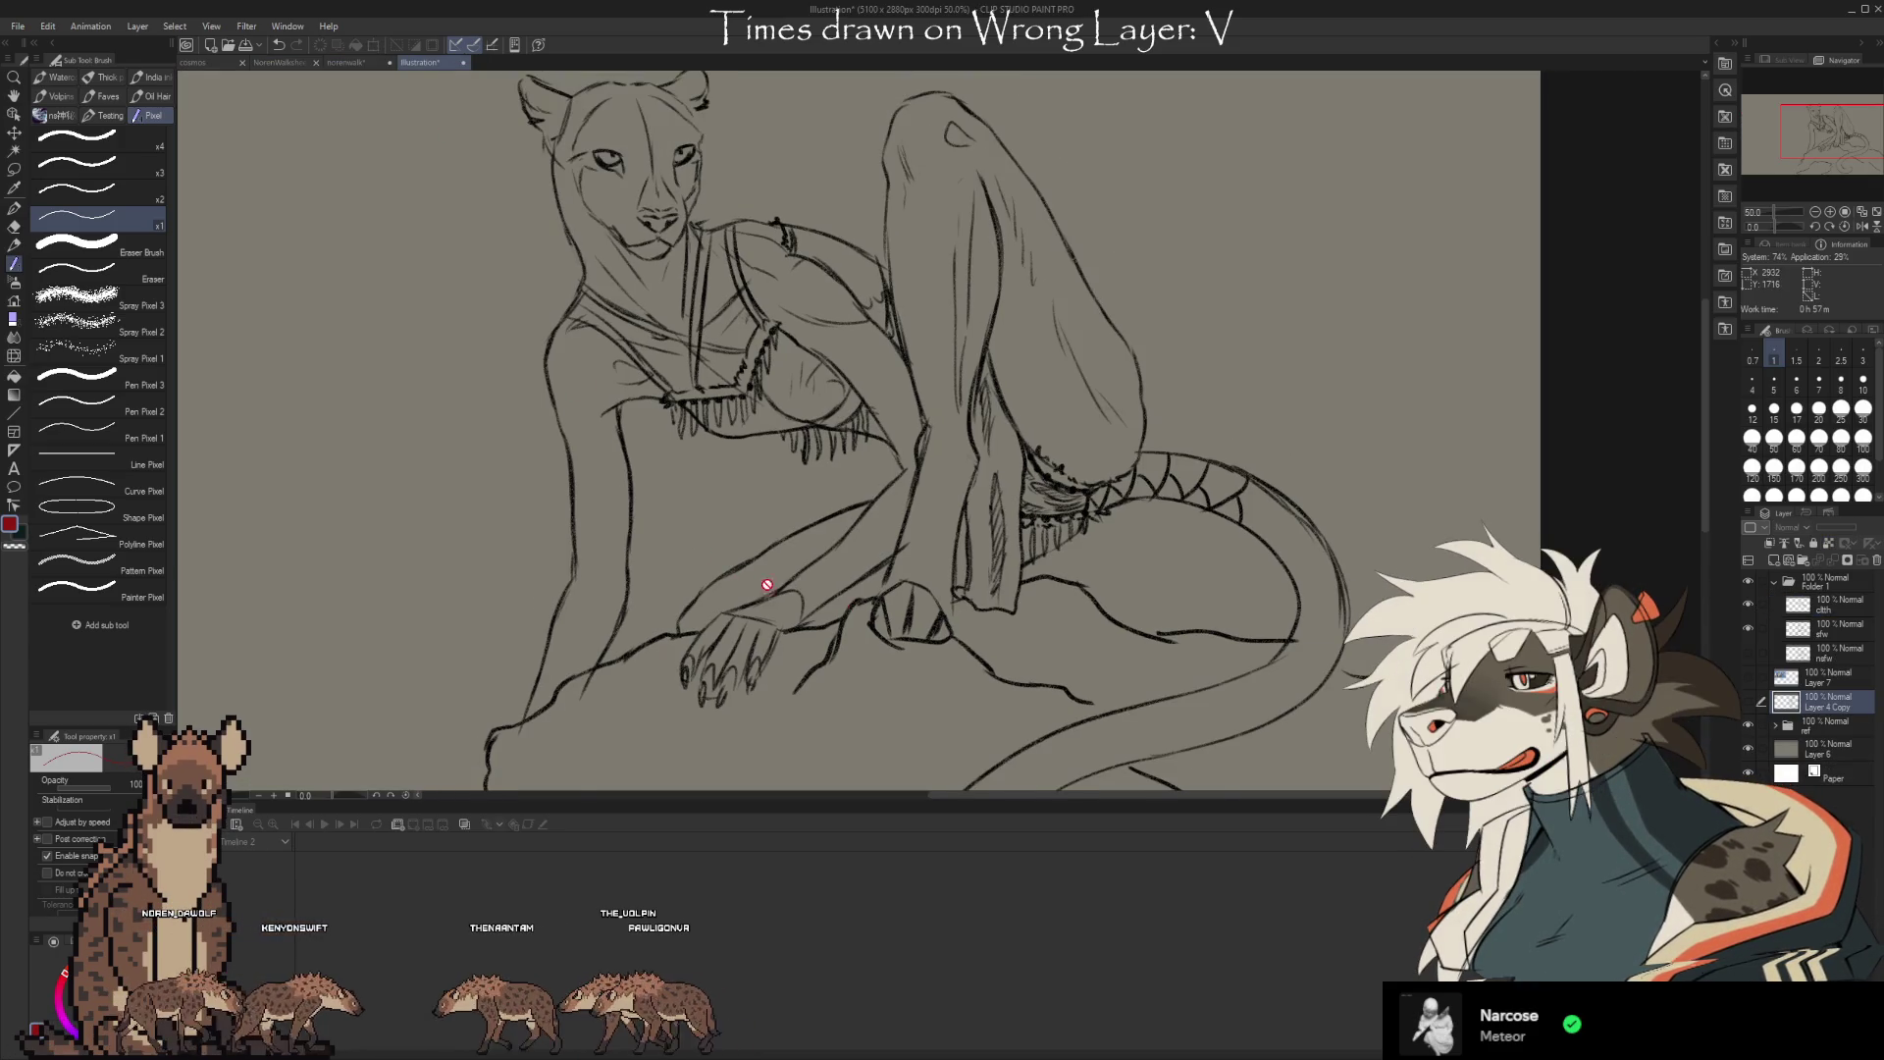
{"action": "scroll", "coordinate": [1388, 412], "scroll_direction": "down", "scroll_amount": 2}
{"action": "scroll", "coordinate": [762, 462], "scroll_direction": "up", "scroll_amount": 2}
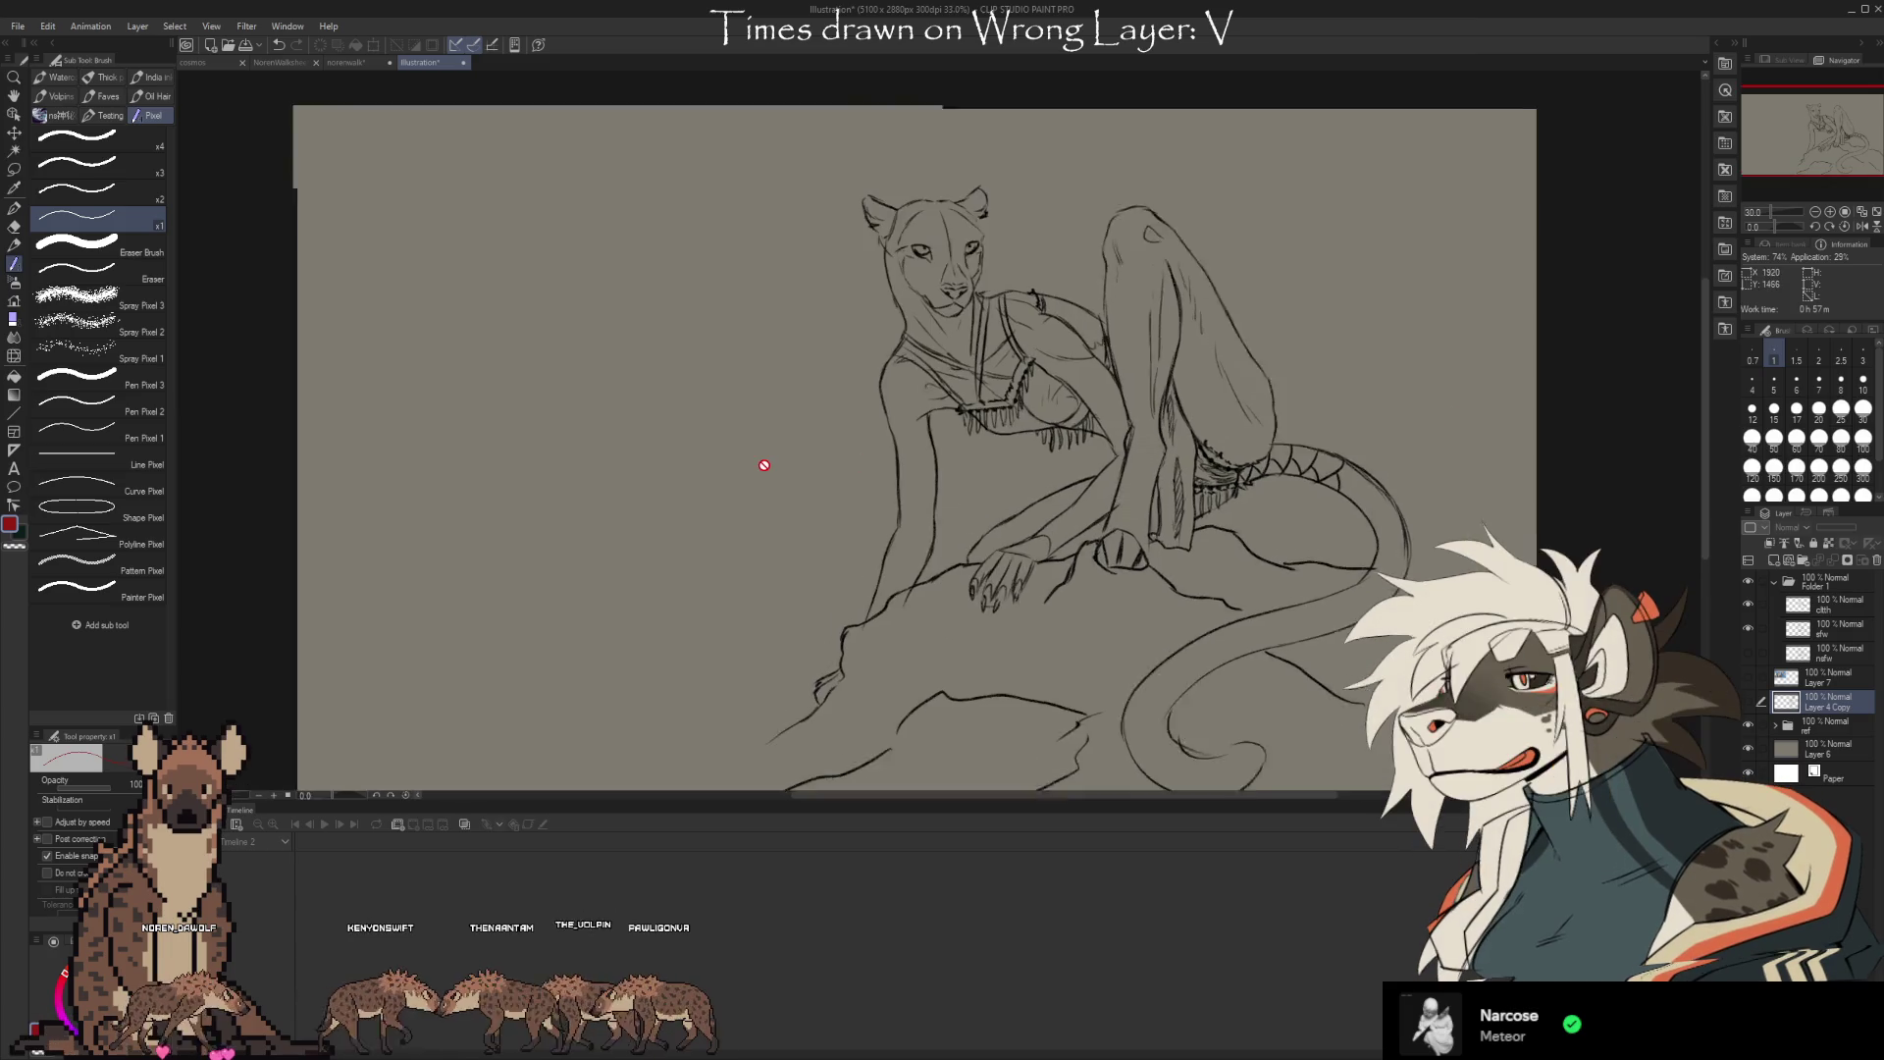
{"action": "scroll", "coordinate": [524, 446], "scroll_direction": "down", "scroll_amount": 1}
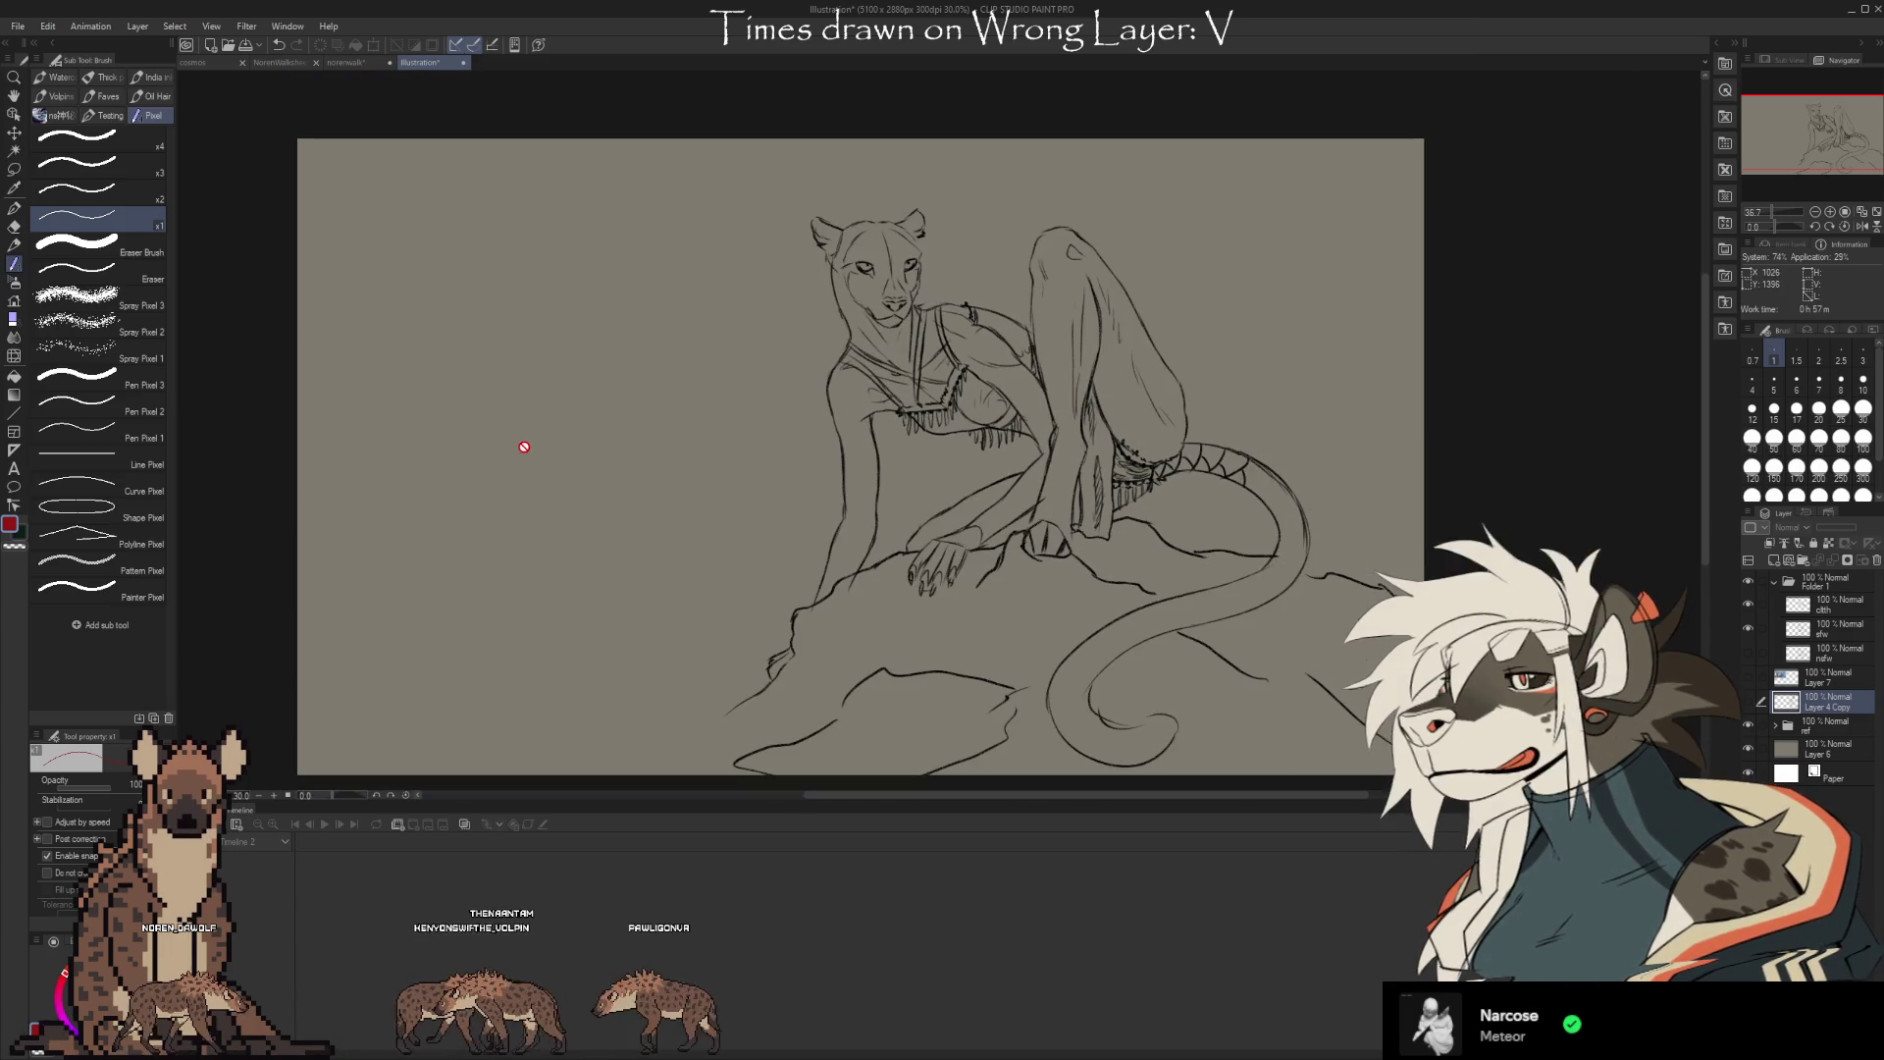
{"action": "scroll", "coordinate": [1286, 436], "scroll_direction": "up", "scroll_amount": 2}
{"action": "scroll", "coordinate": [505, 345], "scroll_direction": "down", "scroll_amount": 1}
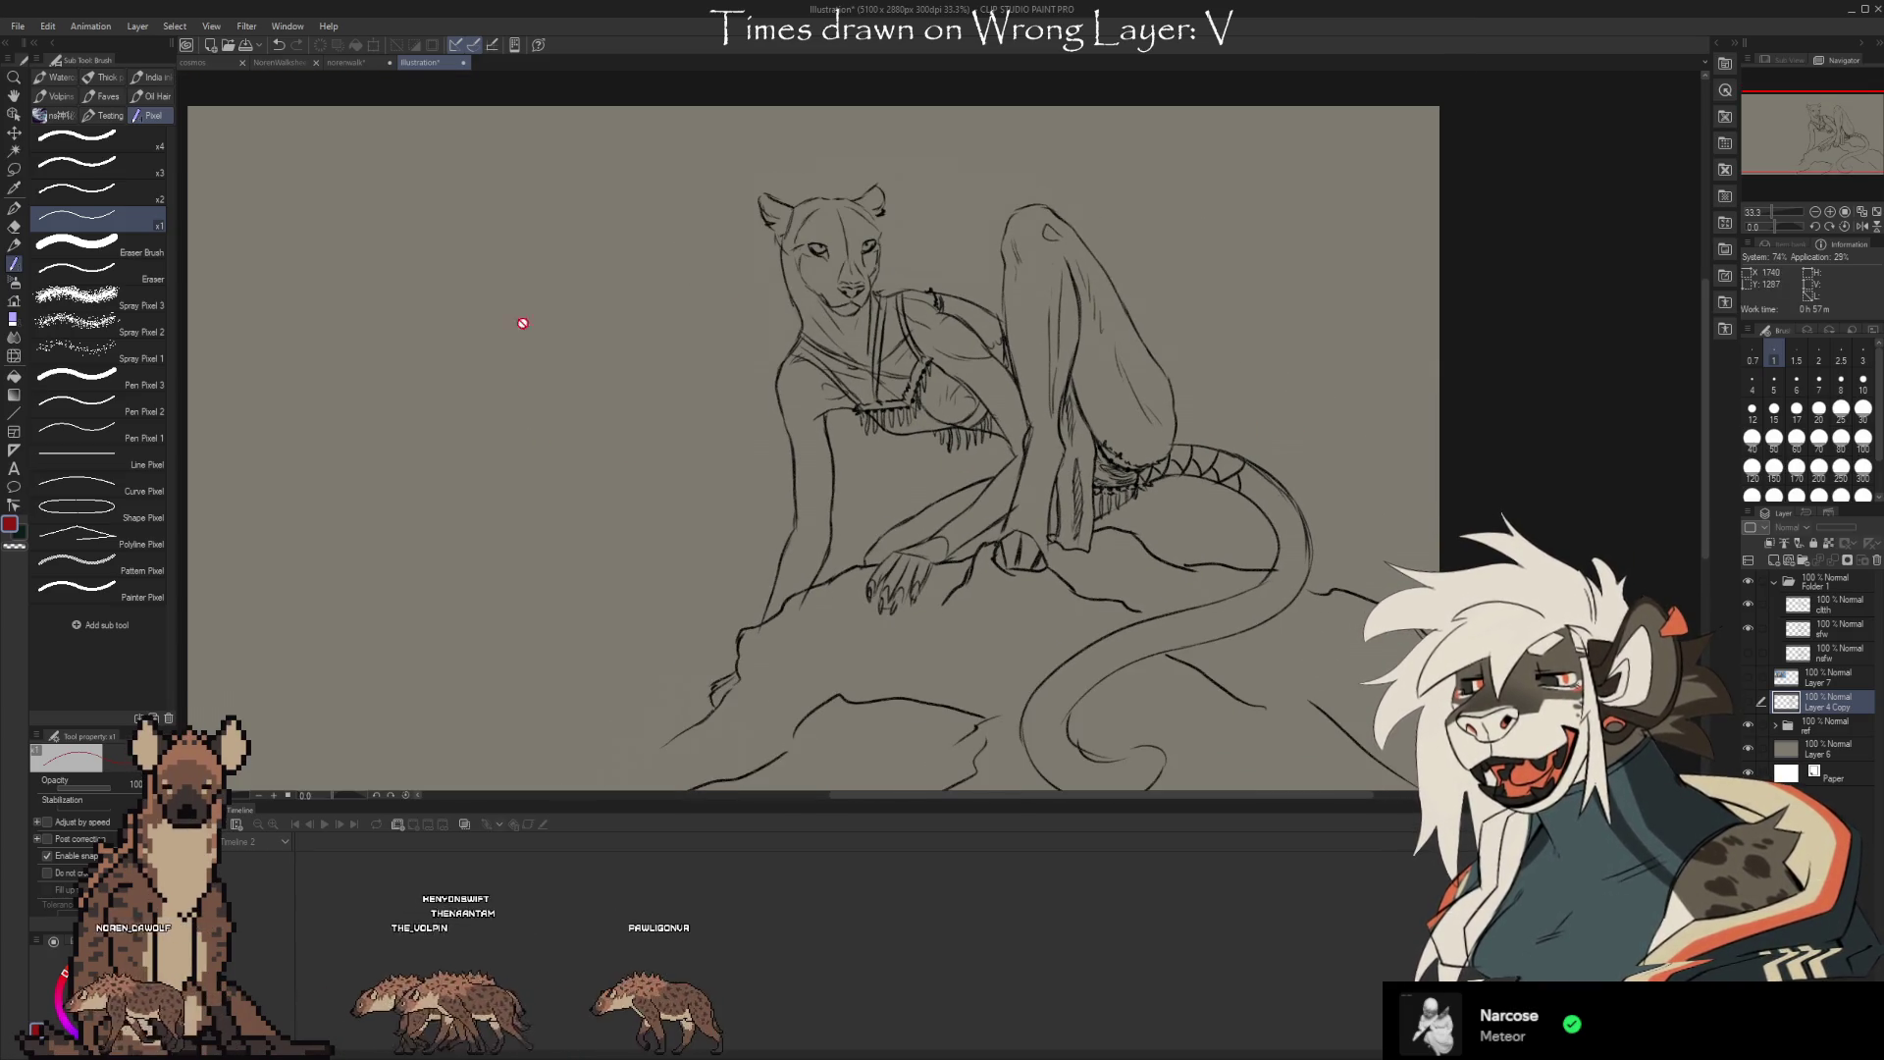
{"action": "scroll", "coordinate": [1127, 350], "scroll_direction": "down", "scroll_amount": 1}
{"action": "scroll", "coordinate": [871, 527], "scroll_direction": "down", "scroll_amount": 1}
{"action": "scroll", "coordinate": [1066, 334], "scroll_direction": "up", "scroll_amount": 3}
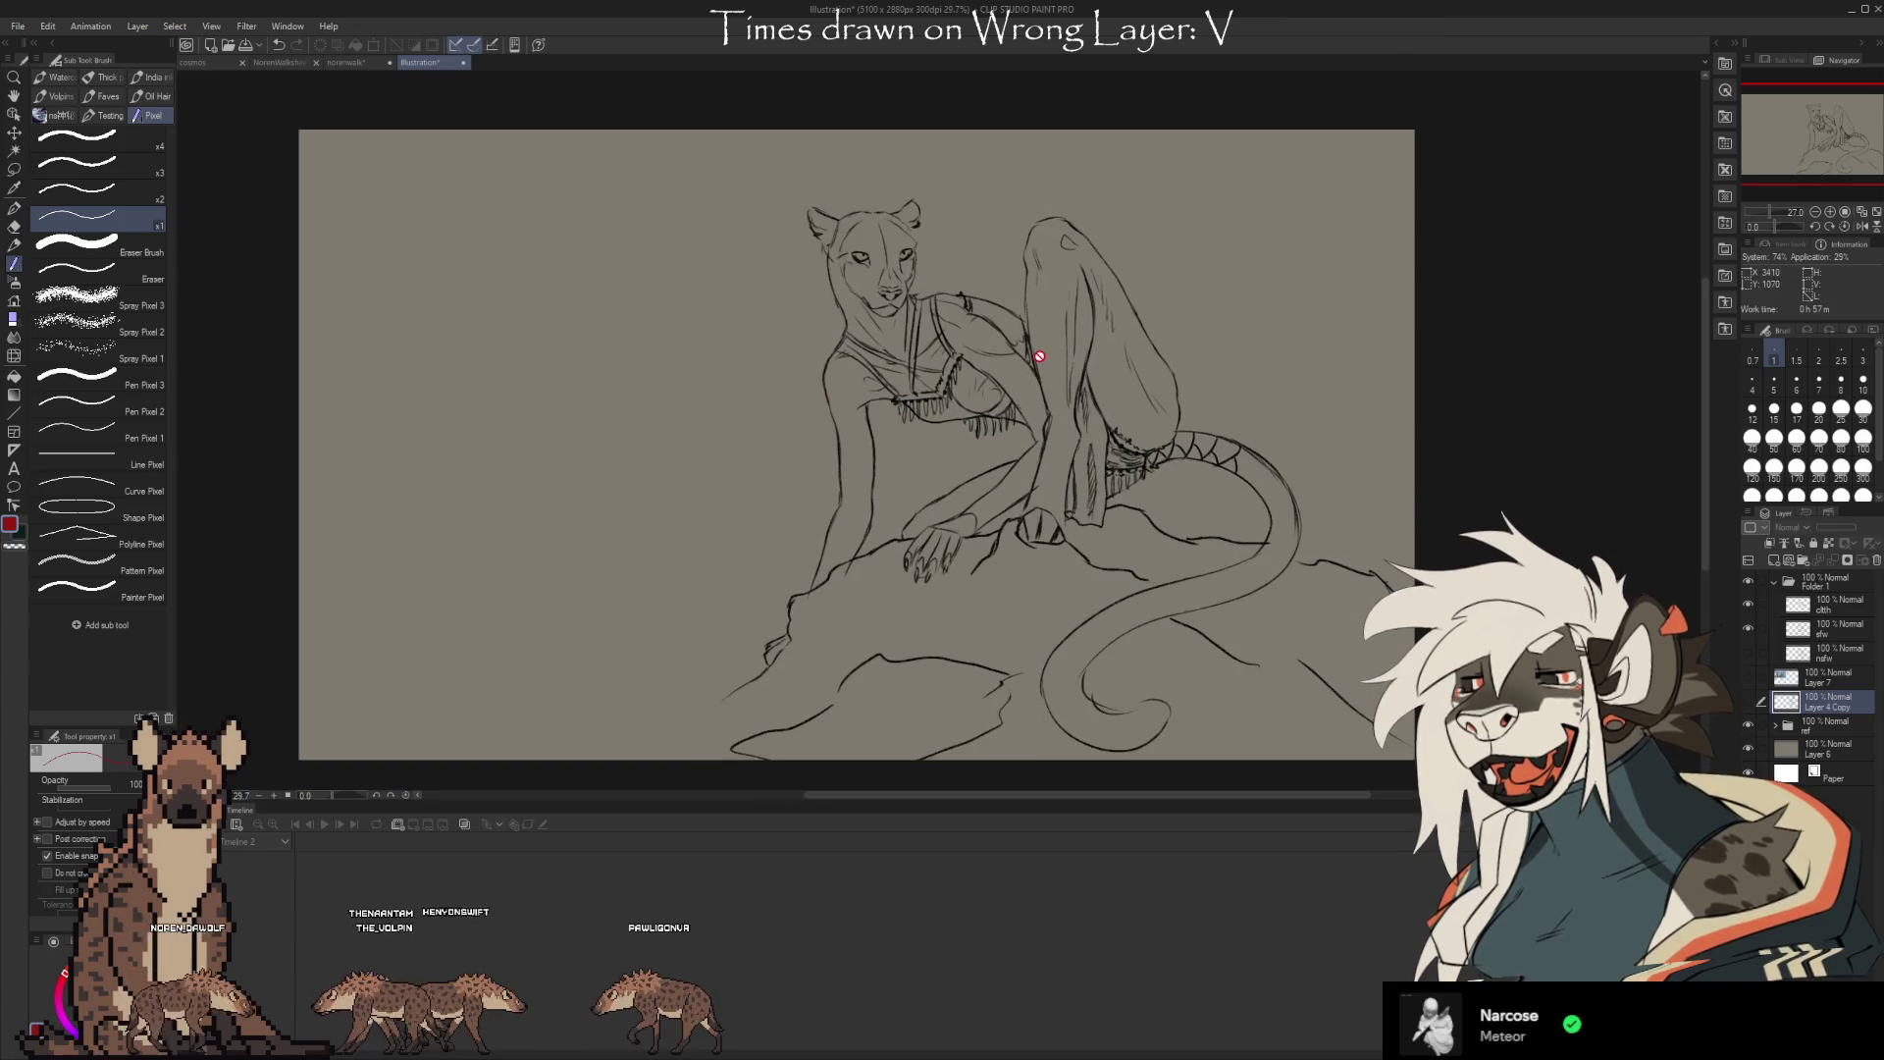
{"action": "scroll", "coordinate": [990, 322], "scroll_direction": "up", "scroll_amount": 1}
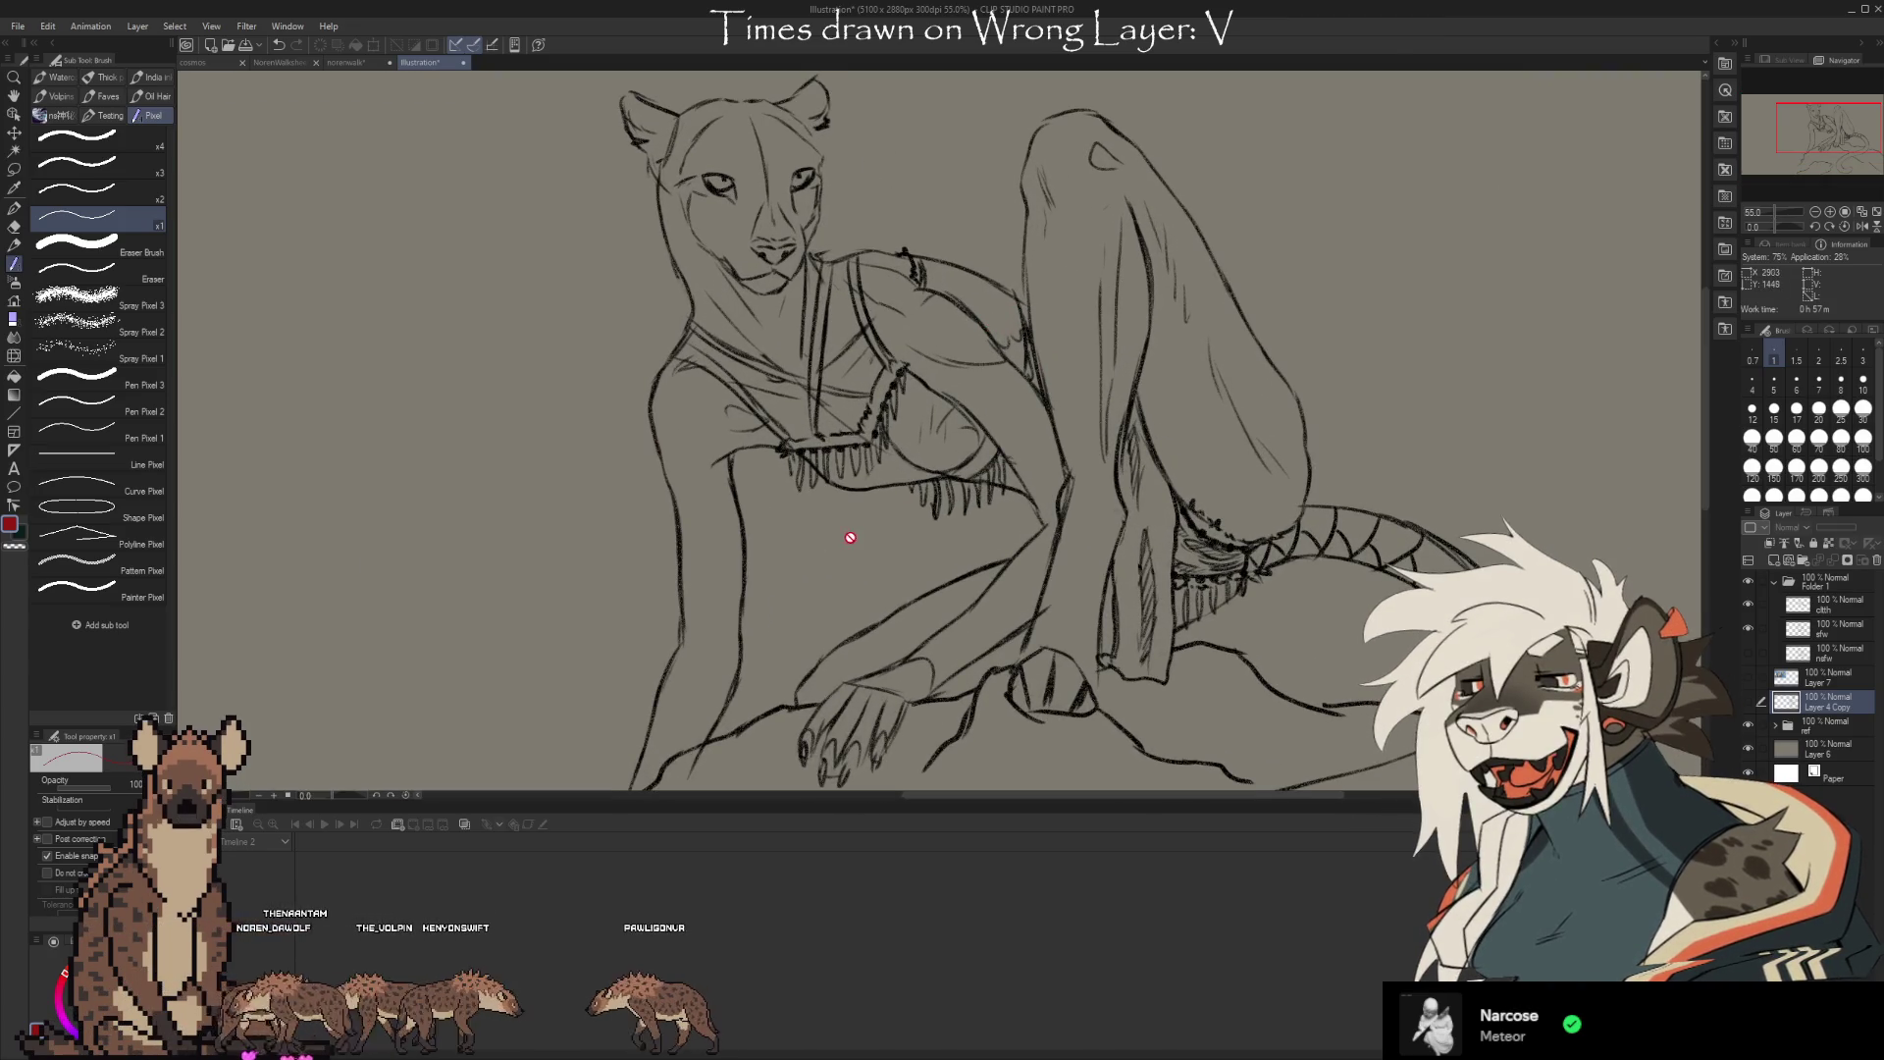
{"action": "scroll", "coordinate": [633, 371], "scroll_direction": "down", "scroll_amount": 3}
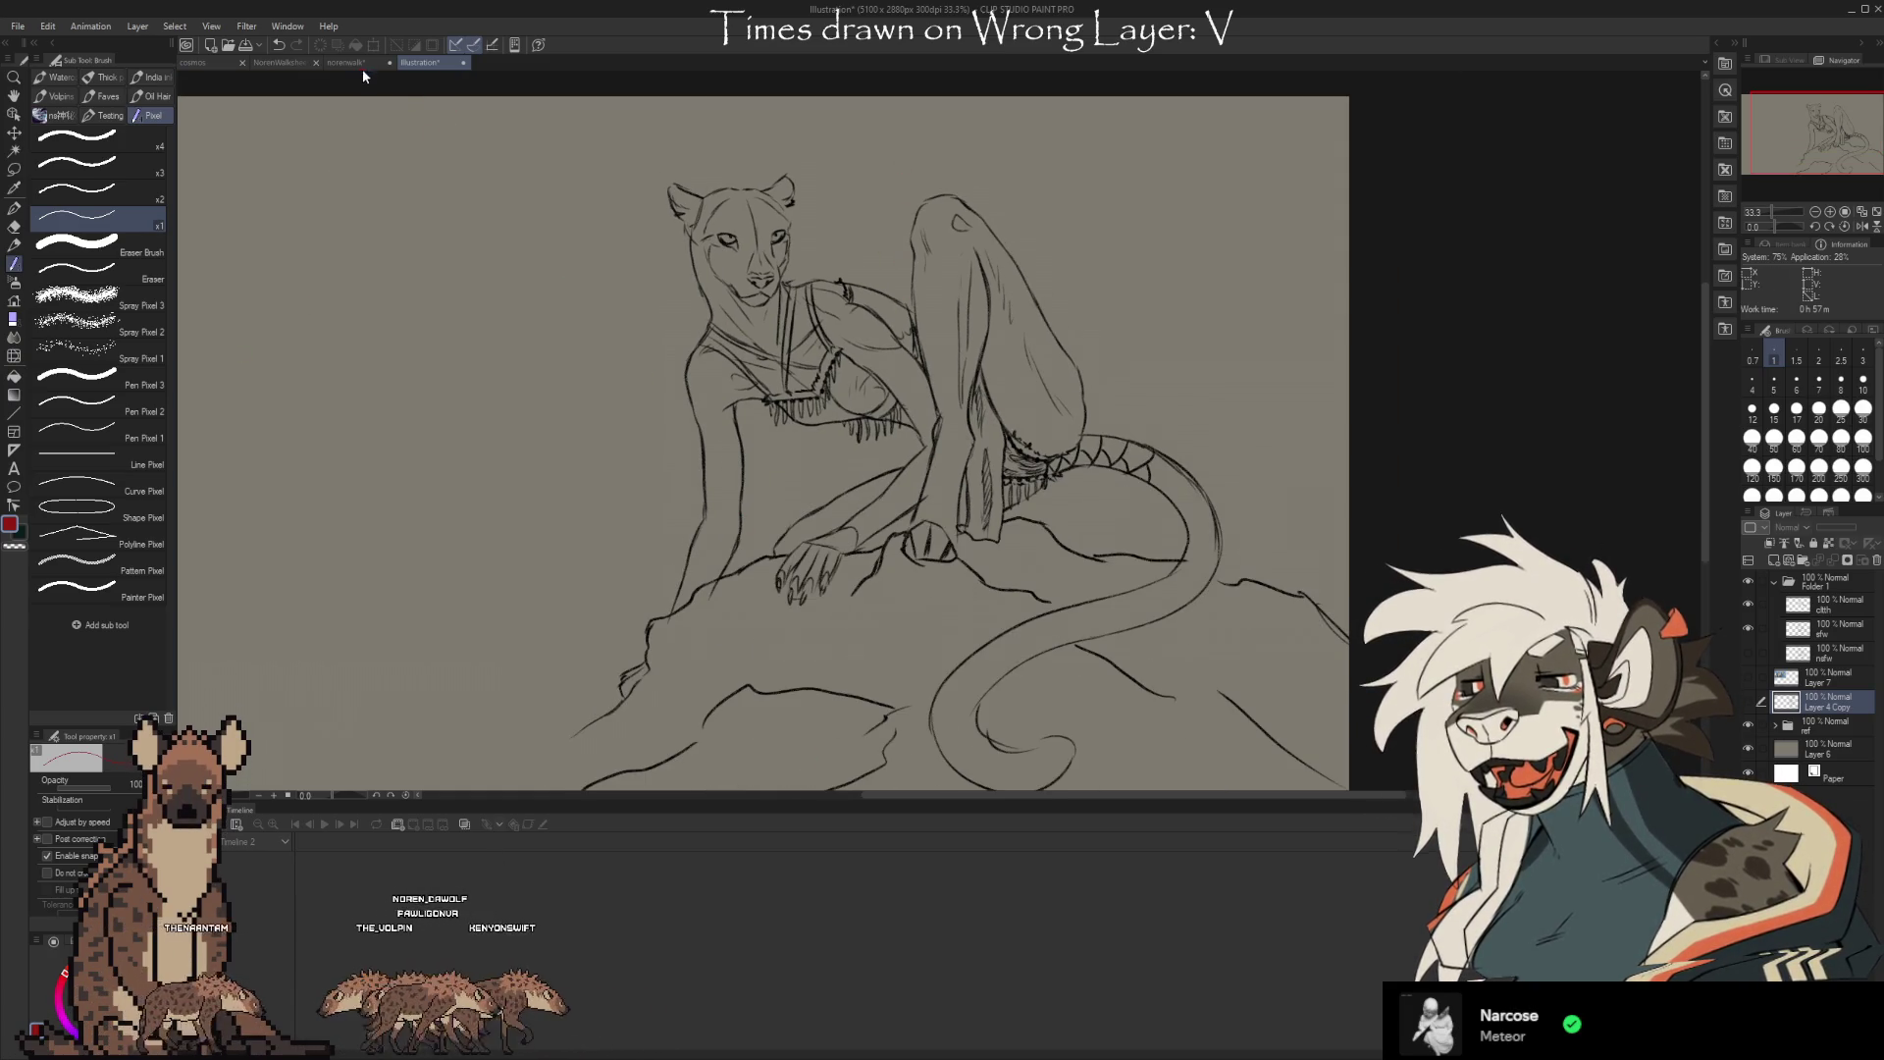
Check the norenwalk single-frame animation, then go back to the NorenWalksheet.png sheet
{"action": "left_click", "coordinate": [266, 63]}
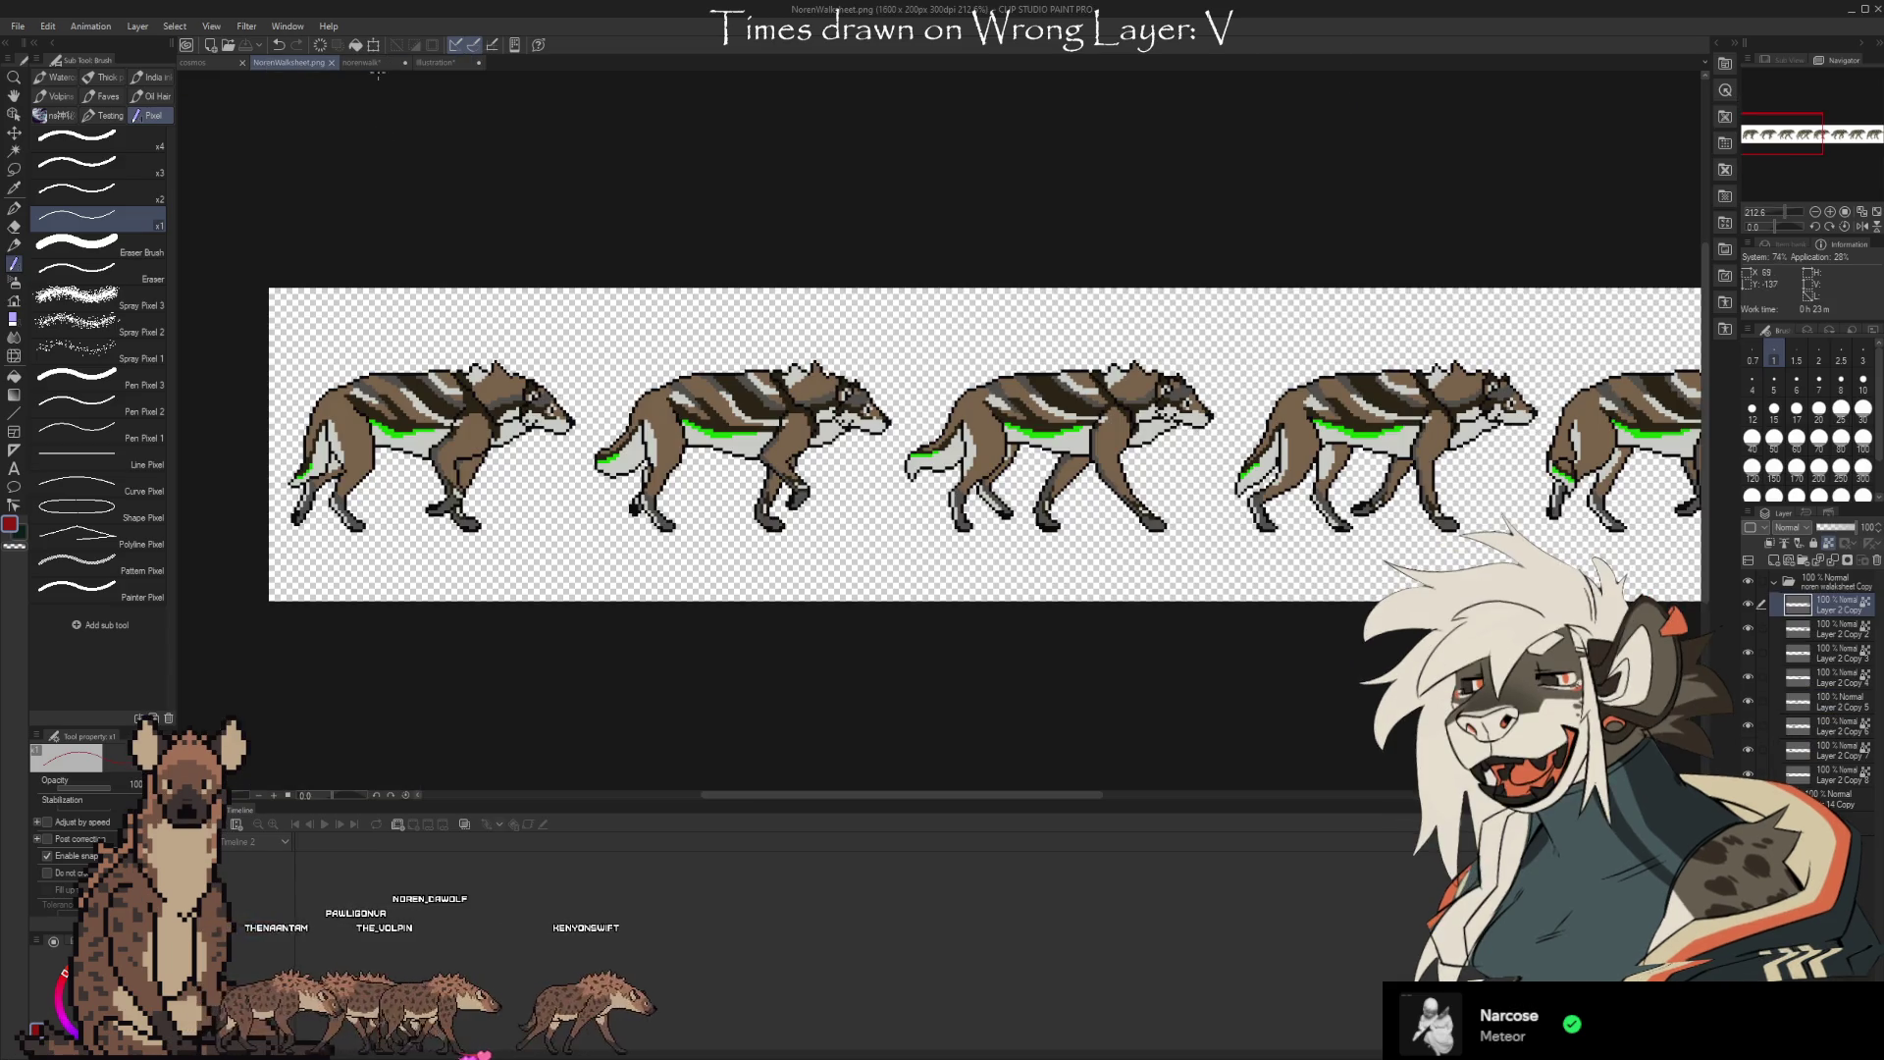
{"action": "left_click", "coordinate": [371, 62]}
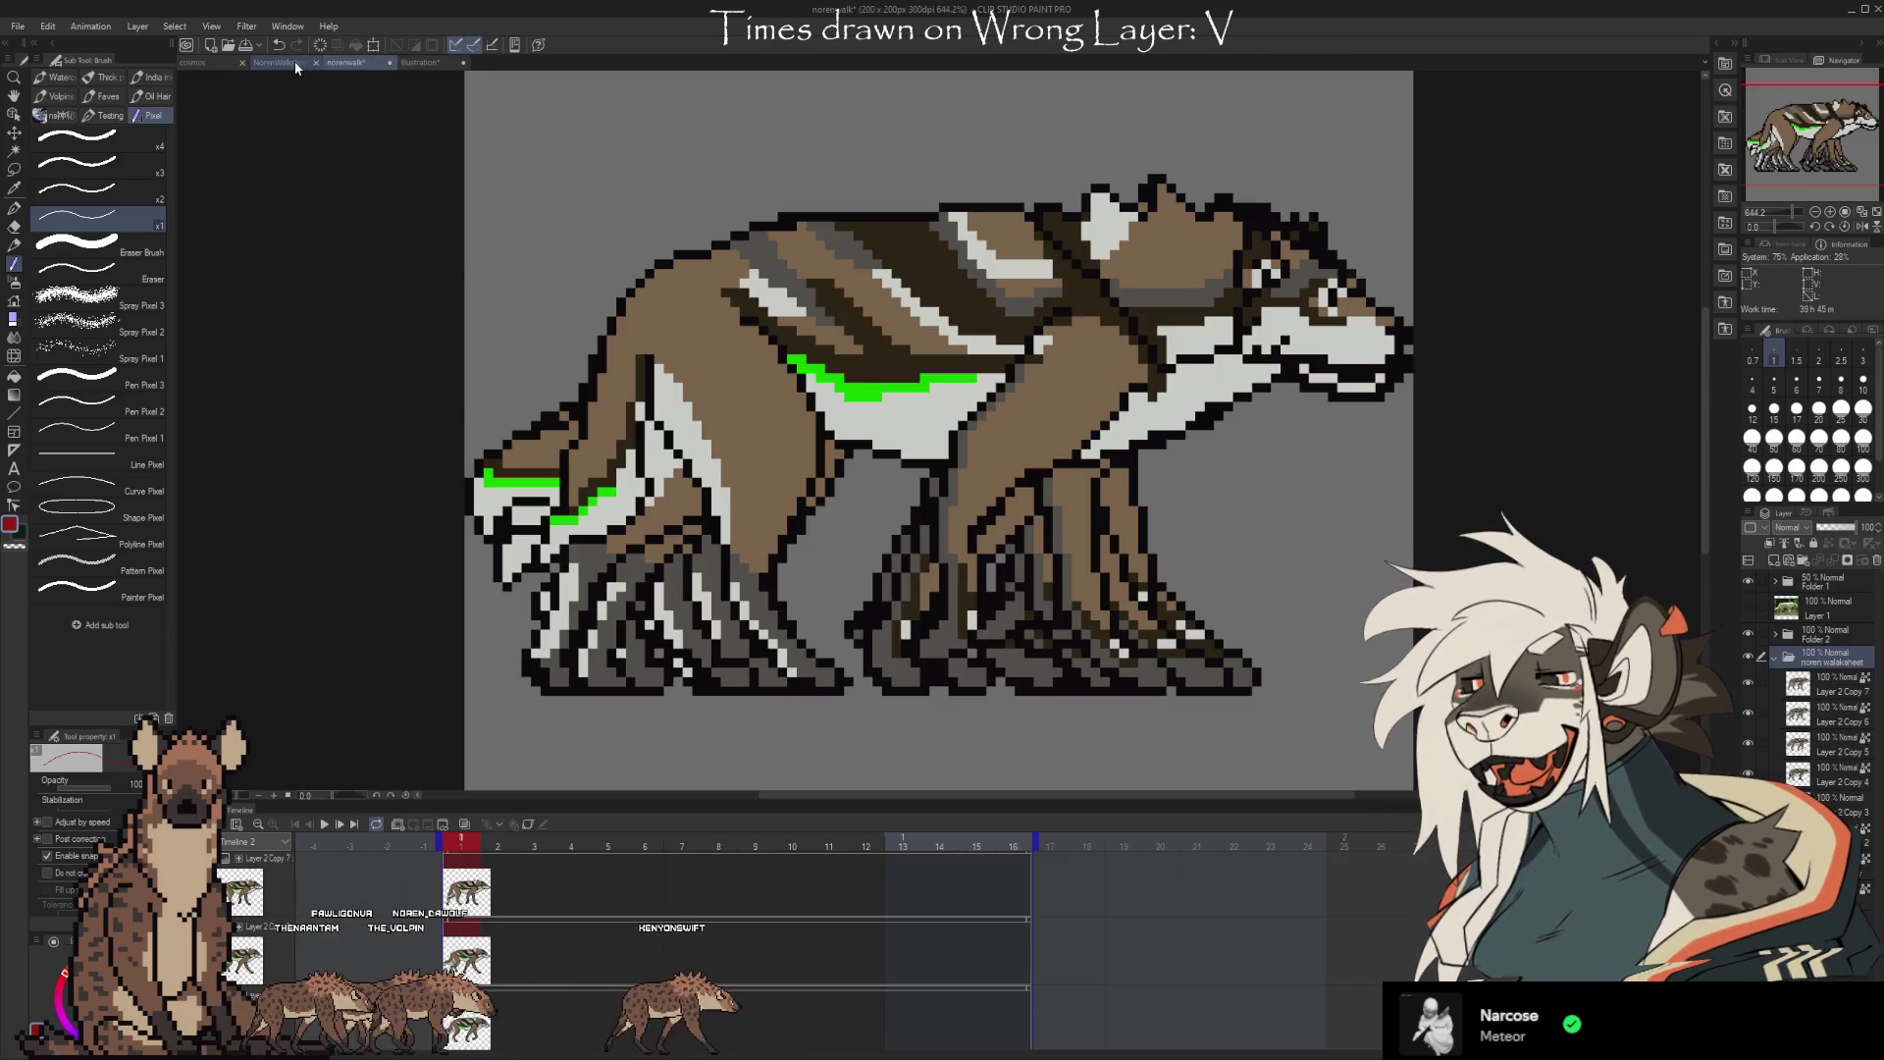
{"action": "left_click", "coordinate": [283, 62]}
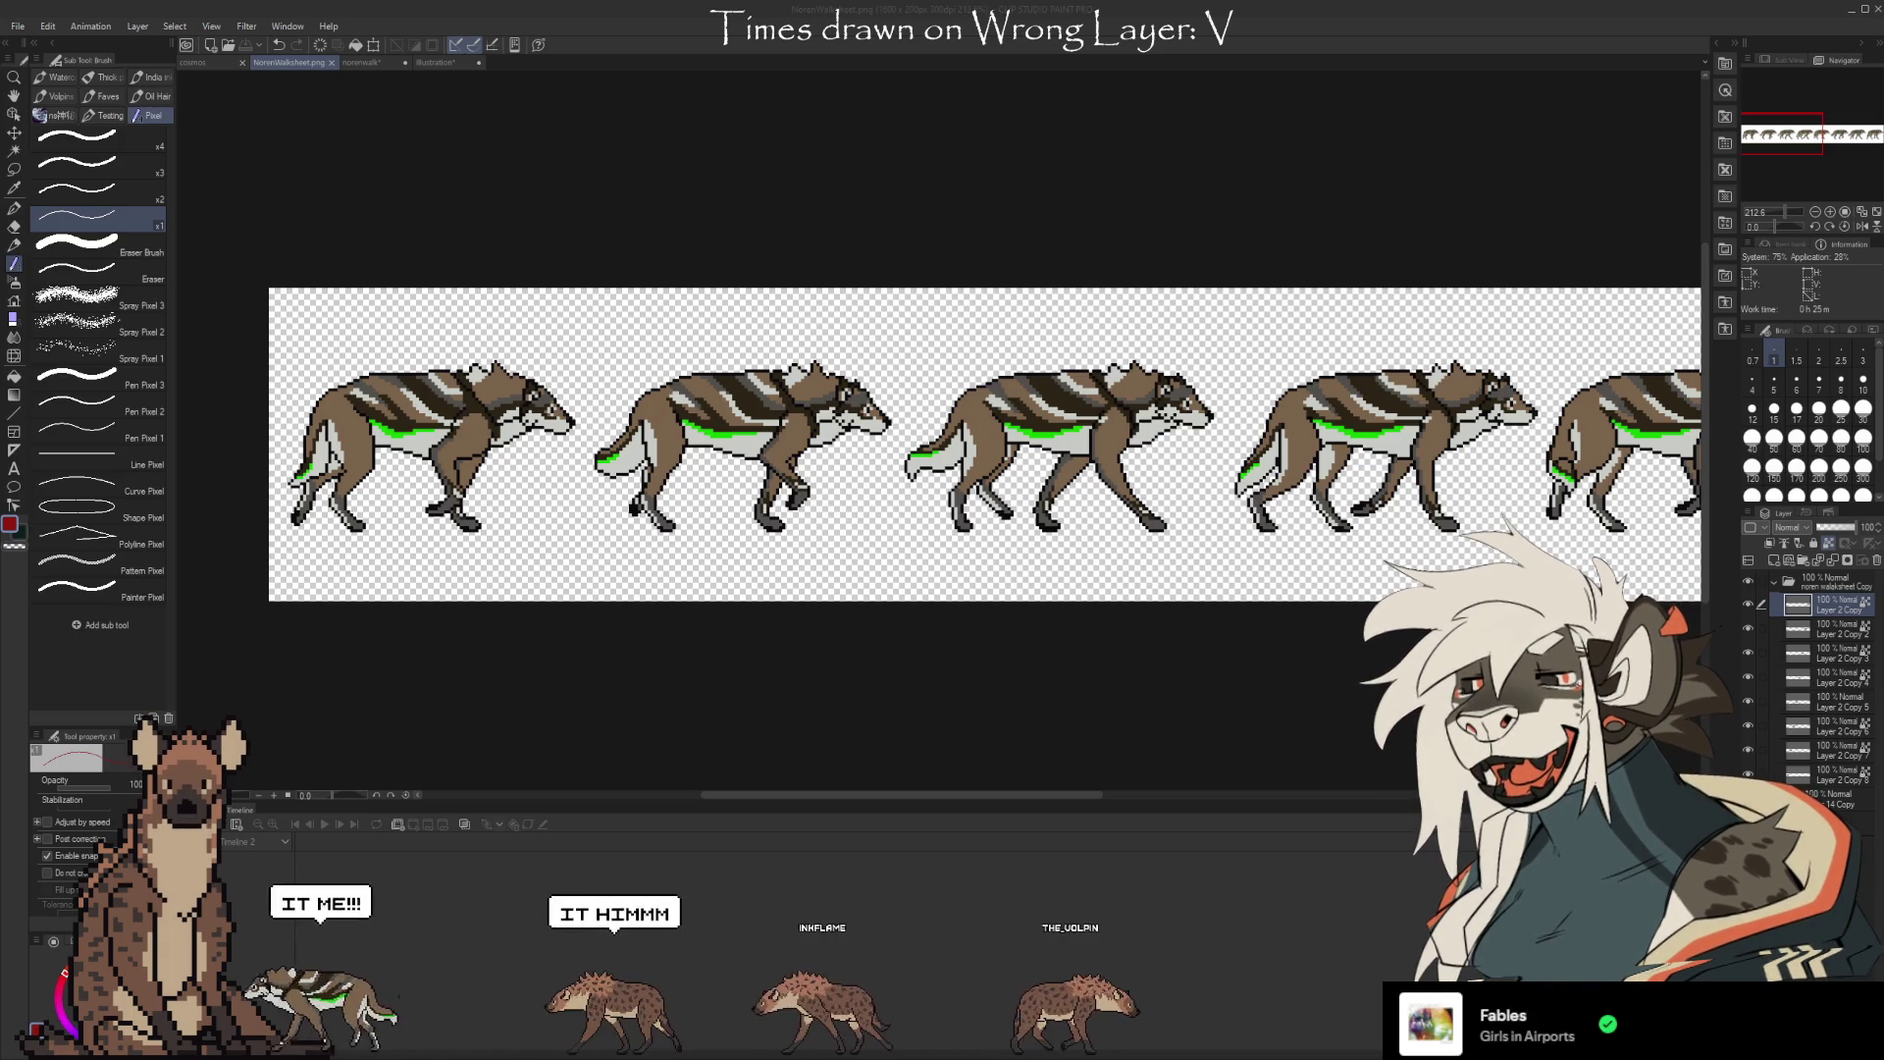
{"action": "scroll", "coordinate": [682, 476], "scroll_direction": "down", "scroll_amount": 2}
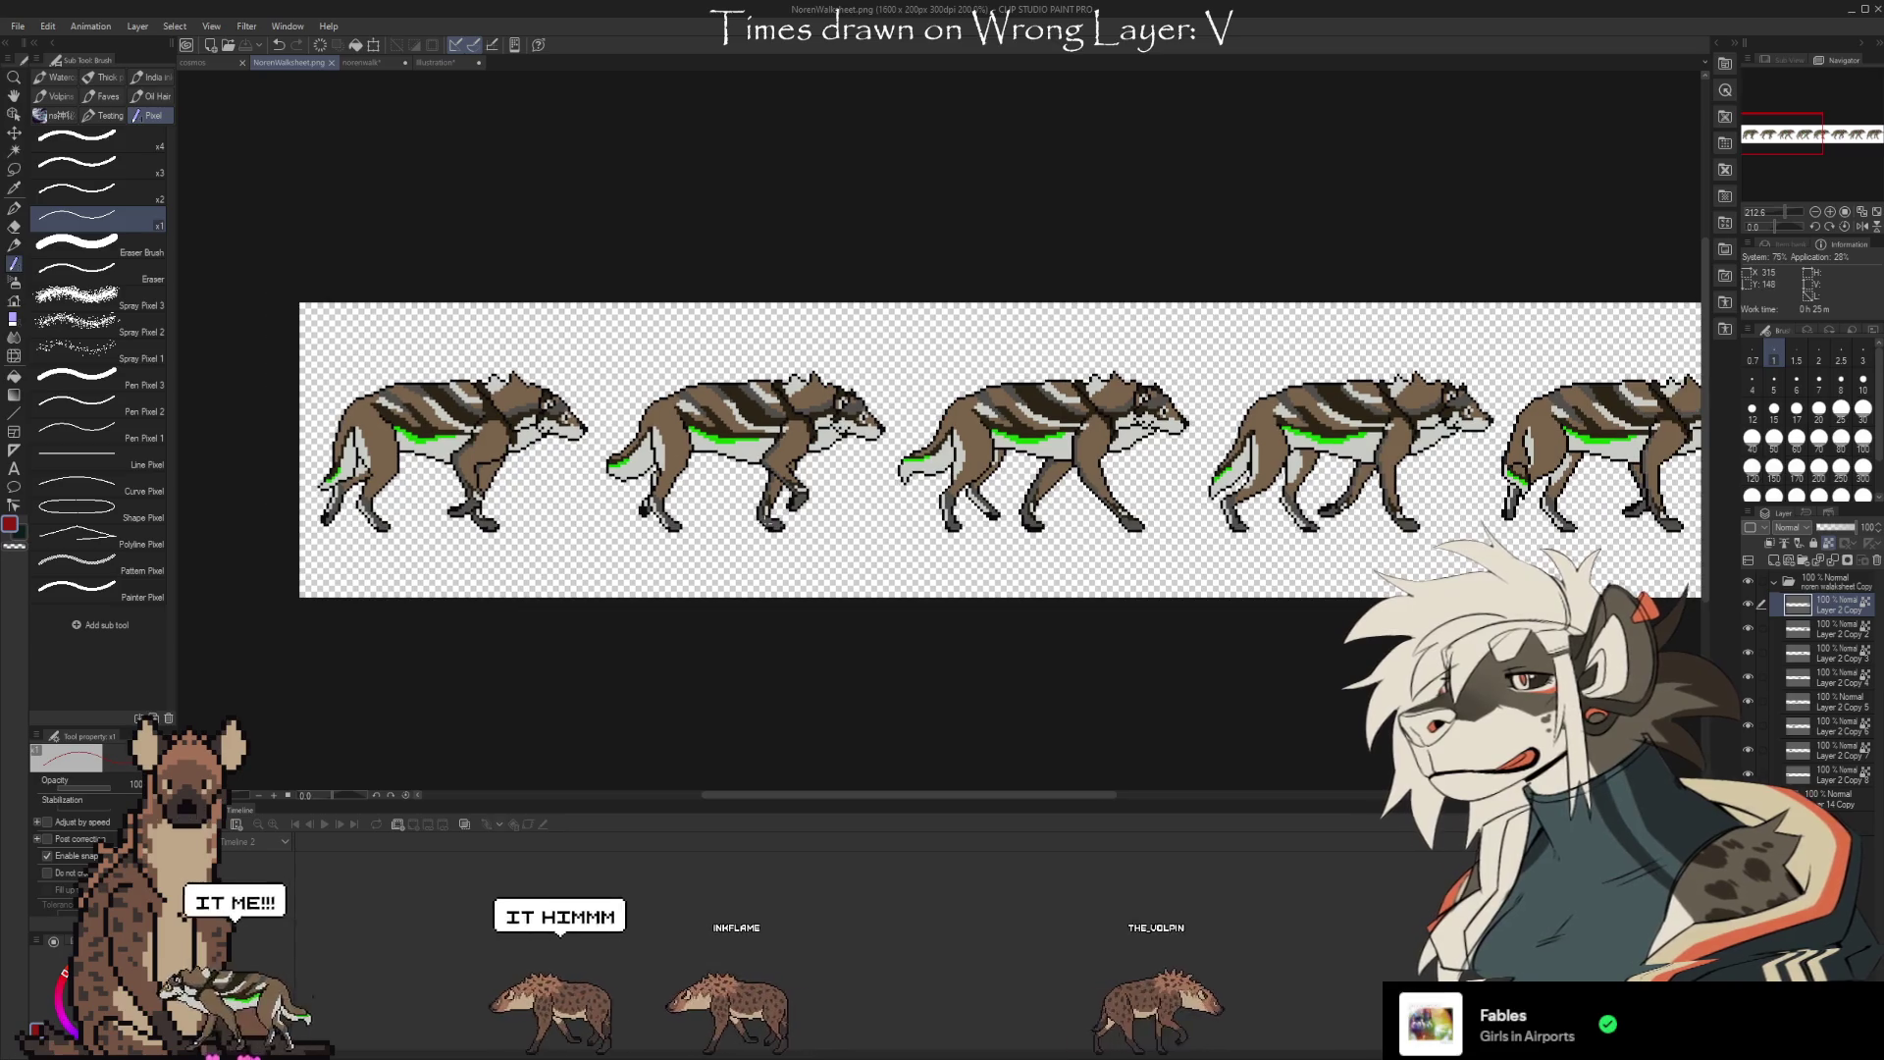
{"action": "scroll", "coordinate": [912, 422], "scroll_direction": "down", "scroll_amount": 5}
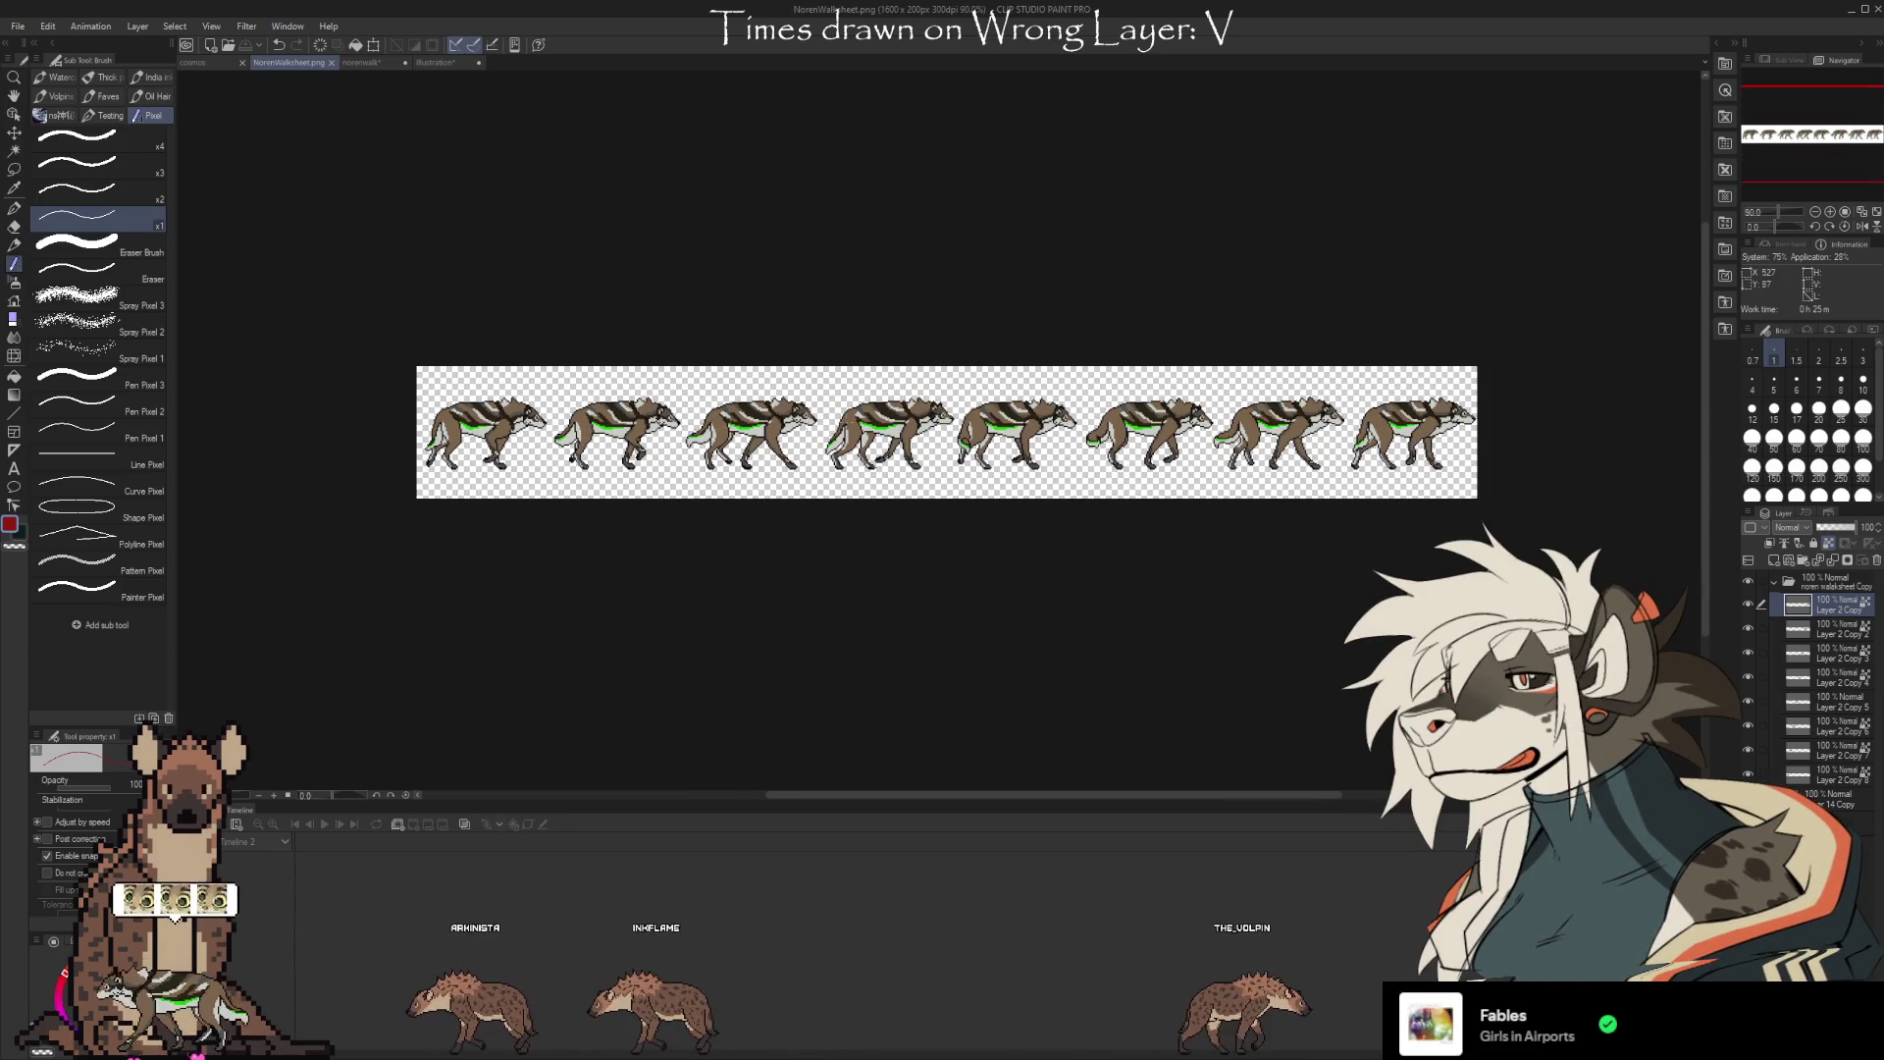
{"action": "scroll", "coordinate": [917, 419], "scroll_direction": "down", "scroll_amount": 1}
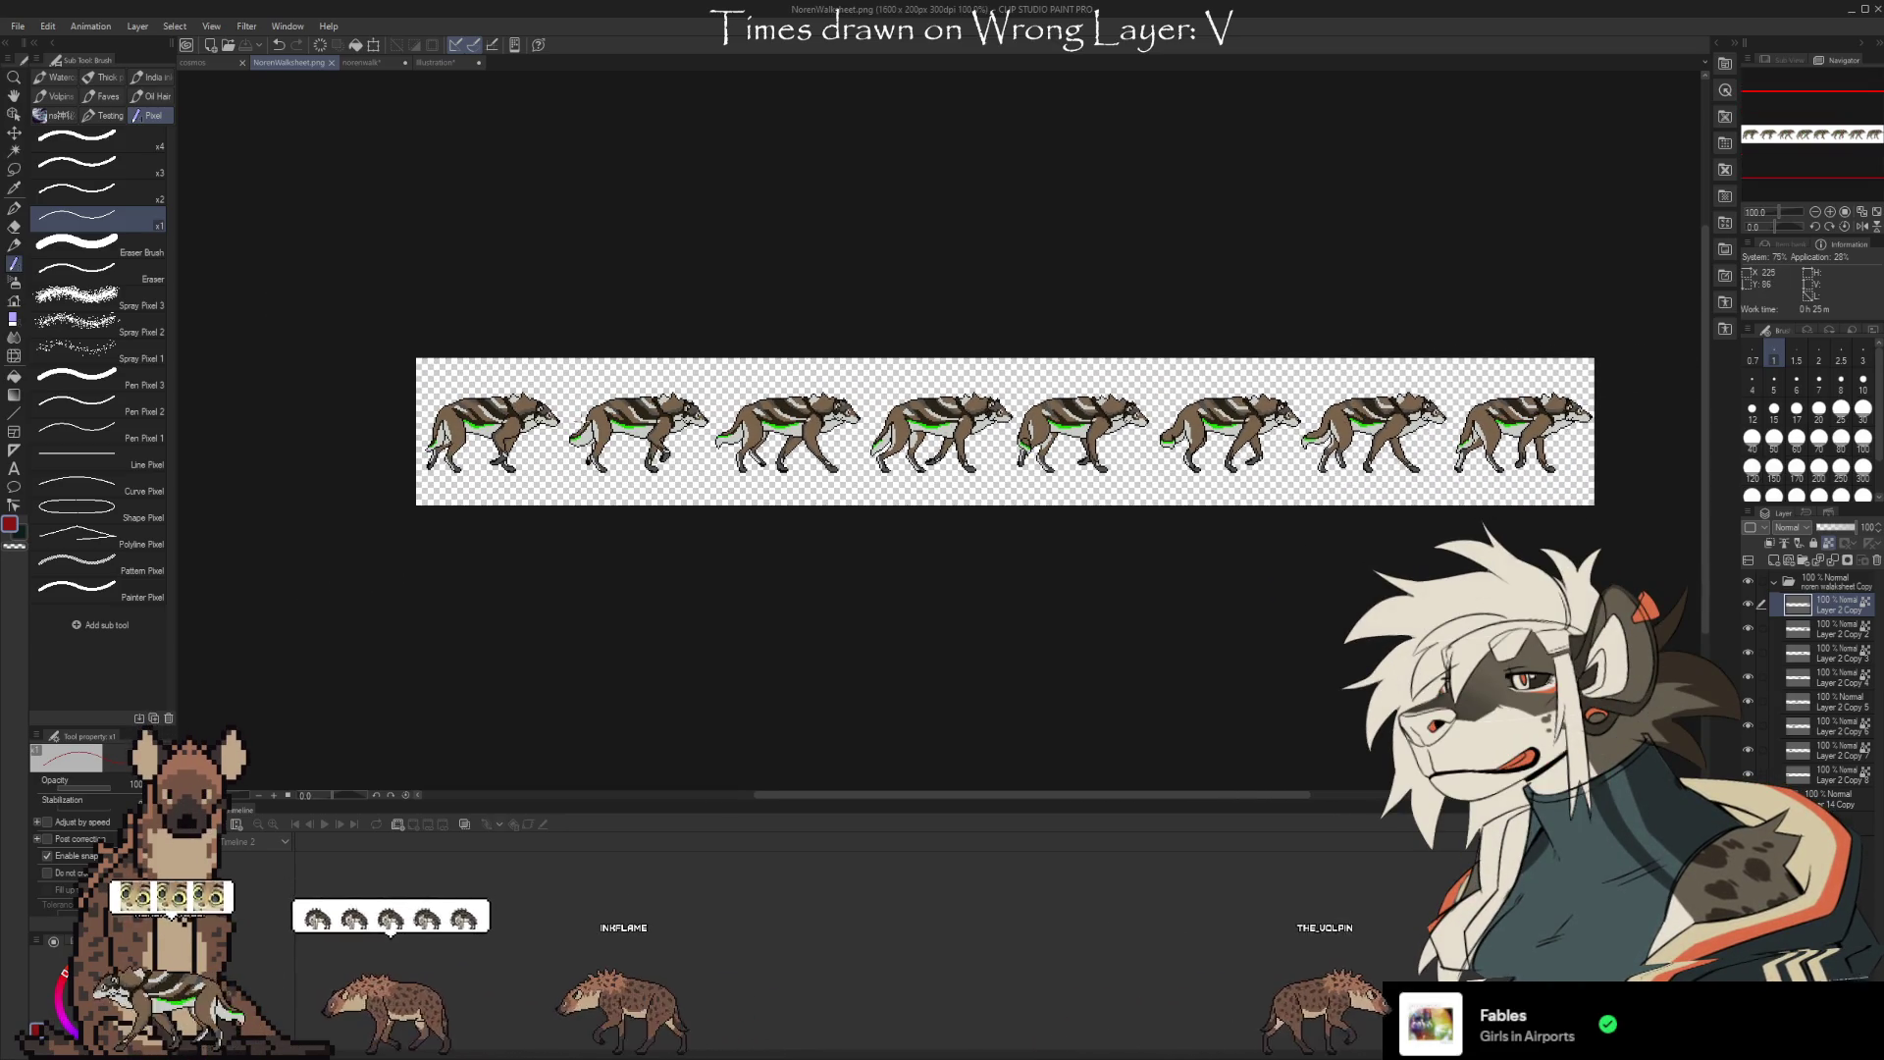
{"action": "scroll", "coordinate": [584, 420], "scroll_direction": "up", "scroll_amount": 2}
{"action": "scroll", "coordinate": [356, 448], "scroll_direction": "up", "scroll_amount": 3}
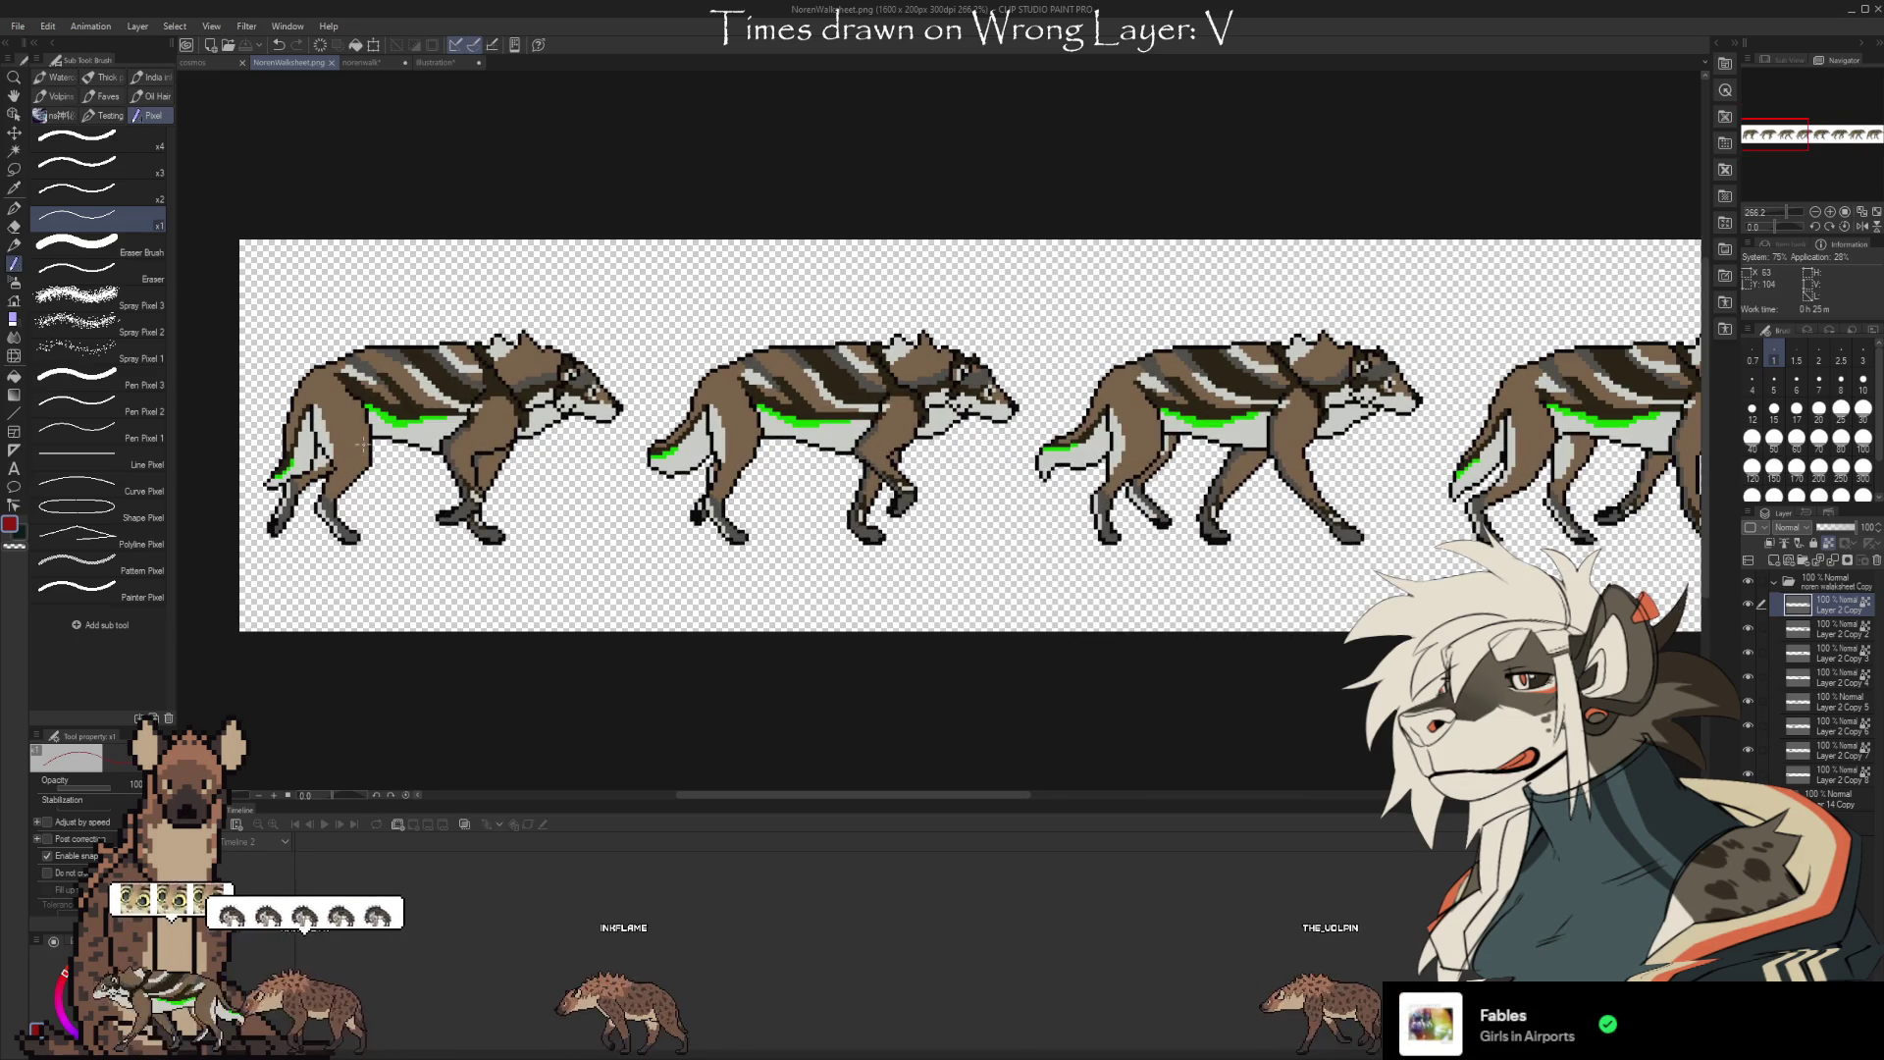
{"action": "scroll", "coordinate": [806, 404], "scroll_direction": "down", "scroll_amount": 2}
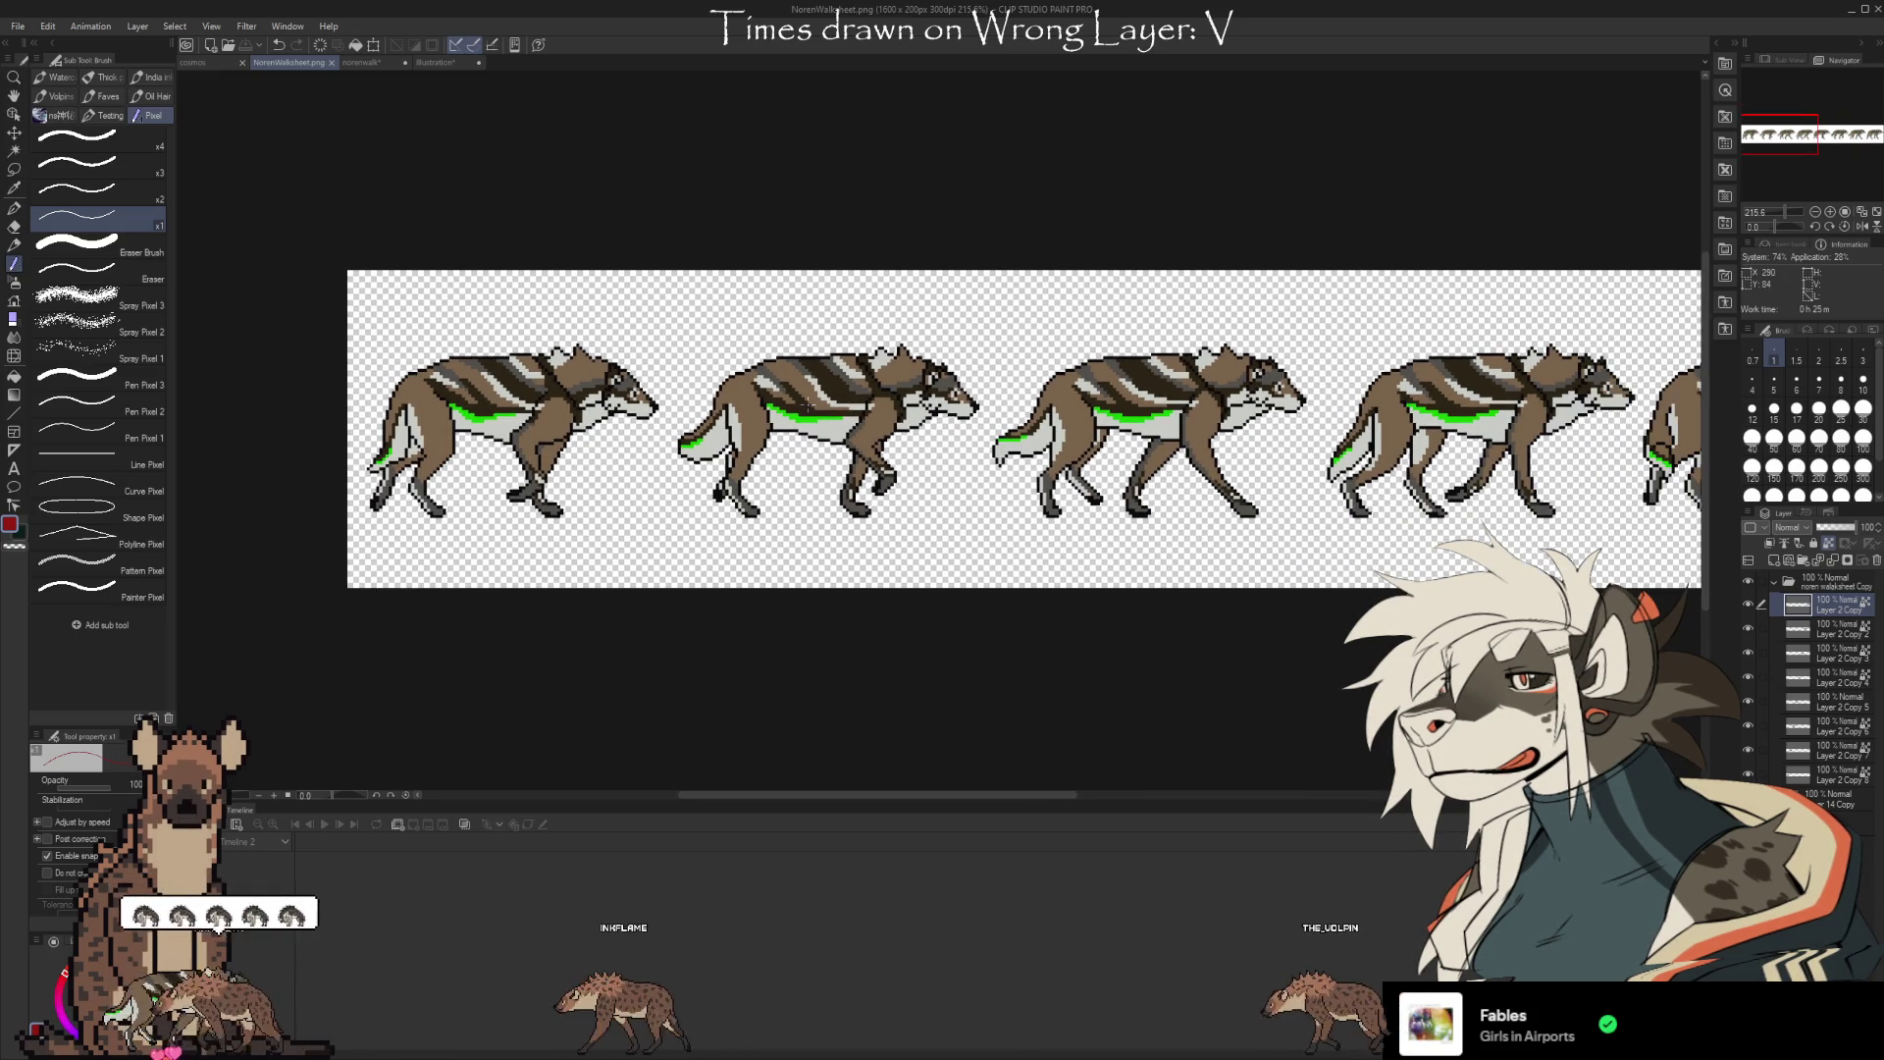
{"action": "scroll", "coordinate": [741, 496], "scroll_direction": "down", "scroll_amount": 2}
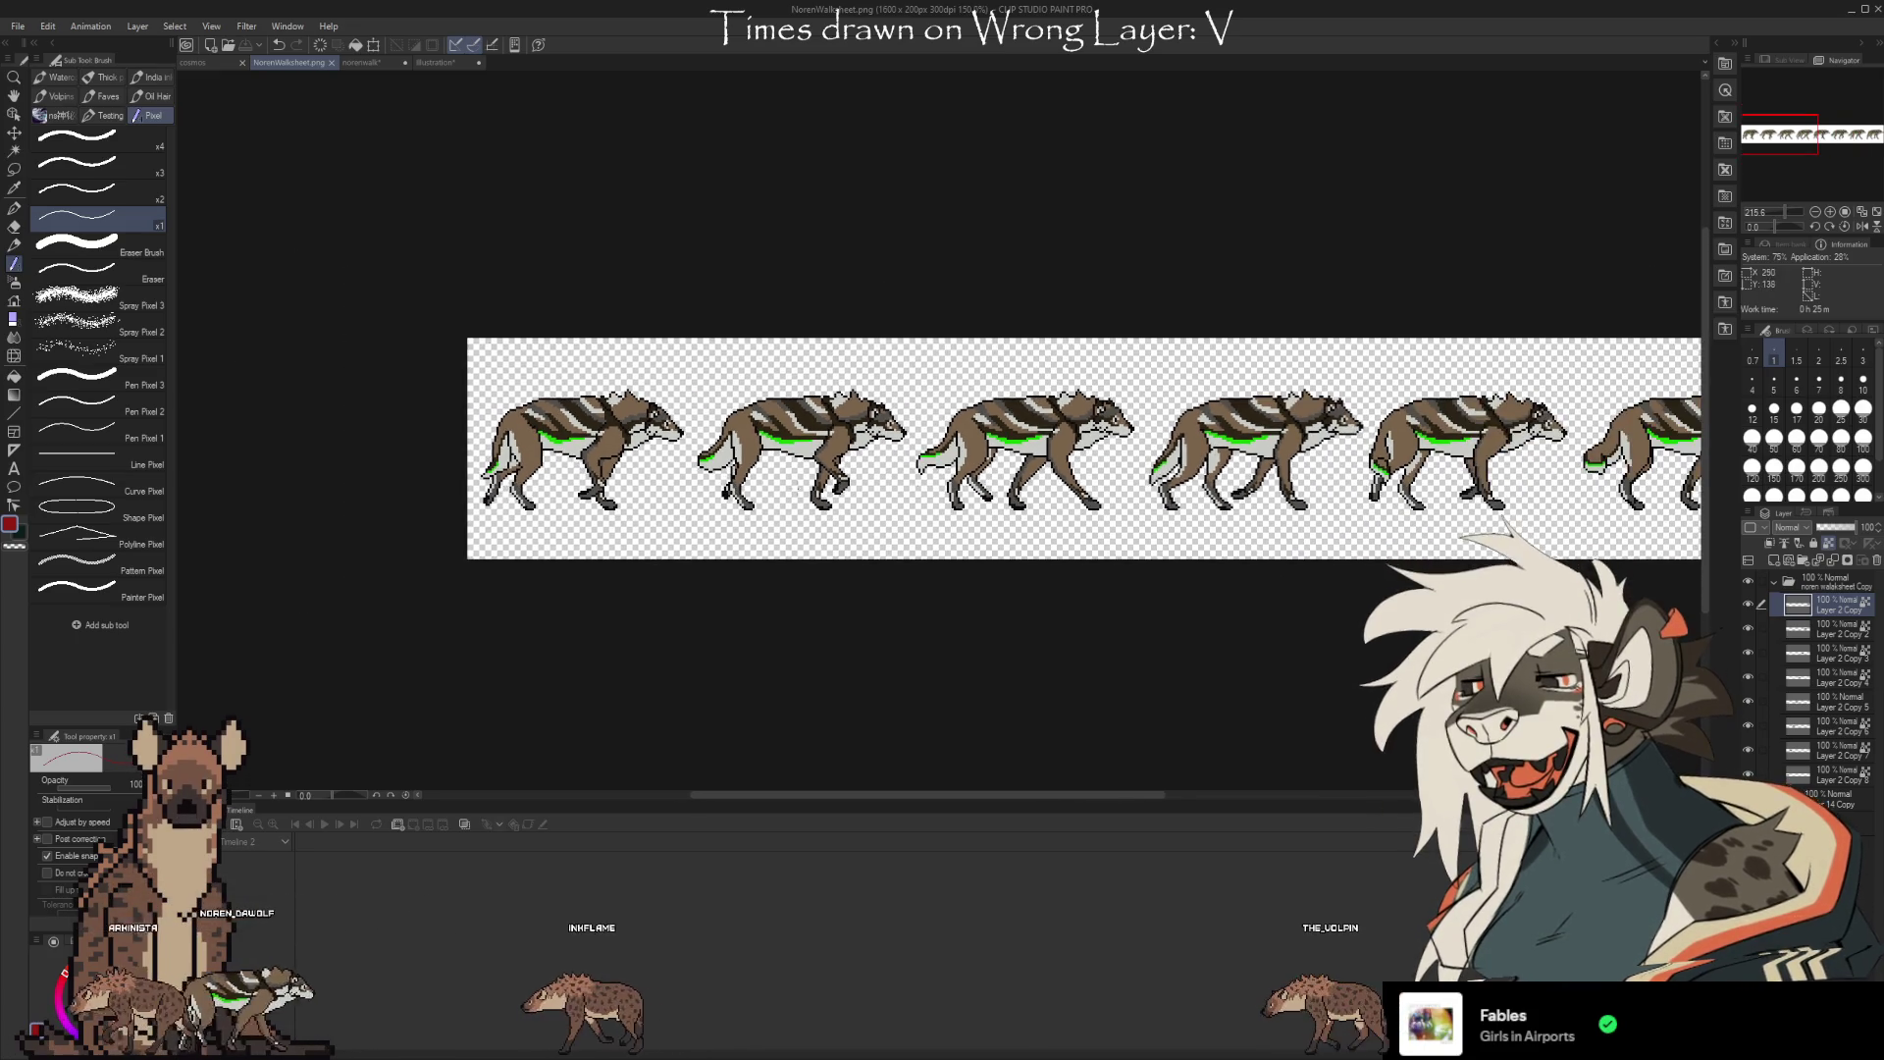
{"action": "scroll", "coordinate": [723, 503], "scroll_direction": "down", "scroll_amount": 4}
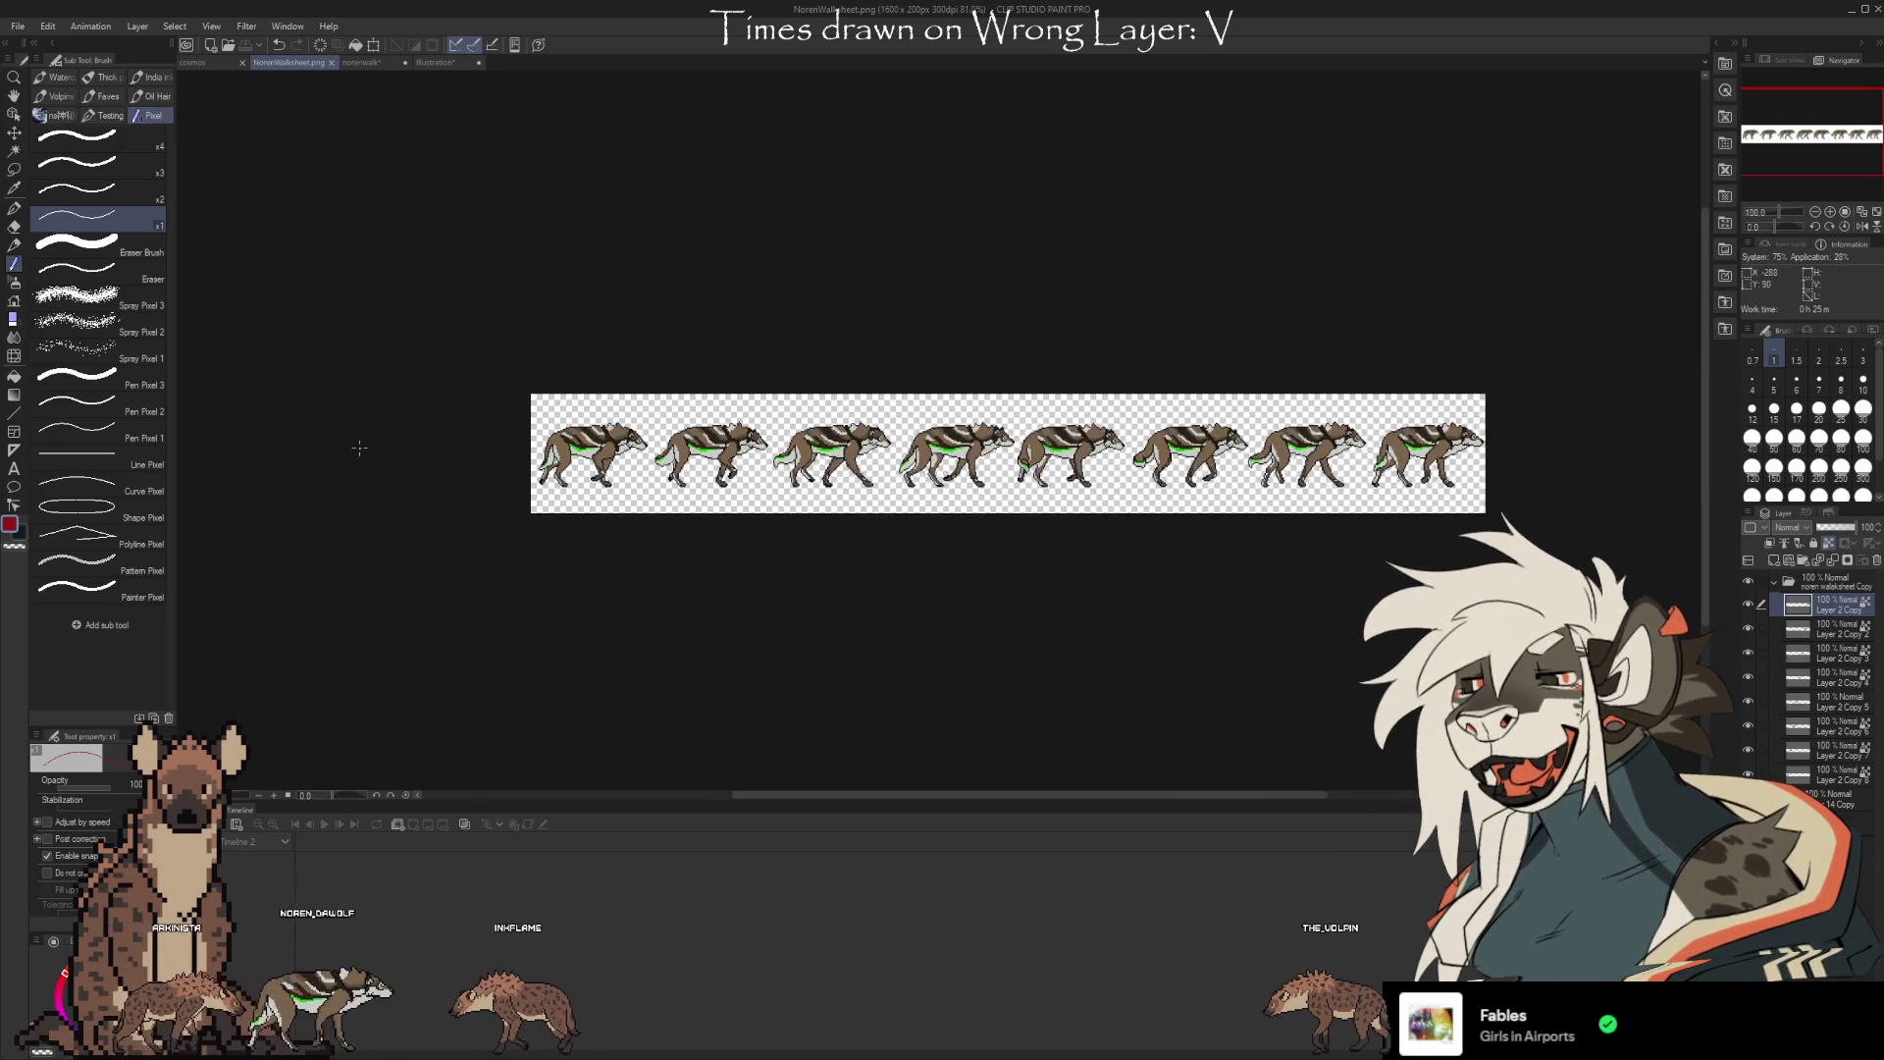
{"action": "scroll", "coordinate": [1026, 500], "scroll_direction": "up", "scroll_amount": 1}
{"action": "scroll", "coordinate": [1025, 501], "scroll_direction": "up", "scroll_amount": 3}
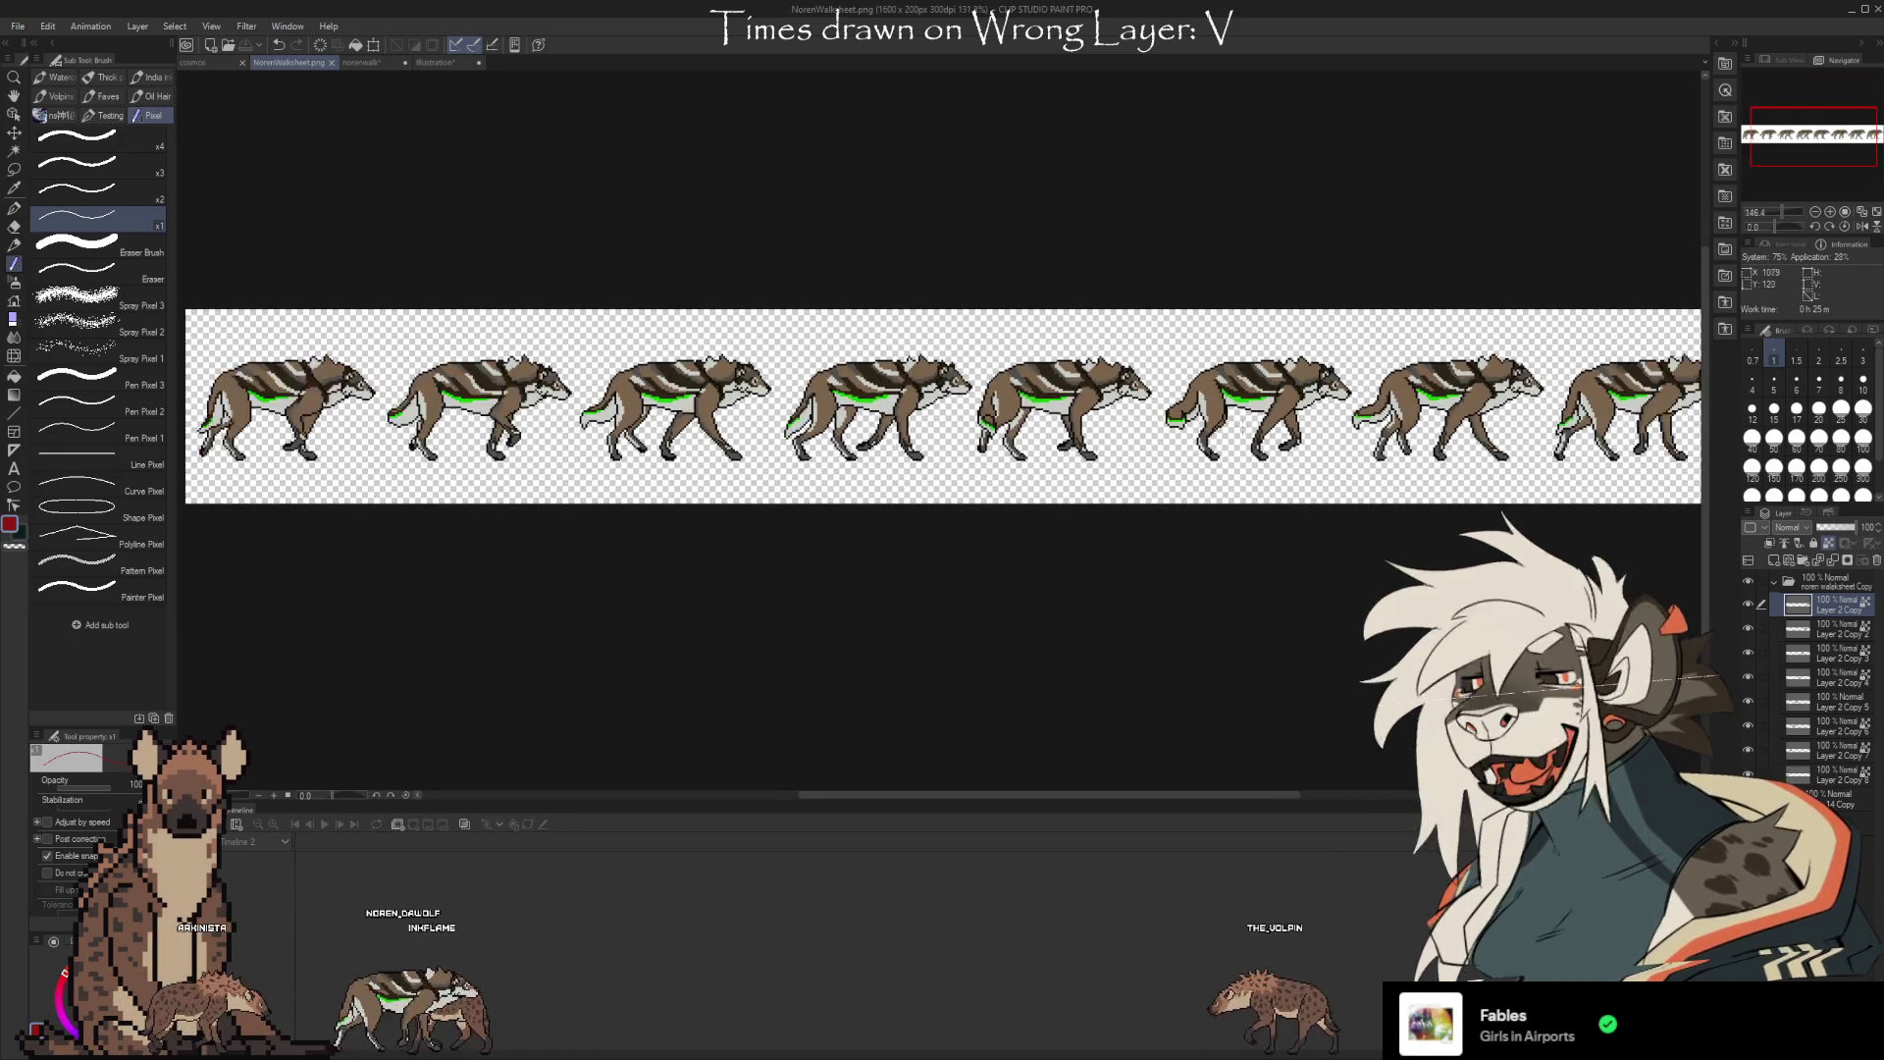
{"action": "scroll", "coordinate": [904, 543], "scroll_direction": "down", "scroll_amount": 1}
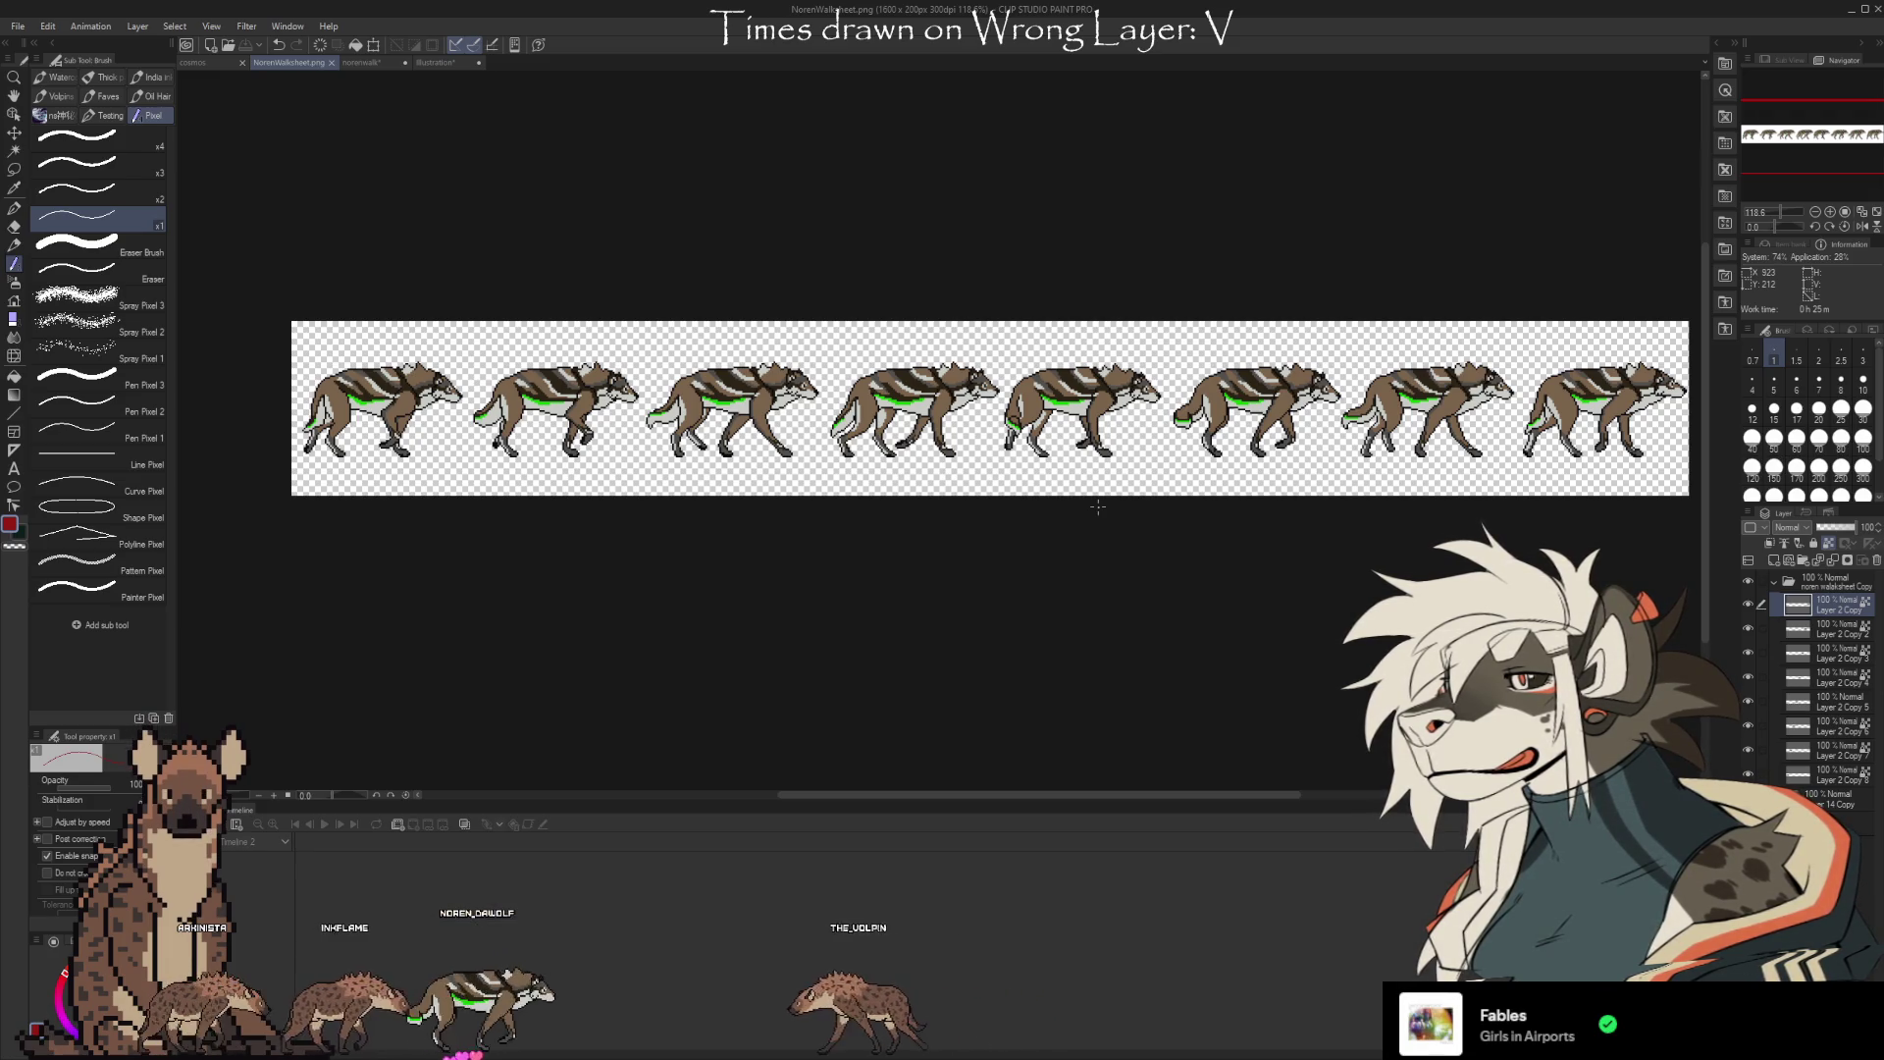
Hide and collapse the noren walksheet Copy folder, then select Layer 1
{"action": "left_click", "coordinate": [1776, 583]}
{"action": "left_click", "coordinate": [1775, 582]}
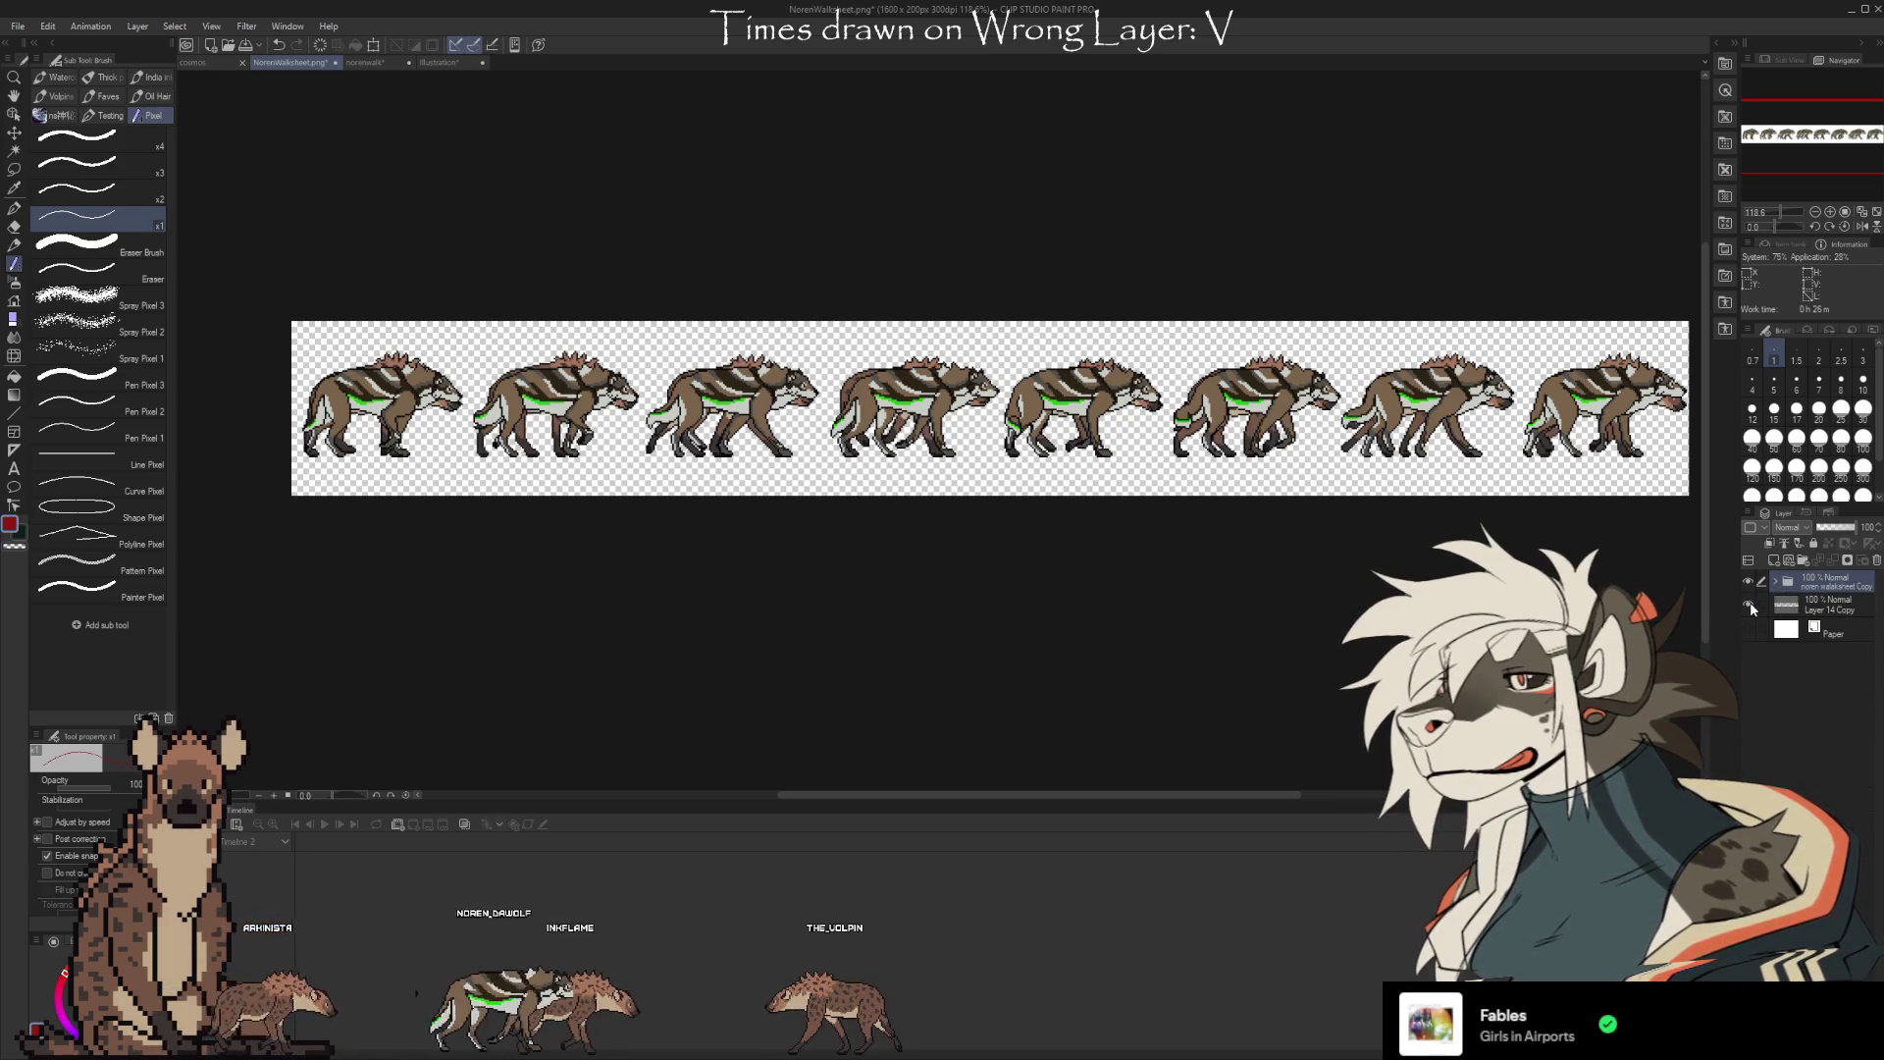
{"action": "left_click", "coordinate": [1776, 583]}
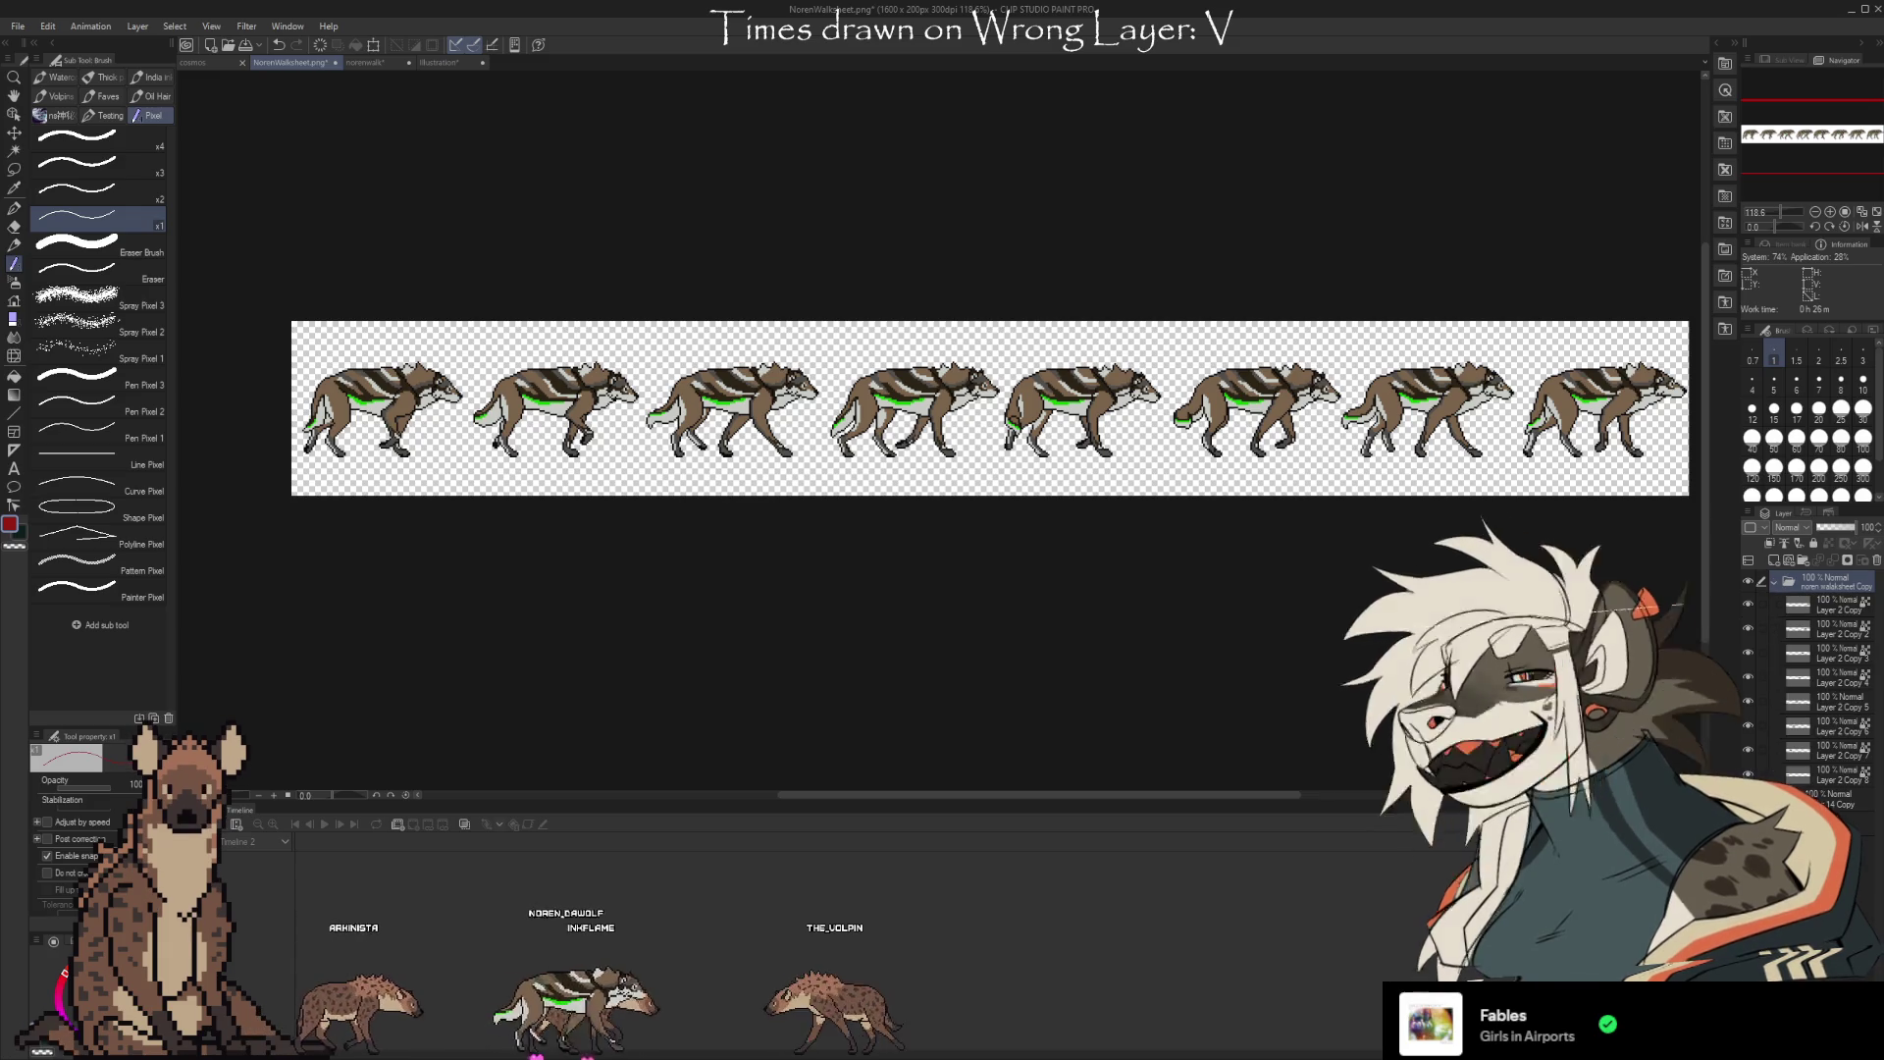
{"action": "left_click", "coordinate": [1748, 798]}
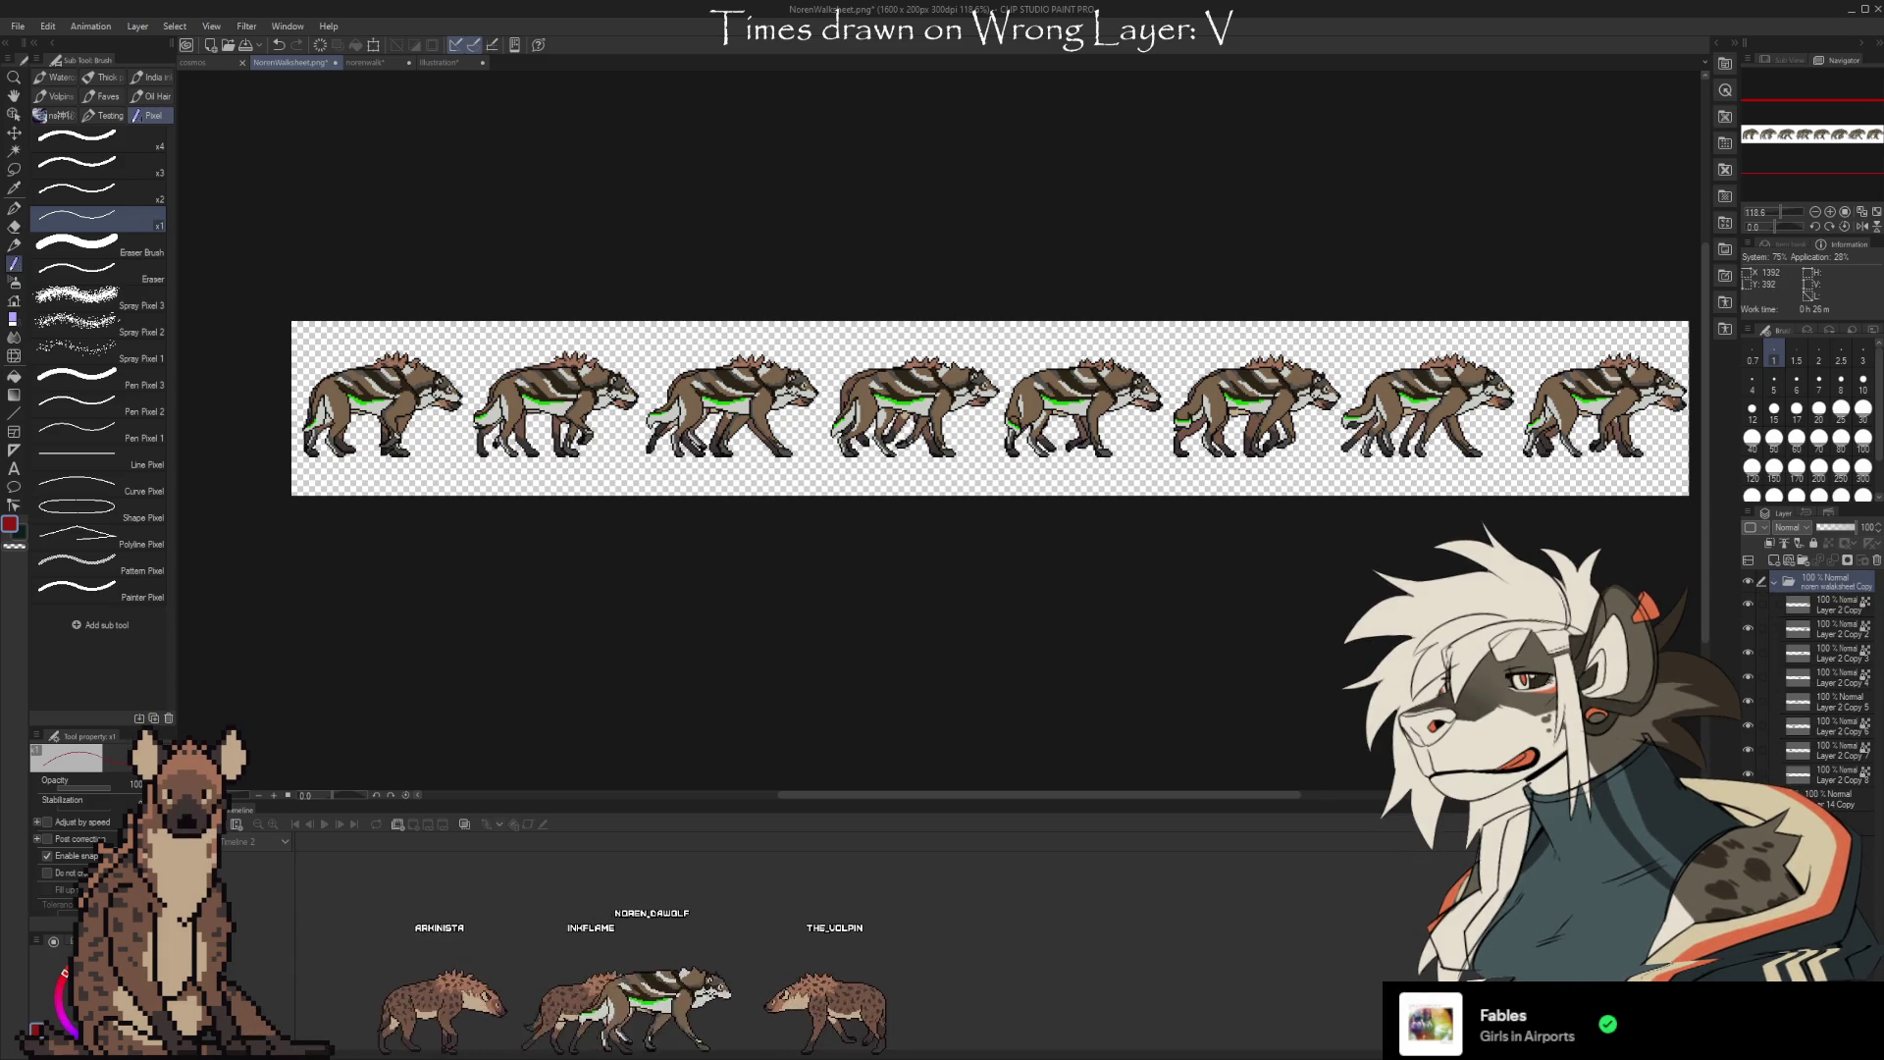
{"action": "left_click", "coordinate": [1748, 580]}
{"action": "left_click", "coordinate": [1776, 583]}
{"action": "left_click", "coordinate": [1830, 603]}
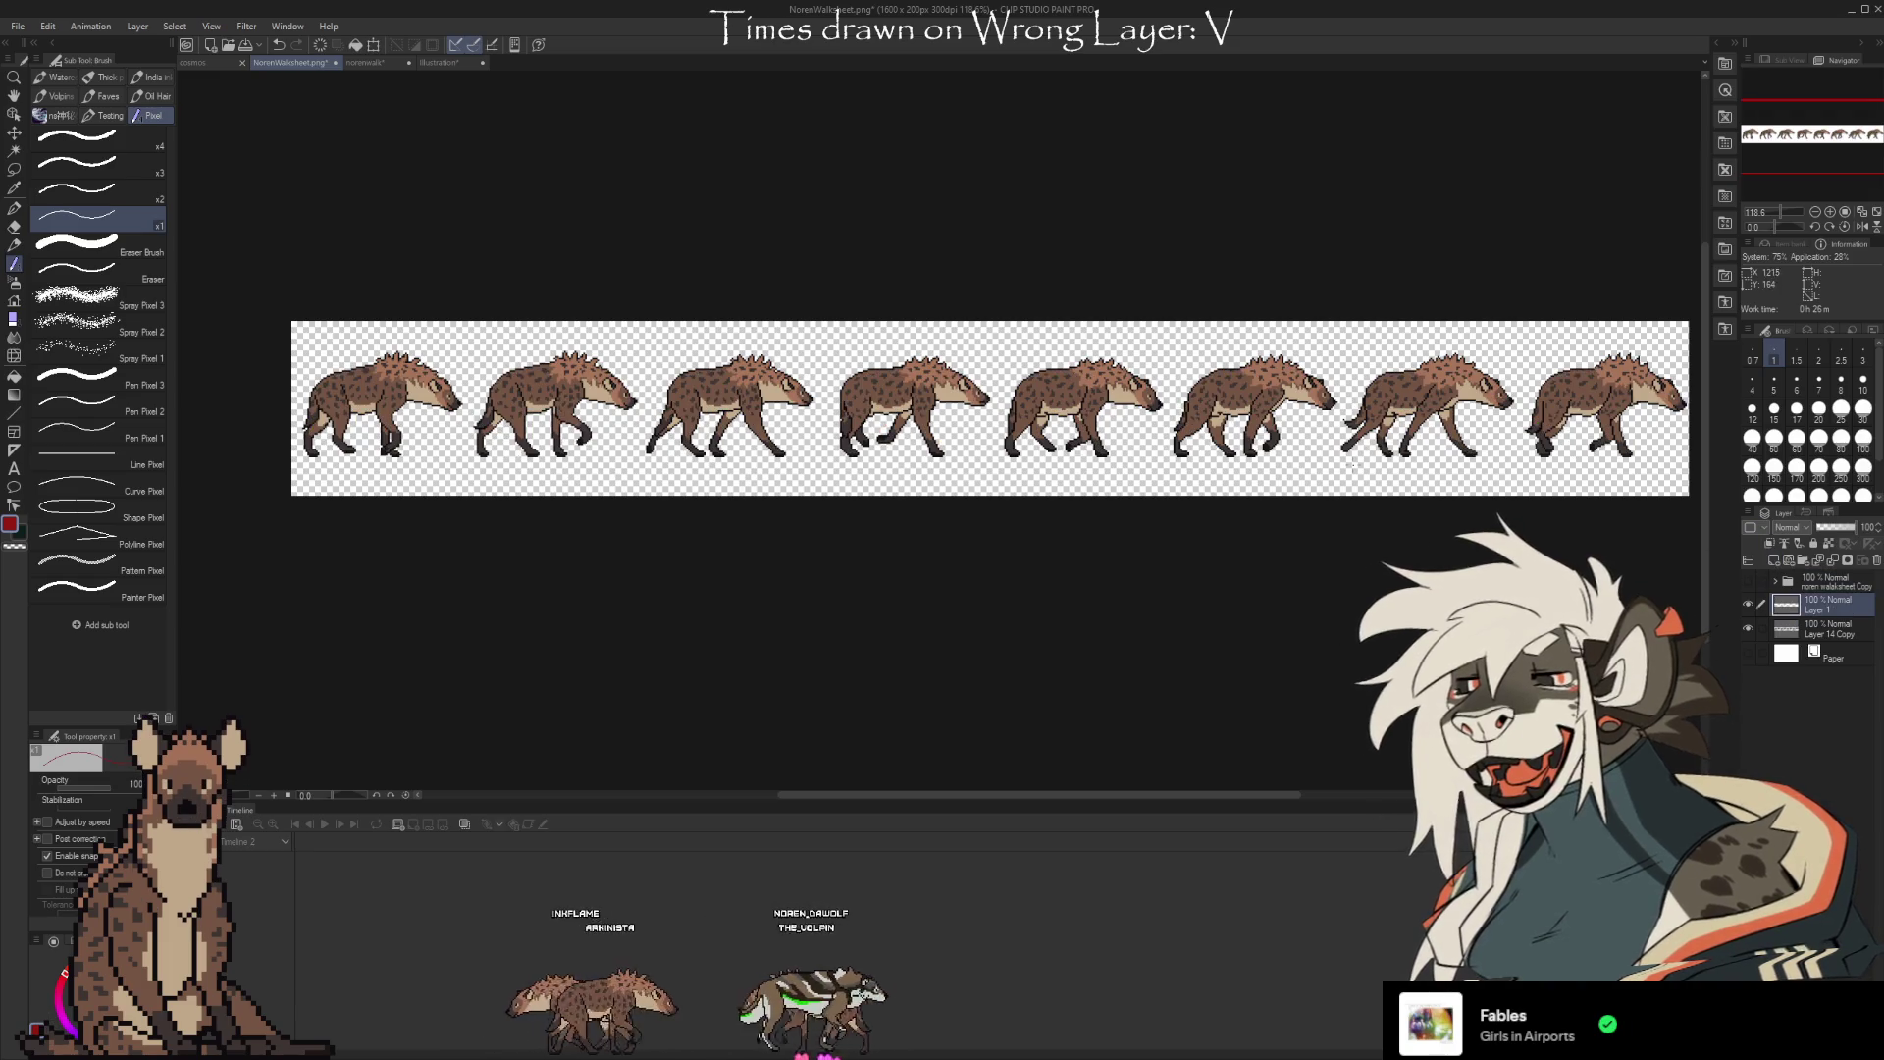
Draw a short red horizontal guide line out from a spotted hyena's hind leg
{"action": "scroll", "coordinate": [1350, 465], "scroll_direction": "up", "scroll_amount": 4}
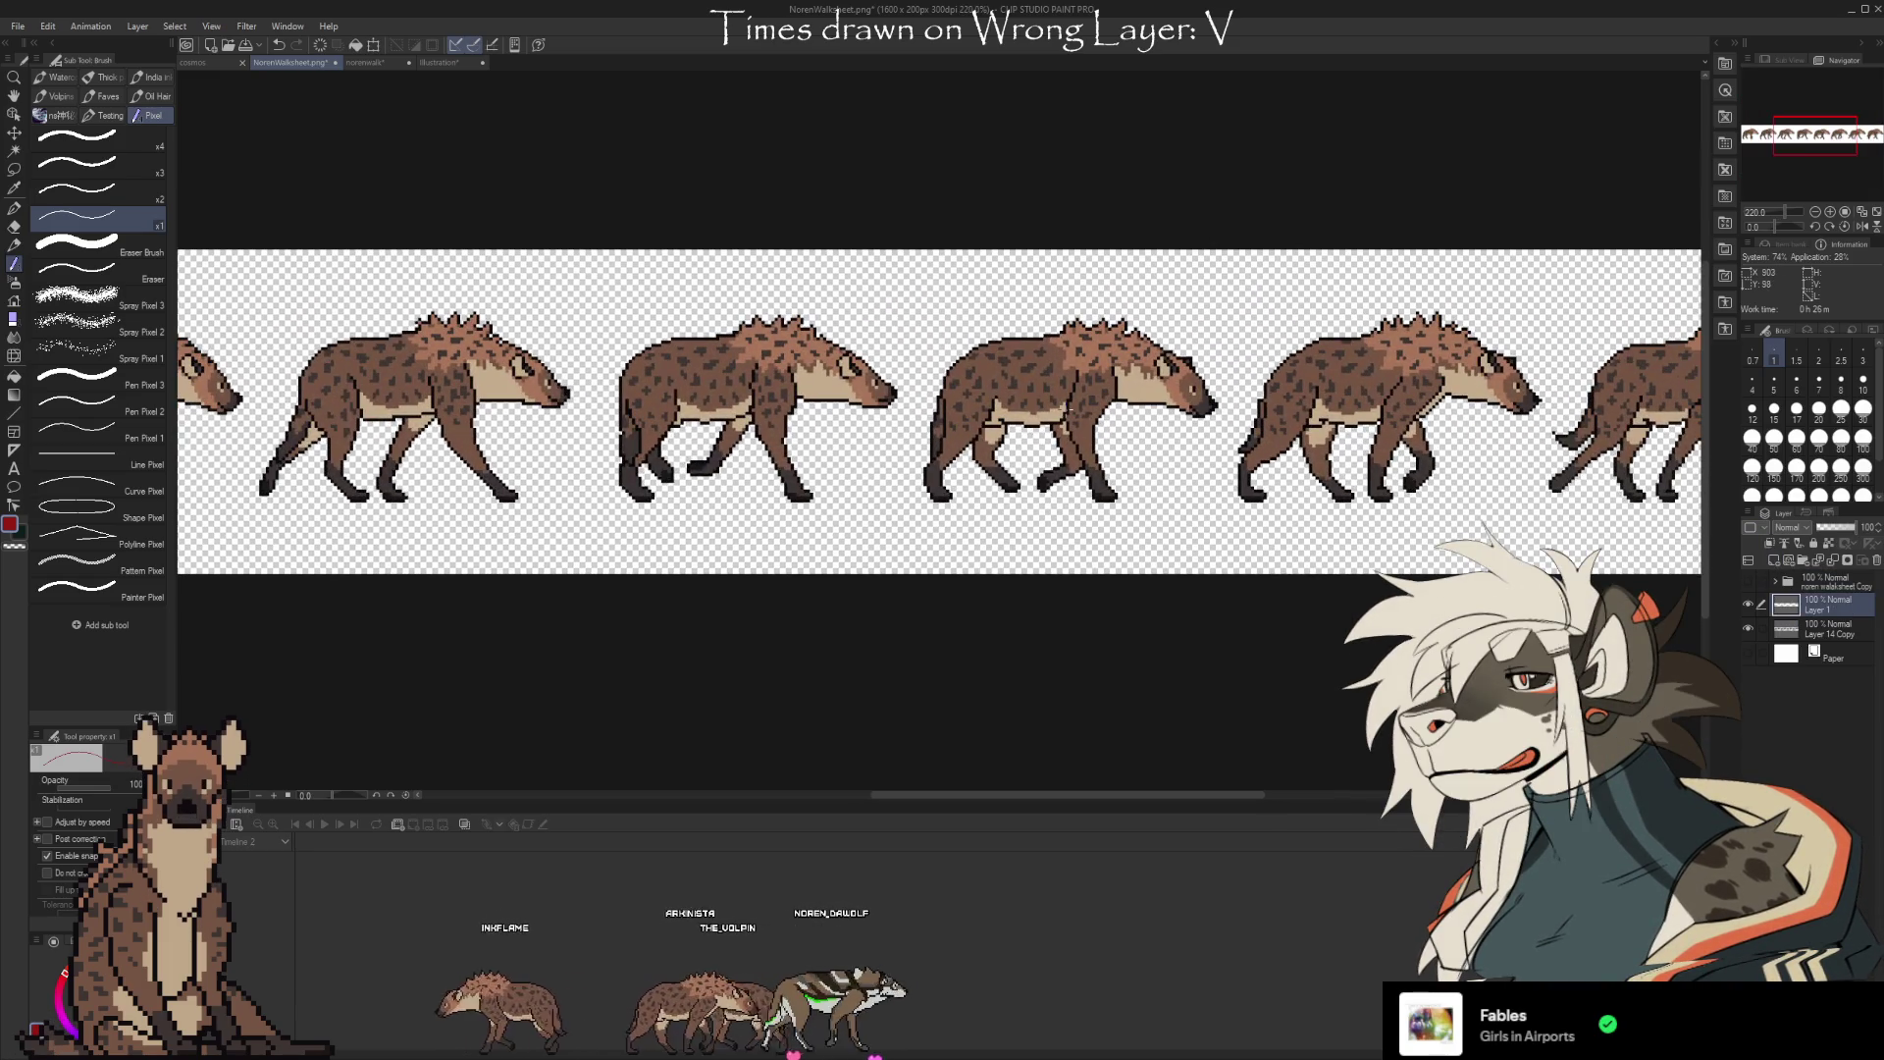
{"action": "scroll", "coordinate": [1046, 387], "scroll_direction": "down", "scroll_amount": 1}
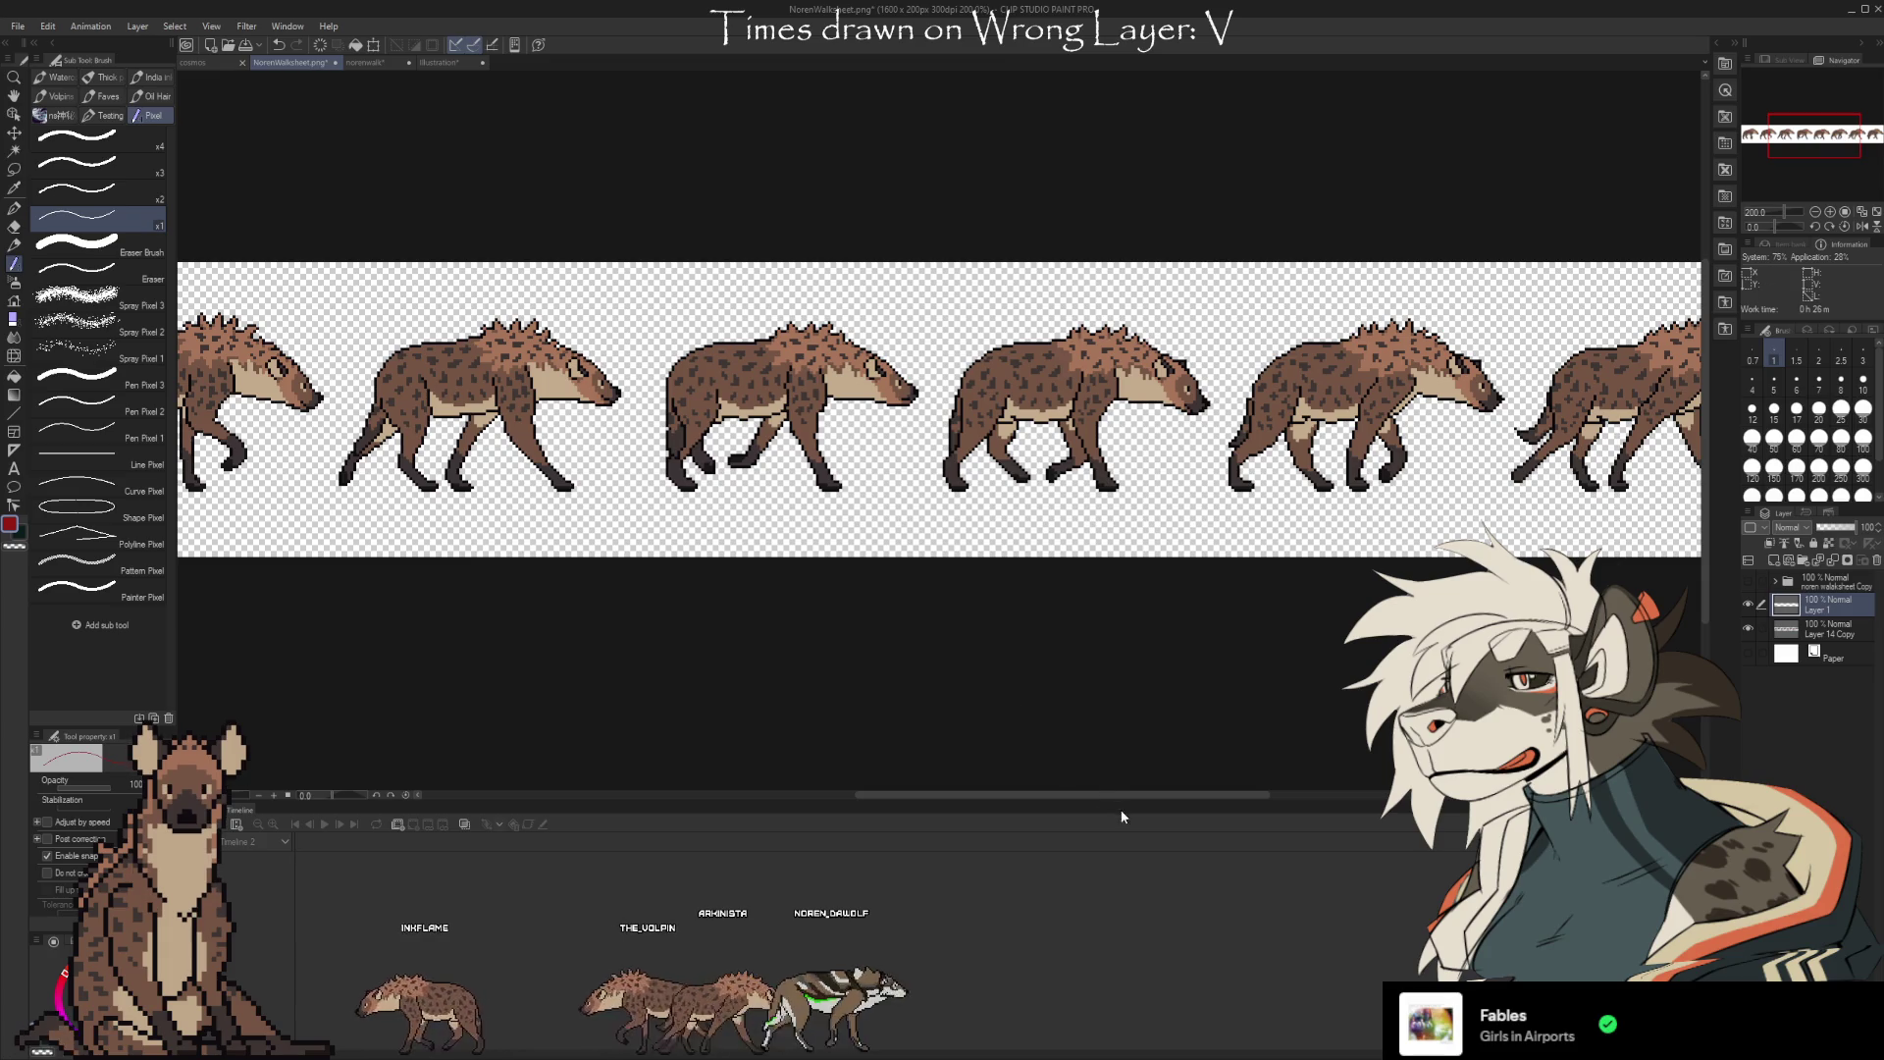
{"action": "left_click_drag", "start_coordinate": [1110, 793], "coordinate": [1160, 793]}
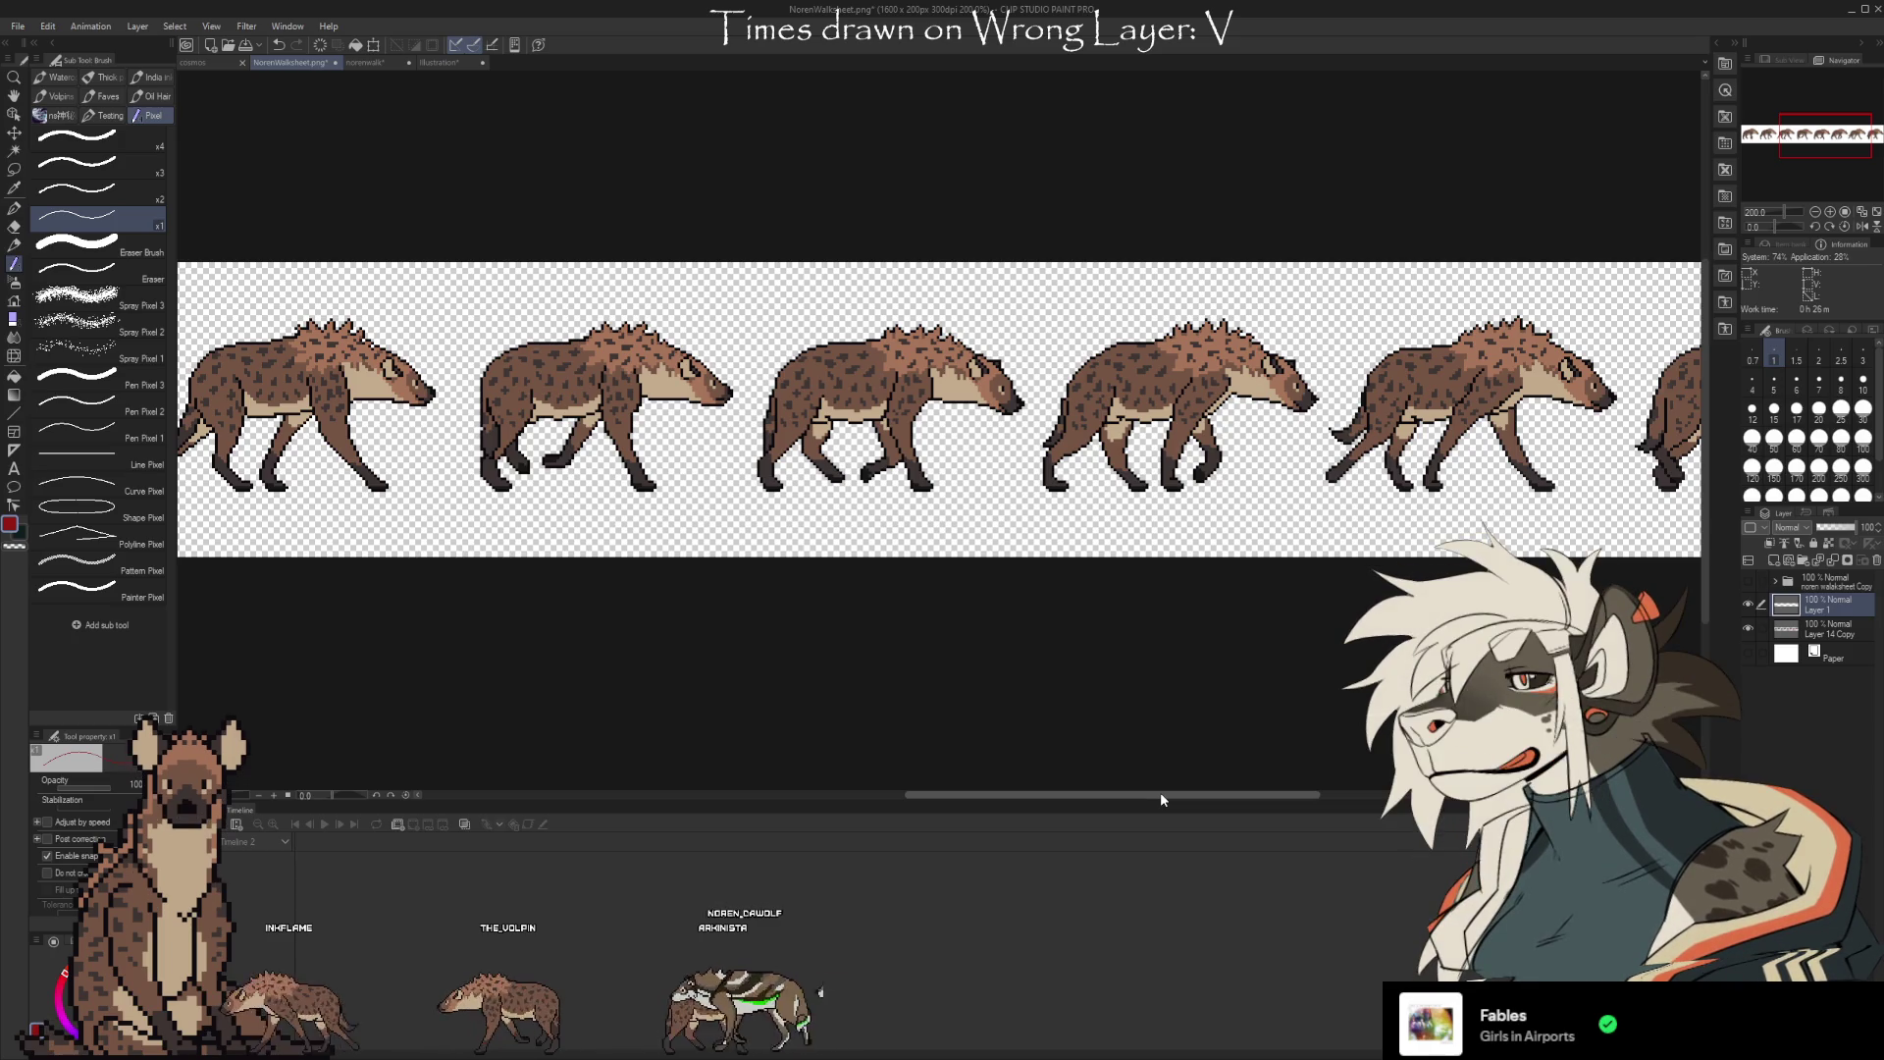
{"action": "left_click_drag", "start_coordinate": [1161, 794], "coordinate": [1284, 782]}
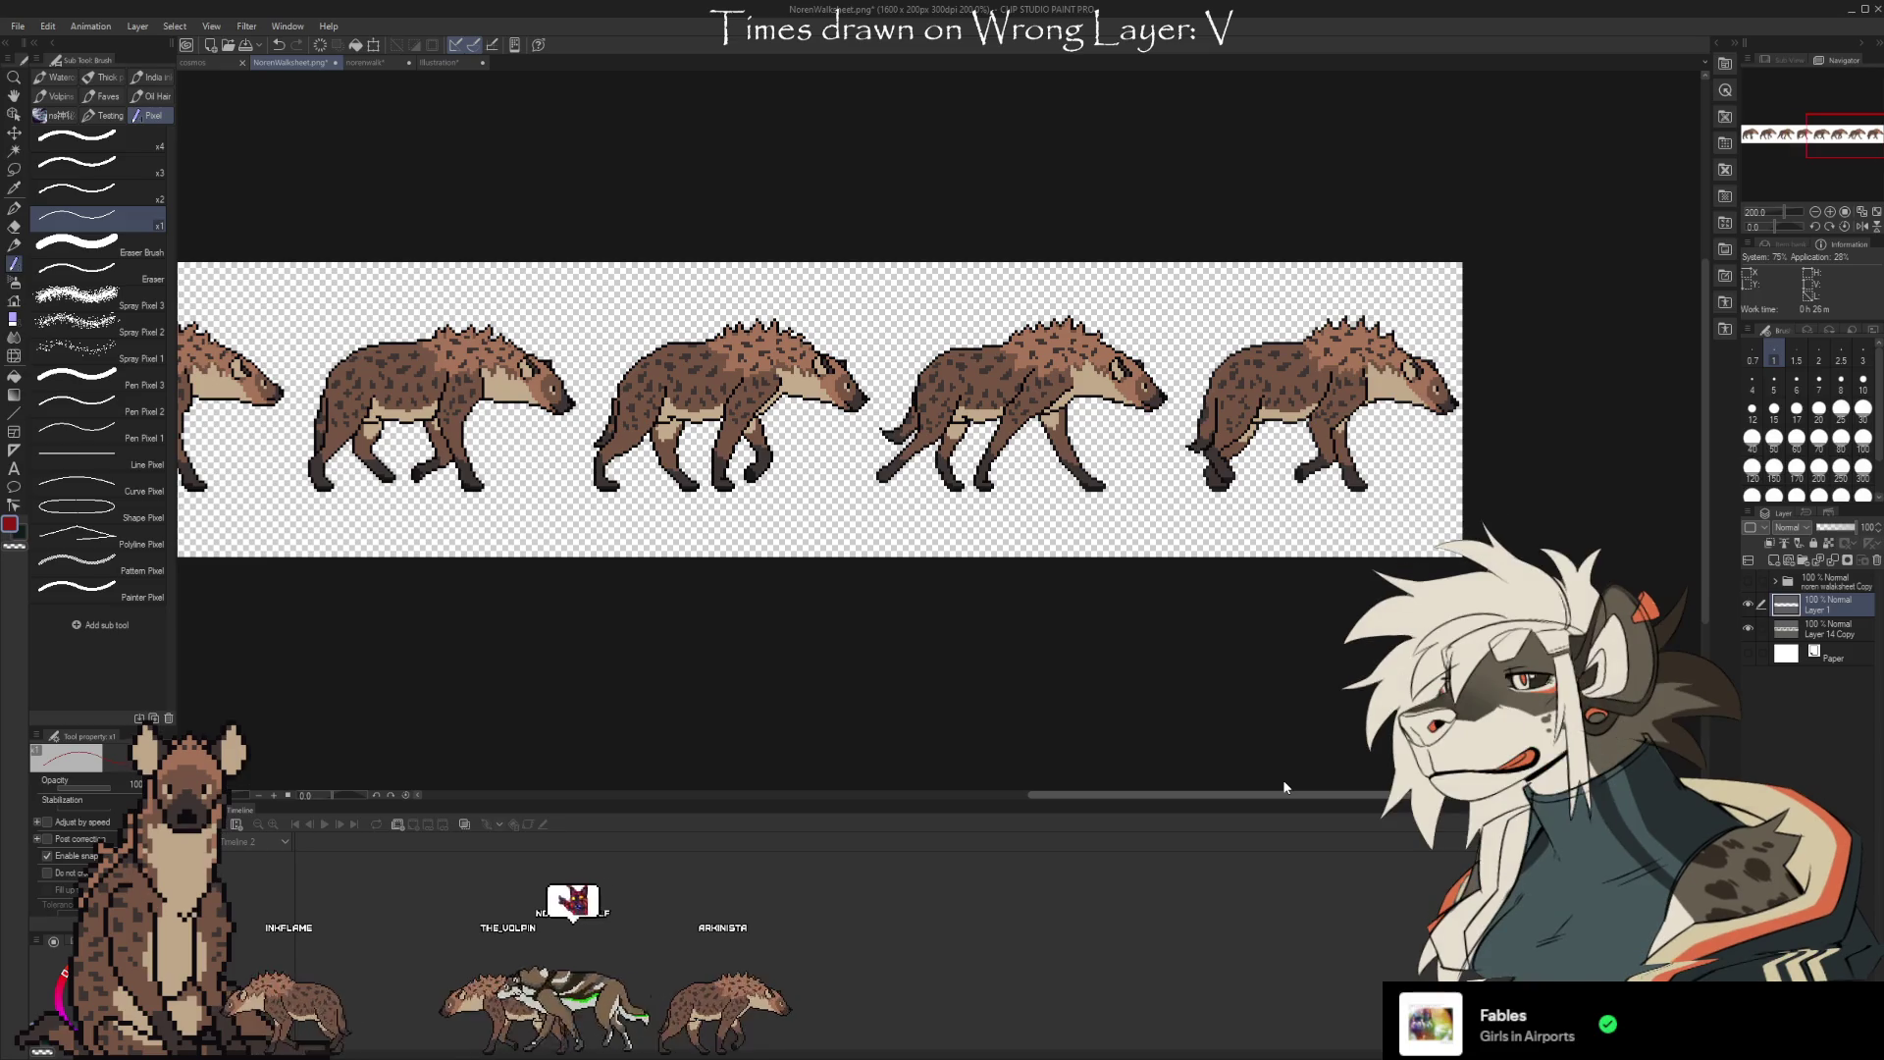
{"action": "scroll", "coordinate": [1472, 388], "scroll_direction": "up", "scroll_amount": 3}
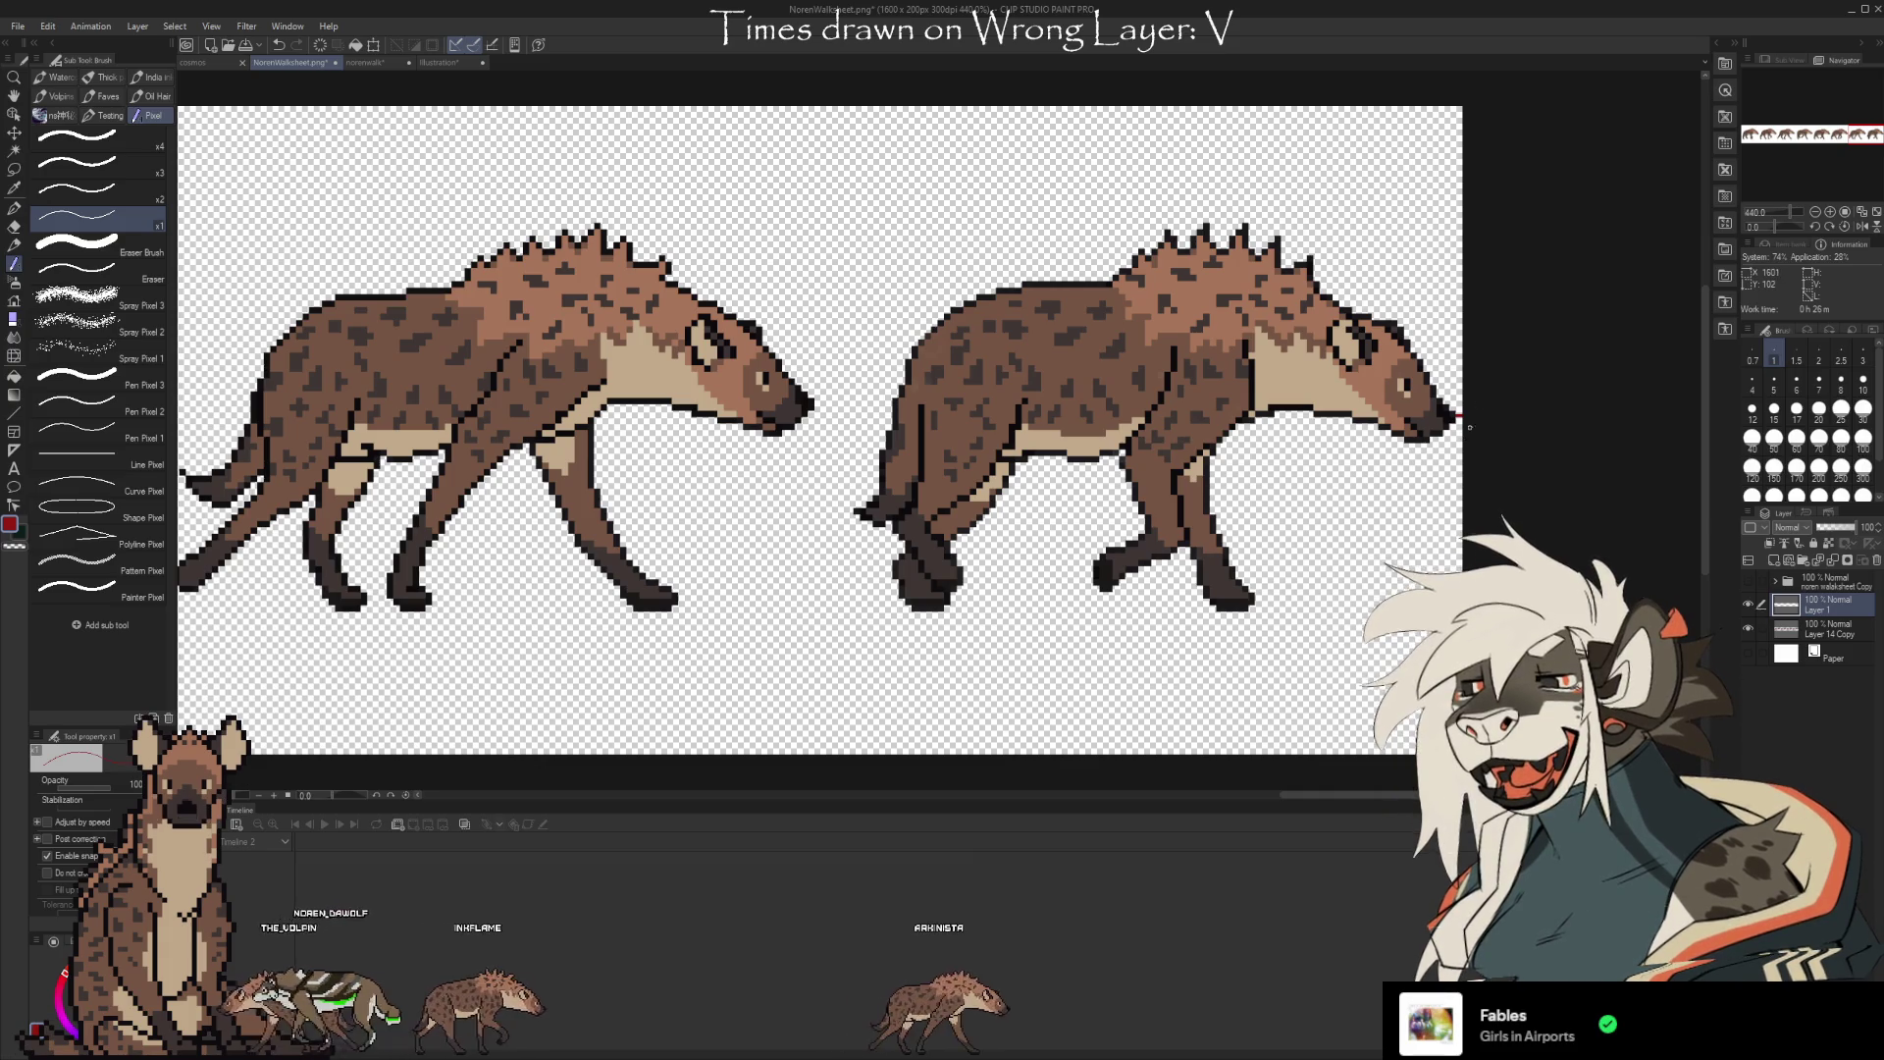
{"action": "scroll", "coordinate": [1462, 439], "scroll_direction": "down", "scroll_amount": 3}
{"action": "scroll", "coordinate": [864, 763], "scroll_direction": "down", "scroll_amount": 2}
{"action": "scroll", "coordinate": [883, 593], "scroll_direction": "up", "scroll_amount": 6}
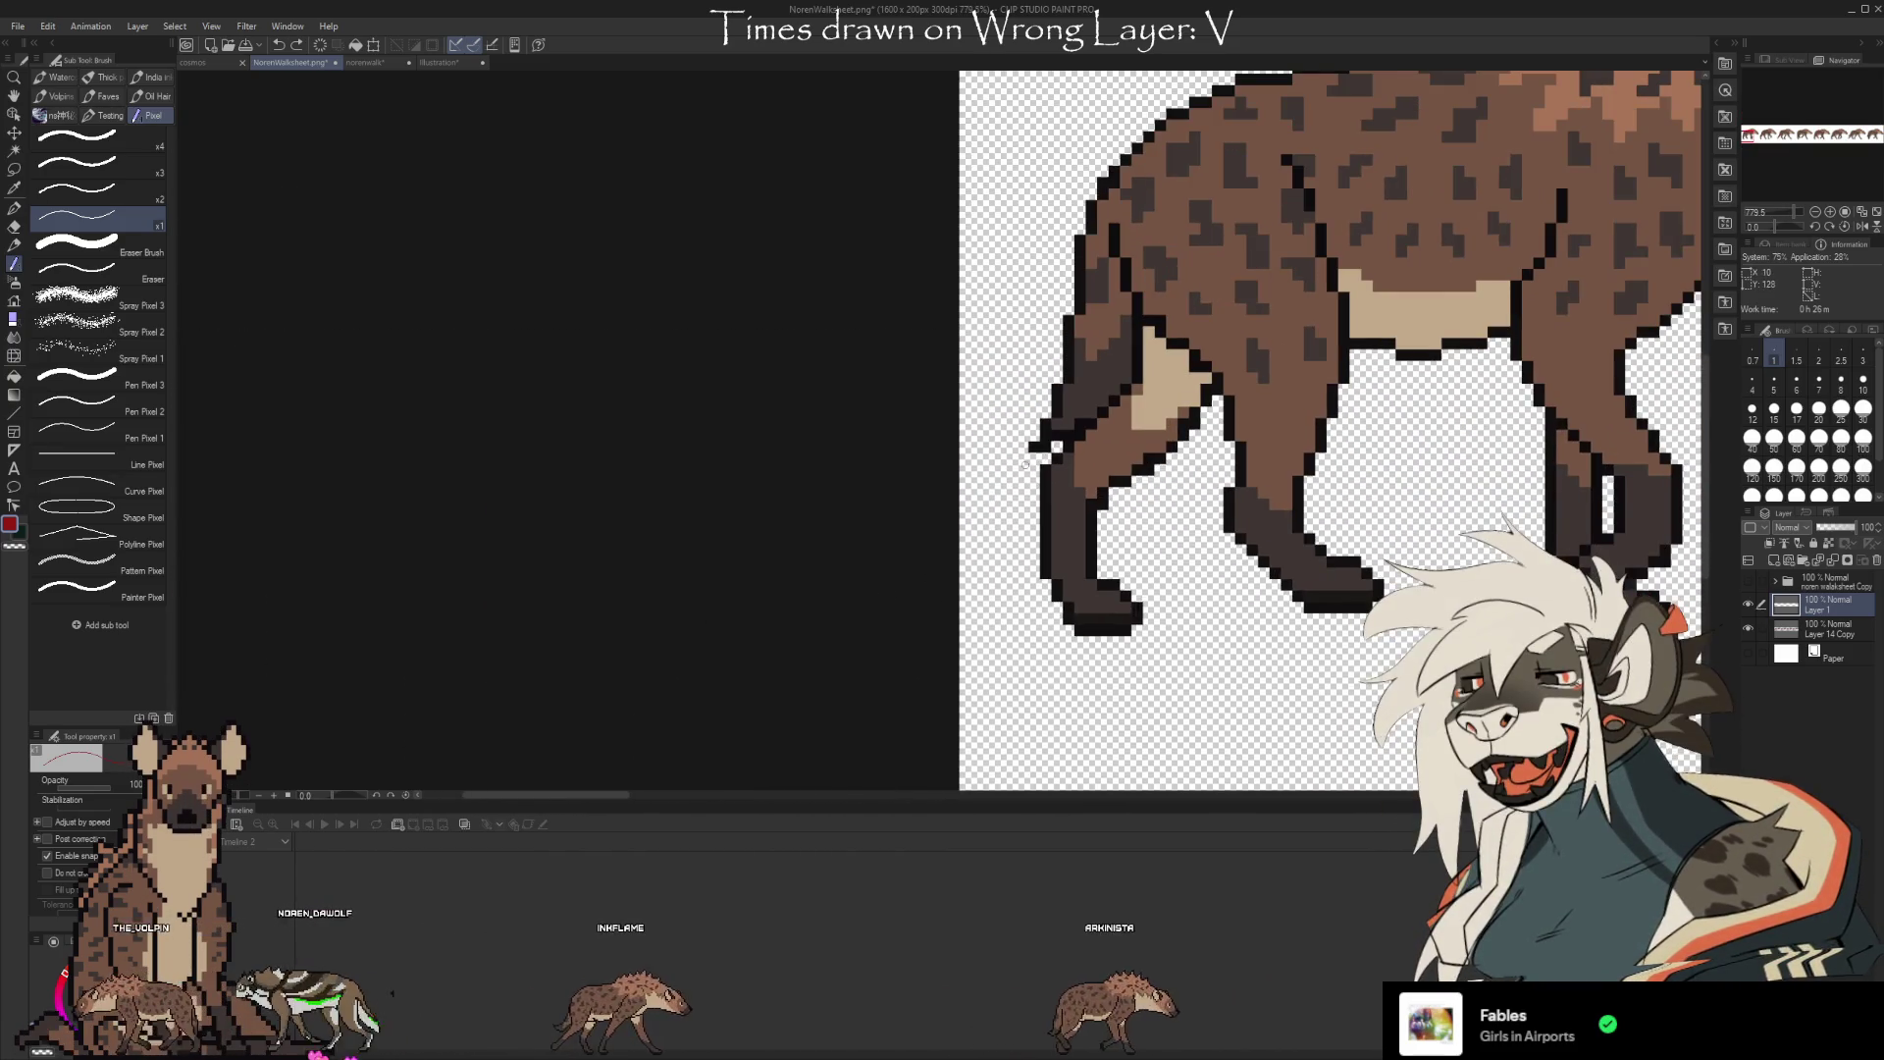
{"action": "scroll", "coordinate": [1021, 446], "scroll_direction": "up", "scroll_amount": 2}
Extend the red hind-leg guide line a little further left
{"action": "left_click_drag", "start_coordinate": [1016, 444], "coordinate": [1003, 444]}
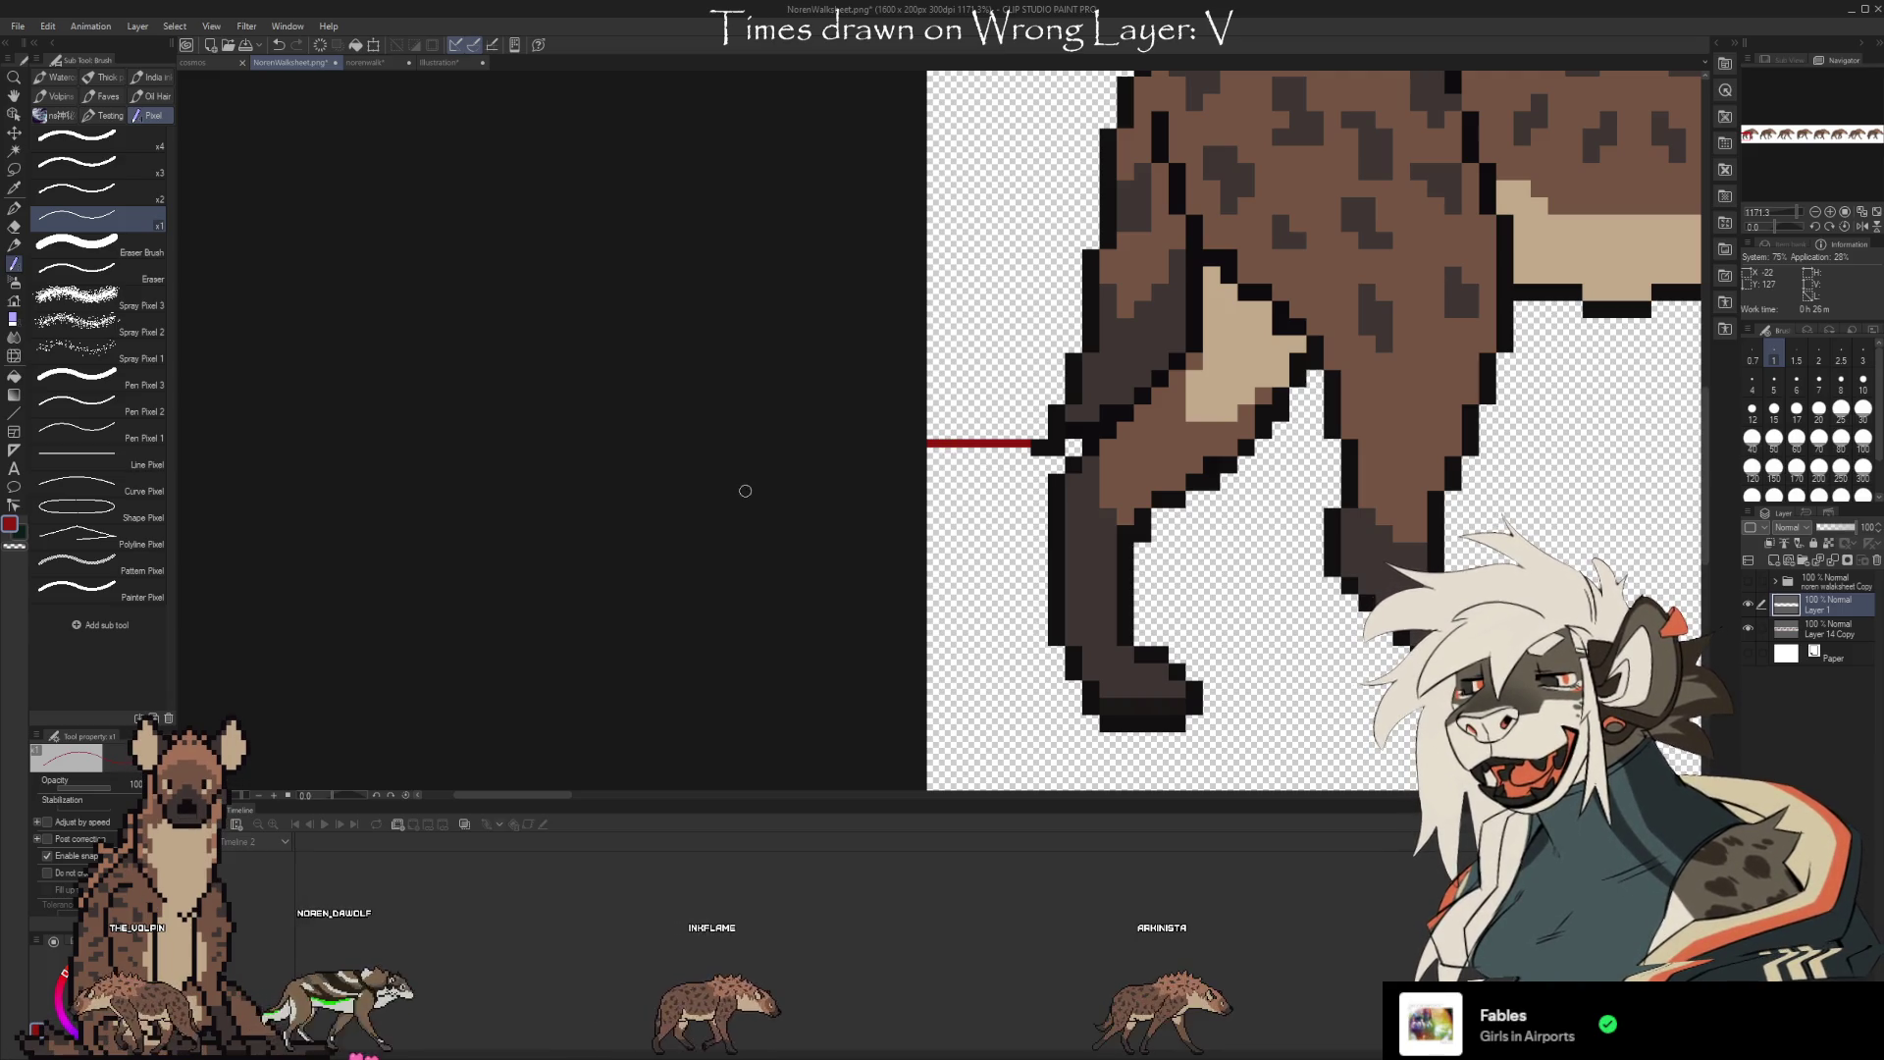
{"action": "scroll", "coordinate": [687, 491], "scroll_direction": "down", "scroll_amount": 3}
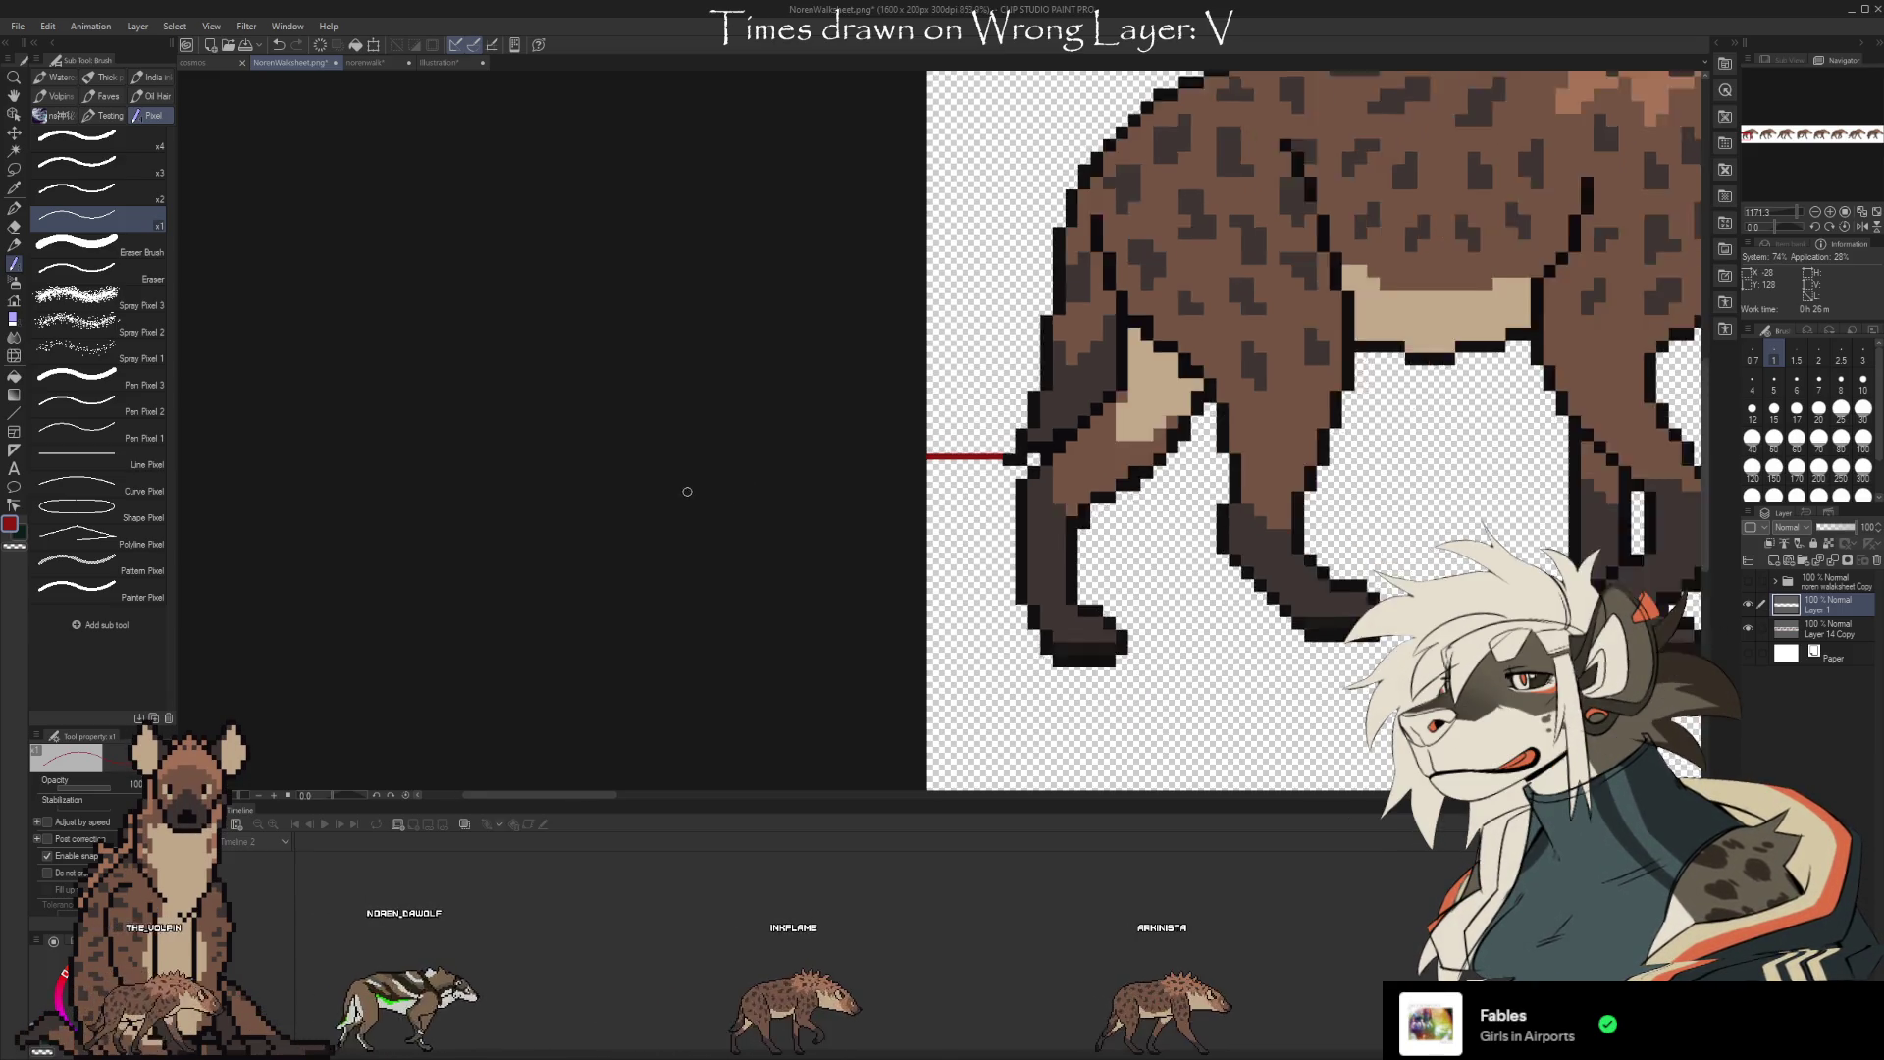
{"action": "scroll", "coordinate": [682, 491], "scroll_direction": "down", "scroll_amount": 2}
{"action": "scroll", "coordinate": [923, 353], "scroll_direction": "up", "scroll_amount": 4}
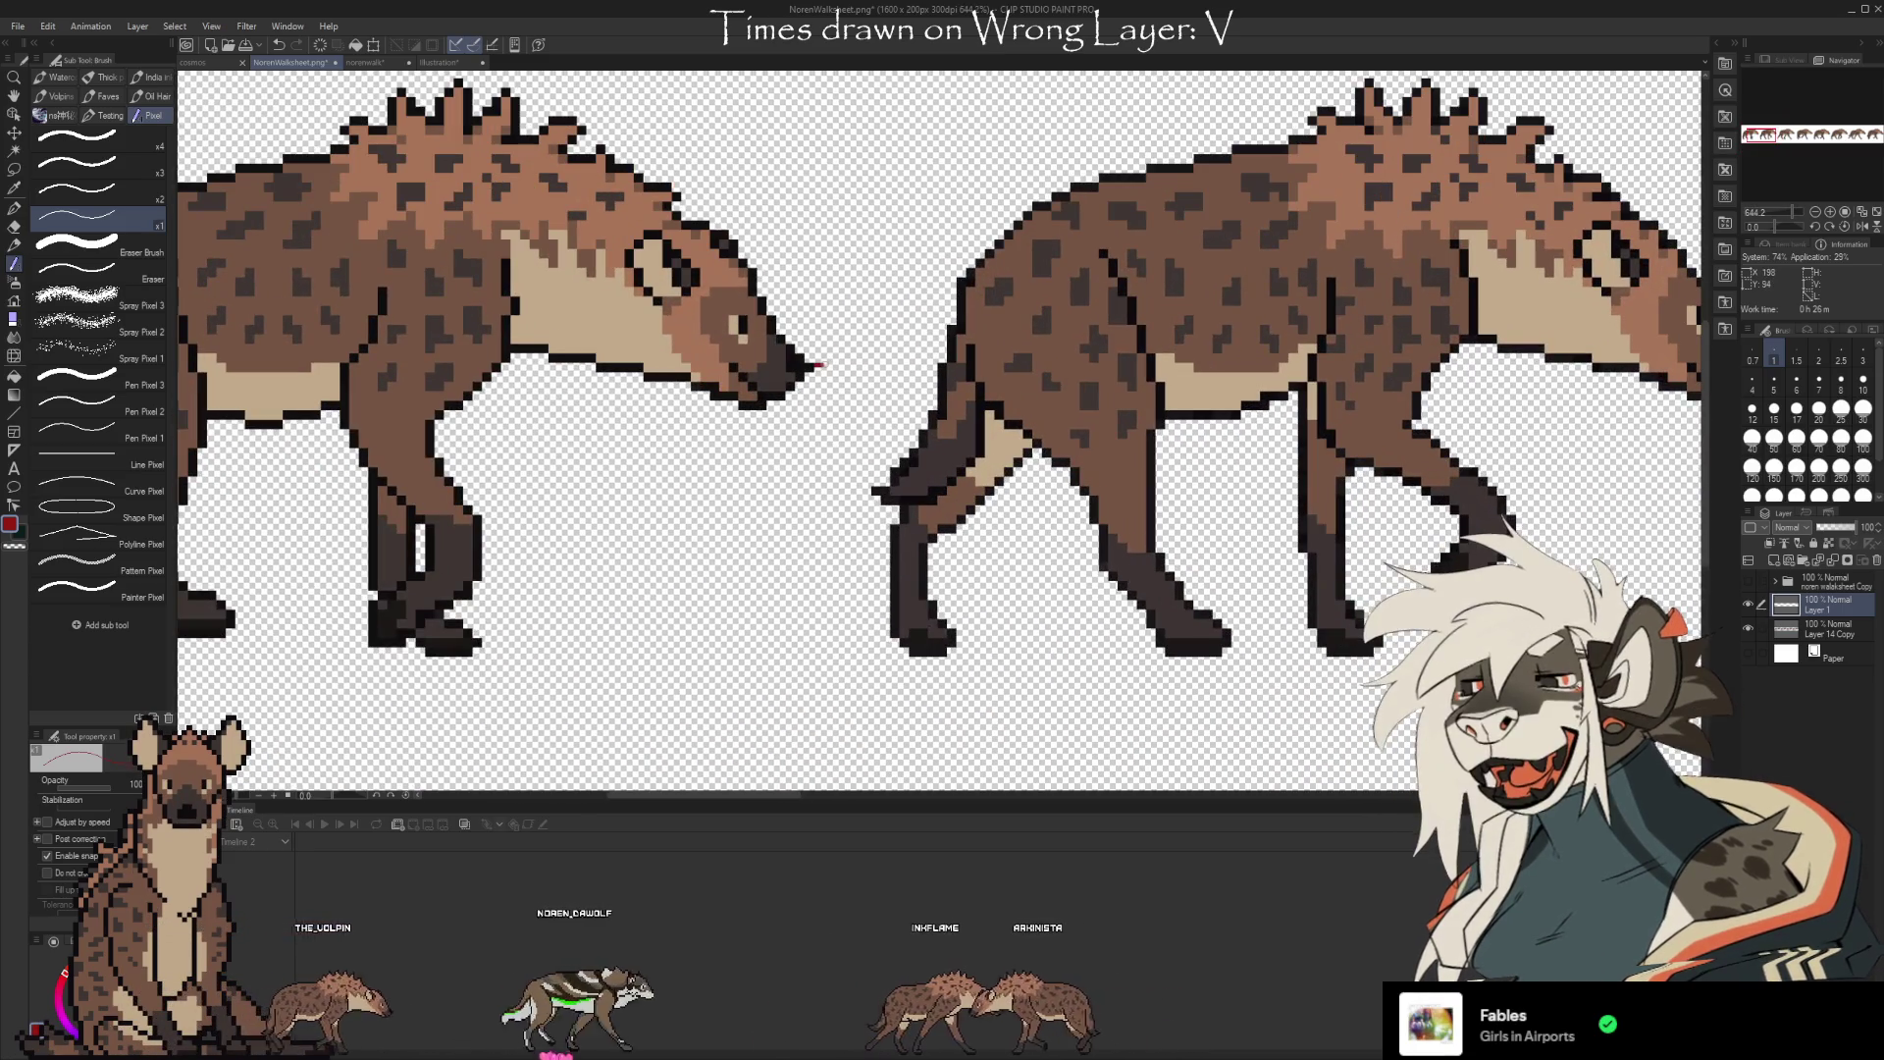
Draw a bent red guide from the hyena's nose down toward the next frame, then switch to the eraser
{"action": "left_click_drag", "start_coordinate": [815, 365], "coordinate": [835, 365]}
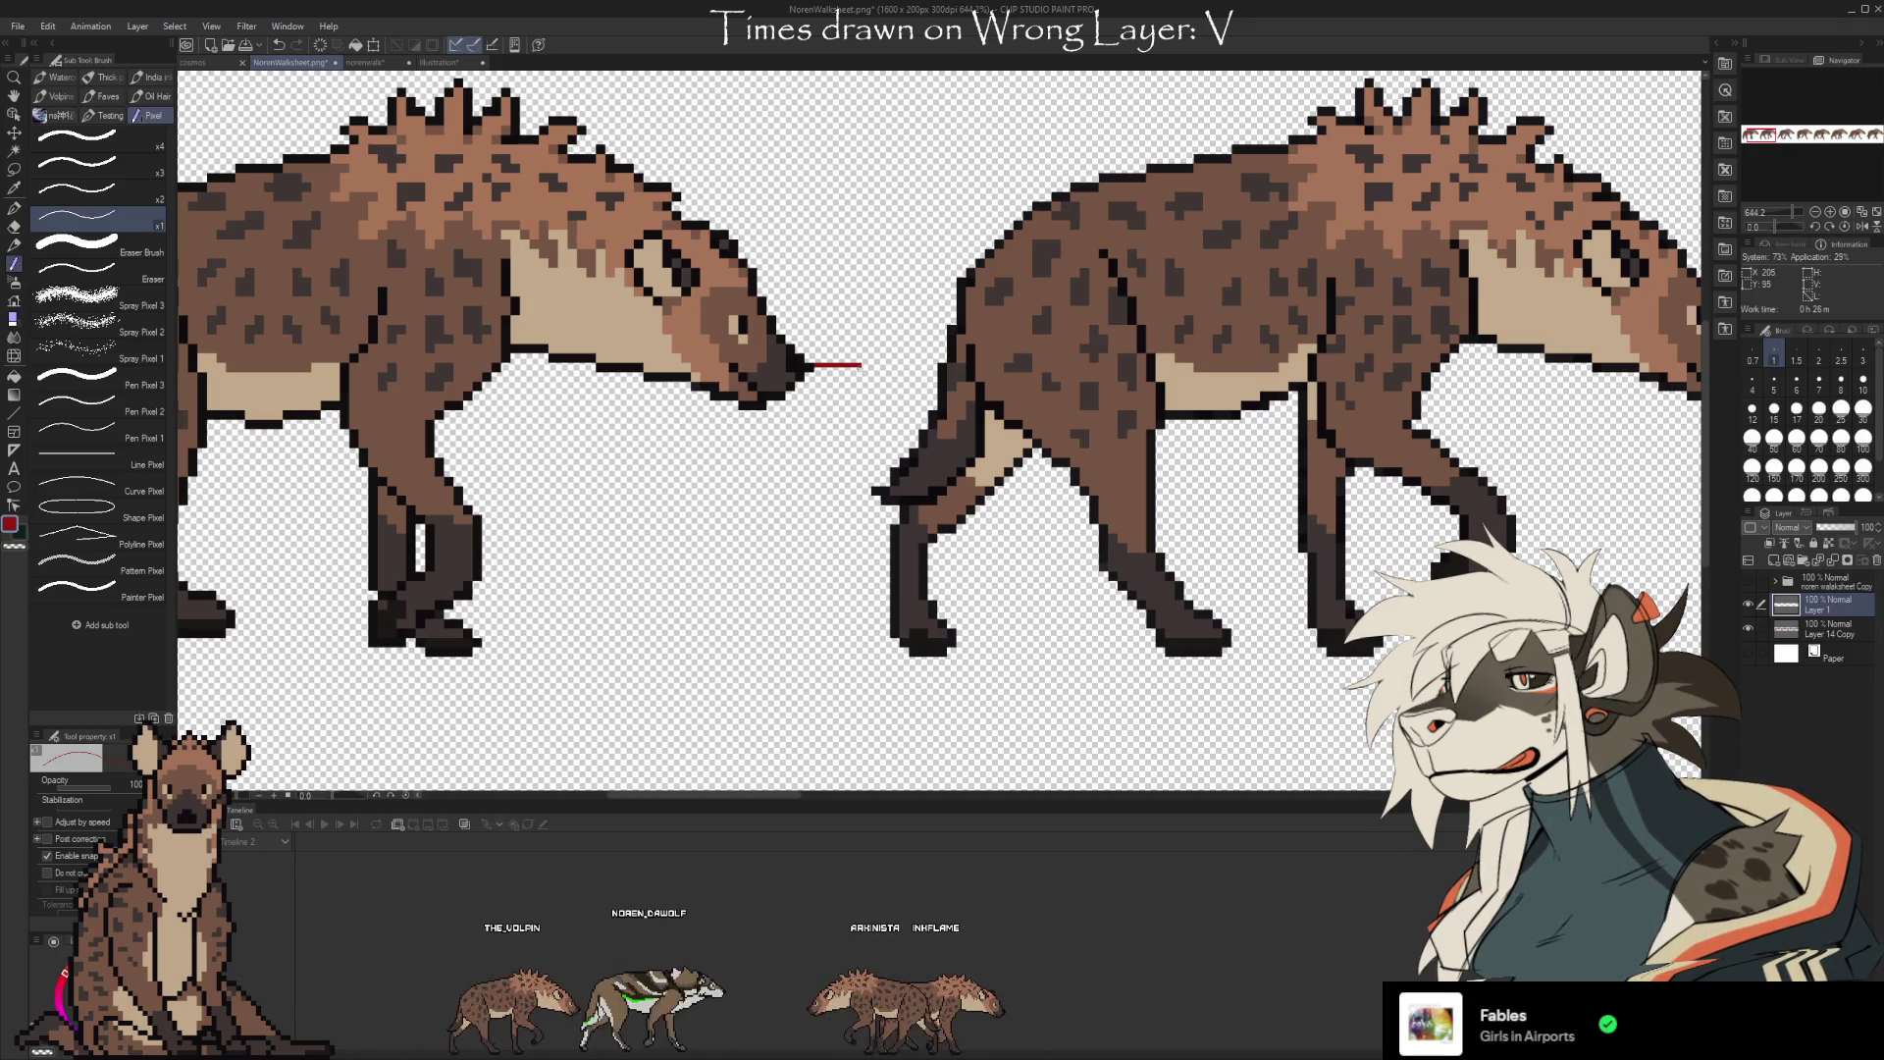
{"action": "left_click_drag", "start_coordinate": [860, 440], "coordinate": [859, 493]}
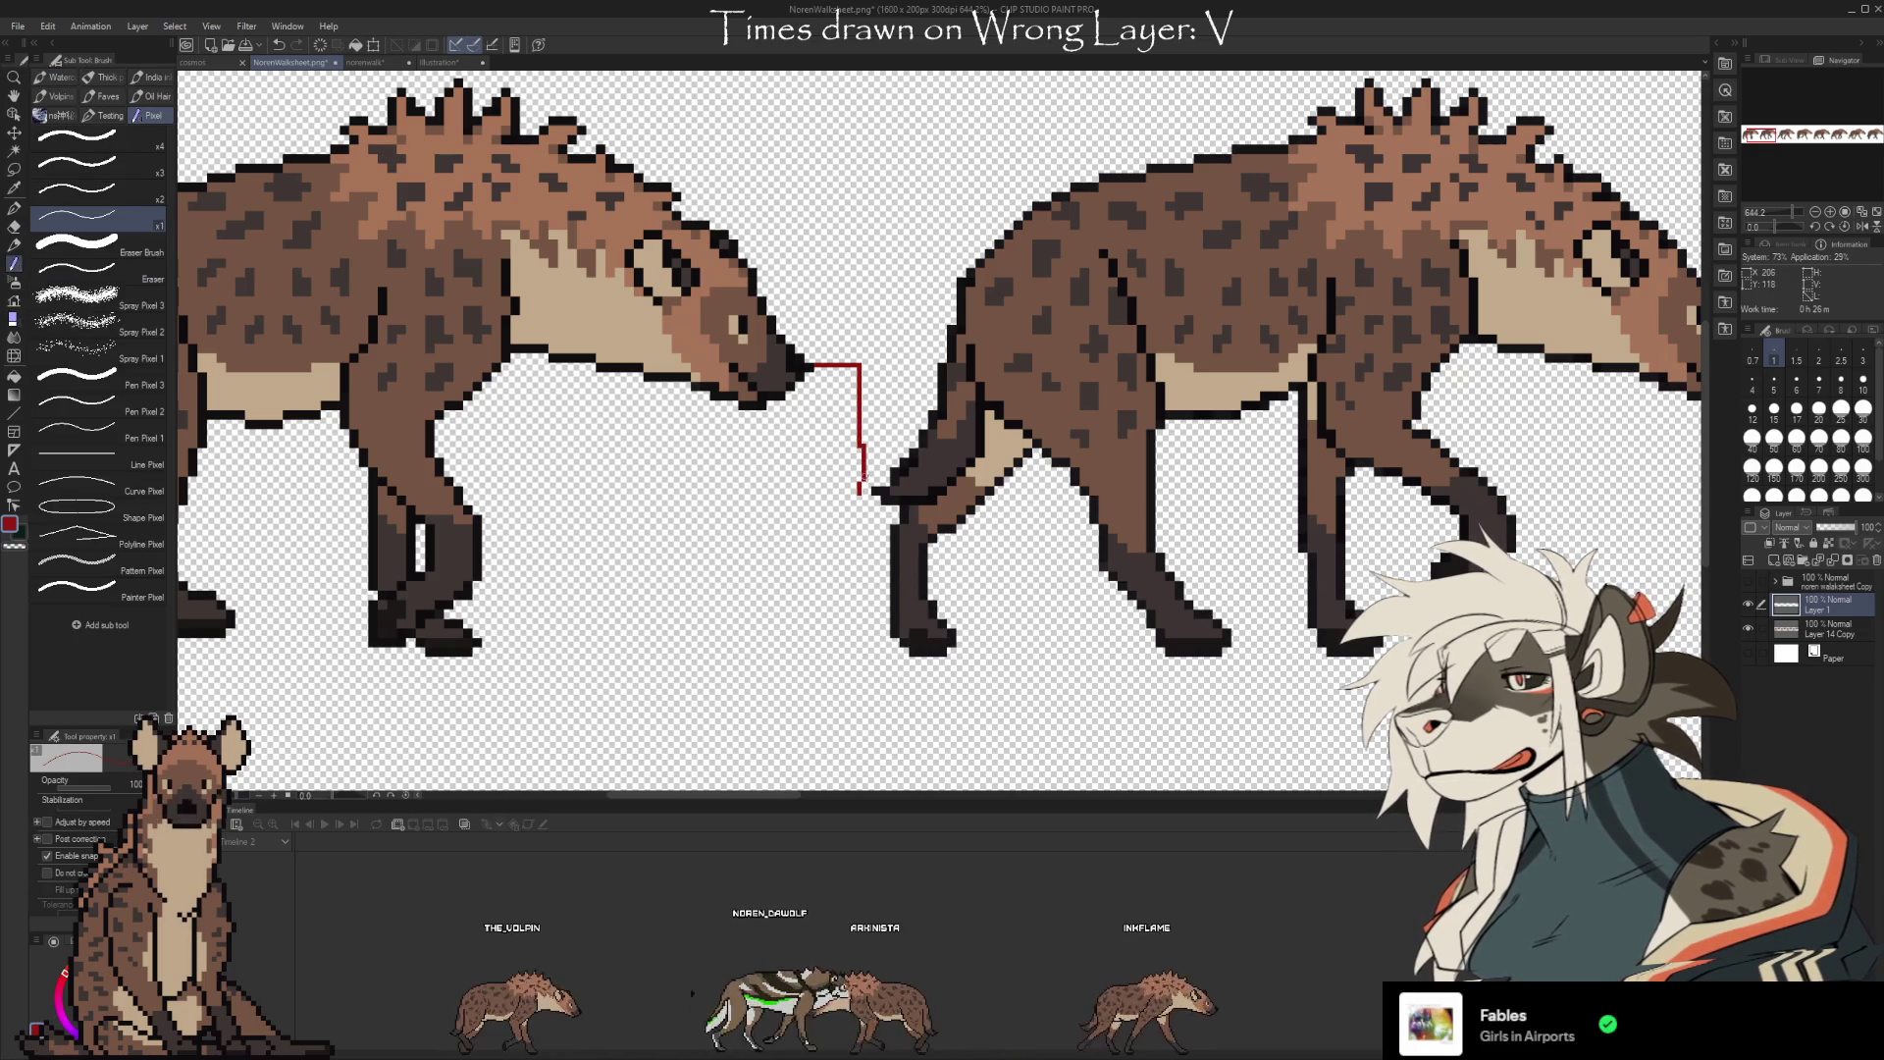
{"action": "left_click_drag", "start_coordinate": [861, 447], "coordinate": [860, 481]}
{"action": "key", "text": "e"}
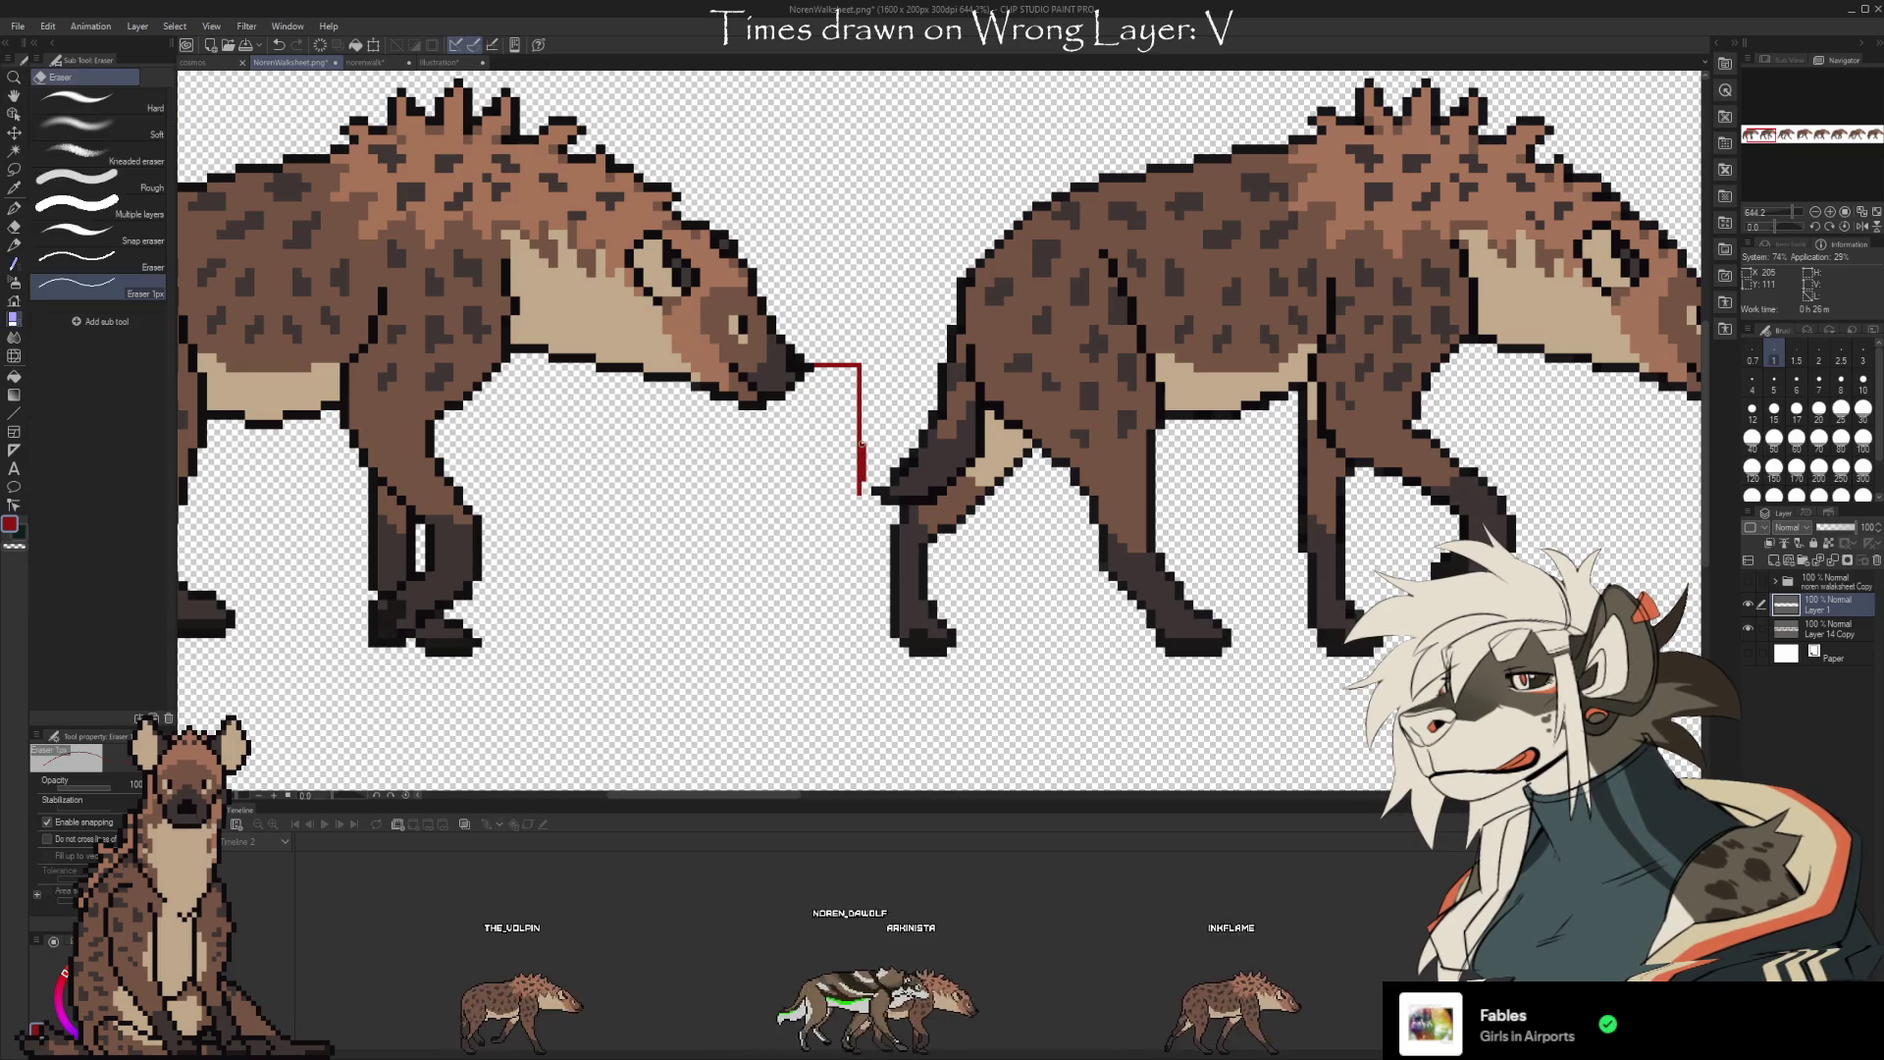
{"action": "key", "text": "b"}
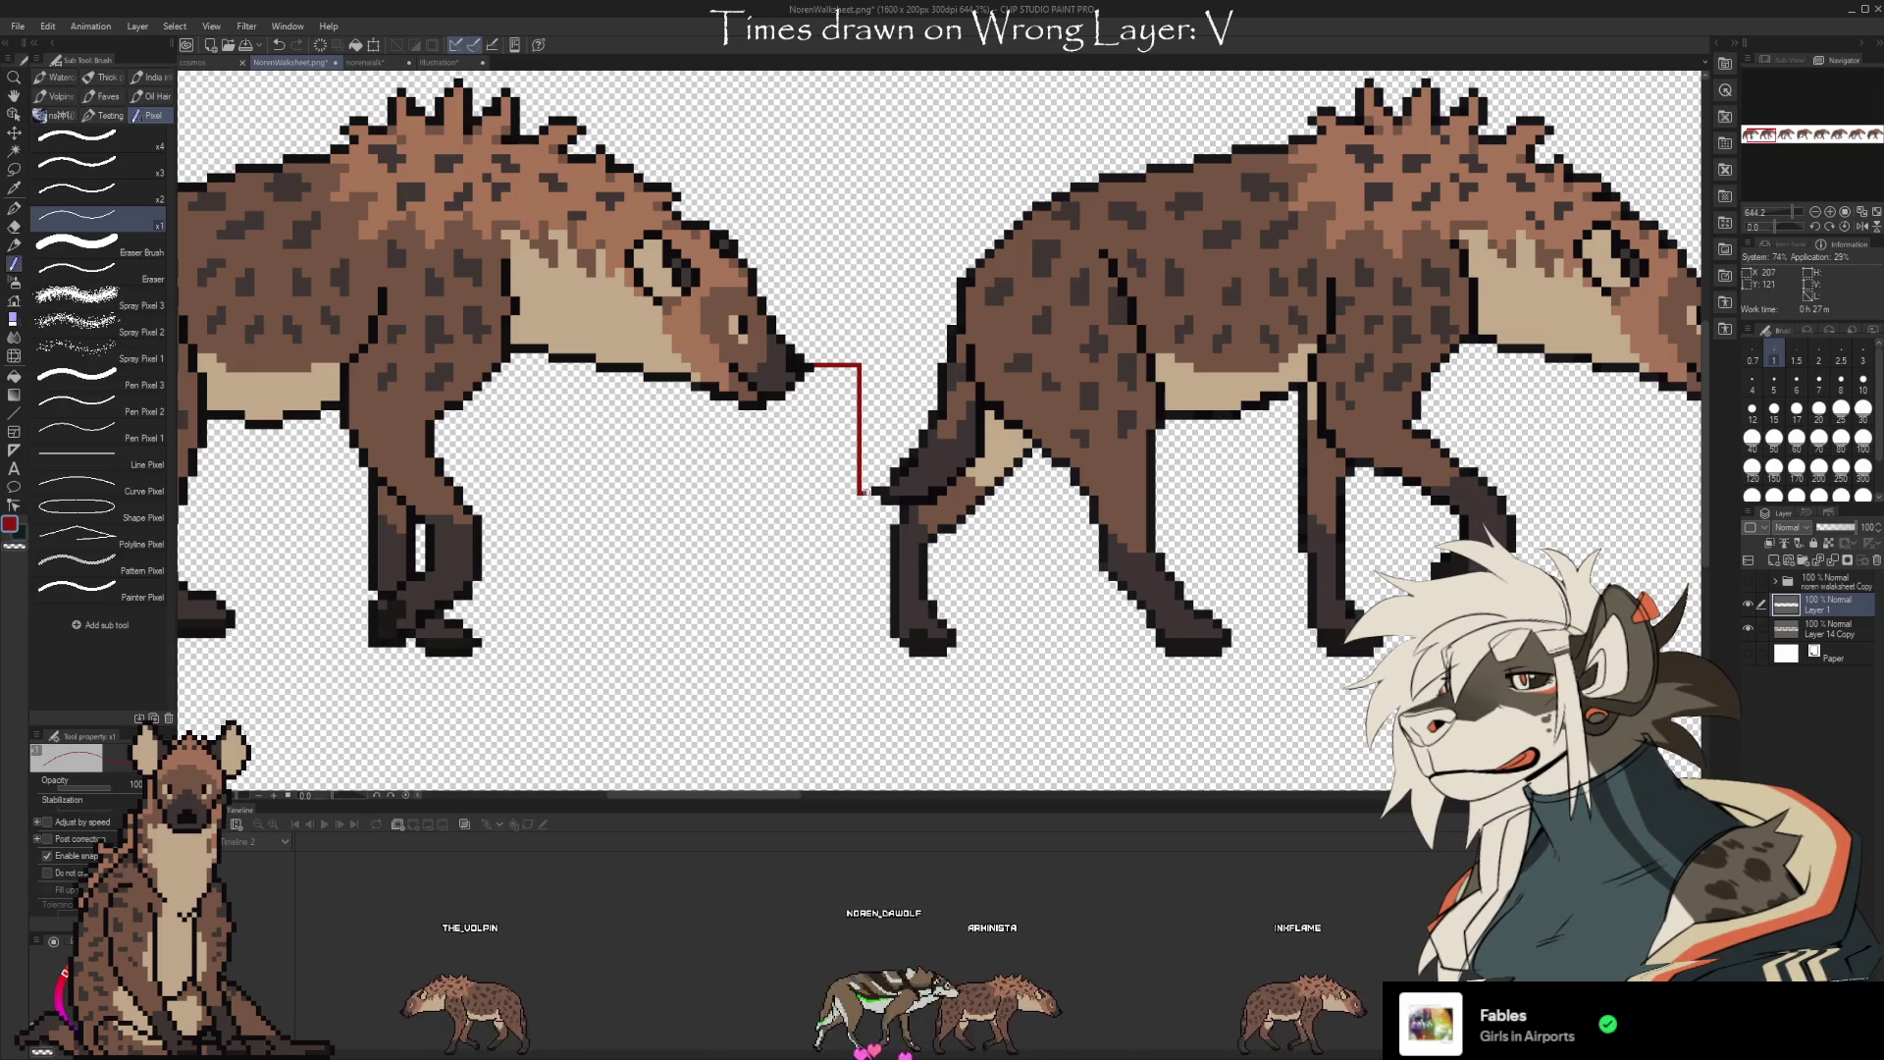
{"action": "key", "text": "e"}
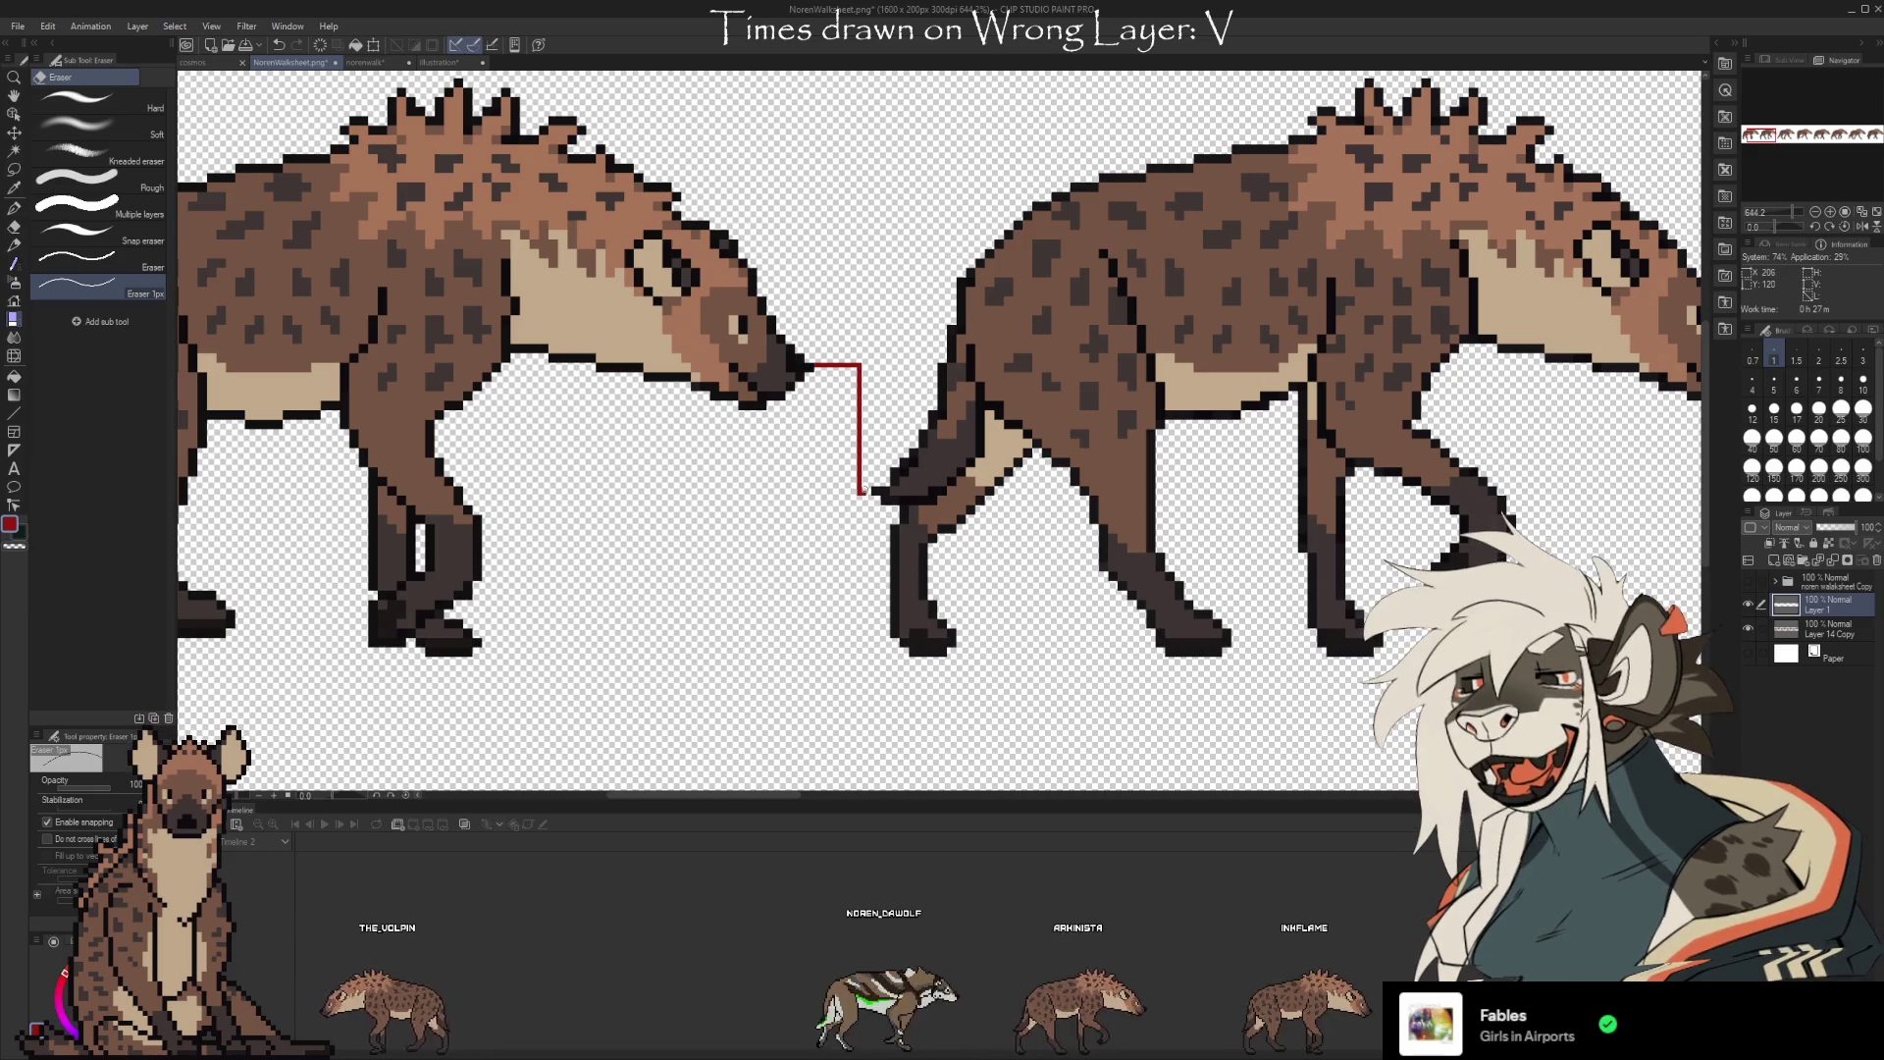
{"action": "scroll", "coordinate": [896, 504], "scroll_direction": "down", "scroll_amount": 2}
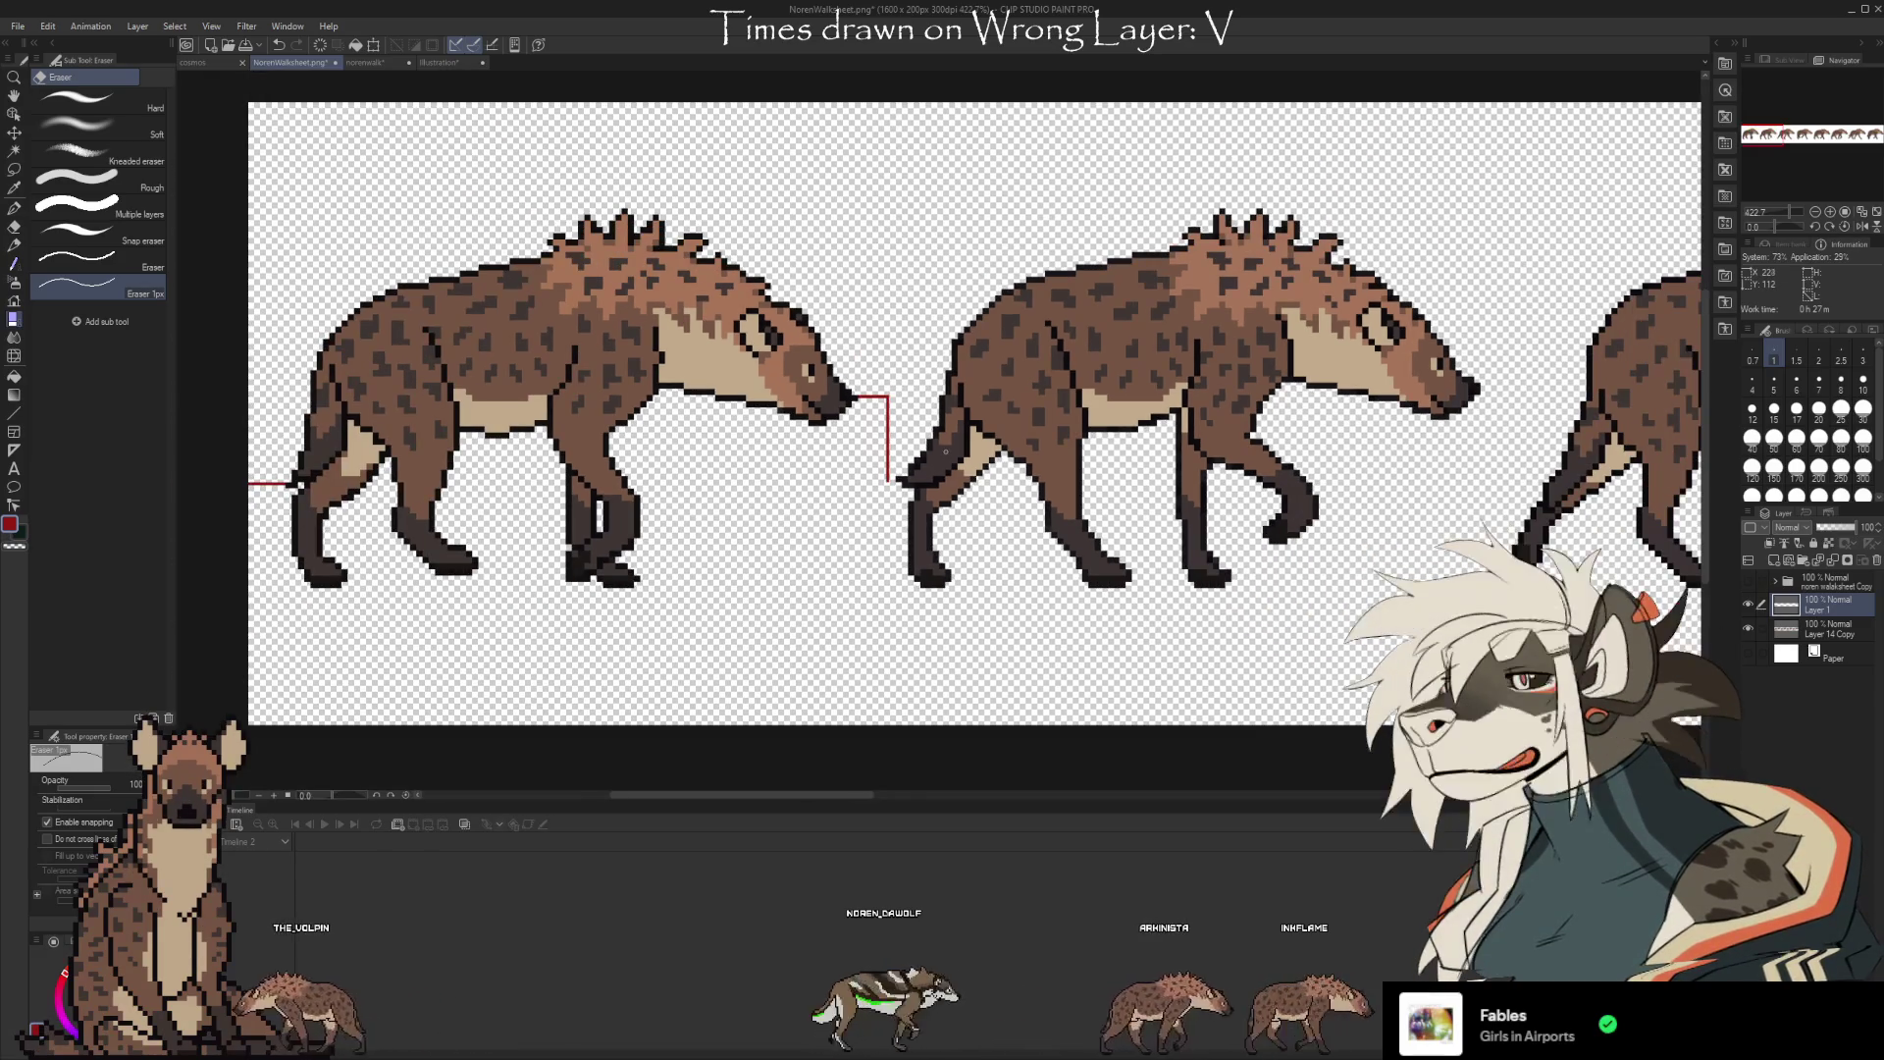
{"action": "scroll", "coordinate": [320, 472], "scroll_direction": "up", "scroll_amount": 3}
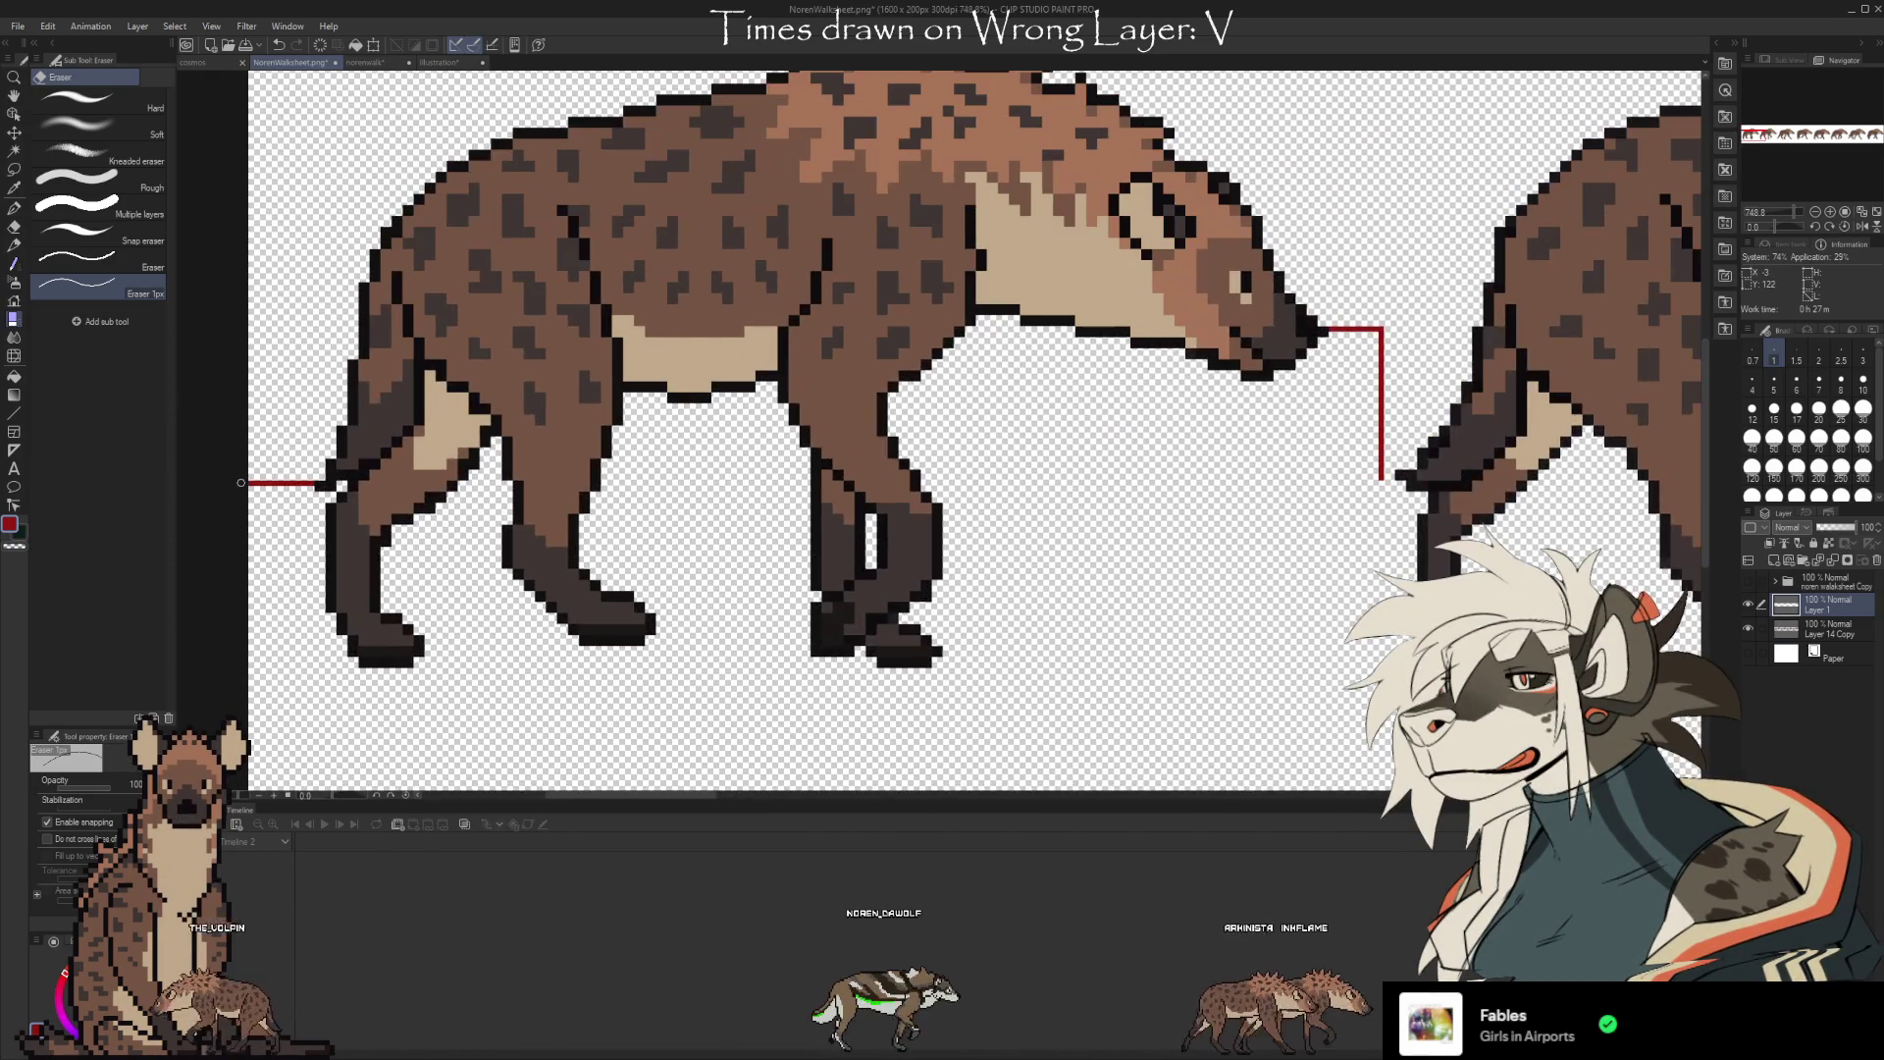
{"action": "scroll", "coordinate": [278, 366], "scroll_direction": "down", "scroll_amount": 2}
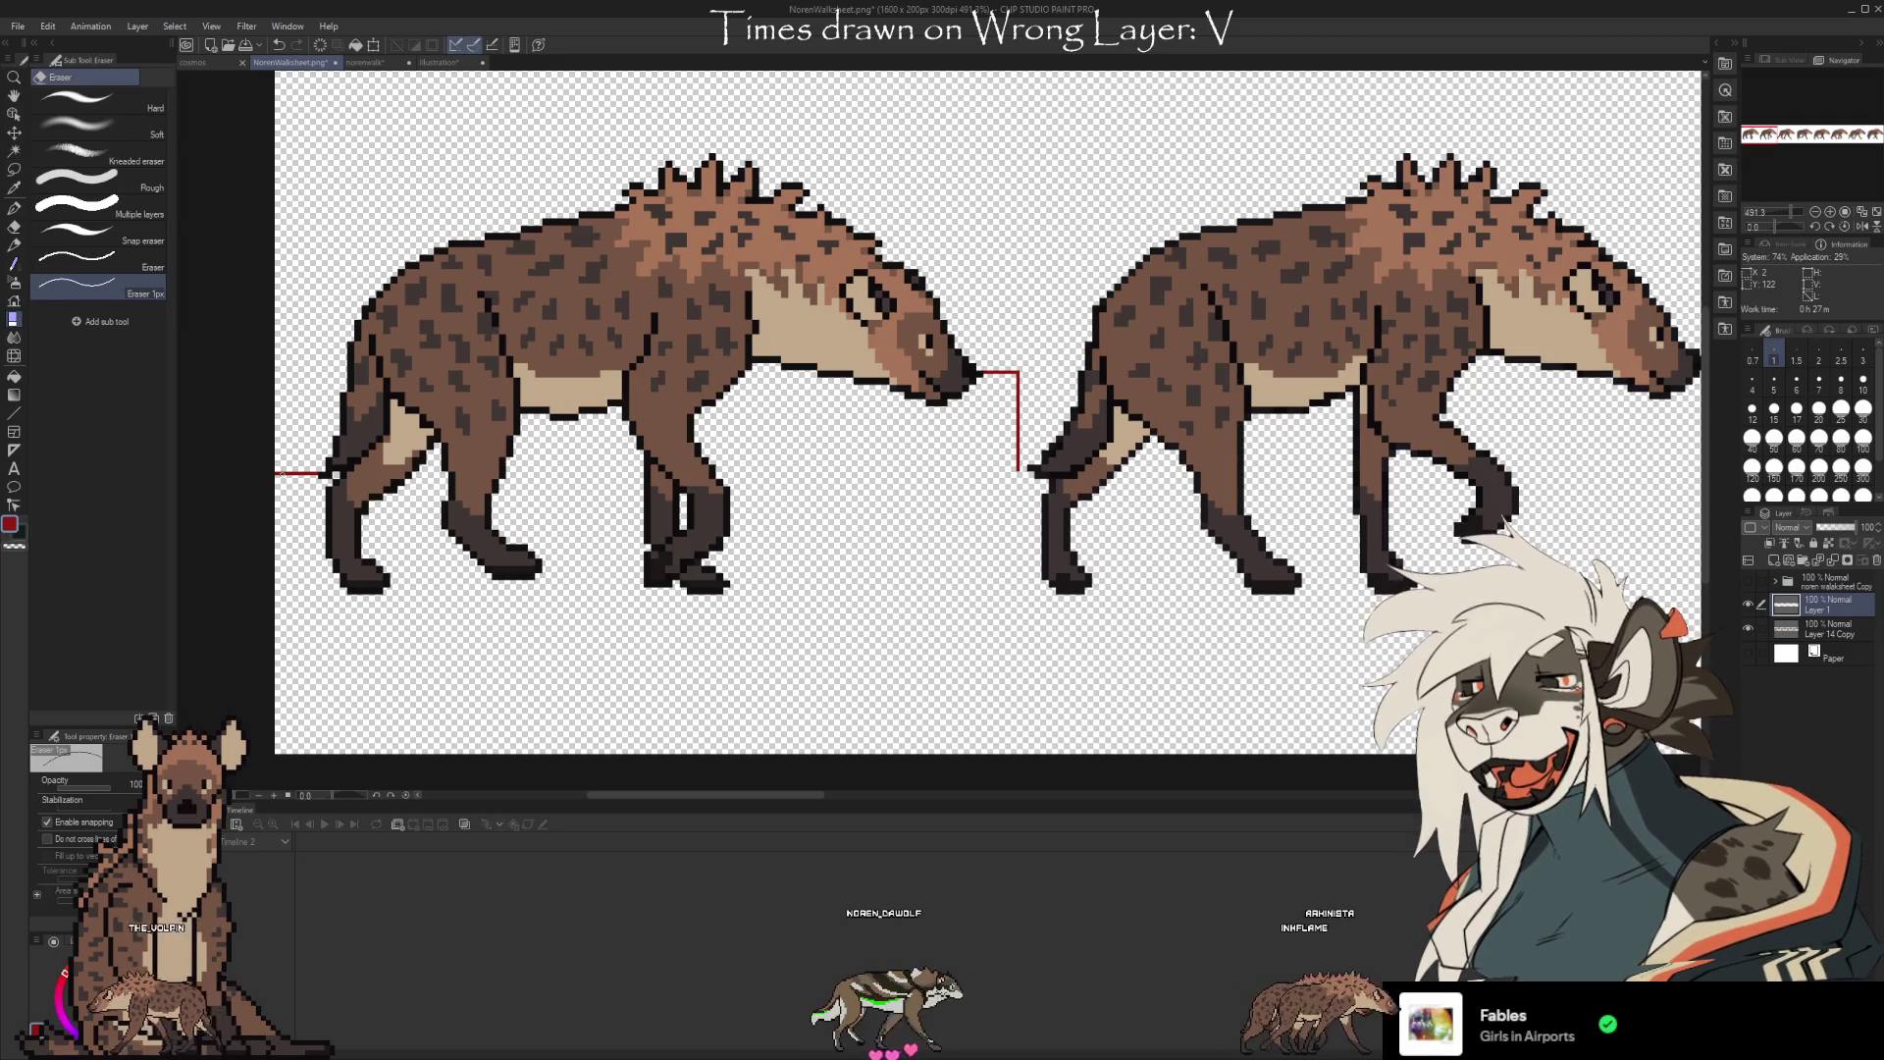
{"action": "scroll", "coordinate": [961, 420], "scroll_direction": "down", "scroll_amount": 2}
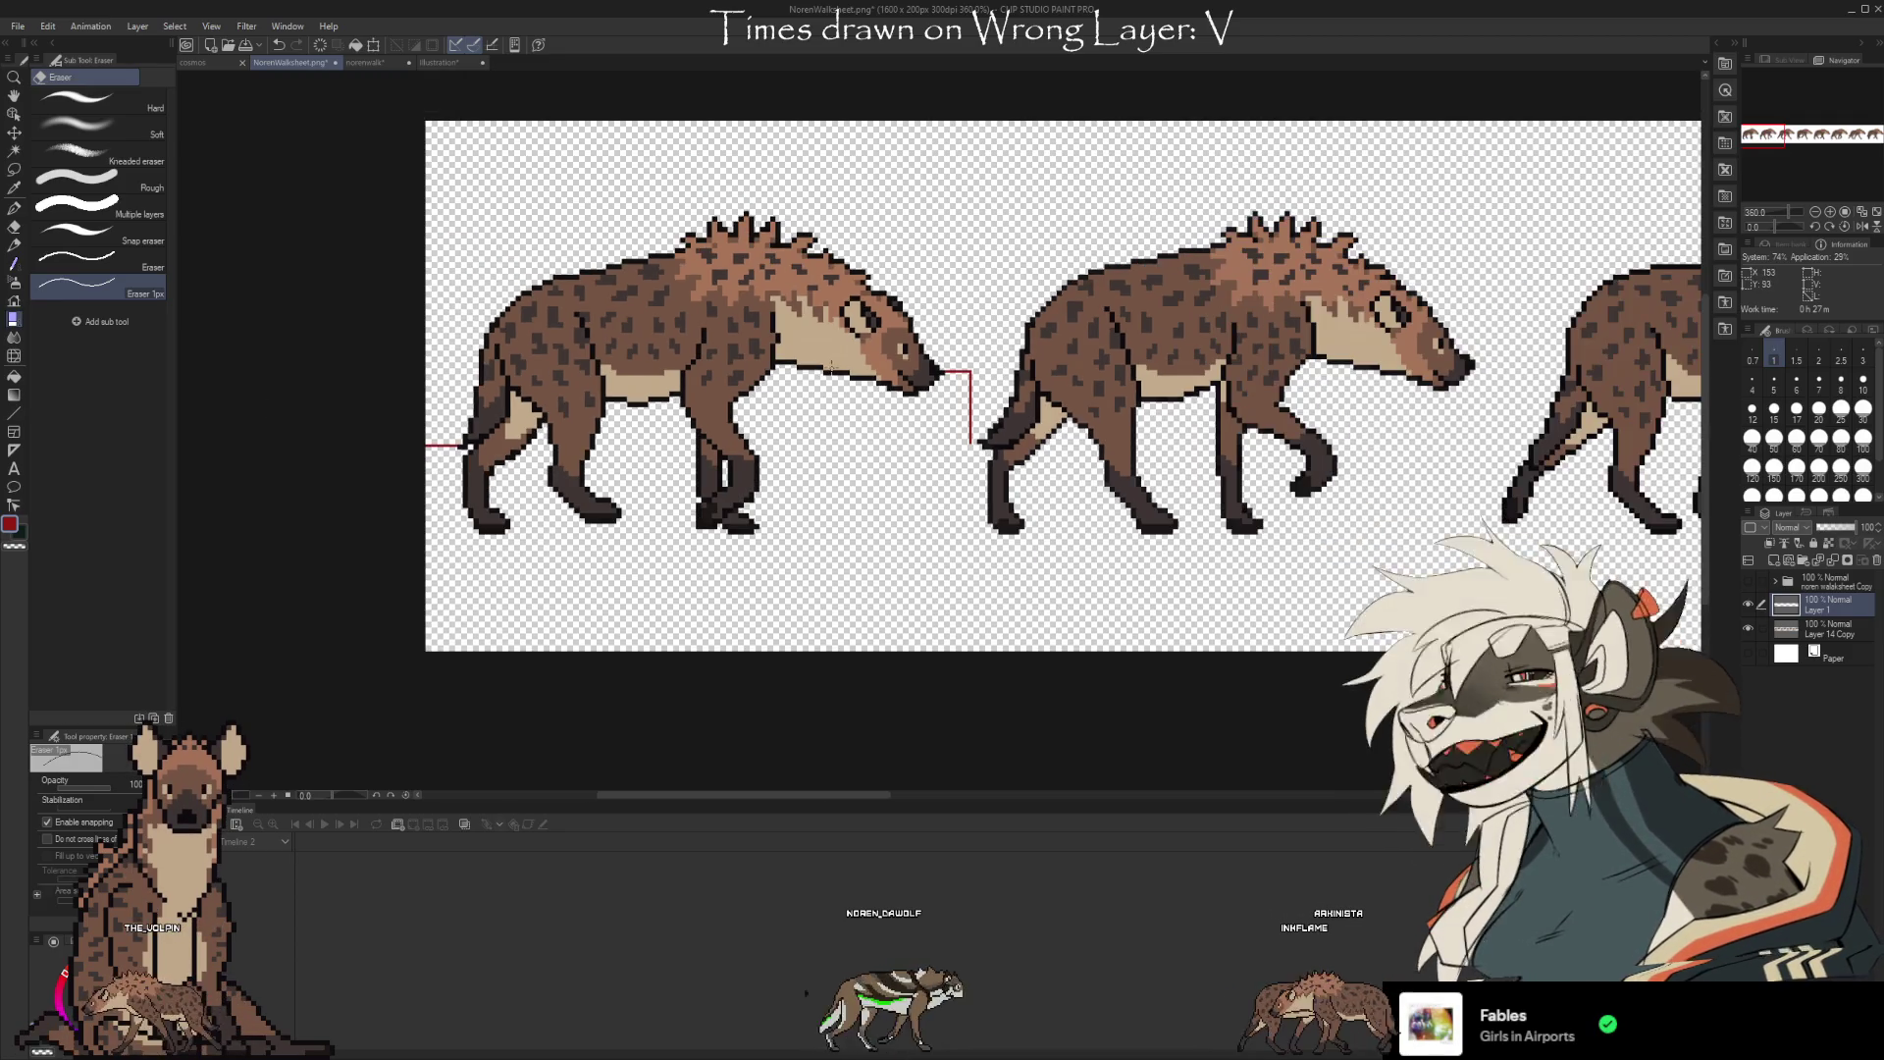
{"action": "scroll", "coordinate": [961, 420], "scroll_direction": "down", "scroll_amount": 1}
{"action": "scroll", "coordinate": [990, 383], "scroll_direction": "down", "scroll_amount": 2}
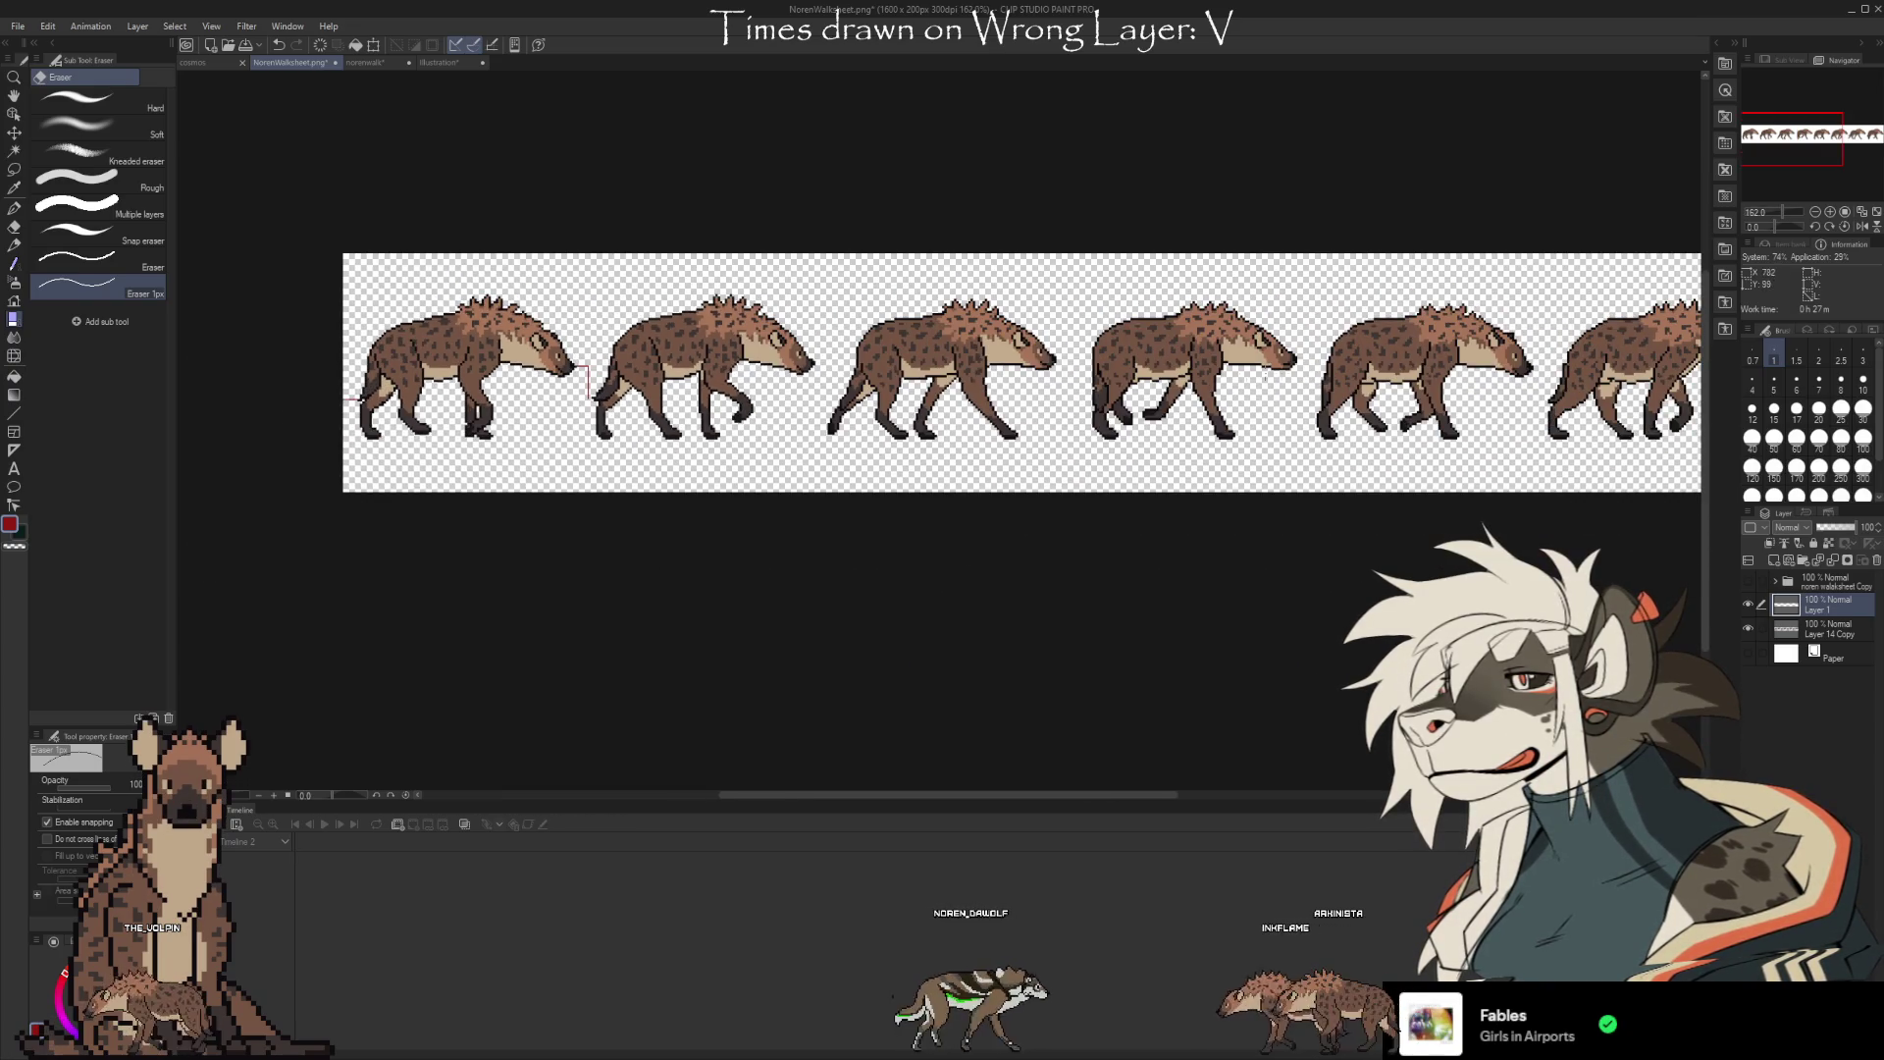
{"action": "scroll", "coordinate": [805, 403], "scroll_direction": "up", "scroll_amount": 6}
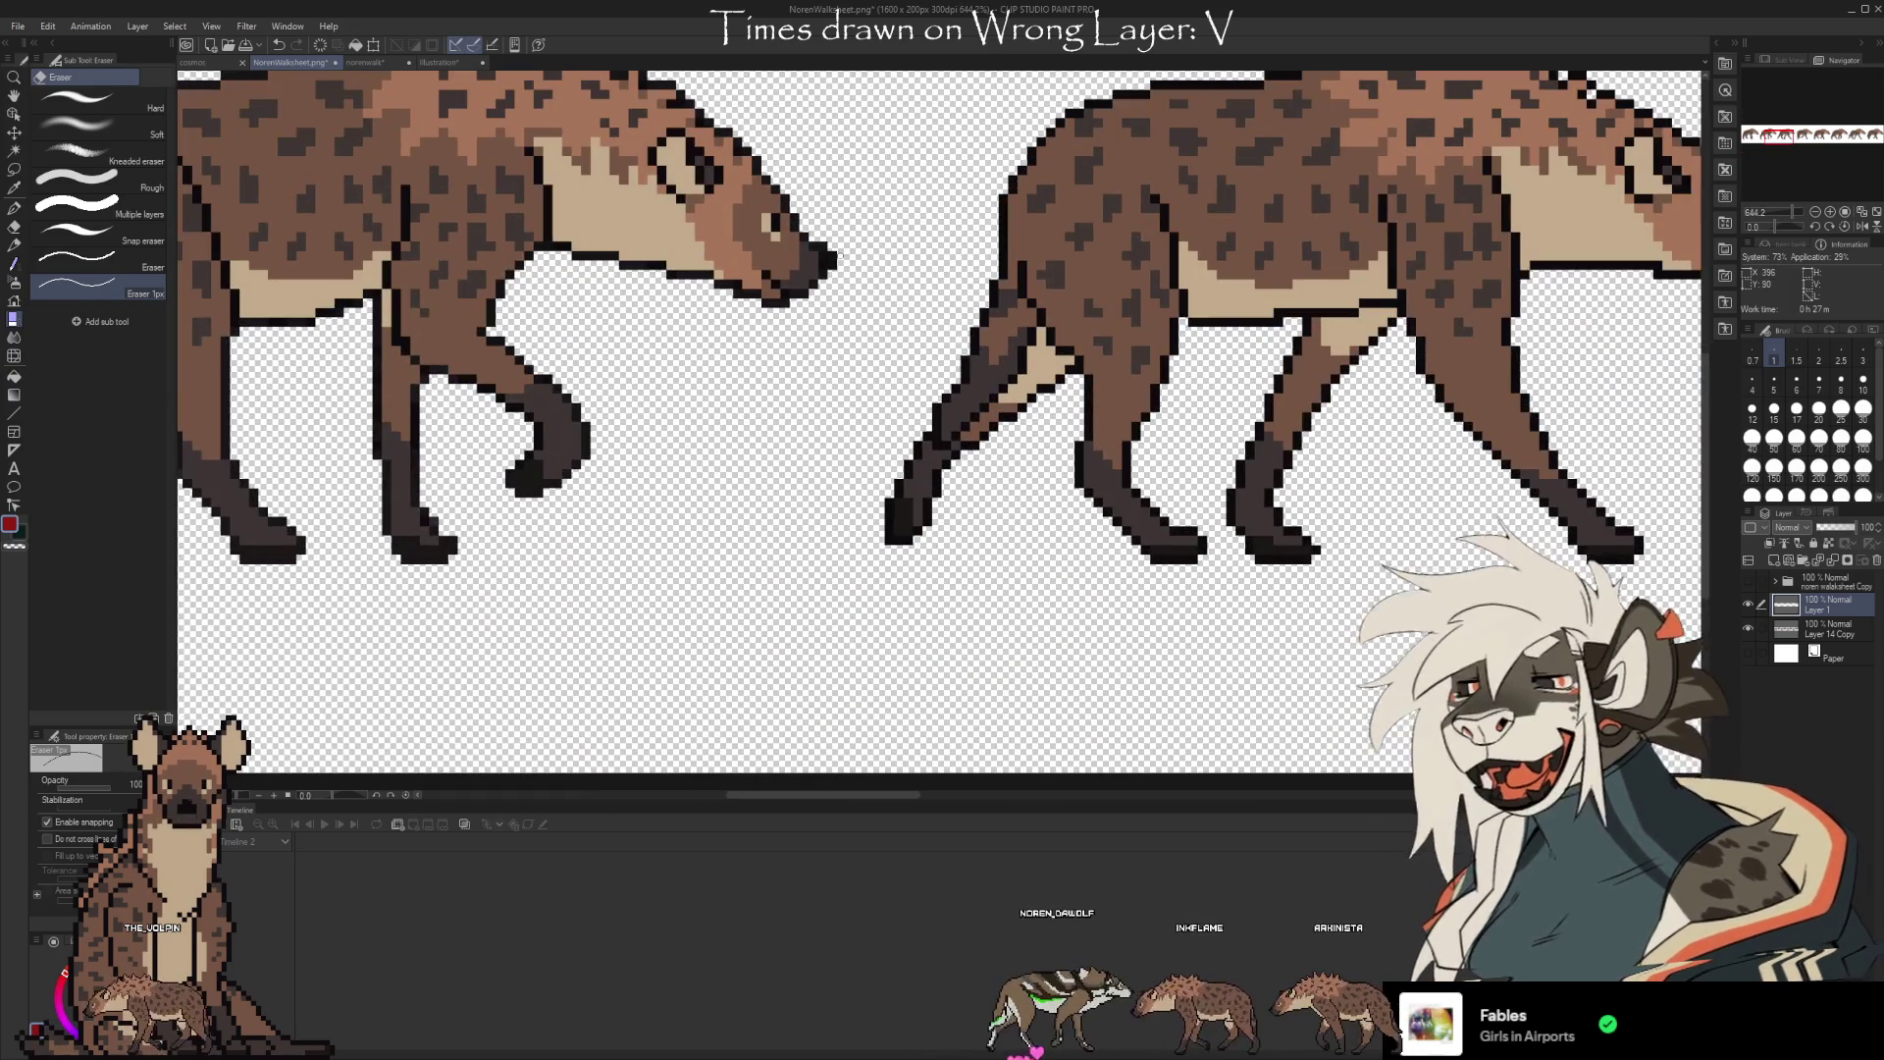
Draw a red vertical guide from the nose down to the next hyena's foot, erasing and redrawing a section
{"action": "key", "text": "b"}
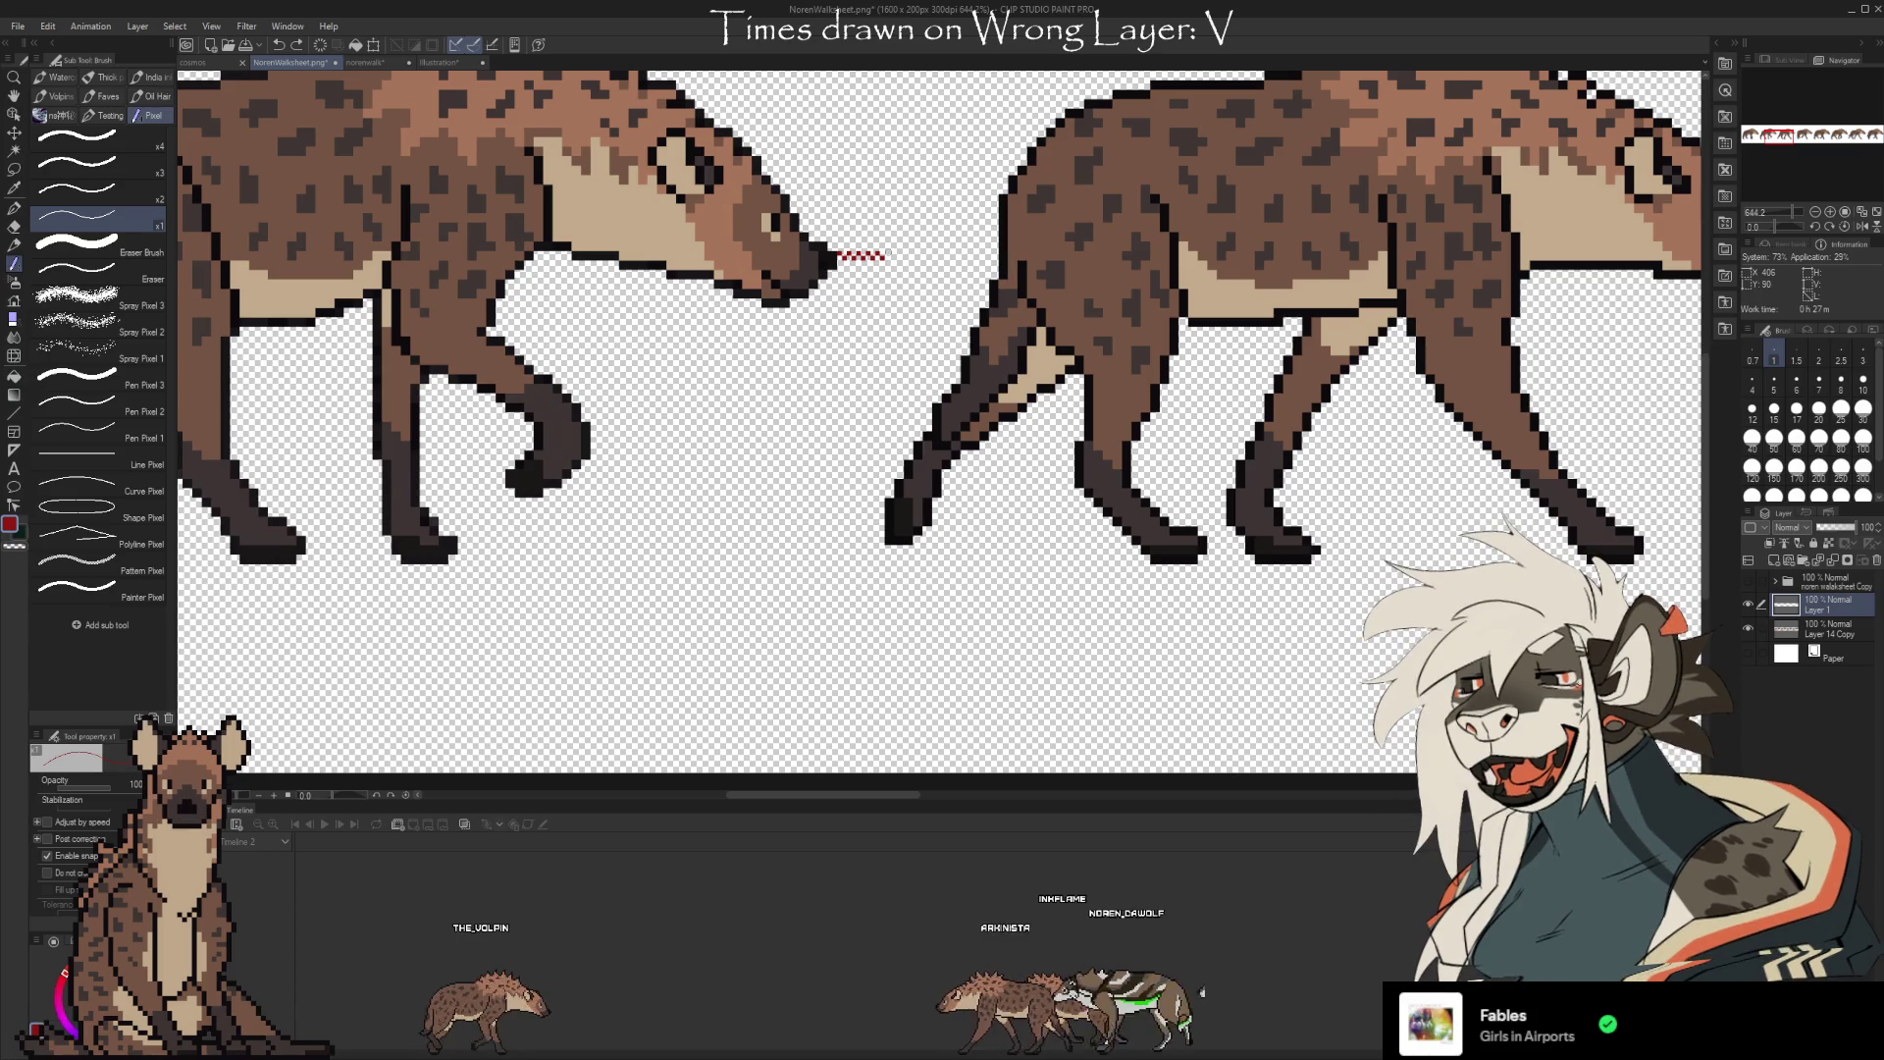
{"action": "left_click_drag", "start_coordinate": [892, 257], "coordinate": [892, 496]}
{"action": "key", "text": "e"}
{"action": "mouse_move", "coordinate": [891, 375]}
{"action": "left_mouse_down"}
{"action": "mouse_move", "coordinate": [895, 443]}
{"action": "mouse_move", "coordinate": [891, 376]}
{"action": "left_mouse_up"}
{"action": "key", "text": "b"}
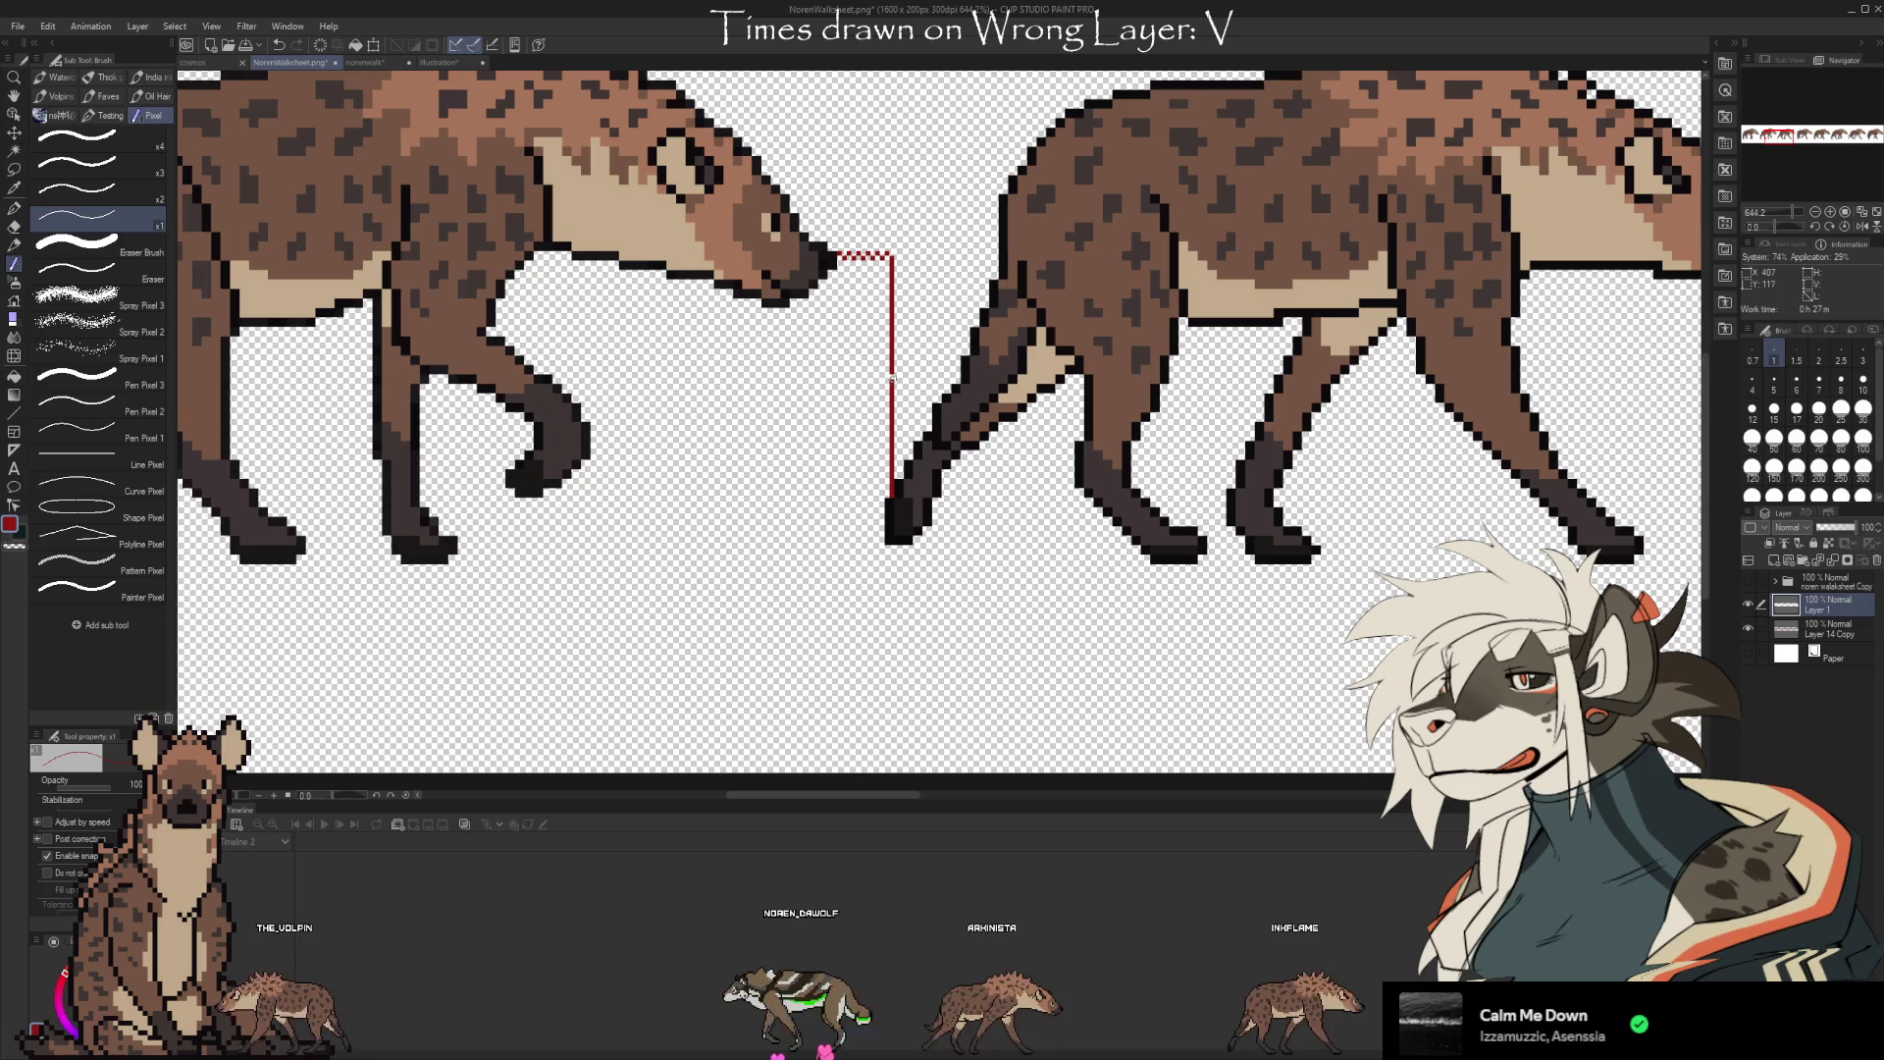
Inspect the hyena strip at several zoom levels, then remove the red guide strokes with Ctrl+Z
{"action": "scroll", "coordinate": [894, 507], "scroll_direction": "down", "scroll_amount": 3}
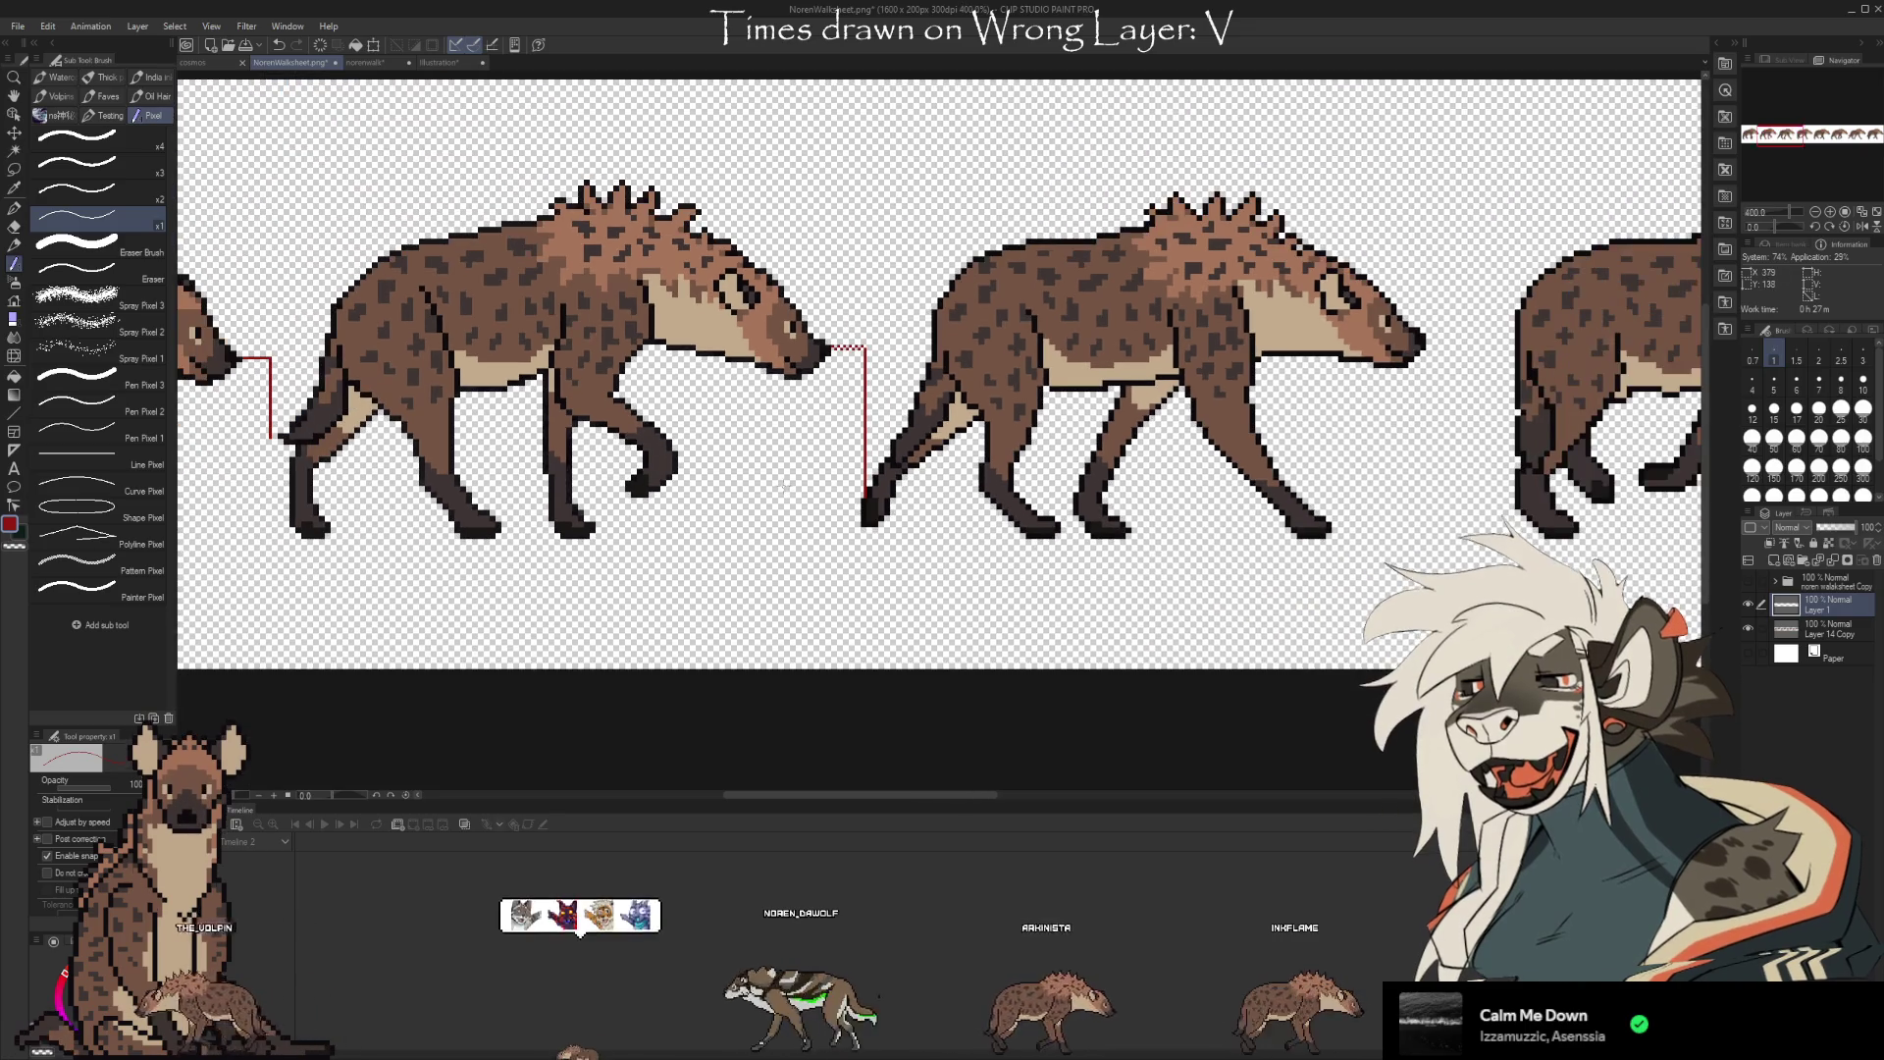
{"action": "scroll", "coordinate": [889, 473], "scroll_direction": "down", "scroll_amount": 2}
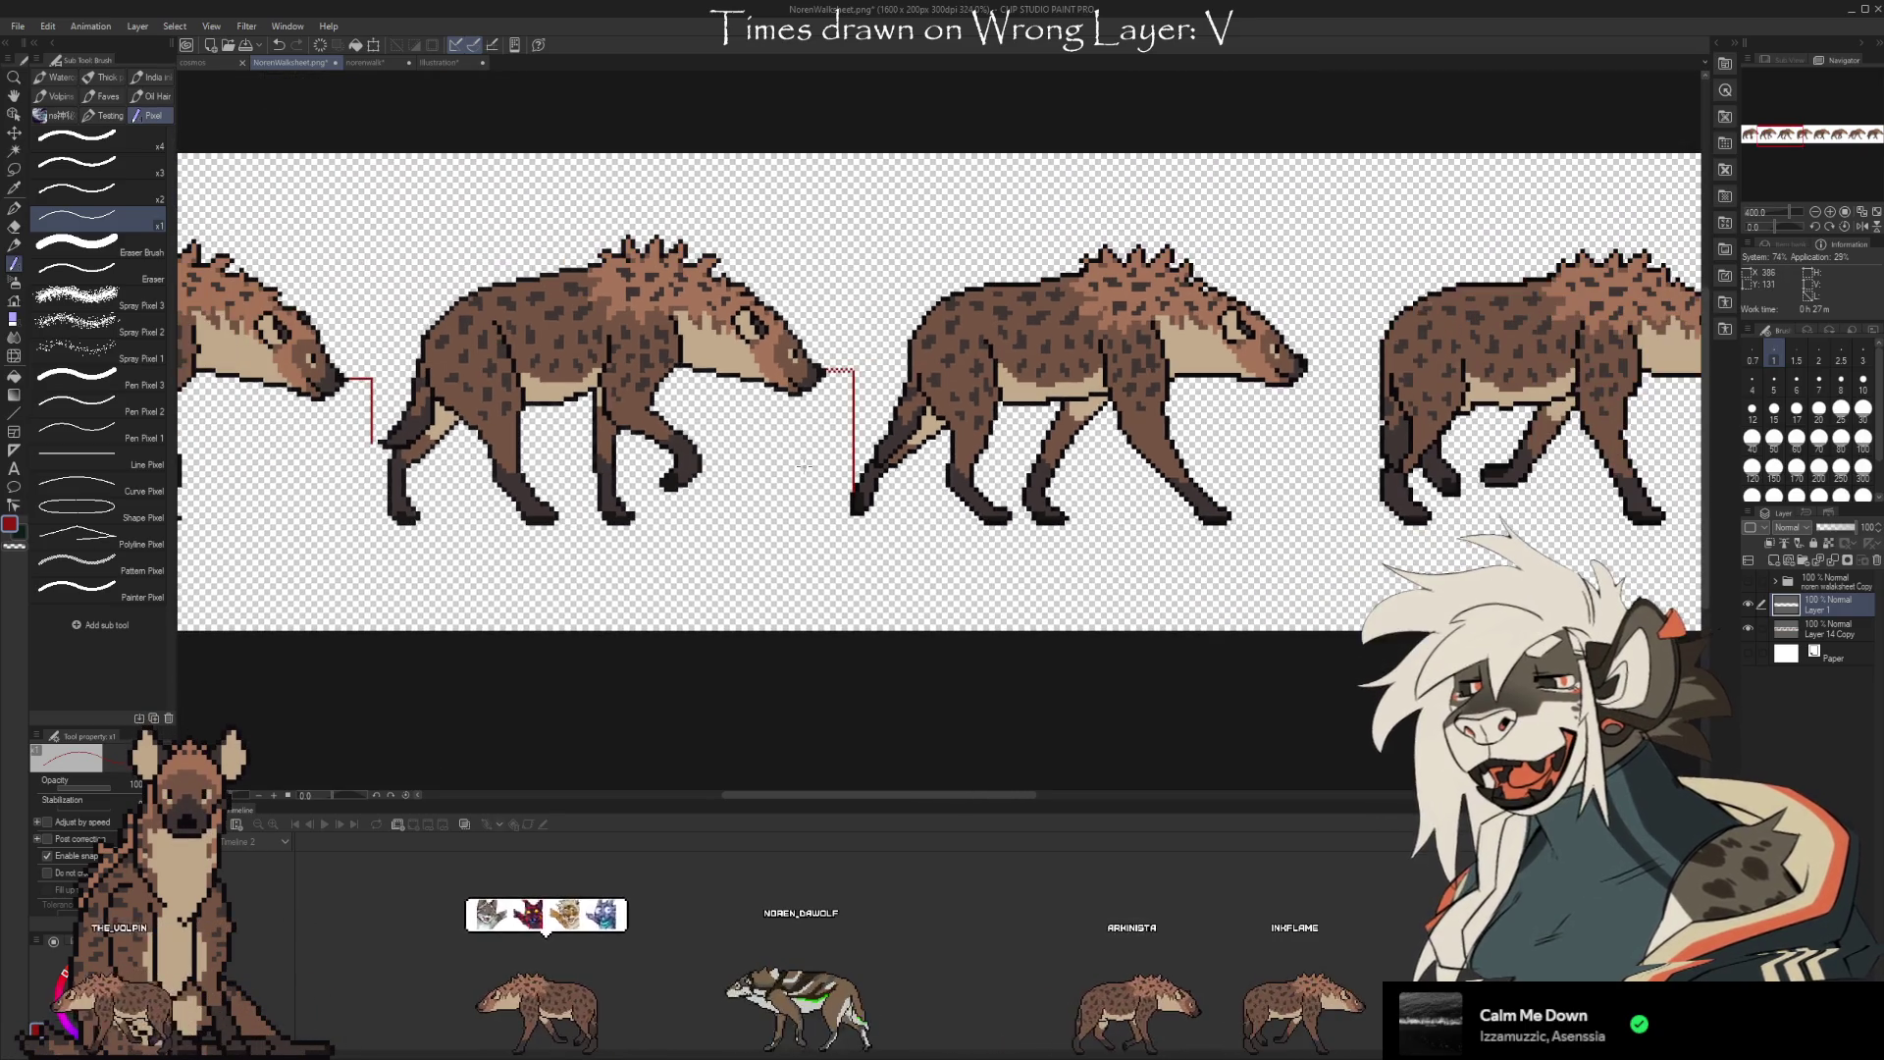
{"action": "scroll", "coordinate": [889, 473], "scroll_direction": "down", "scroll_amount": 2}
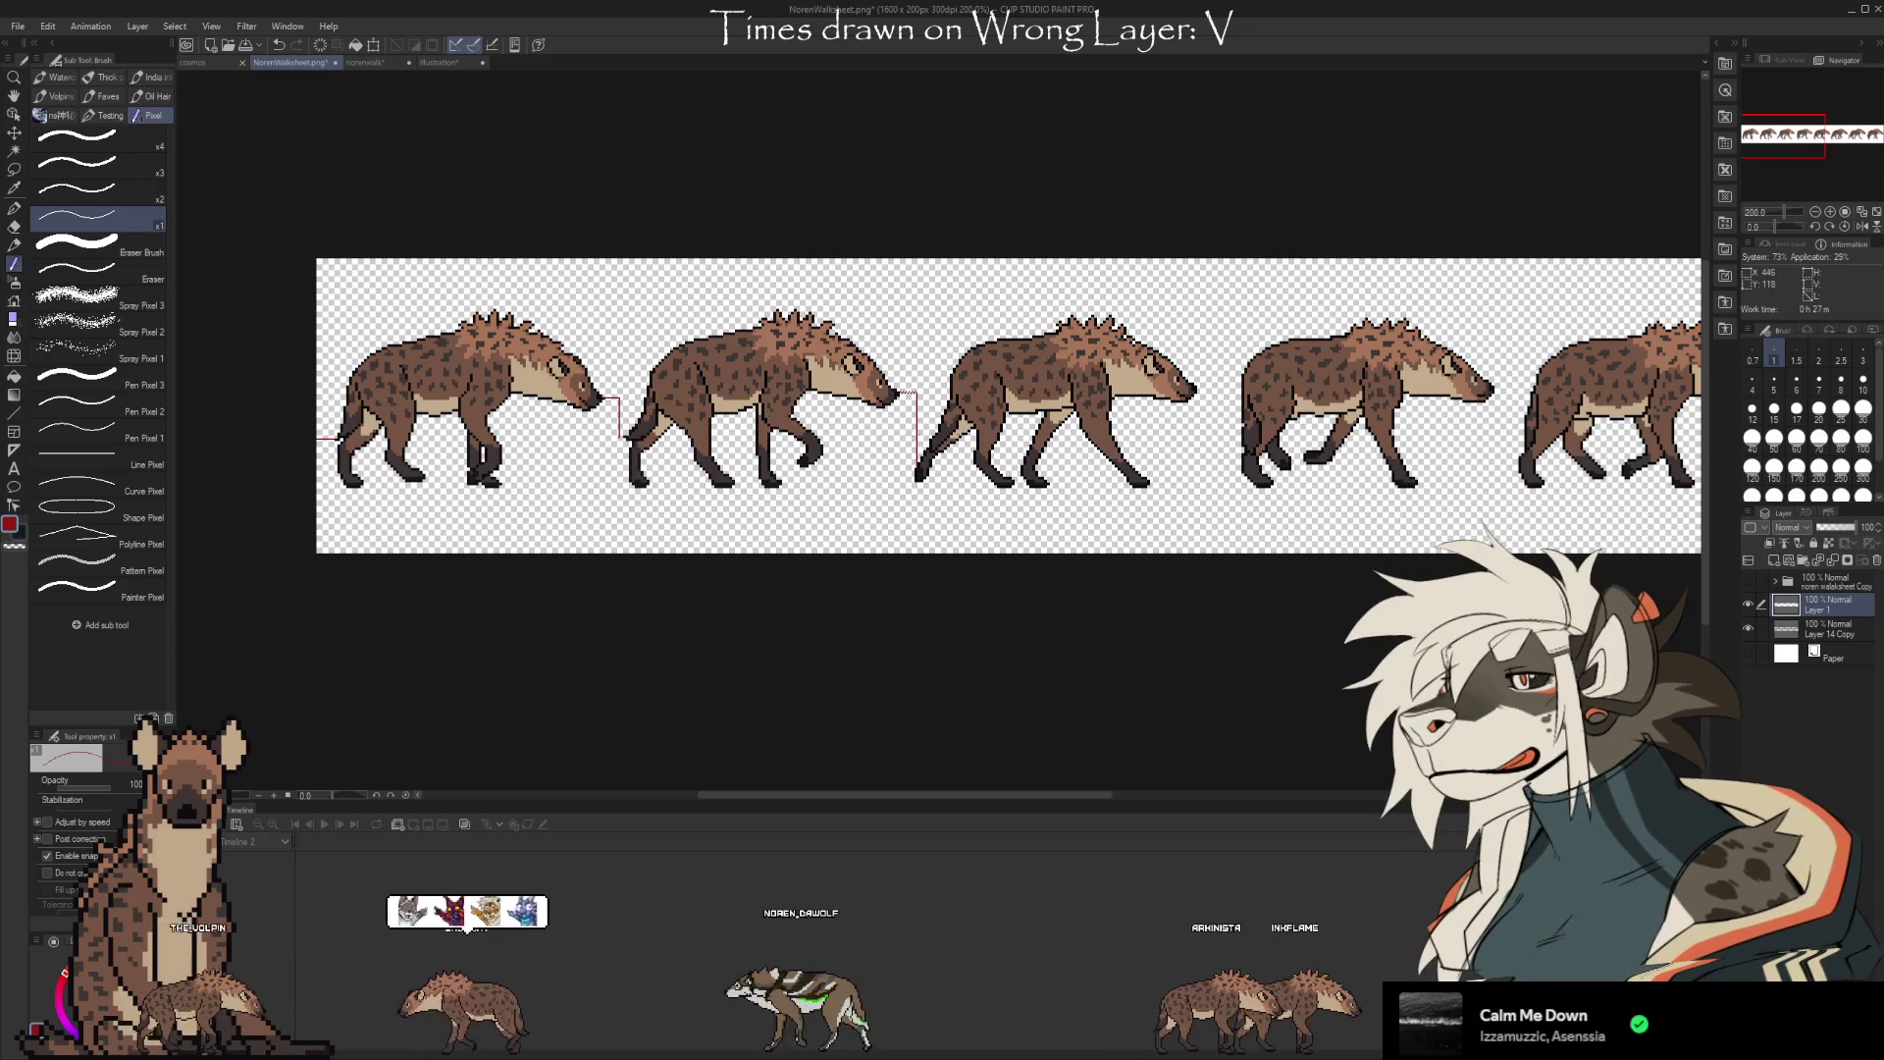
{"action": "scroll", "coordinate": [880, 430], "scroll_direction": "up", "scroll_amount": 2}
{"action": "scroll", "coordinate": [880, 432], "scroll_direction": "down", "scroll_amount": 2}
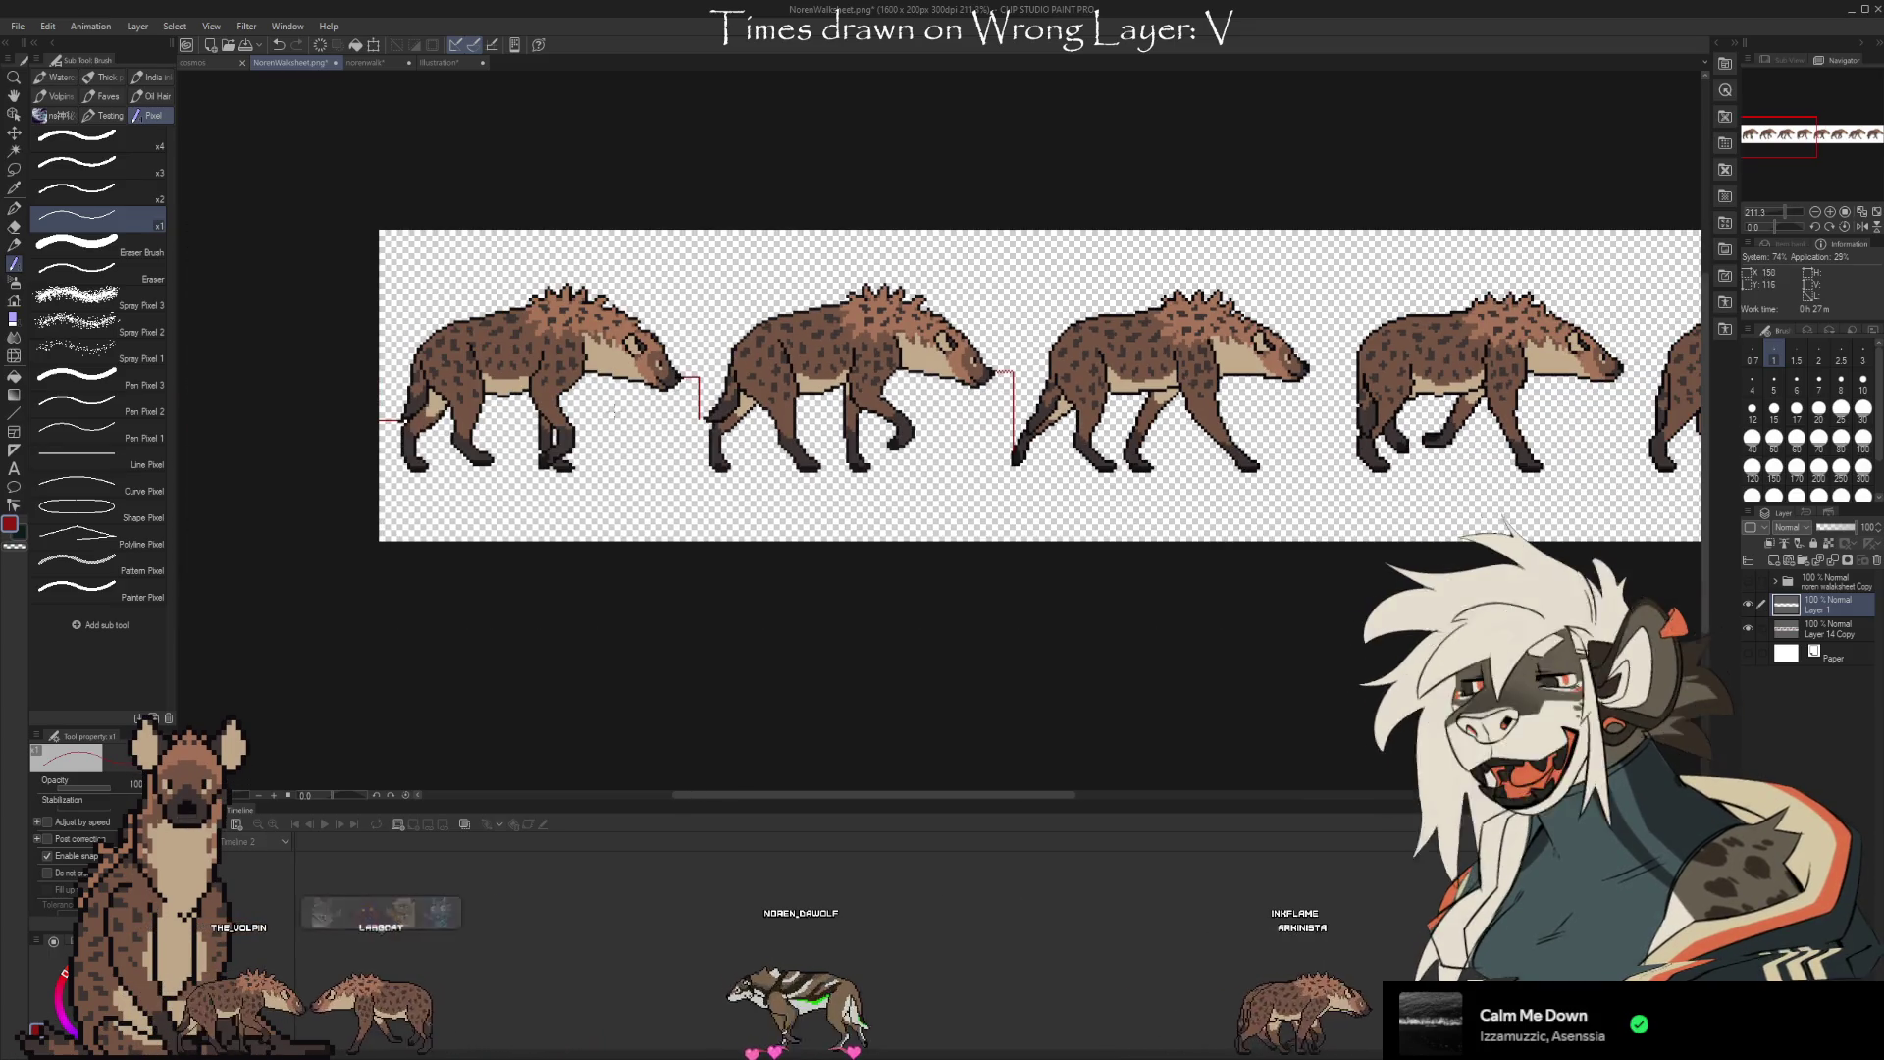
{"action": "scroll", "coordinate": [376, 400], "scroll_direction": "down", "scroll_amount": 4}
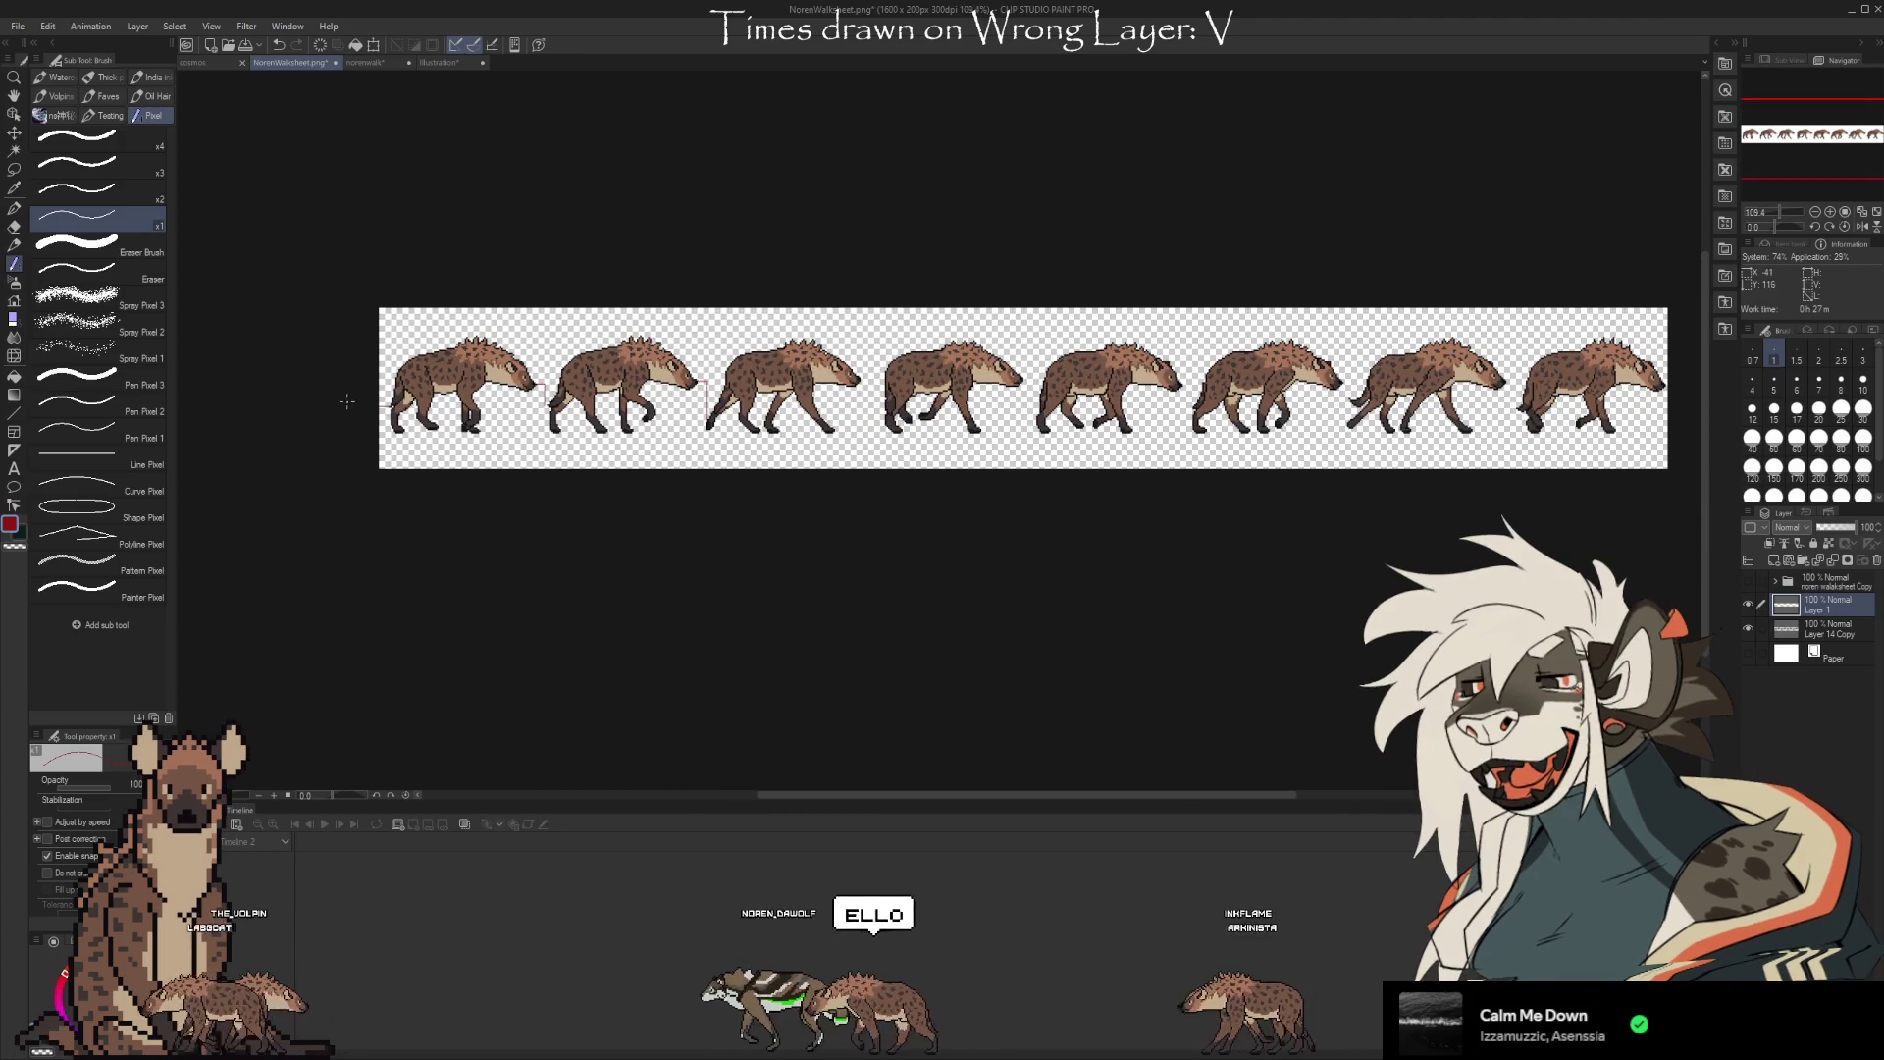
{"action": "scroll", "coordinate": [358, 398], "scroll_direction": "down", "scroll_amount": 2}
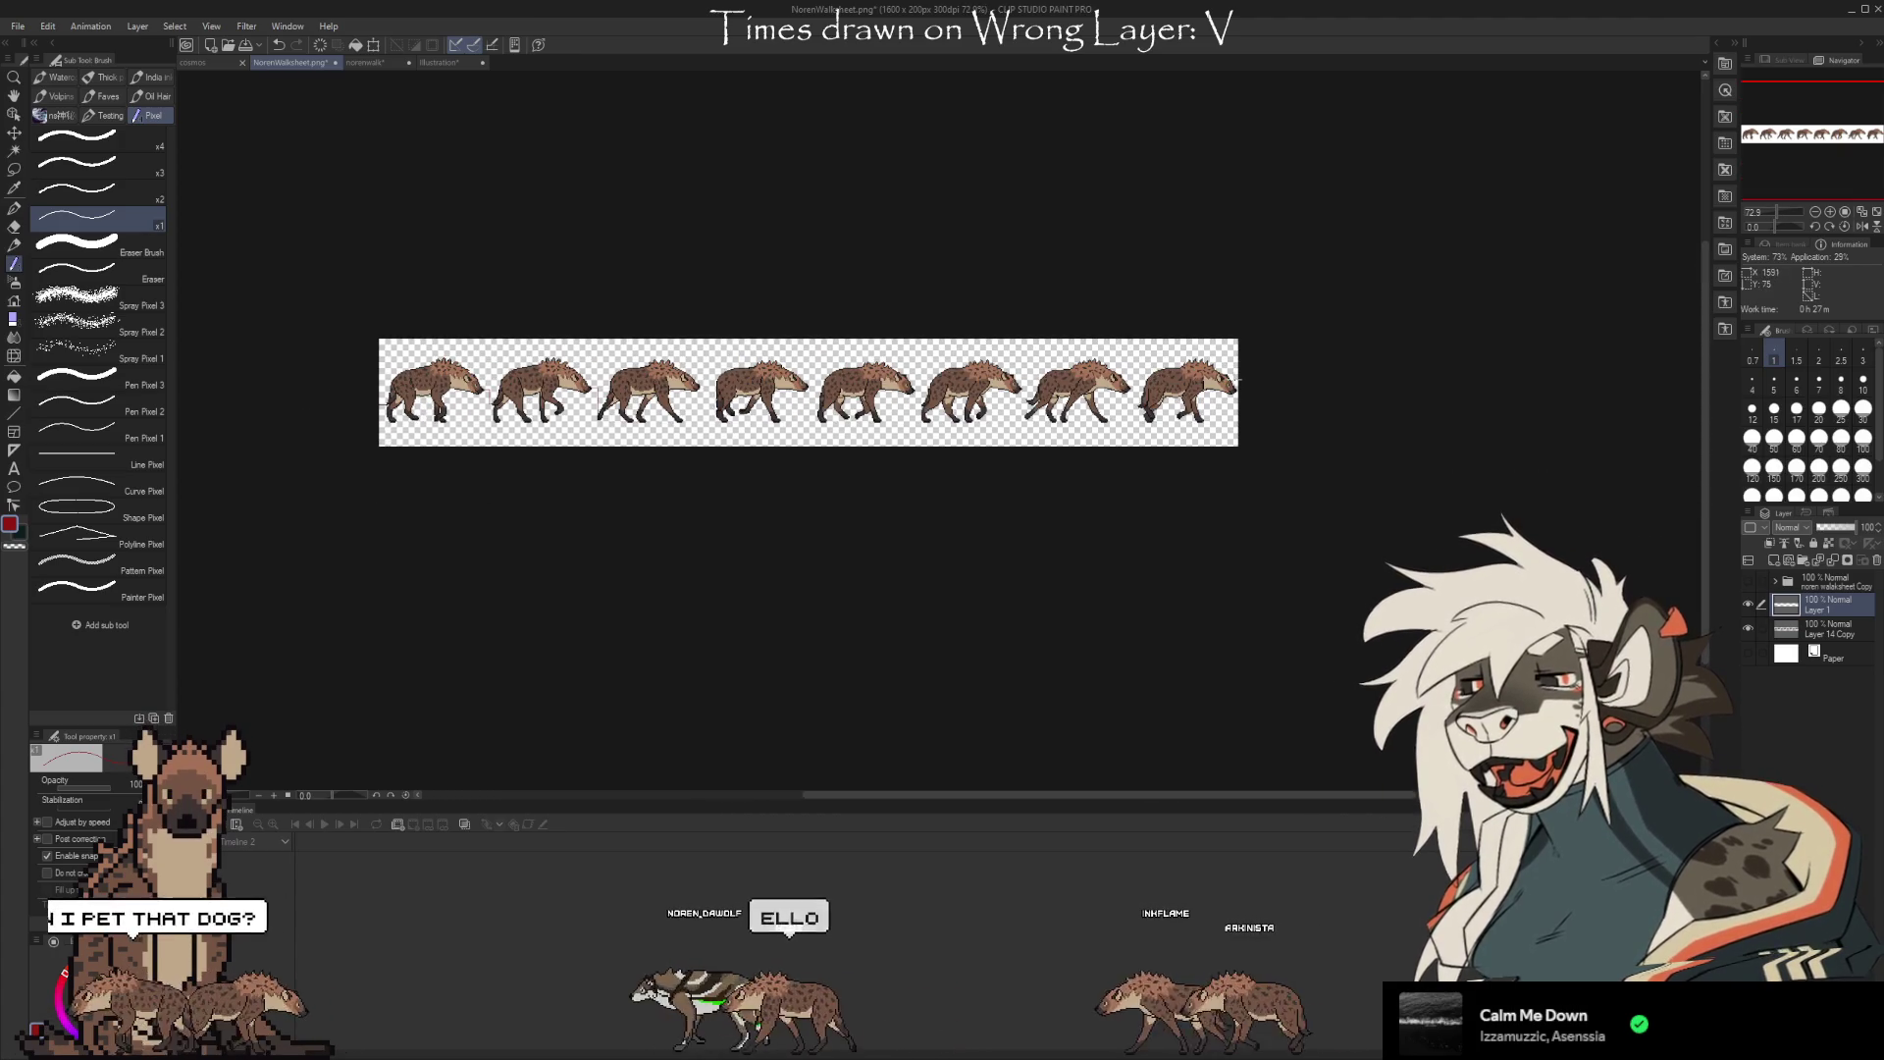
{"action": "scroll", "coordinate": [309, 380], "scroll_direction": "up", "scroll_amount": 6}
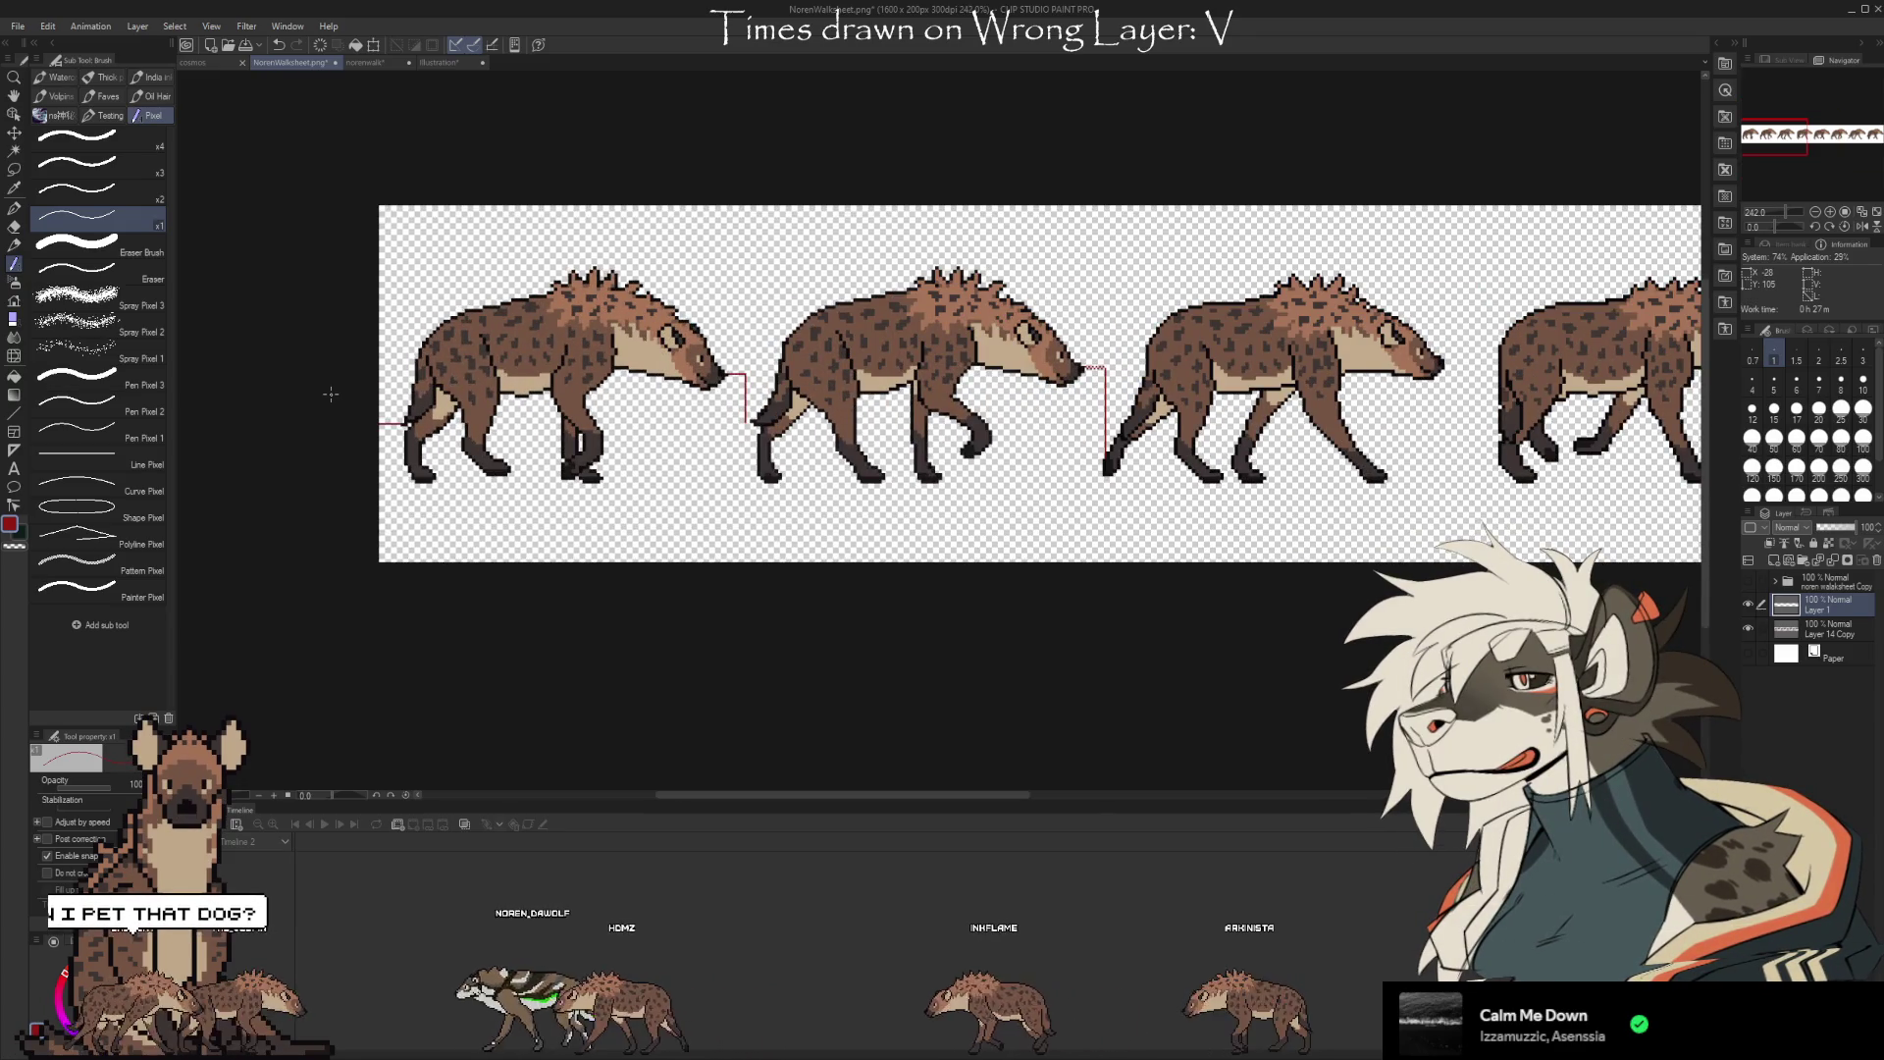
{"action": "scroll", "coordinate": [331, 394], "scroll_direction": "up", "scroll_amount": 2}
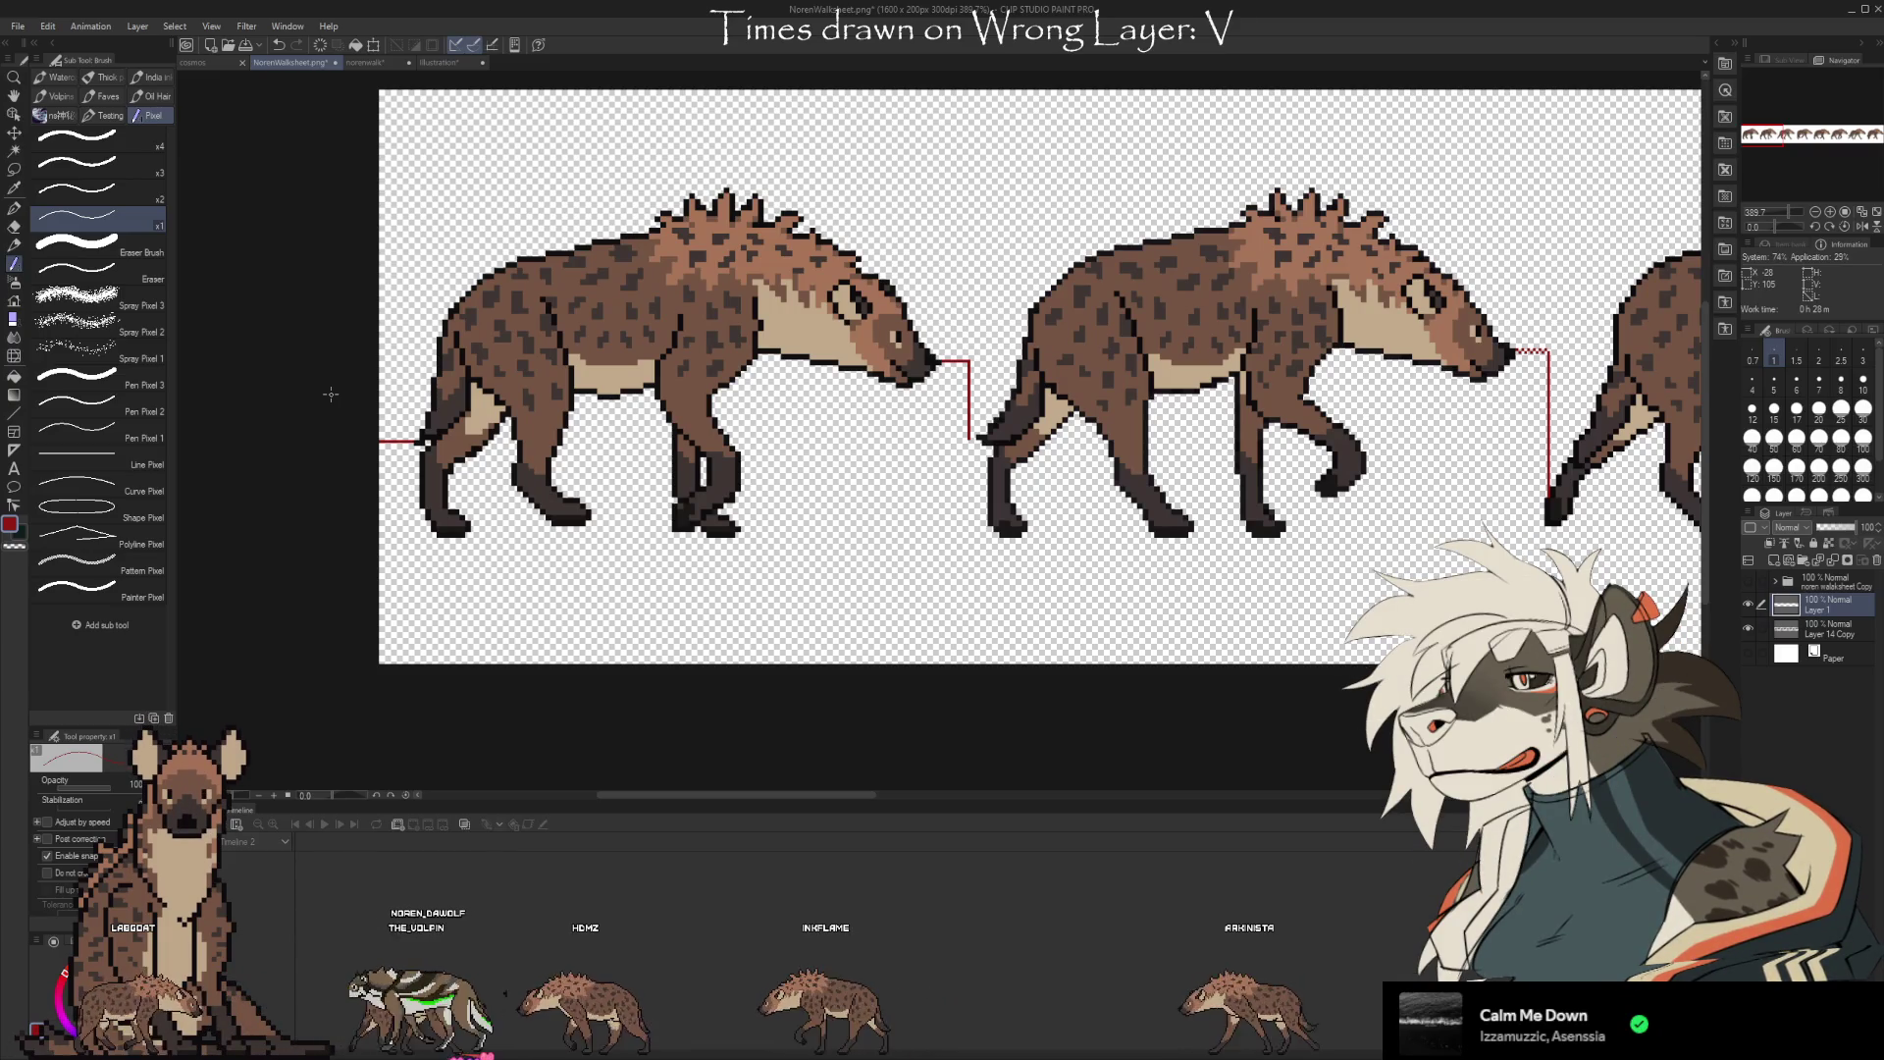
{"action": "scroll", "coordinate": [331, 393], "scroll_direction": "down", "scroll_amount": 4}
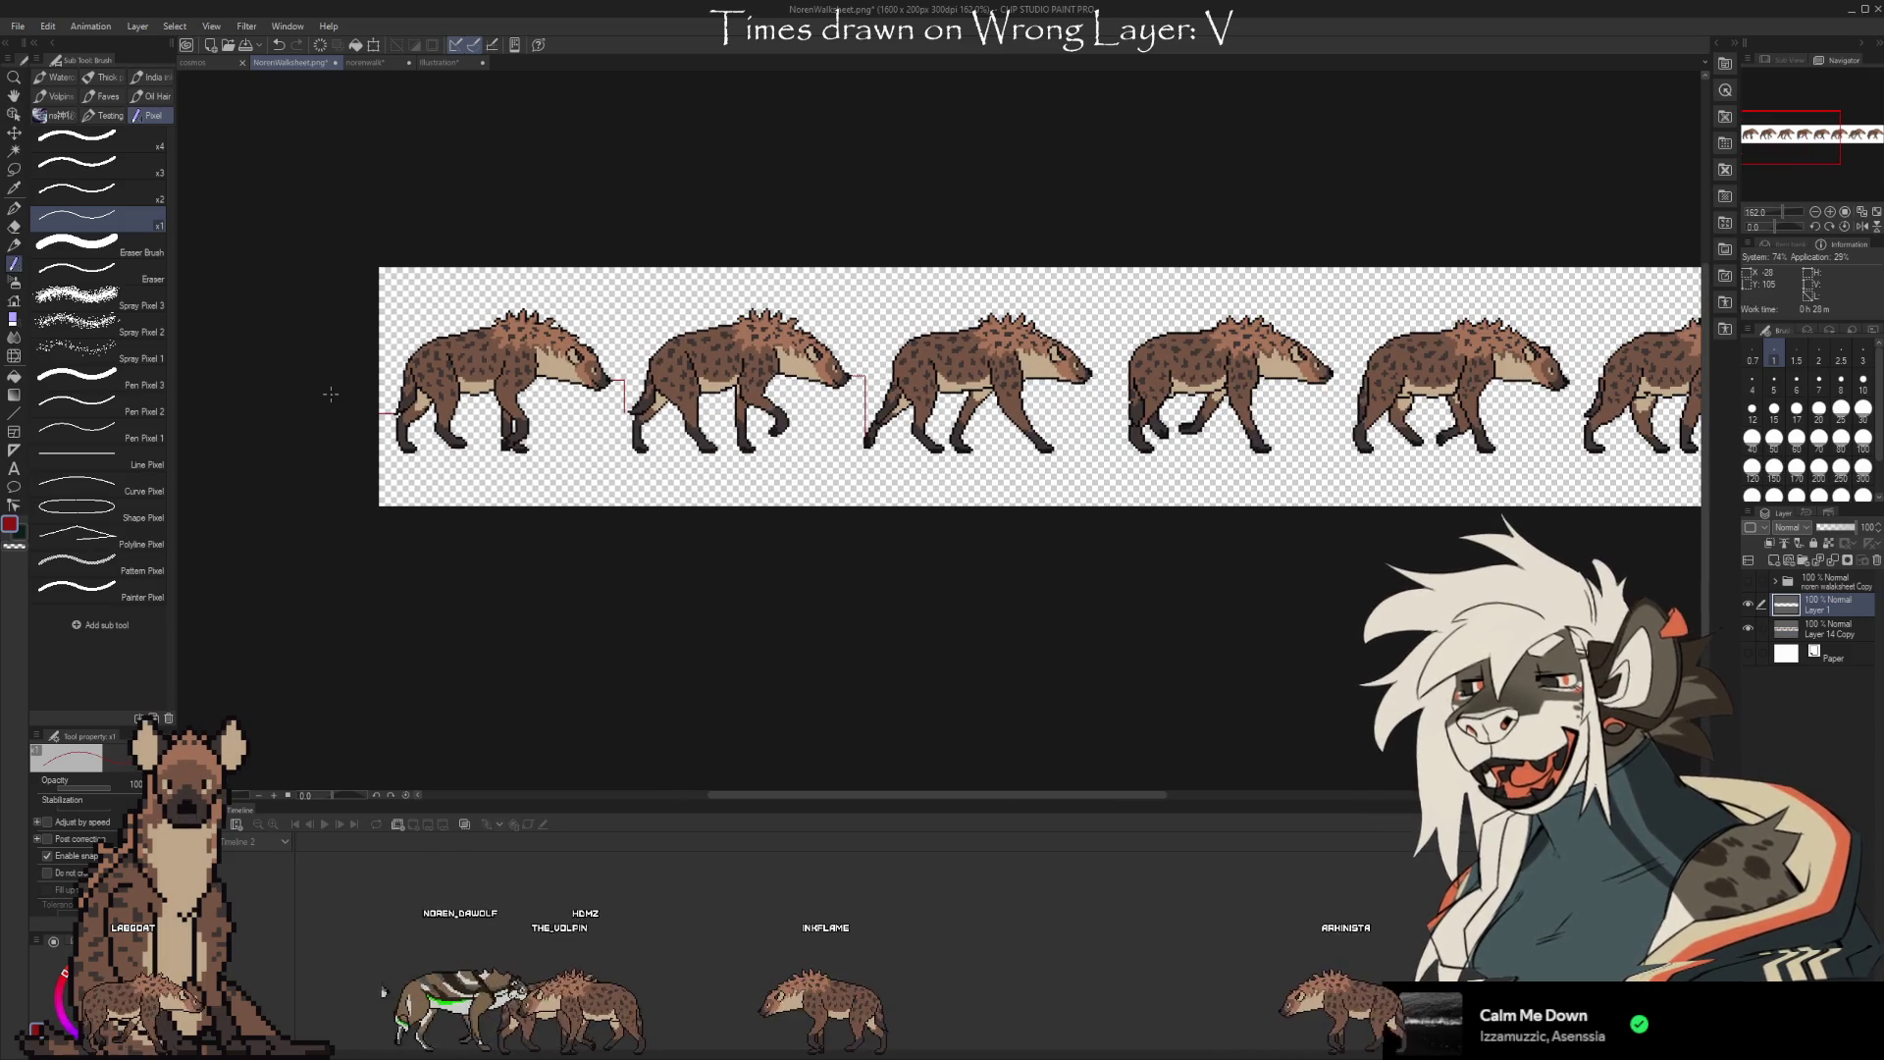
{"action": "scroll", "coordinate": [330, 394], "scroll_direction": "down", "scroll_amount": 1}
{"action": "scroll", "coordinate": [330, 394], "scroll_direction": "up", "scroll_amount": 1}
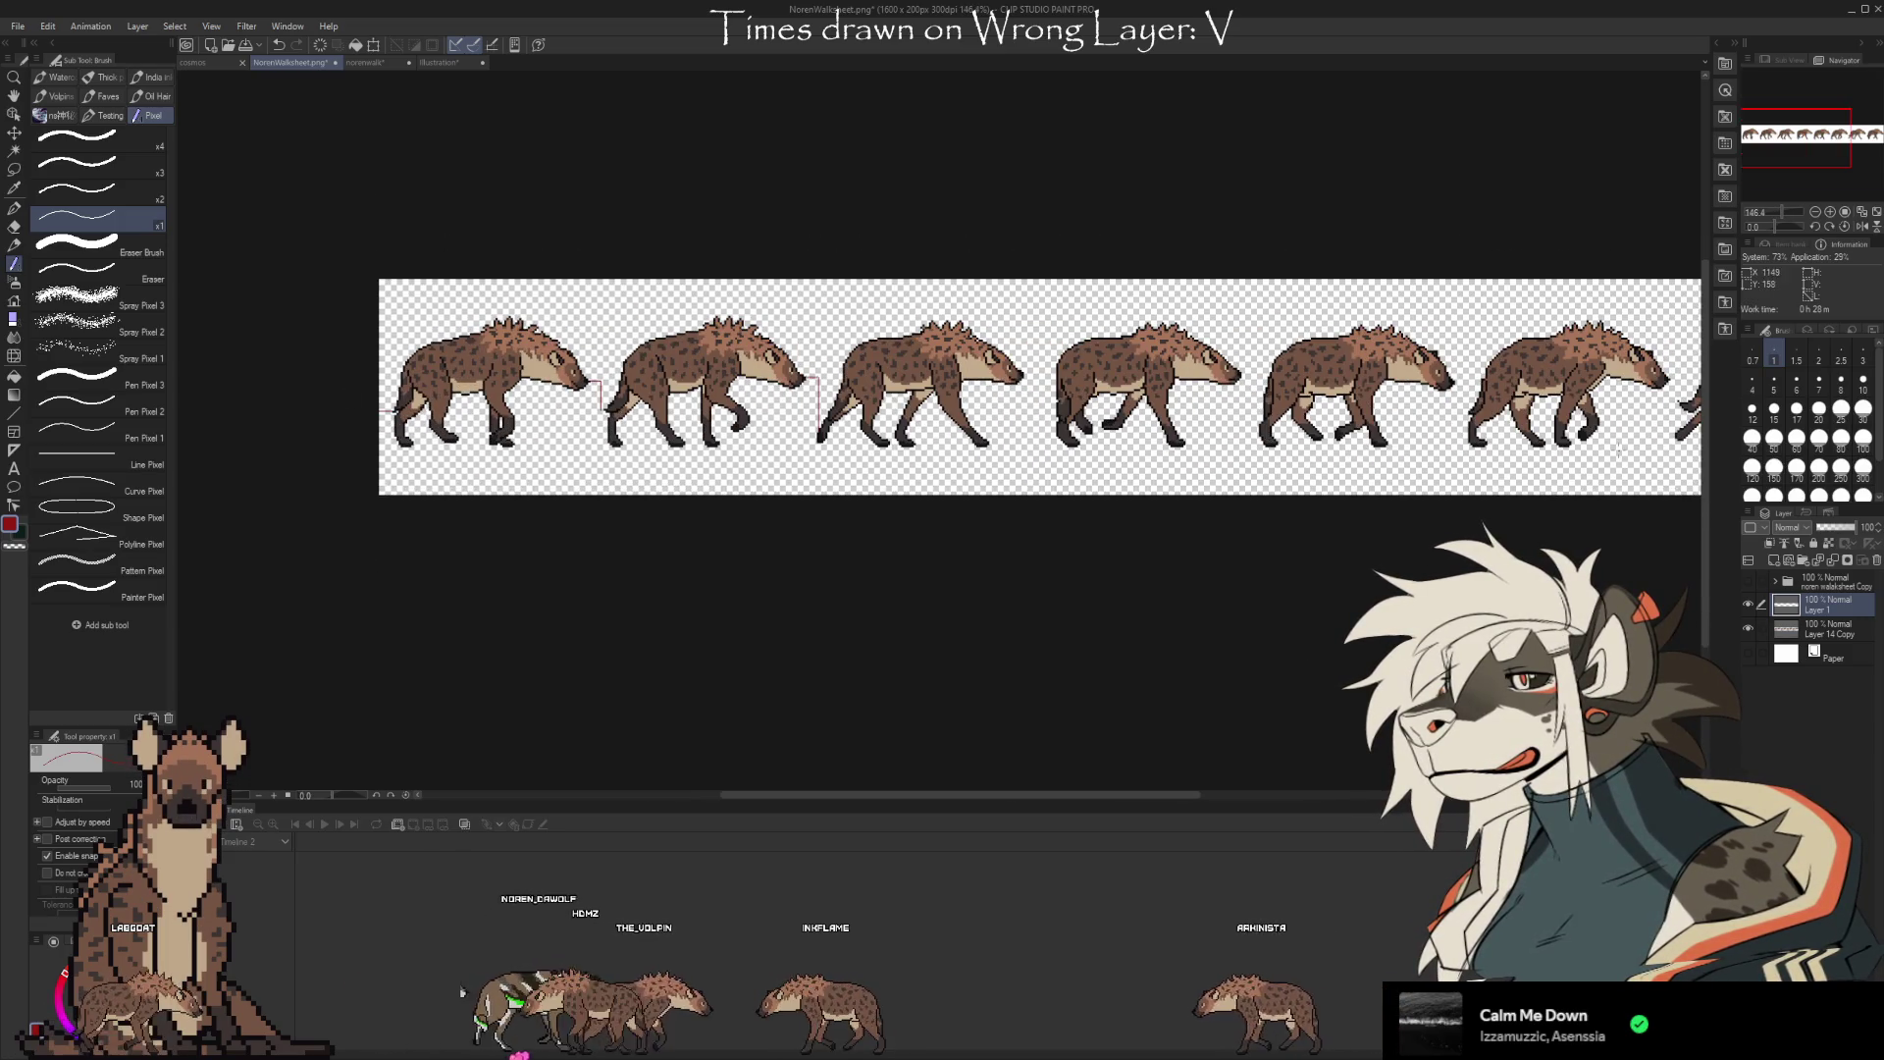
{"action": "key", "text": "ctrl+z"}
{"action": "key", "text": "ctrl+z"}
{"action": "key", "text": "ctrl+z"}
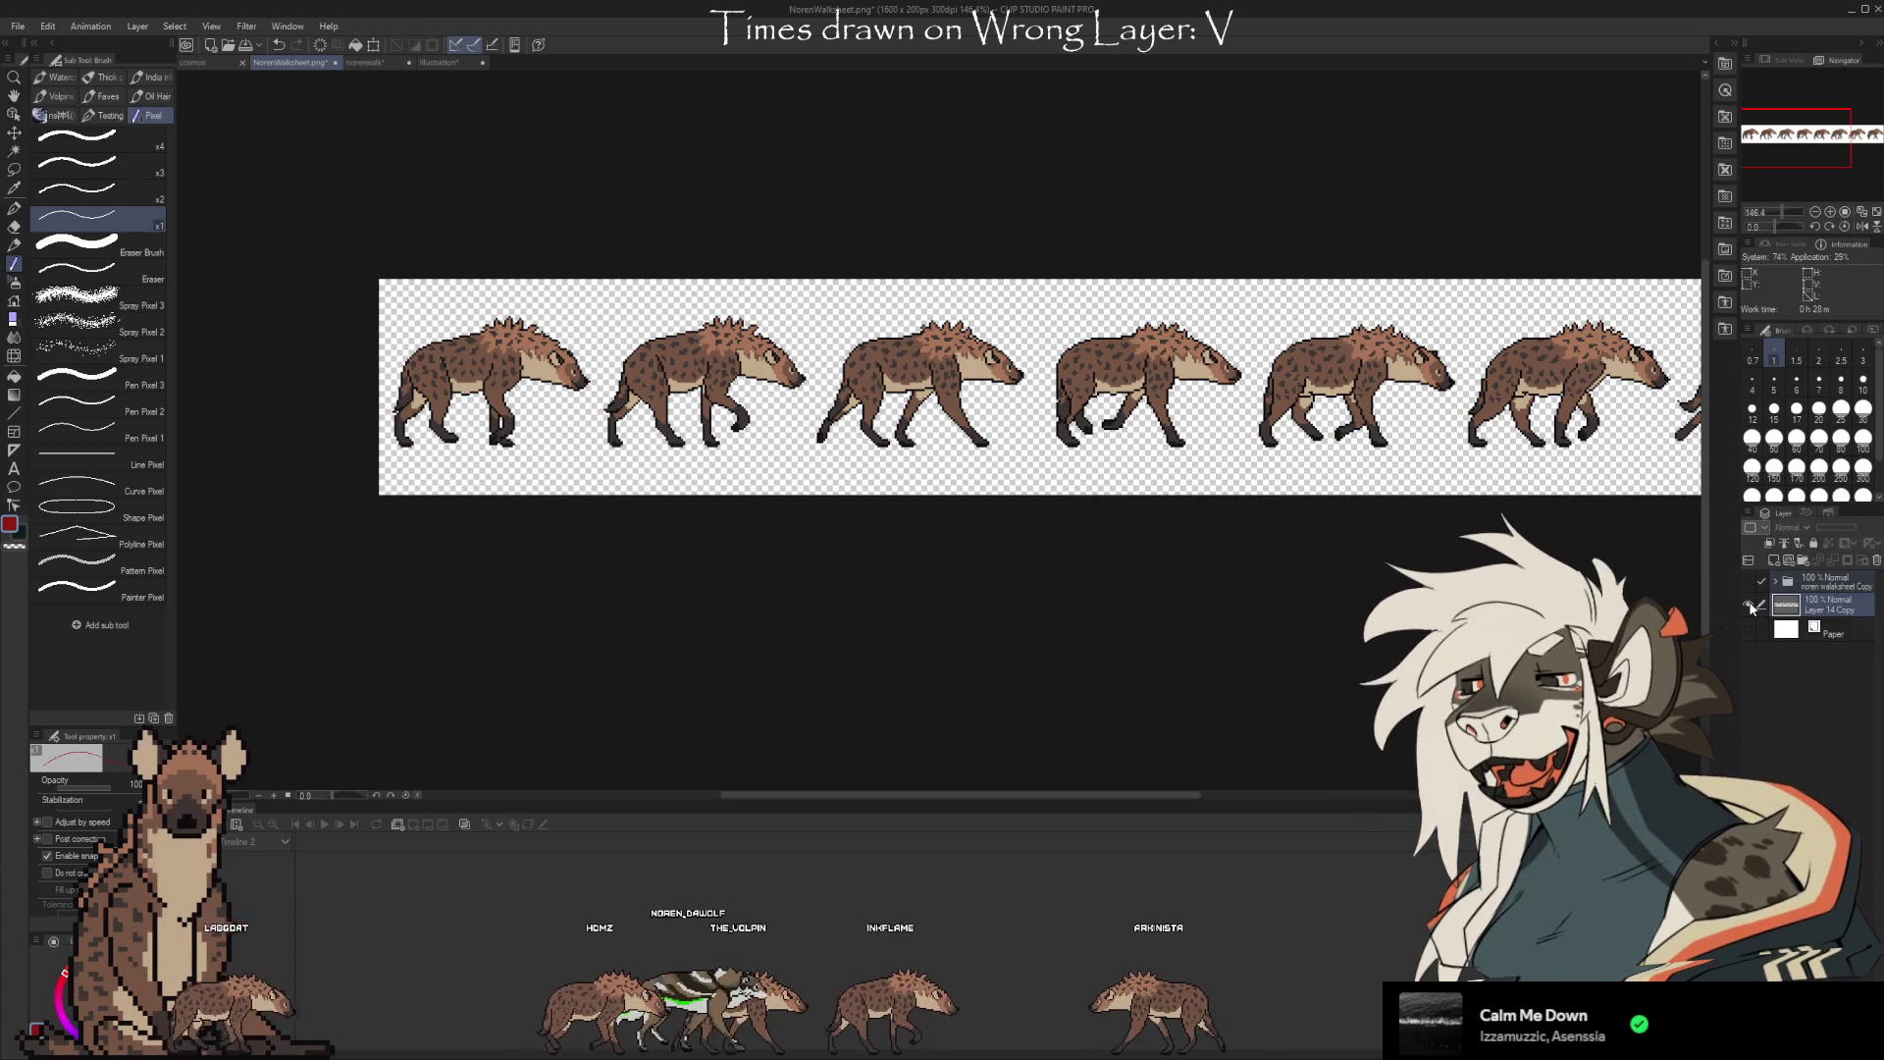
Show and expand the wolf folder instead of the hyena frames, and add a new raster layer
{"action": "left_click", "coordinate": [1755, 583]}
{"action": "left_click", "coordinate": [1756, 583]}
{"action": "left_click", "coordinate": [1774, 581]}
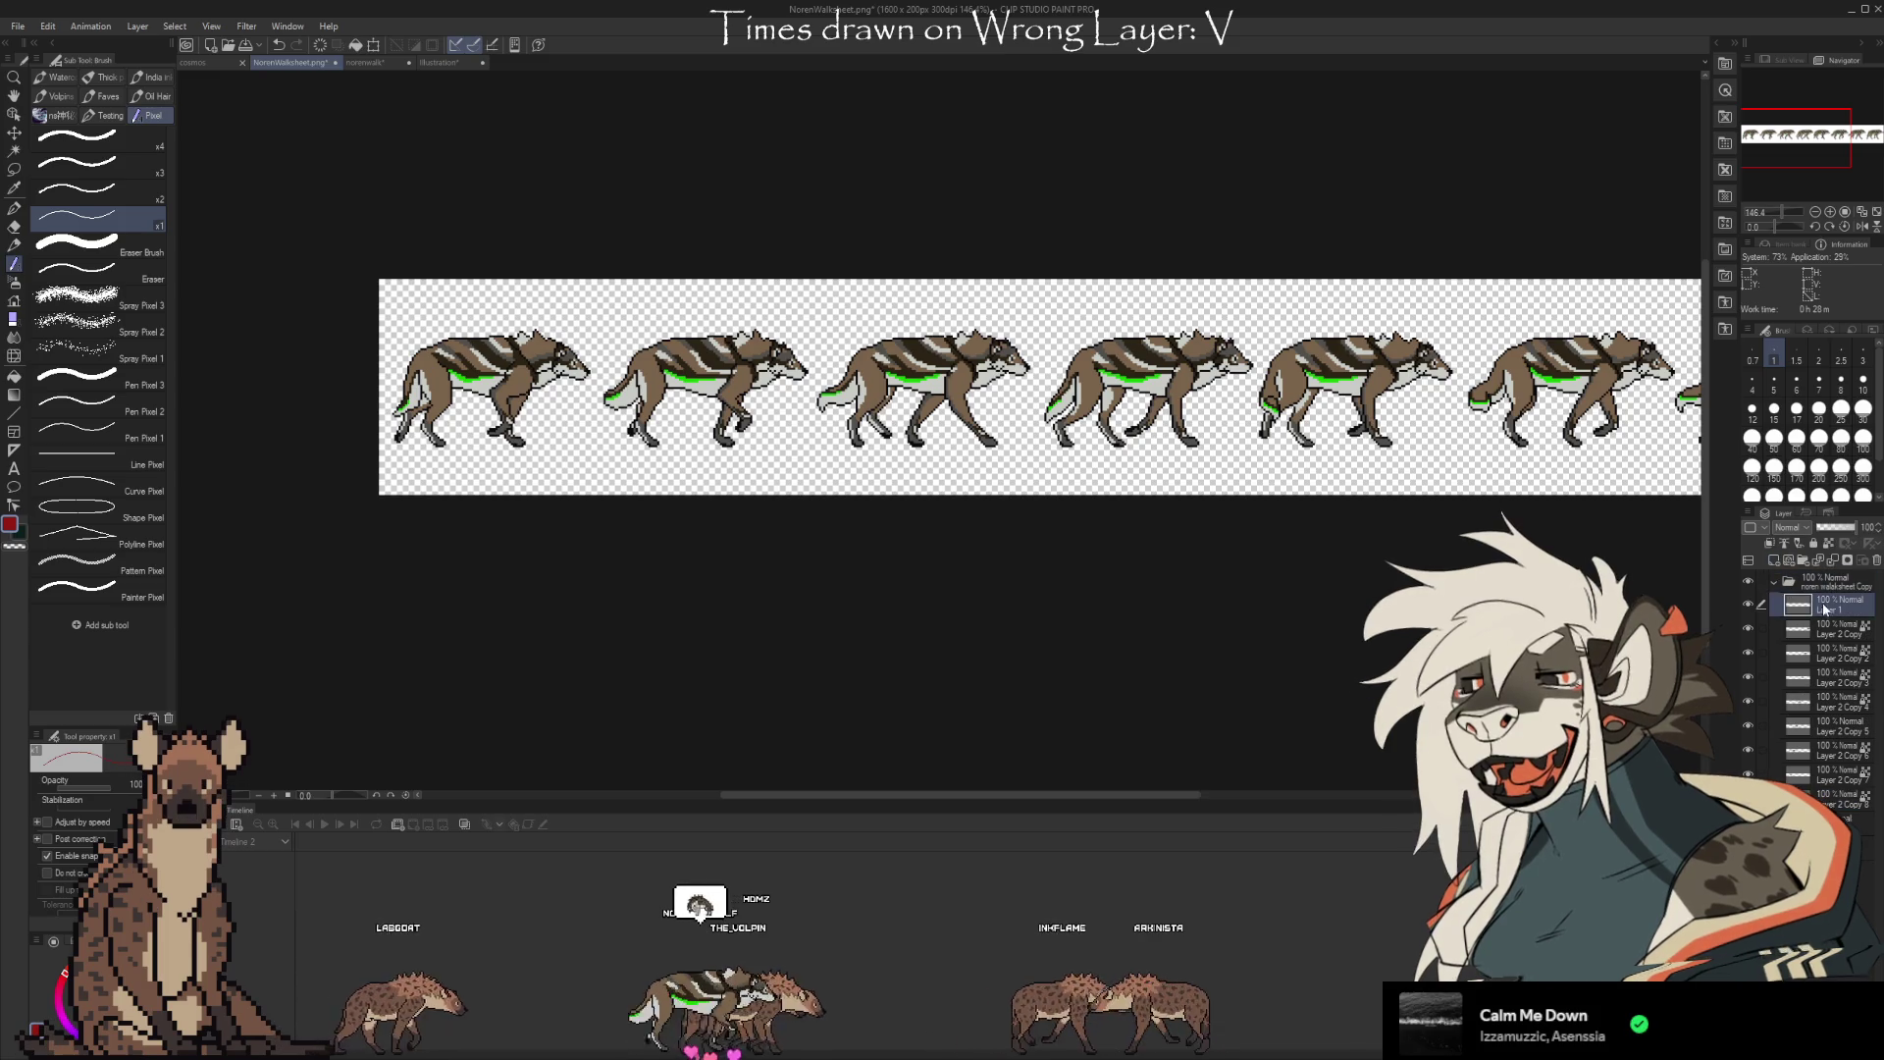
{"action": "left_click", "coordinate": [1775, 559]}
Dot a red guide line leading right into the first wolf's tail
{"action": "scroll", "coordinate": [325, 422], "scroll_direction": "up", "scroll_amount": 5}
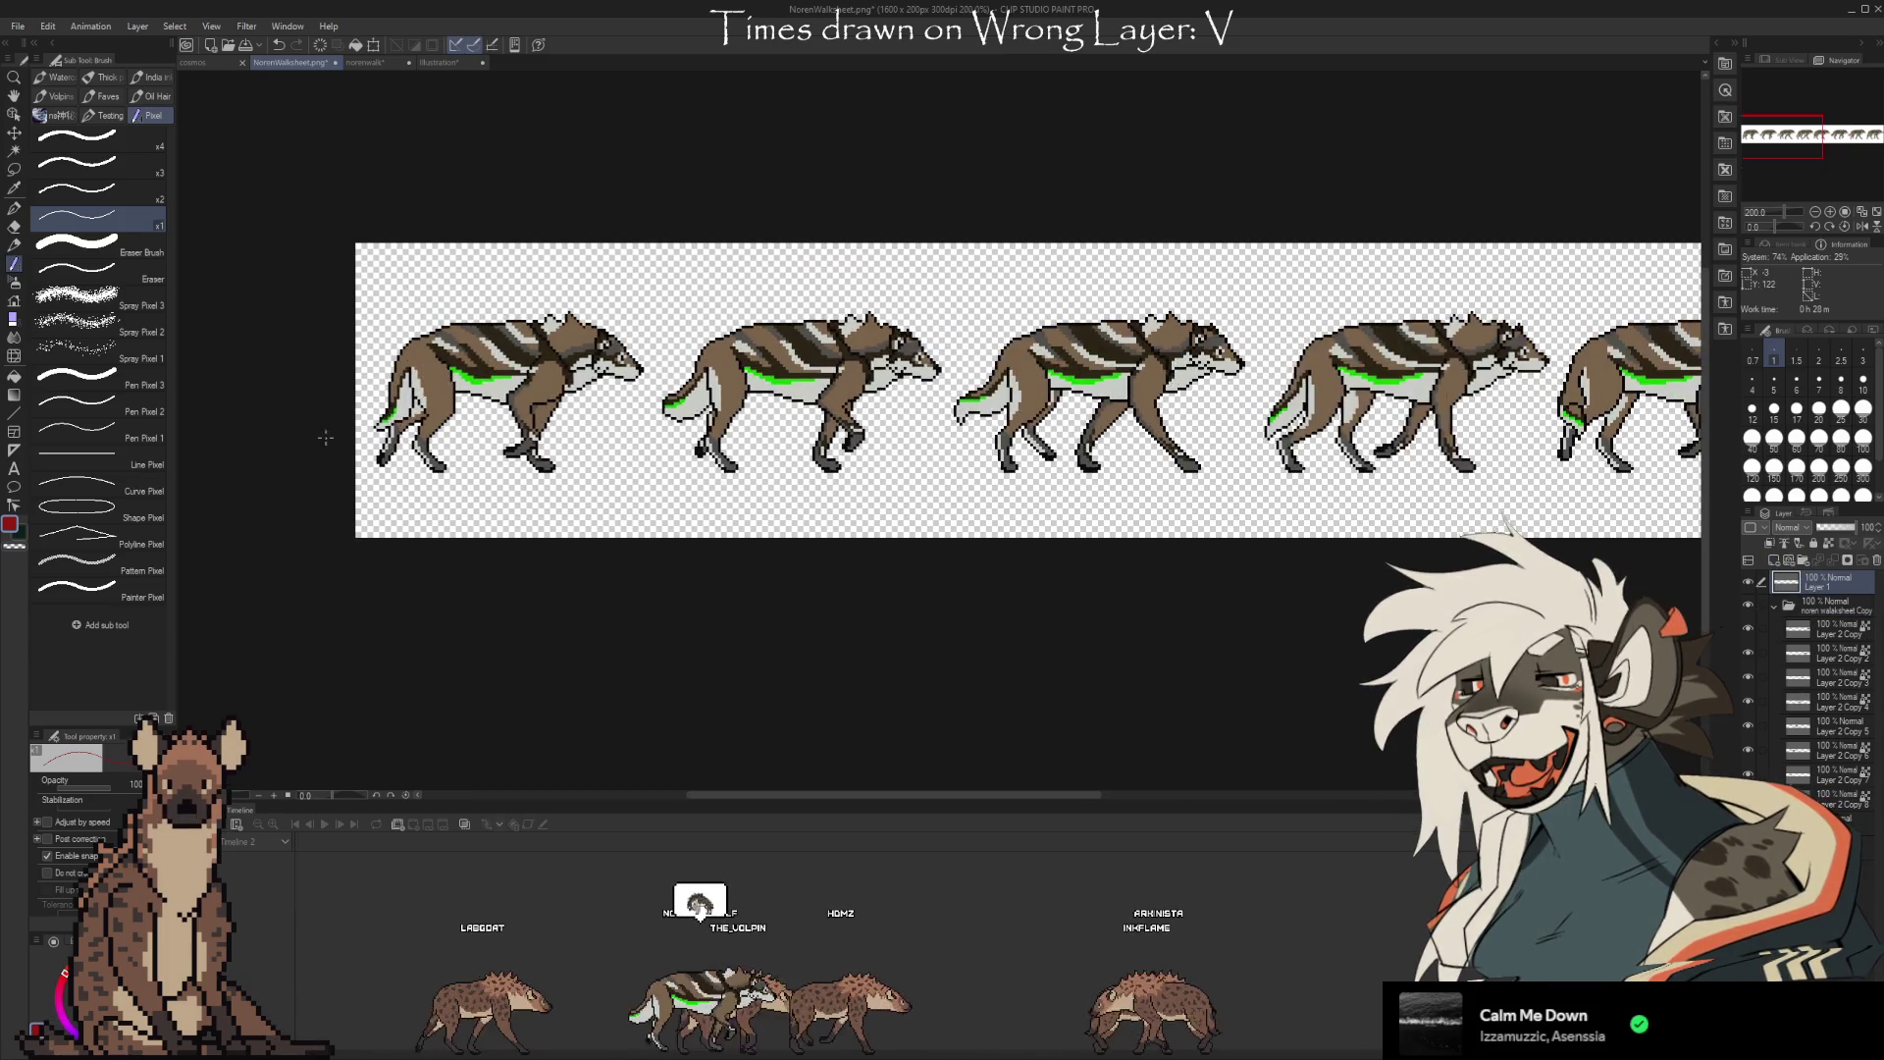
{"action": "scroll", "coordinate": [392, 449], "scroll_direction": "up", "scroll_amount": 3}
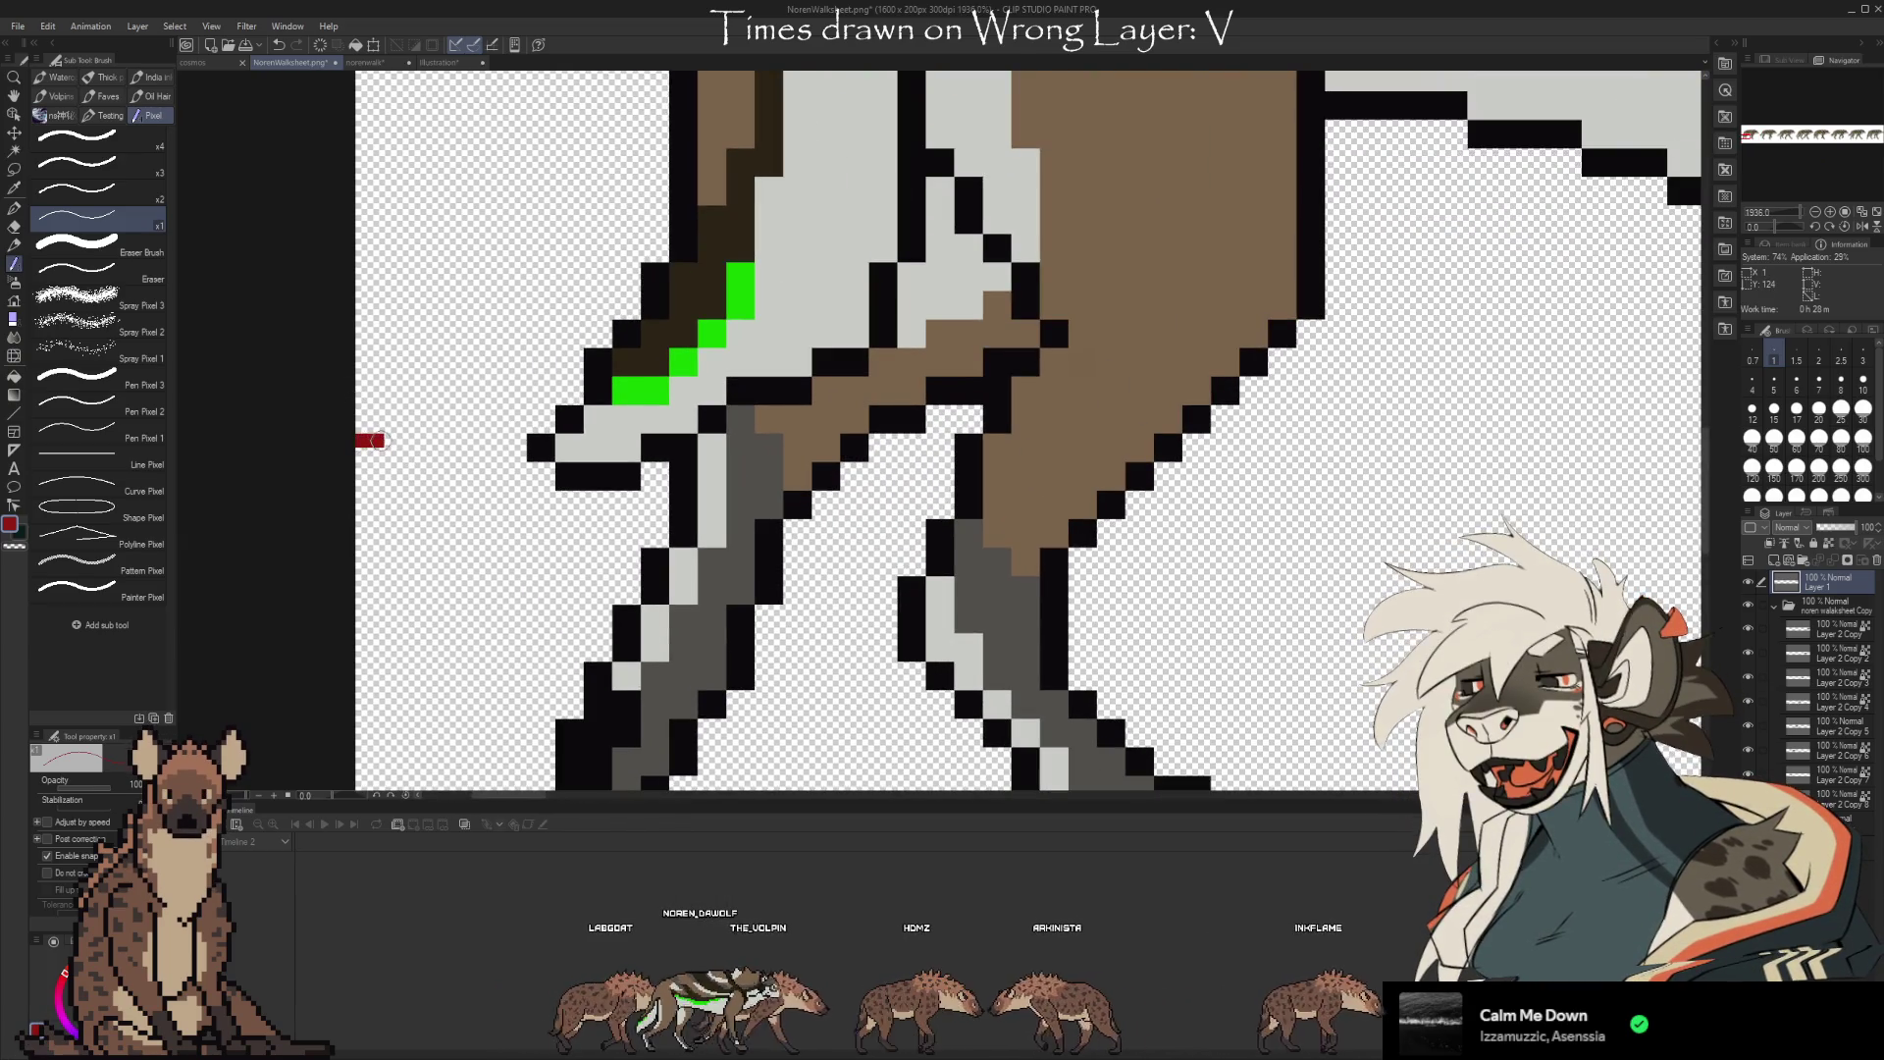
{"action": "left_click", "coordinate": [391, 441]}
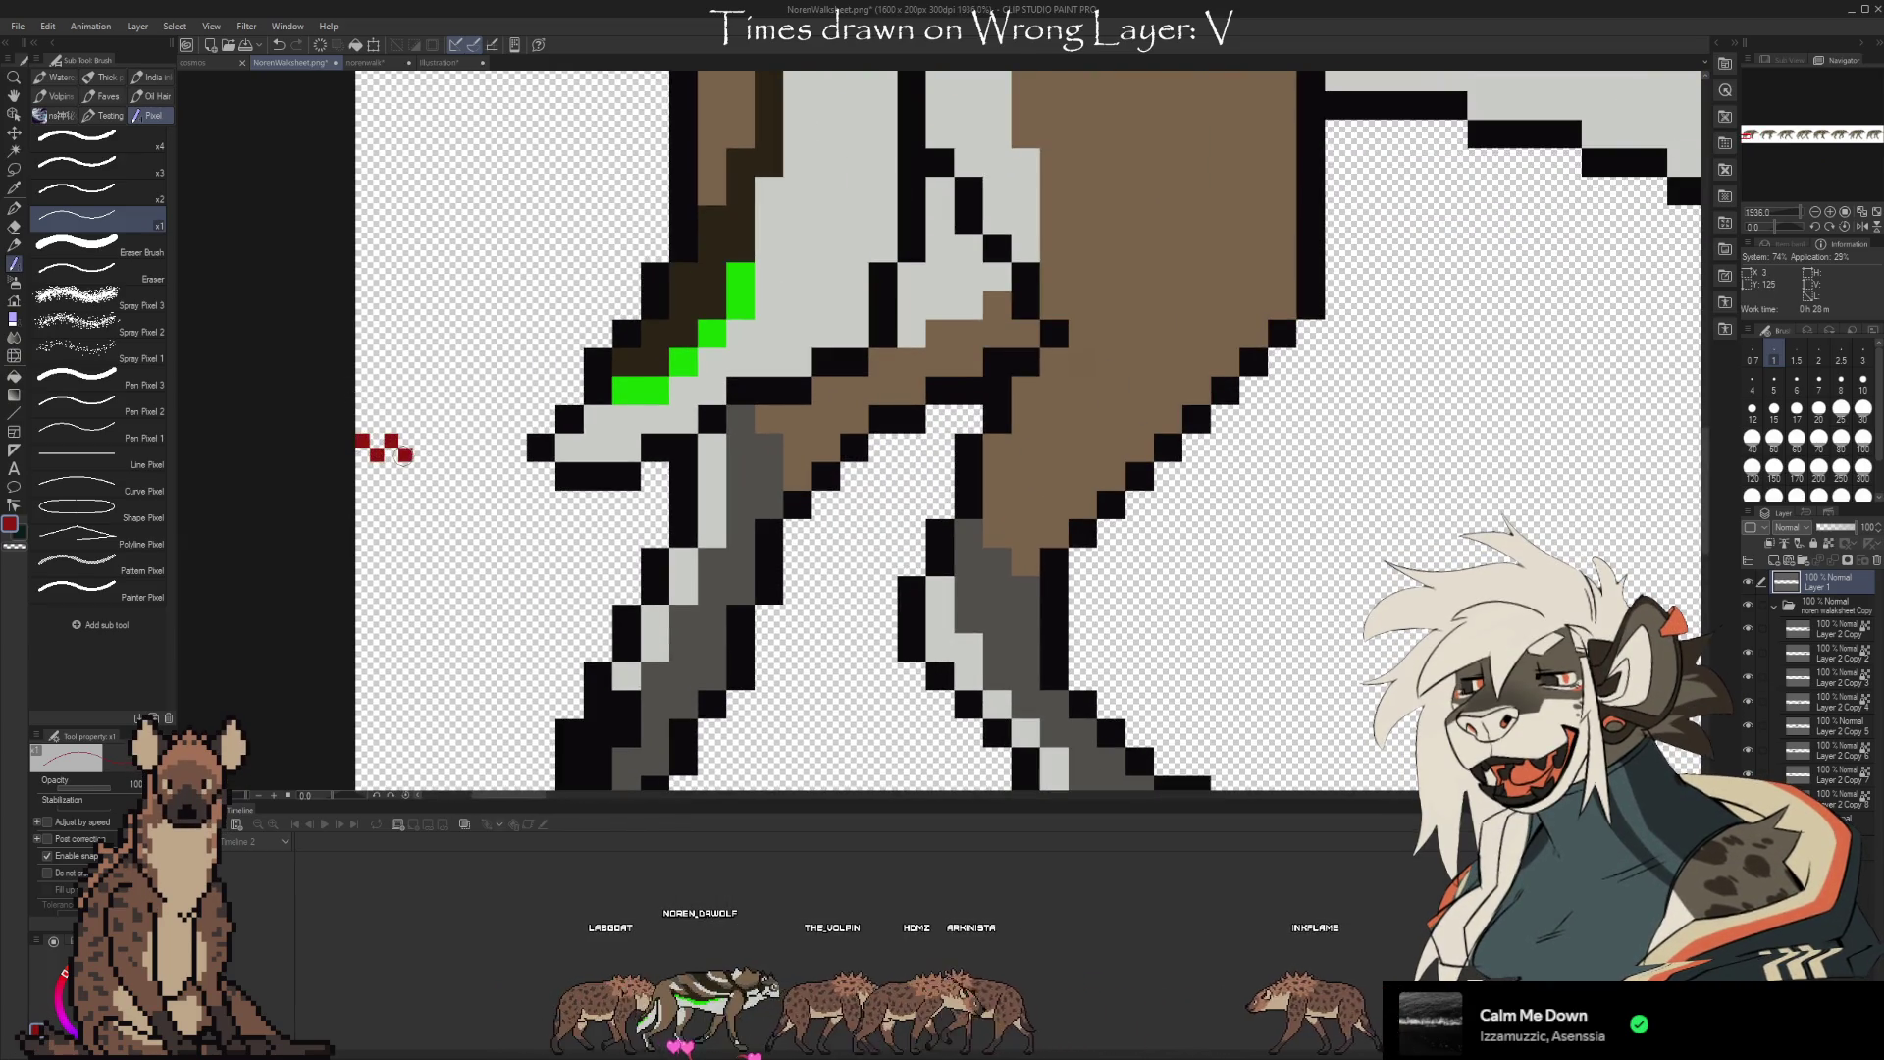
{"action": "left_click", "coordinate": [419, 441]}
{"action": "left_click", "coordinate": [433, 455]}
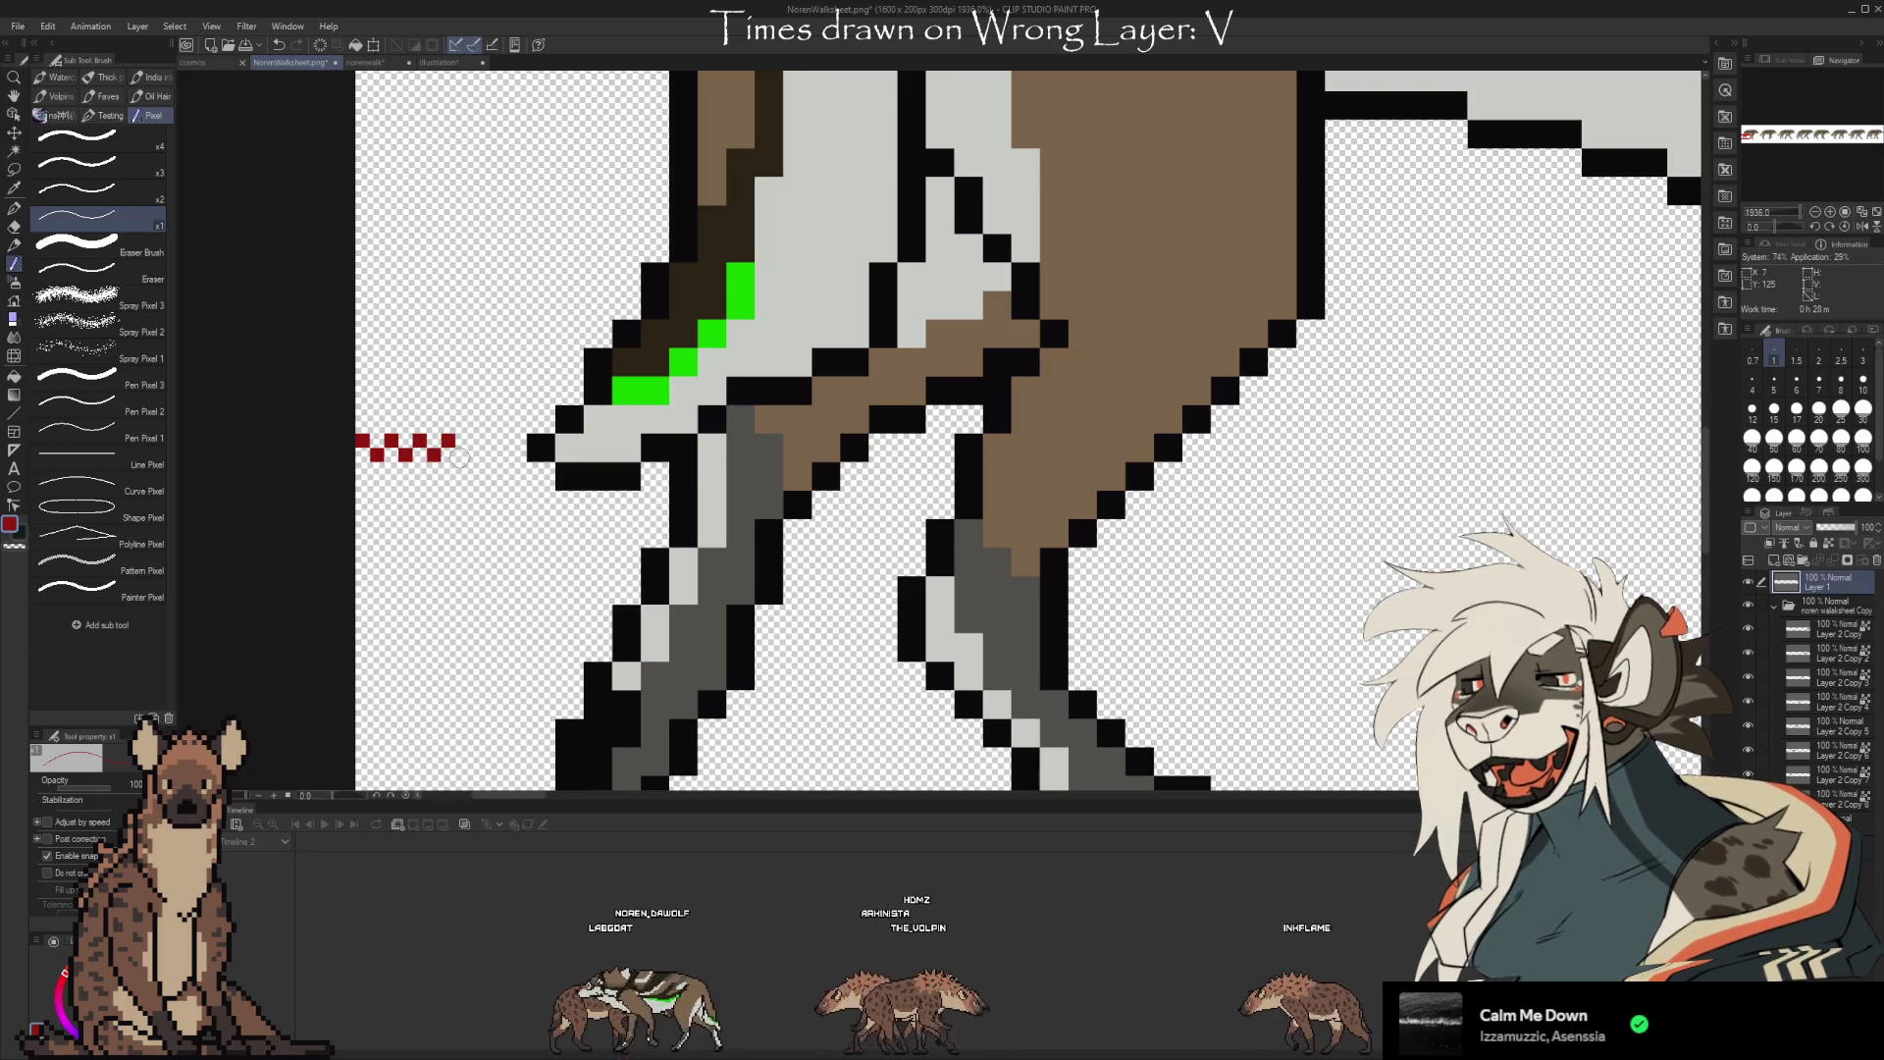
{"action": "left_click", "coordinate": [483, 440]}
{"action": "left_click", "coordinate": [497, 454]}
{"action": "left_click", "coordinate": [511, 440]}
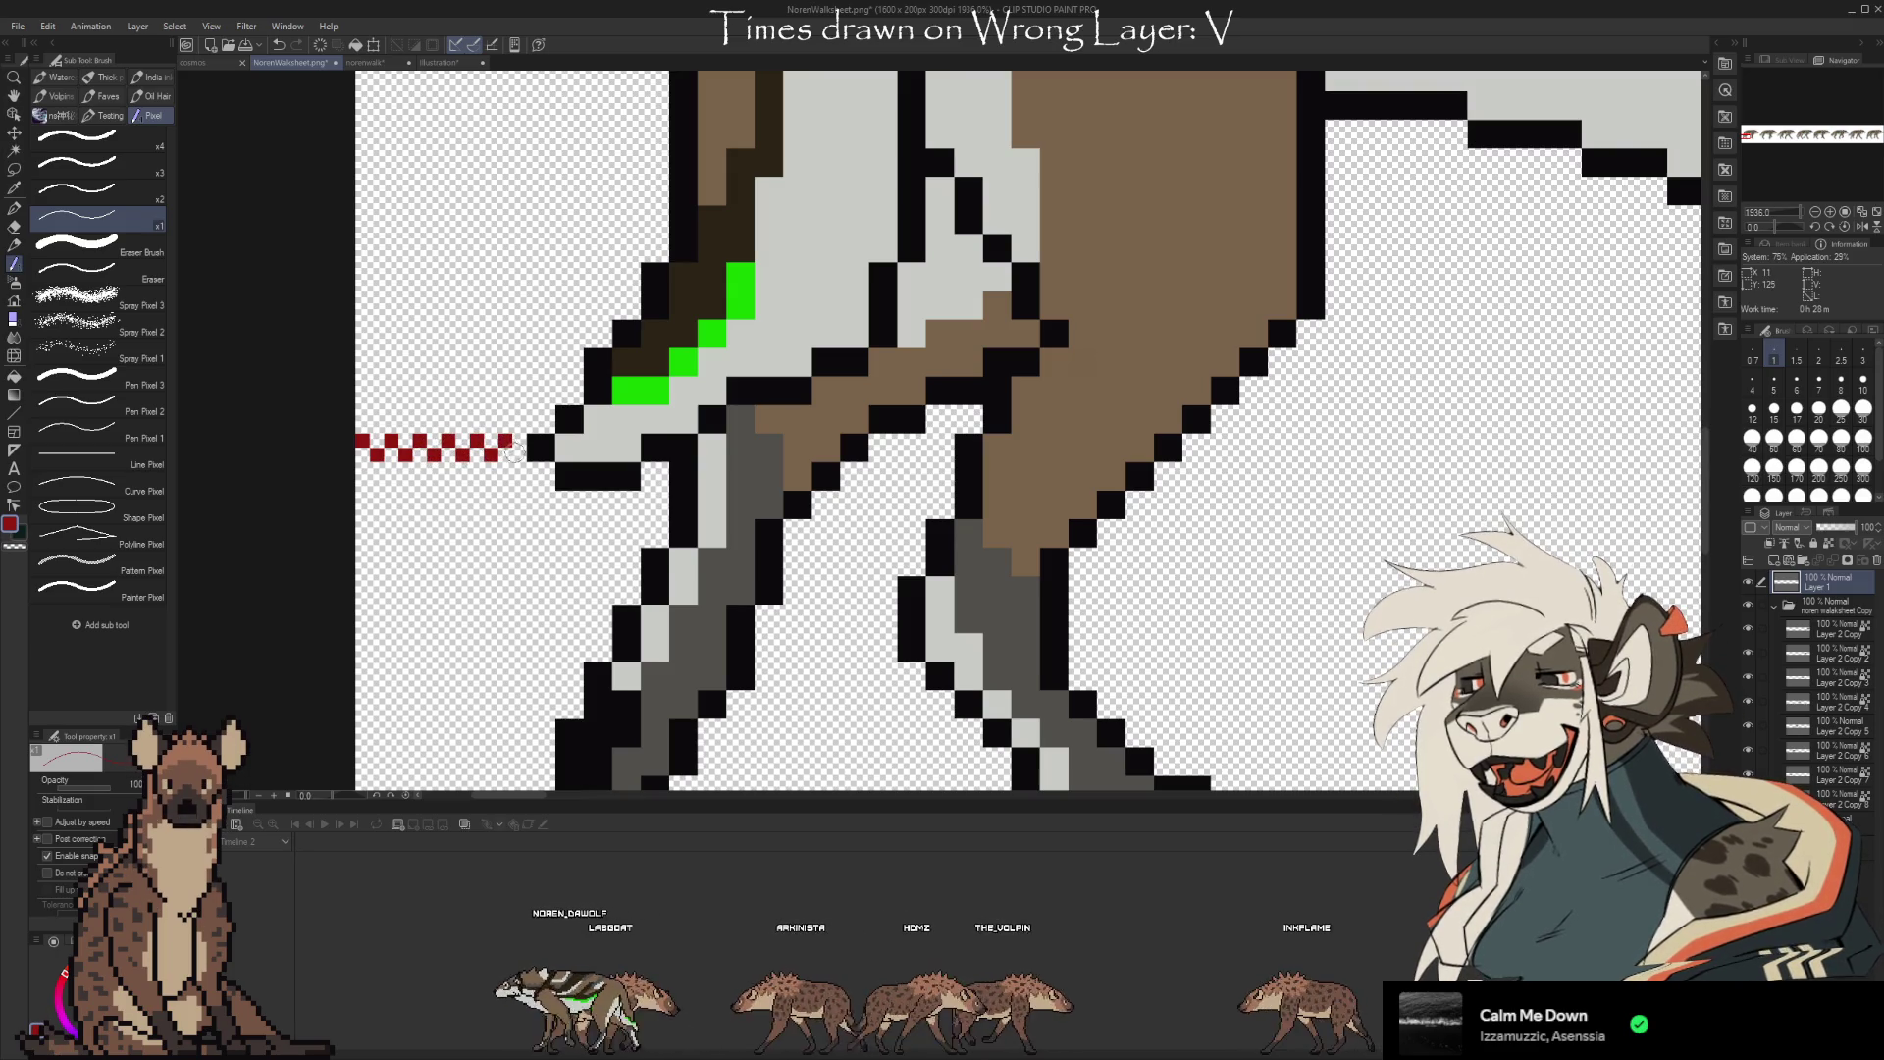
Dot a red guide line extending left from the second wolf's tail
{"action": "scroll", "coordinate": [503, 484], "scroll_direction": "down", "scroll_amount": 5}
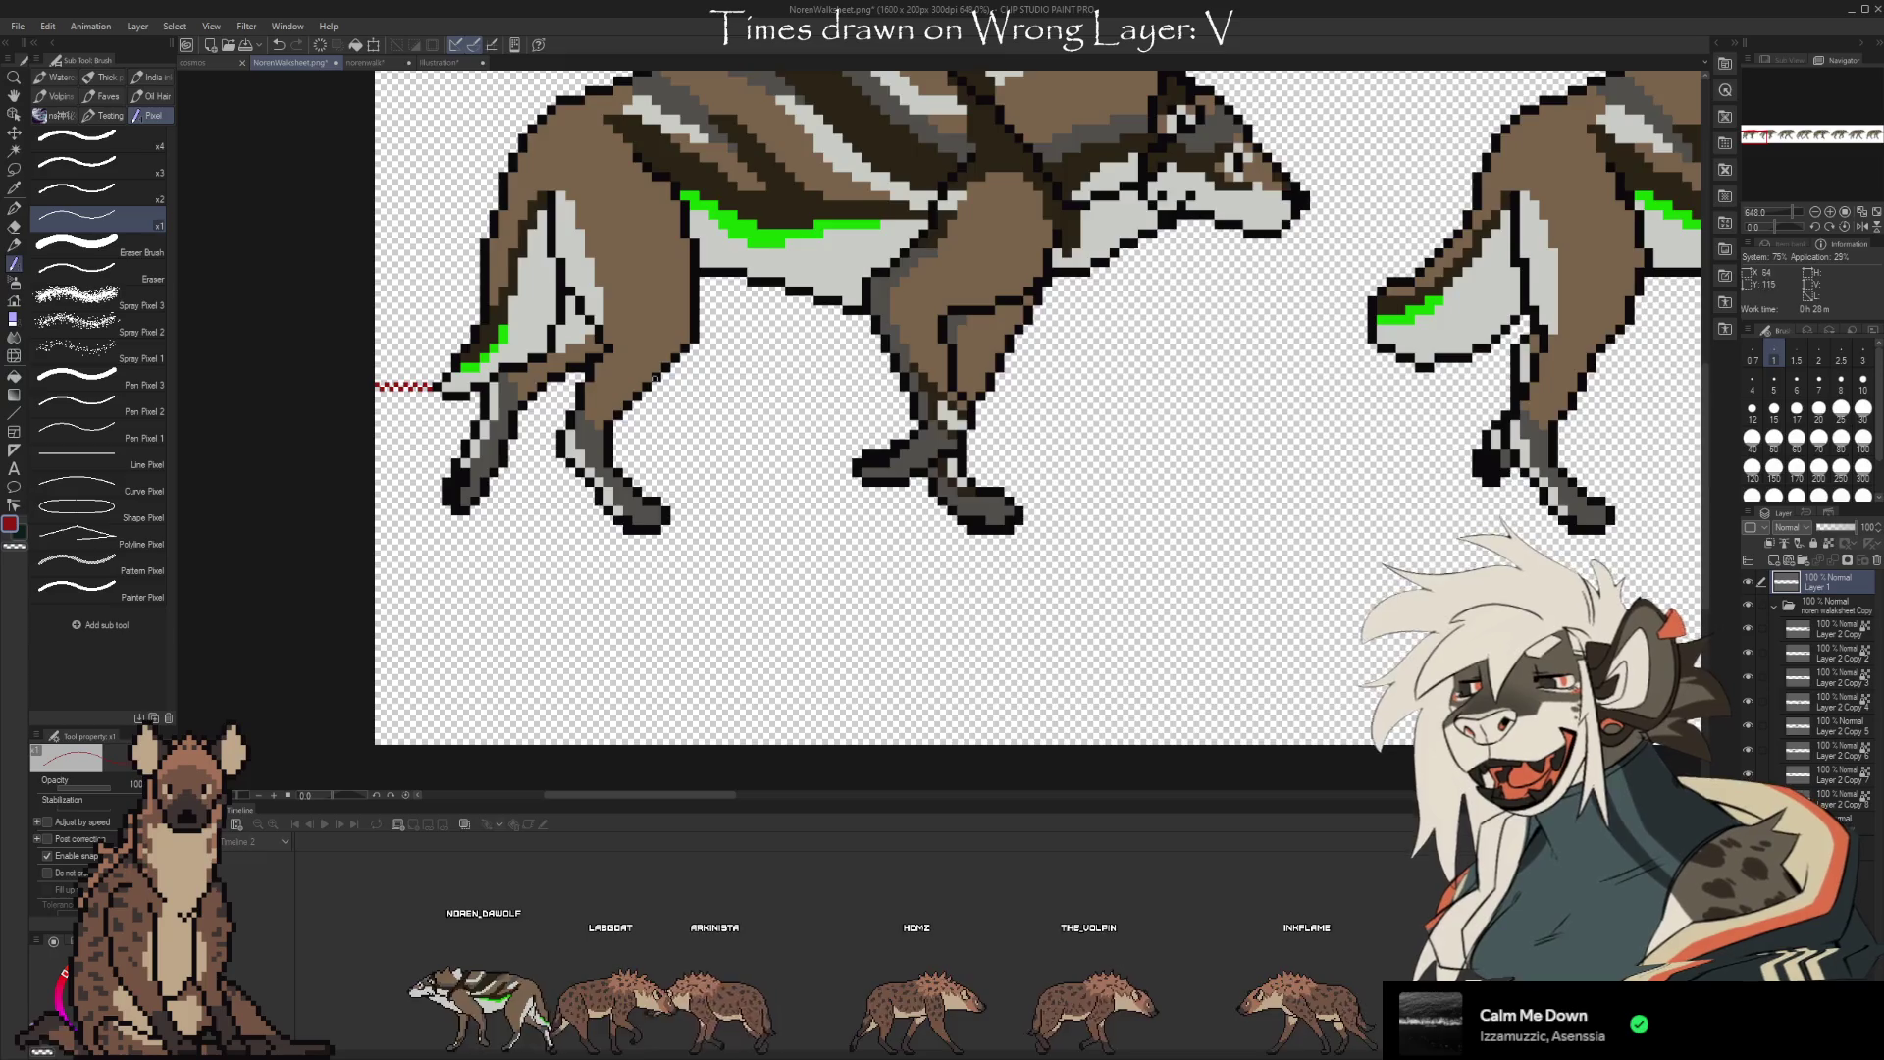
{"action": "scroll", "coordinate": [1055, 363], "scroll_direction": "up", "scroll_amount": 3}
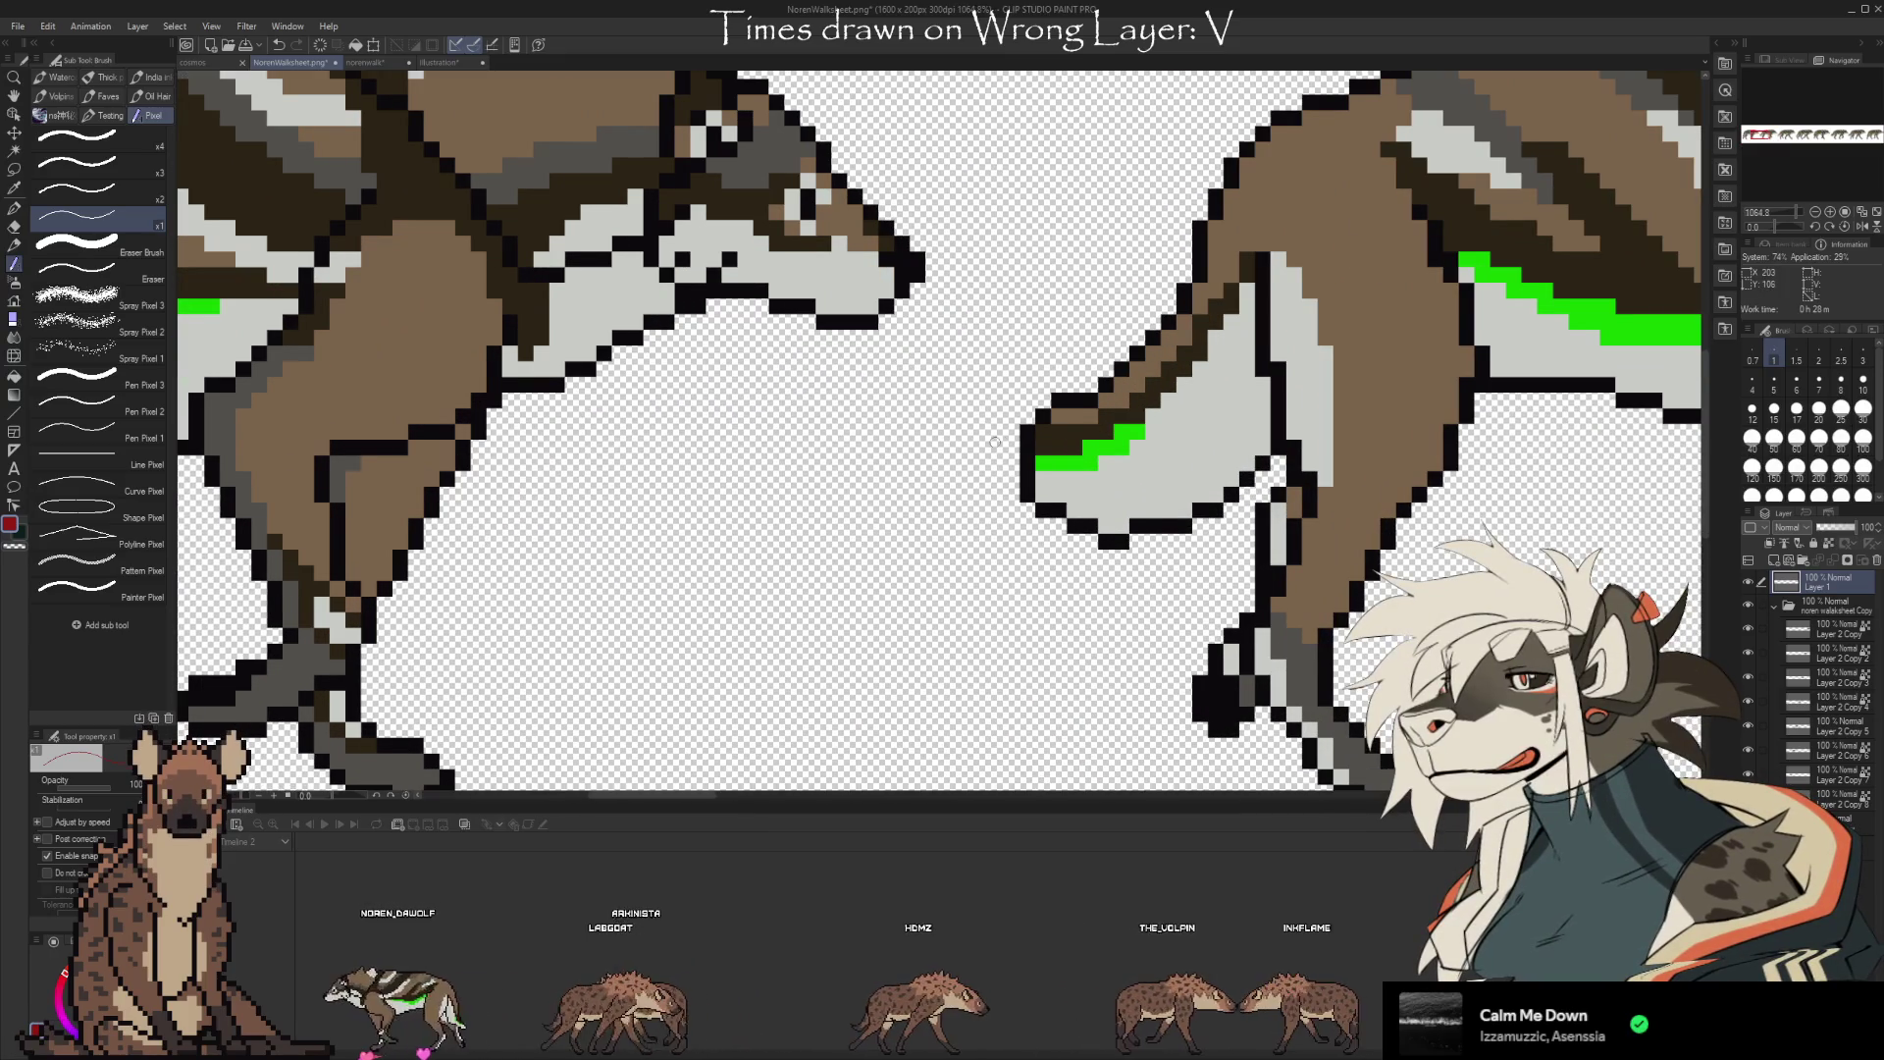
{"action": "left_click", "coordinate": [1016, 432]}
{"action": "left_click", "coordinate": [1005, 427]}
{"action": "left_click", "coordinate": [994, 433]}
{"action": "left_click", "coordinate": [979, 433]}
{"action": "left_click", "coordinate": [970, 428]}
{"action": "left_click", "coordinate": [961, 429]}
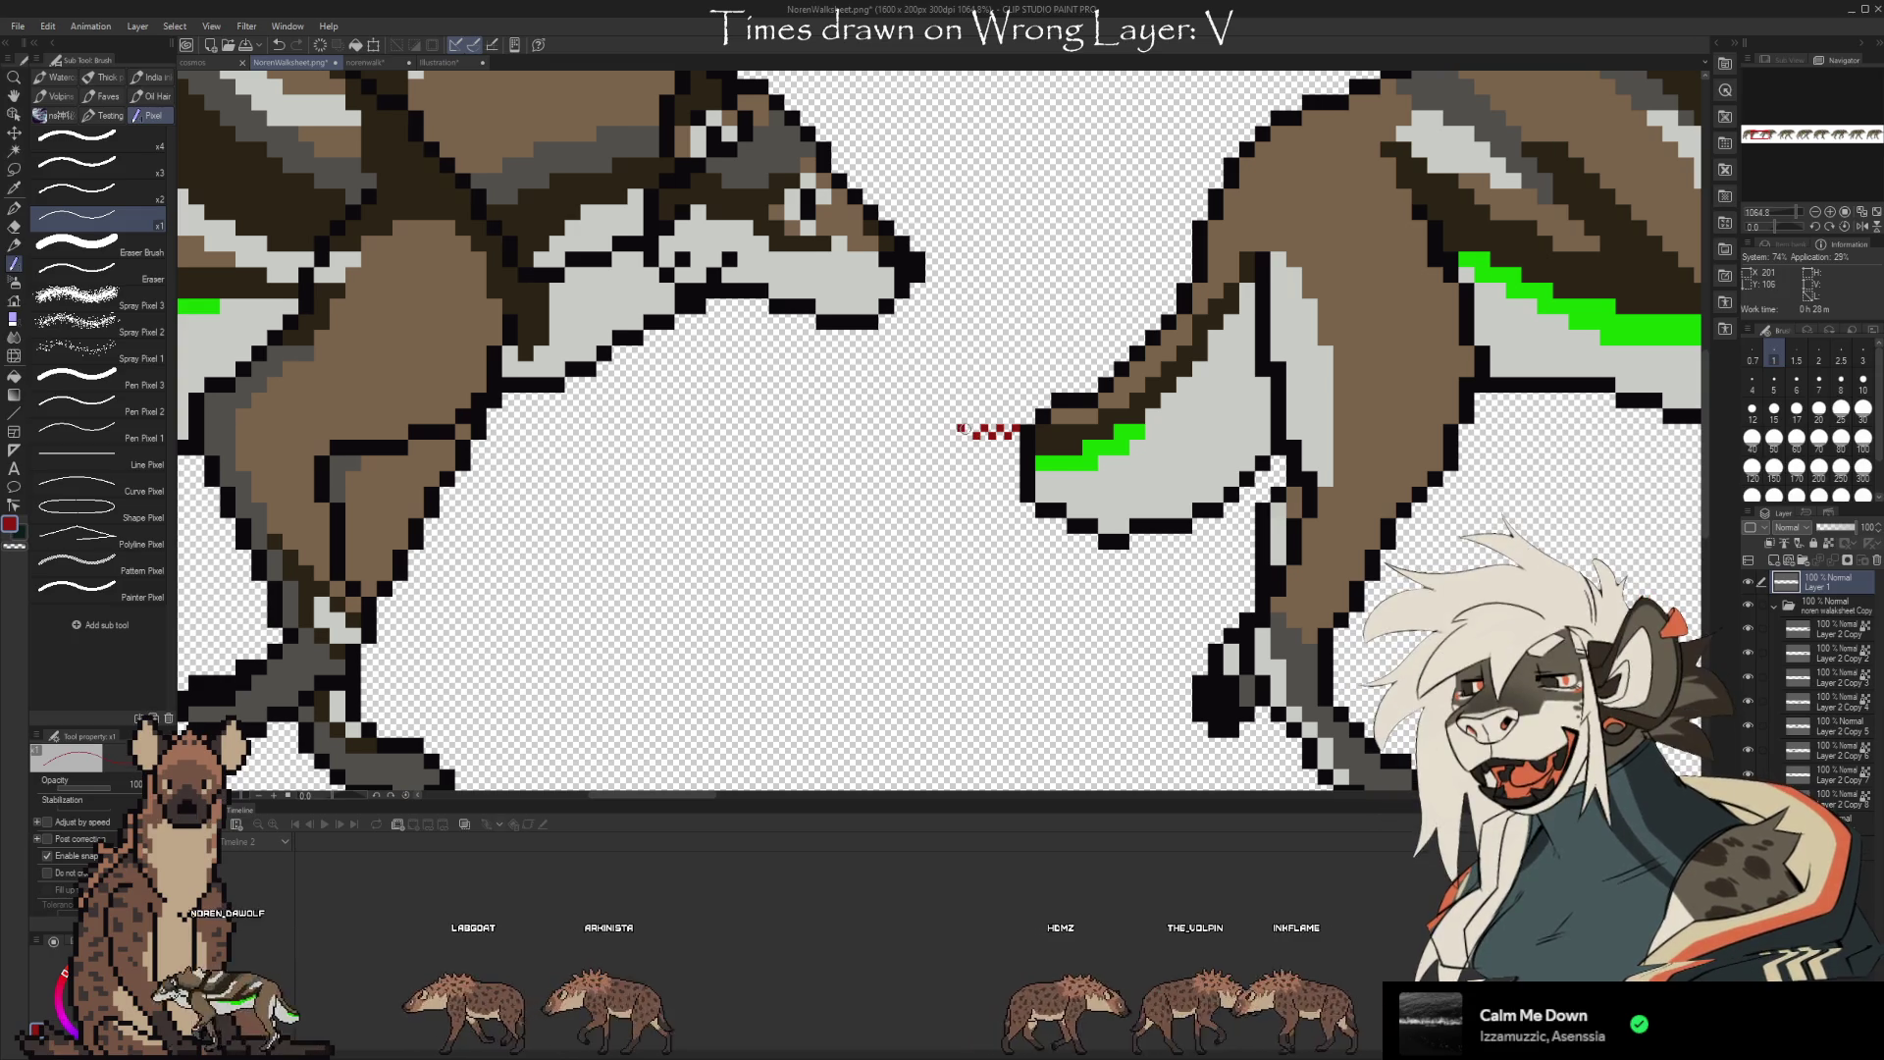
{"action": "left_click", "coordinate": [963, 432]}
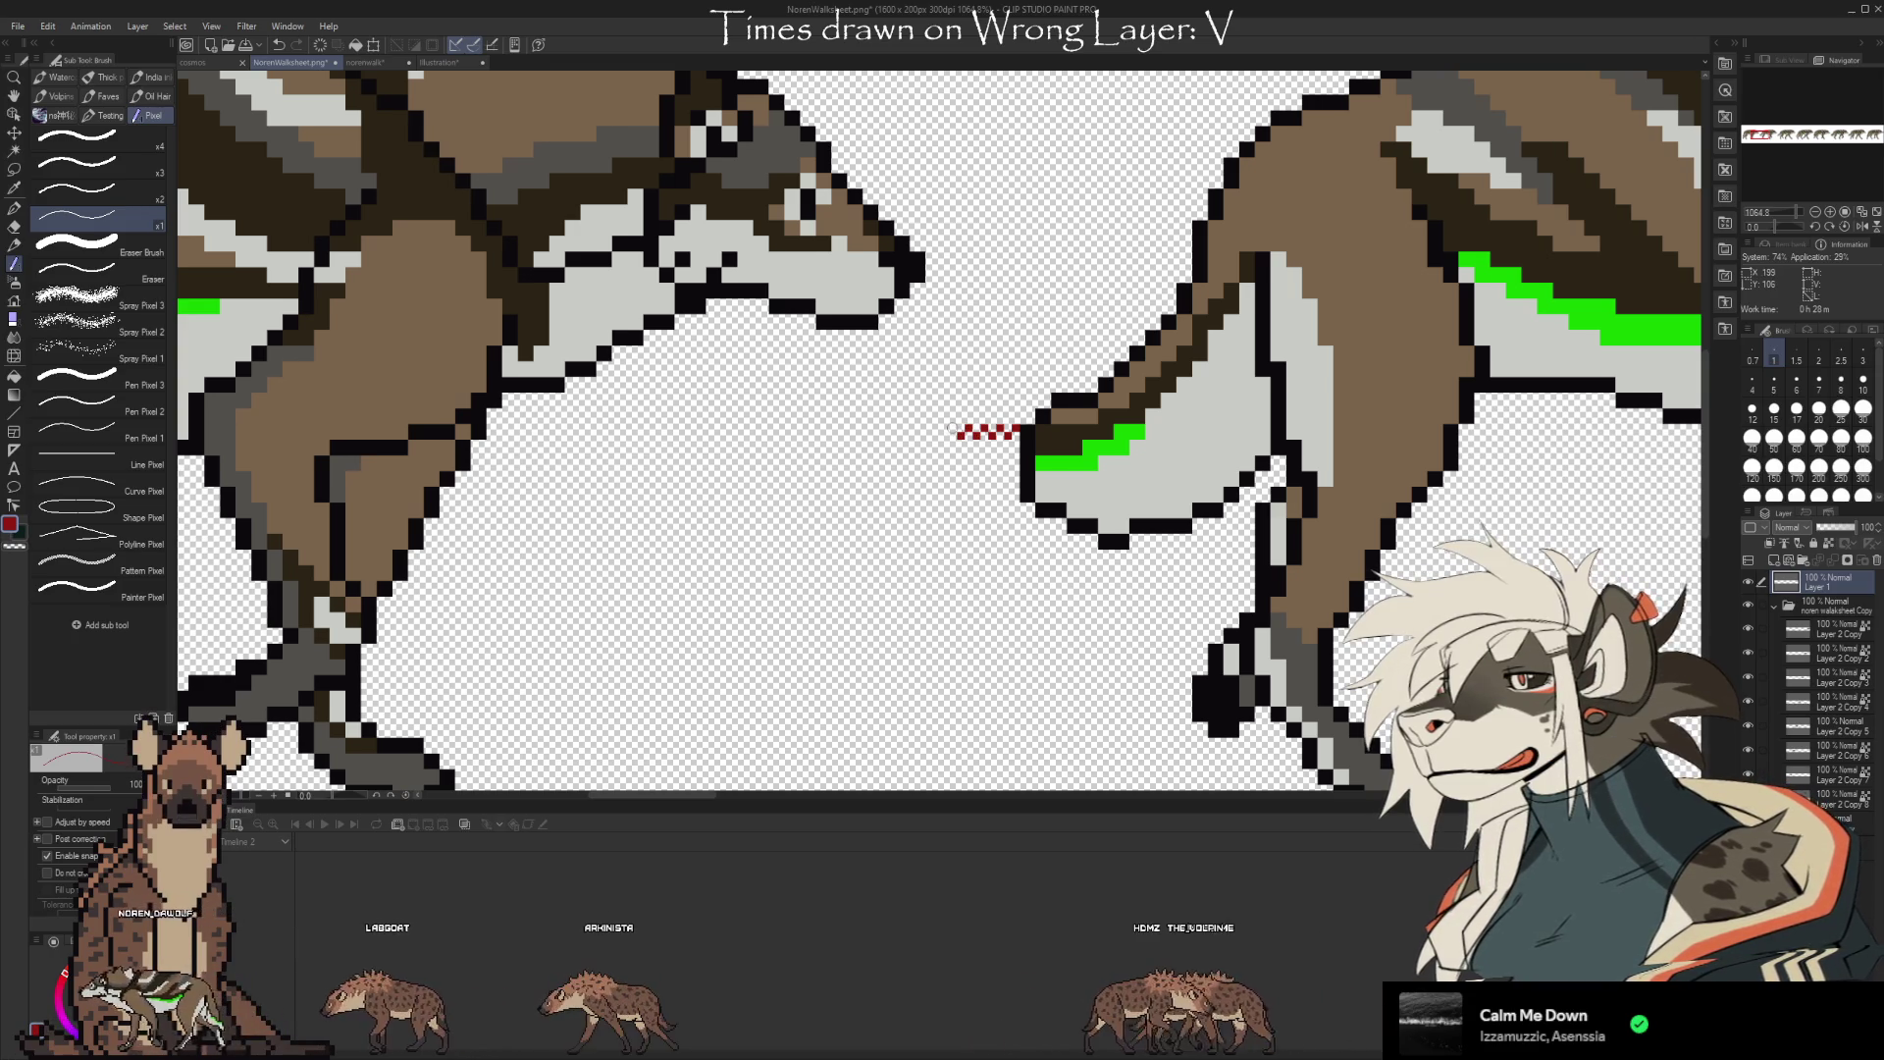
{"action": "left_click", "coordinate": [937, 432]}
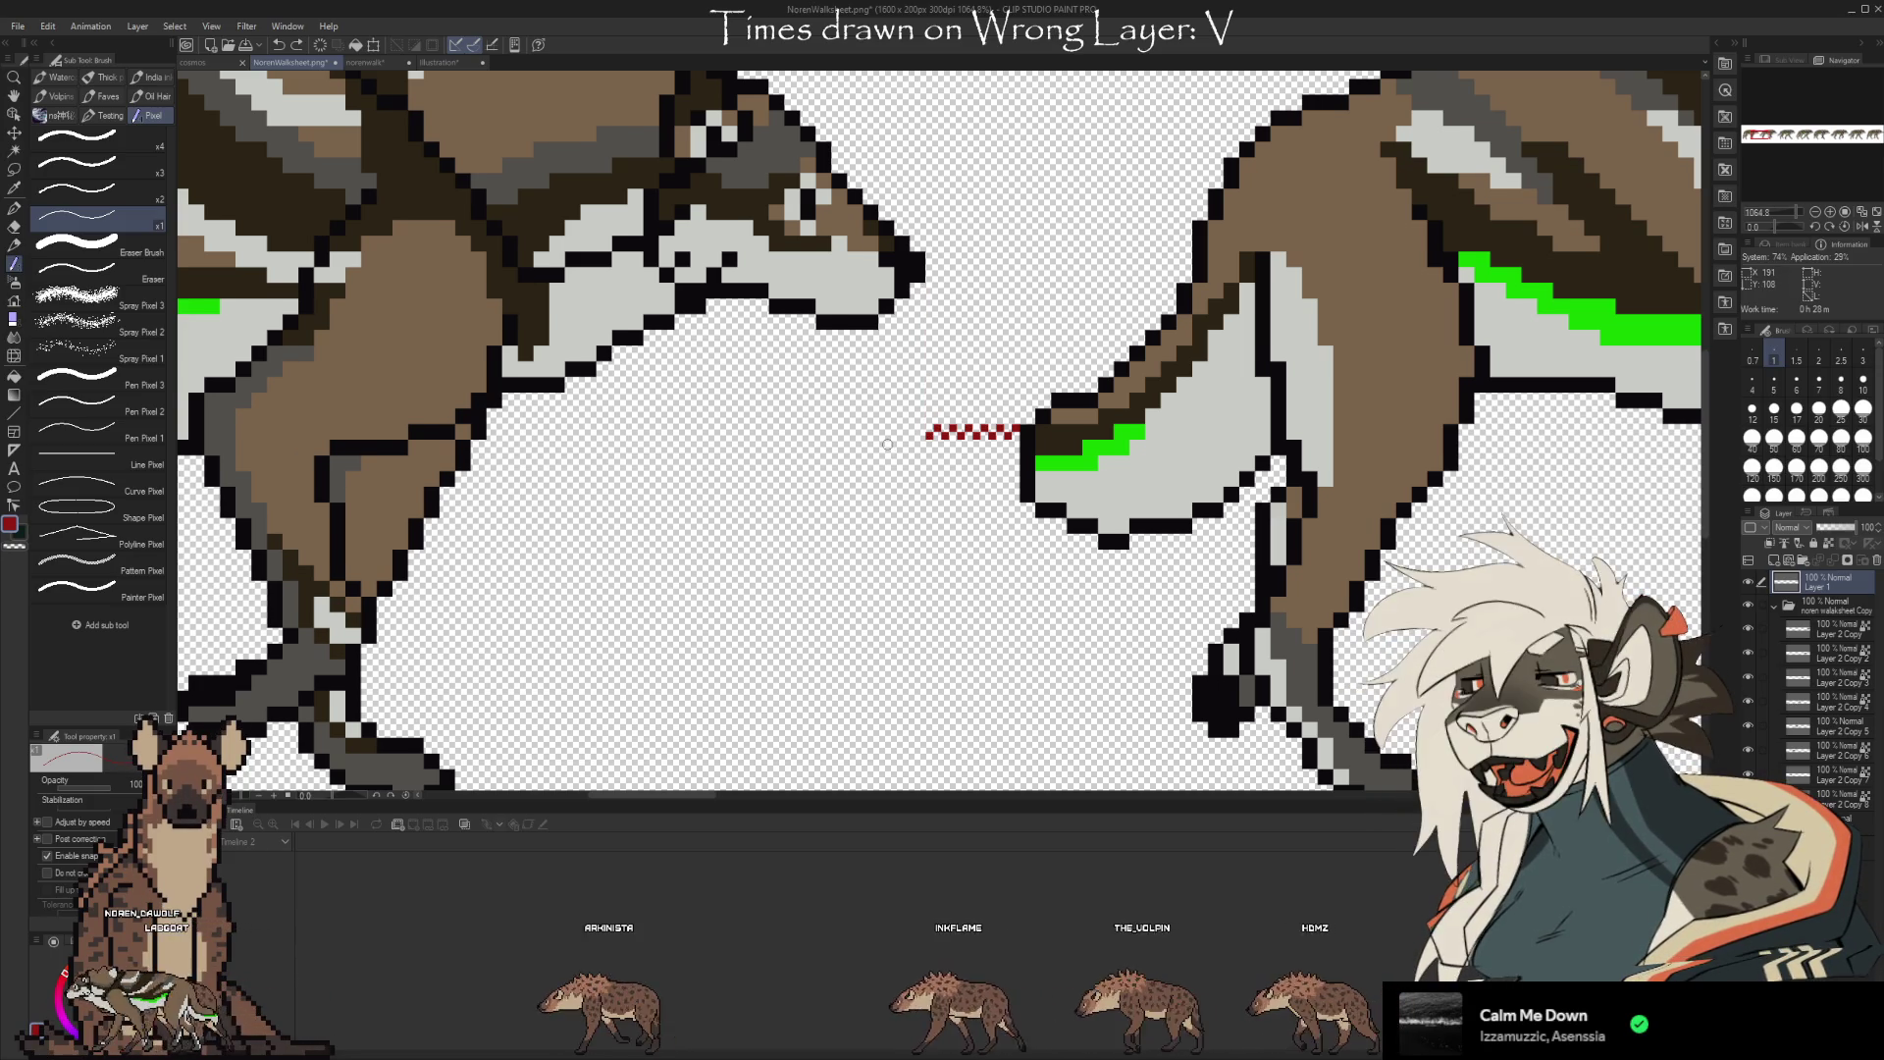
{"action": "scroll", "coordinate": [887, 445], "scroll_direction": "down", "scroll_amount": 5}
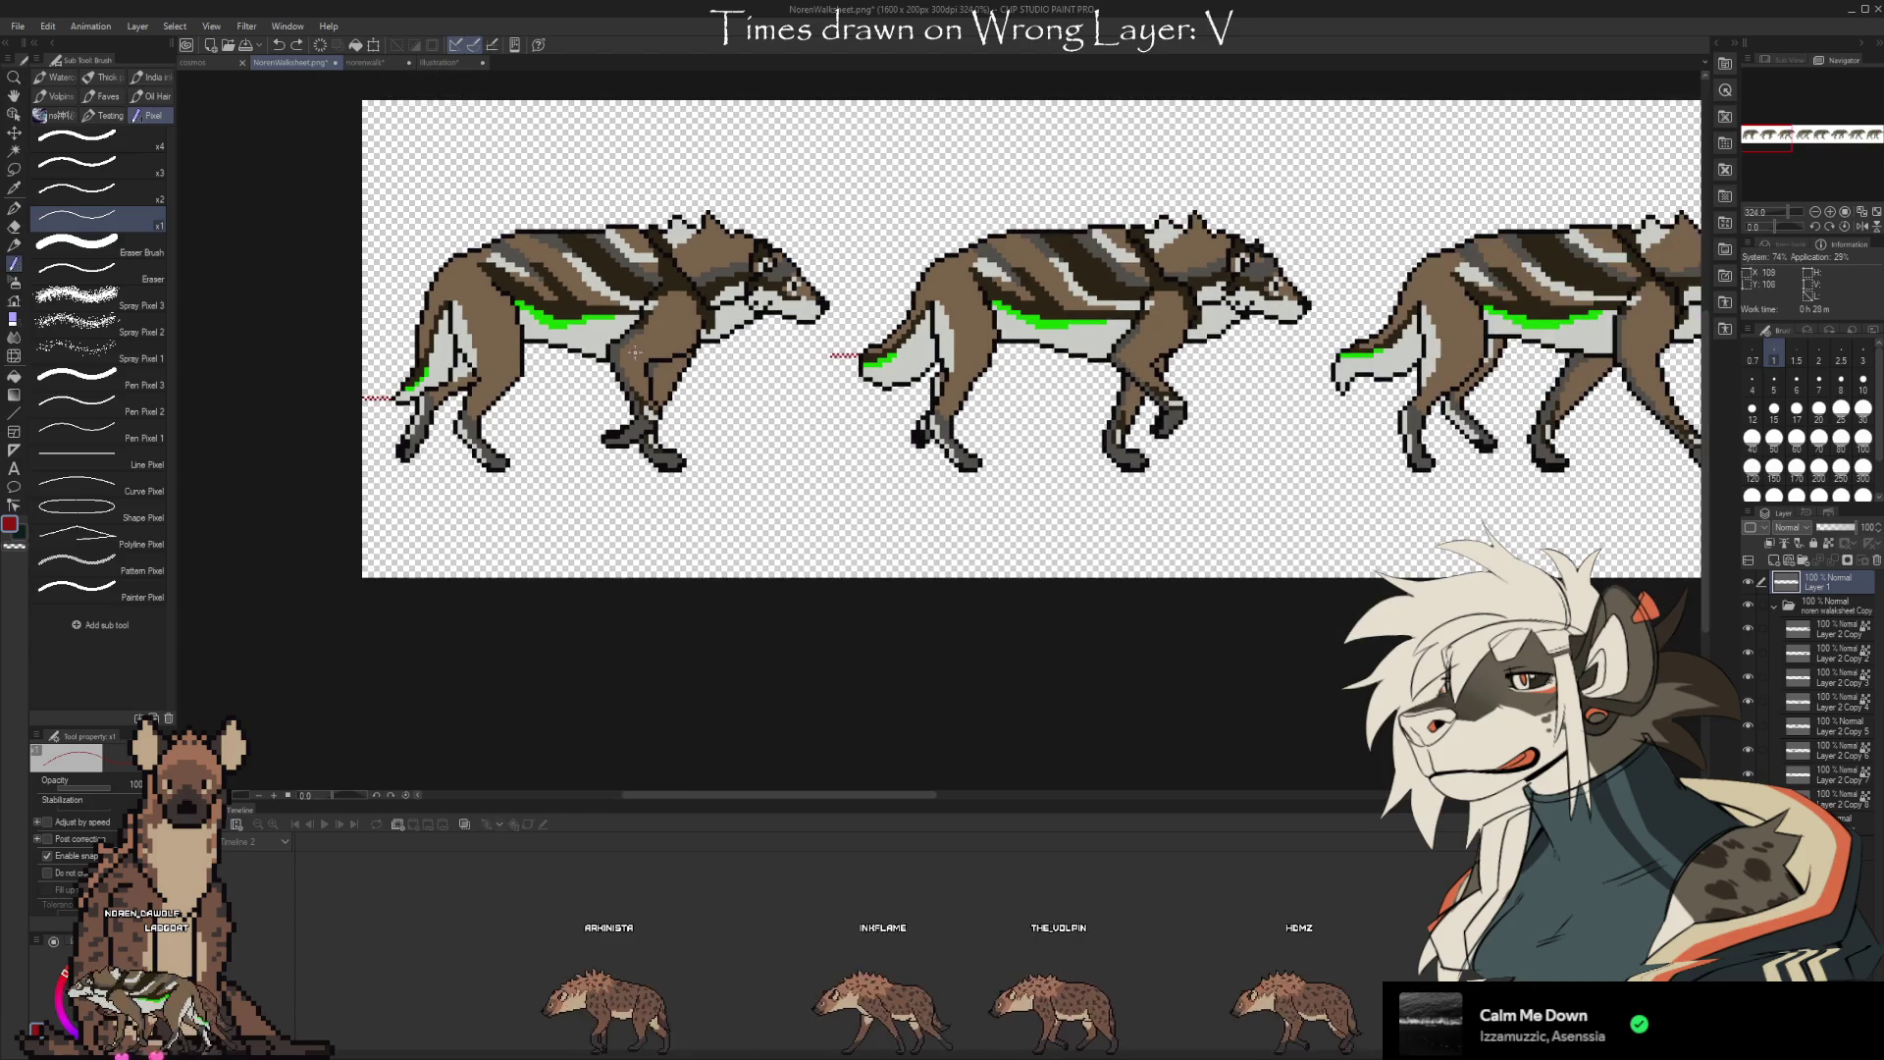
Draw a red horizontal guide line out from the wolf's muzzle
{"action": "scroll", "coordinate": [1316, 319], "scroll_direction": "up", "scroll_amount": 4}
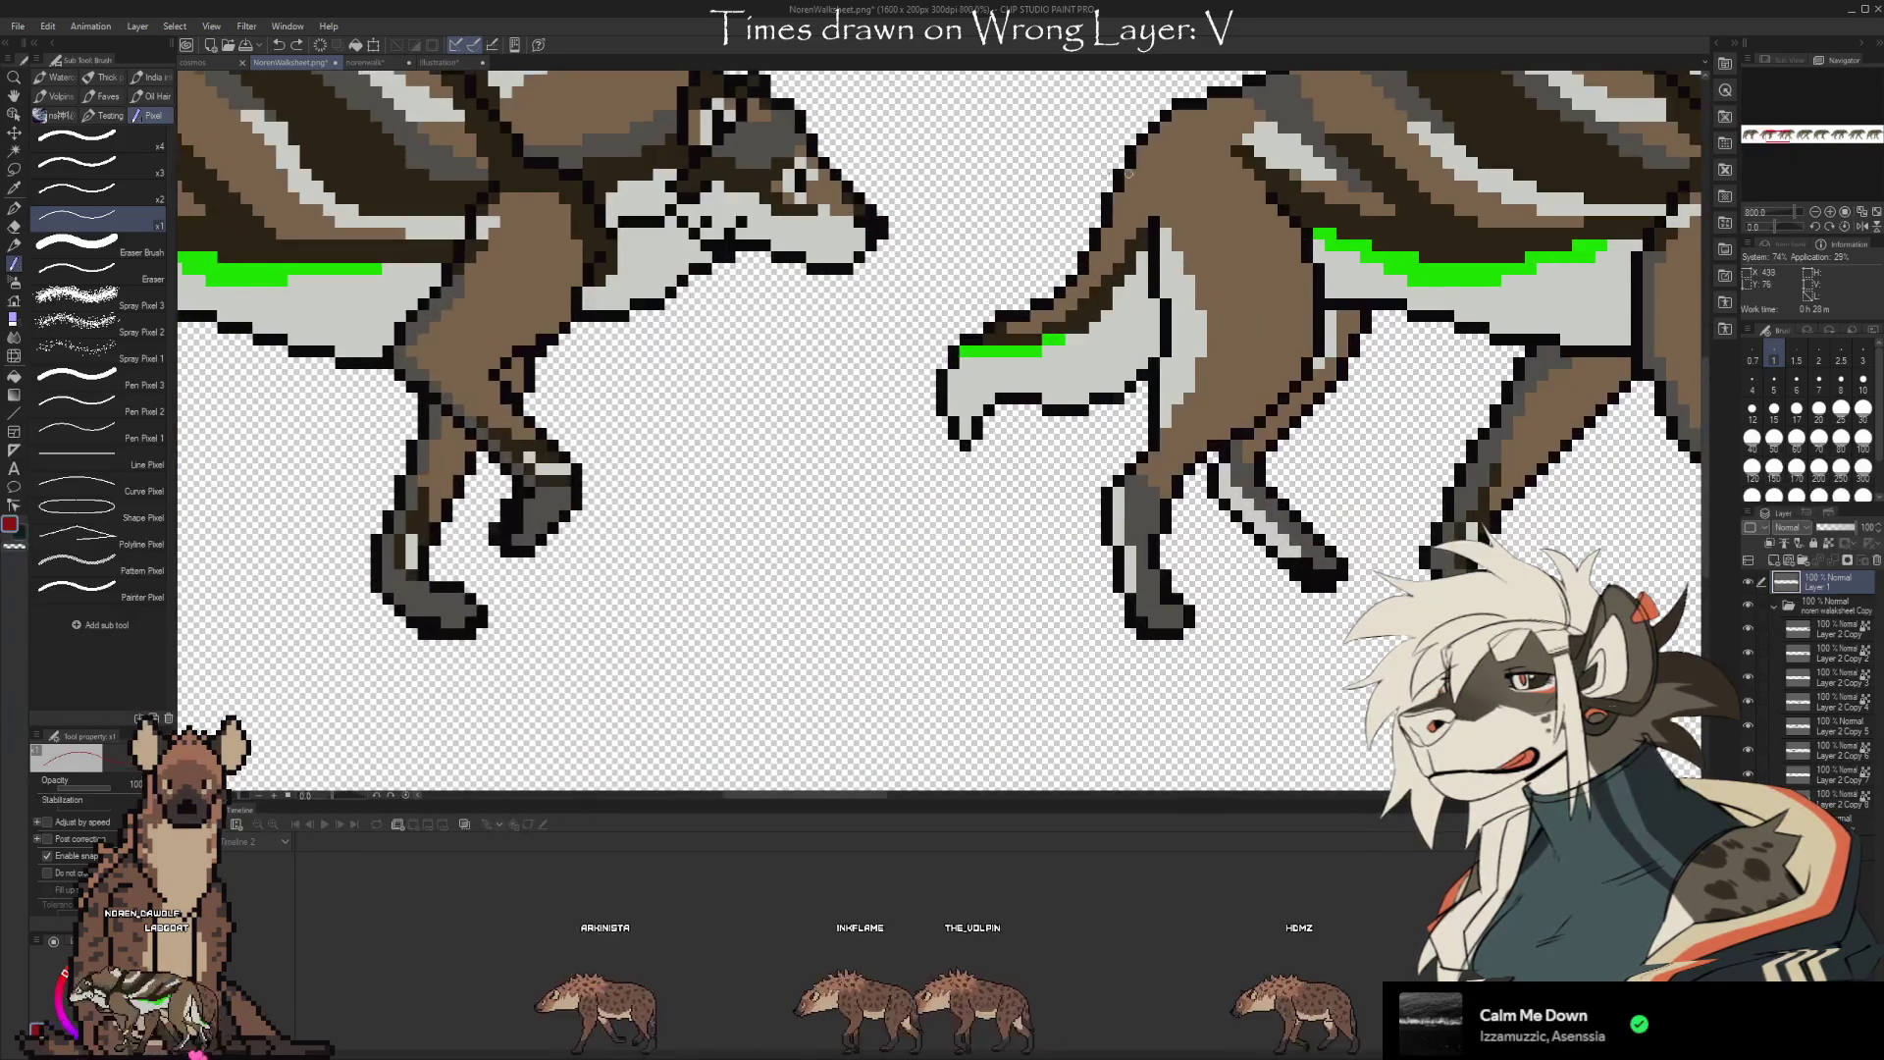
{"action": "scroll", "coordinate": [966, 192], "scroll_direction": "up", "scroll_amount": 2}
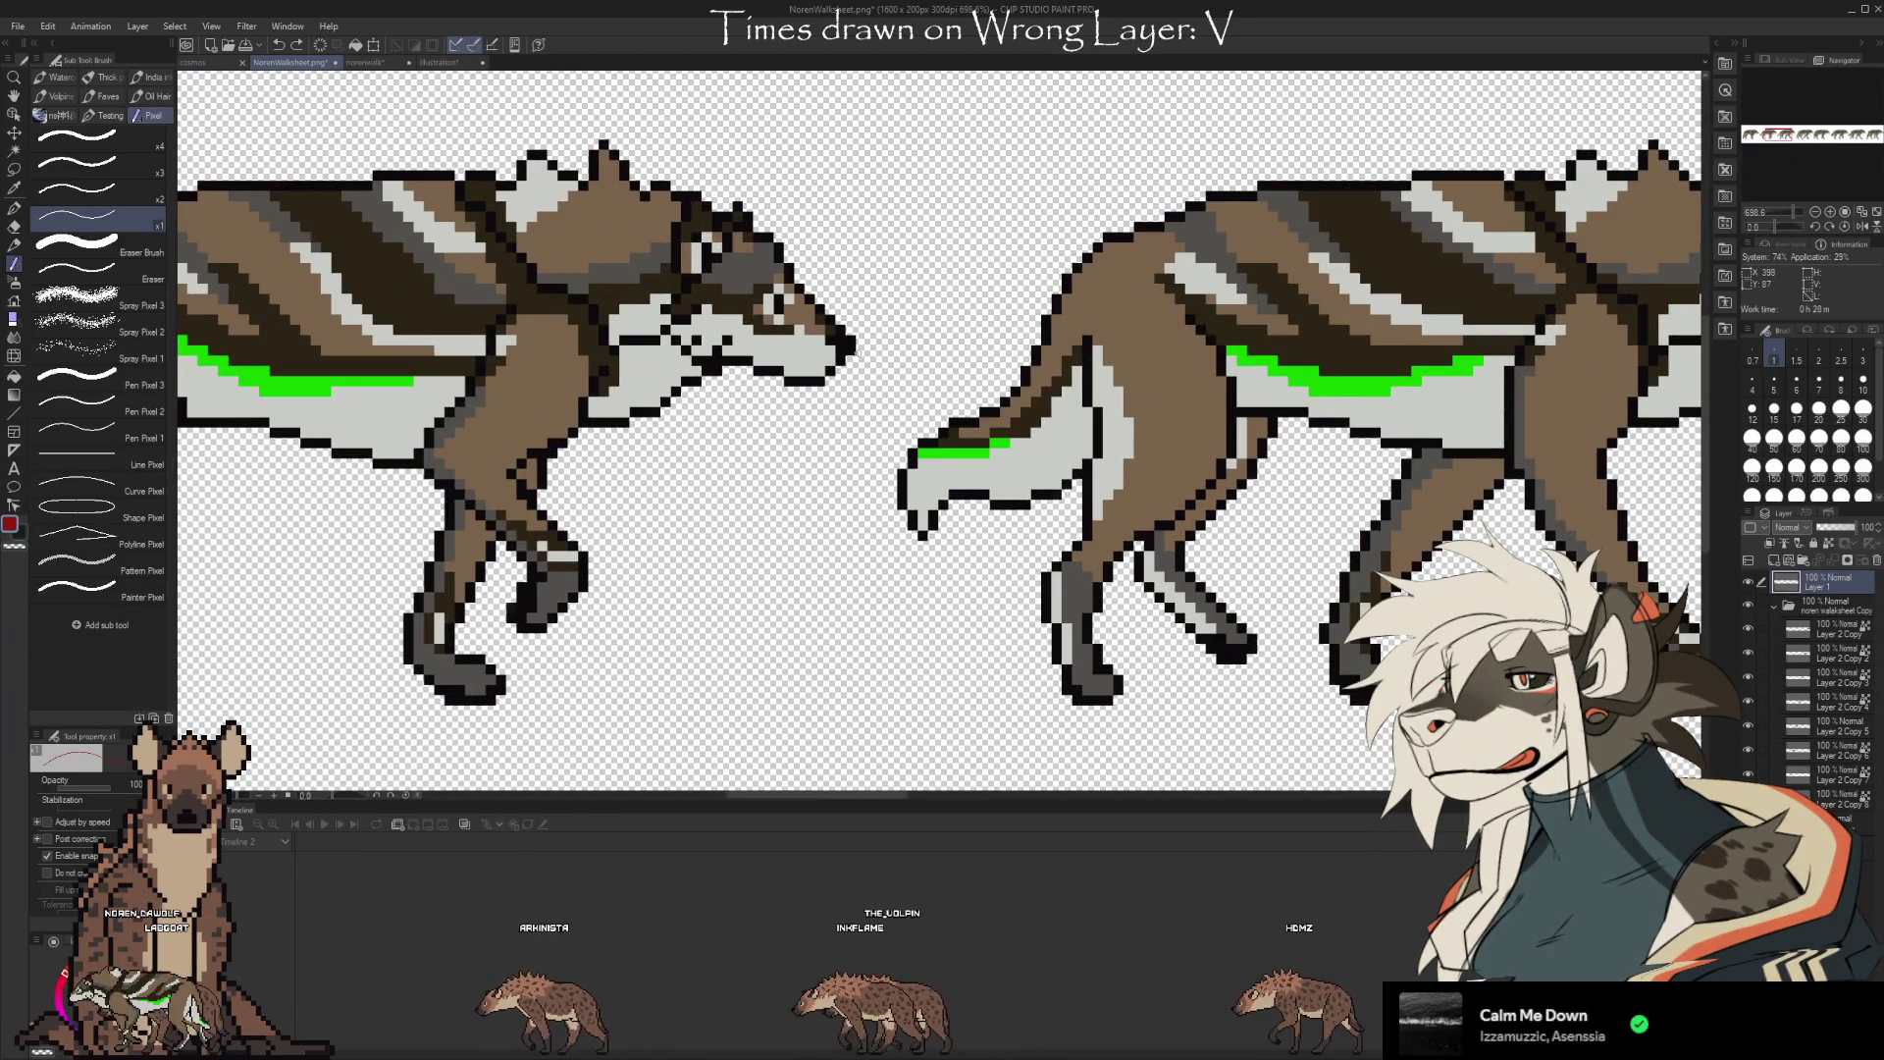
{"action": "scroll", "coordinate": [860, 357], "scroll_direction": "up", "scroll_amount": 2}
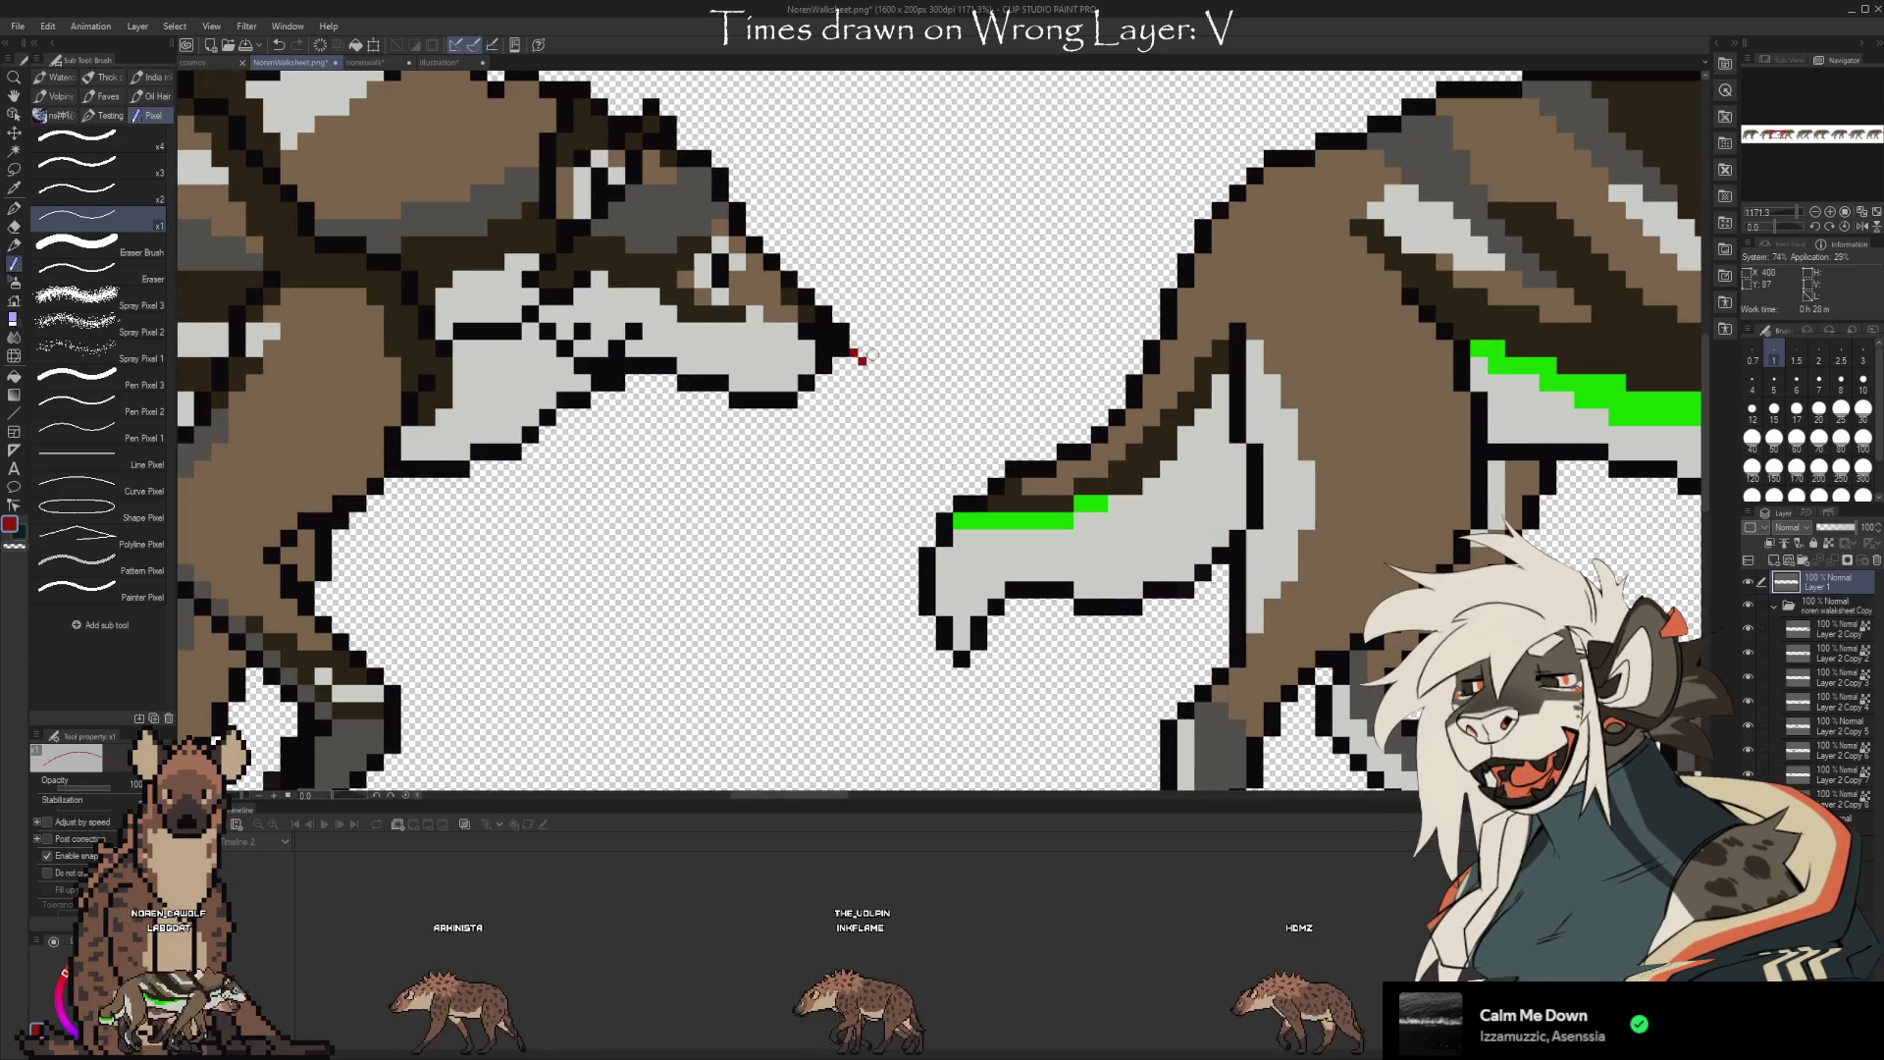
{"action": "left_click_drag", "start_coordinate": [881, 359], "coordinate": [929, 360]}
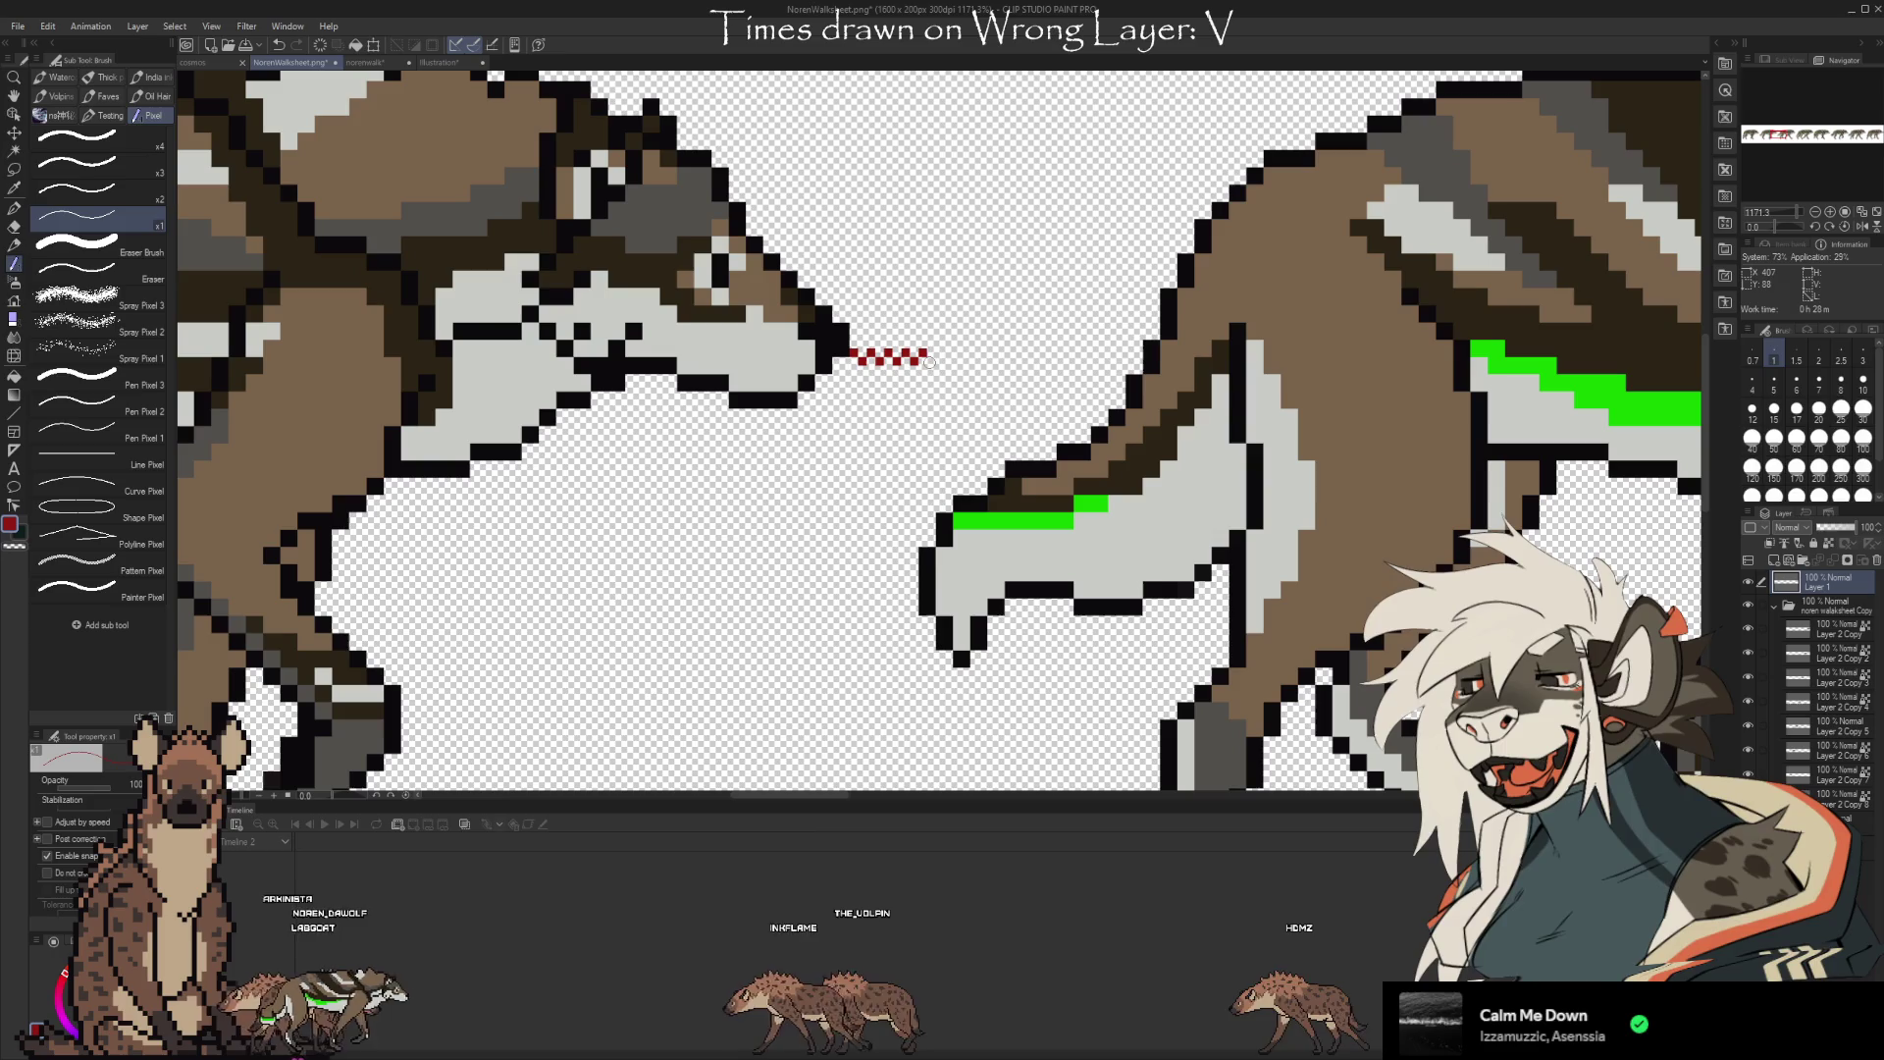
{"action": "scroll", "coordinate": [935, 358], "scroll_direction": "down", "scroll_amount": 4}
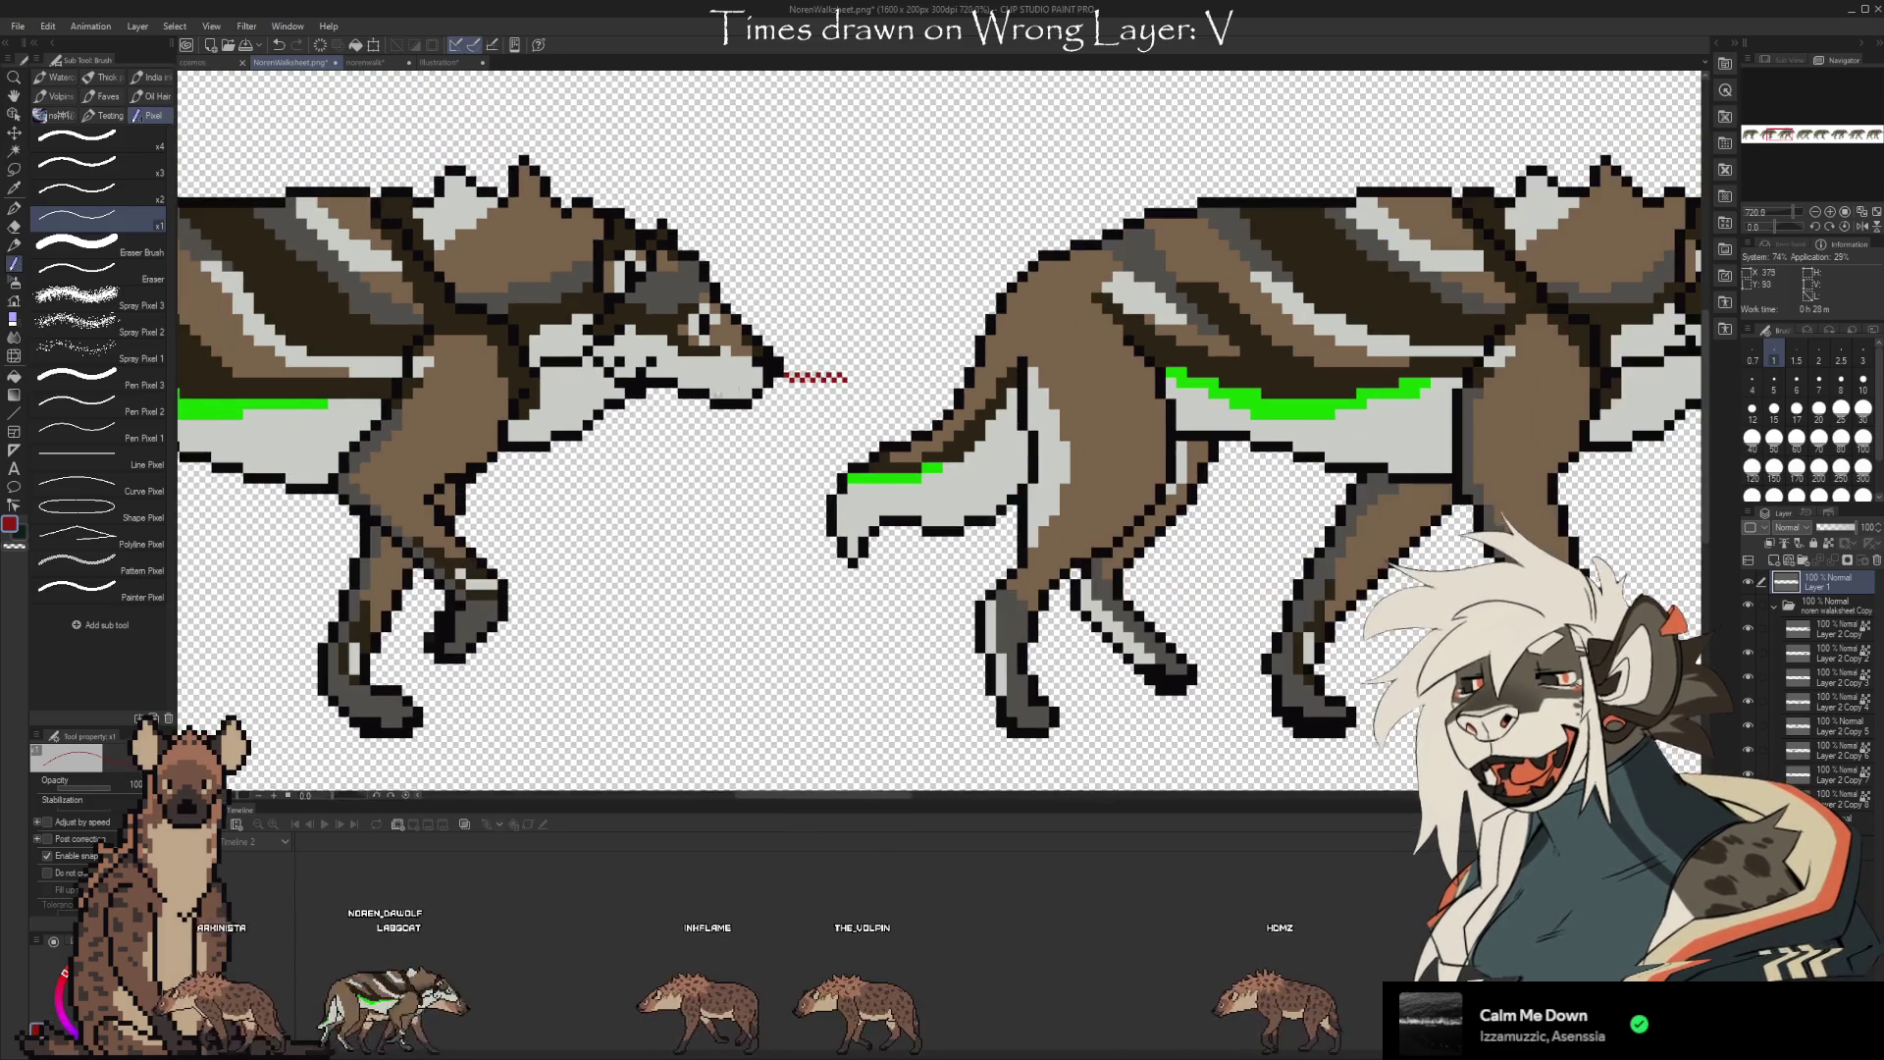
{"action": "scroll", "coordinate": [736, 390], "scroll_direction": "down", "scroll_amount": 1}
Nudge the middle wolf frame right so its tail meets the red guide, then switch to the Lasso
{"action": "left_click", "coordinate": [1757, 774]}
{"action": "left_click", "coordinate": [1747, 751]}
{"action": "left_click", "coordinate": [1828, 757]}
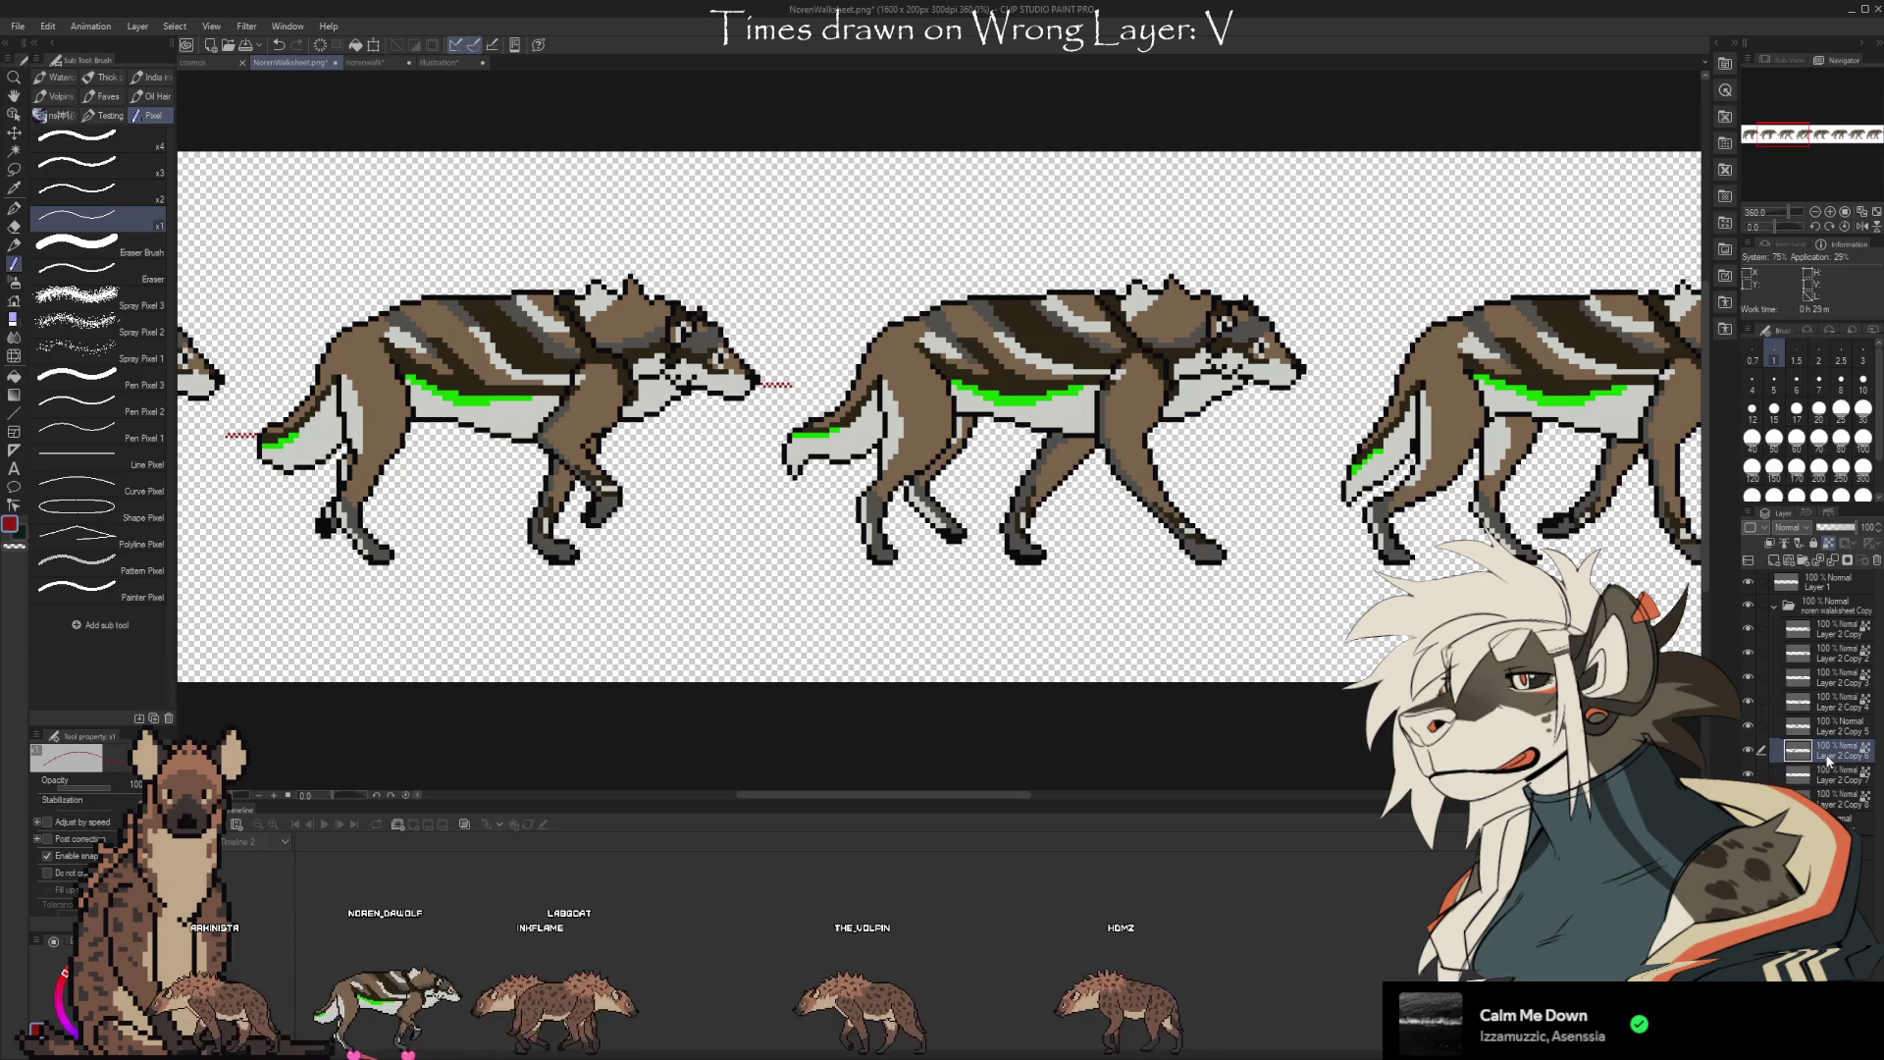
{"action": "key", "text": "ctrl+t"}
{"action": "key", "text": "Right"}
{"action": "key", "text": "Right"}
{"action": "key", "text": "Right"}
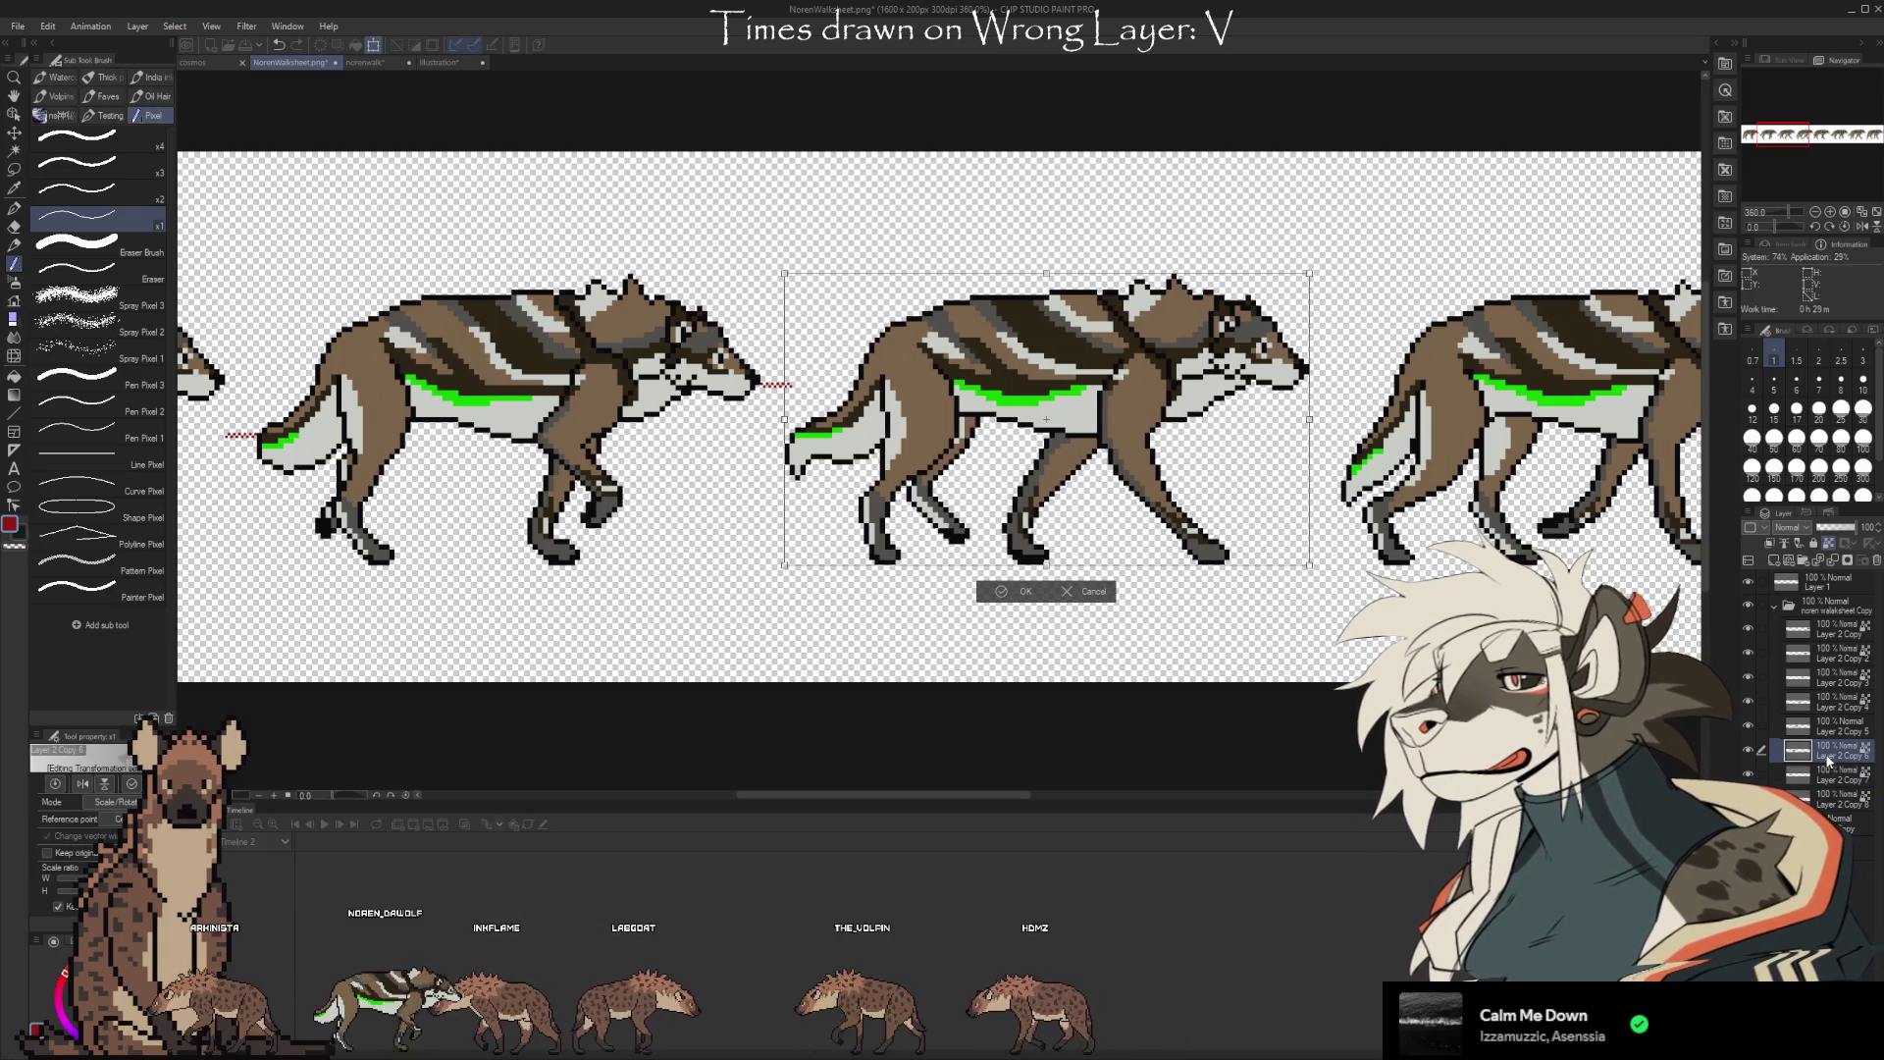
{"action": "key", "text": "Return"}
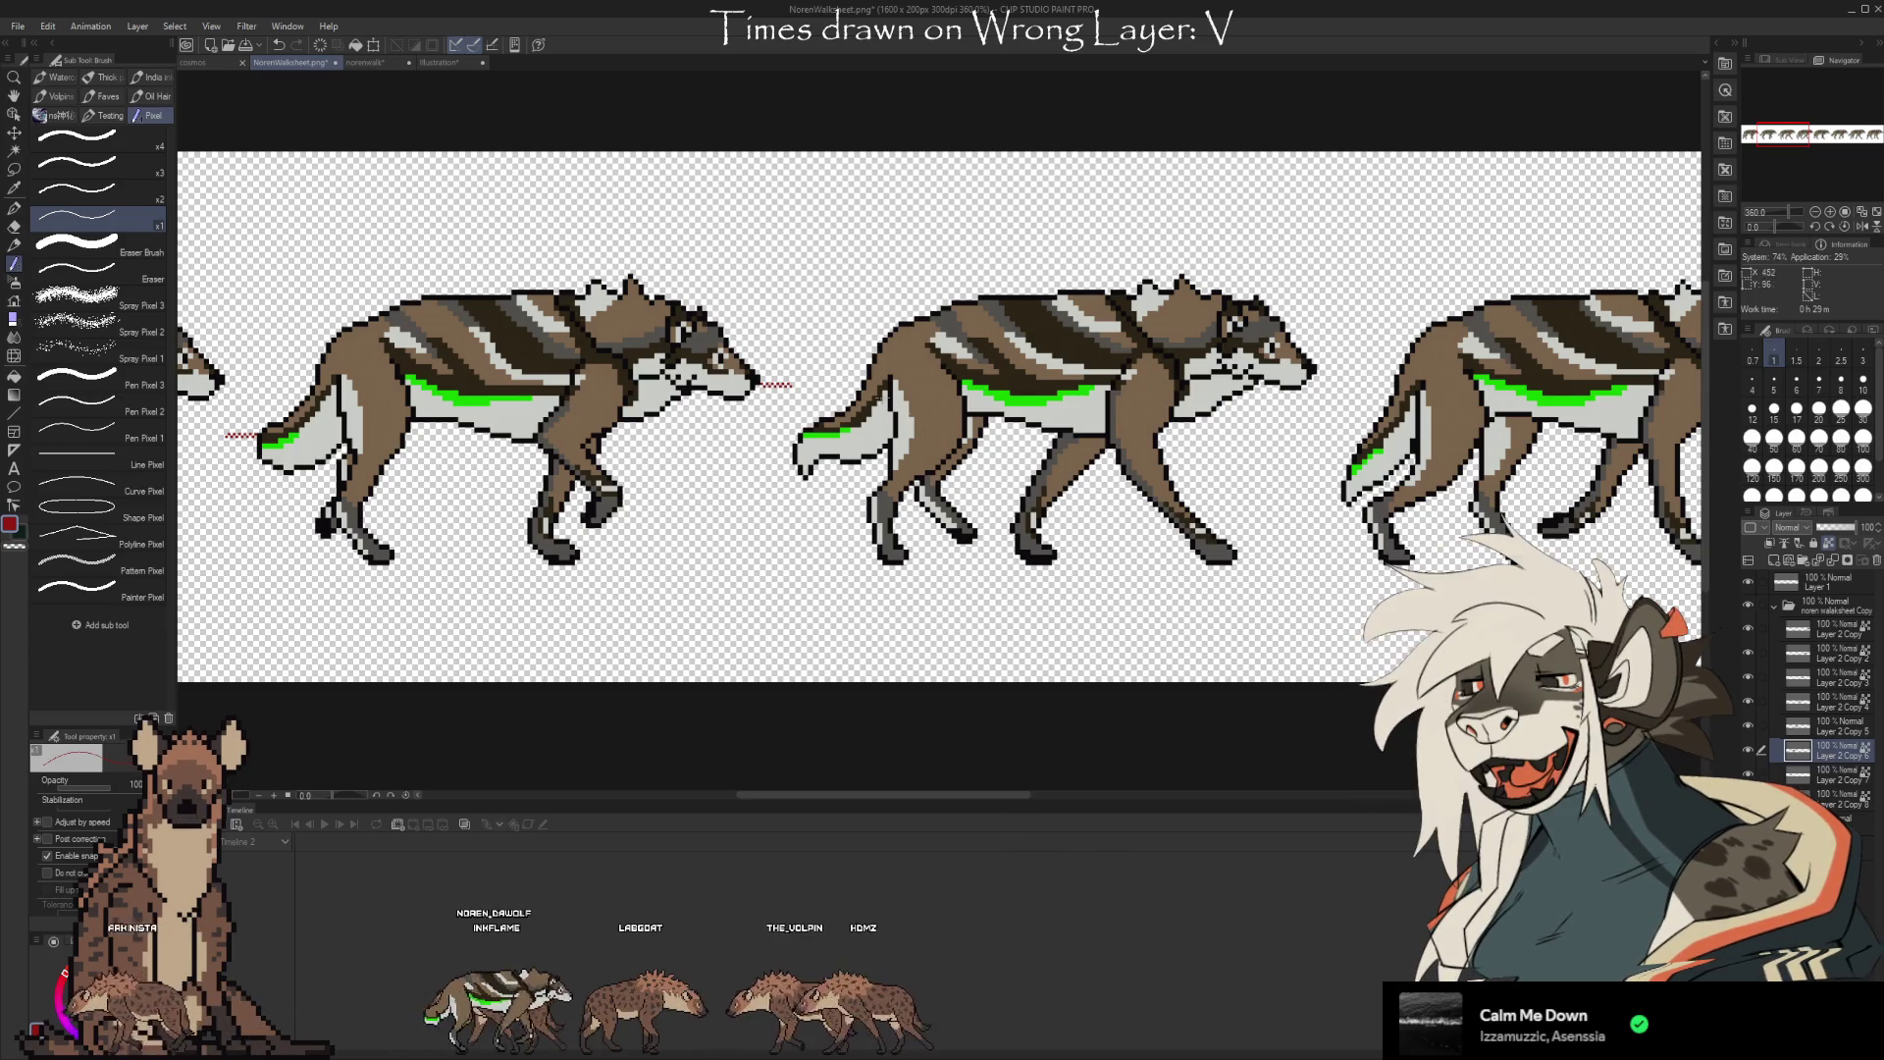
{"action": "key", "text": "m"}
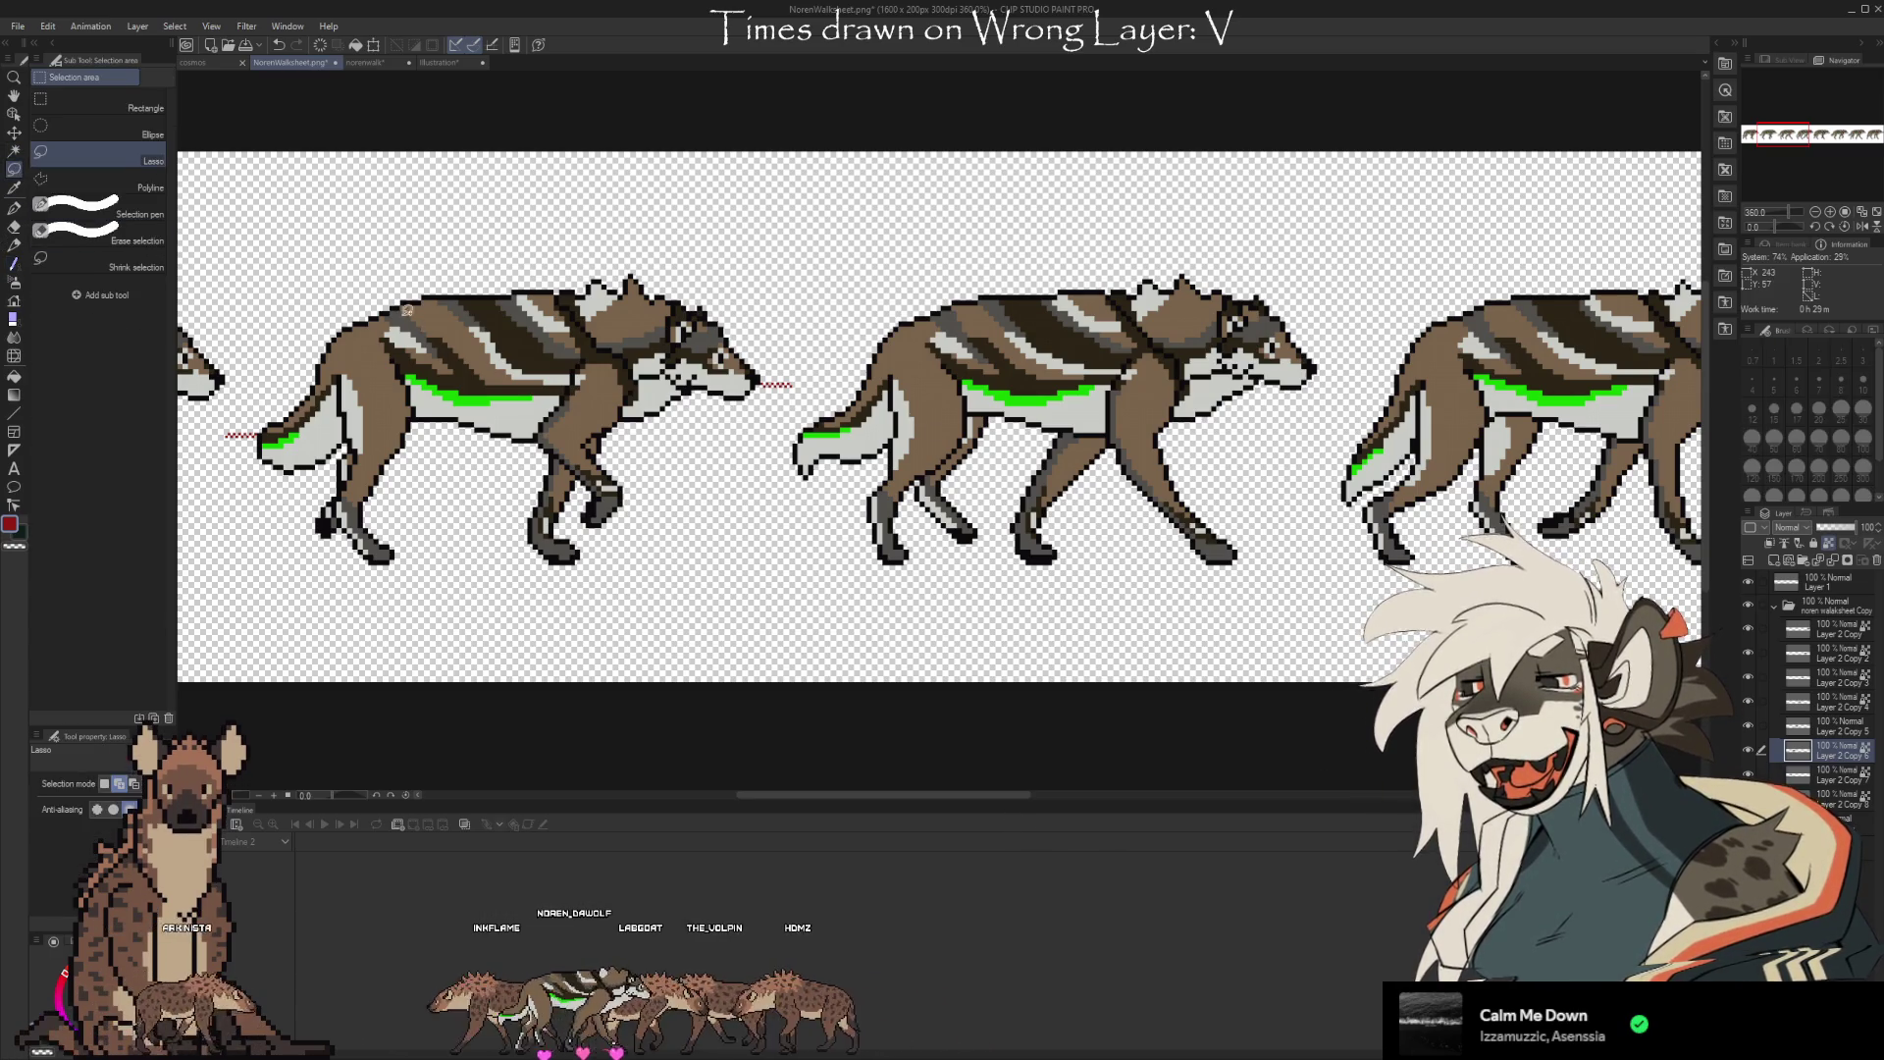
{"action": "left_click_drag", "start_coordinate": [738, 379], "coordinate": [633, 414]}
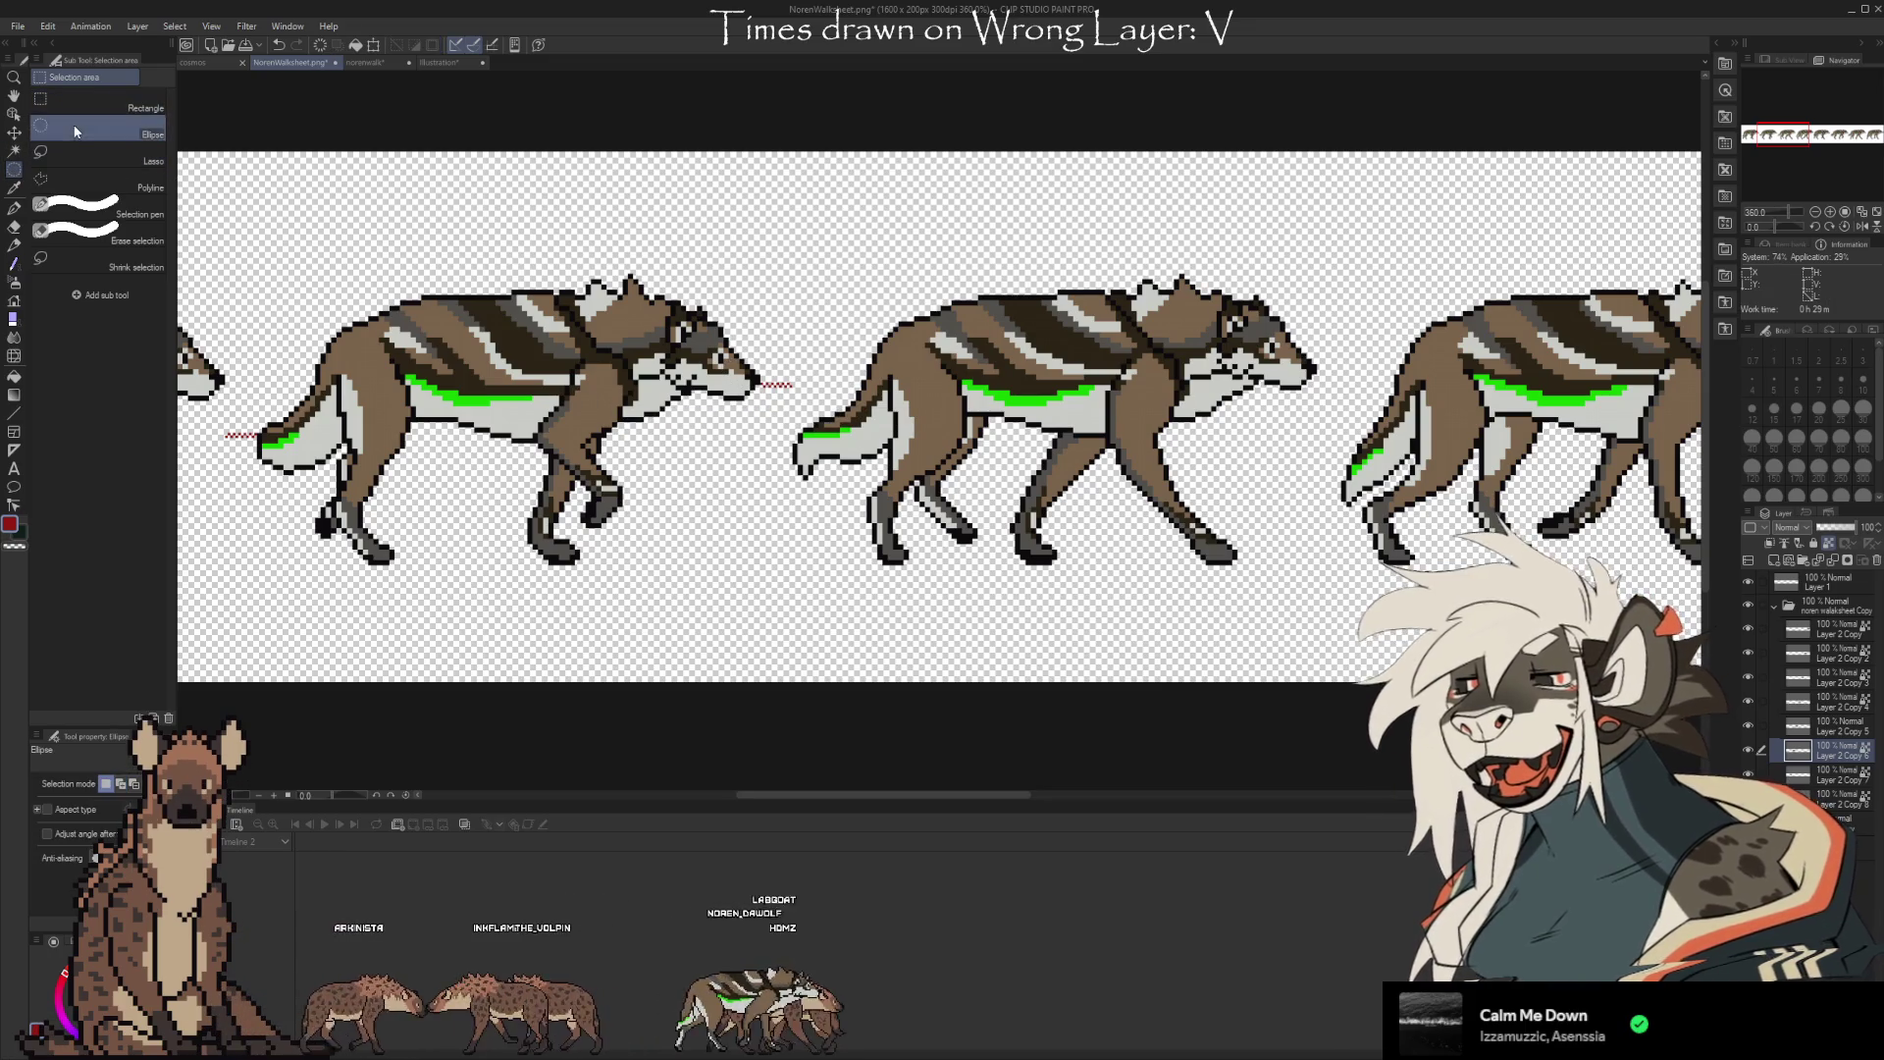
{"action": "left_click", "coordinate": [145, 128]}
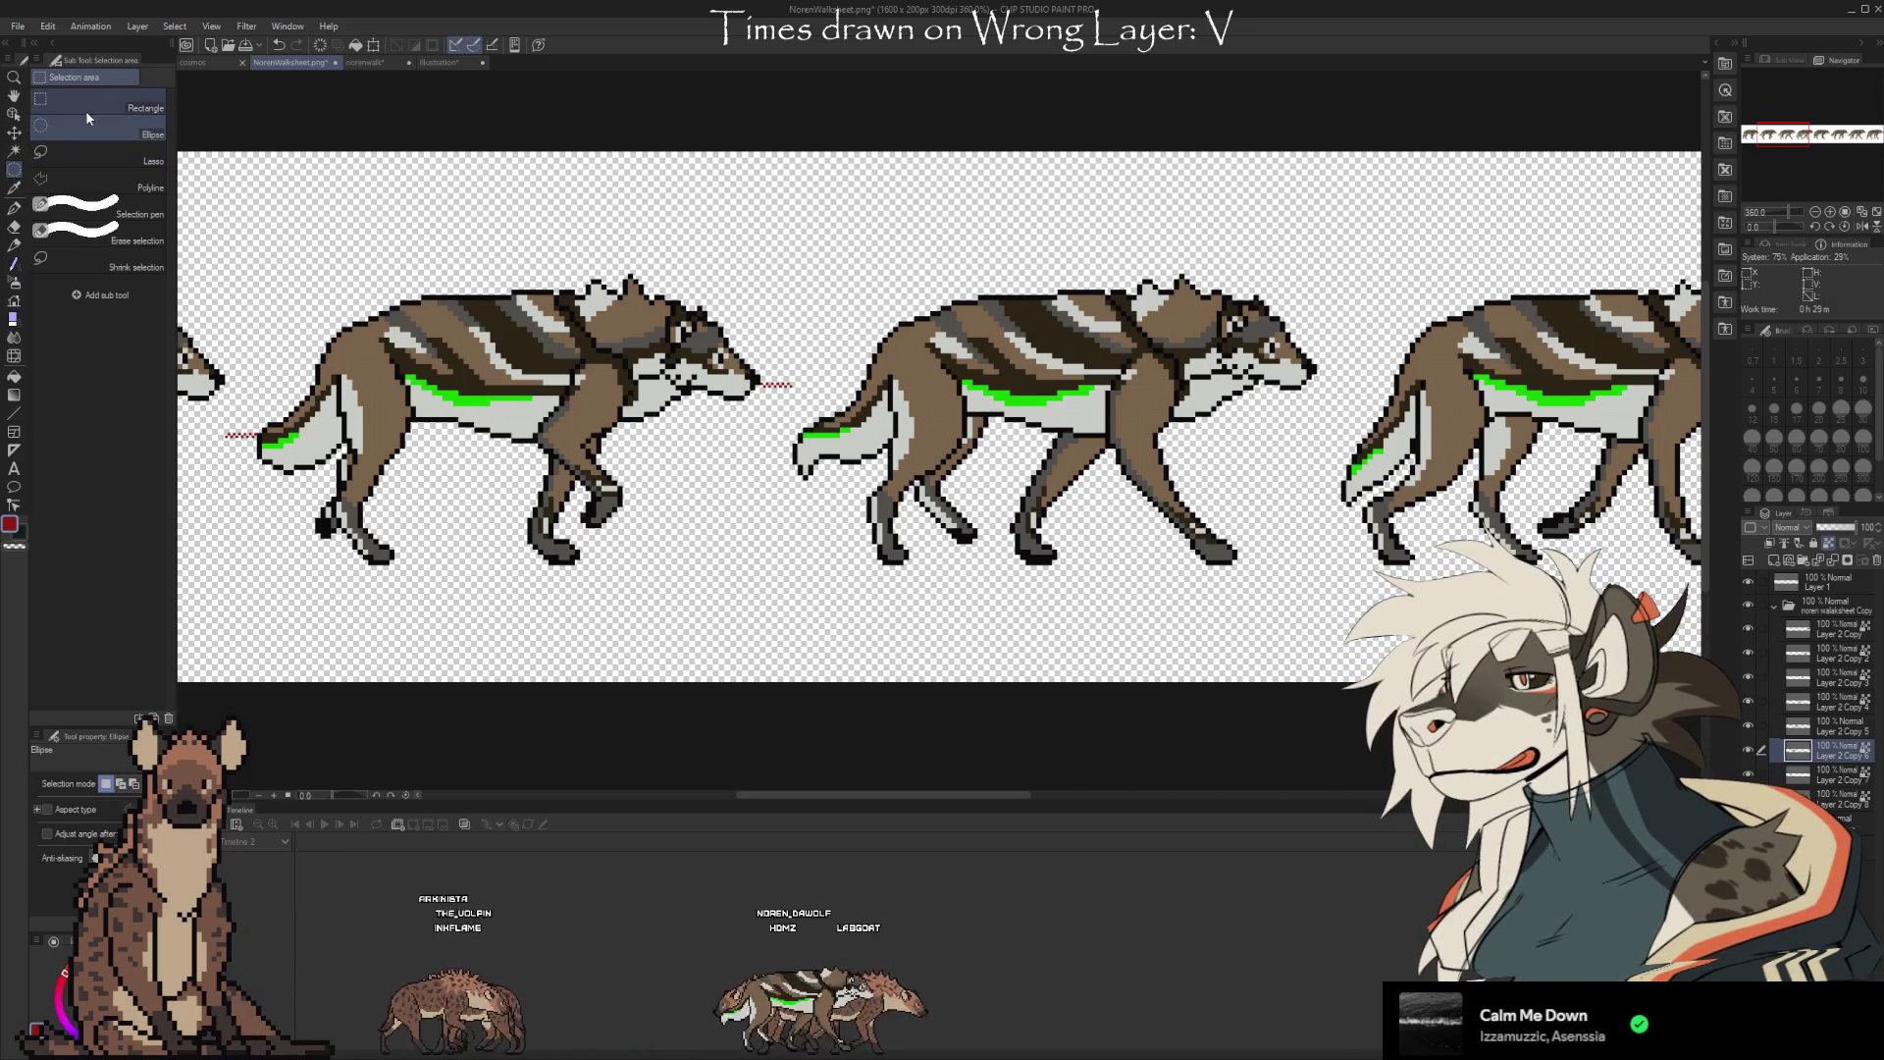
{"action": "scroll", "coordinate": [676, 368], "scroll_direction": "up", "scroll_amount": 3}
{"action": "left_click_drag", "start_coordinate": [835, 392], "coordinate": [835, 392]}
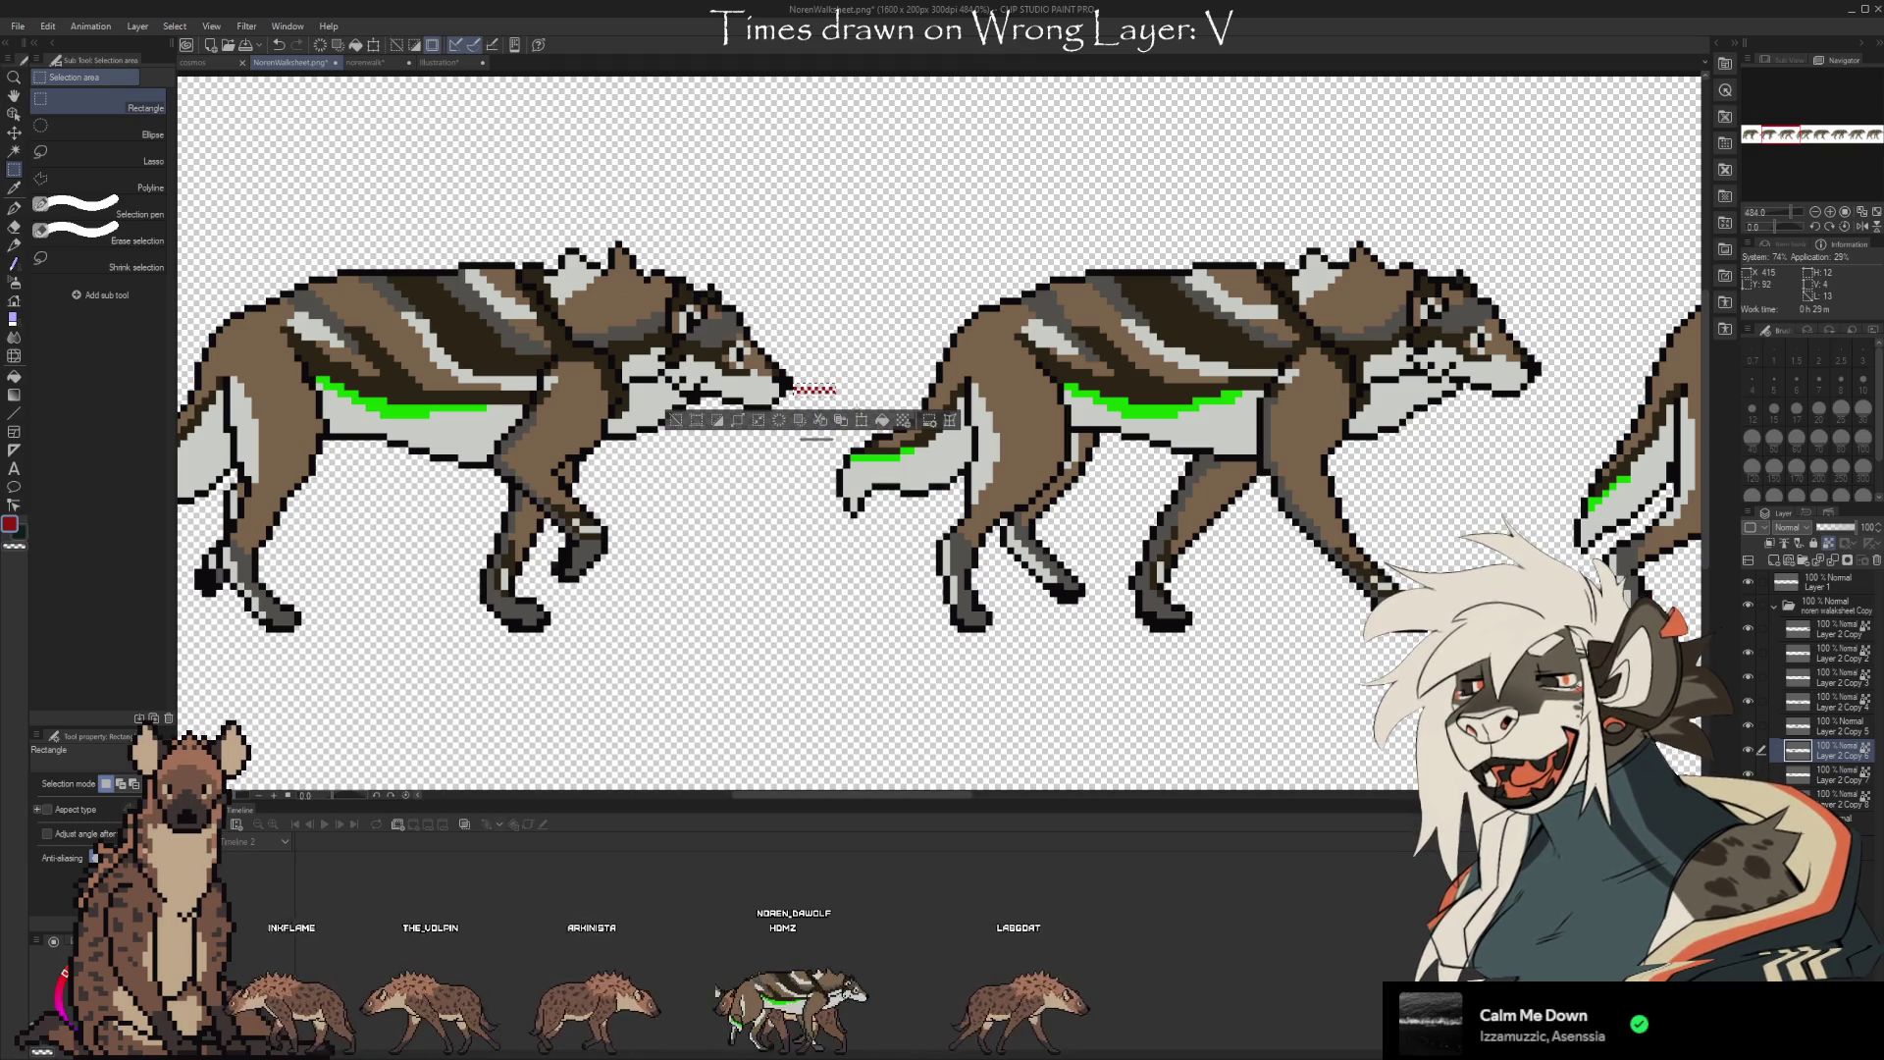
{"action": "scroll", "coordinate": [940, 432], "scroll_direction": "right", "scroll_amount": 5}
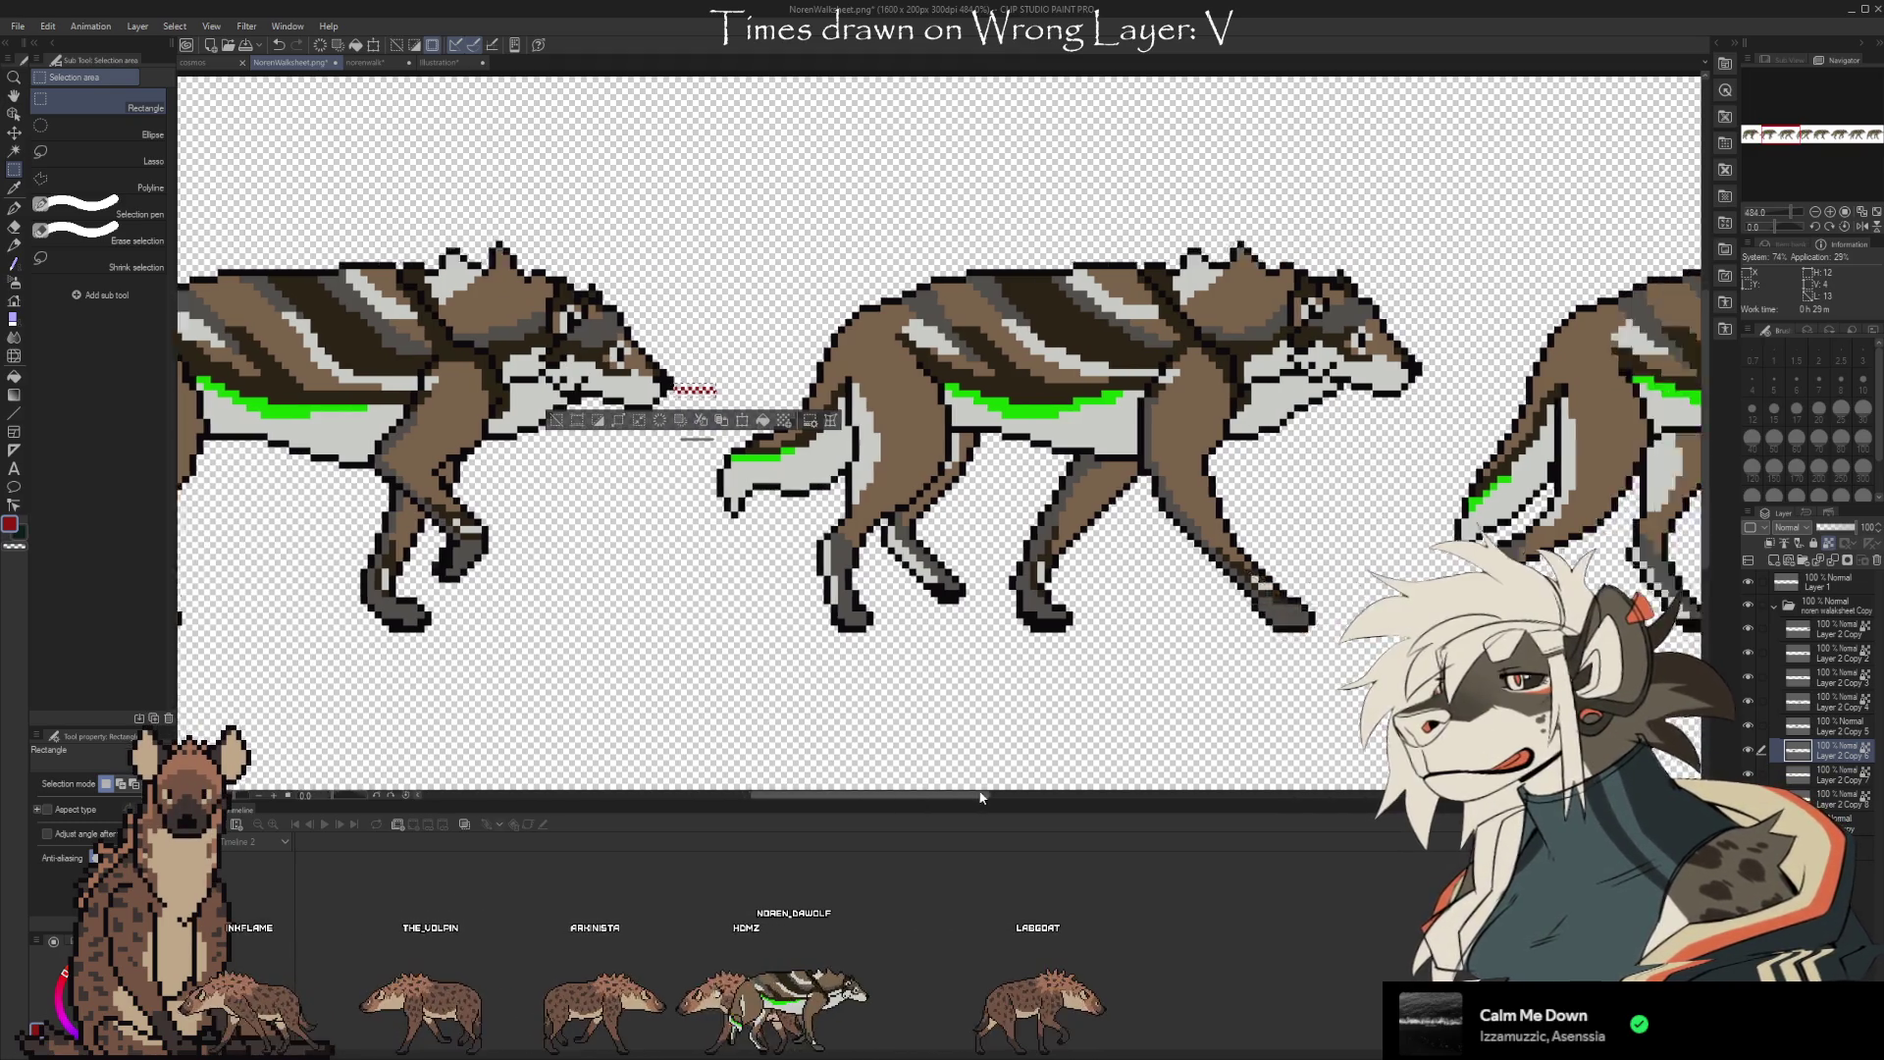
{"action": "key", "text": "ctrl+d"}
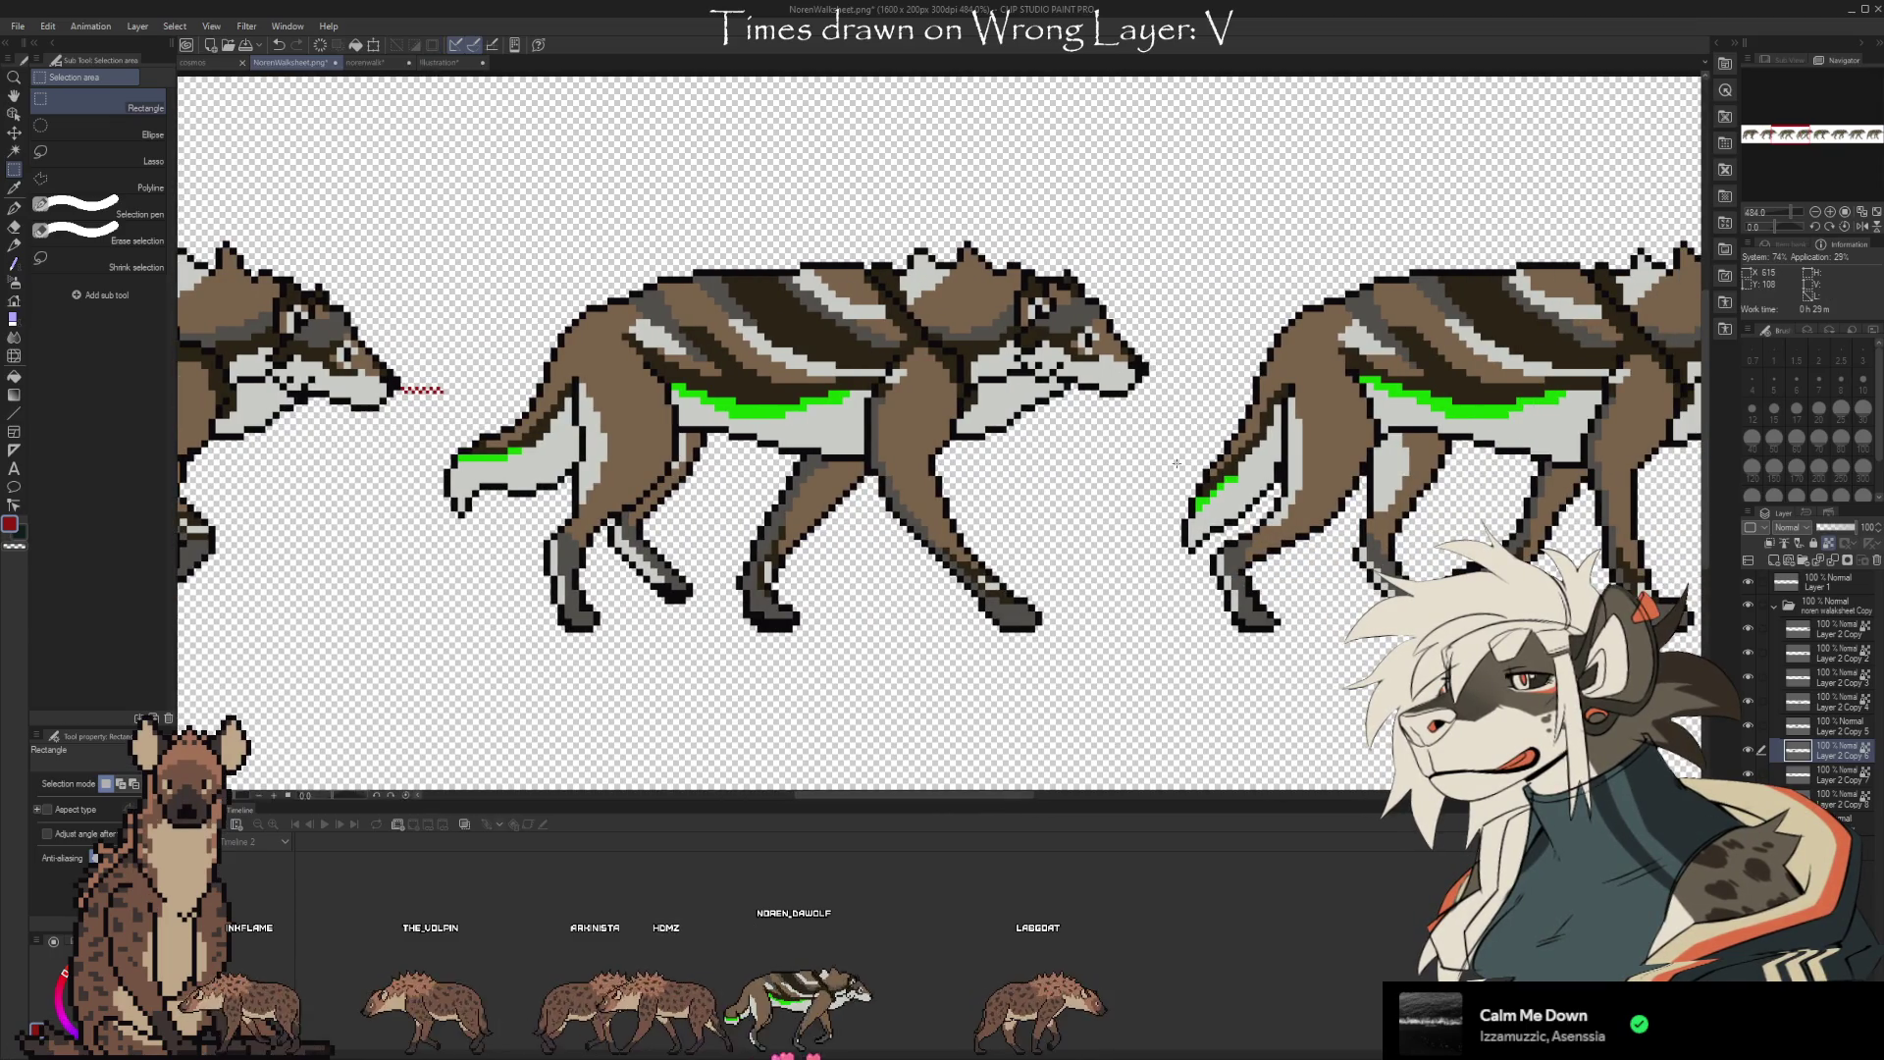
{"action": "scroll", "coordinate": [1177, 463], "scroll_direction": "up", "scroll_amount": 1}
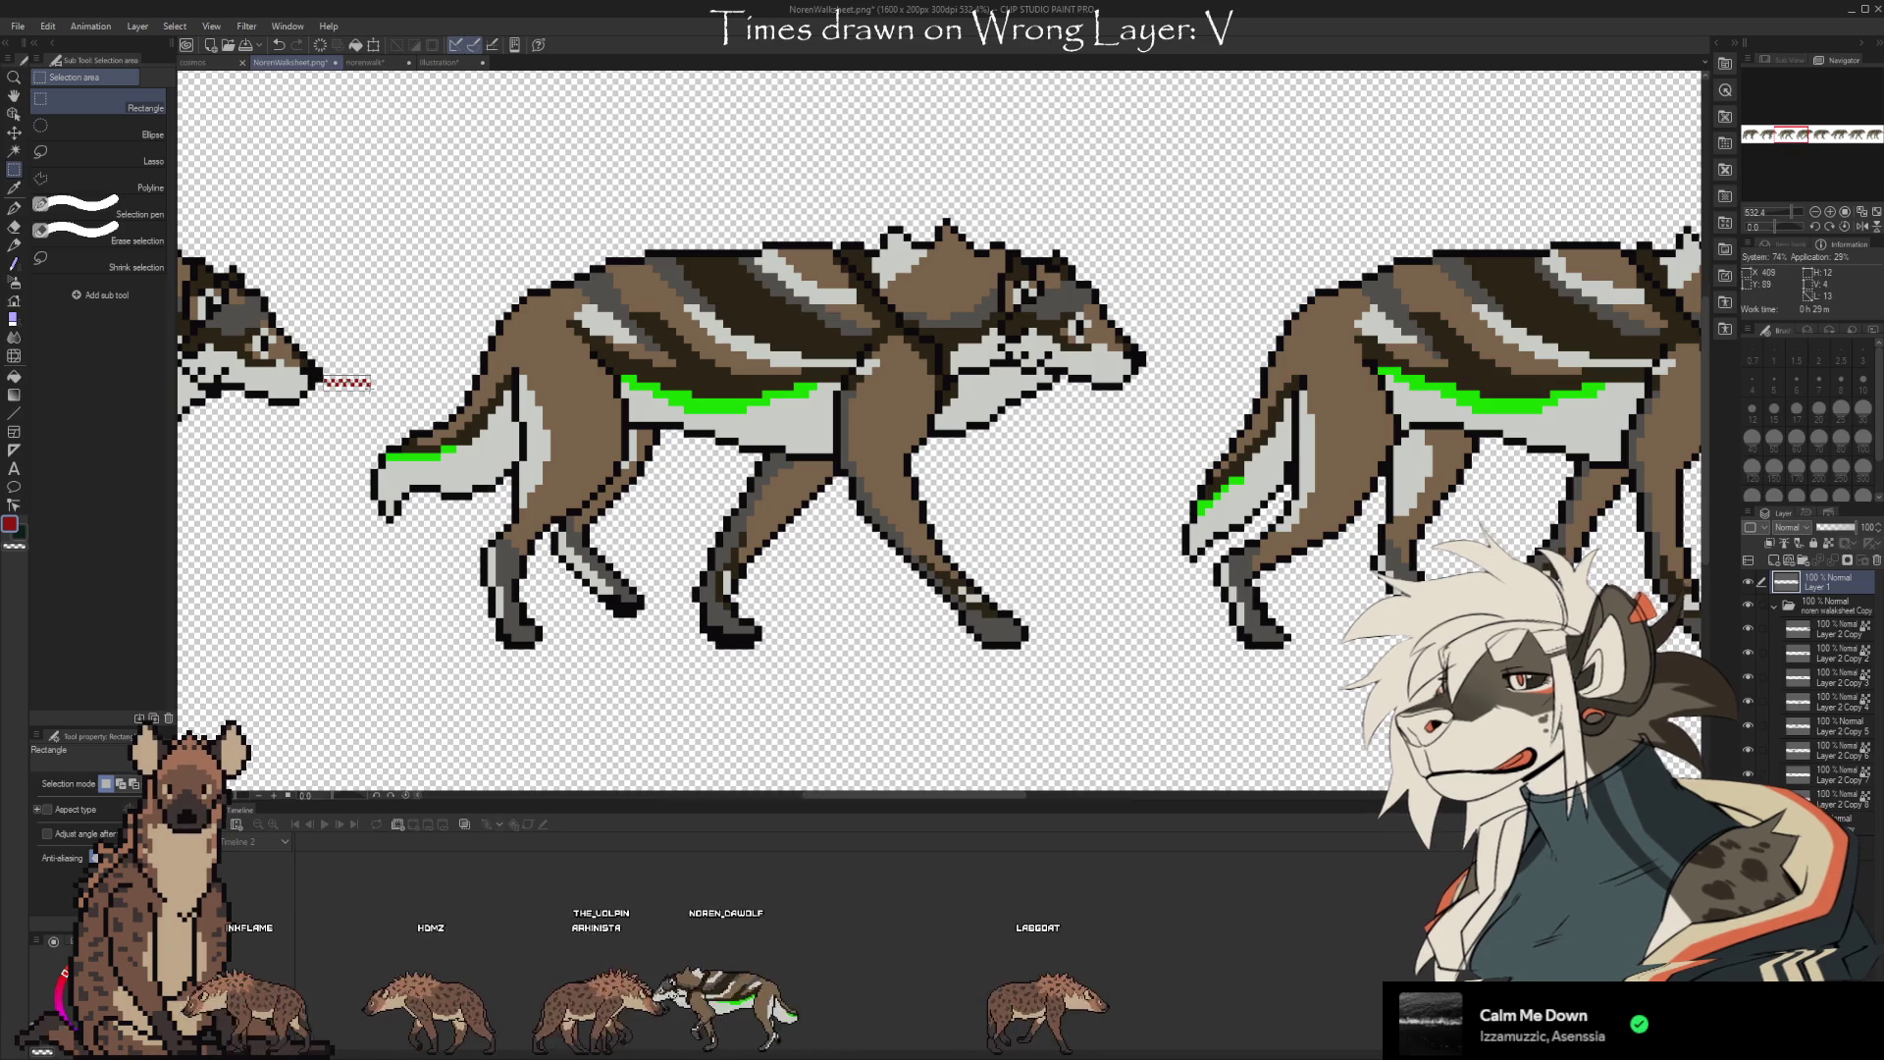
{"action": "left_click_drag", "start_coordinate": [323, 379], "coordinate": [371, 386]}
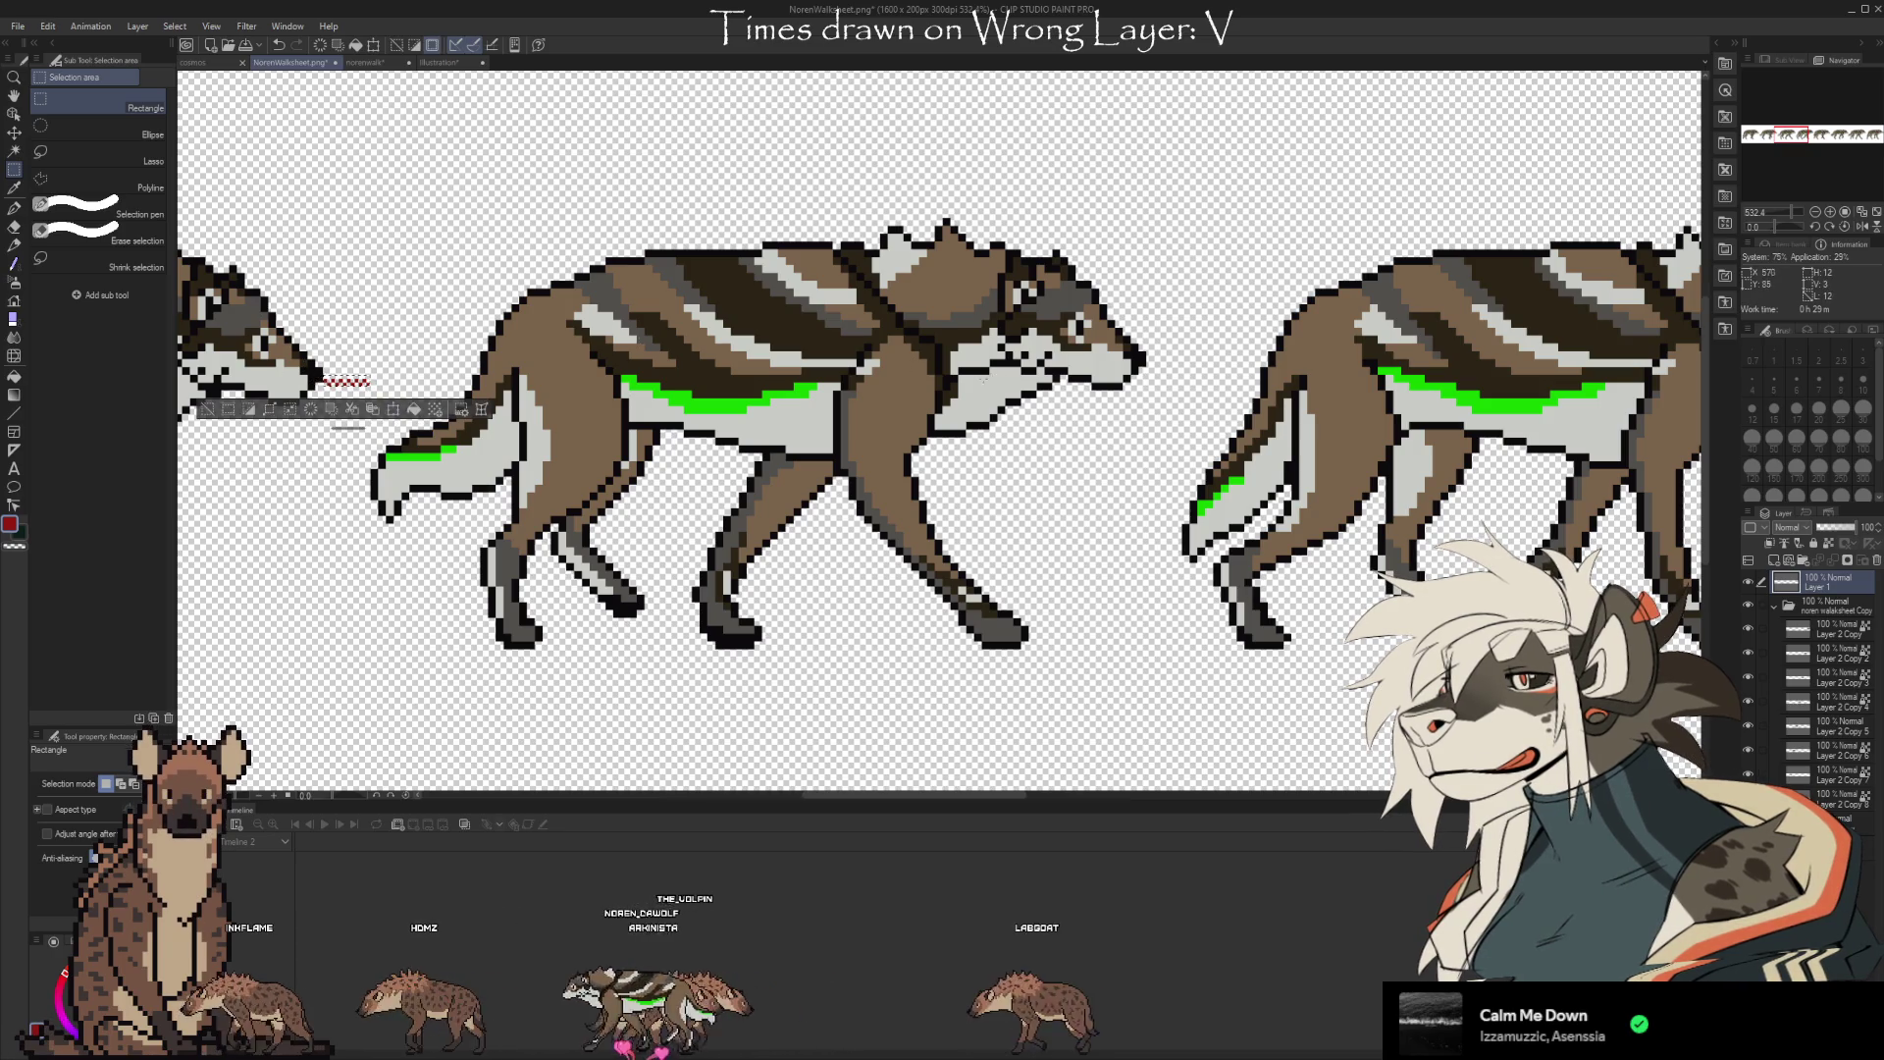
{"action": "key", "text": "ctrl+d"}
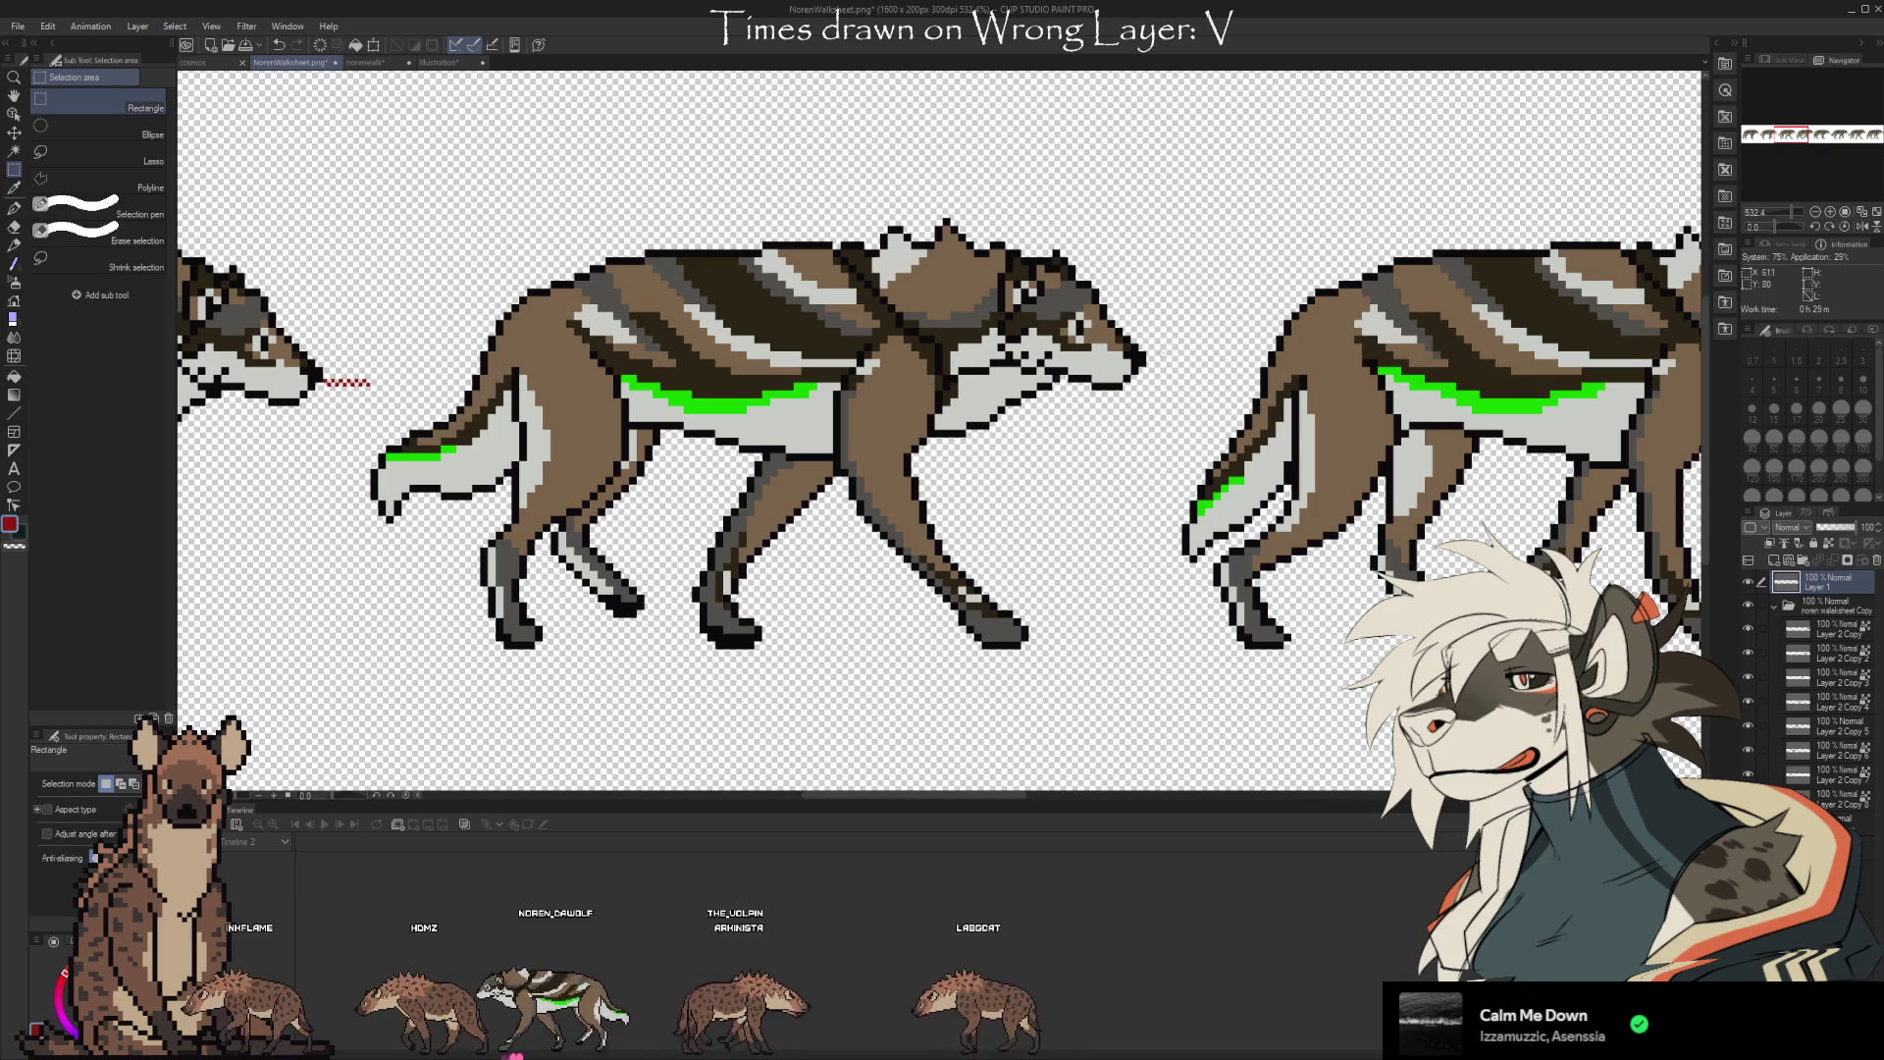
{"action": "key", "text": "ctrl+c"}
{"action": "key", "text": "ctrl+v"}
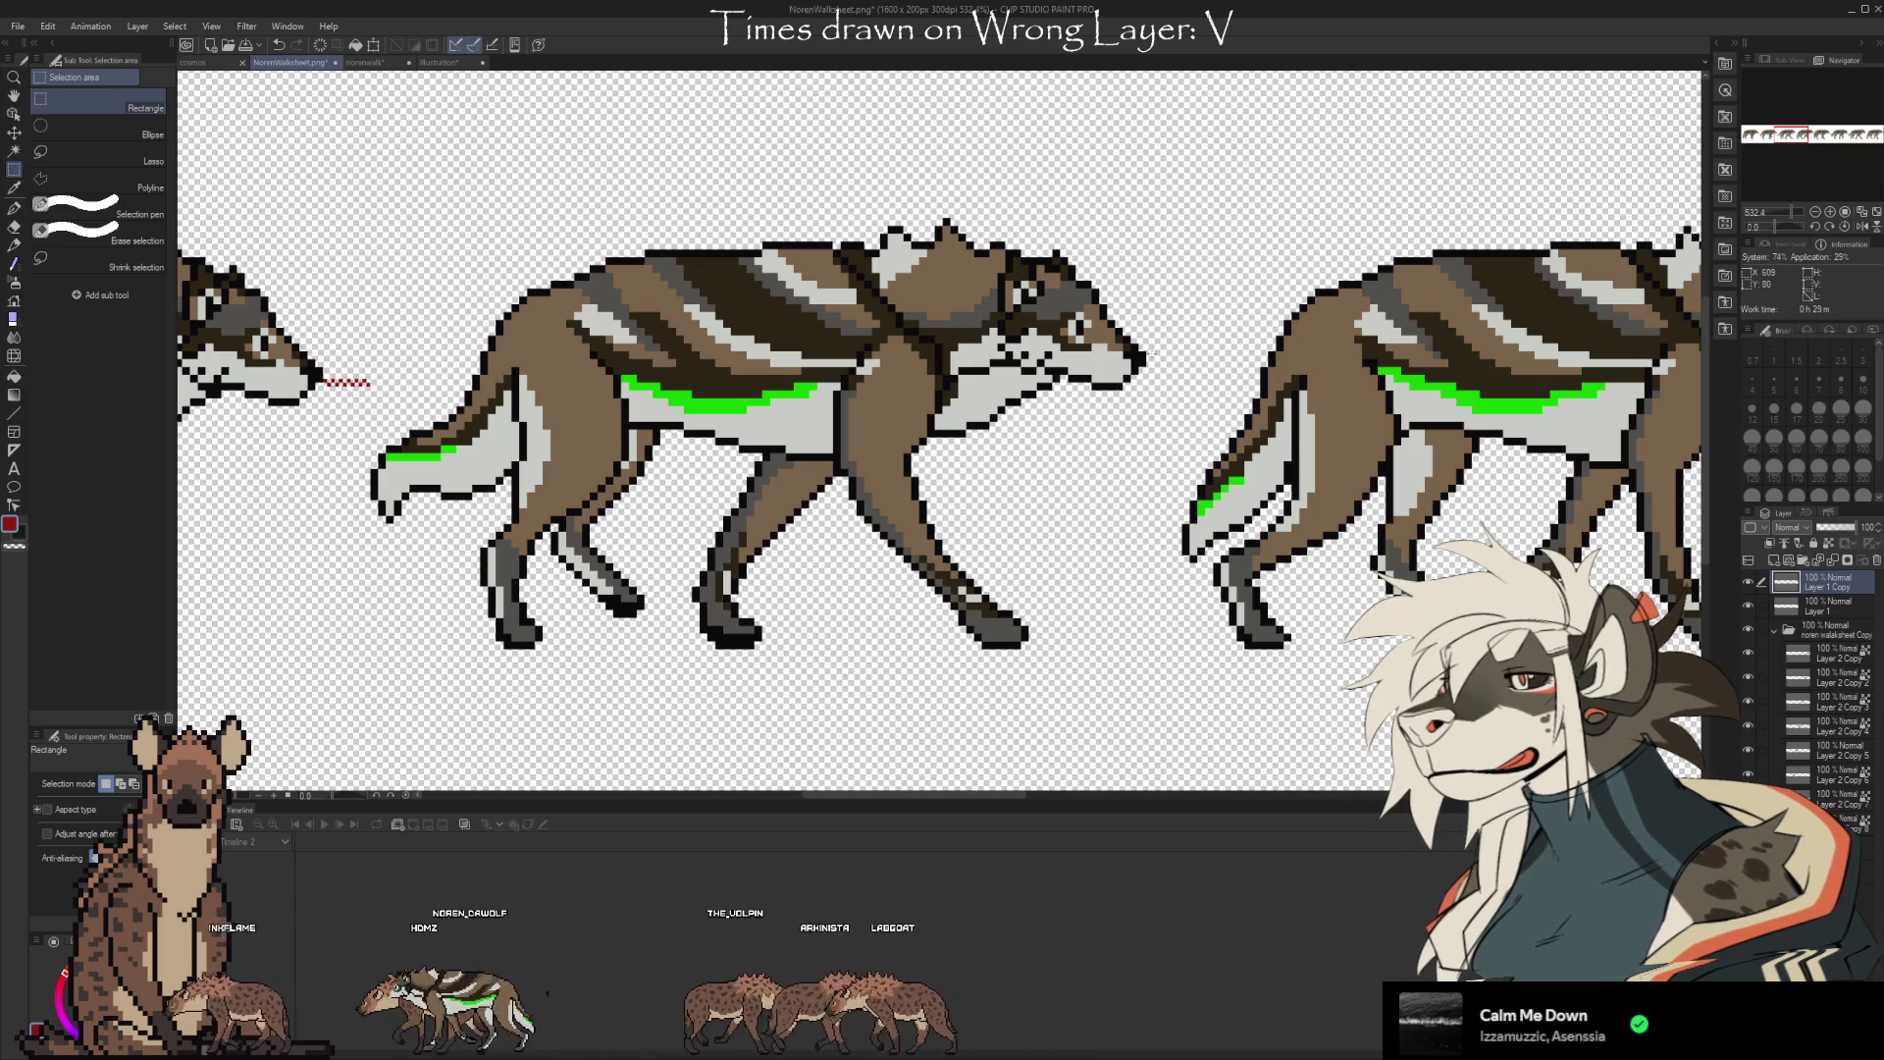
{"action": "key", "text": "ctrl+t"}
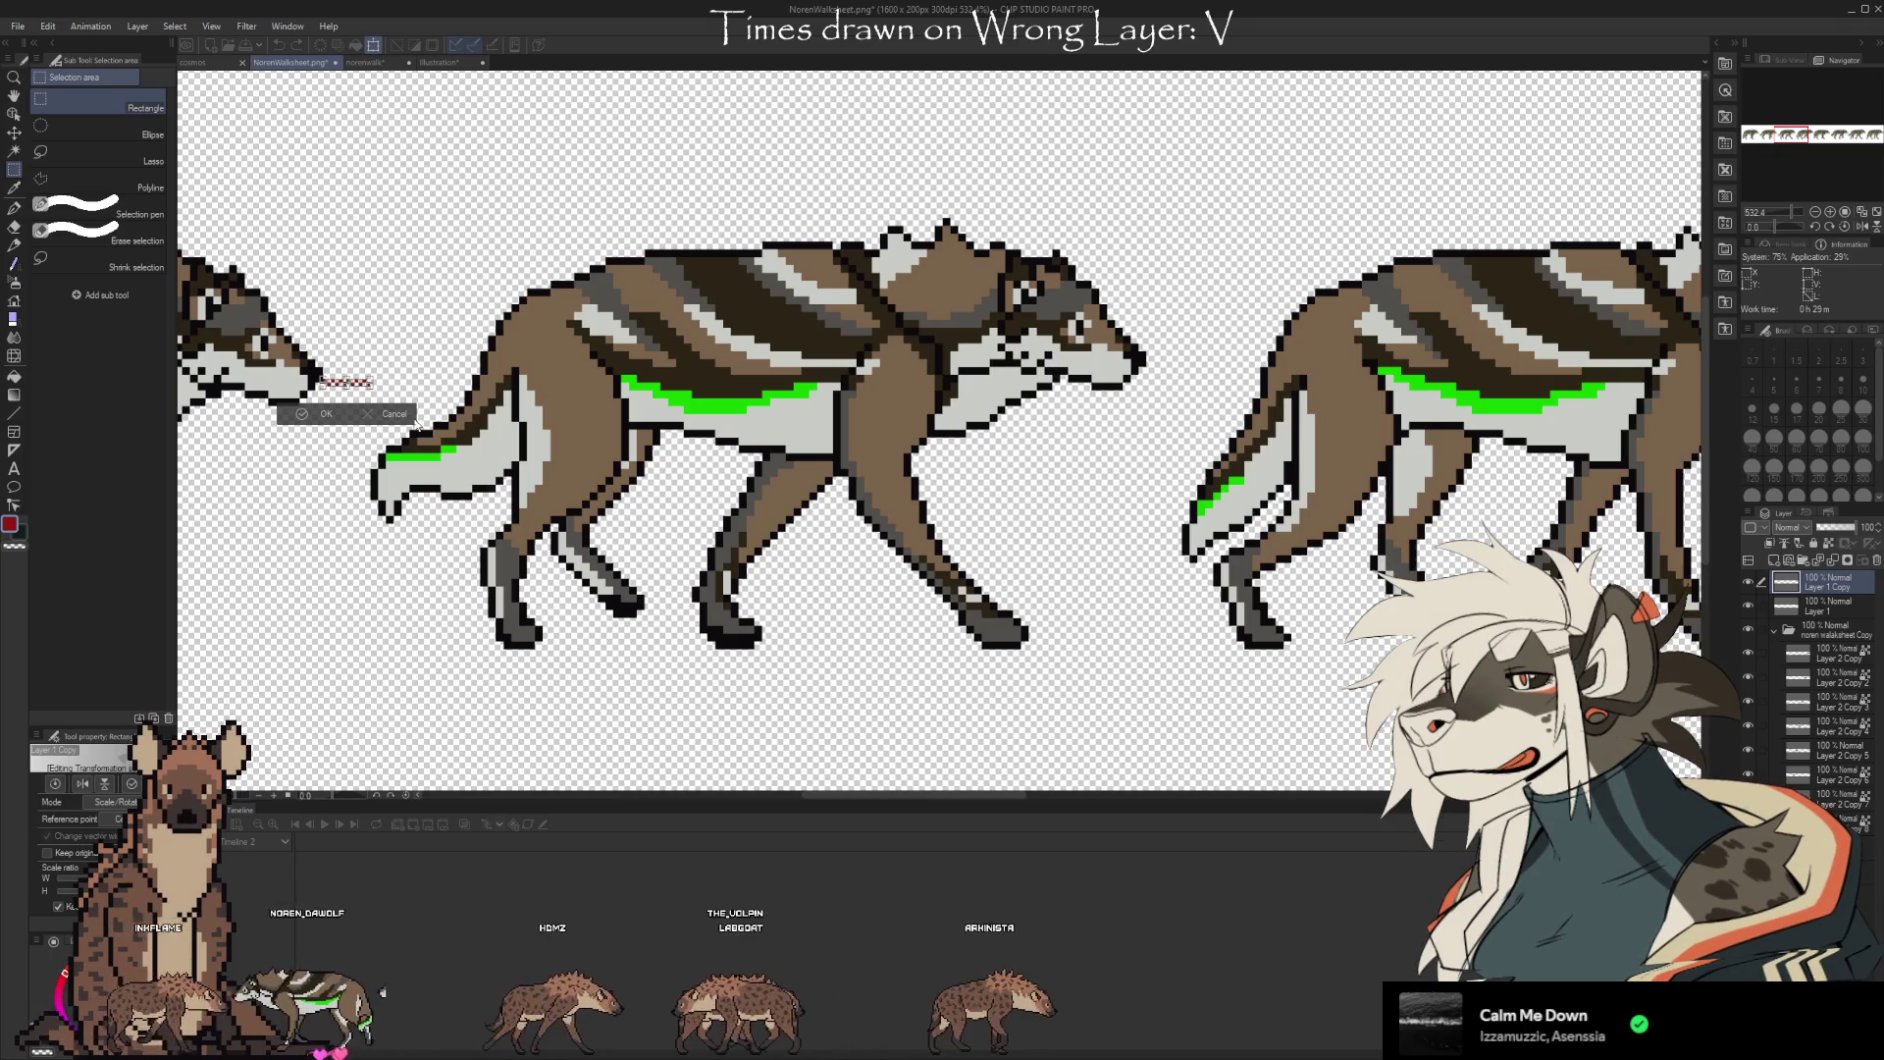
{"action": "left_click", "coordinate": [413, 413]}
{"action": "key", "text": "ctrl+z"}
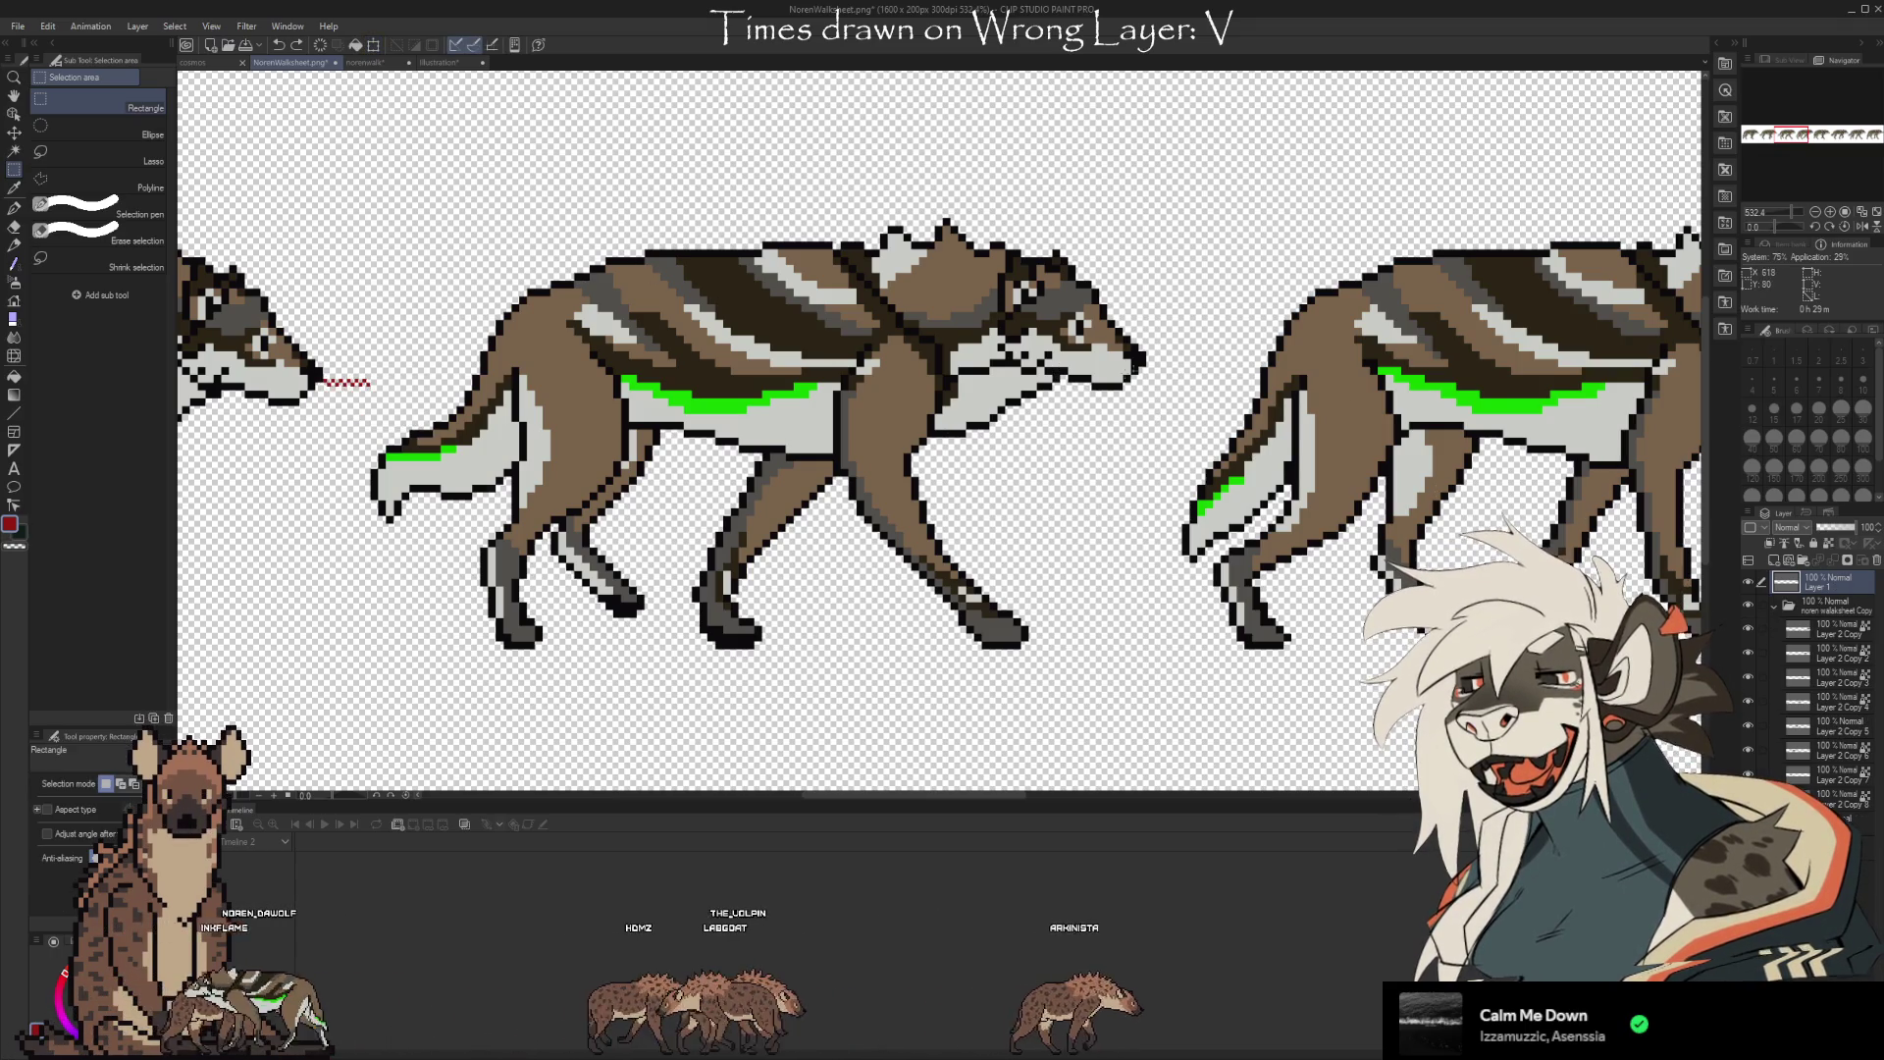
{"action": "scroll", "coordinate": [1145, 357], "scroll_direction": "up", "scroll_amount": 2}
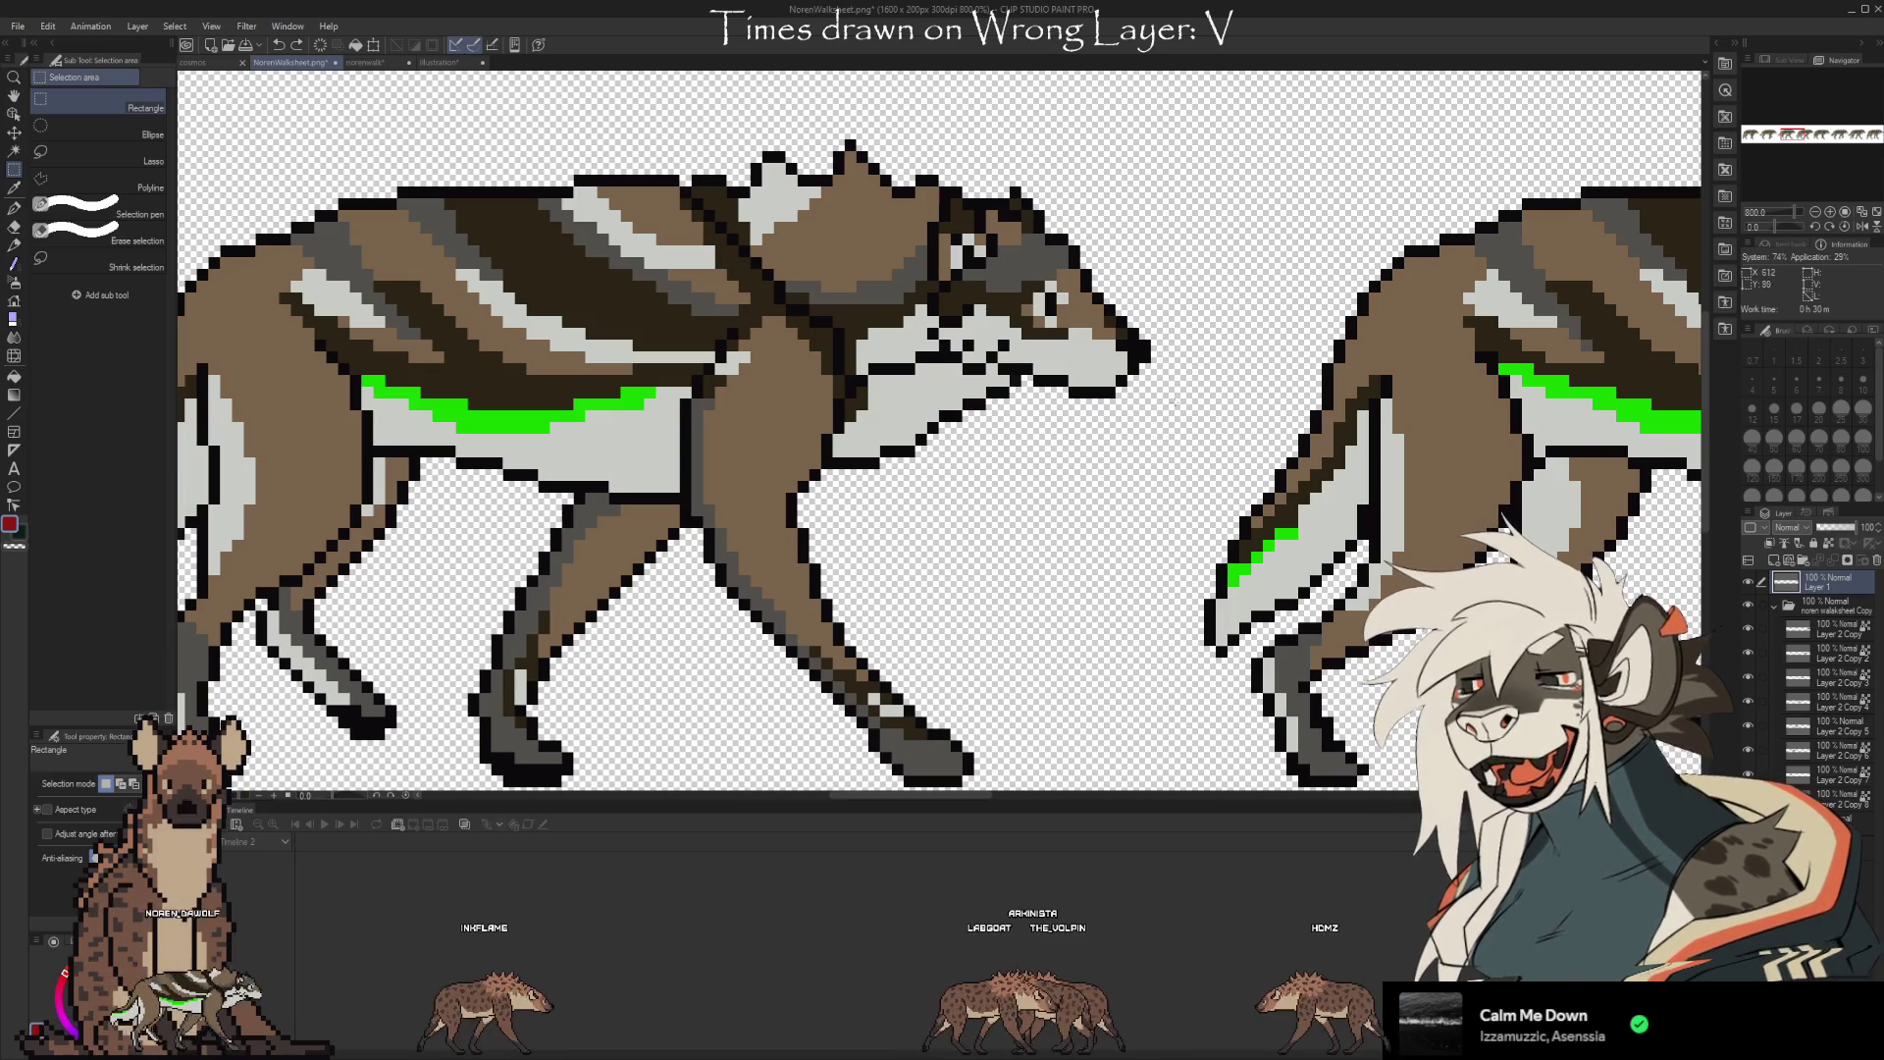
Draw a red guide right and down from the wolf's nose, then nudge the next wolf frame right
{"action": "key", "text": "b"}
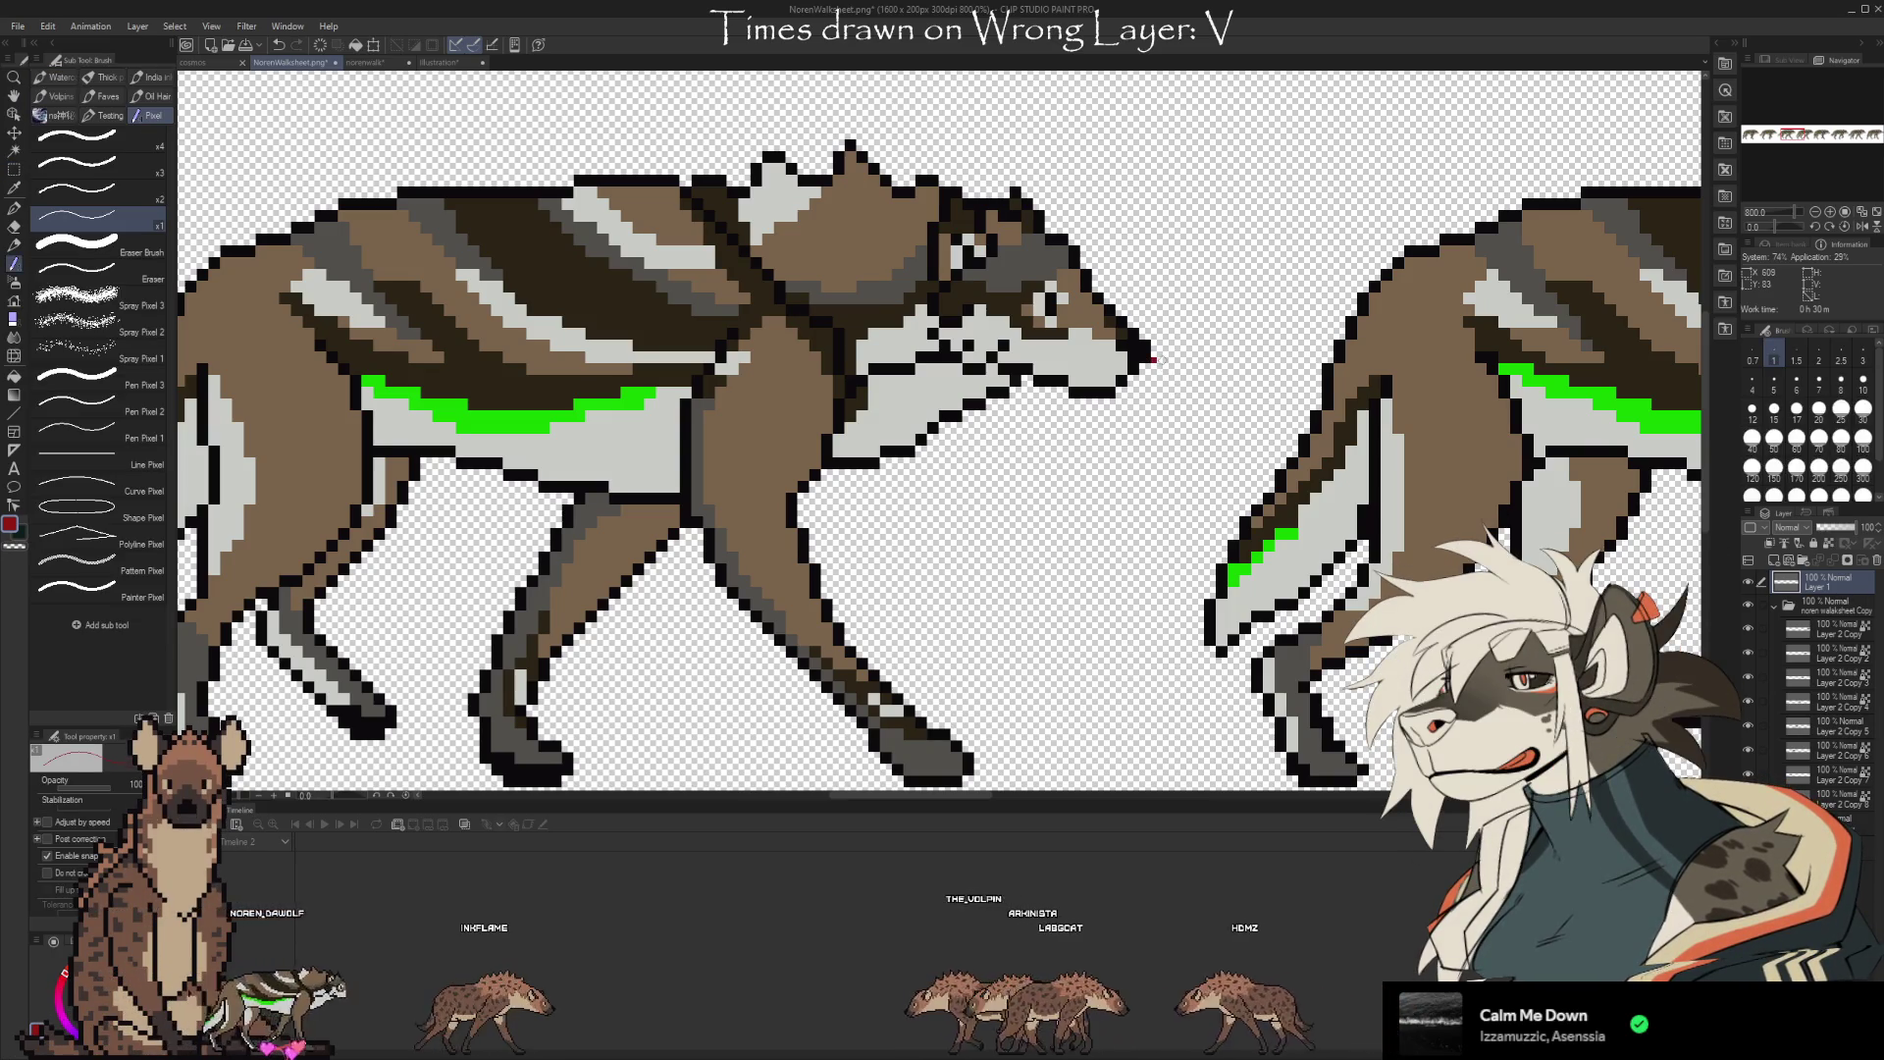
{"action": "left_click_drag", "start_coordinate": [1160, 358], "coordinate": [1222, 357]}
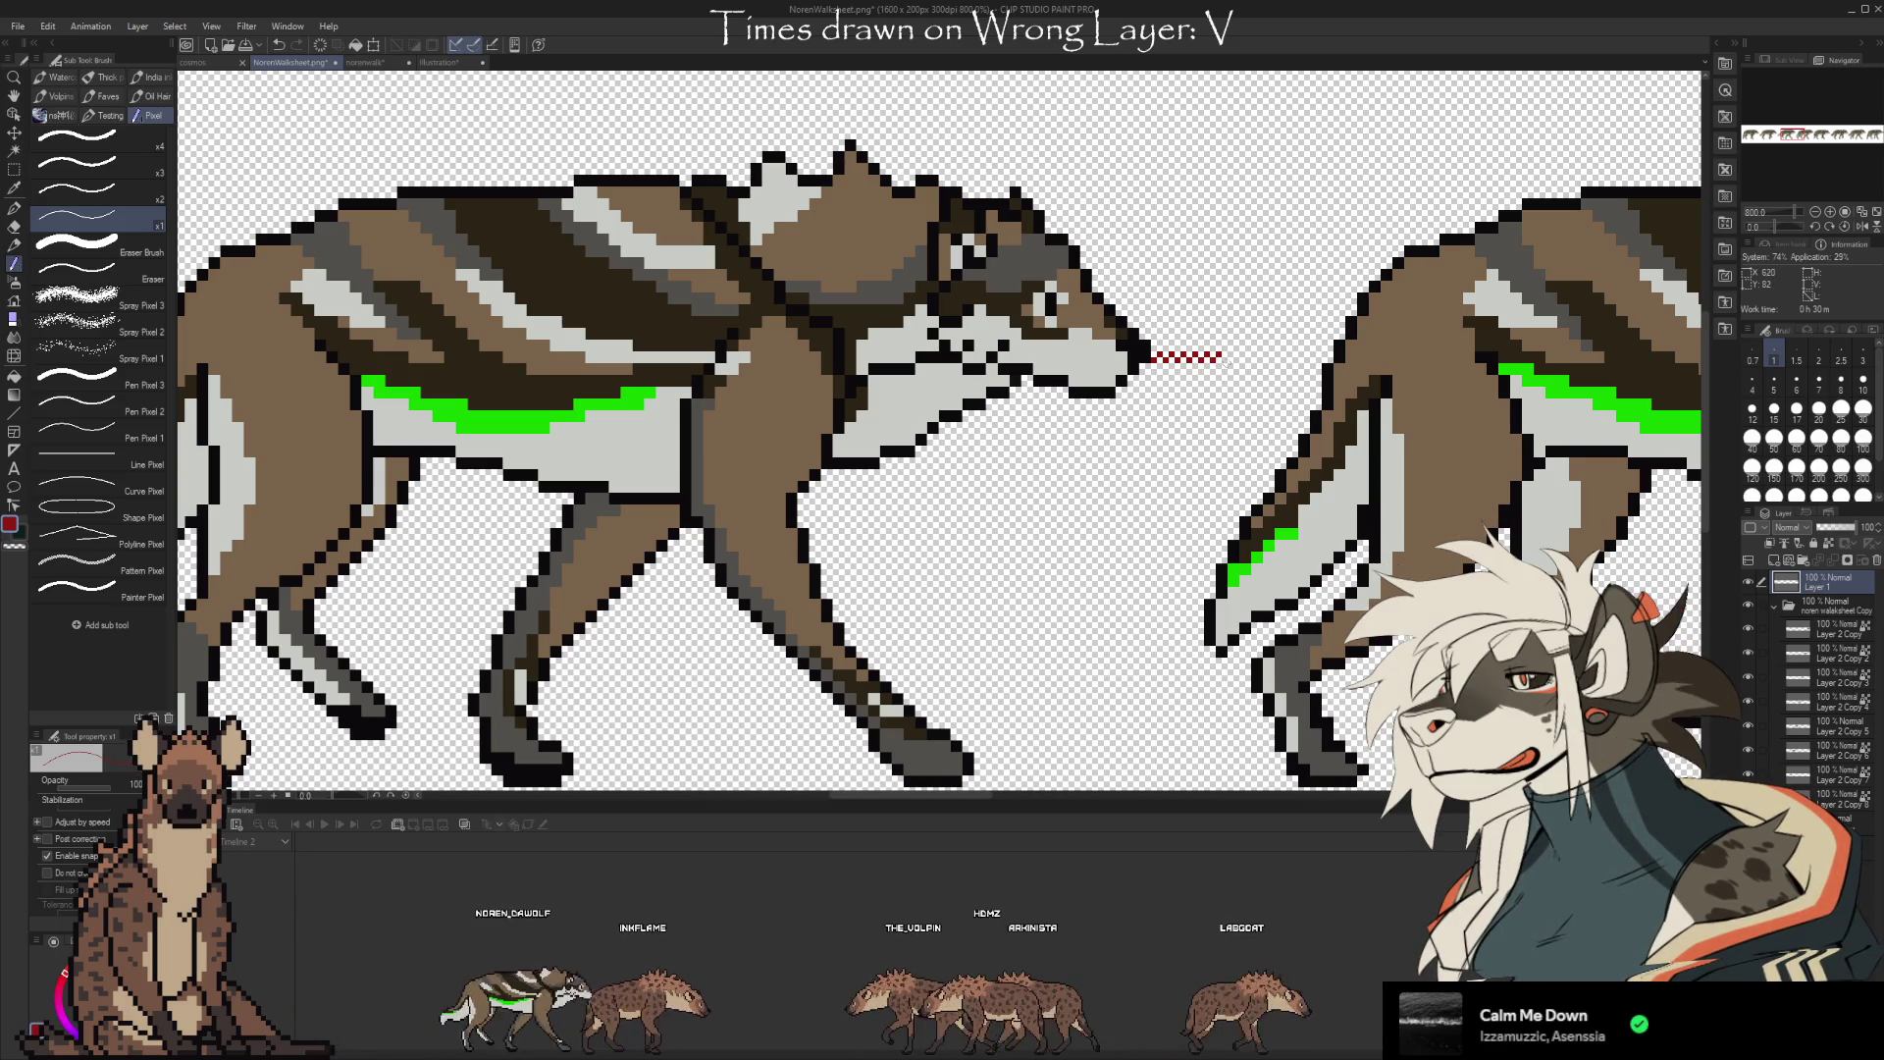
{"action": "left_click_drag", "start_coordinate": [1222, 358], "coordinate": [1225, 554]}
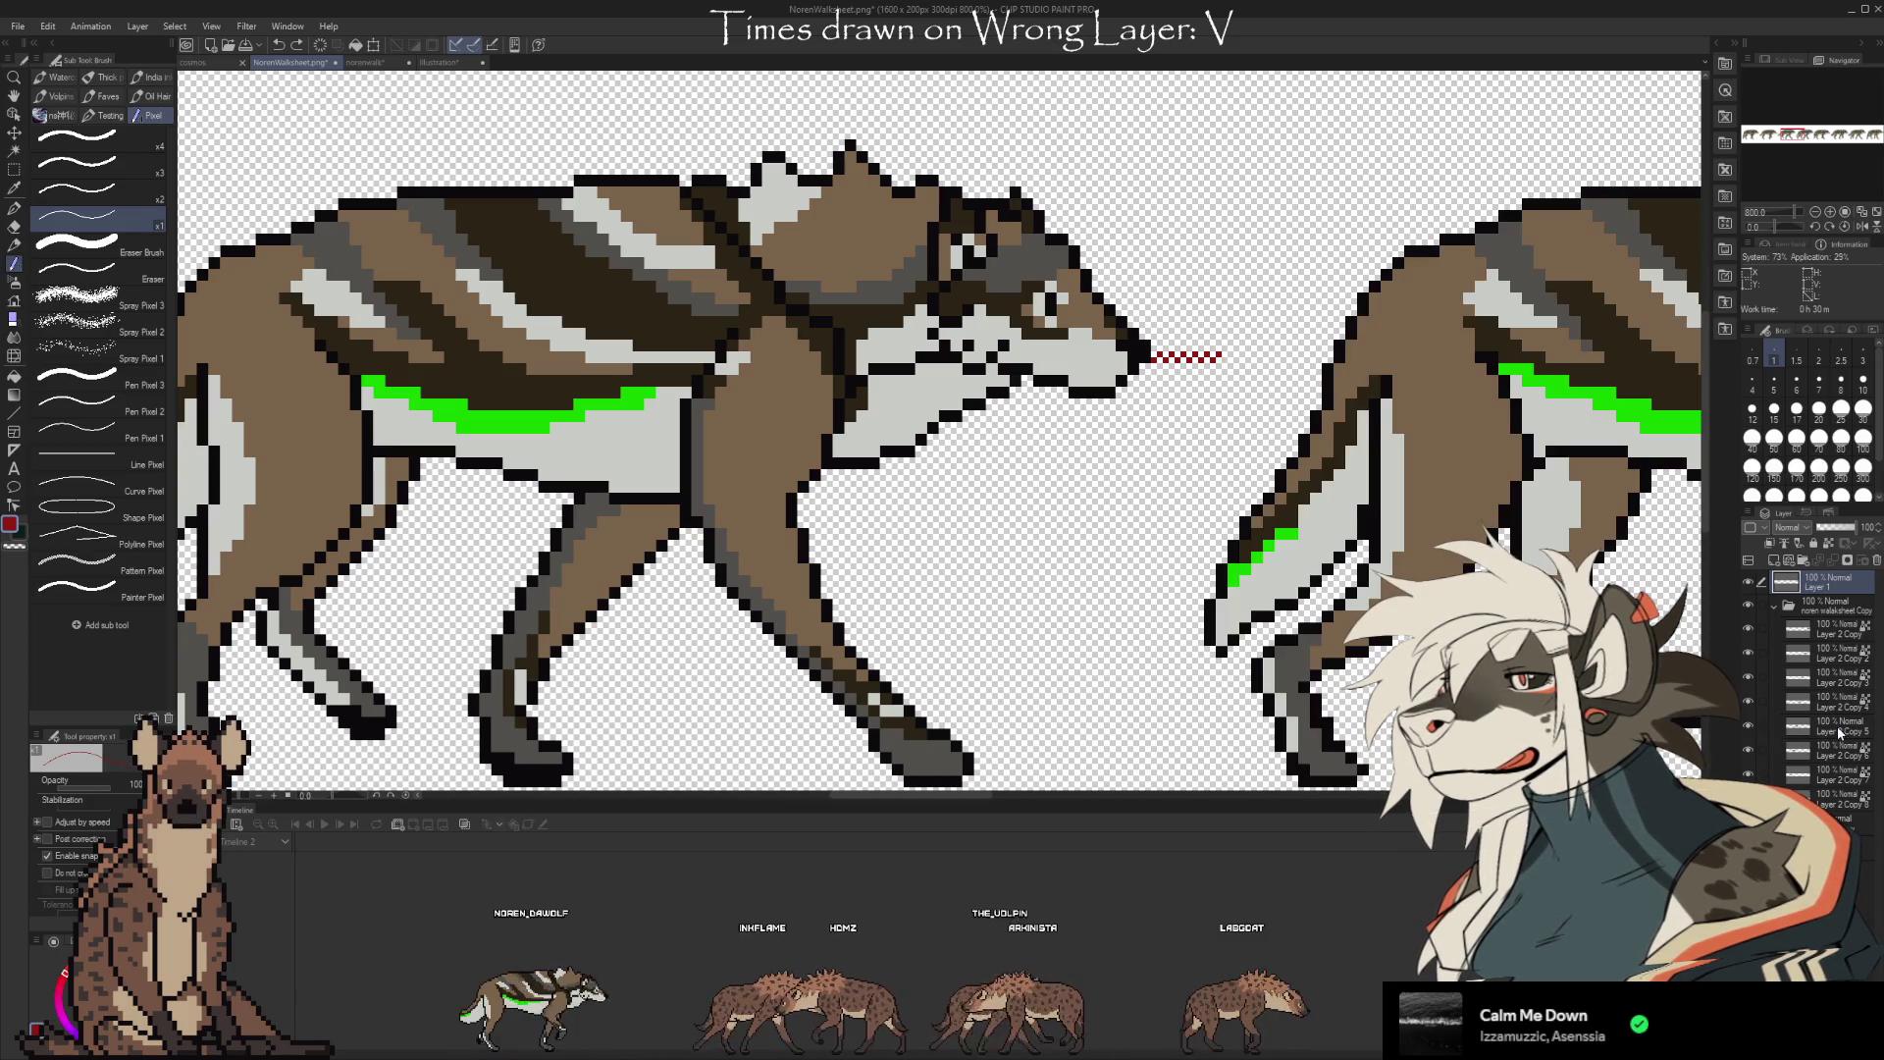
{"action": "left_click", "coordinate": [1807, 729]}
{"action": "key", "text": "ctrl+t"}
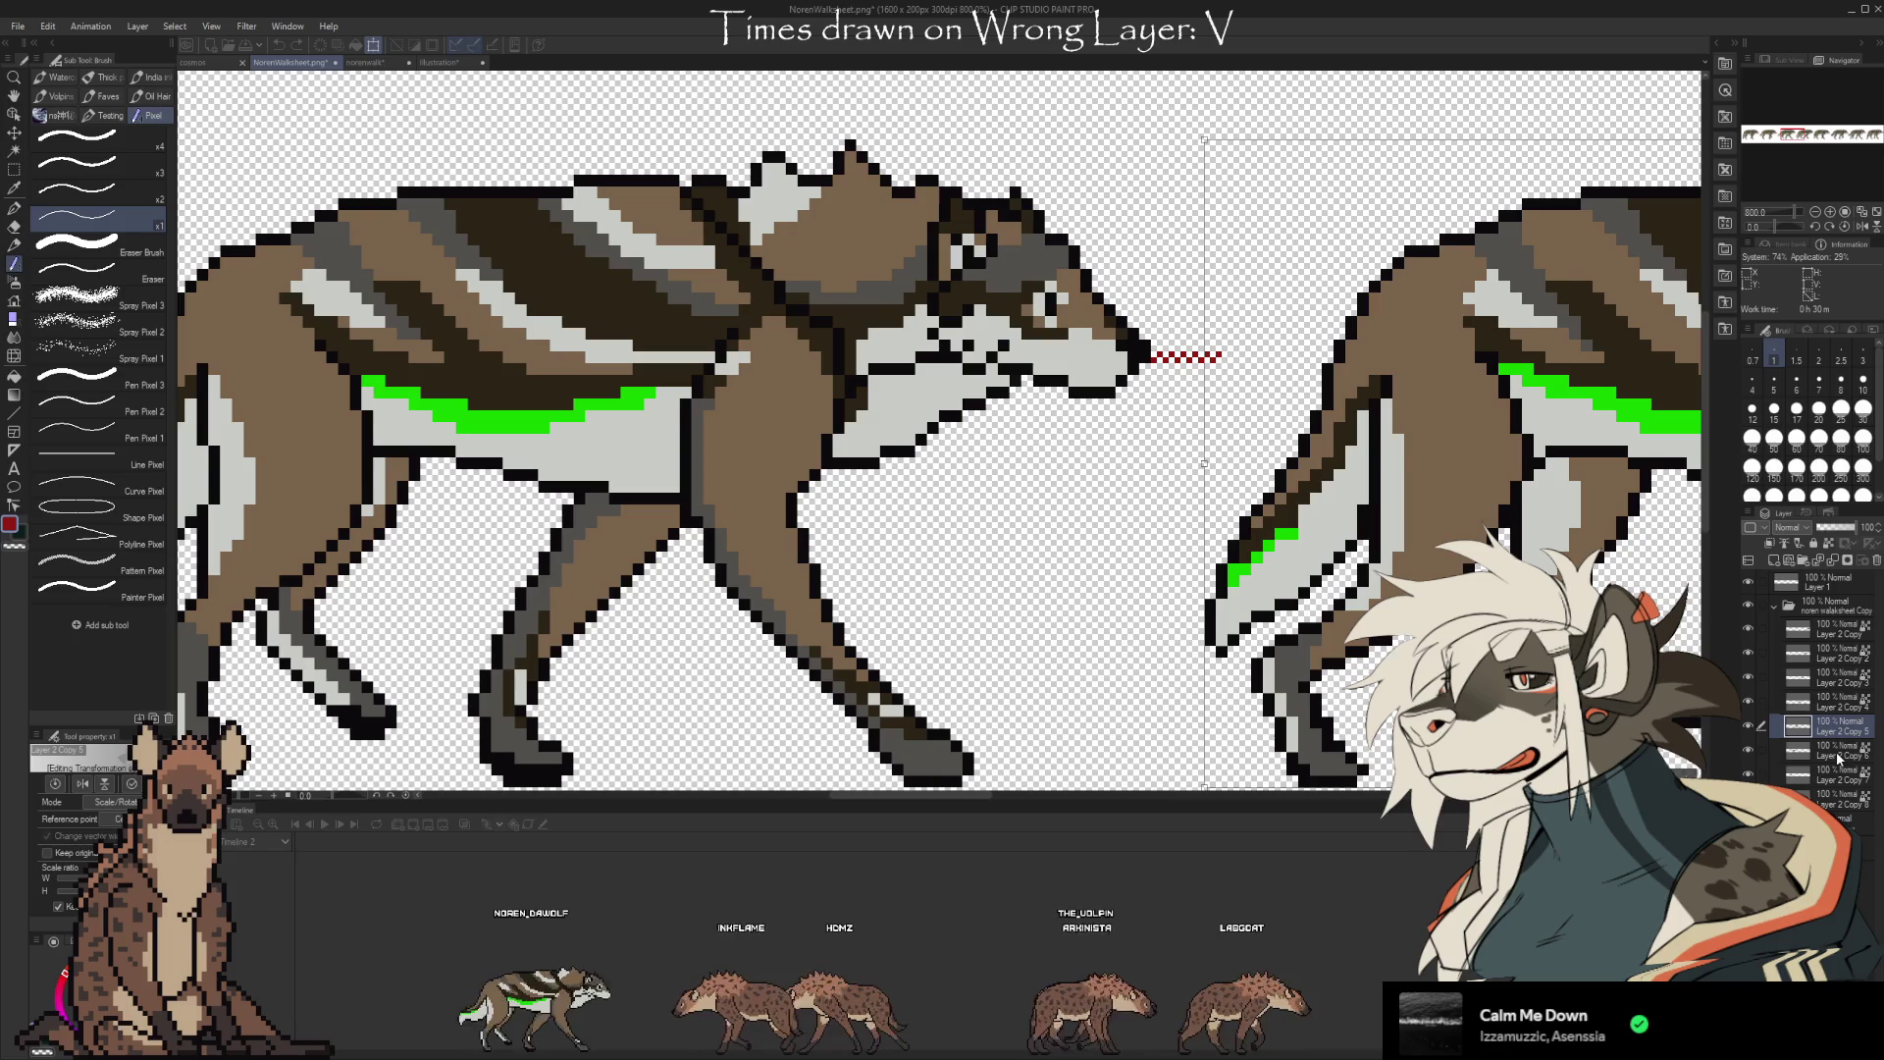
{"action": "key", "text": "Right"}
{"action": "key", "text": "Right"}
{"action": "key", "text": "Return"}
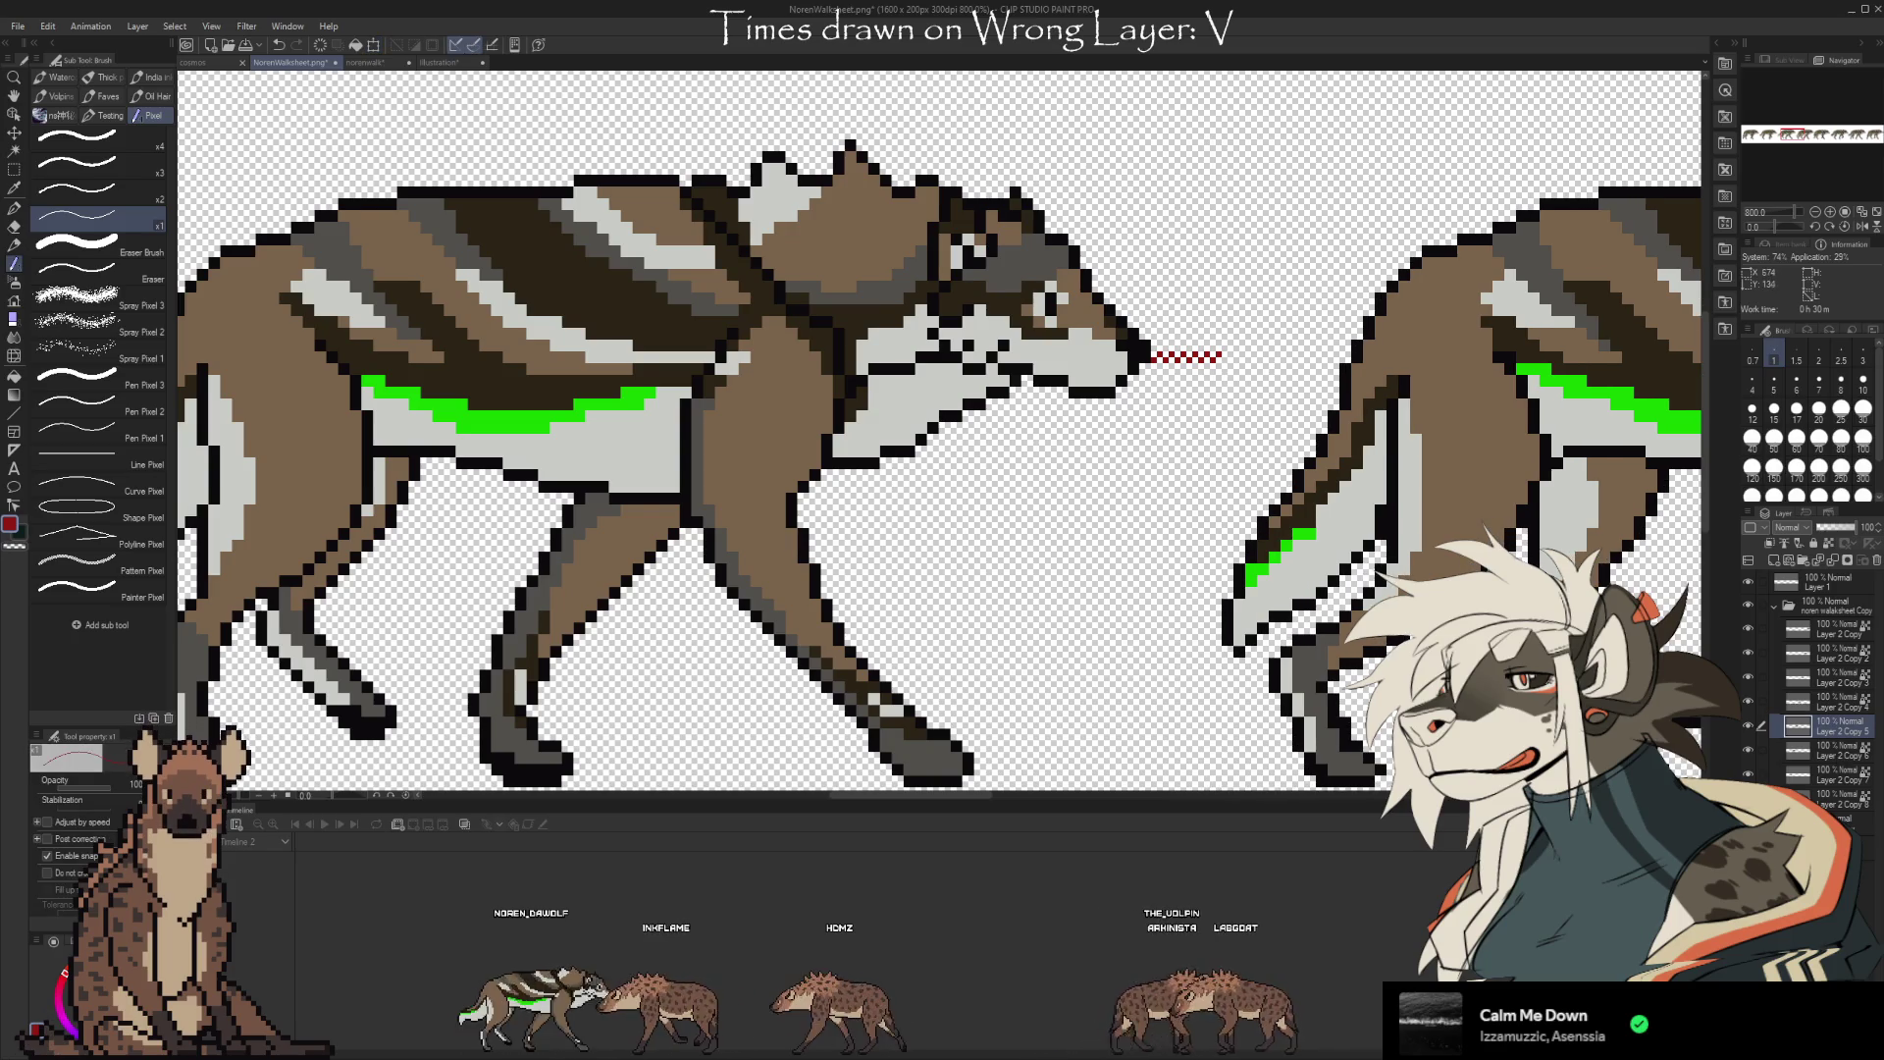
After previewing playback, draw another red nose spacing line on Layer 1 and nudge the next frame two pixels right
{"action": "key", "text": "space"}
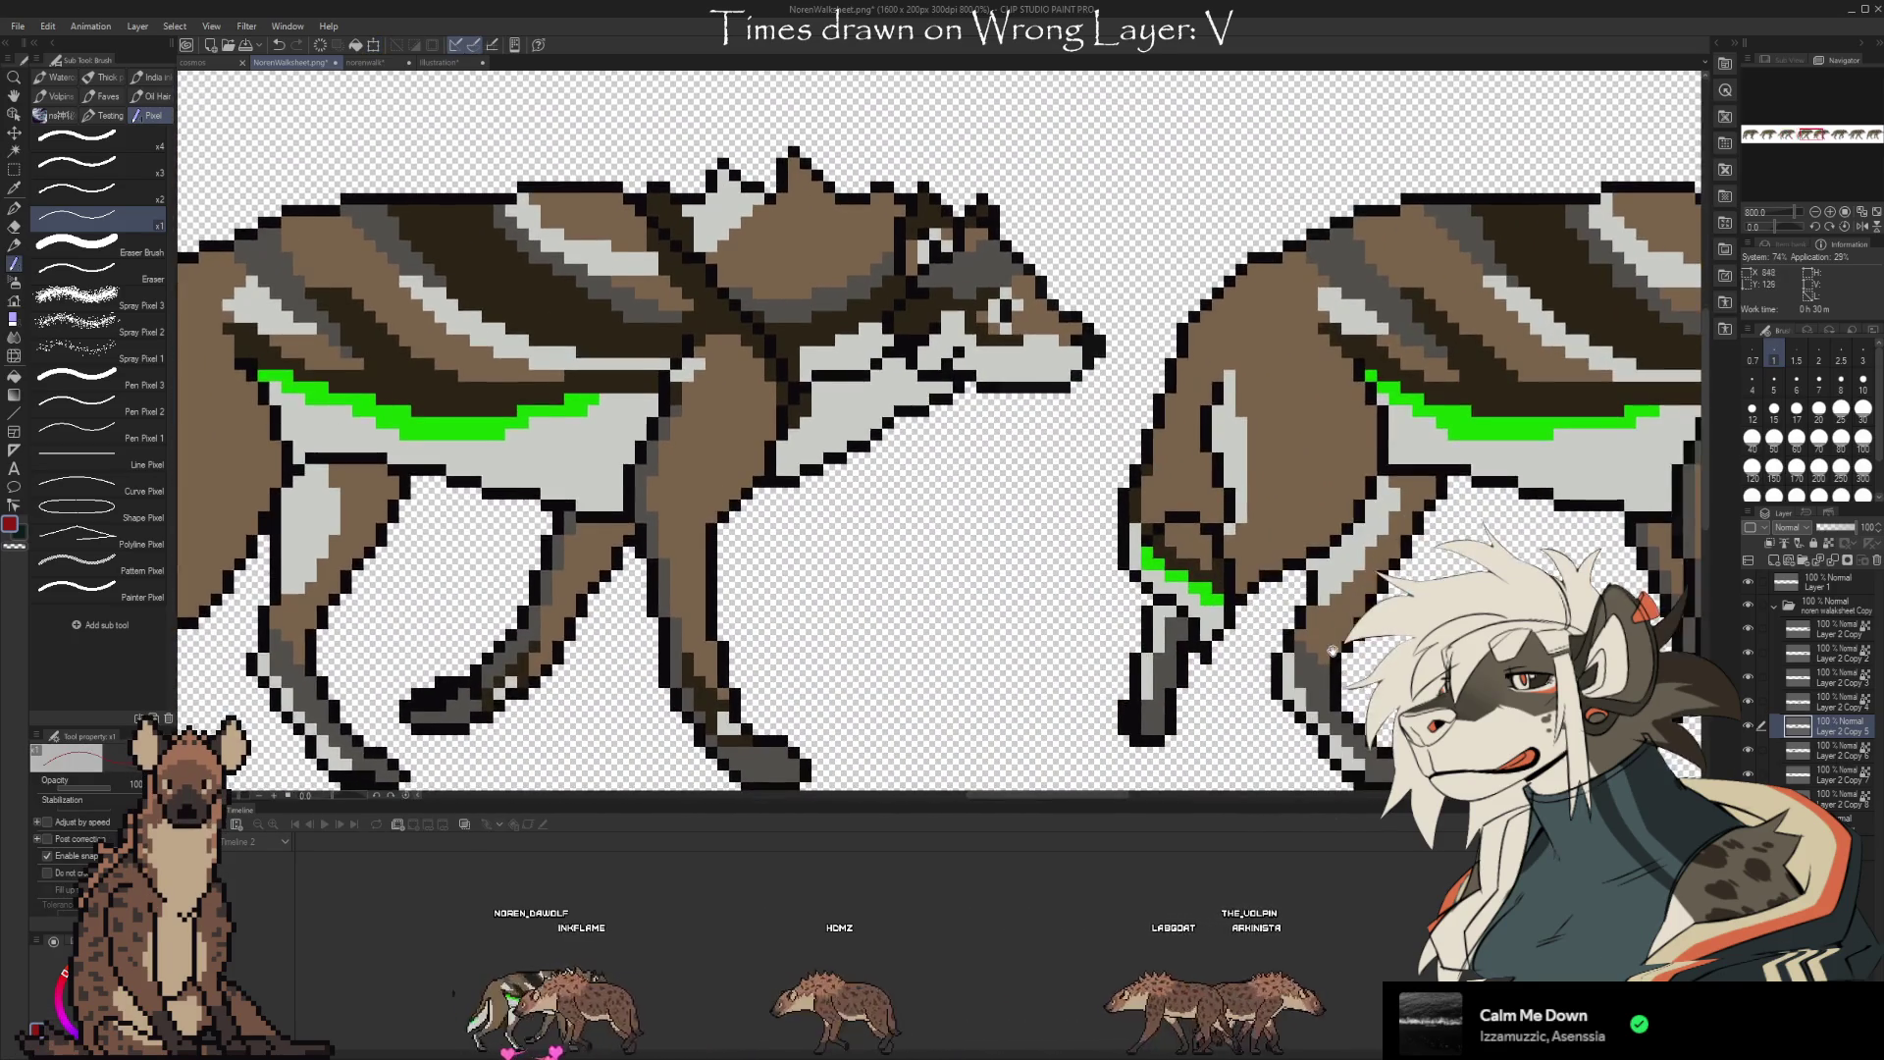
{"action": "key", "text": "space"}
{"action": "left_click", "coordinate": [1830, 704]}
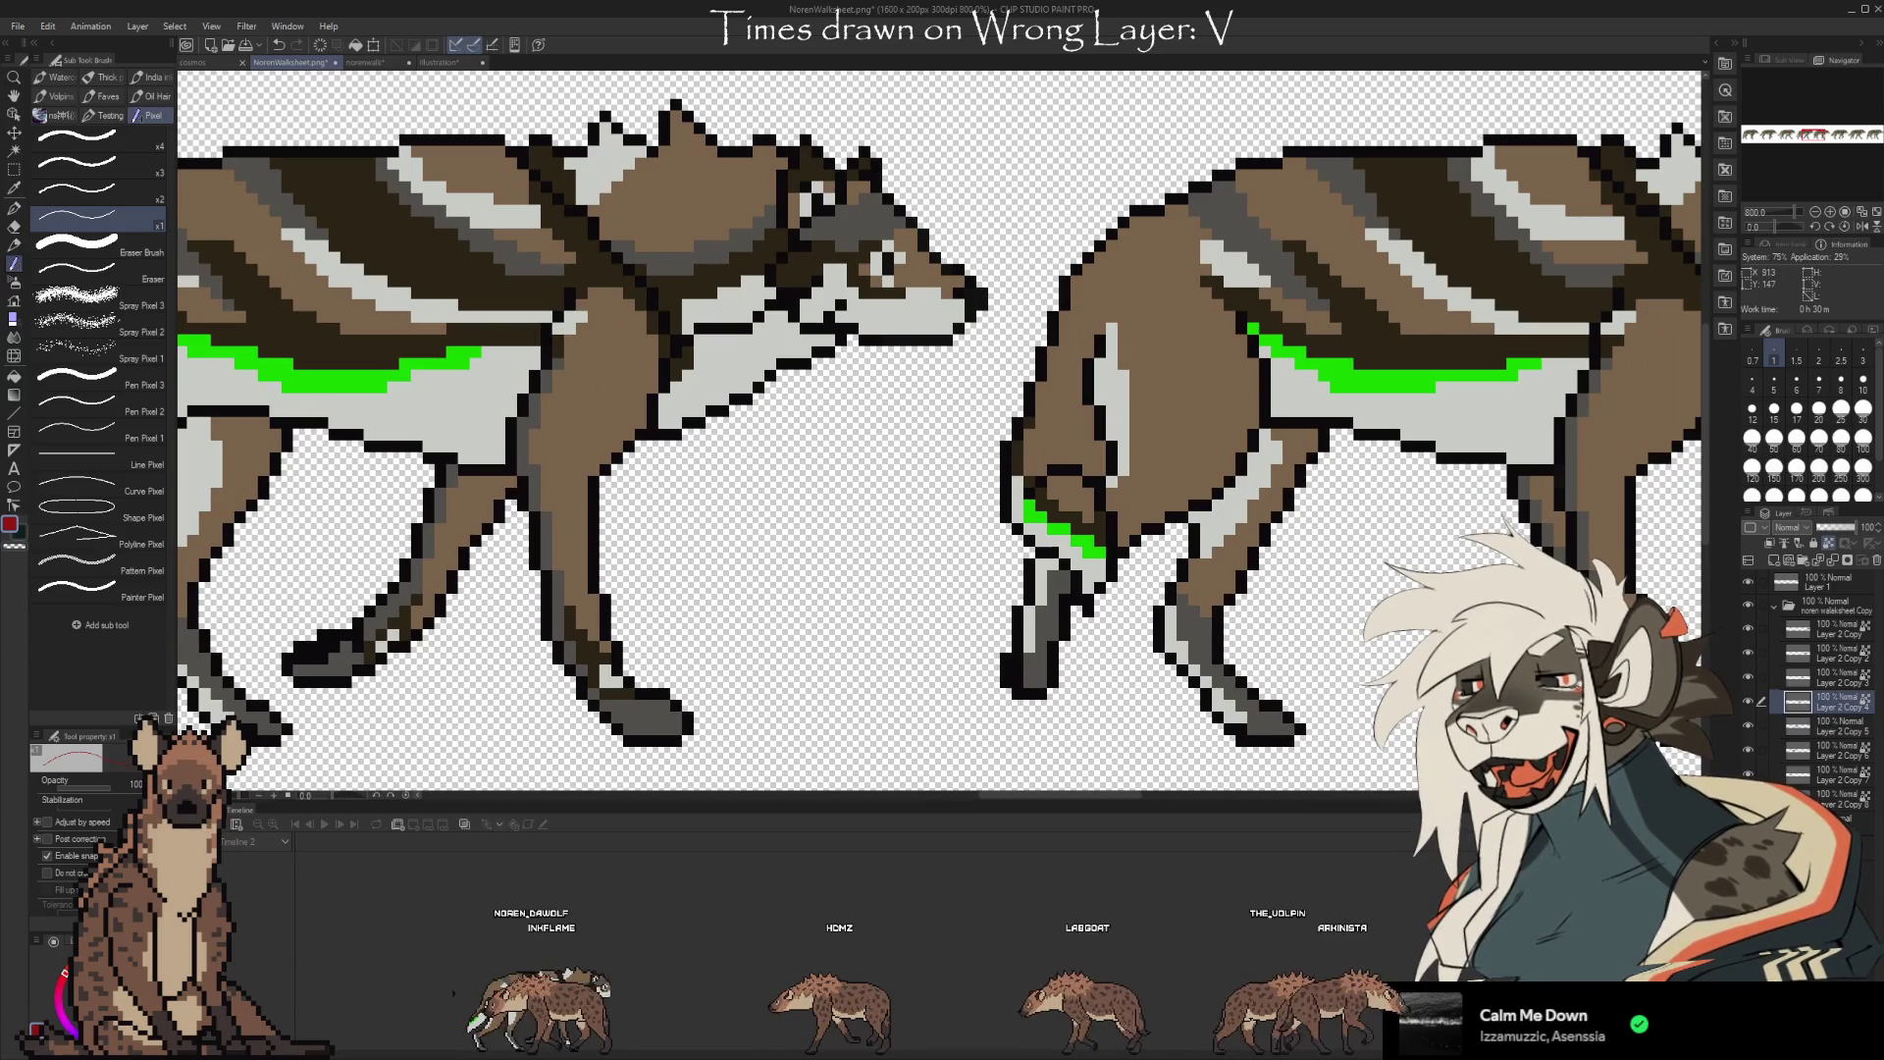
{"action": "key", "text": "b"}
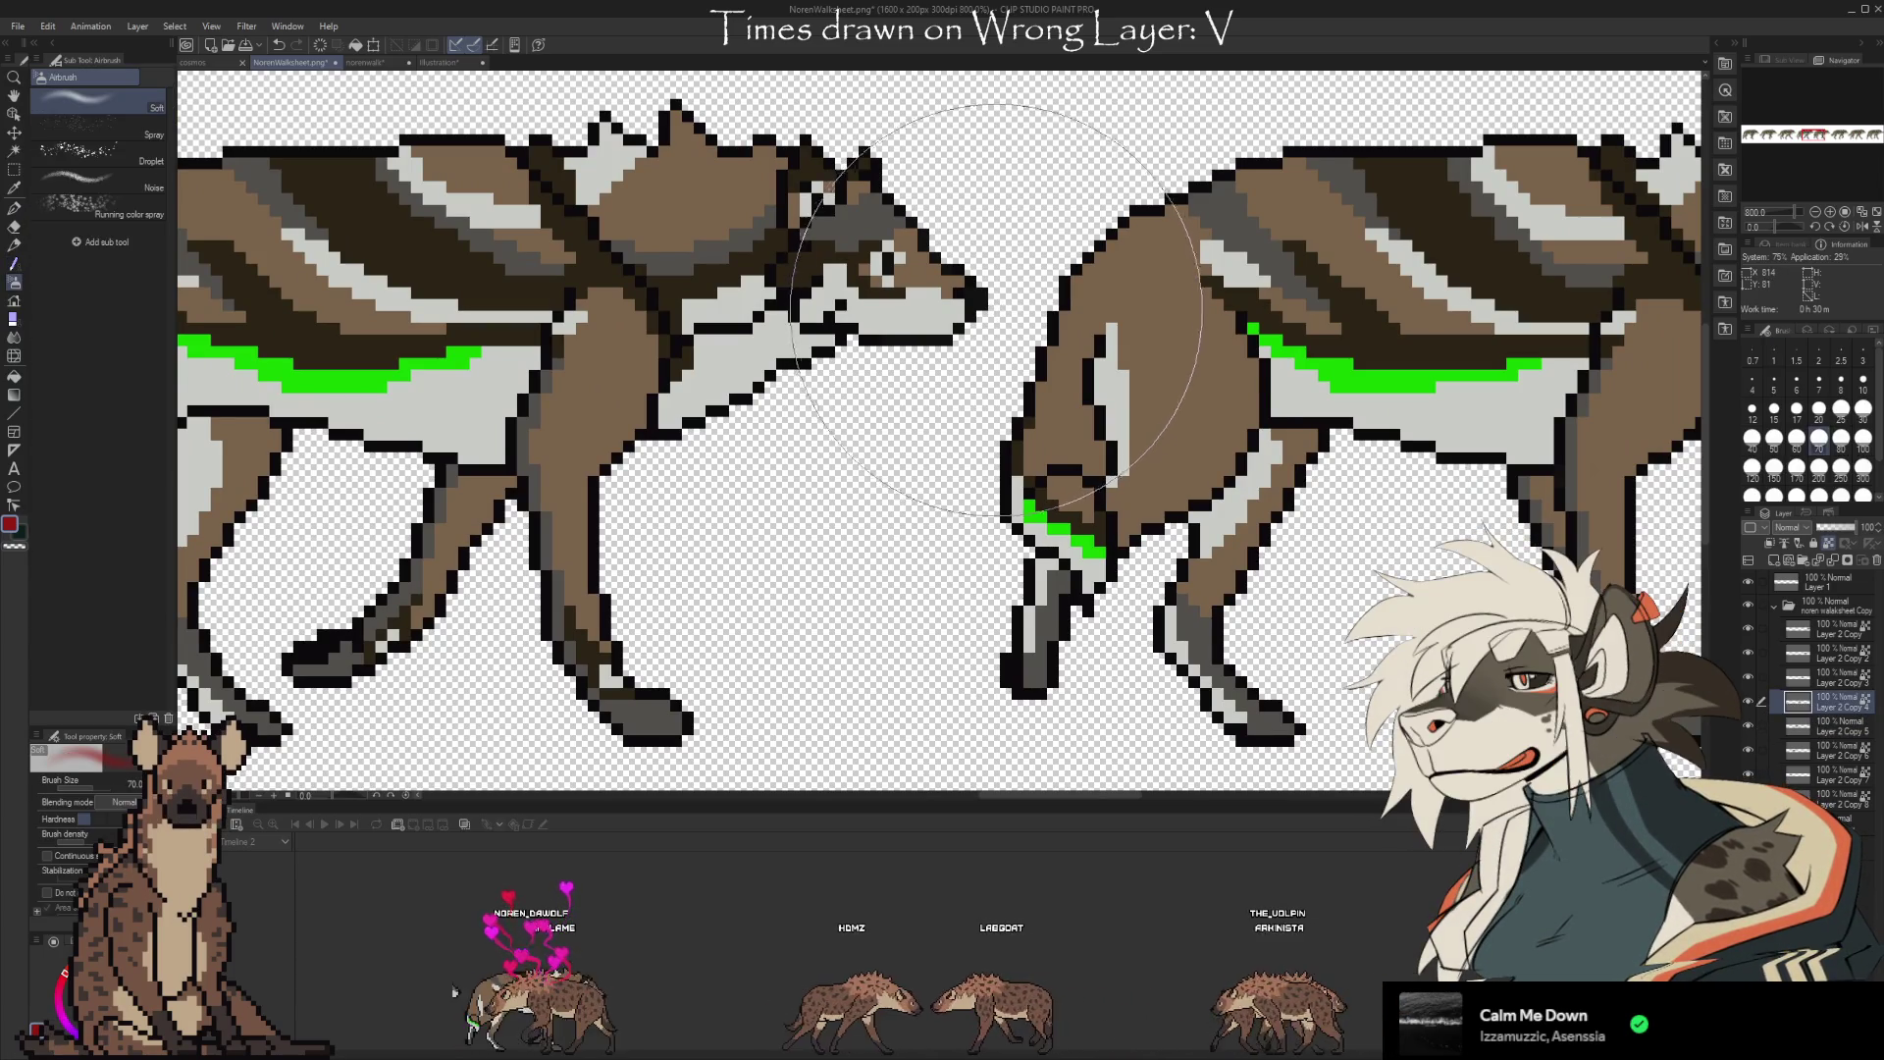
{"action": "left_click", "coordinate": [1827, 587]}
{"action": "key", "text": "b"}
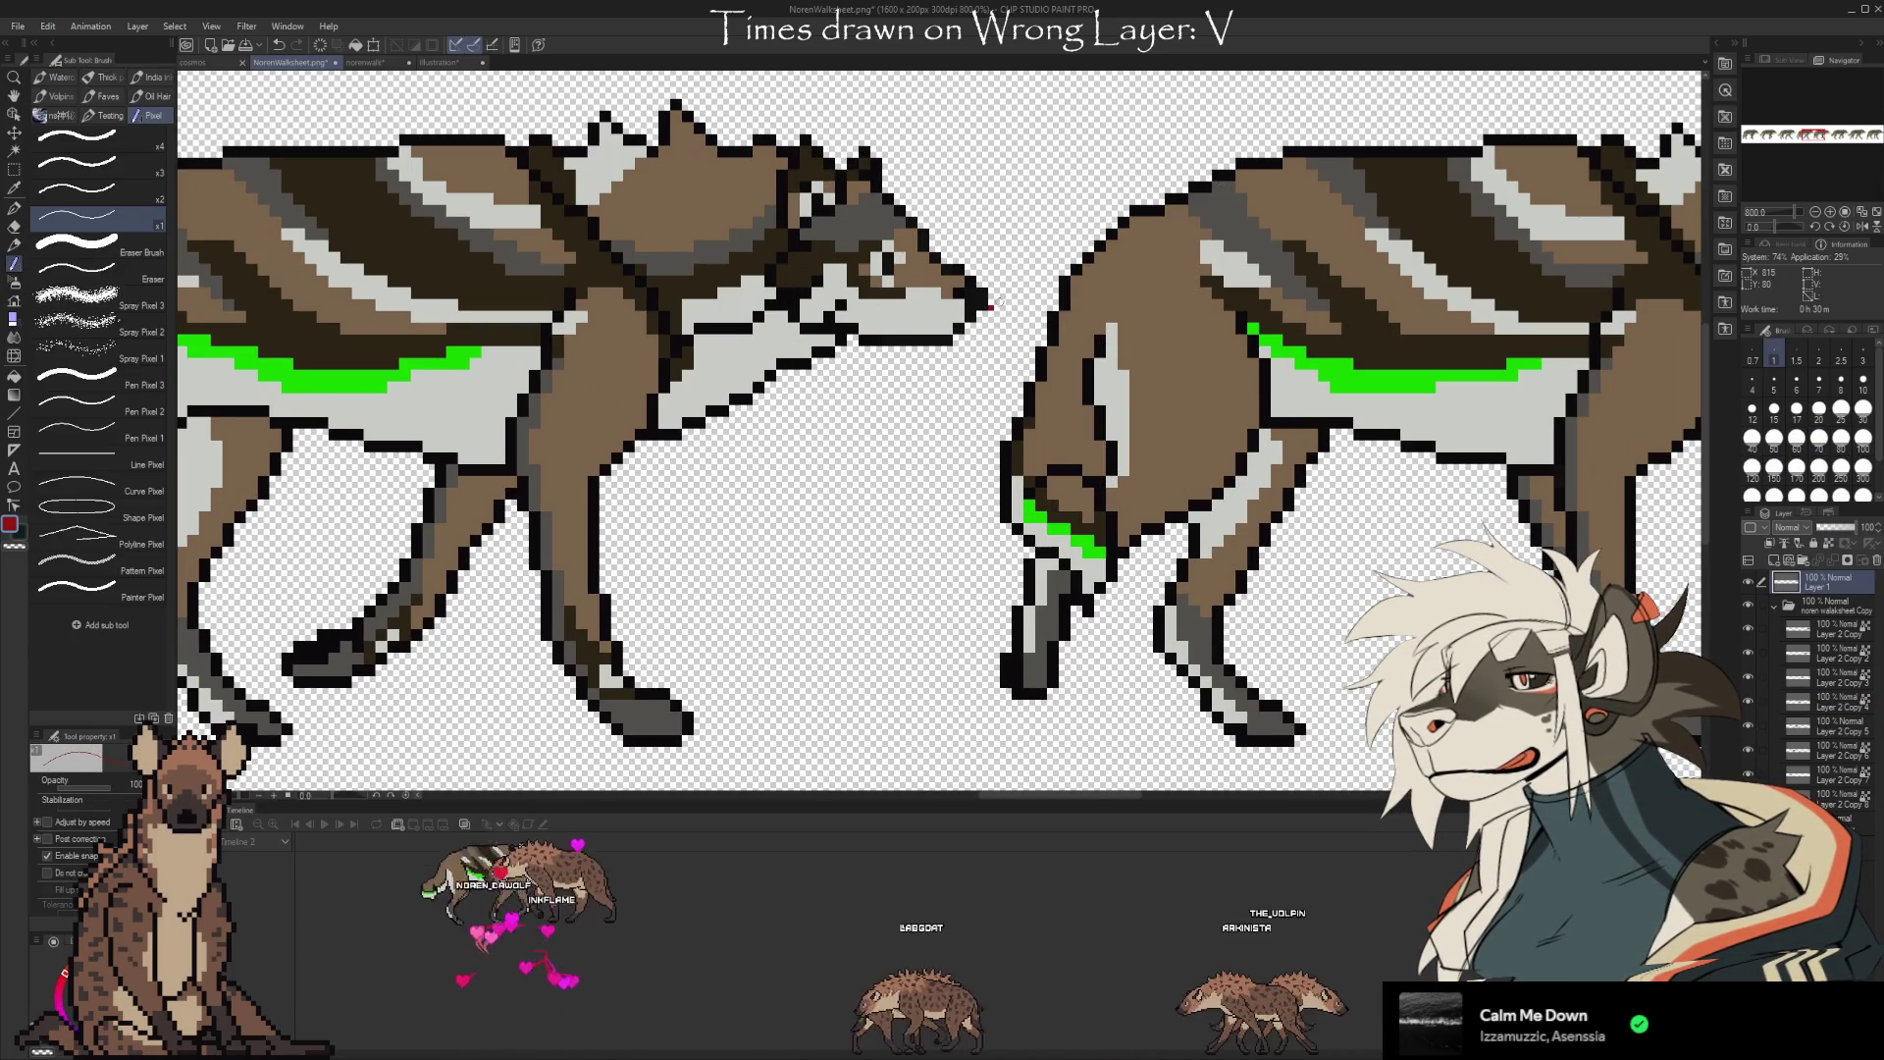
{"action": "left_click_drag", "start_coordinate": [991, 304], "coordinate": [1060, 304]}
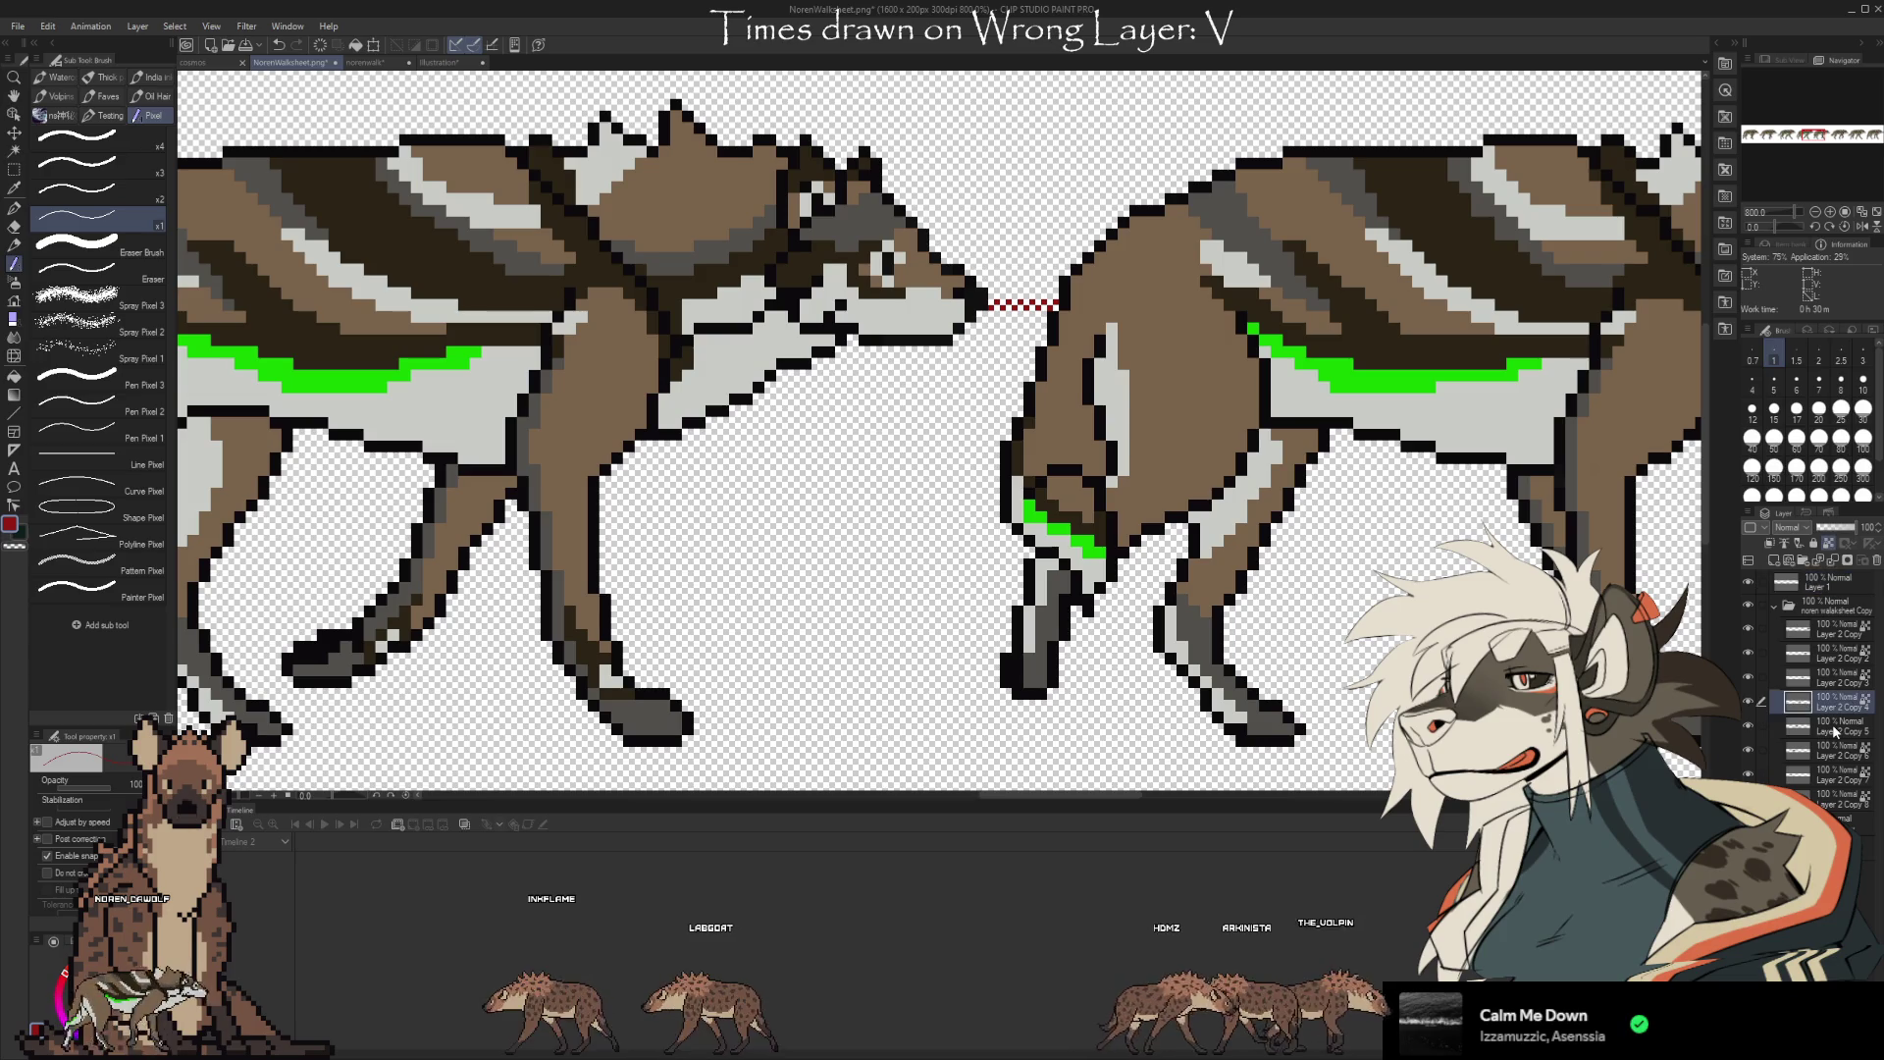
{"action": "key", "text": "ctrl+t"}
{"action": "key", "text": "Right"}
{"action": "key", "text": "Right"}
{"action": "key", "text": "Right"}
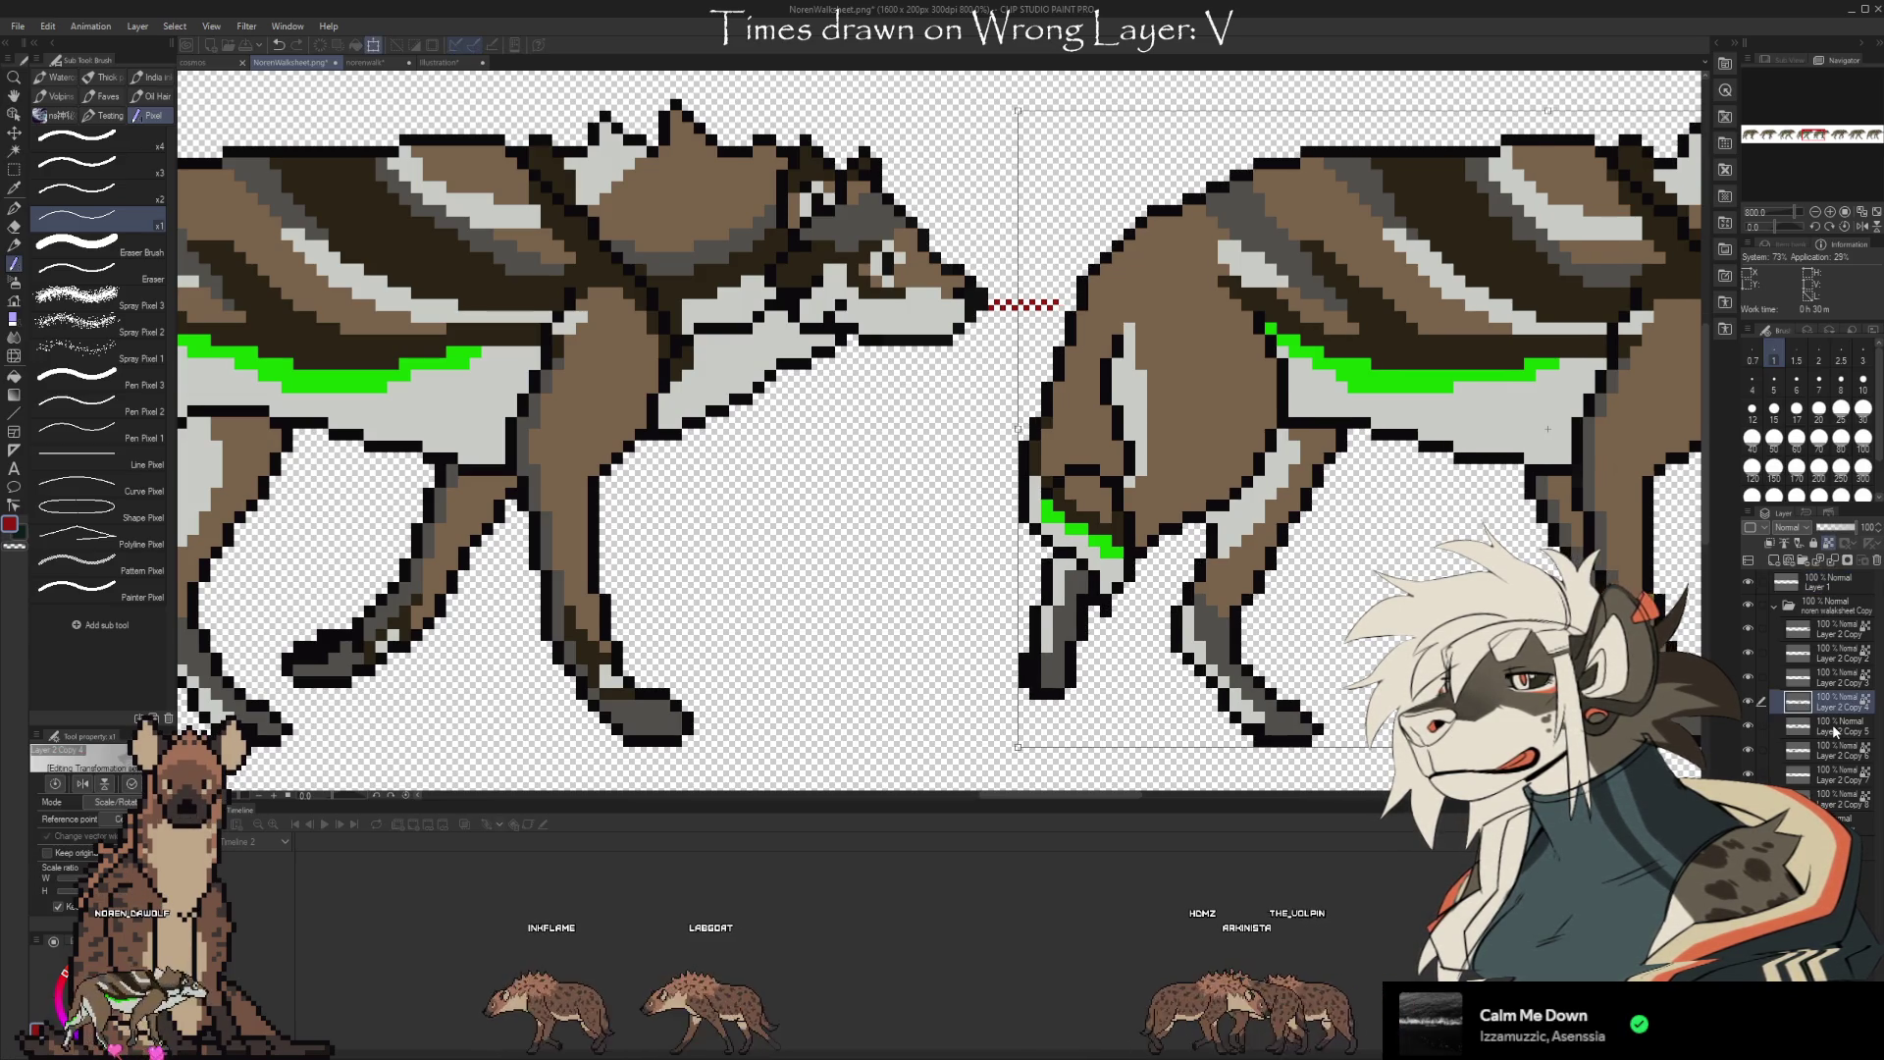
{"action": "key", "text": "Right"}
{"action": "key", "text": "Return"}
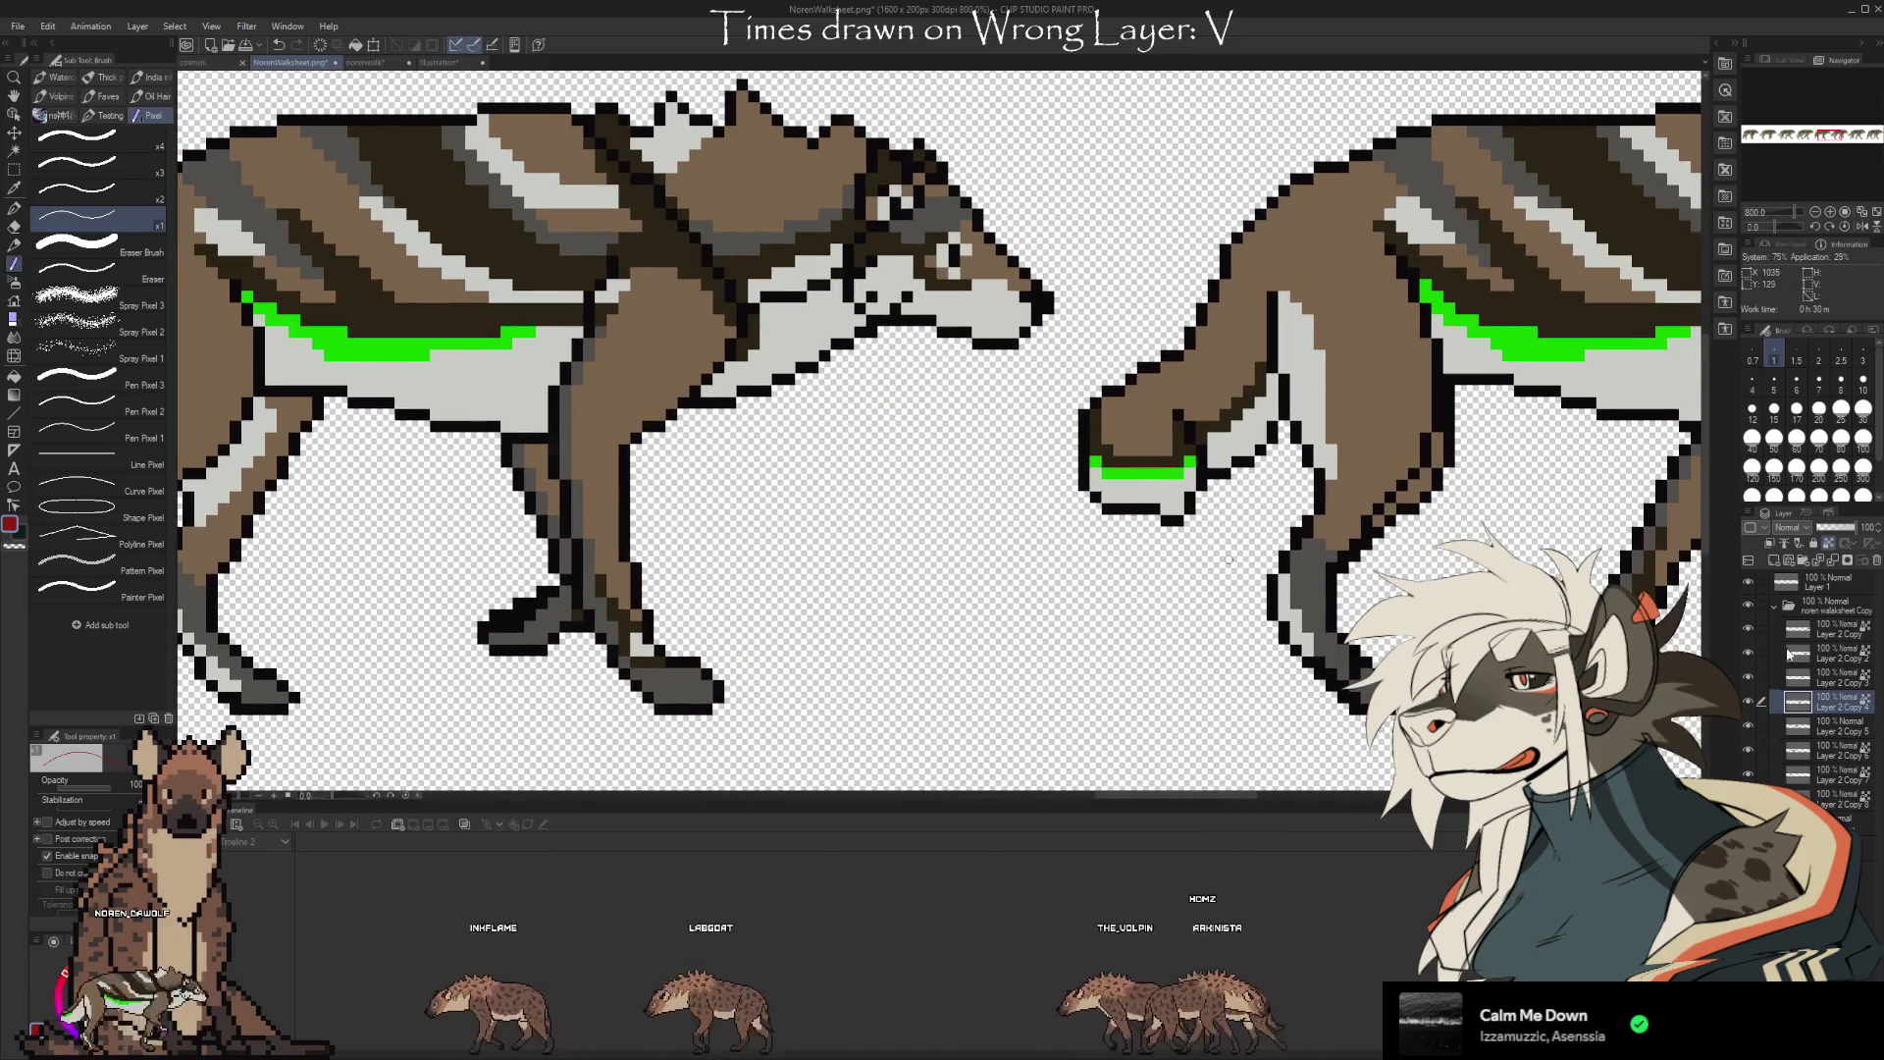
Draw a red guide from the wolf's muzzle on Layer 1 and nudge the next wolf frame right
{"action": "left_click", "coordinate": [1823, 580]}
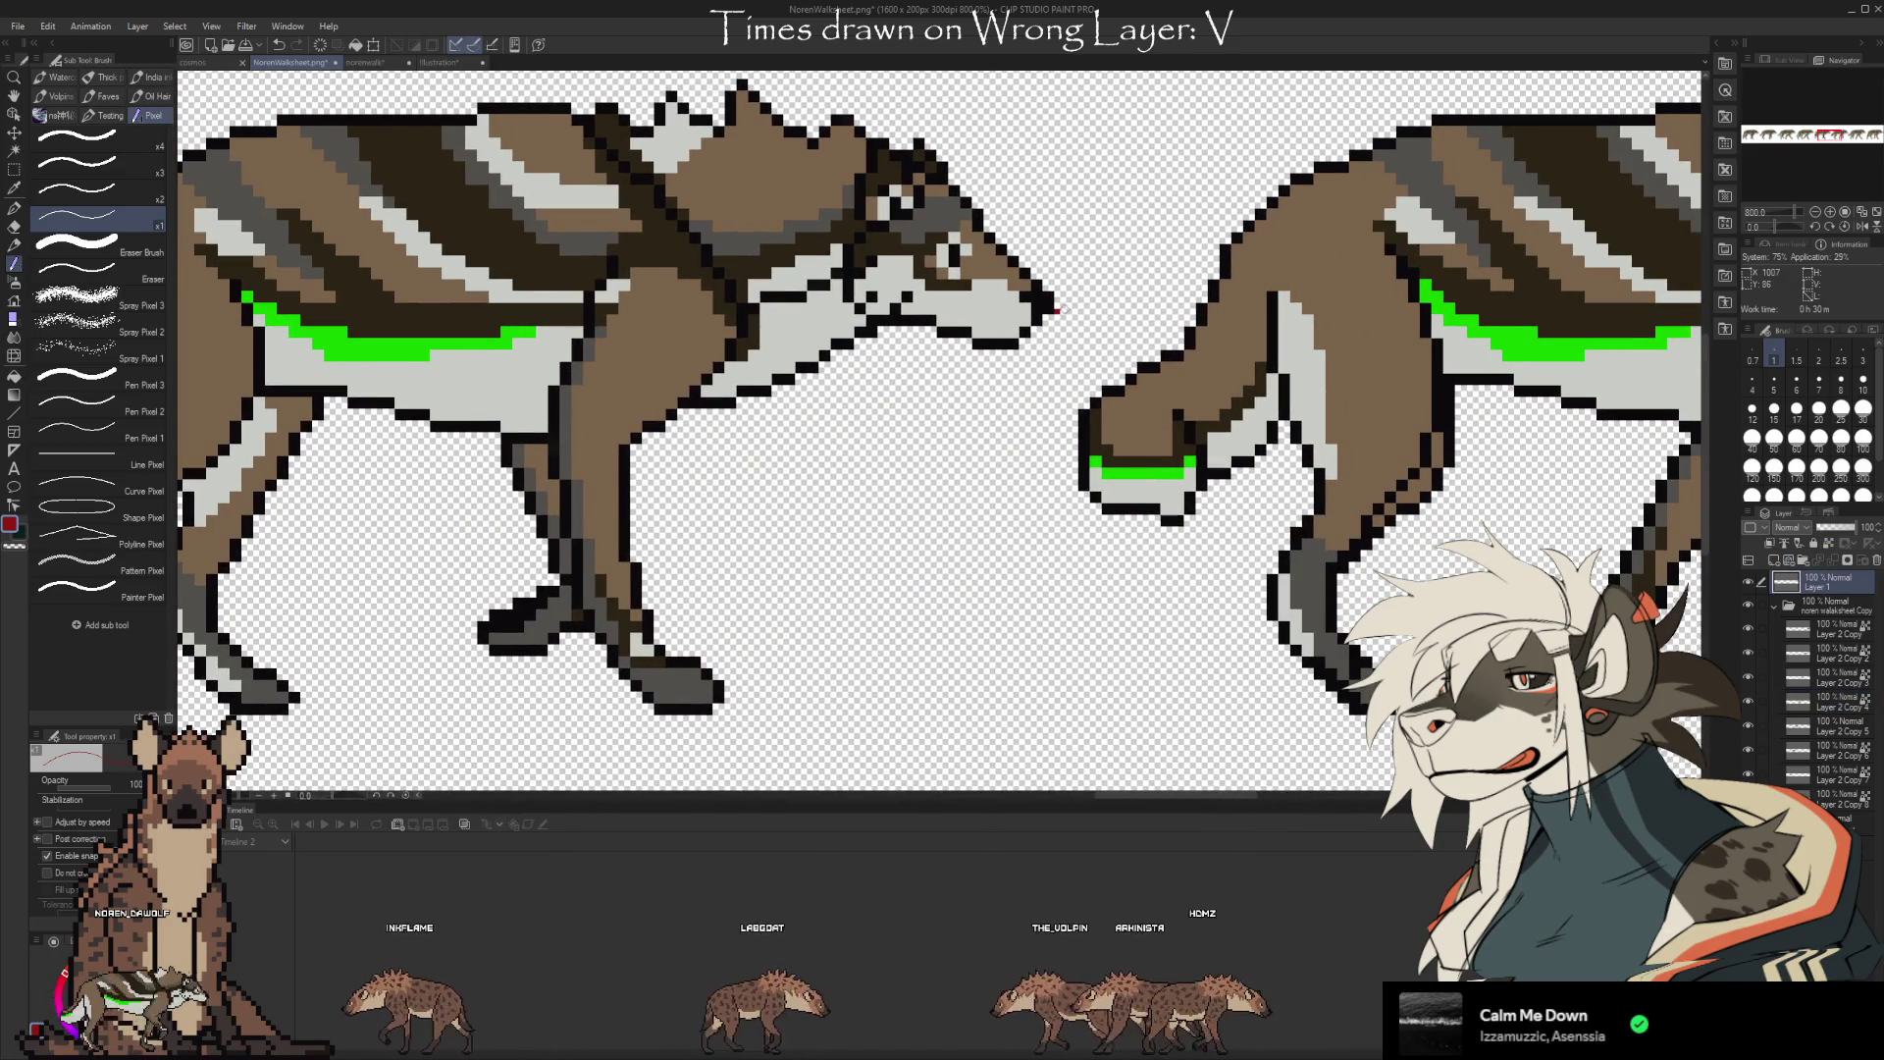
{"action": "left_click_drag", "start_coordinate": [1057, 308], "coordinate": [1124, 307]}
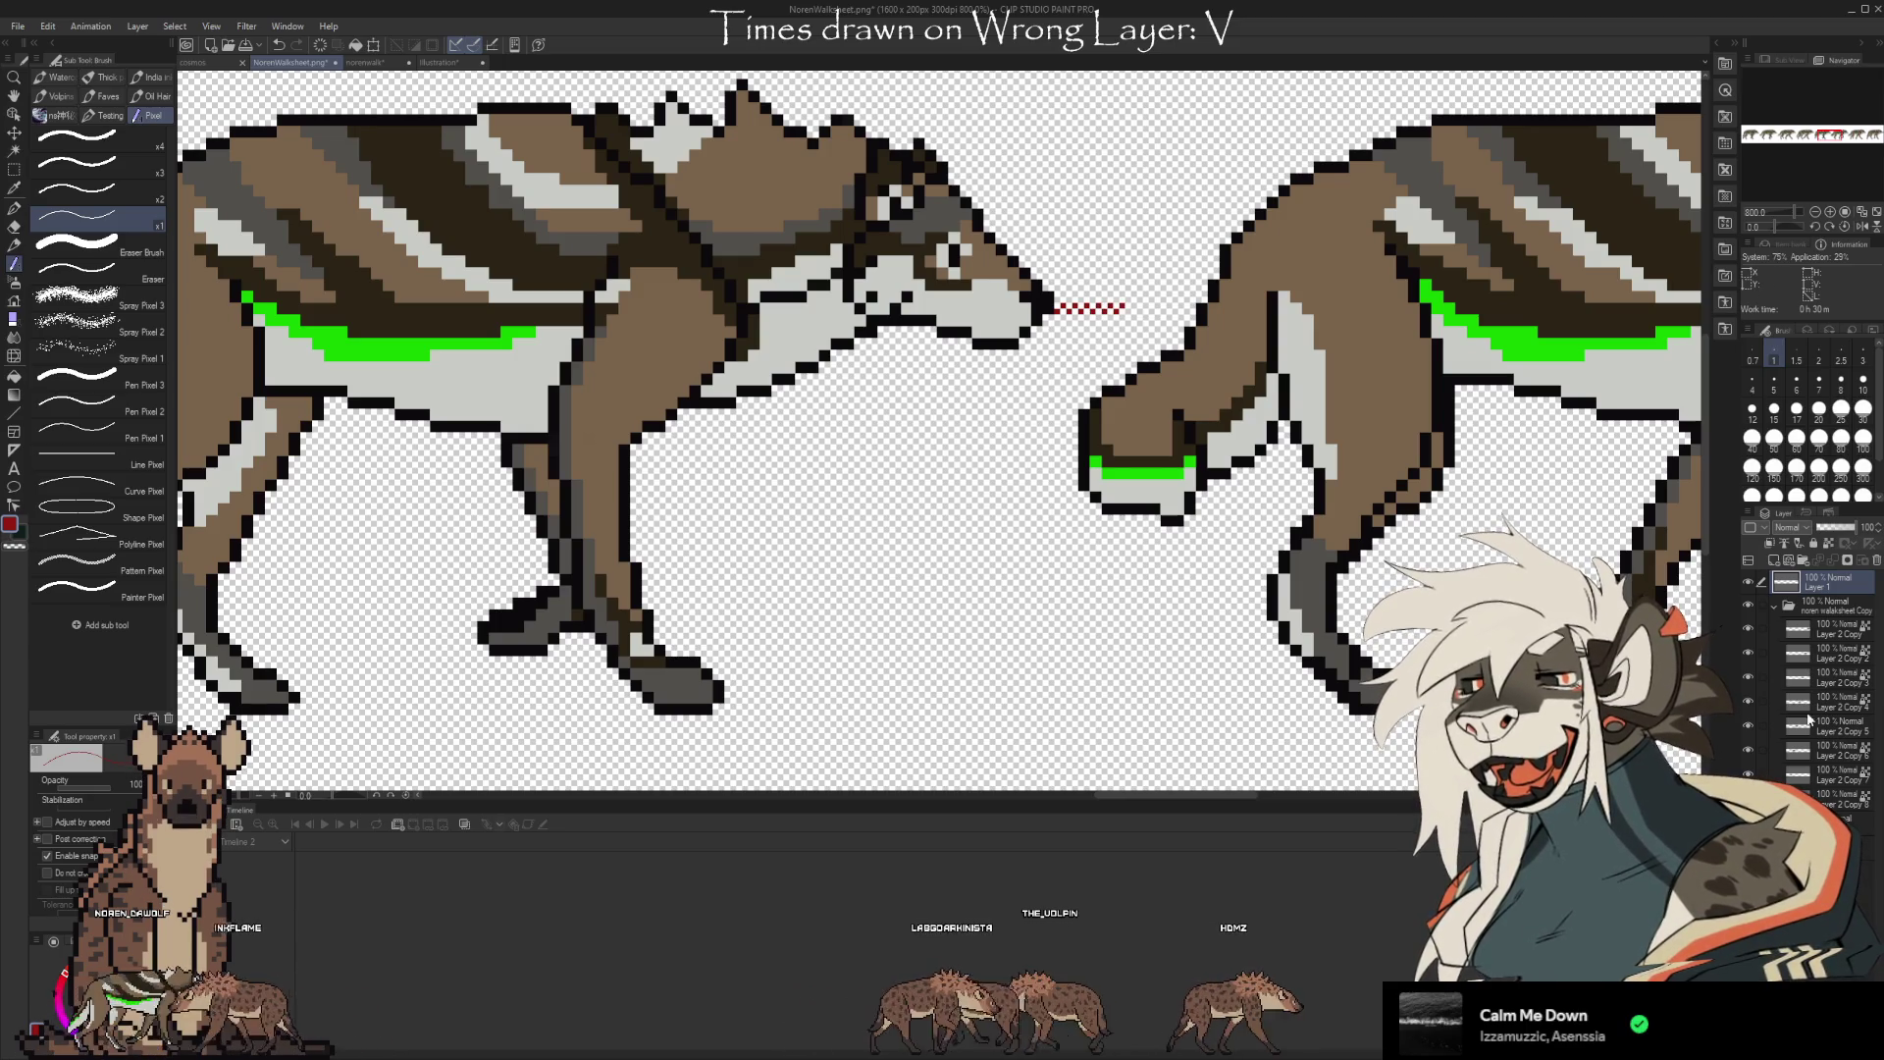
{"action": "left_click", "coordinate": [1766, 683]}
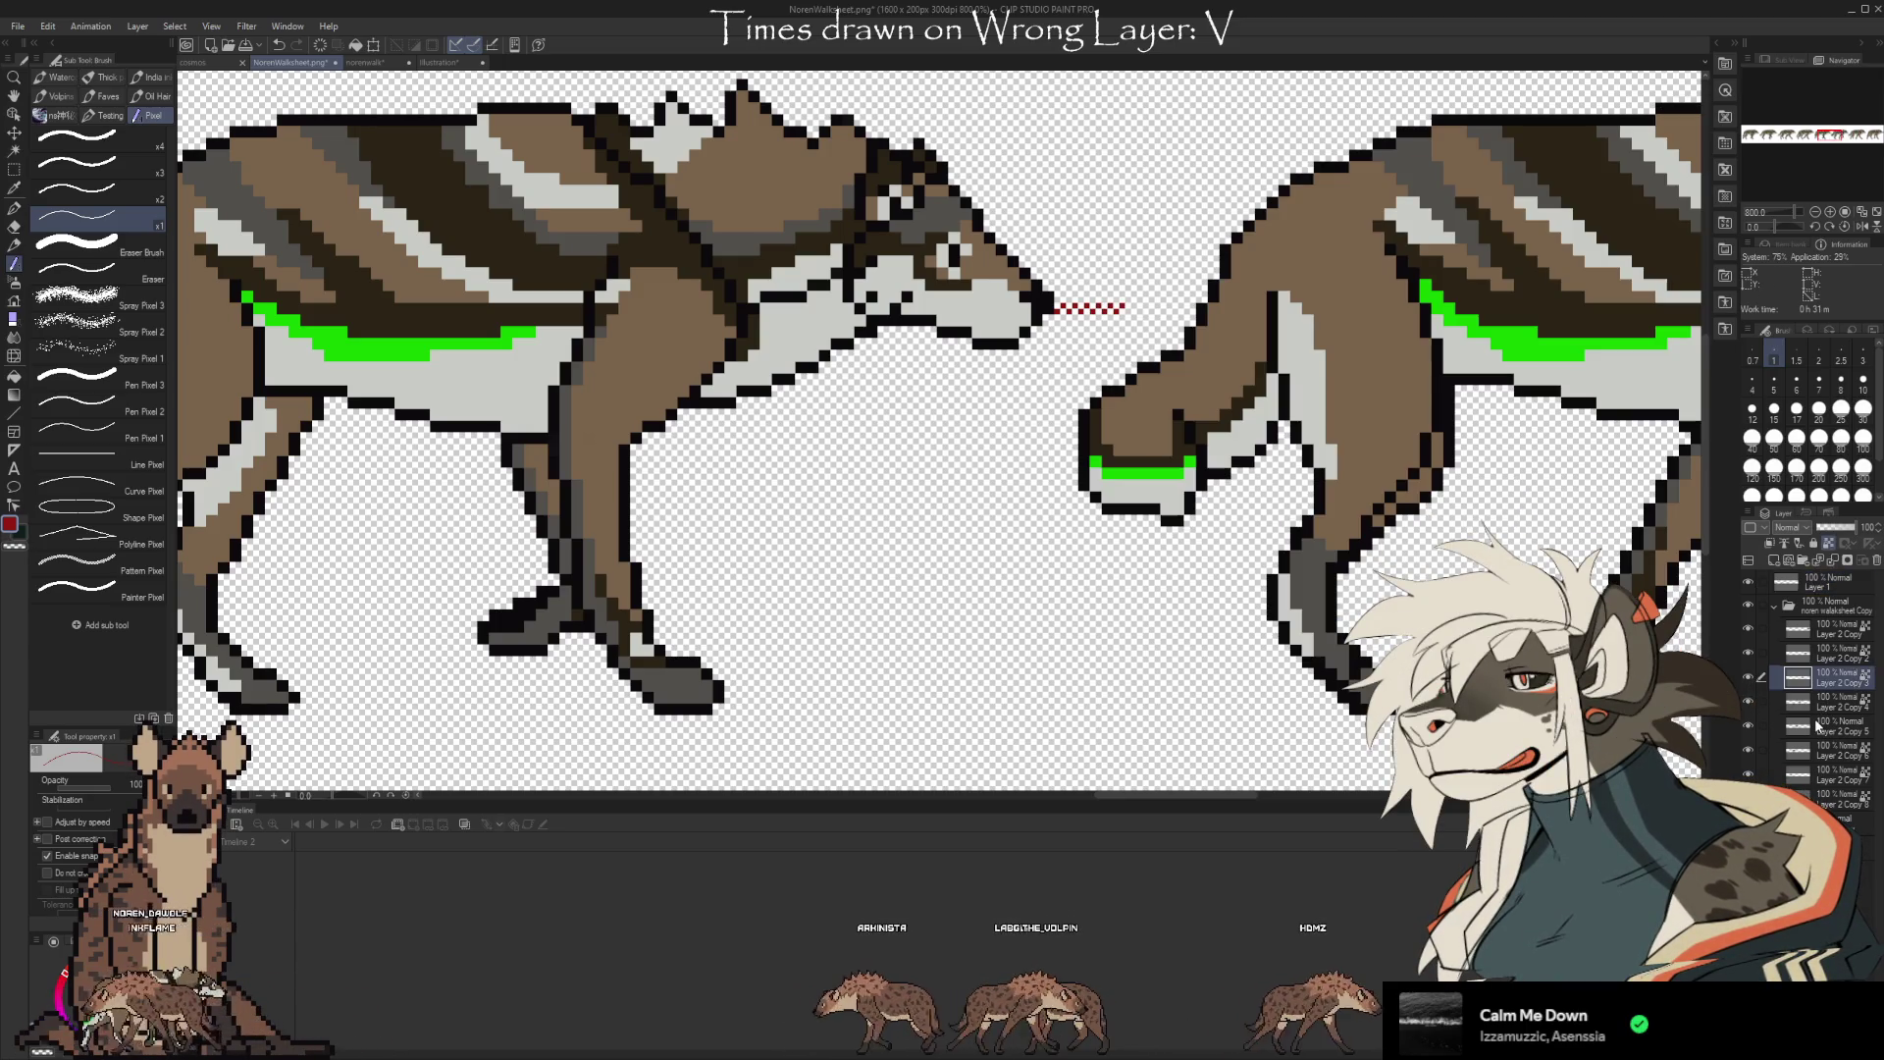
{"action": "key", "text": "ctrl+t"}
{"action": "key", "text": "Right"}
{"action": "key", "text": "Right"}
{"action": "key", "text": "Right"}
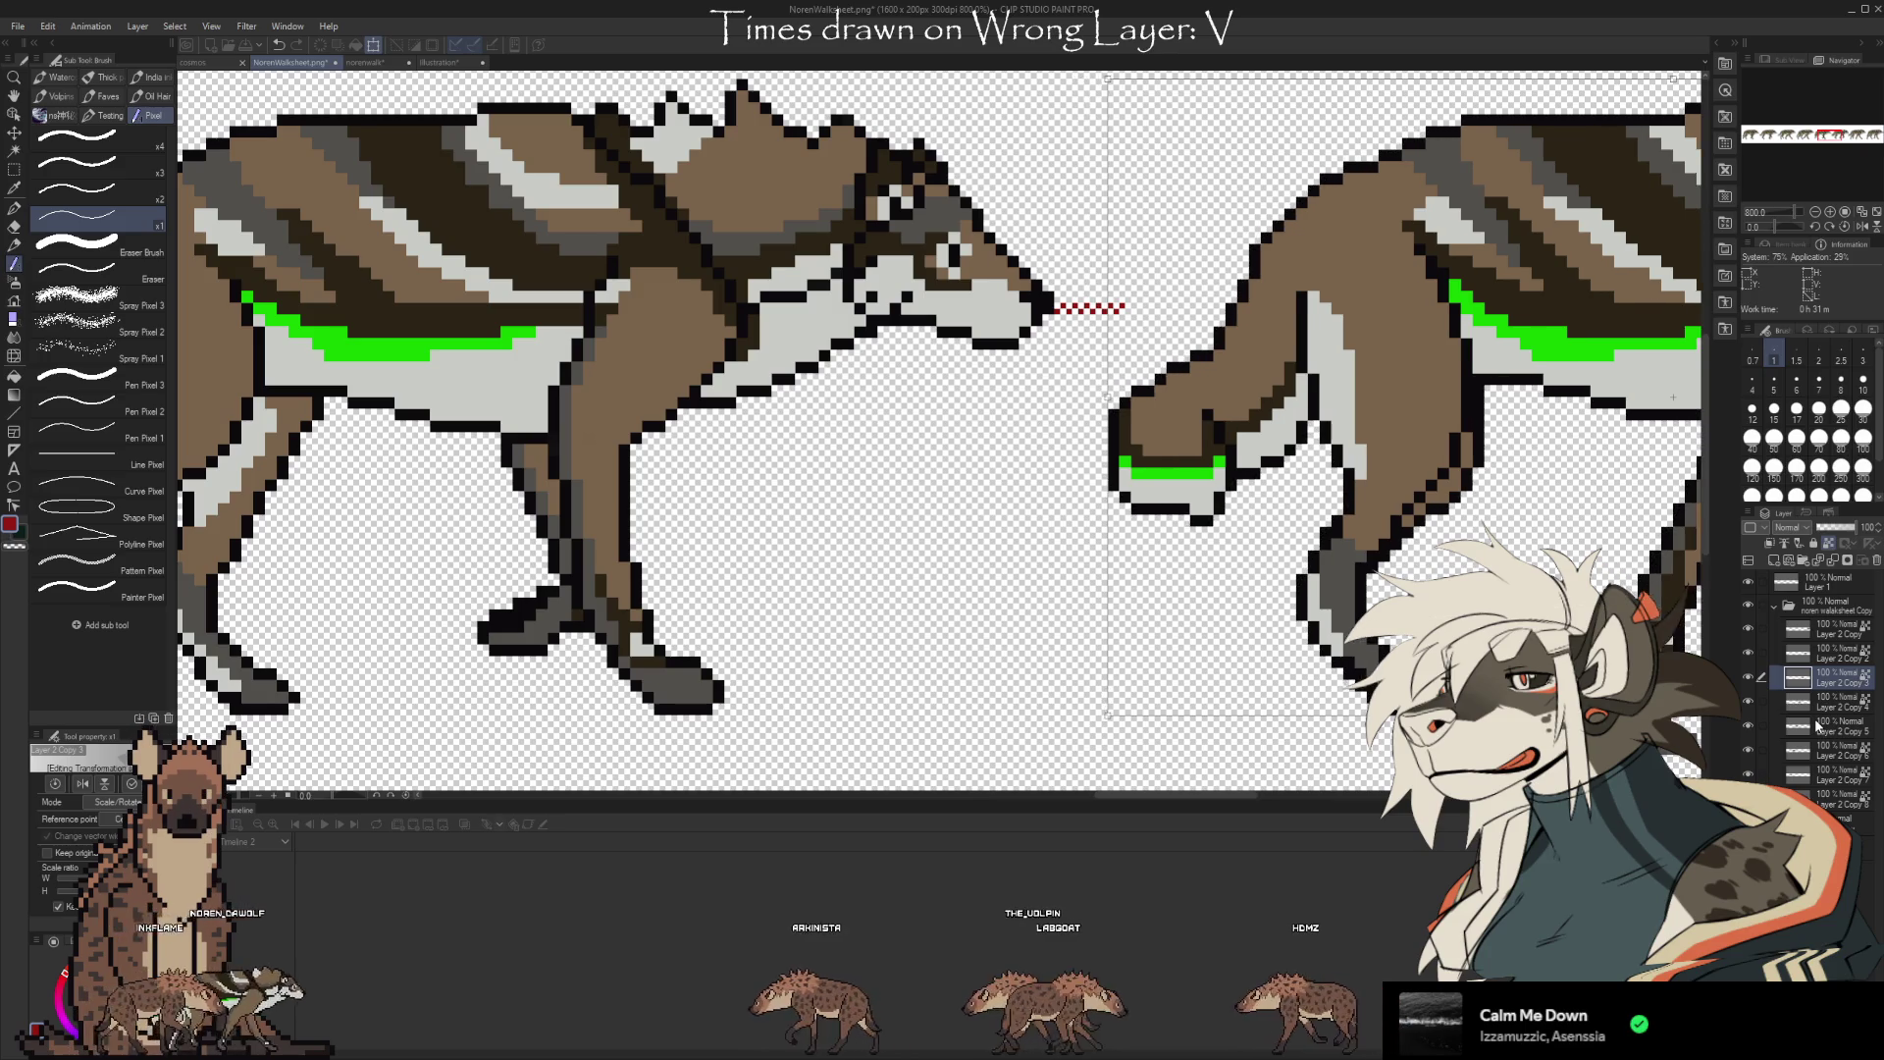
{"action": "key", "text": "Return"}
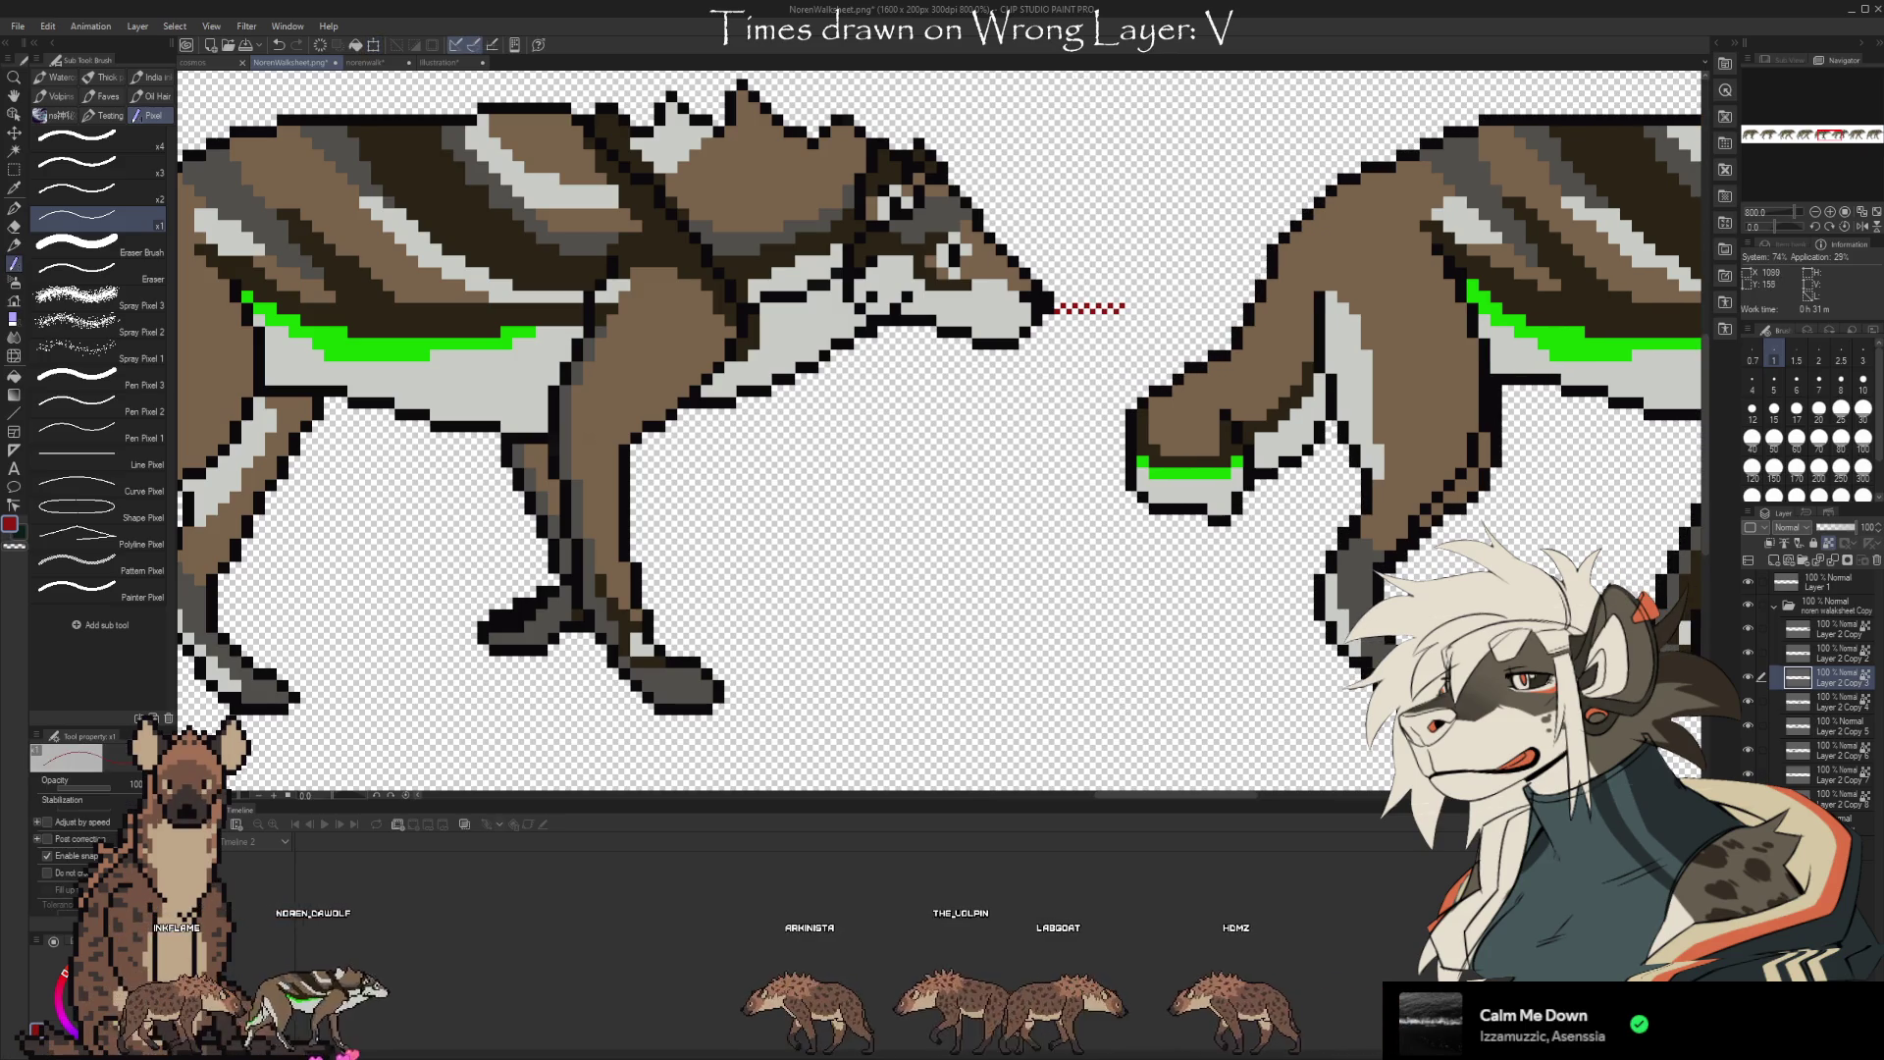
Add a red dotted mark past the wolf's nose and slide the following wolf frame right
{"action": "scroll", "coordinate": [1062, 628], "scroll_direction": "right", "scroll_amount": 10}
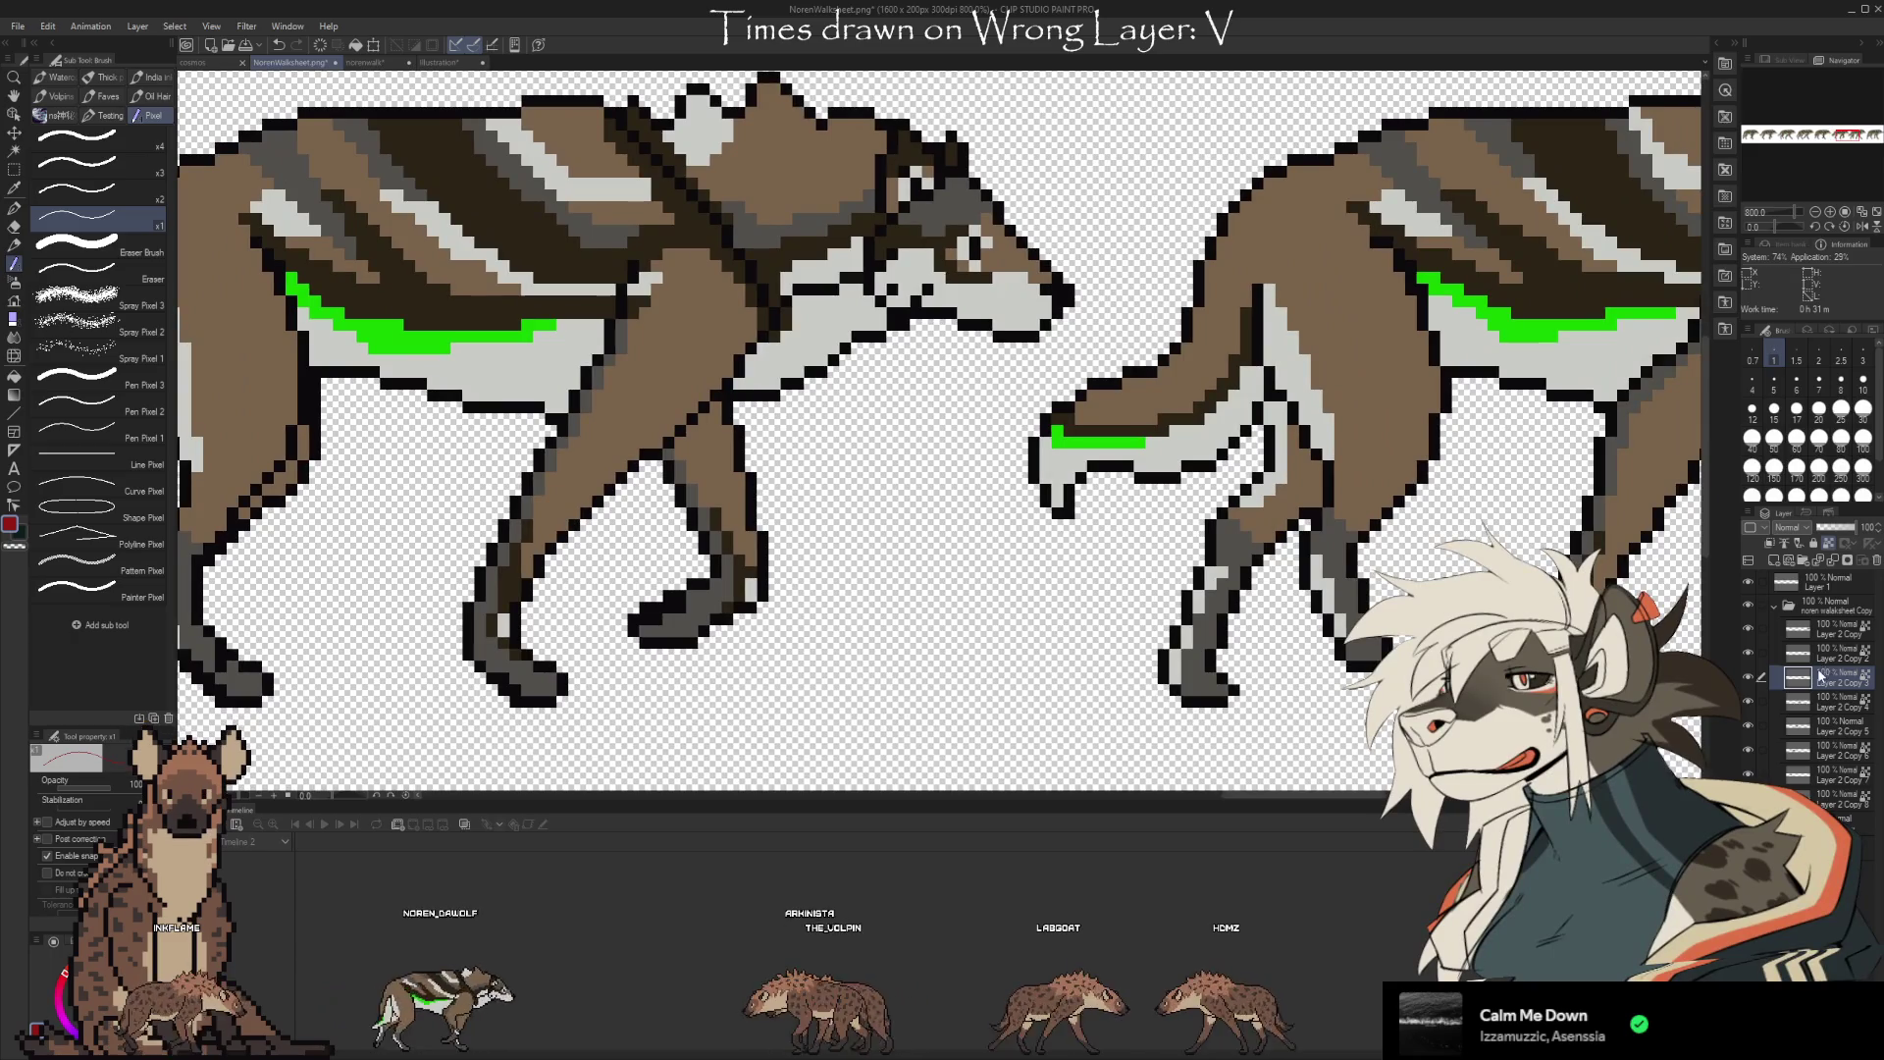
{"action": "left_click", "coordinate": [1801, 581]}
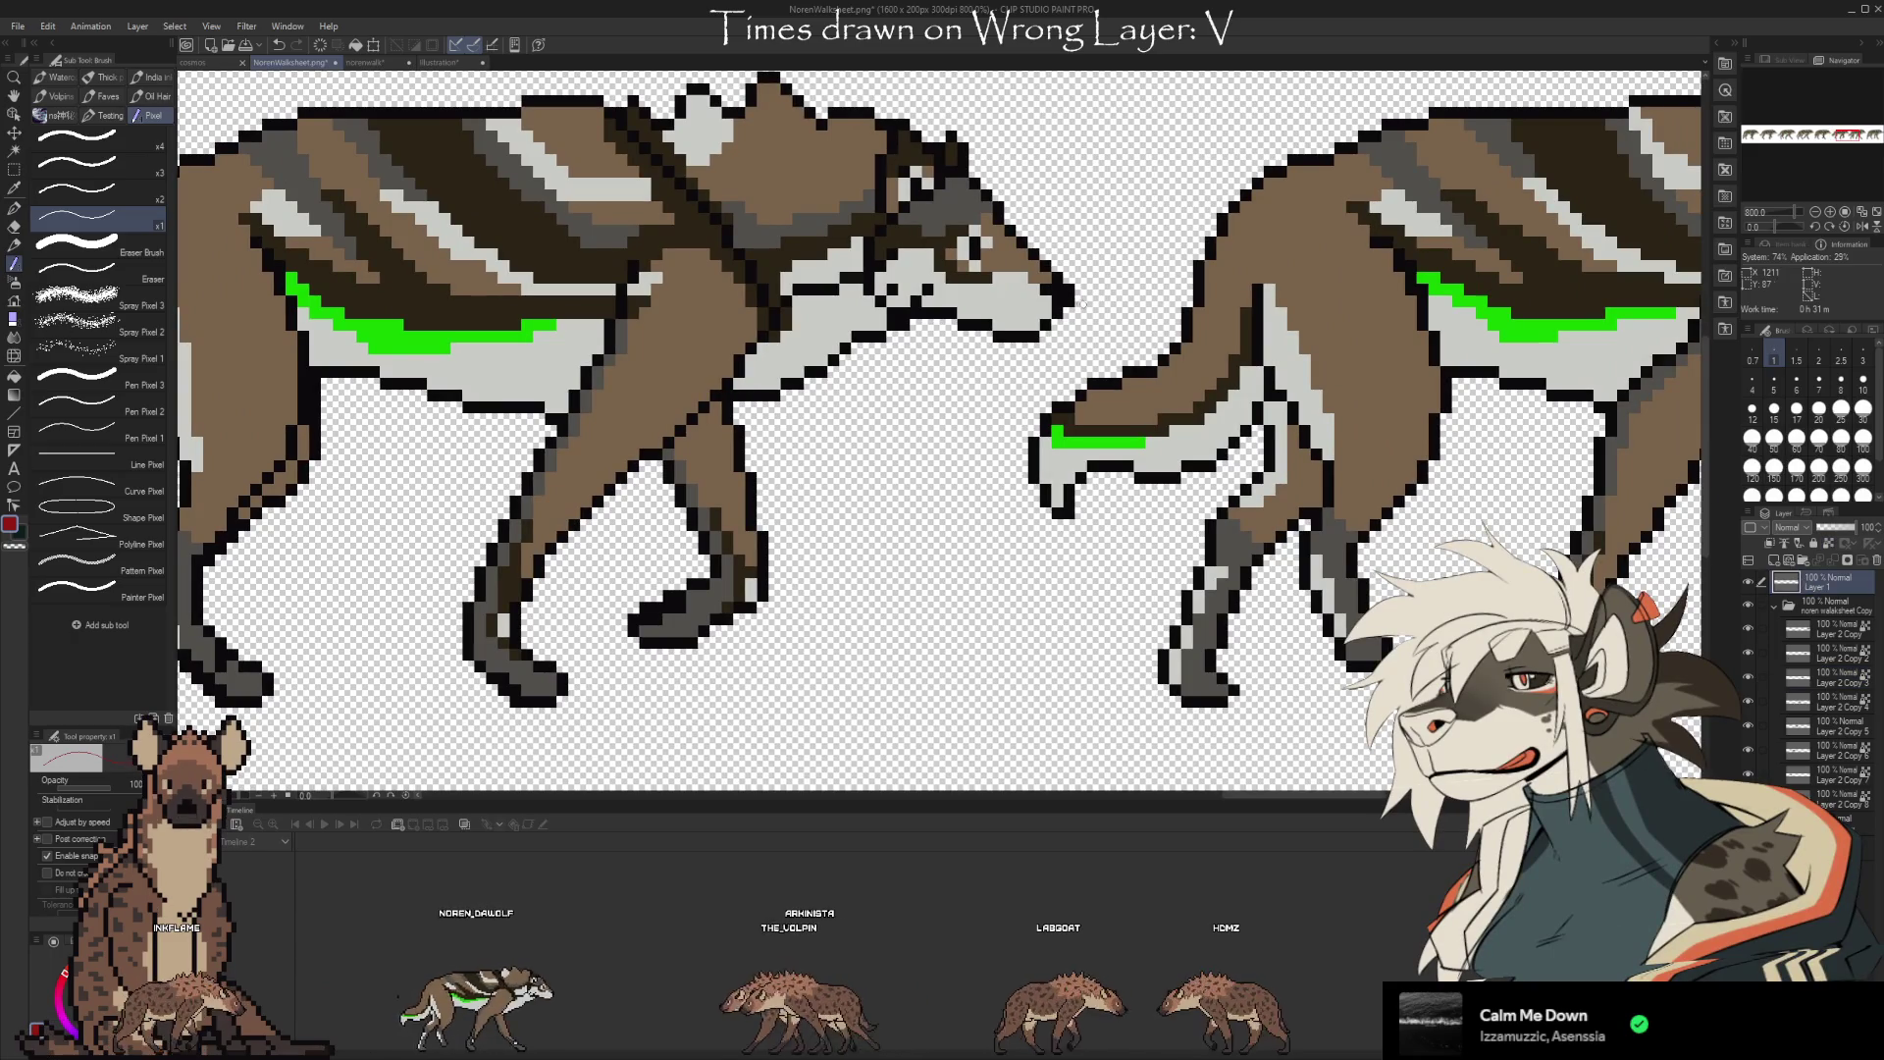
{"action": "left_click_drag", "start_coordinate": [1076, 304], "coordinate": [1144, 301]}
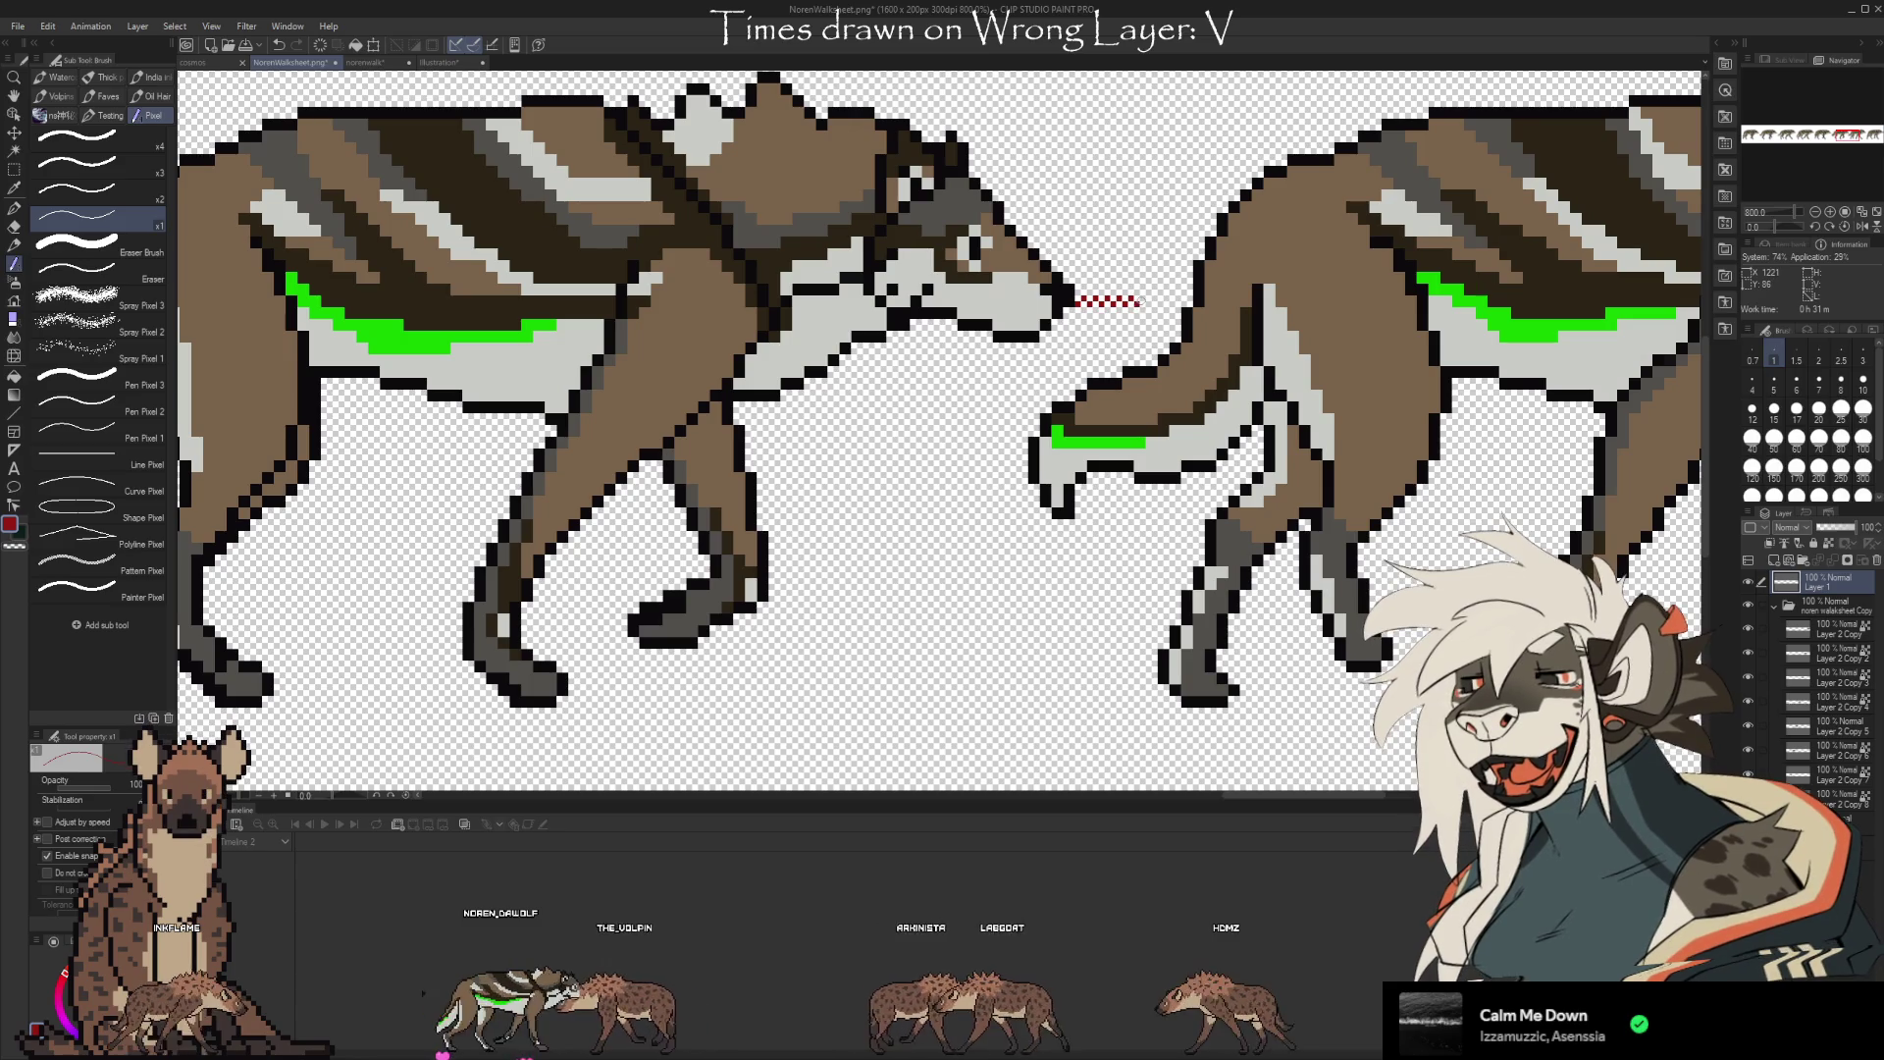
{"action": "left_click", "coordinate": [1806, 654]}
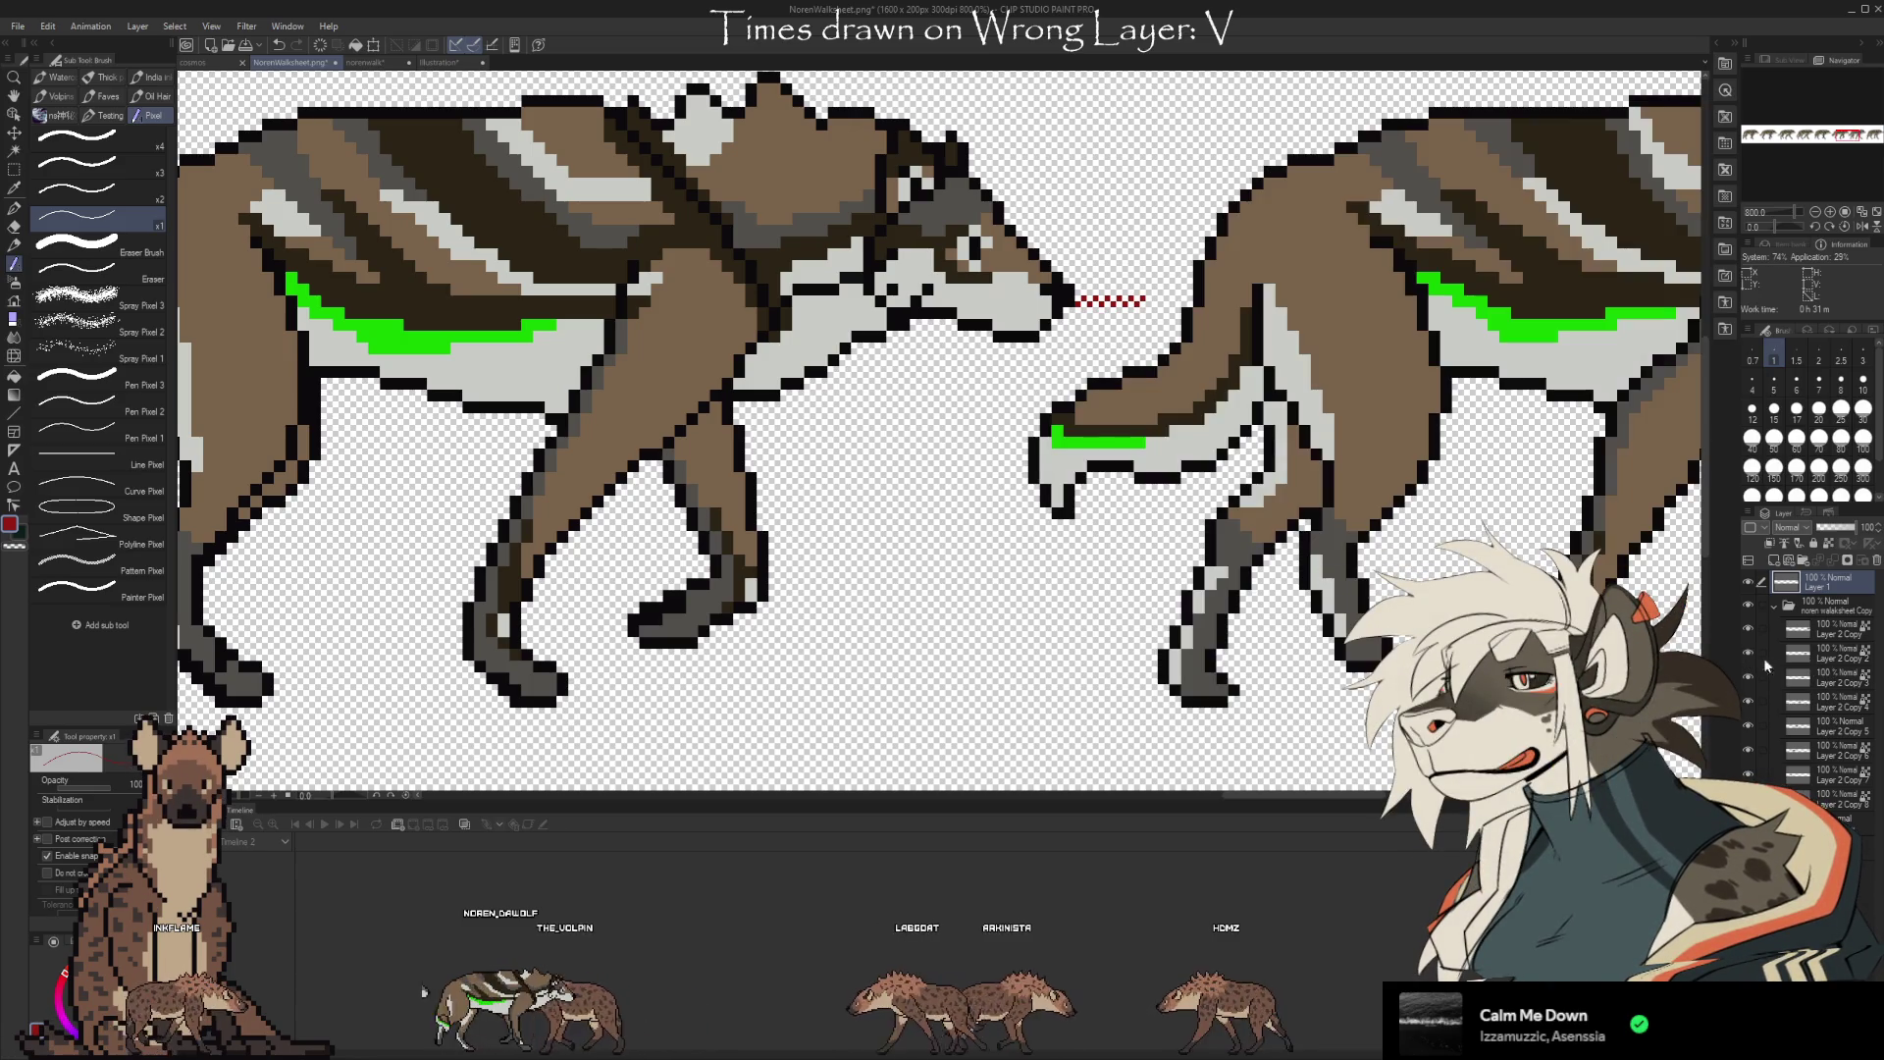
{"action": "key", "text": "ctrl+t"}
{"action": "key", "text": "Right"}
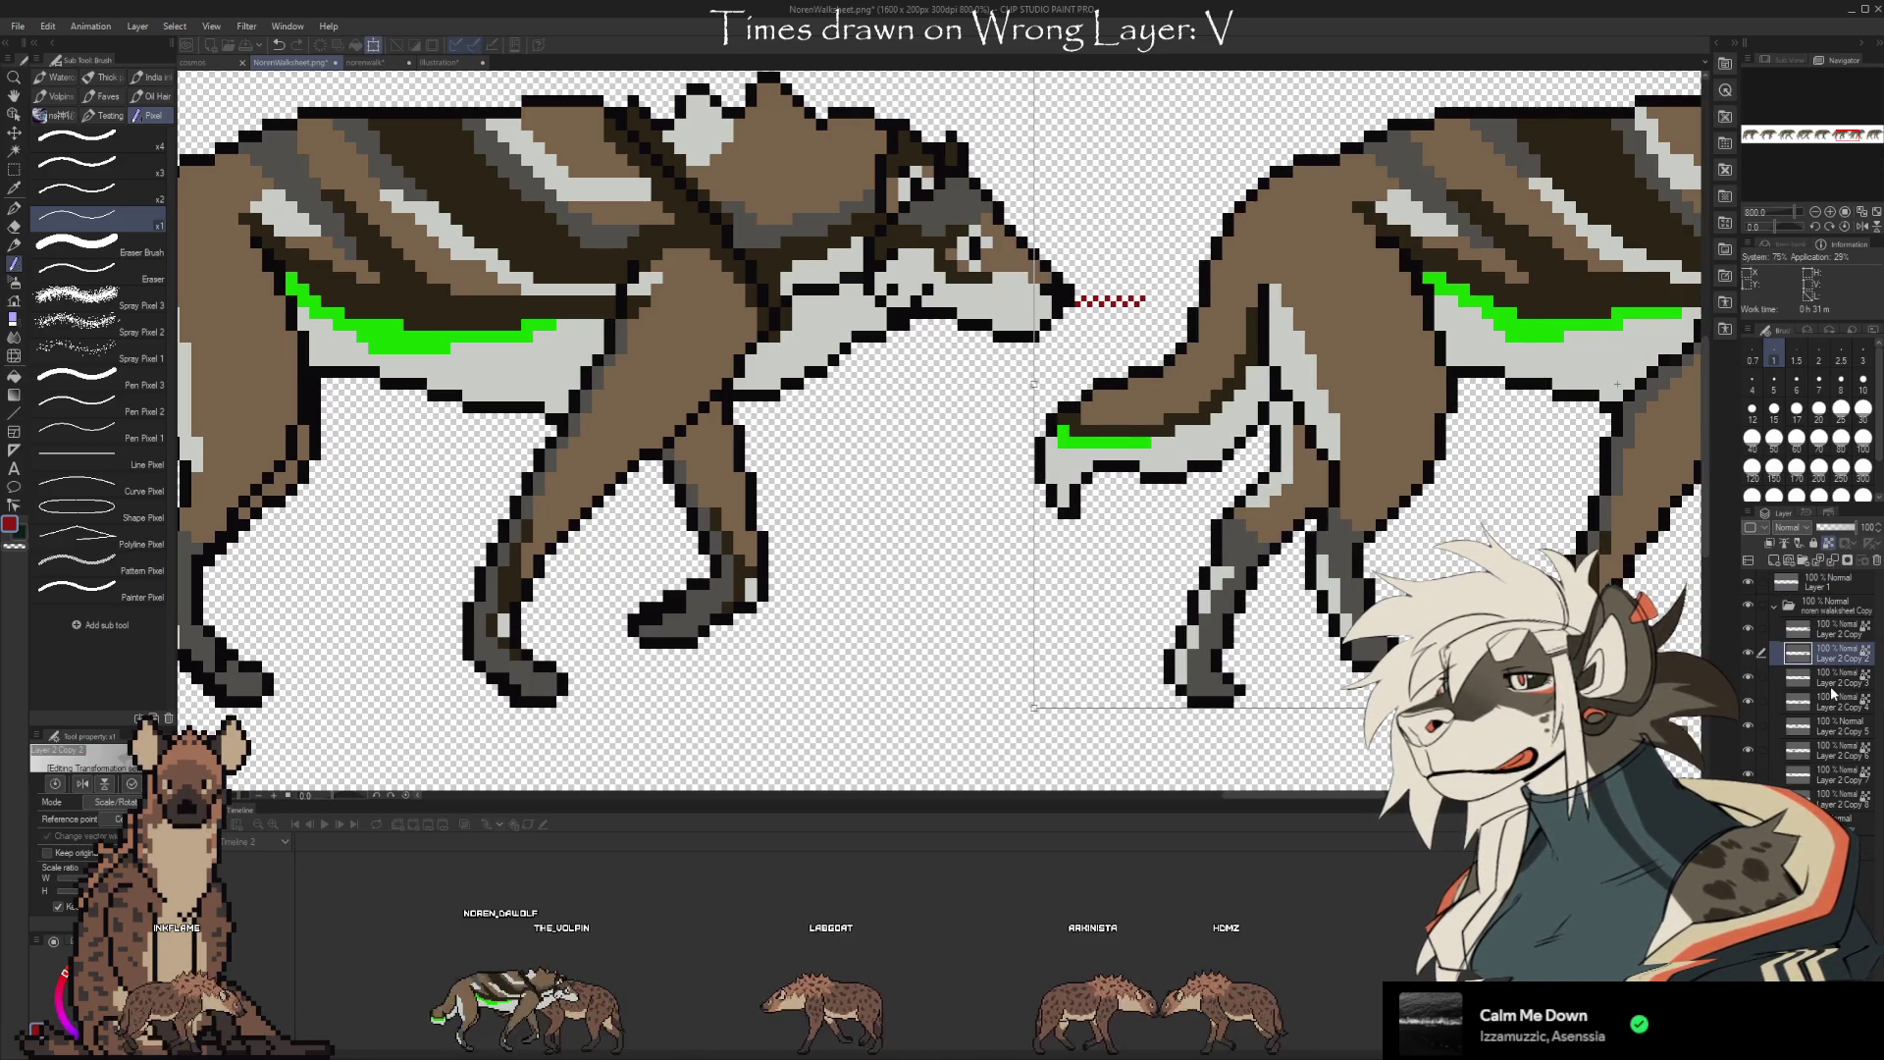
{"action": "key", "text": "Right"}
{"action": "key", "text": "Right"}
{"action": "key", "text": "Right"}
{"action": "left_click_drag", "start_coordinate": [1446, 607], "coordinate": [803, 603]}
{"action": "key", "text": "Return"}
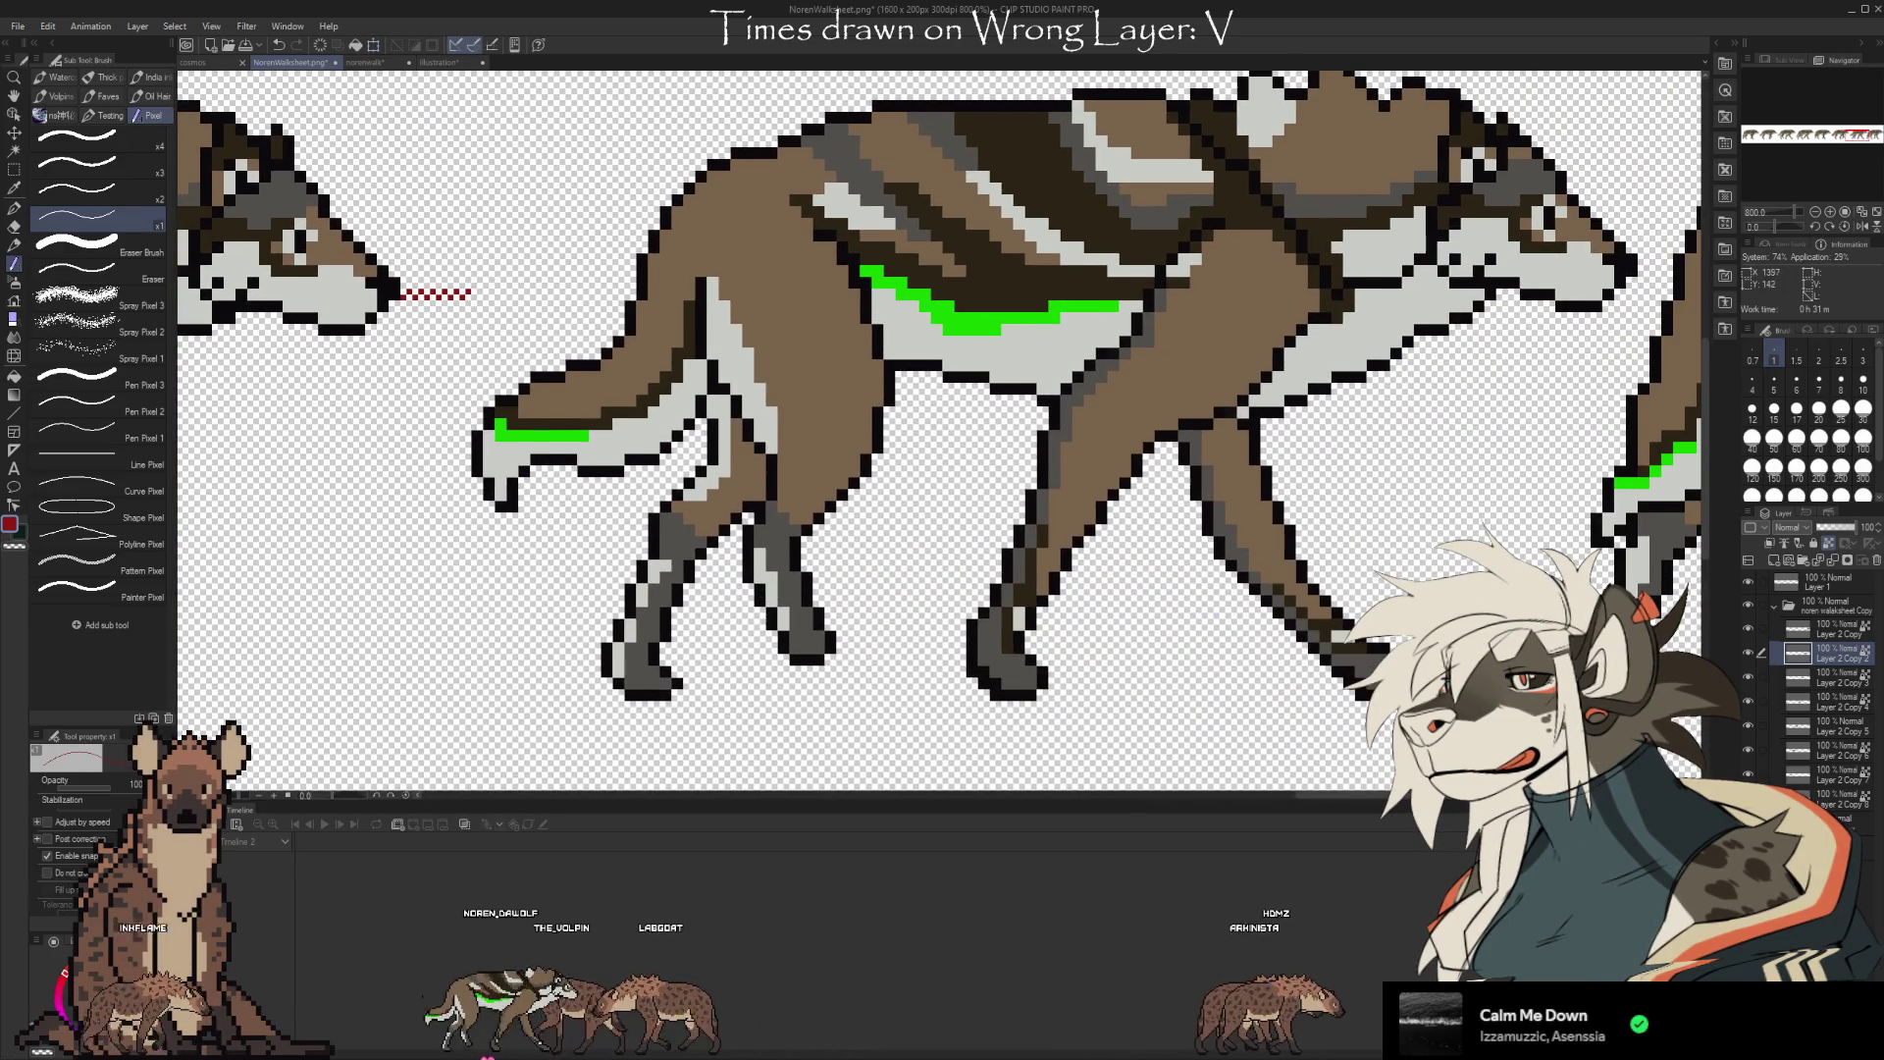
Draw a red dotted spacer between the wolves and shift the next wolf frame right
{"action": "left_click_drag", "start_coordinate": [404, 564], "coordinate": [879, 667]}
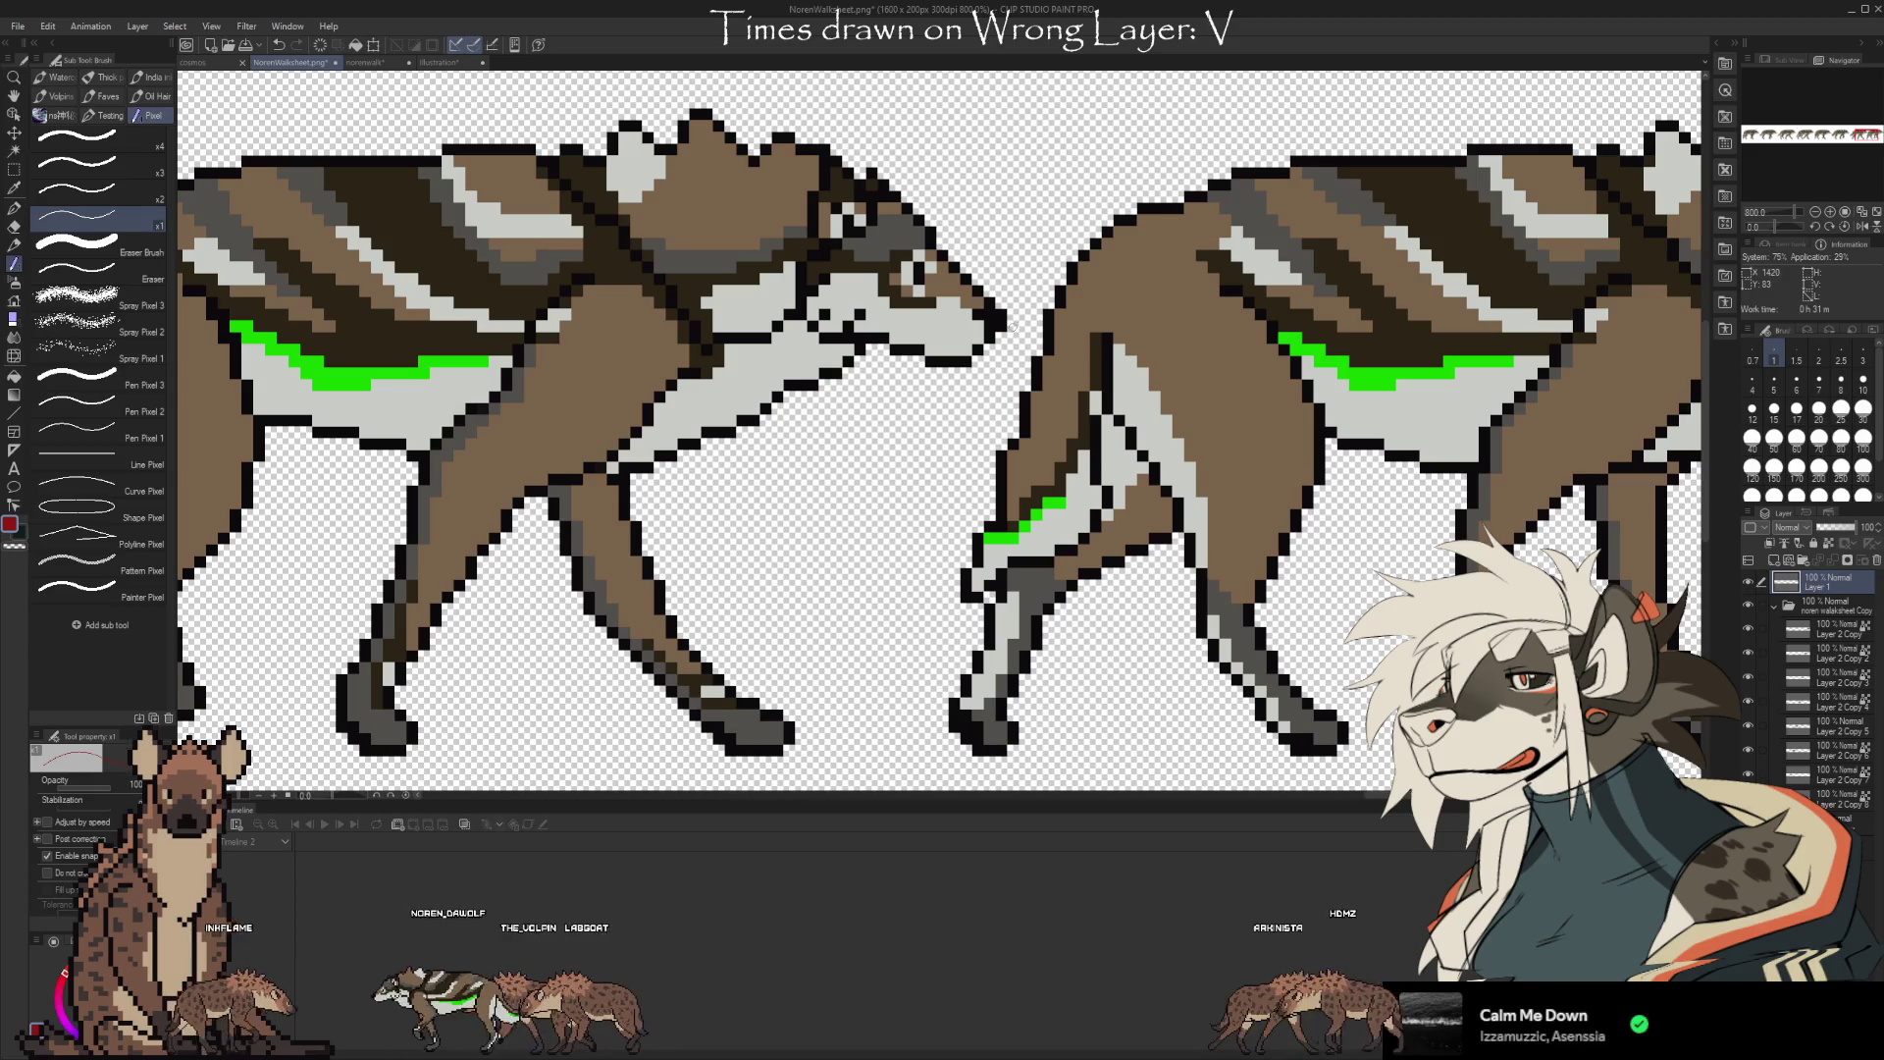
{"action": "left_click_drag", "start_coordinate": [1008, 325], "coordinate": [1051, 325]}
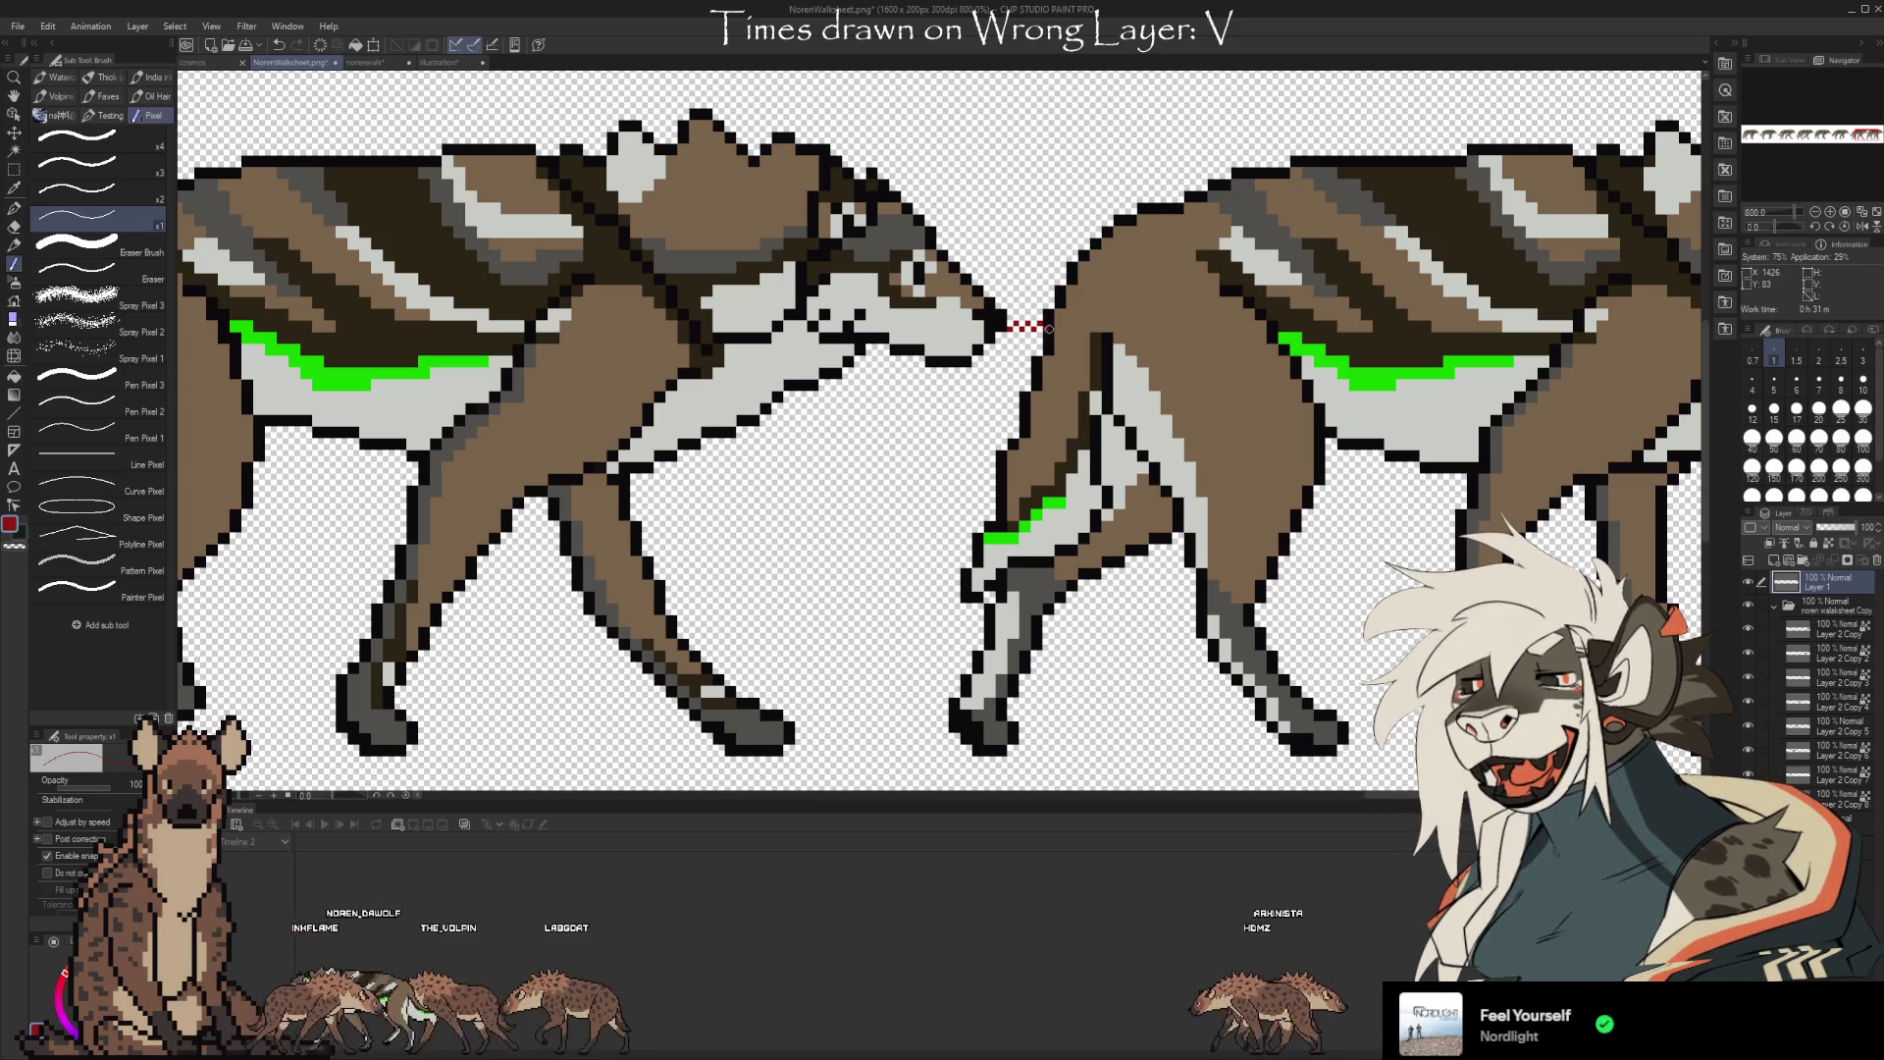
{"action": "left_click_drag", "start_coordinate": [1056, 330], "coordinate": [1071, 327]}
{"action": "left_click", "coordinate": [1818, 633]}
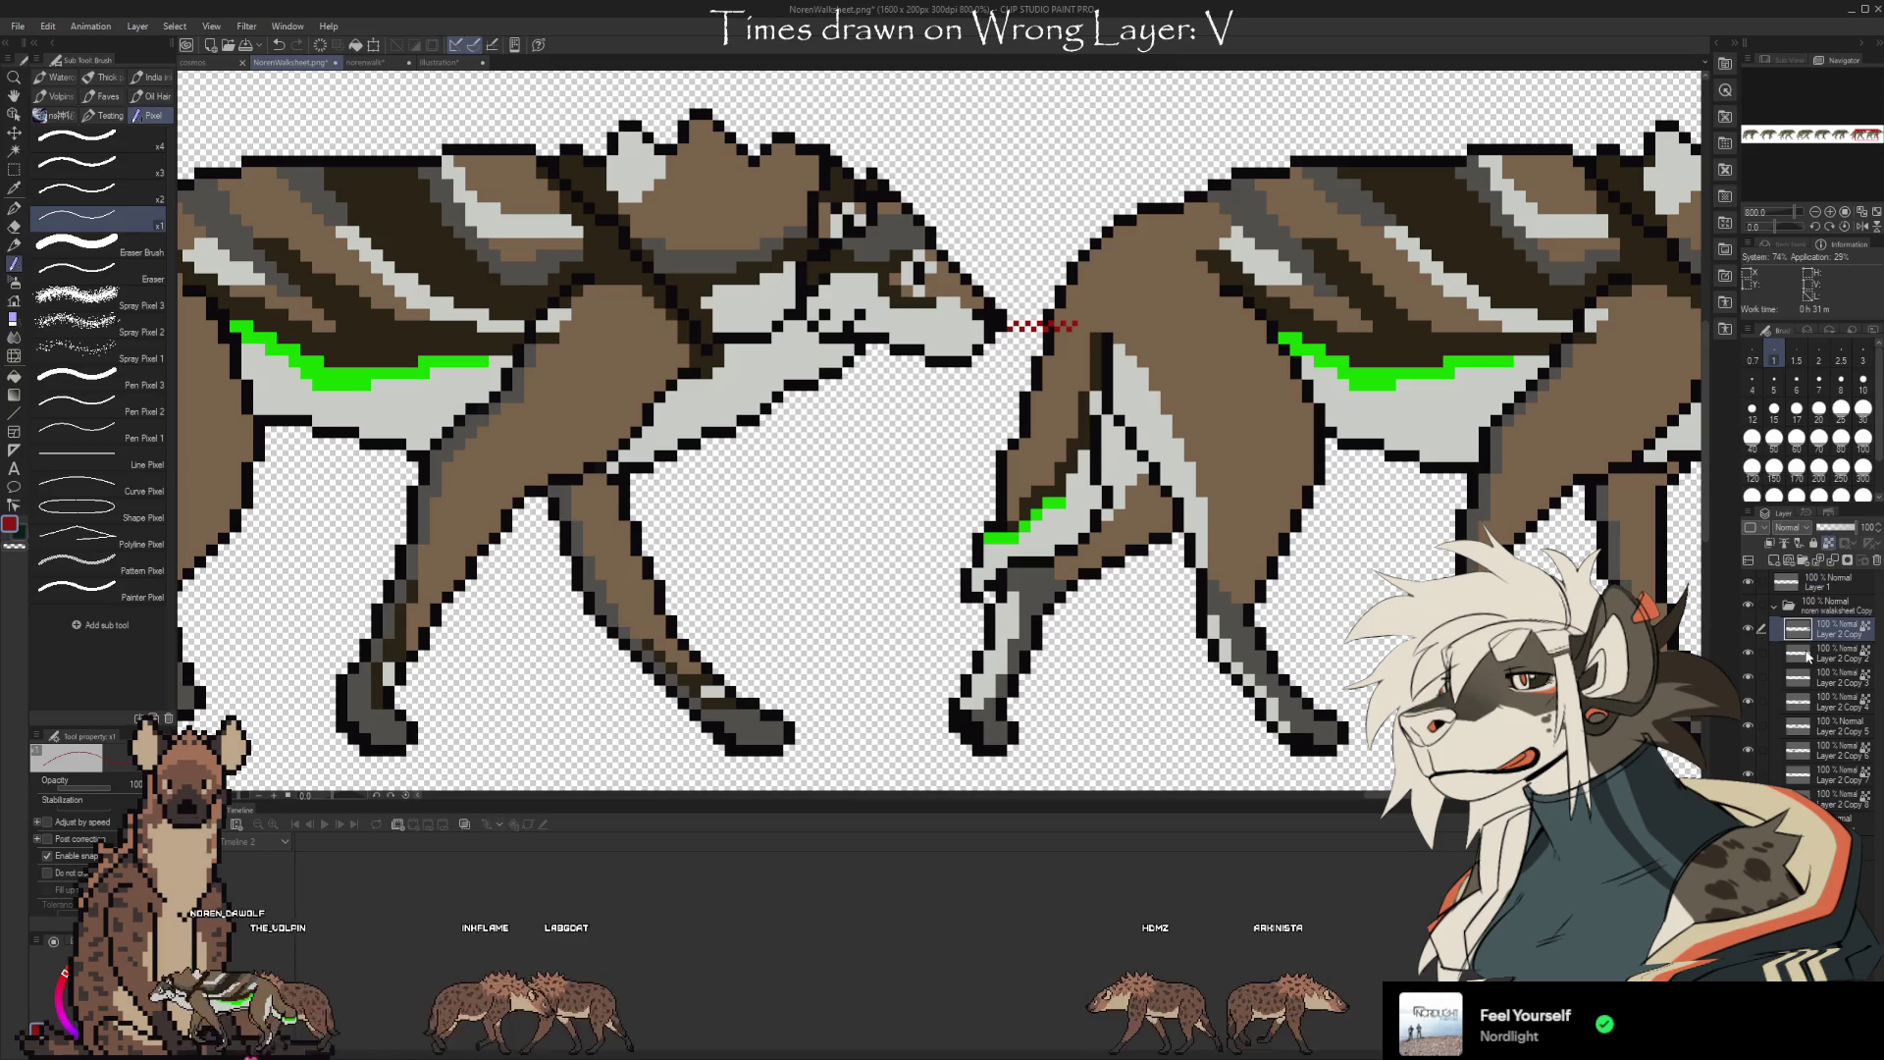
{"action": "key", "text": "ctrl+t"}
{"action": "key", "text": "Right"}
{"action": "key", "text": "Right"}
{"action": "key", "text": "Right"}
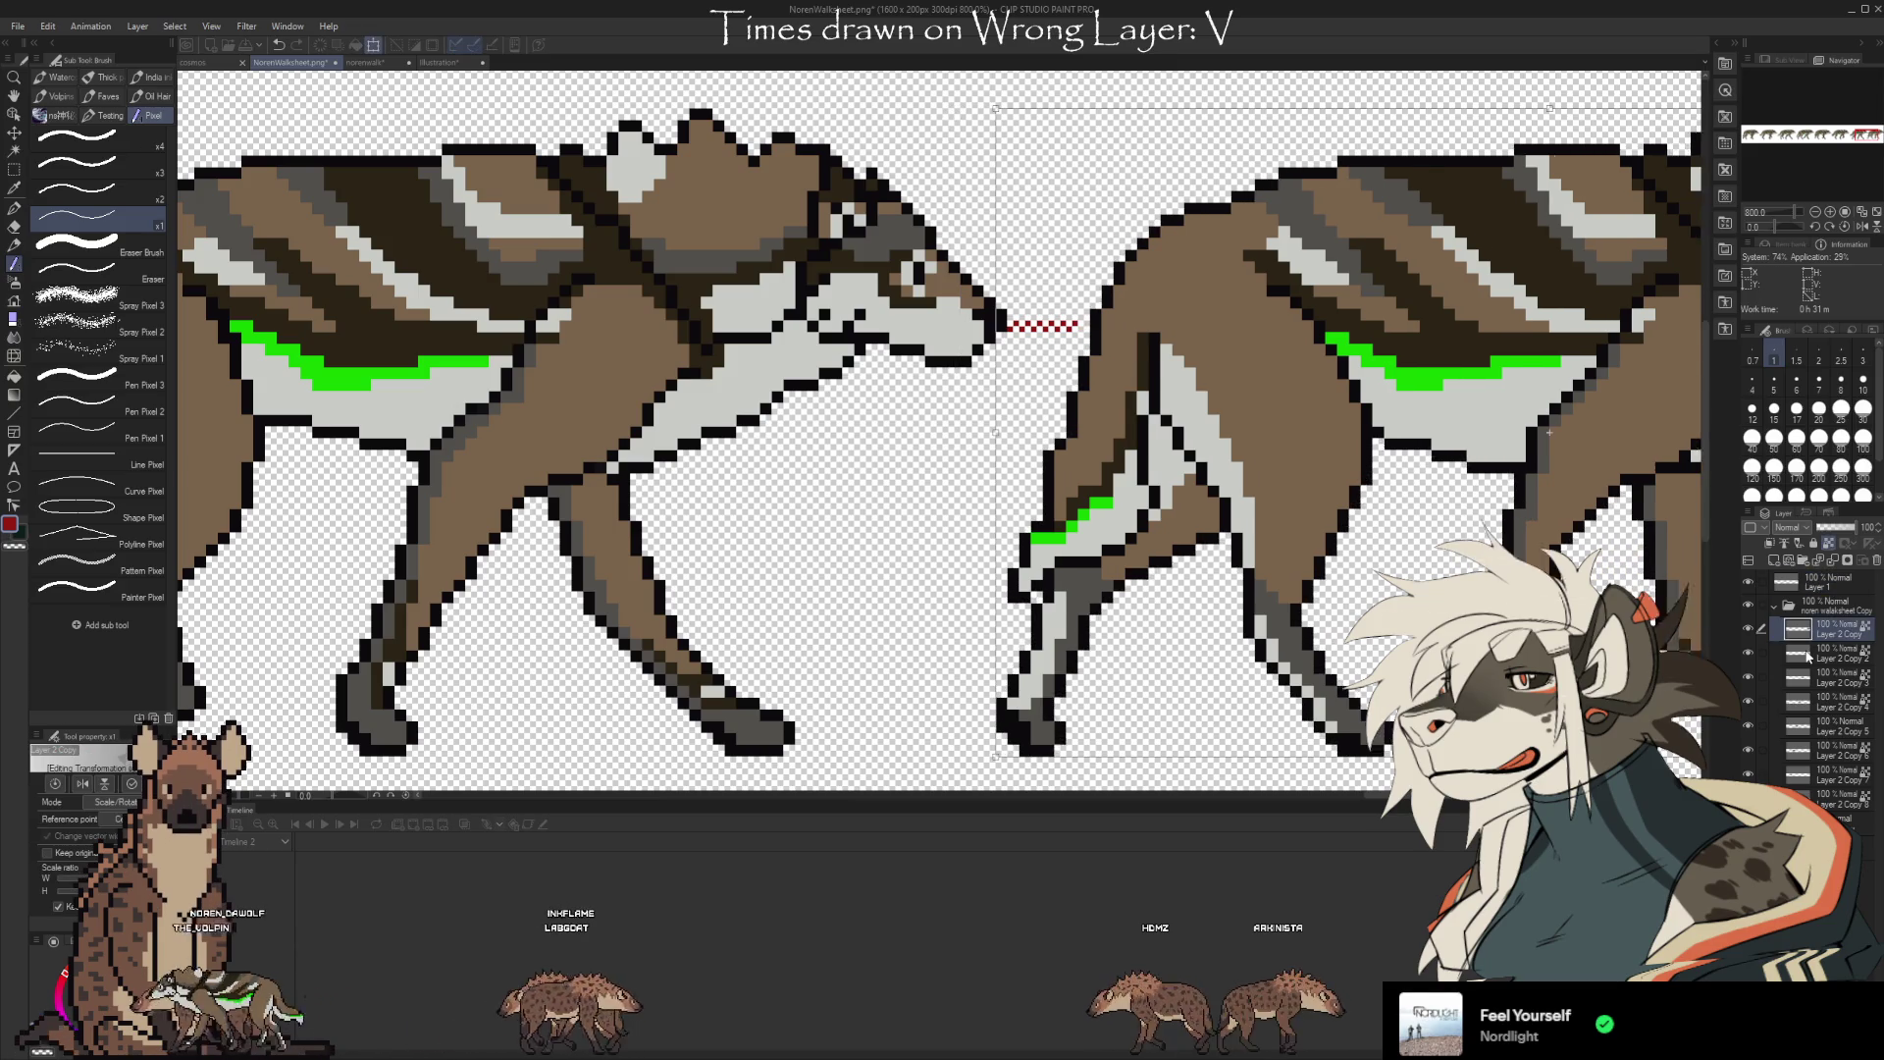
{"action": "key", "text": "Right"}
{"action": "key", "text": "Right"}
{"action": "key", "text": "Return"}
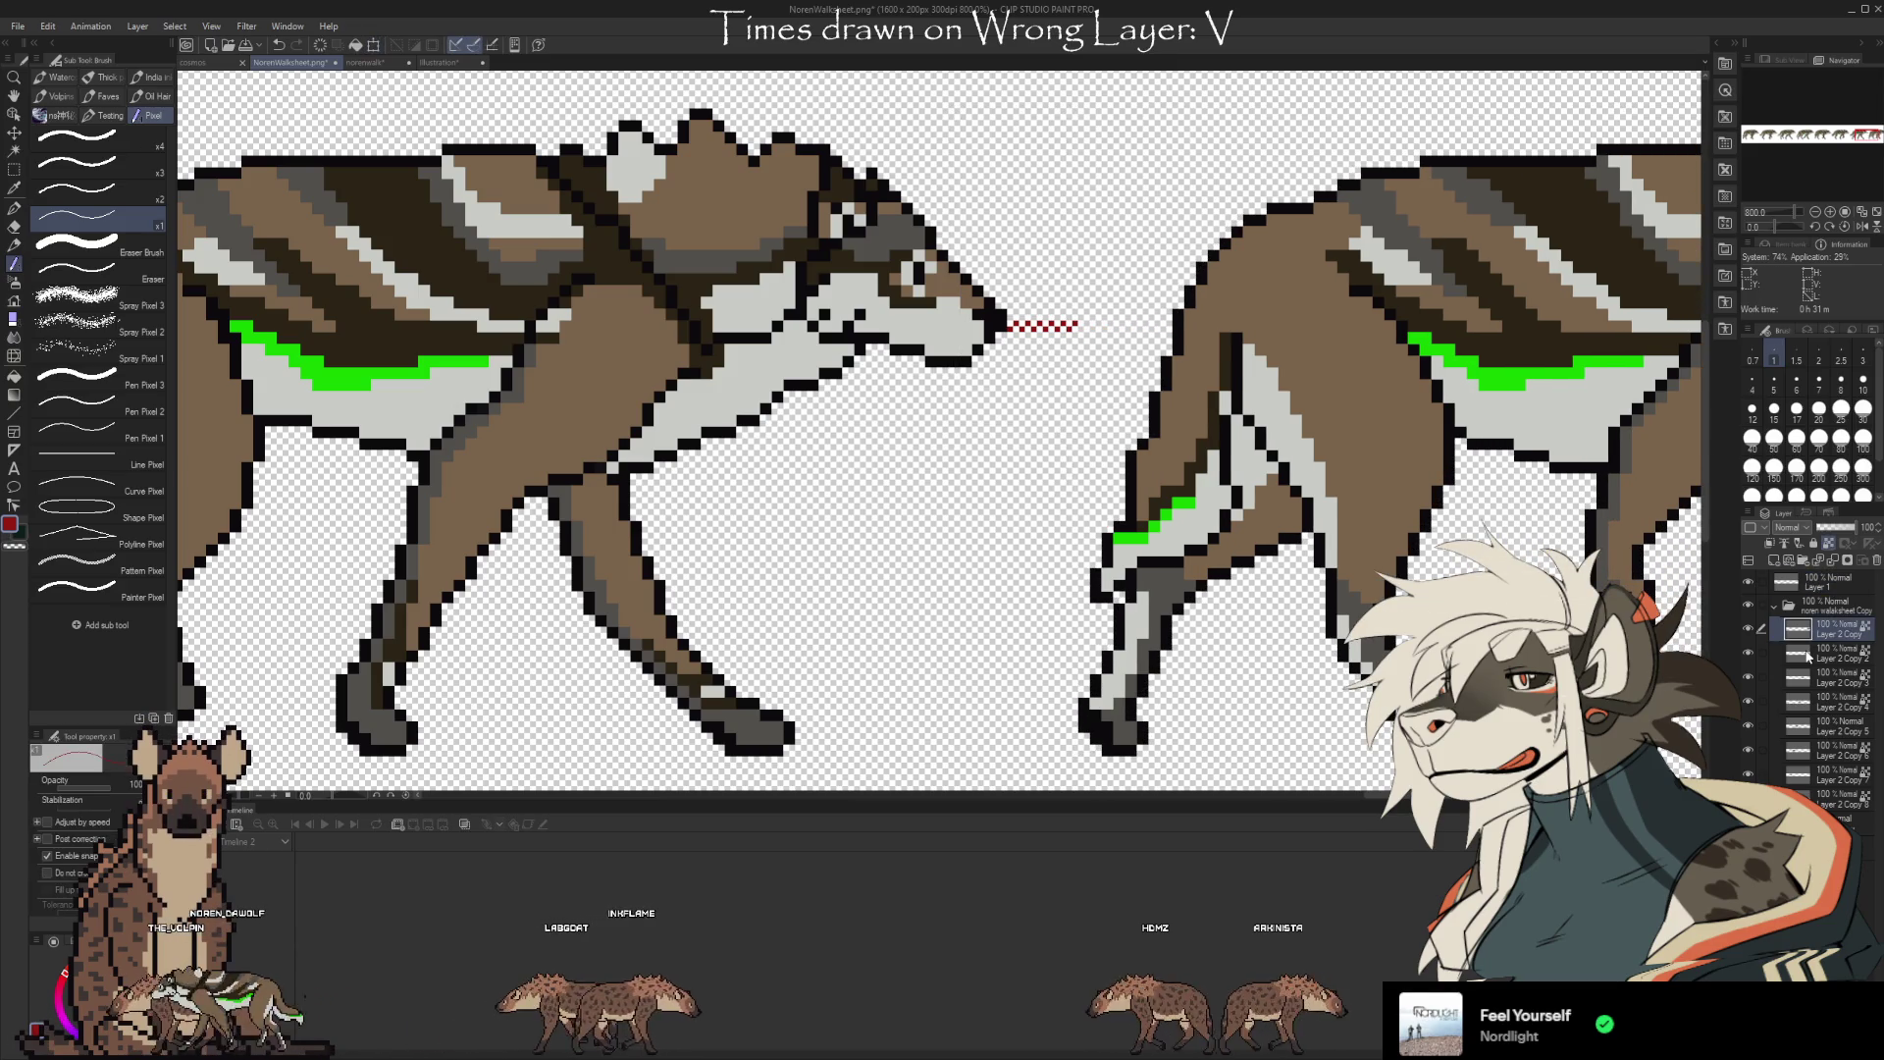
{"action": "left_click_drag", "start_coordinate": [1417, 579], "coordinate": [1264, 561]}
{"action": "scroll", "coordinate": [1264, 561], "scroll_direction": "down", "scroll_amount": 6}
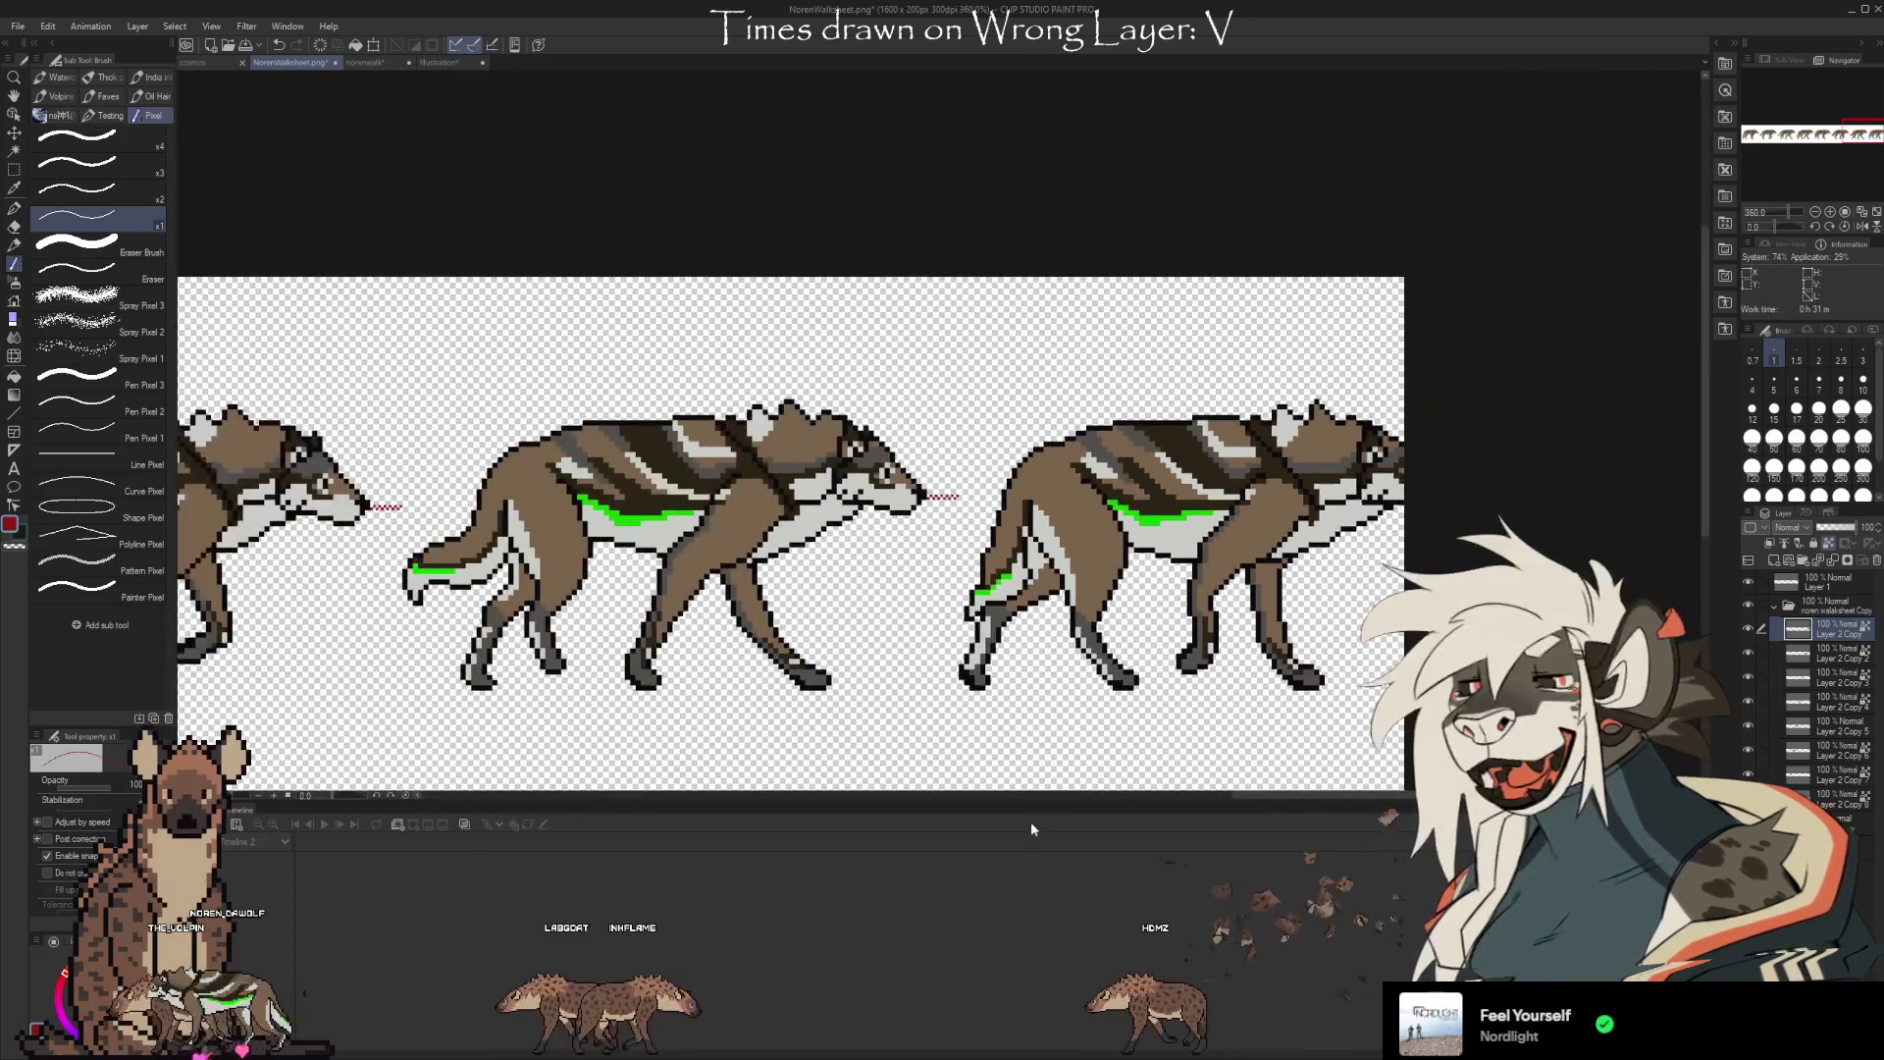
Pan along the walk sheet to inspect the shifted wolf frames
{"action": "mouse_move", "coordinate": [1054, 800]}
{"action": "left_mouse_down"}
{"action": "mouse_move", "coordinate": [1256, 724]}
{"action": "mouse_move", "coordinate": [1669, 680]}
{"action": "left_mouse_up"}
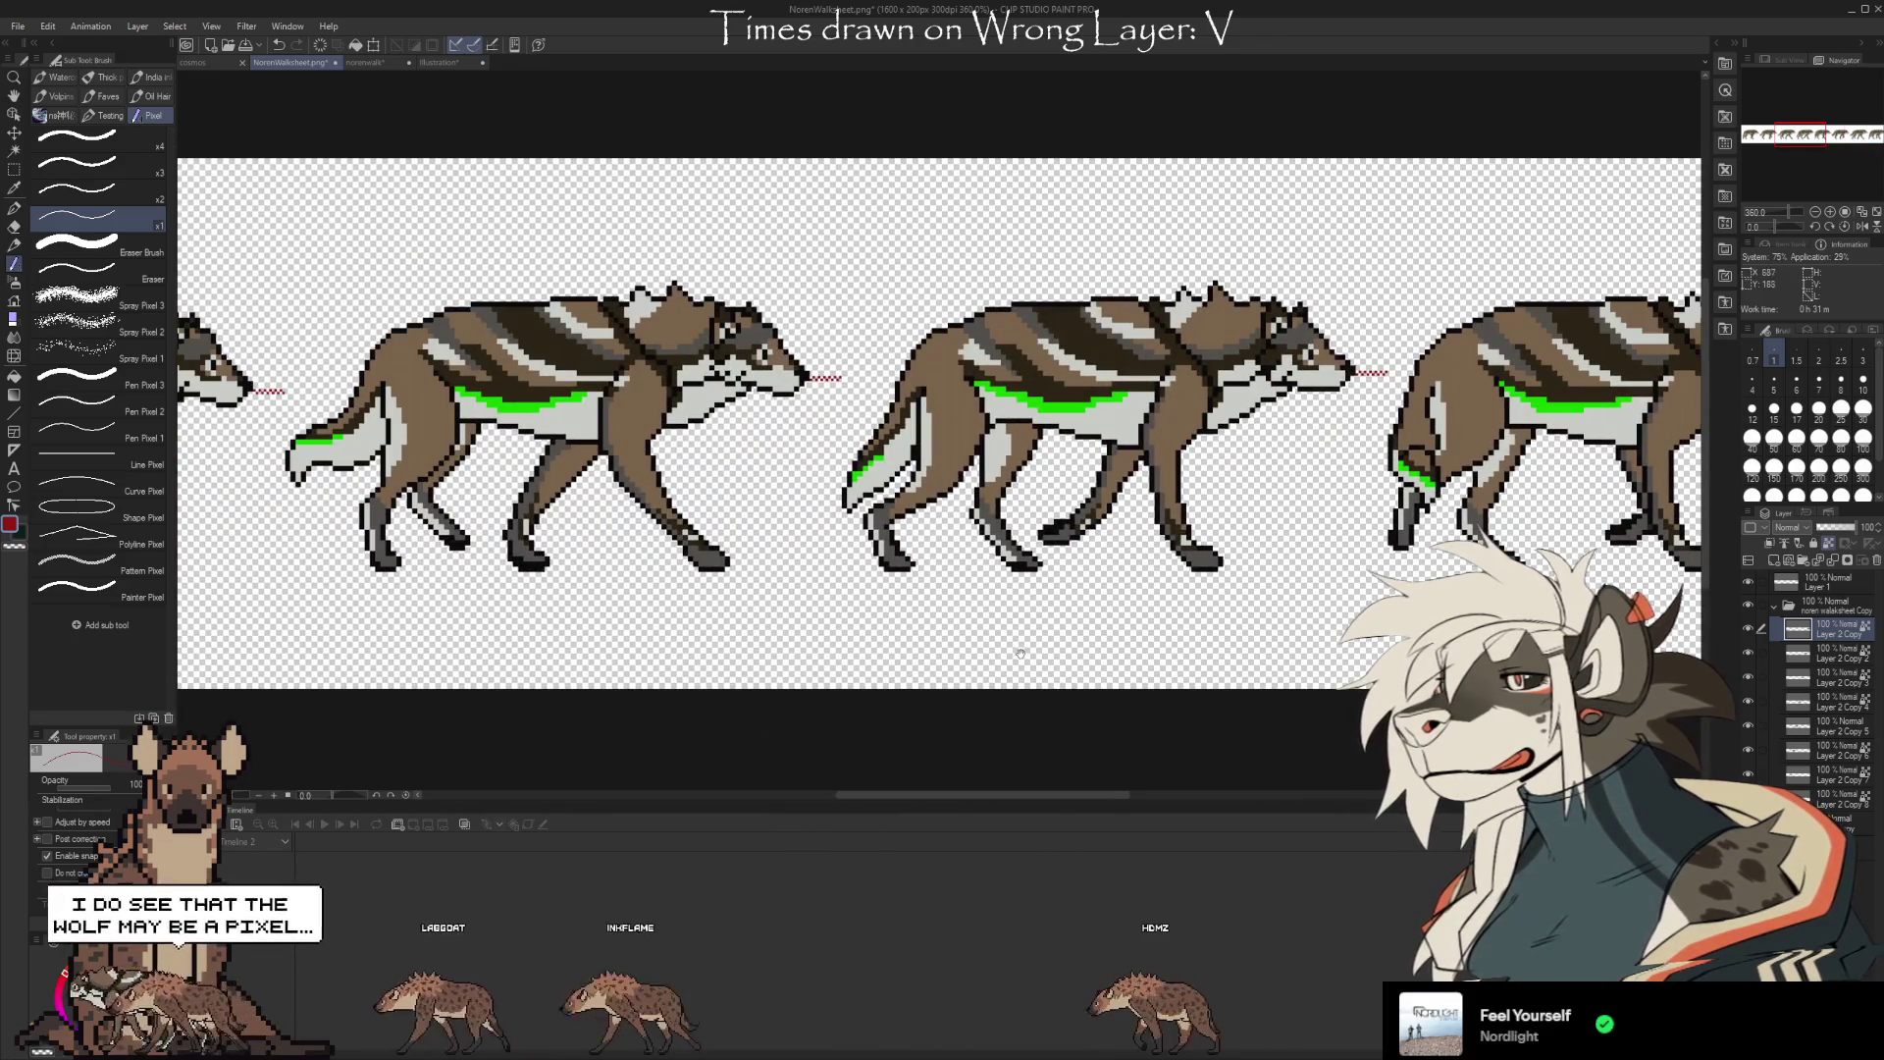
{"action": "mouse_move", "coordinate": [1029, 636]}
{"action": "left_mouse_down"}
{"action": "mouse_move", "coordinate": [1123, 601]}
{"action": "mouse_move", "coordinate": [1364, 593]}
{"action": "mouse_move", "coordinate": [1707, 612]}
{"action": "mouse_move", "coordinate": [701, 641]}
{"action": "left_mouse_up"}
{"action": "left_click_drag", "start_coordinate": [1276, 638], "coordinate": [957, 618]}
{"action": "left_click_drag", "start_coordinate": [1178, 618], "coordinate": [1030, 609]}
{"action": "left_click_drag", "start_coordinate": [1276, 608], "coordinate": [1045, 628]}
{"action": "mouse_move", "coordinate": [1539, 648]}
{"action": "left_mouse_down"}
{"action": "mouse_move", "coordinate": [1170, 647]}
{"action": "mouse_move", "coordinate": [1178, 633]}
{"action": "left_mouse_up"}
{"action": "left_click_drag", "start_coordinate": [1522, 589], "coordinate": [1156, 582]}
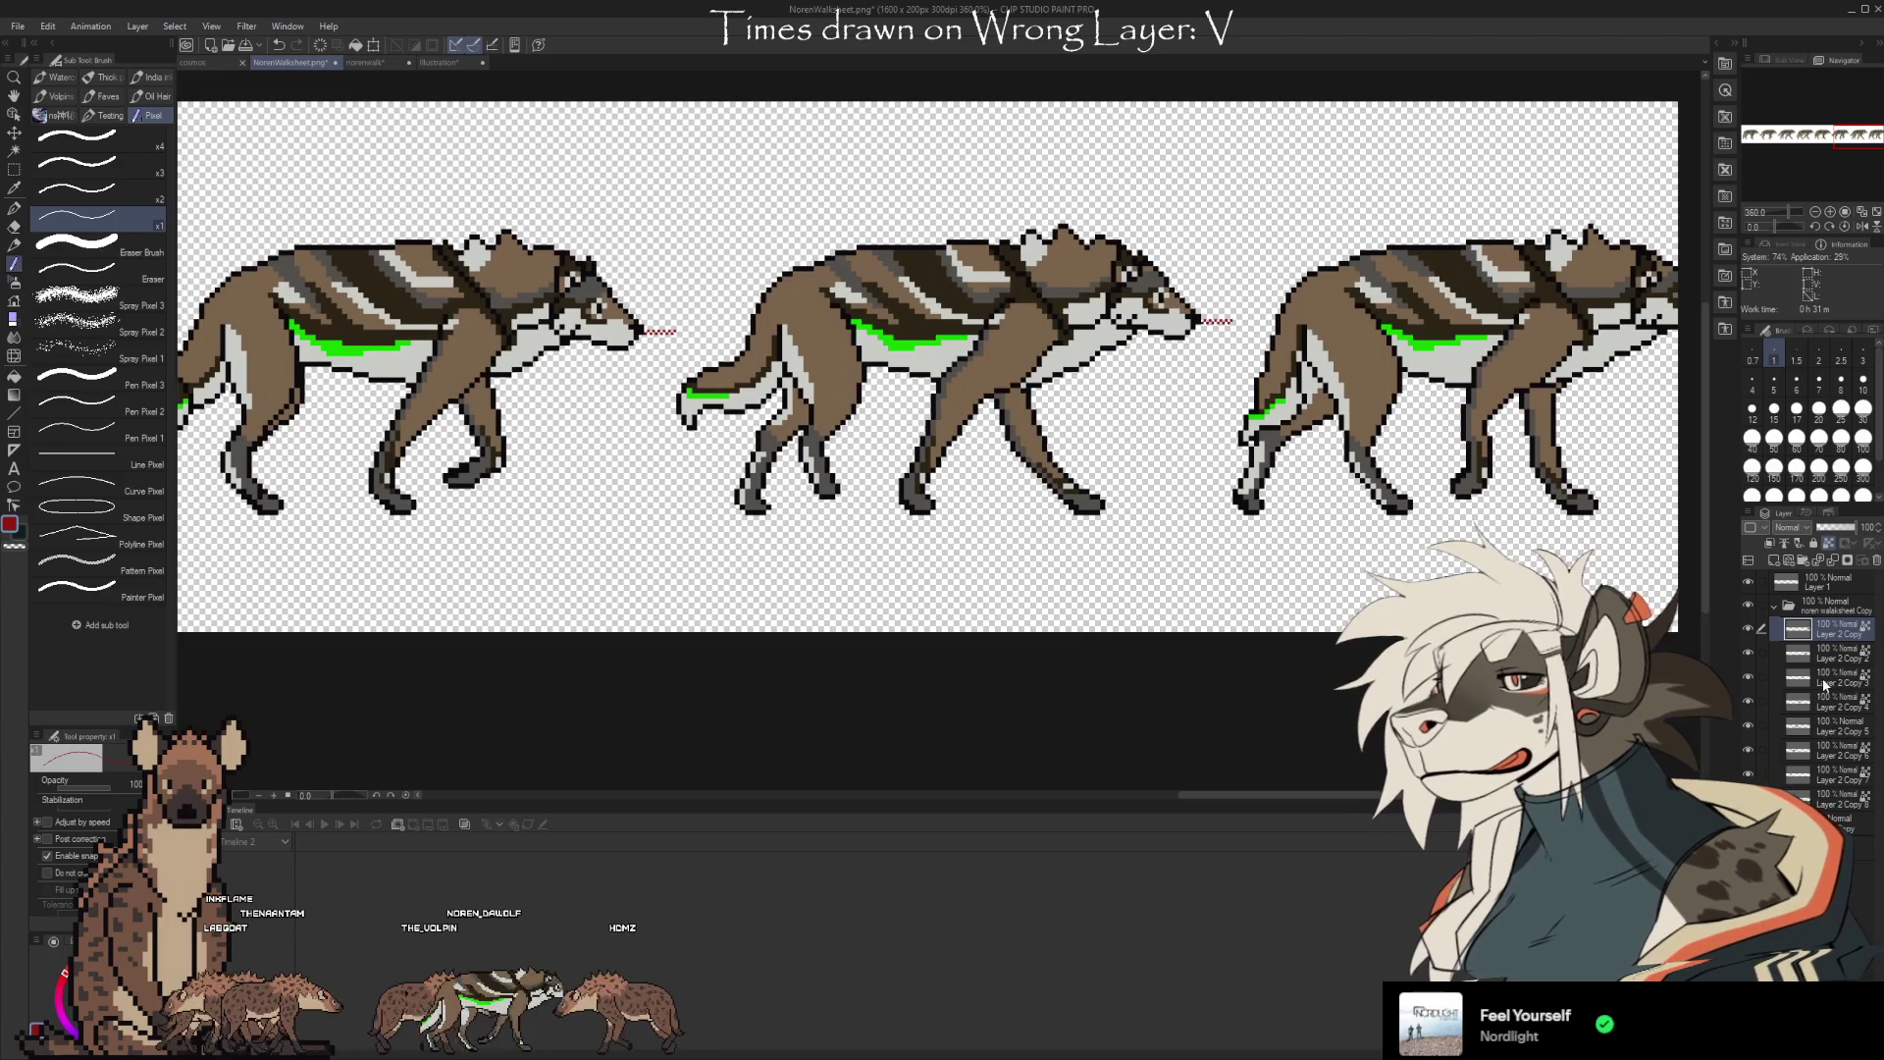
Hide the noren walksheet Copy folder so only the red spacing marks remain
{"action": "key", "text": "ctrl+t"}
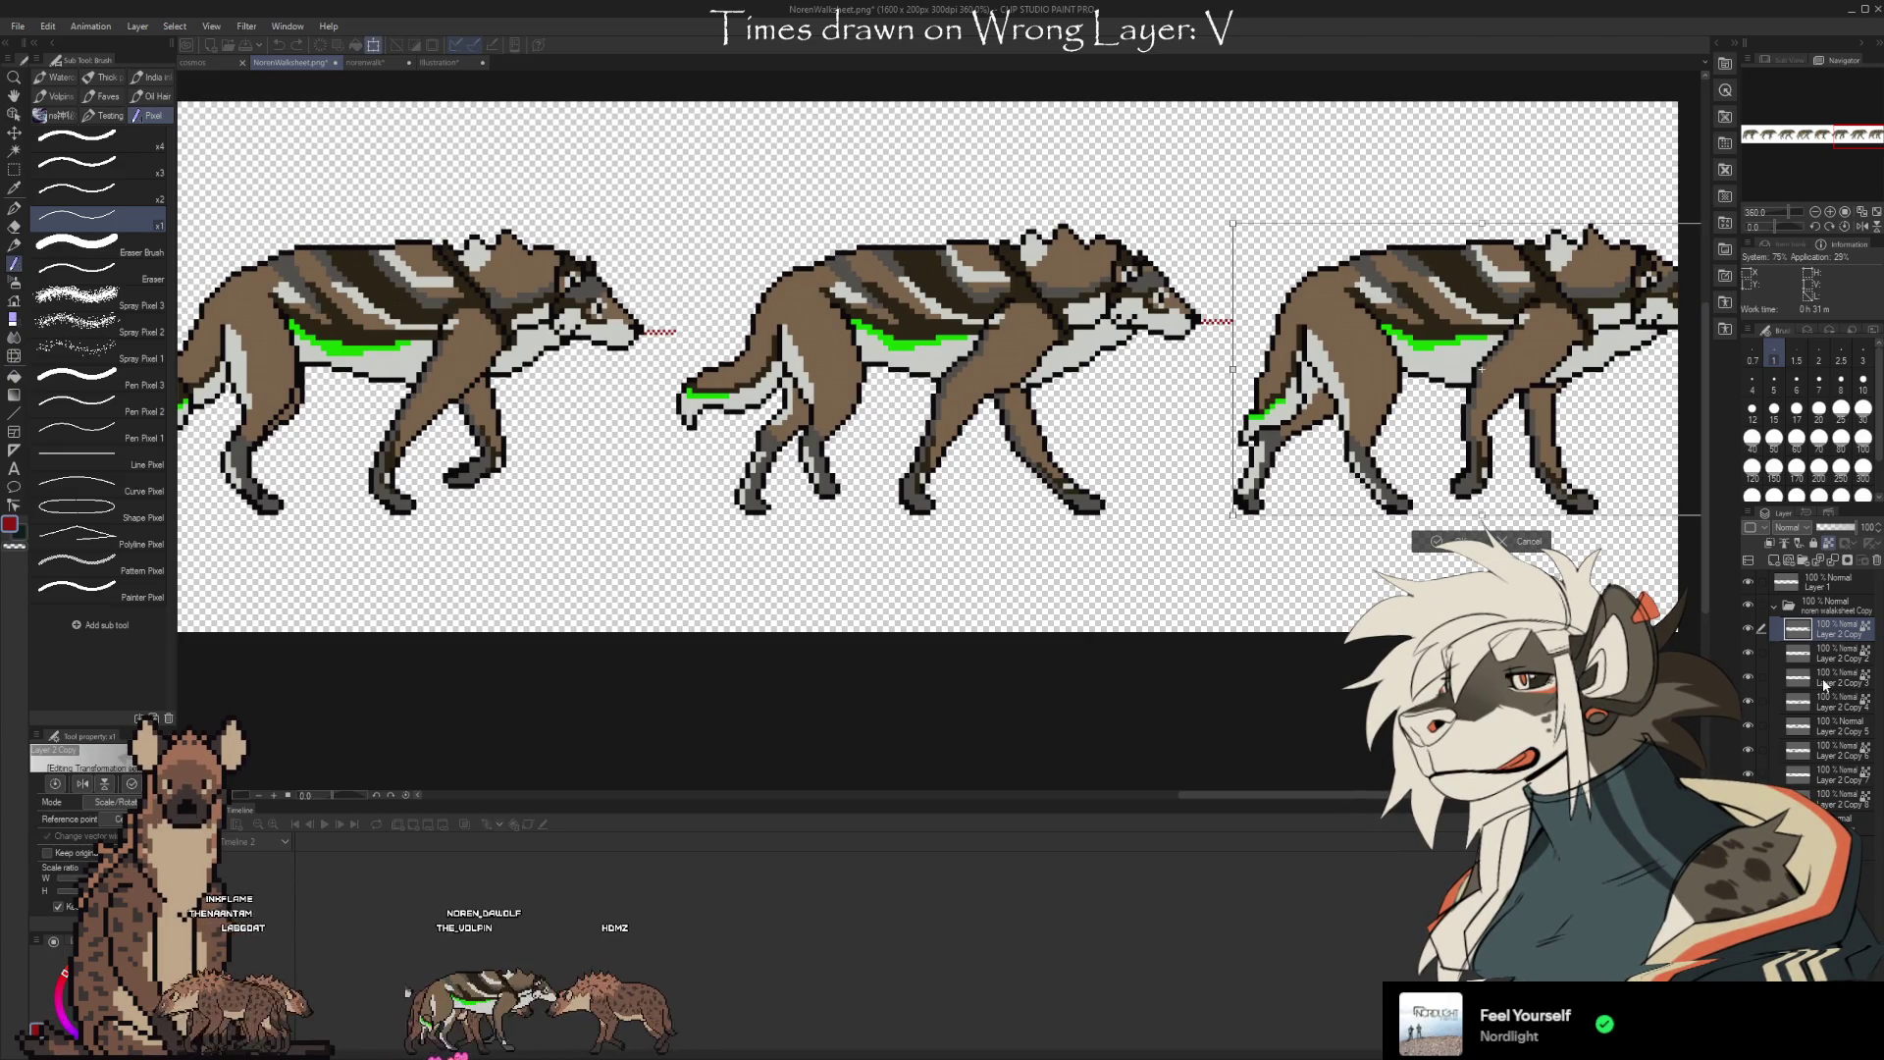
{"action": "key", "text": "Return"}
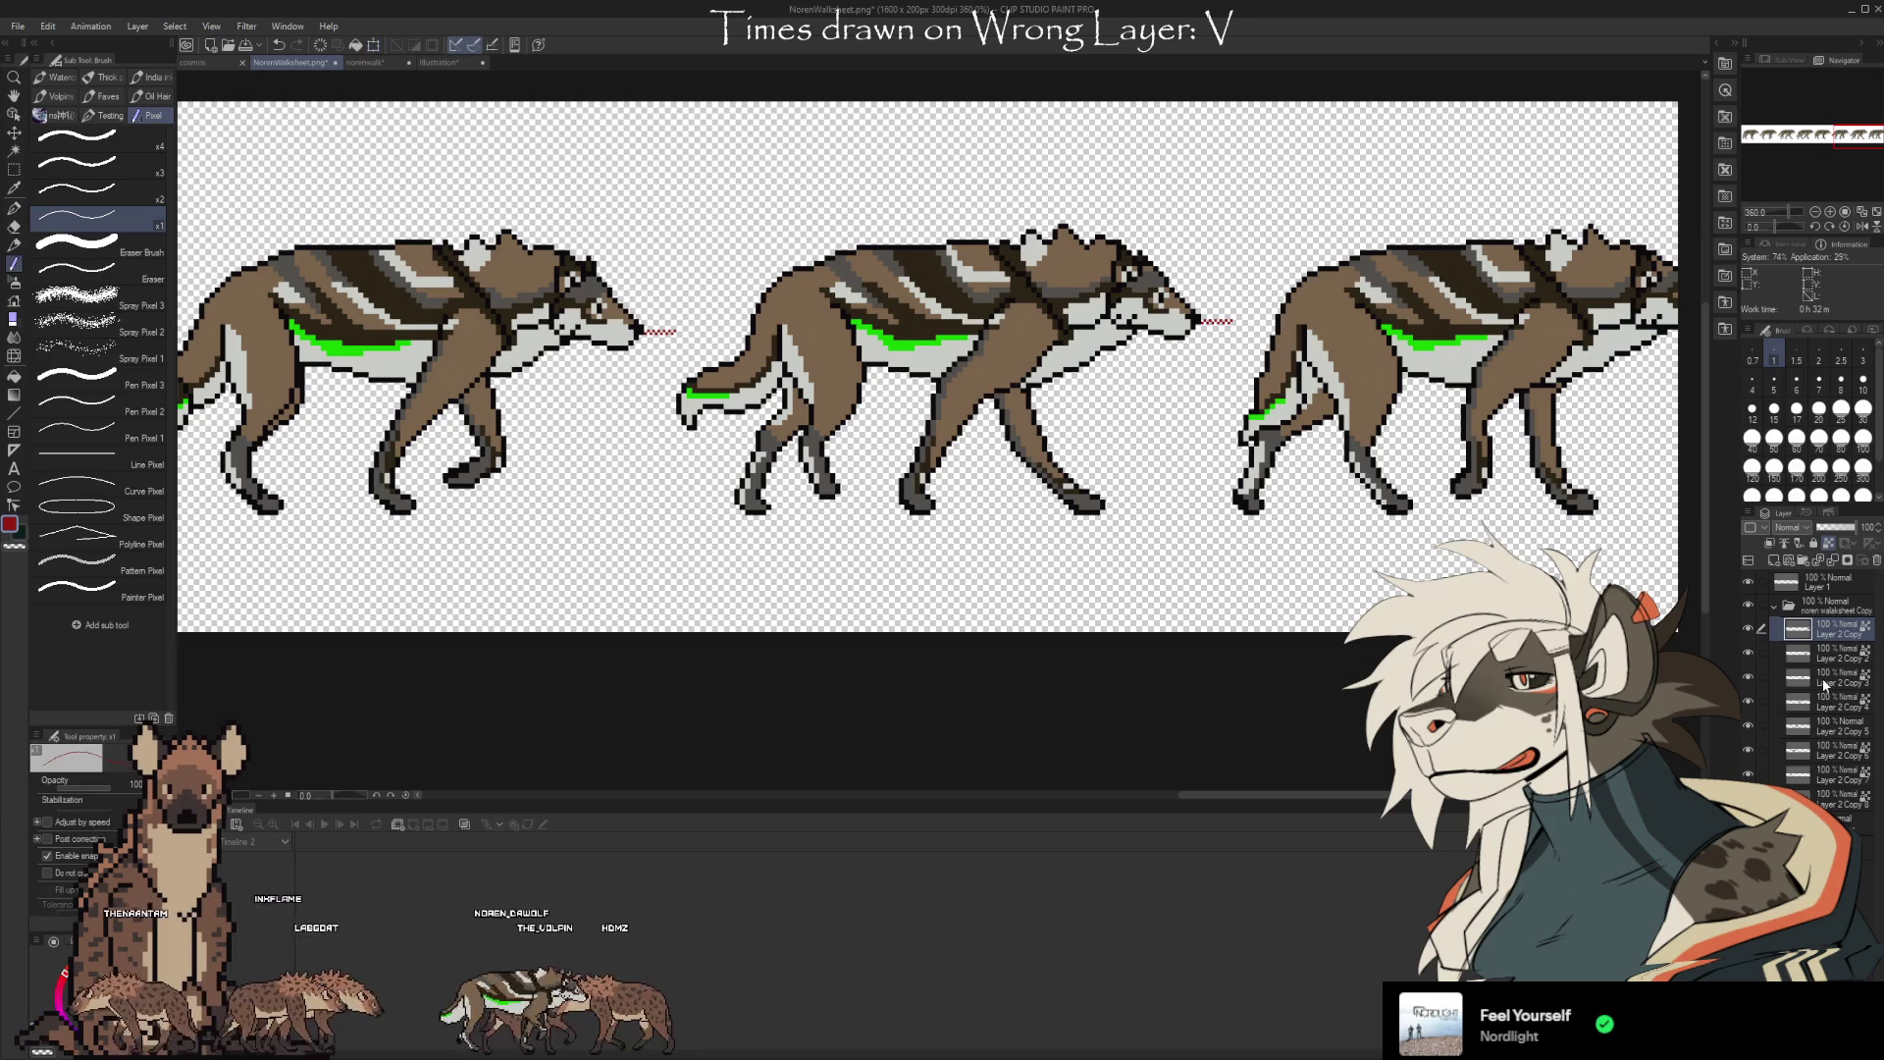
{"action": "left_click", "coordinate": [1775, 606]}
{"action": "left_click", "coordinate": [1747, 605]}
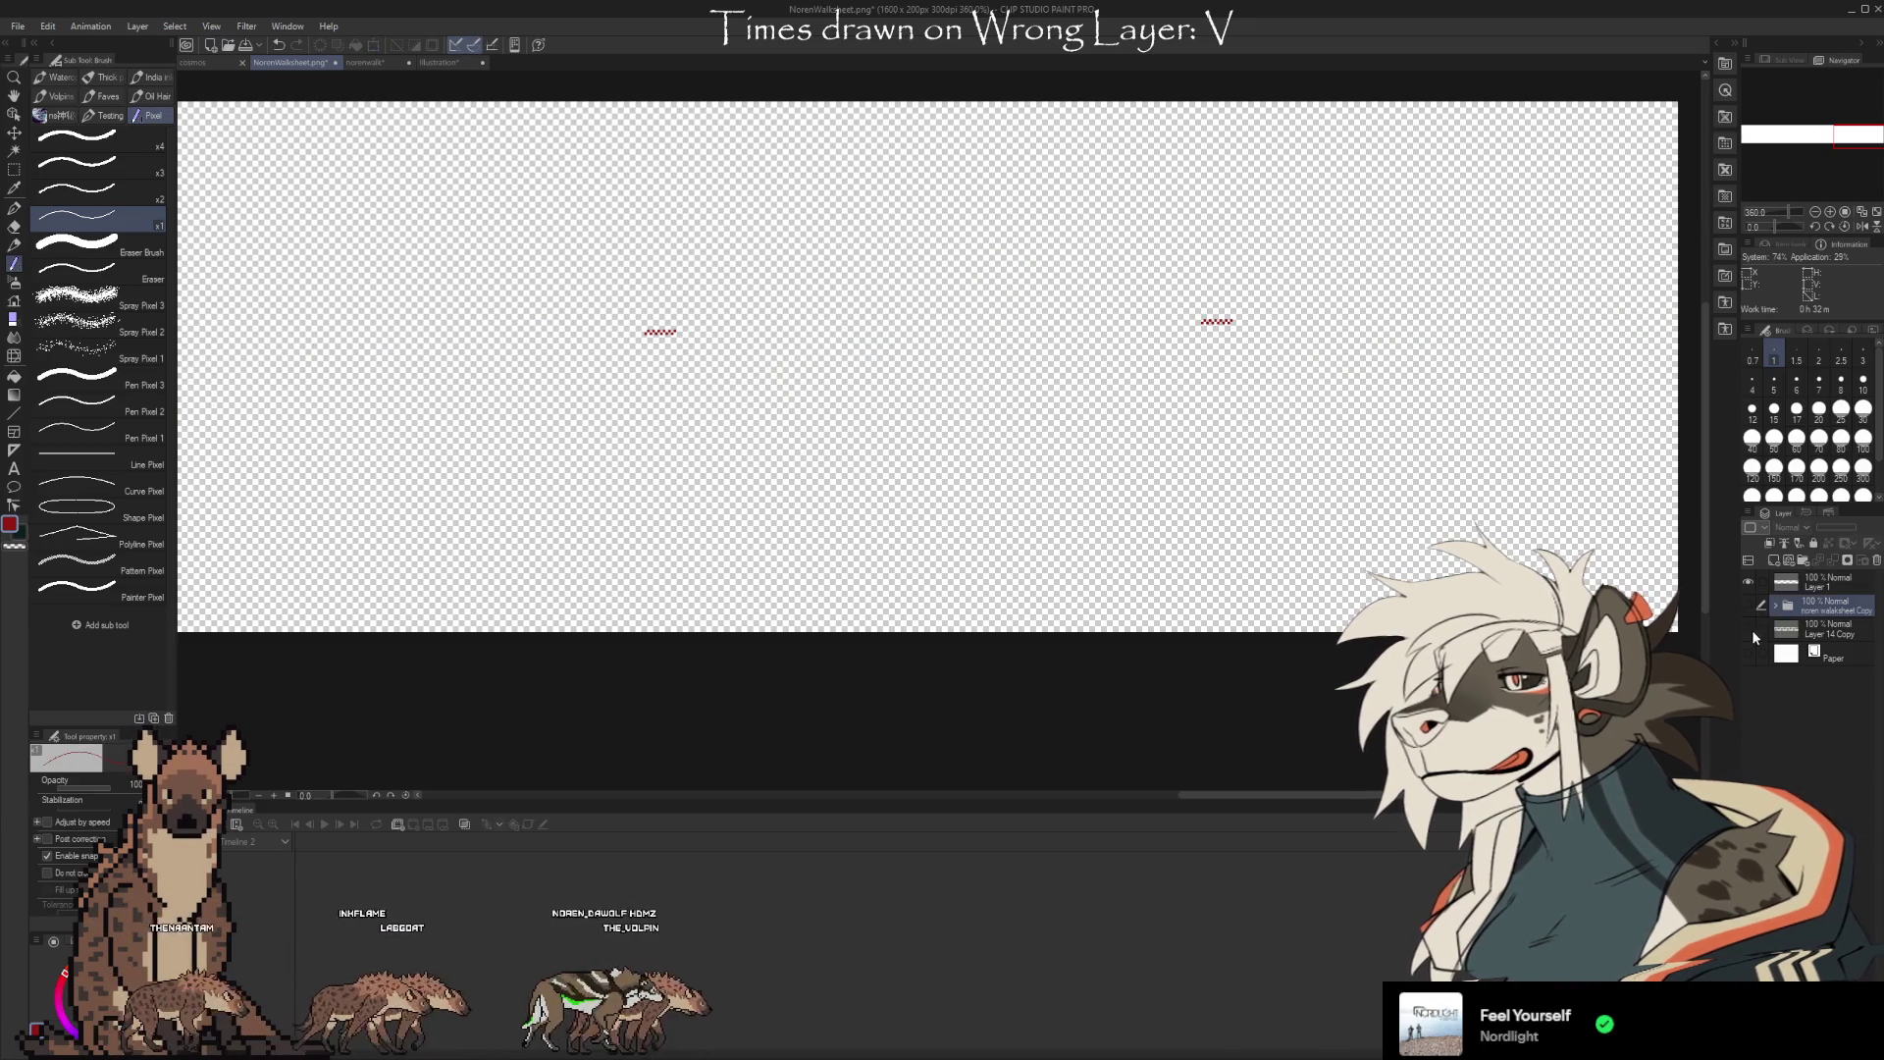
{"action": "left_click", "coordinate": [1748, 628]}
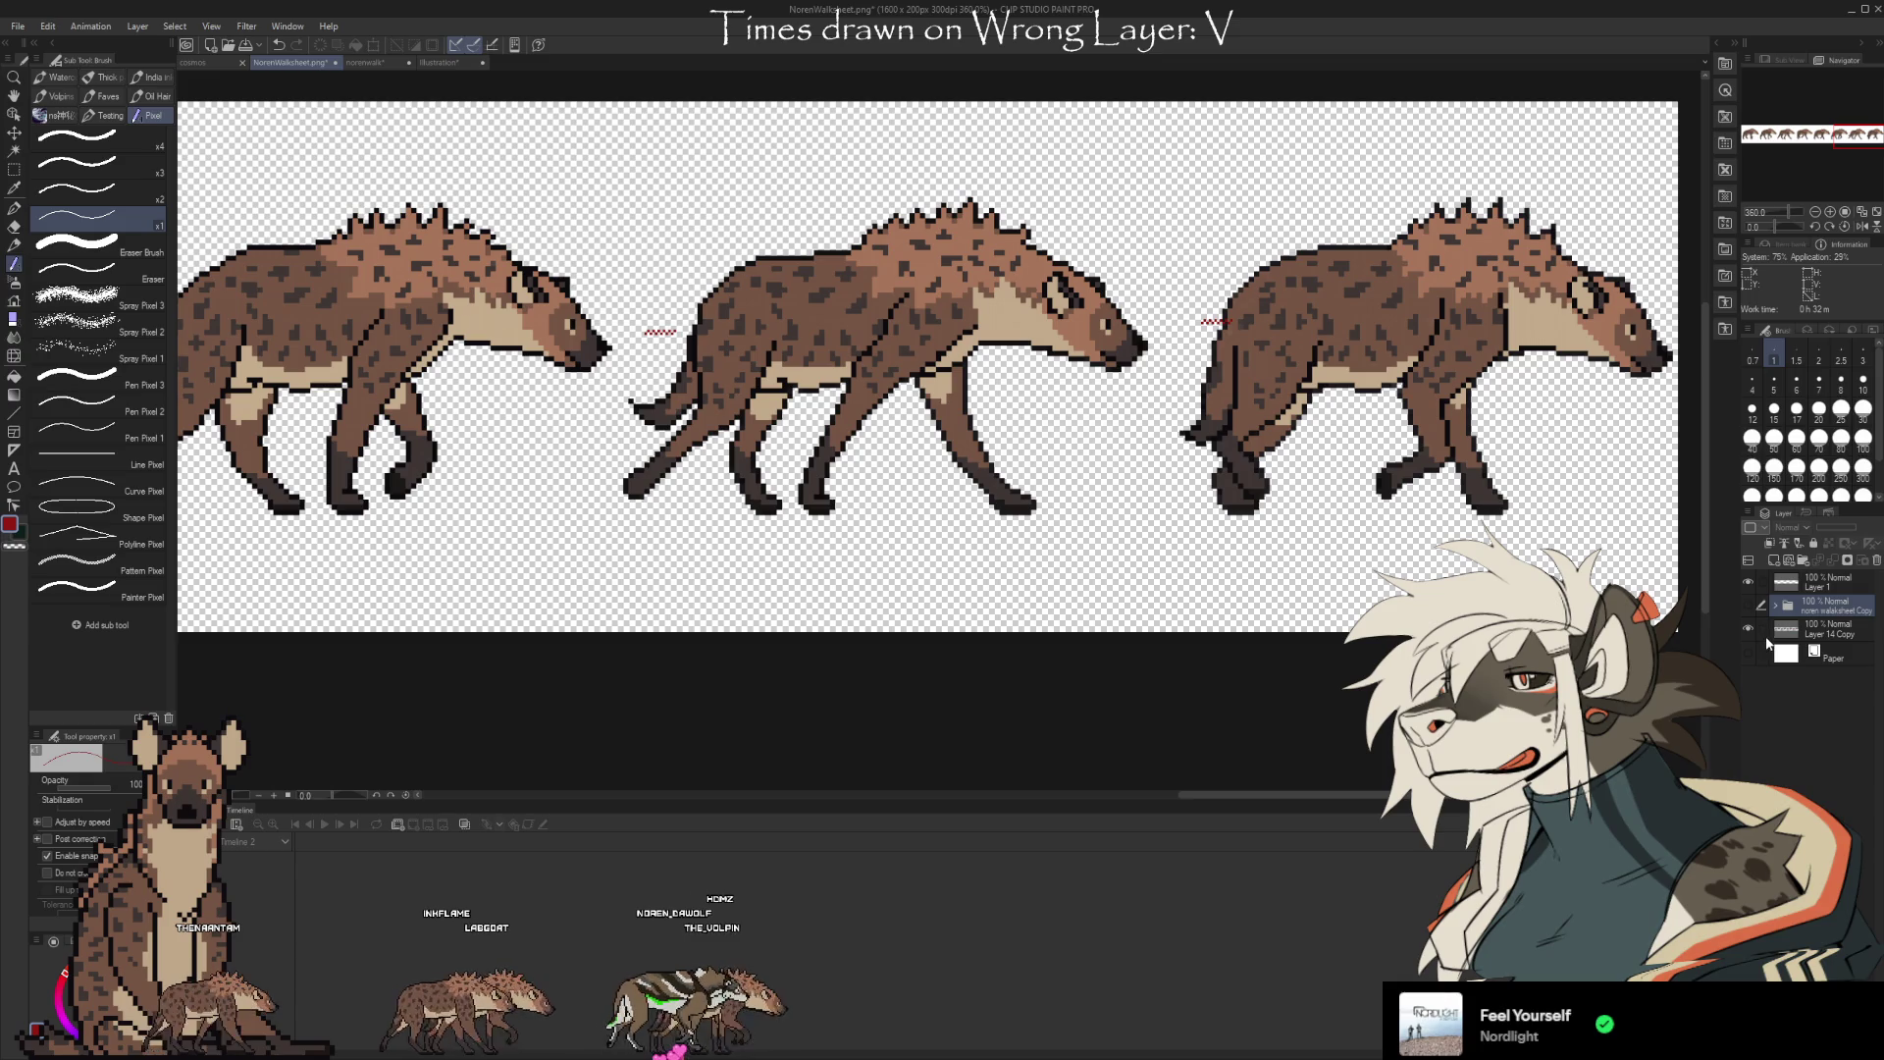
{"action": "left_click_drag", "start_coordinate": [990, 737], "coordinate": [1525, 756]}
{"action": "mouse_move", "coordinate": [827, 696]}
{"action": "left_mouse_down"}
{"action": "mouse_move", "coordinate": [1102, 693]}
{"action": "mouse_move", "coordinate": [1273, 660]}
{"action": "mouse_move", "coordinate": [1085, 681]}
{"action": "mouse_move", "coordinate": [1276, 677]}
{"action": "left_mouse_up"}
{"action": "left_click_drag", "start_coordinate": [971, 706], "coordinate": [1326, 650]}
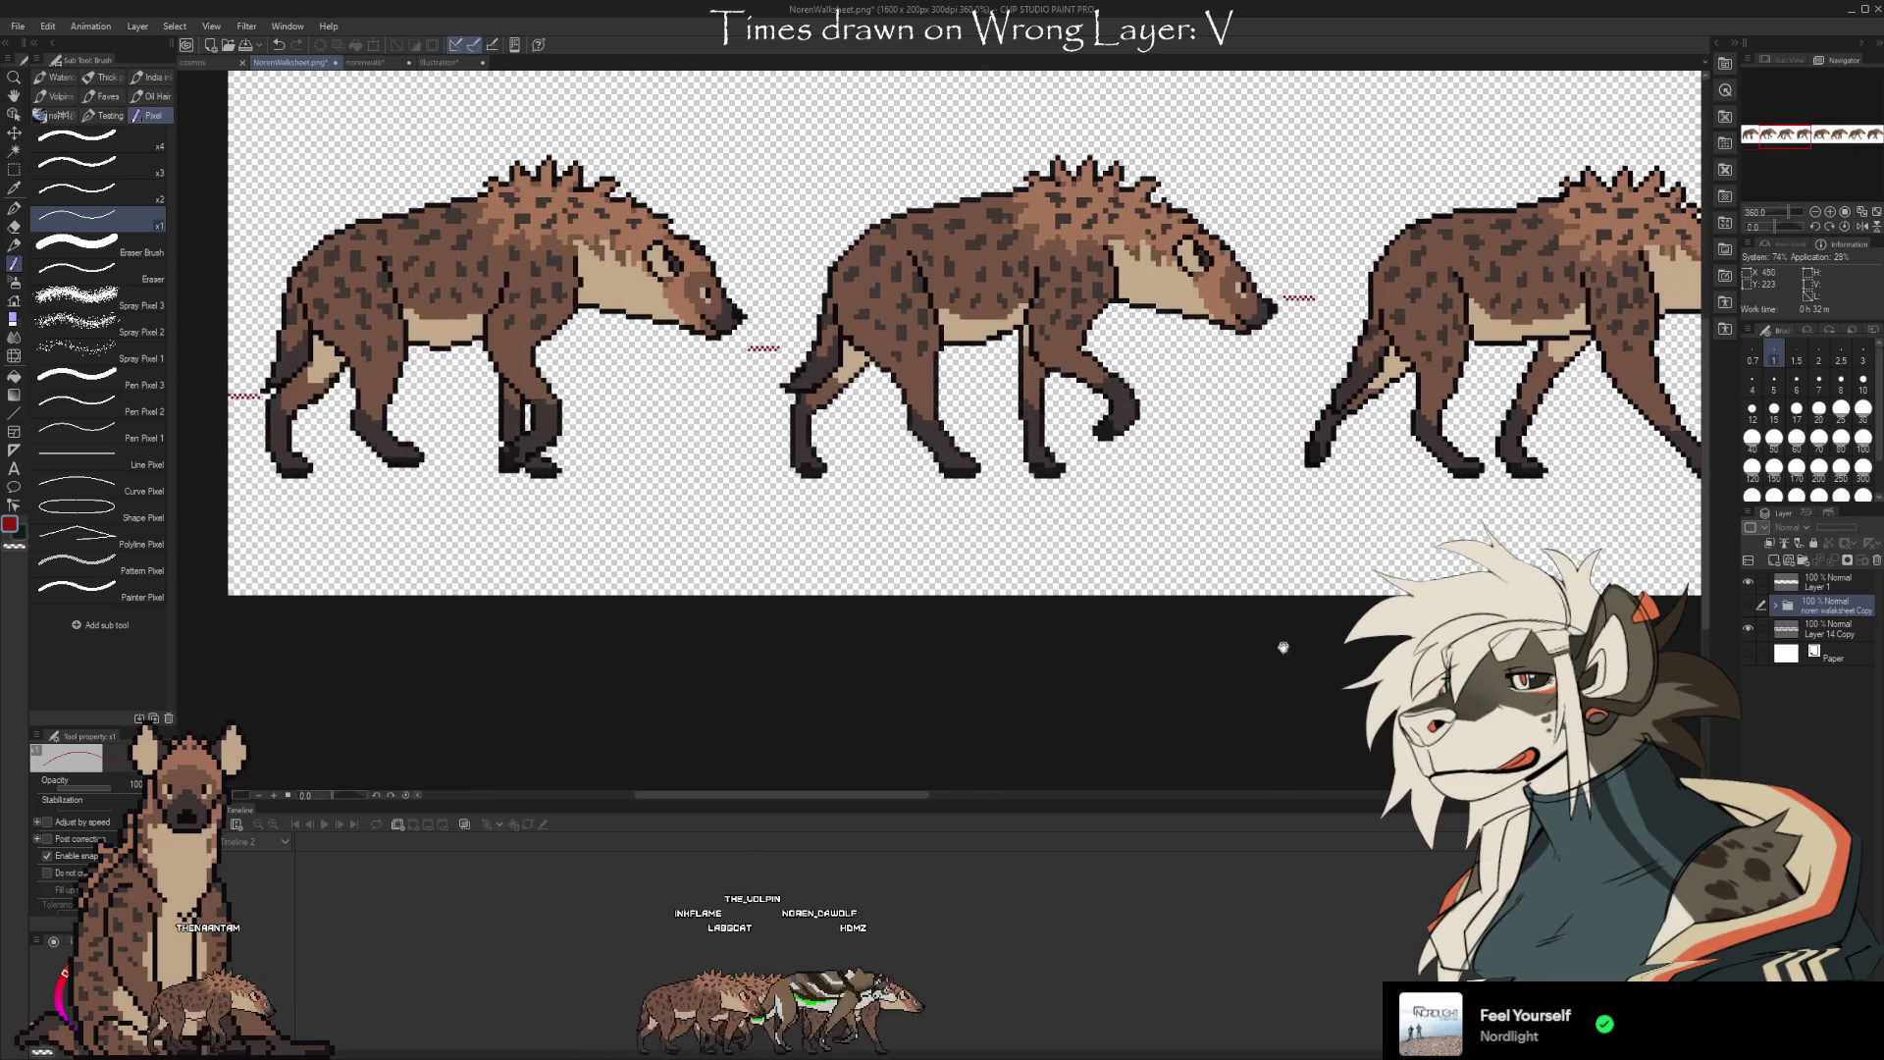
{"action": "scroll", "coordinate": [1326, 650], "scroll_direction": "down", "scroll_amount": 4}
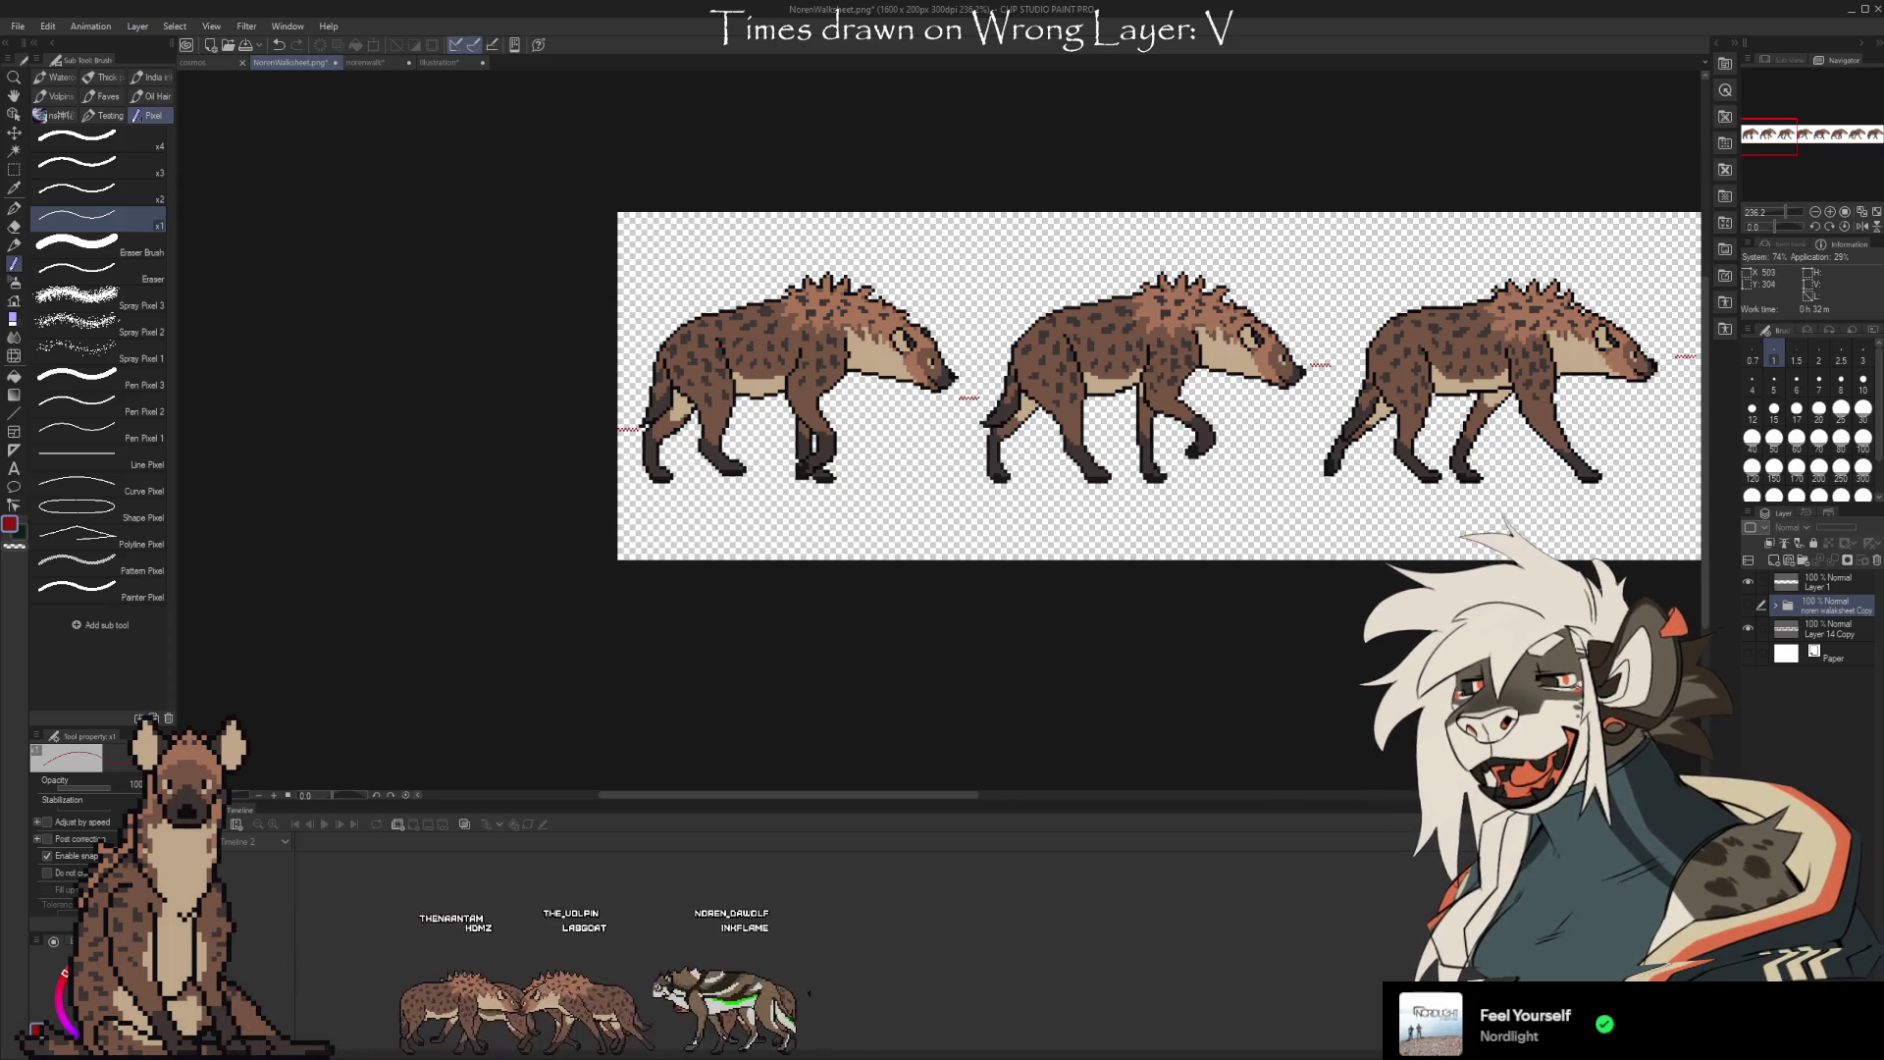
{"action": "scroll", "coordinate": [1288, 770], "scroll_direction": "right", "scroll_amount": 2}
{"action": "left_click", "coordinate": [1746, 628]}
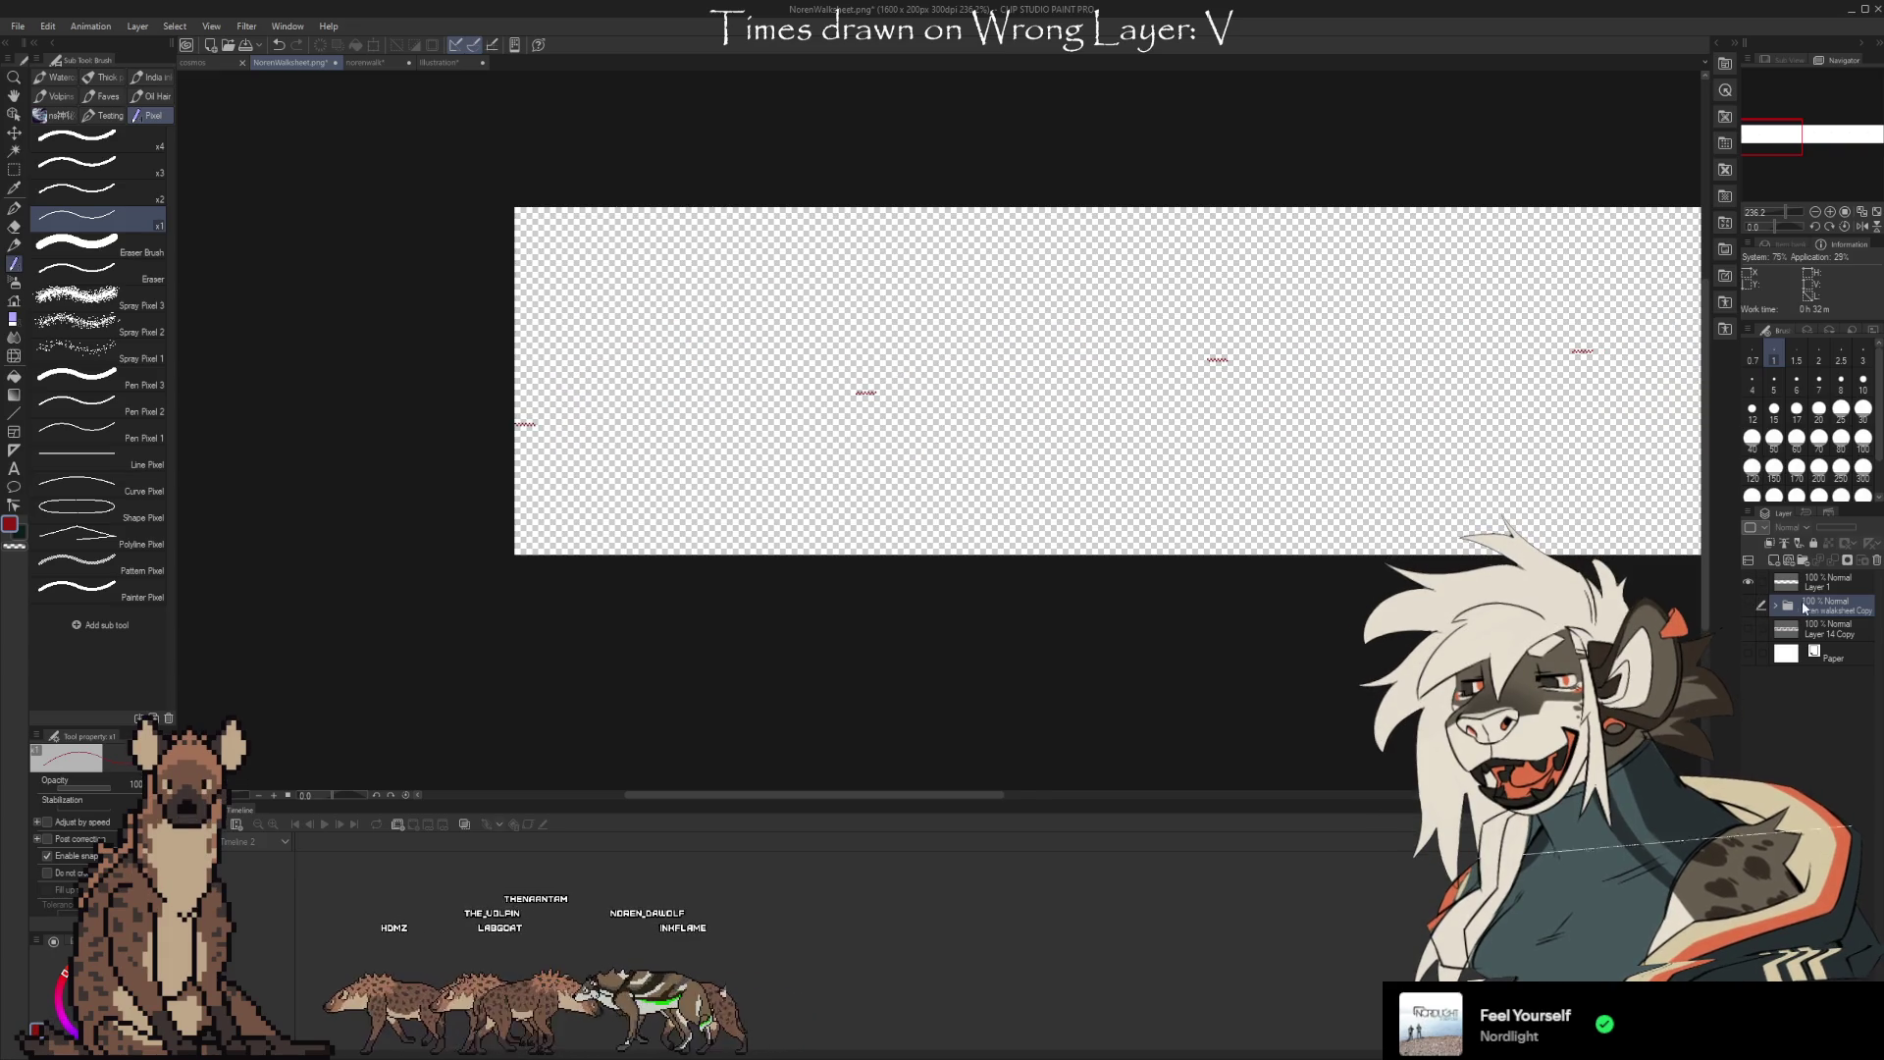
Show the wolf walk frames again, expand their folder, and hide the red spacing marks
{"action": "left_click", "coordinate": [1747, 632]}
{"action": "left_click", "coordinate": [1747, 632]}
{"action": "left_click", "coordinate": [1748, 605]}
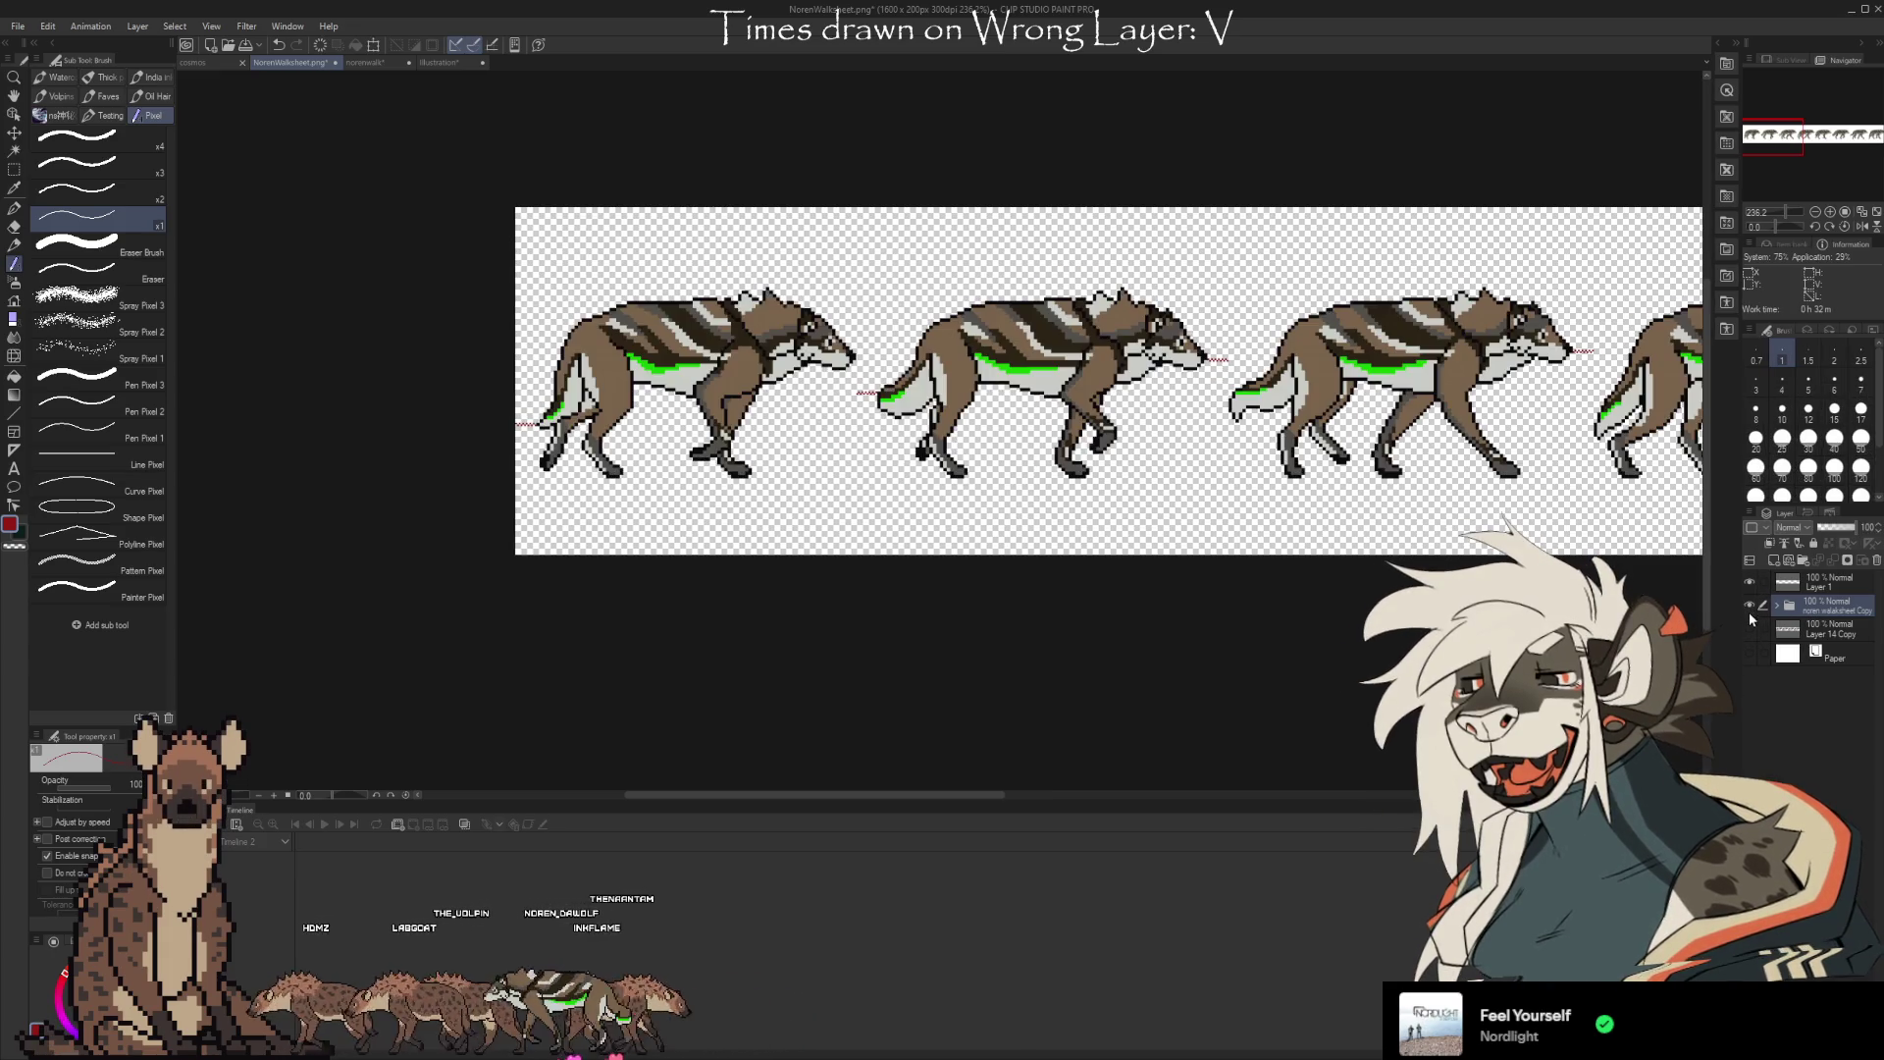
{"action": "left_click", "coordinate": [1775, 606]}
{"action": "left_click", "coordinate": [1749, 581]}
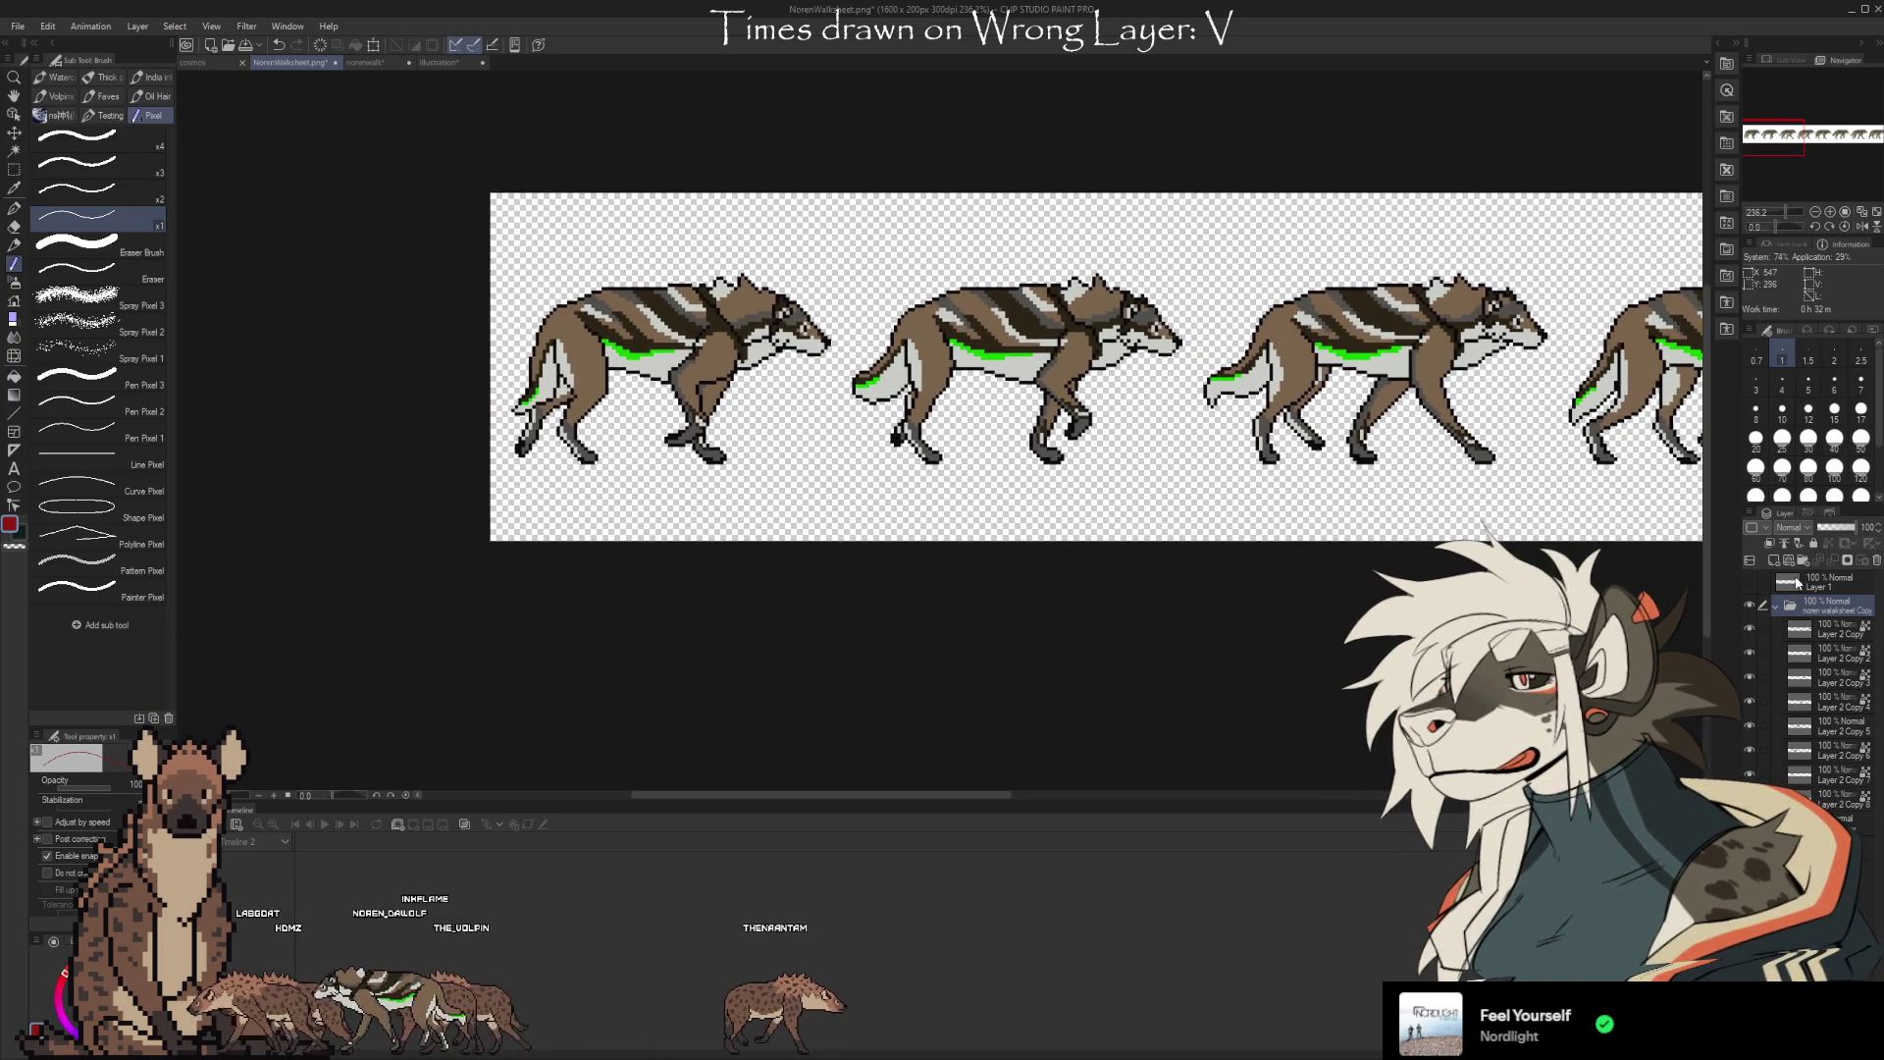
{"action": "scroll", "coordinate": [1808, 422], "scroll_direction": "down", "scroll_amount": 1}
{"action": "scroll", "coordinate": [1809, 422], "scroll_direction": "down", "scroll_amount": 1}
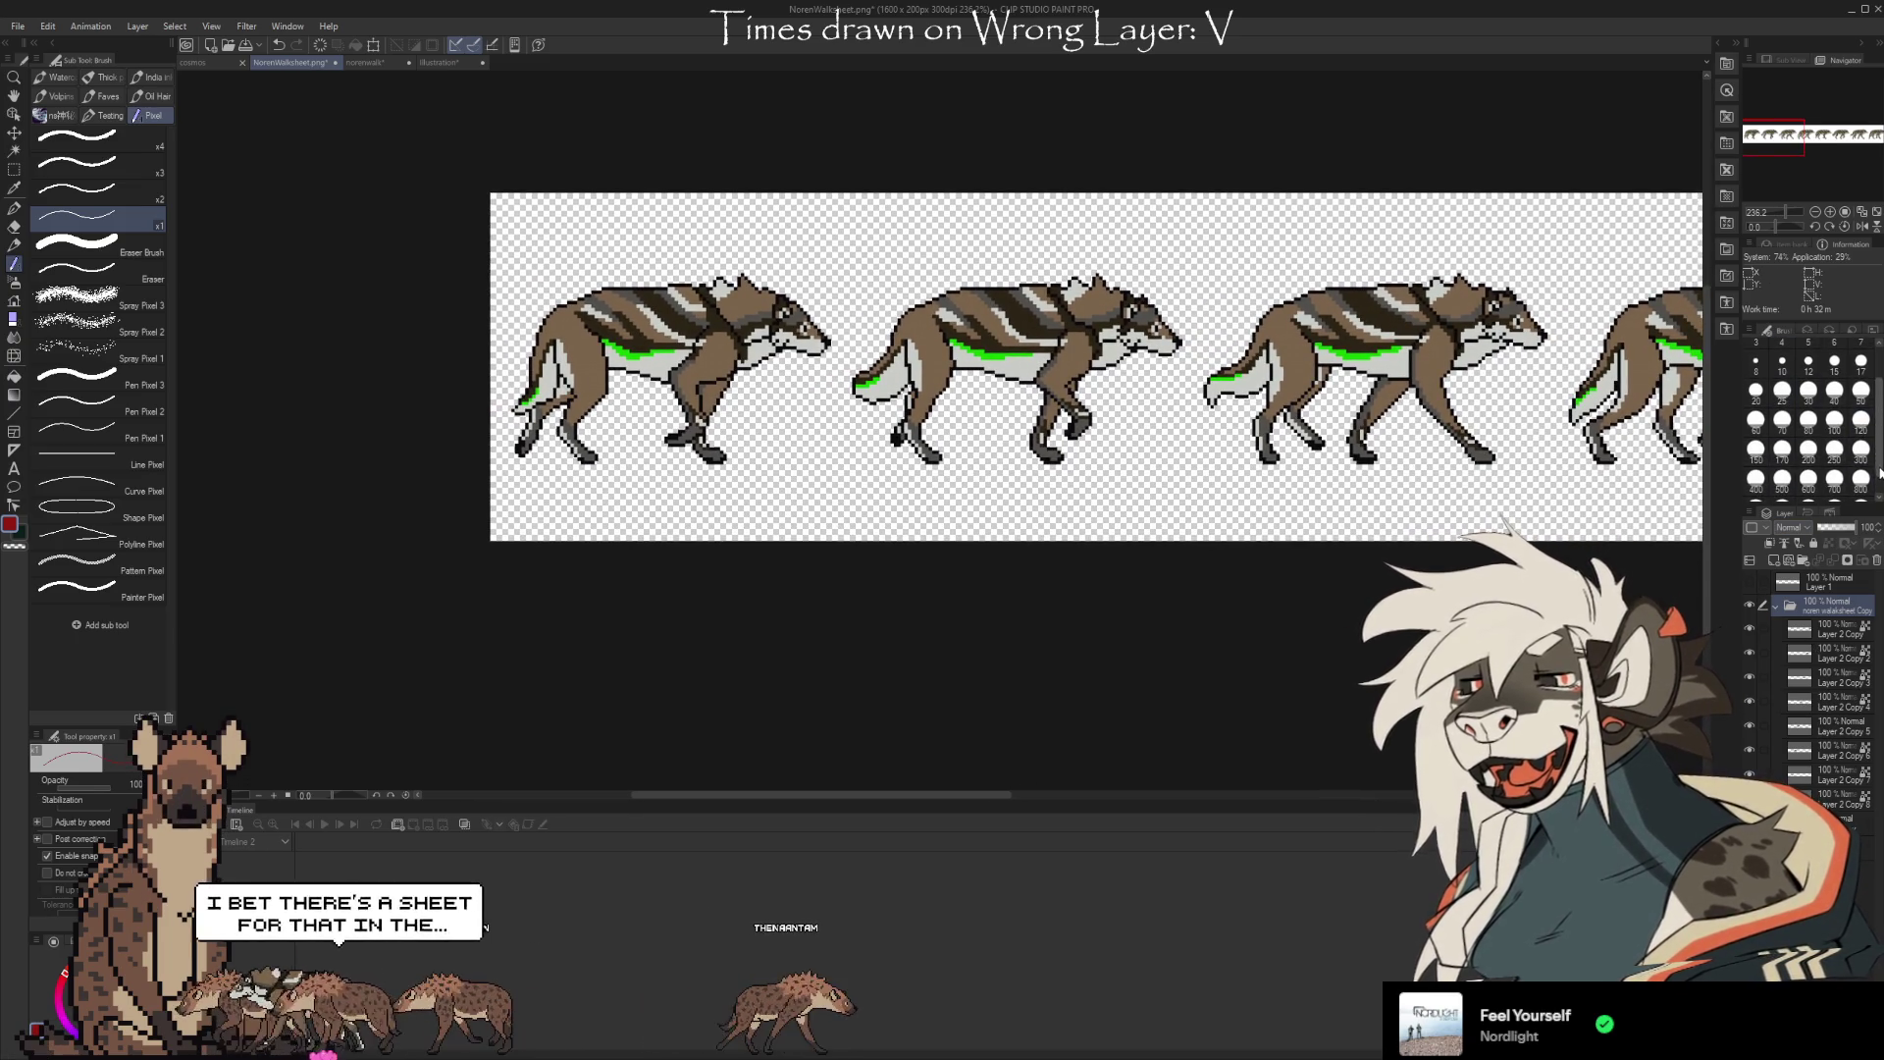
Set brush size 200, move Layer 2 above the folder, and paint a red block over the first wolf
{"action": "left_click", "coordinate": [1808, 450]}
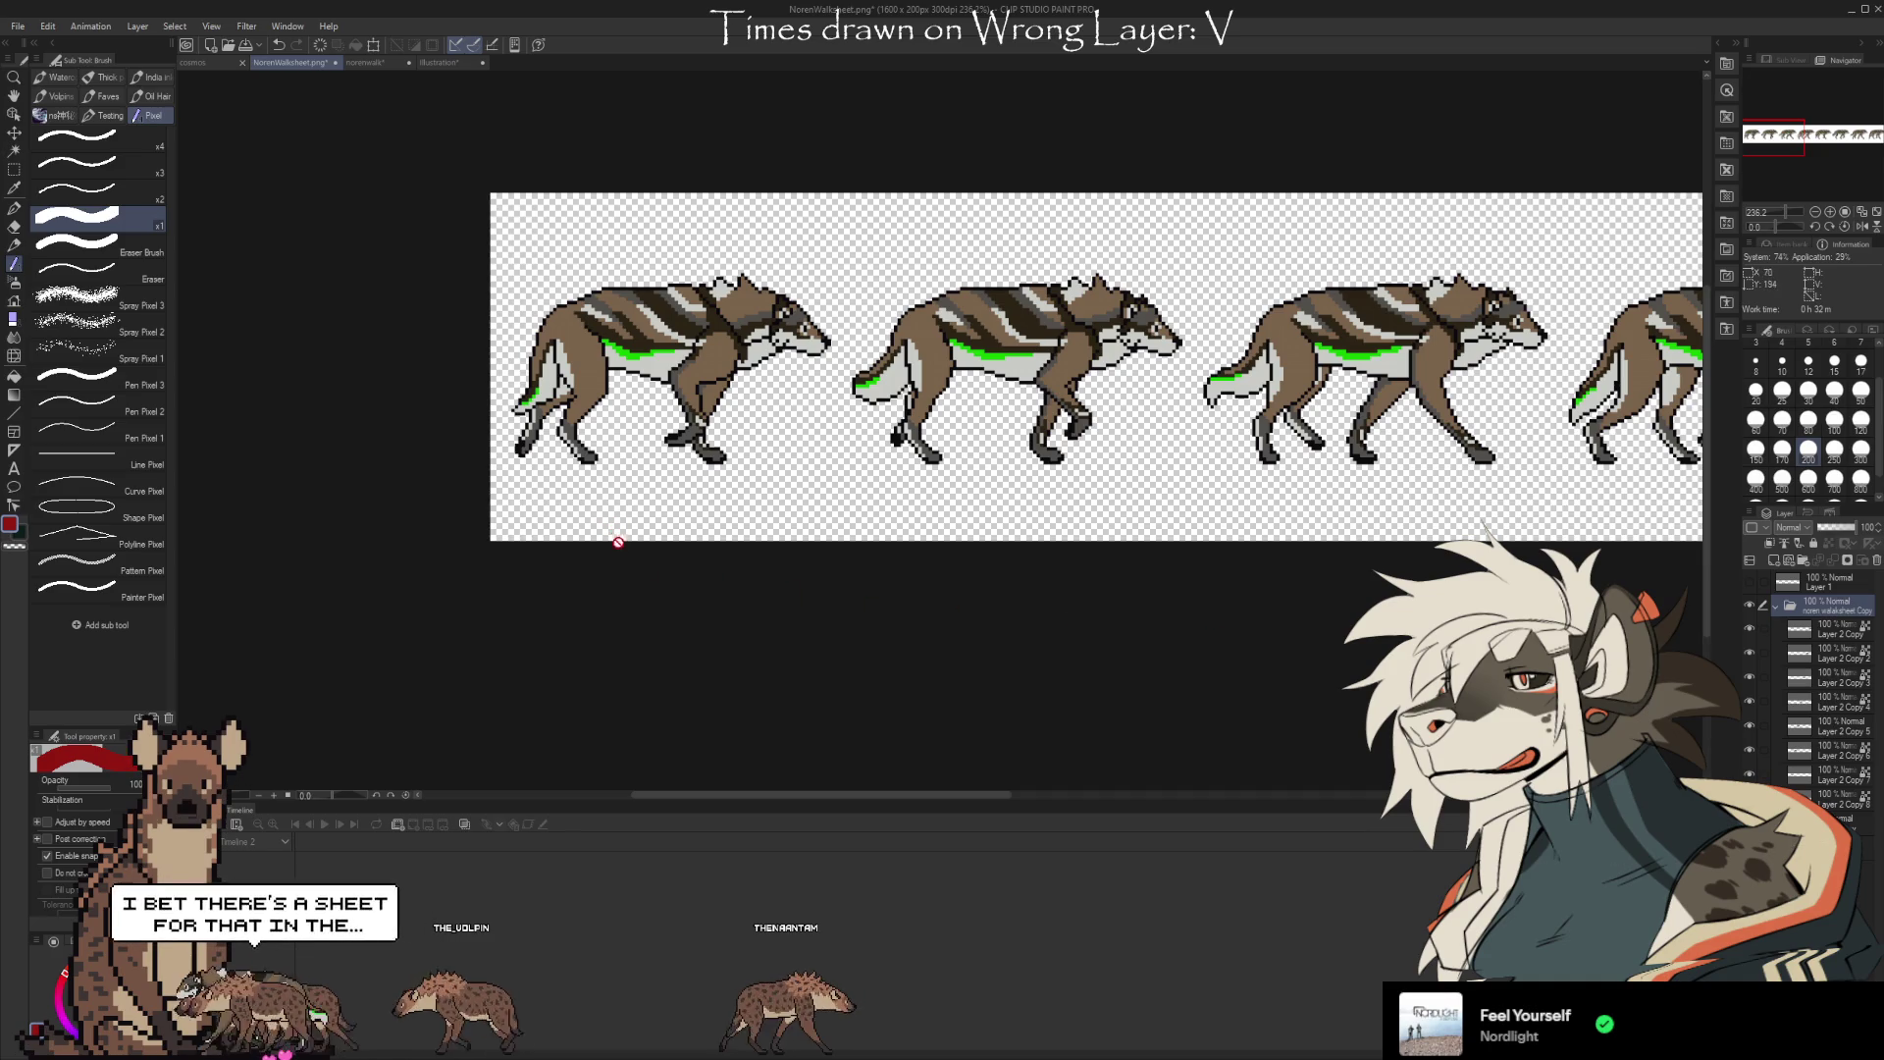
{"action": "left_click", "coordinate": [1829, 629]}
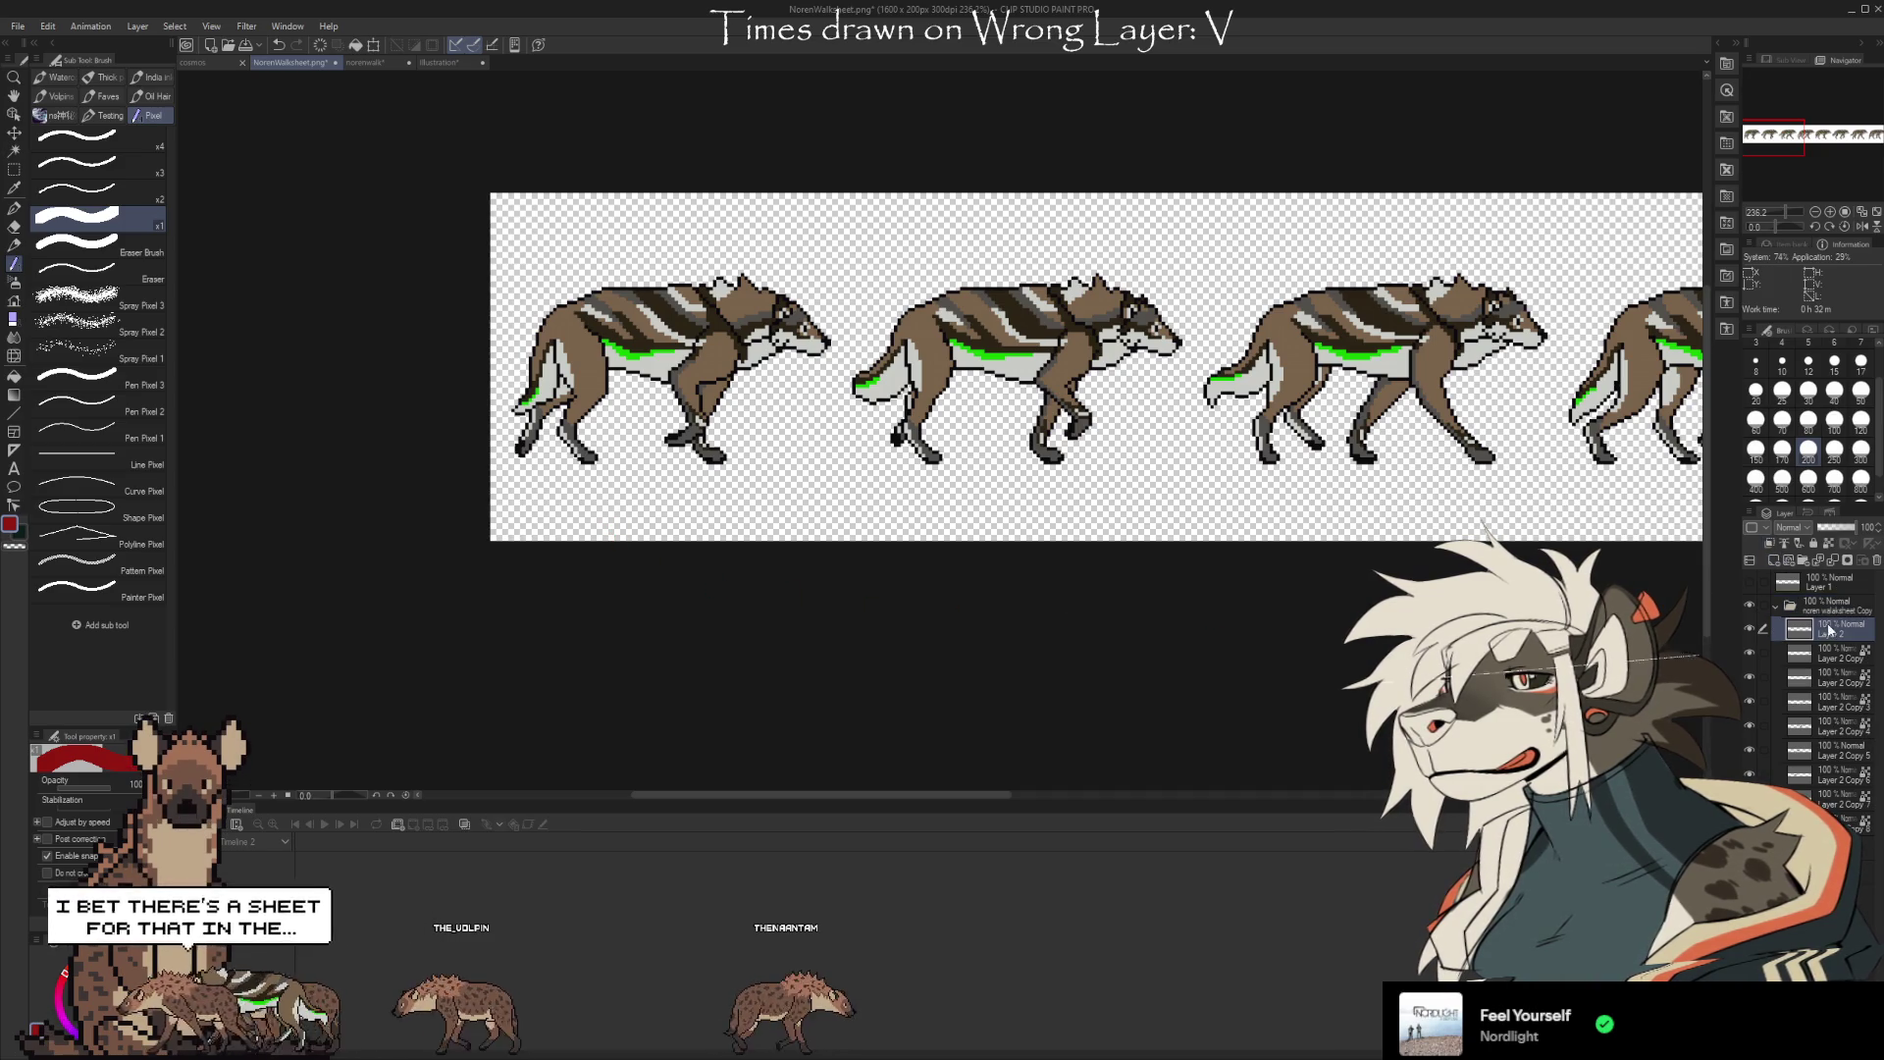
{"action": "left_click_drag", "start_coordinate": [1840, 608], "coordinate": [1823, 608]}
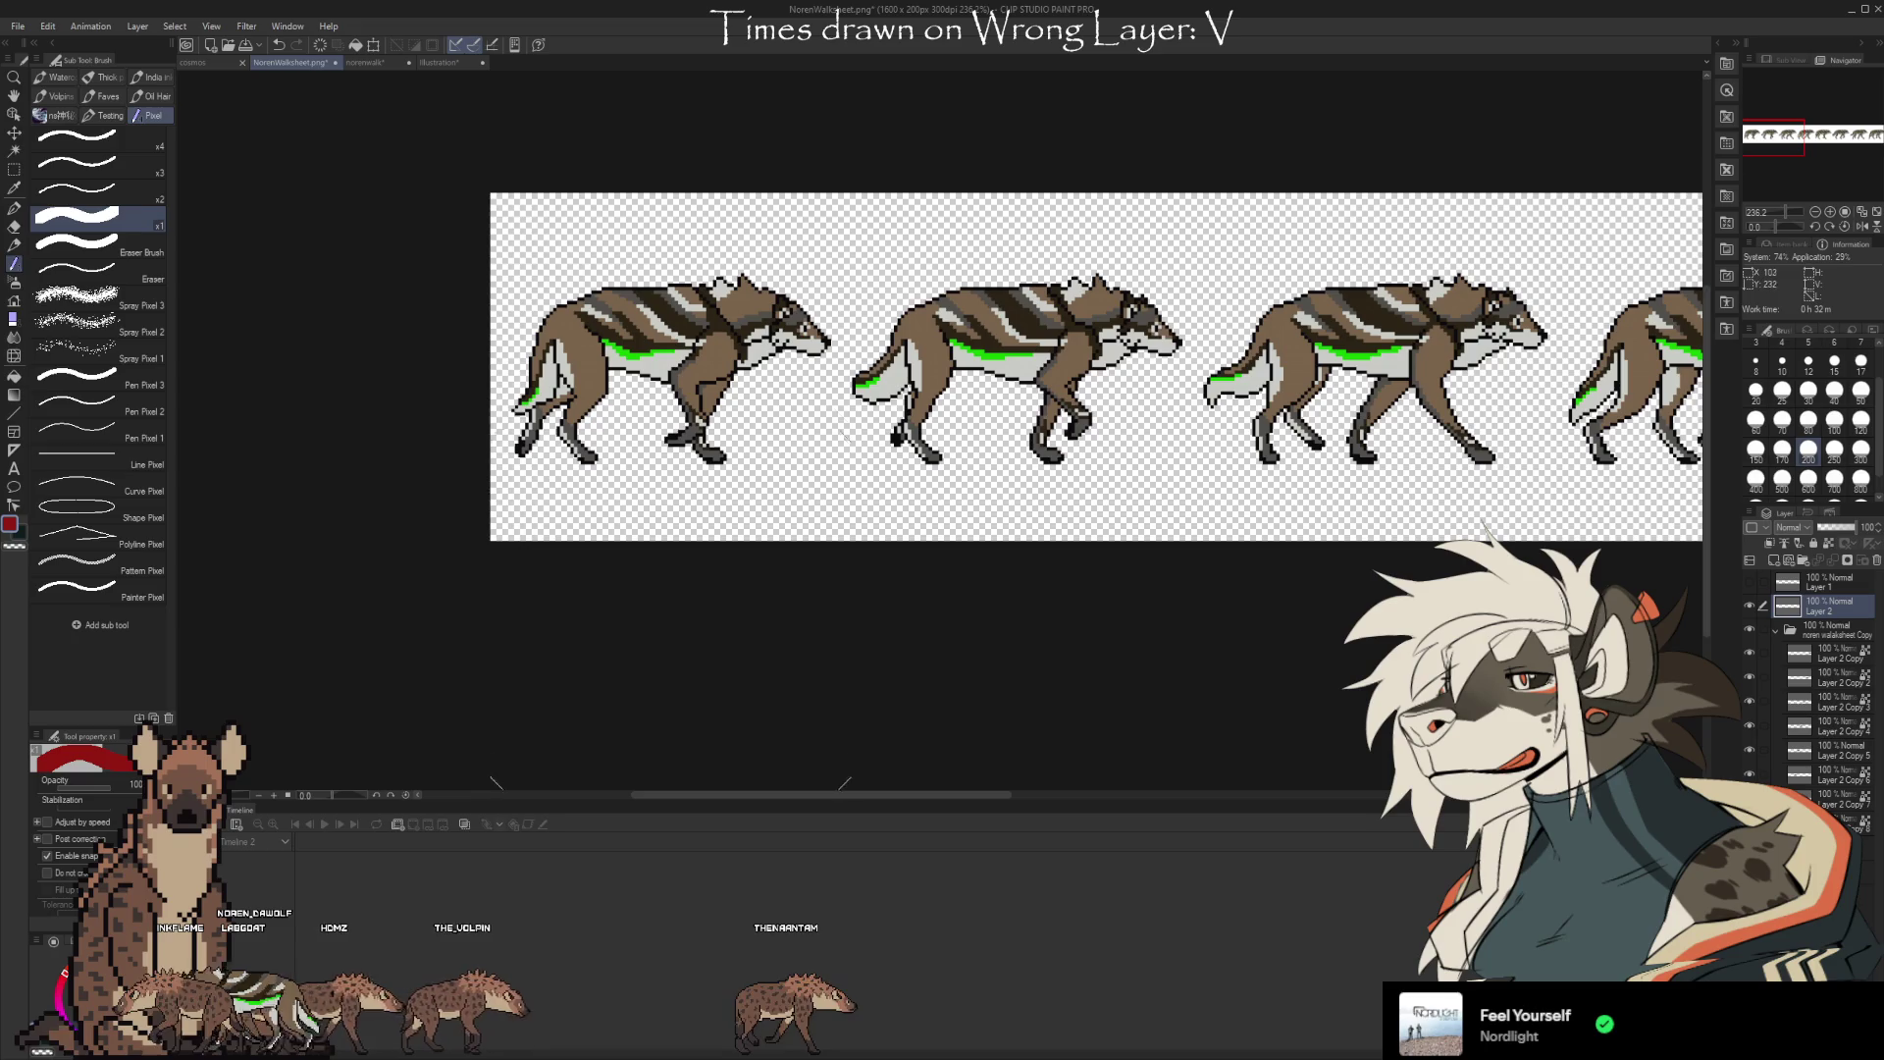
{"action": "left_click_drag", "start_coordinate": [543, 222], "coordinate": [590, 276]}
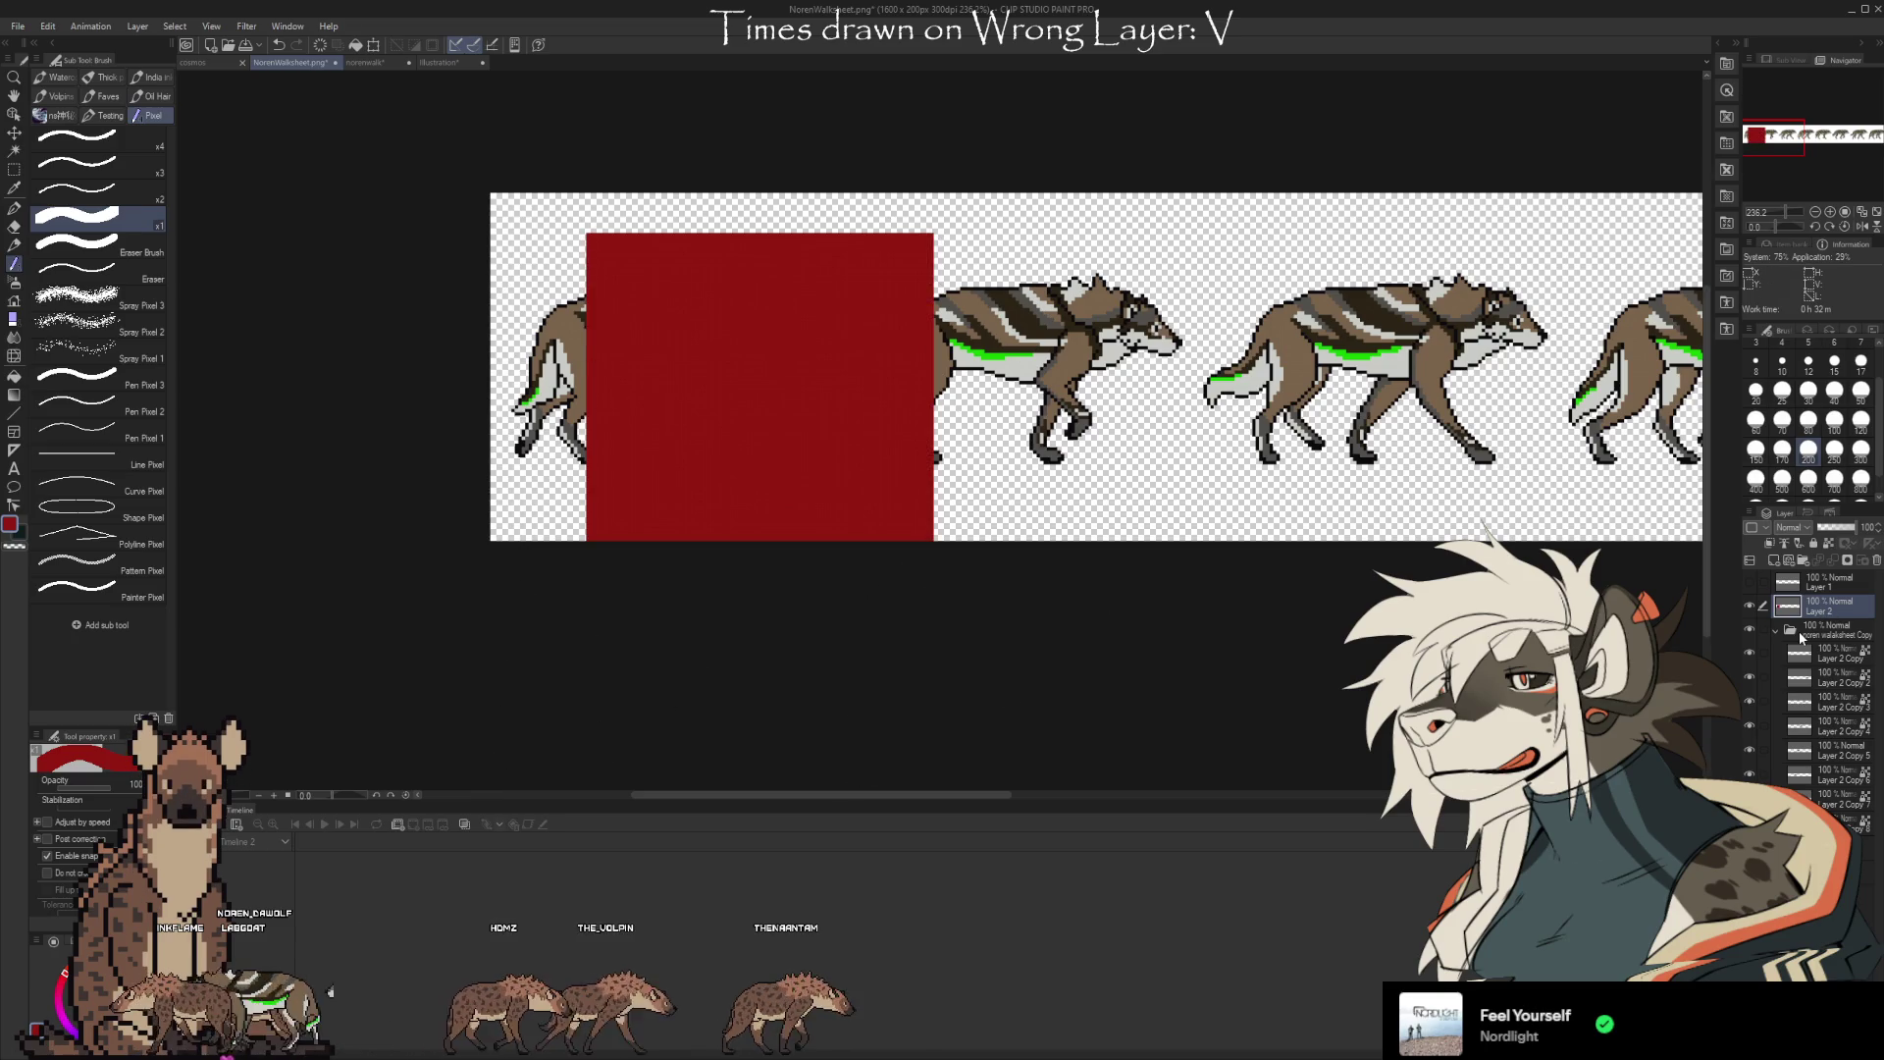
Nudge the red block left and up into the first frame slot at the sheet's left edge
{"action": "key", "text": "ctrl+t"}
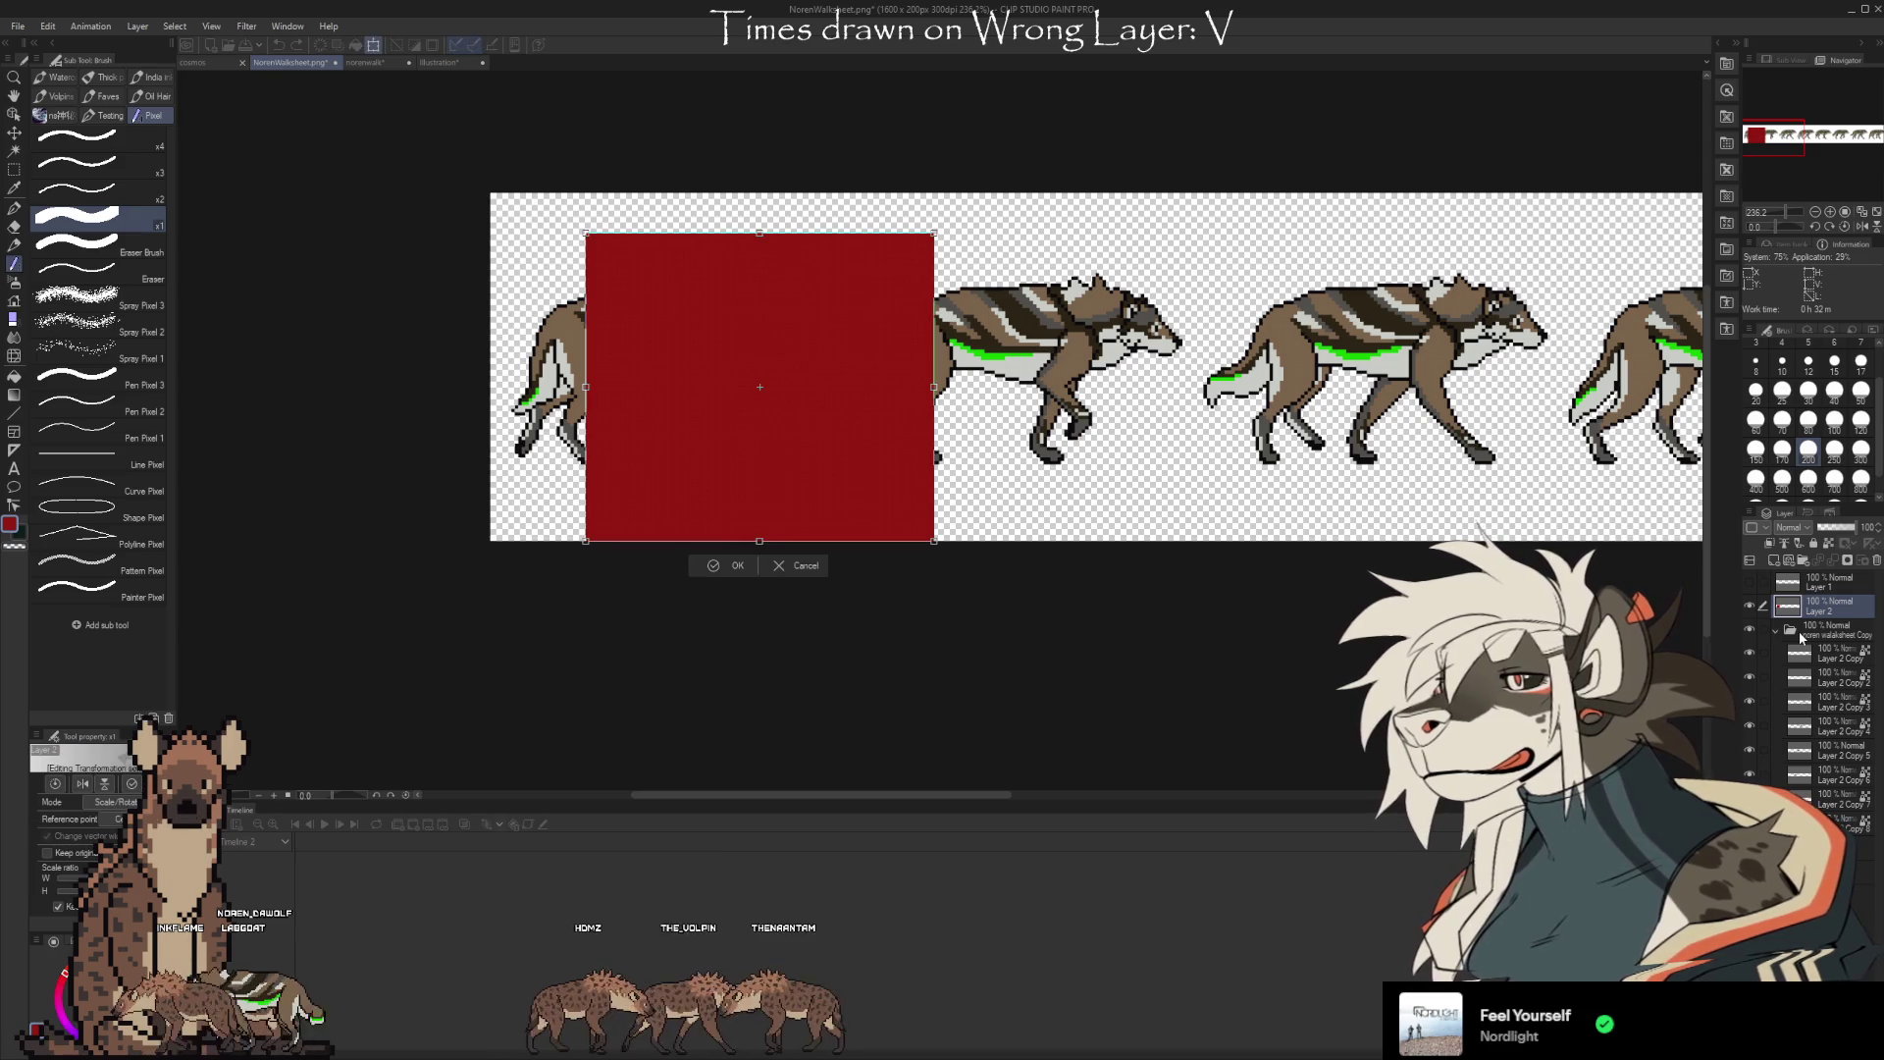
{"action": "key", "text": "Left"}
{"action": "key", "text": "Left"}
{"action": "key", "text": "Left"}
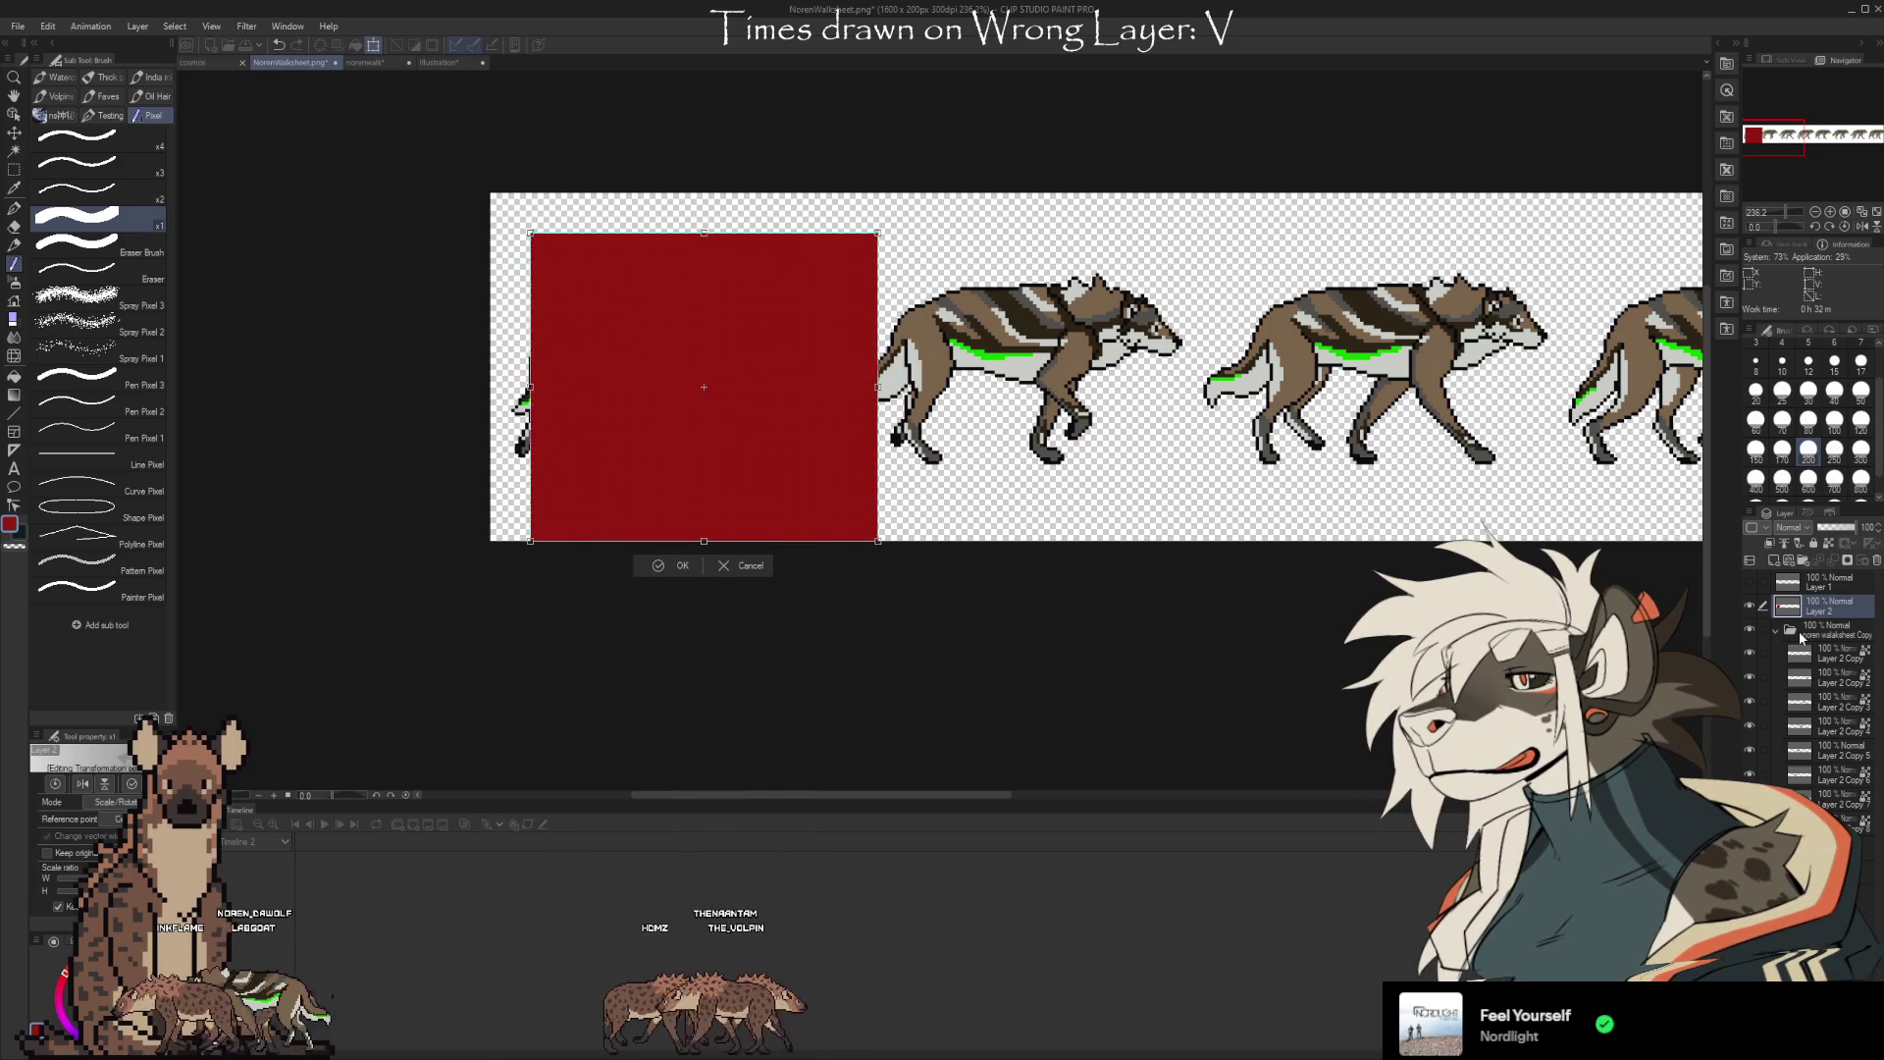
{"action": "key", "text": "Up"}
{"action": "key", "text": "Up"}
{"action": "key", "text": "Up"}
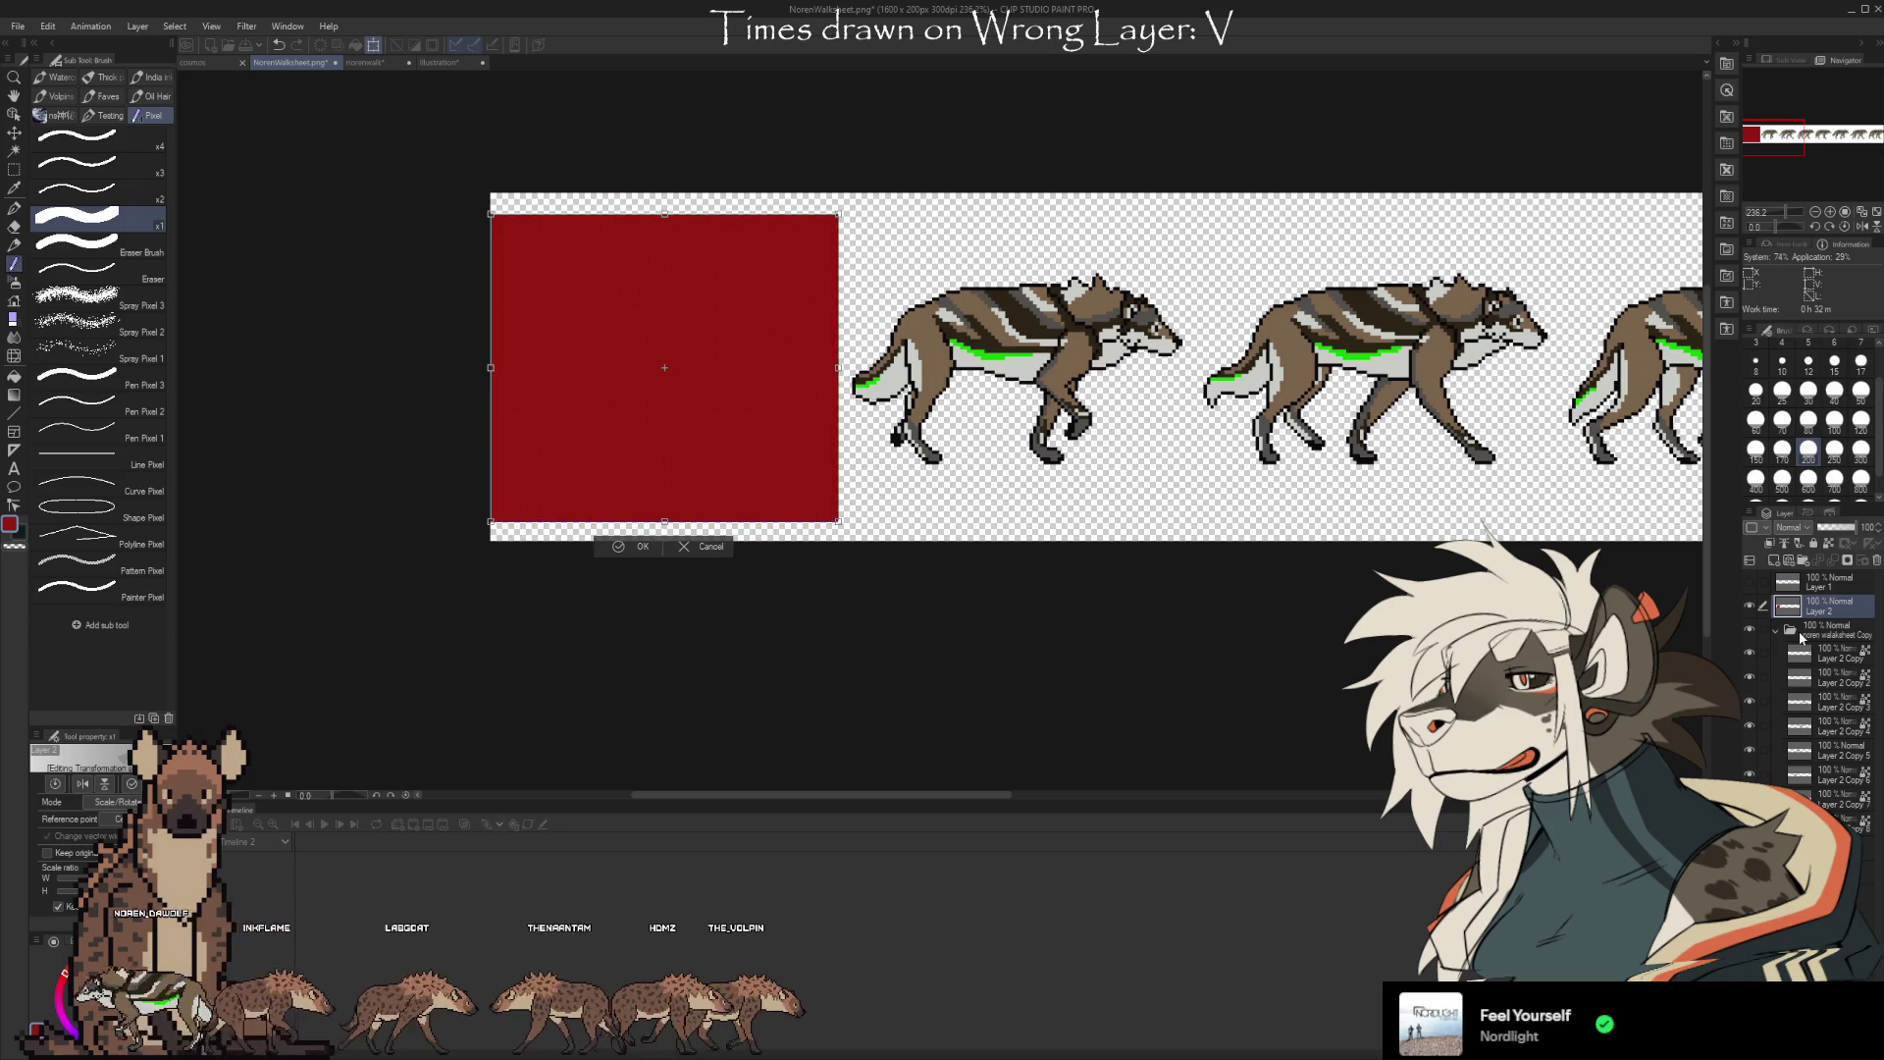
{"action": "key", "text": "Up"}
{"action": "key", "text": "Up"}
{"action": "key", "text": "Up"}
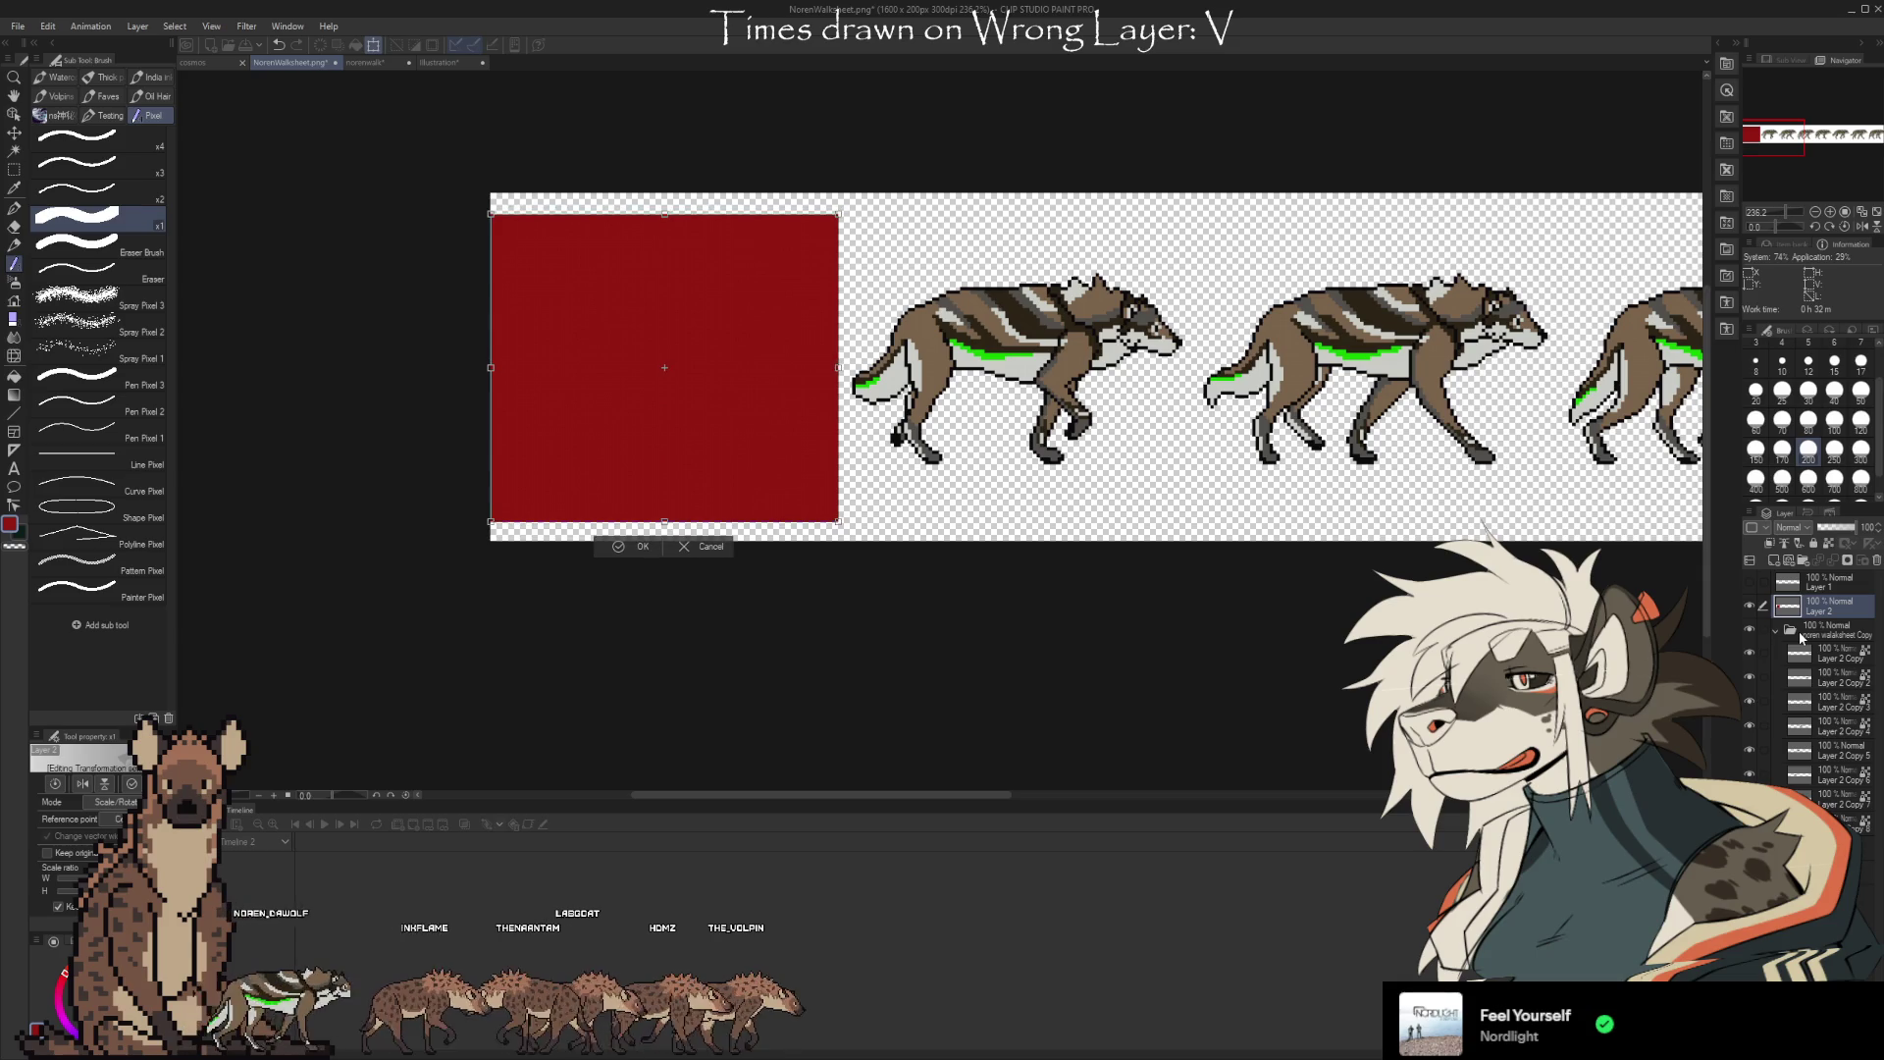
{"action": "key", "text": "Up"}
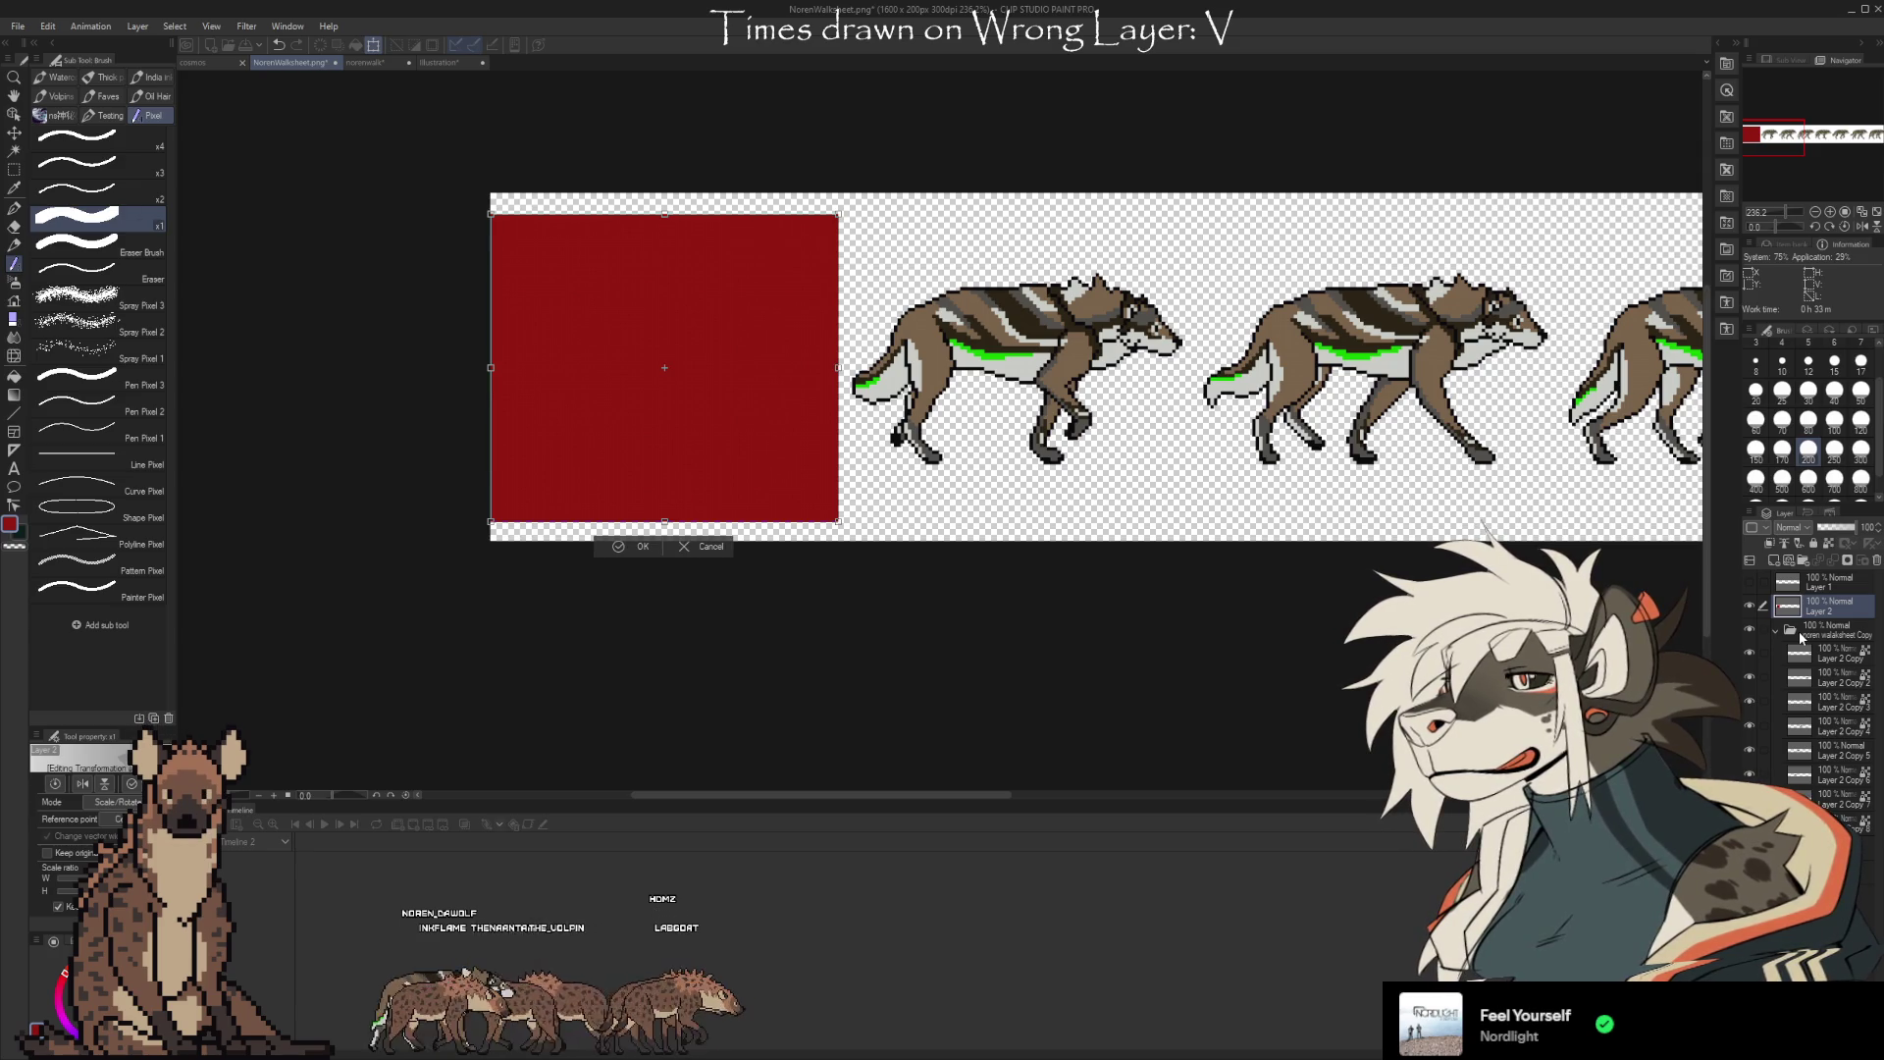
{"action": "key", "text": "Return"}
{"action": "key", "text": "ctrl+v"}
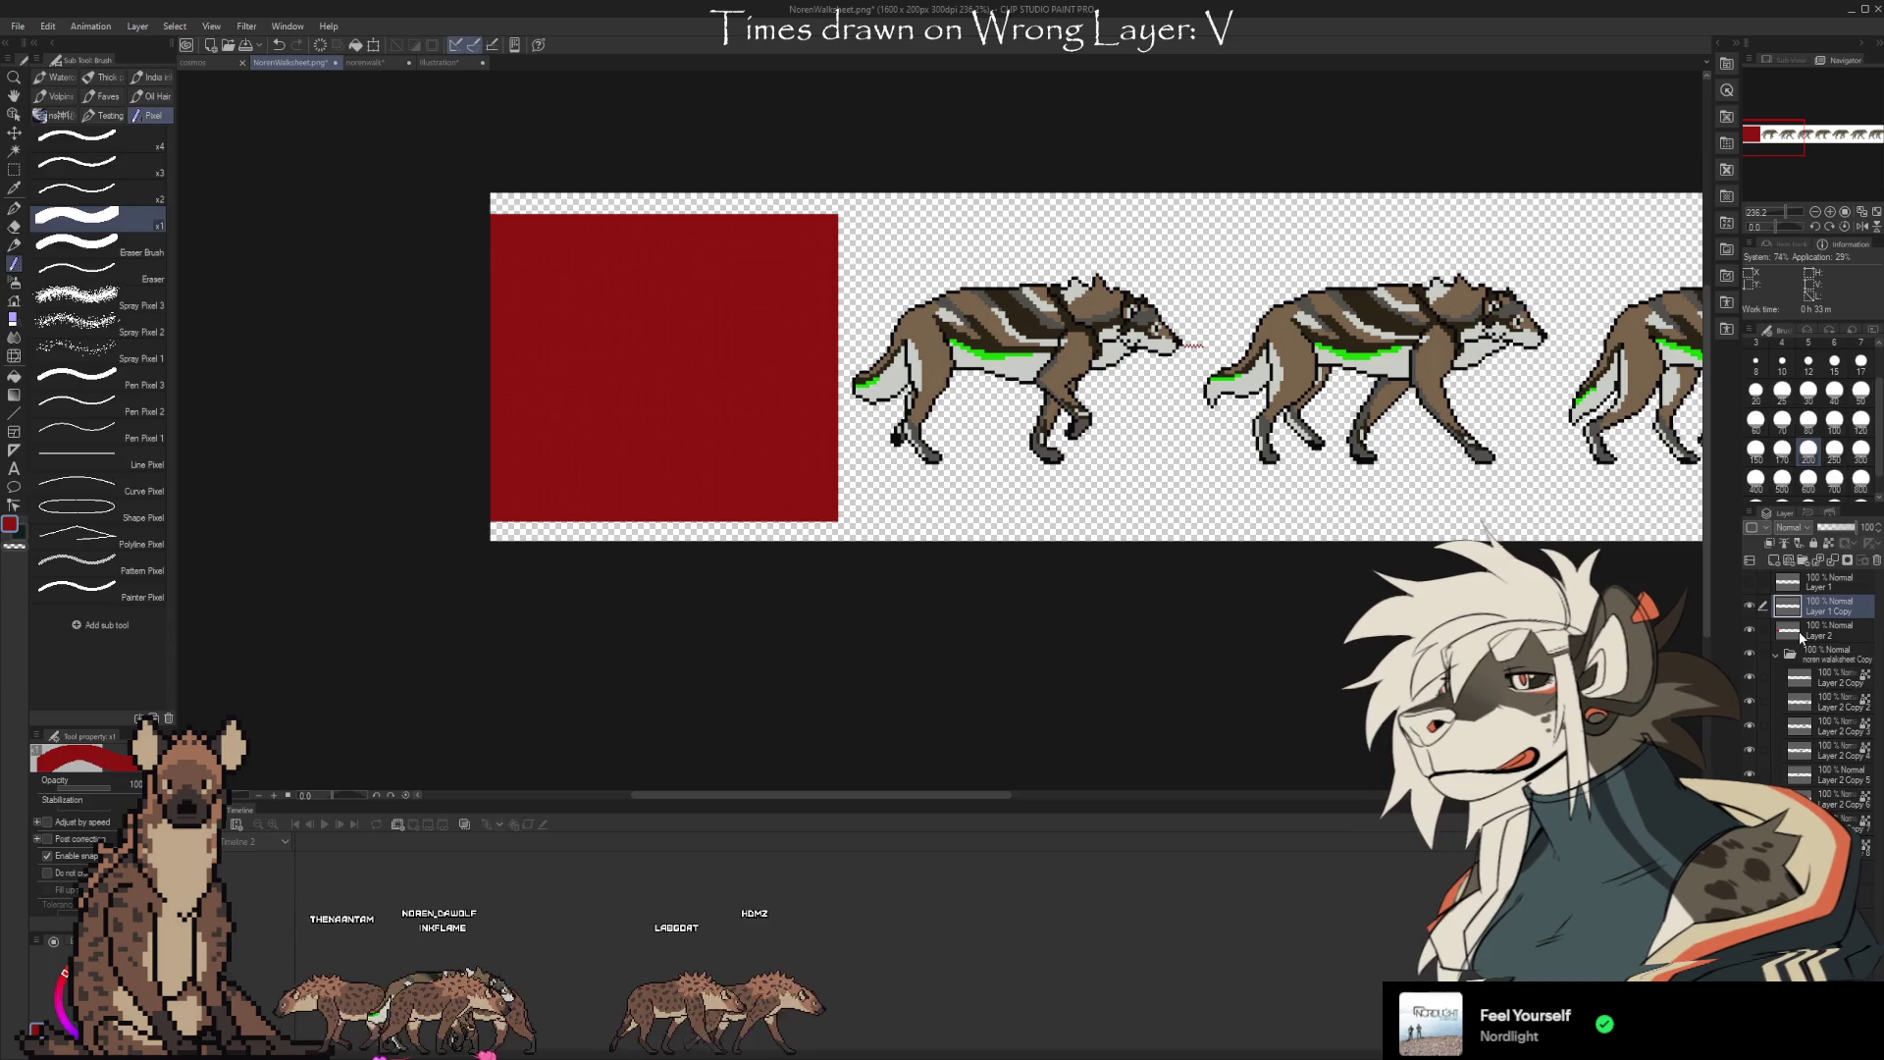
Delete the stray Layer 1 Copy, duplicate the red block, and slide the copy beside it
{"action": "double_click", "coordinate": [1799, 632]}
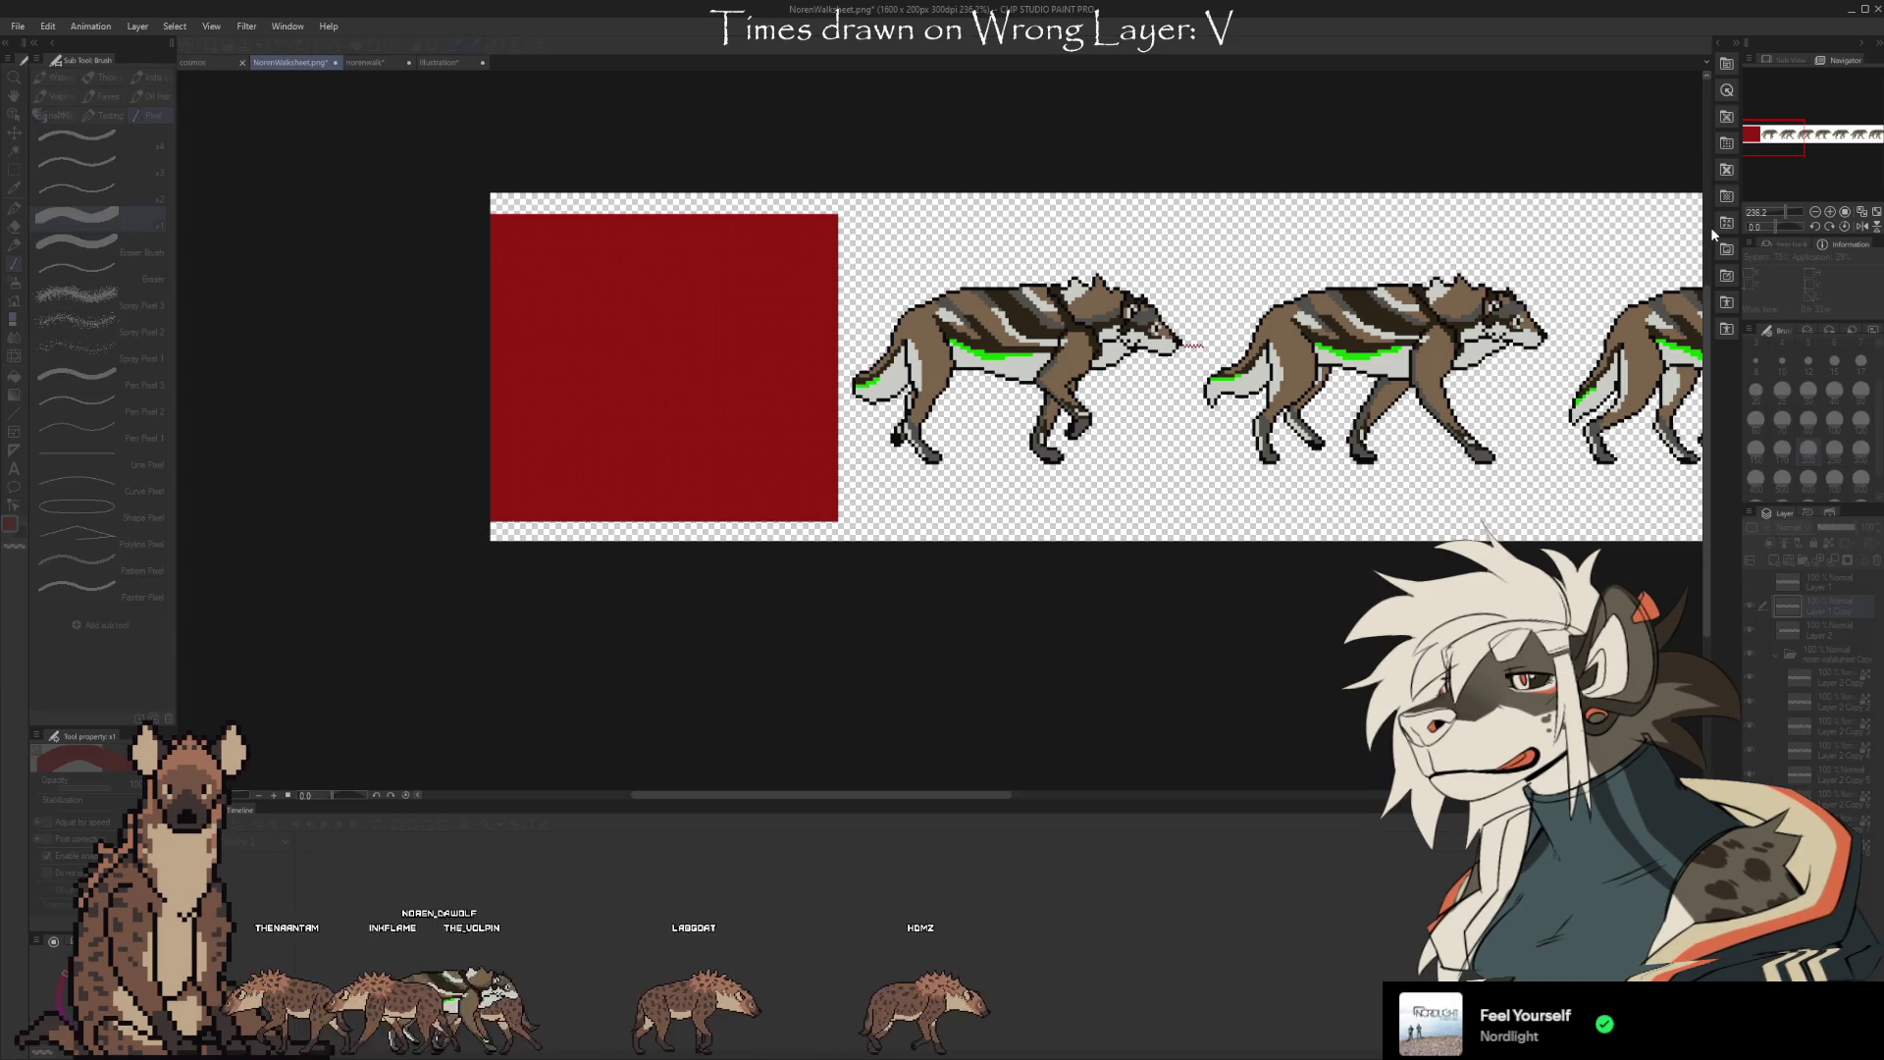
{"action": "key", "text": "Escape"}
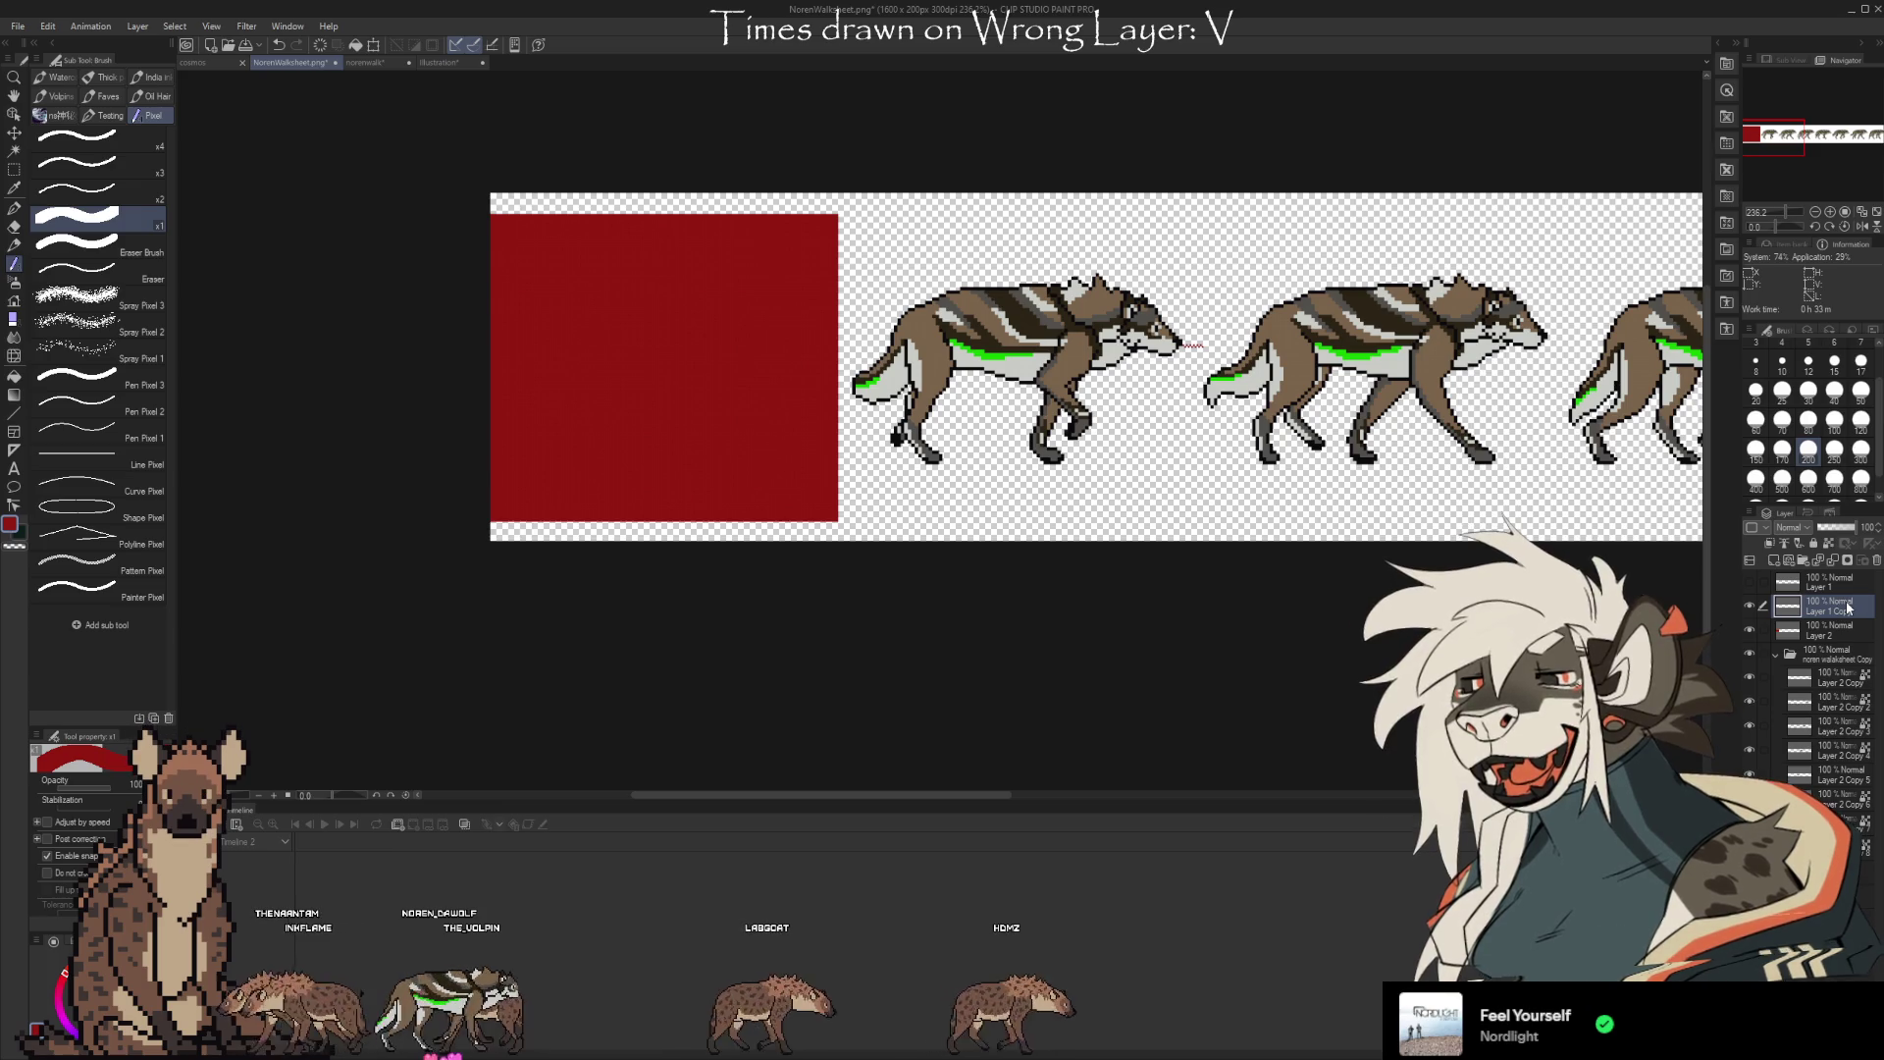
{"action": "left_click", "coordinate": [1877, 561]}
{"action": "key", "text": "ctrl+j"}
{"action": "key", "text": "ctrl+t"}
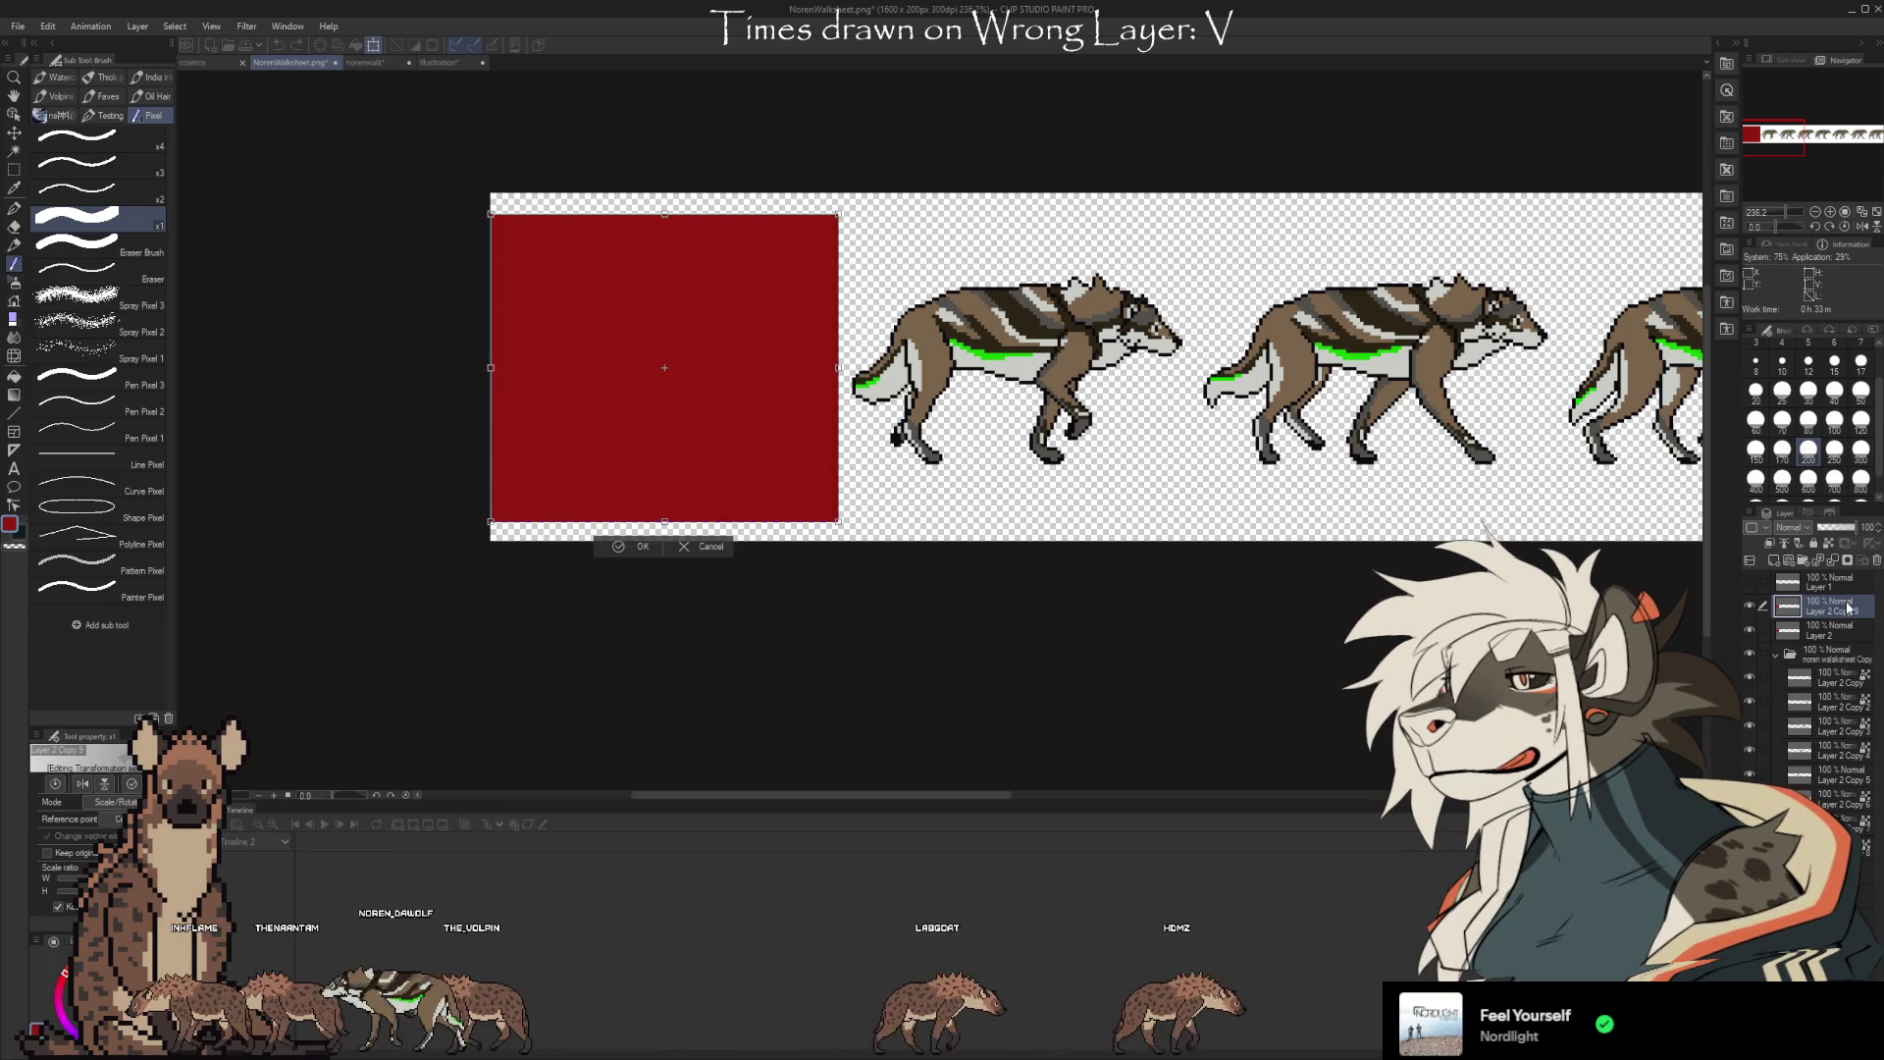
{"action": "mouse_move", "coordinate": [727, 438]}
{"action": "left_mouse_down"}
{"action": "mouse_move", "coordinate": [1188, 438]}
{"action": "mouse_move", "coordinate": [1078, 437]}
{"action": "left_mouse_up"}
{"action": "left_click", "coordinate": [1000, 547]}
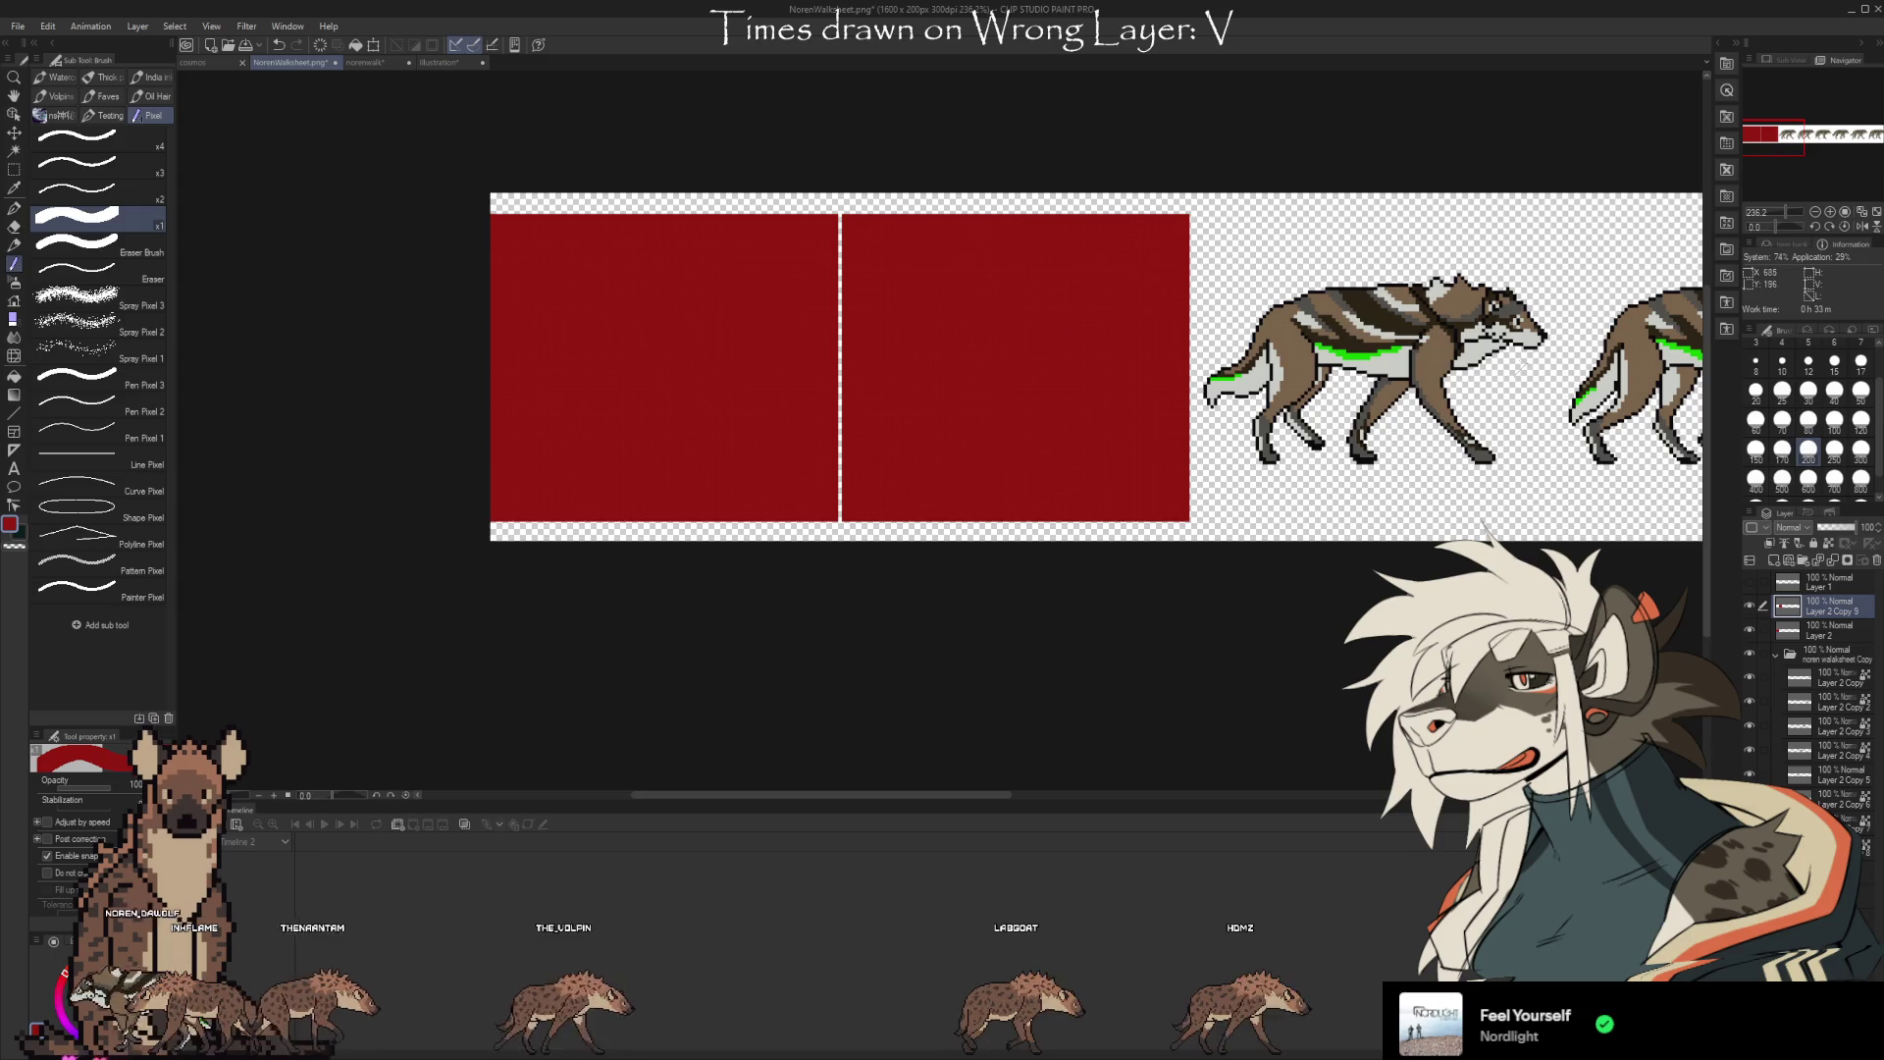
Recolour the copied block purple via Tonal Correction and confirm its placement
{"action": "key", "text": "ctrl+s"}
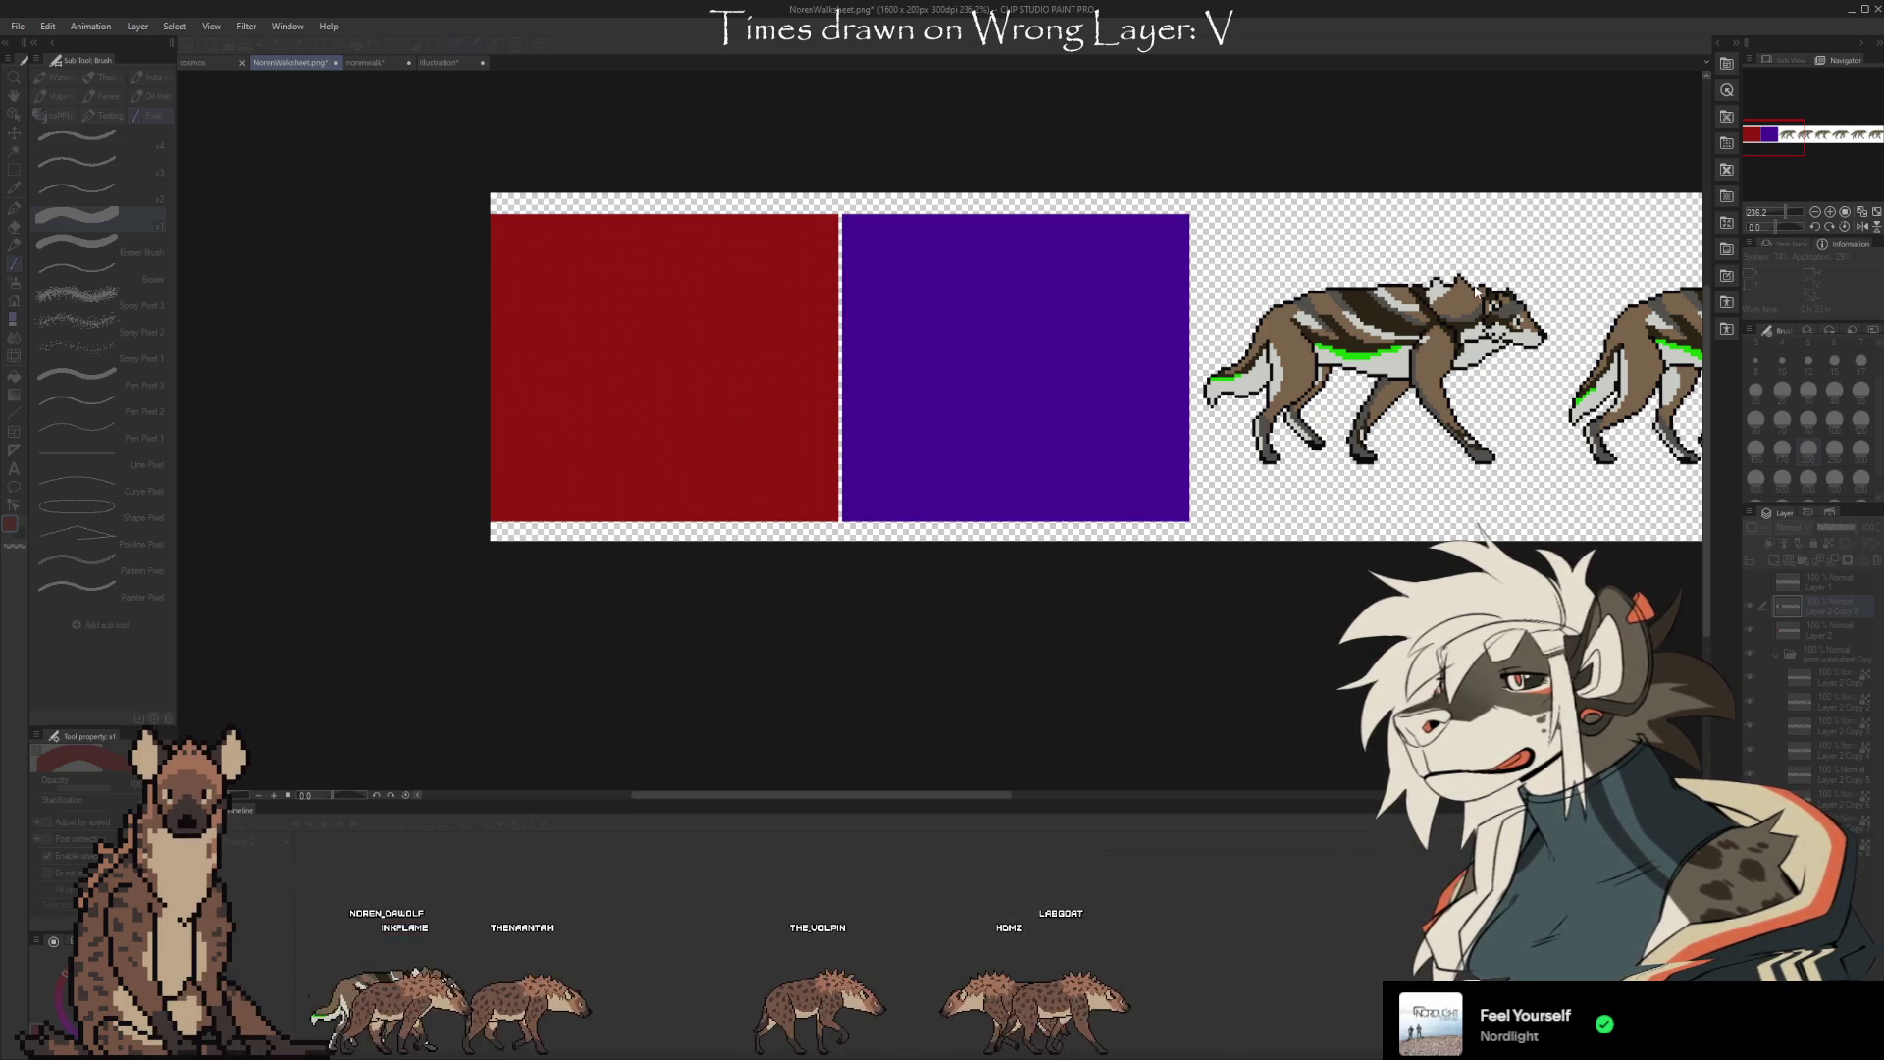
{"action": "key", "text": "Return"}
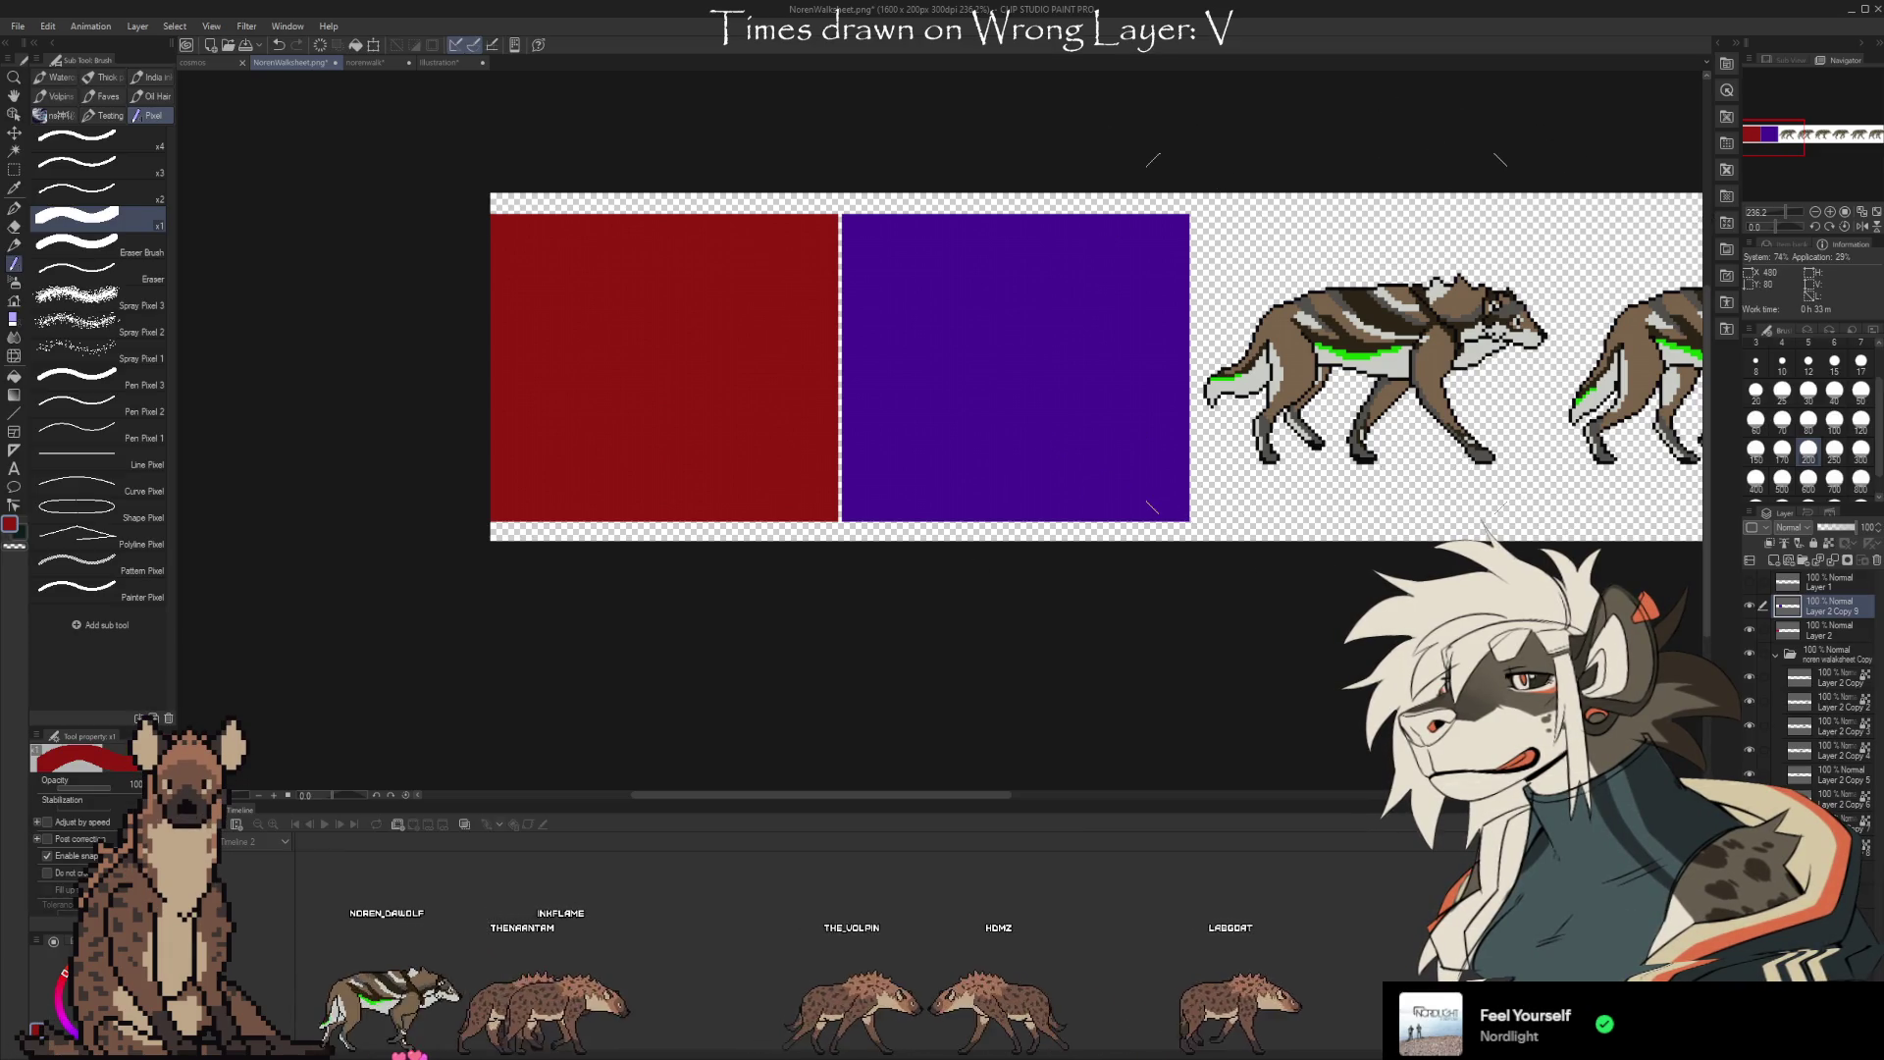
{"action": "key", "text": "ctrl+t"}
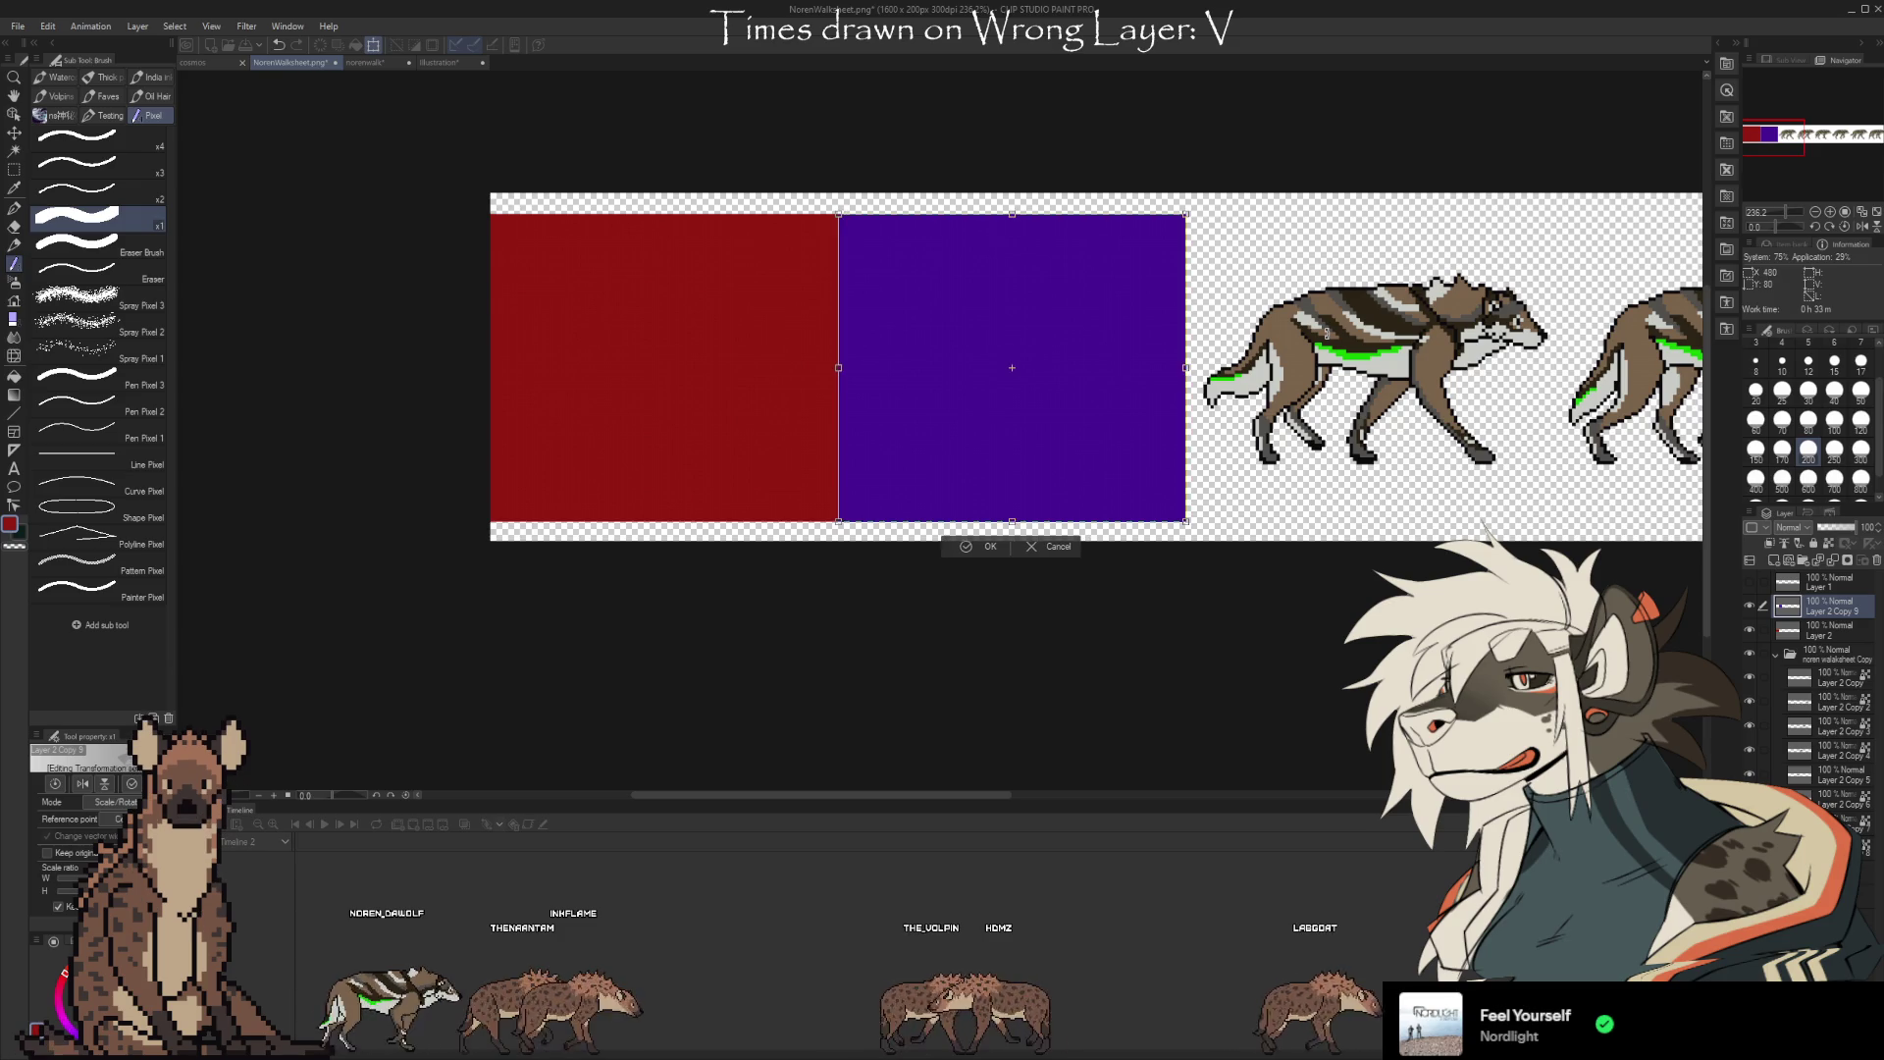
{"action": "key", "text": "Return"}
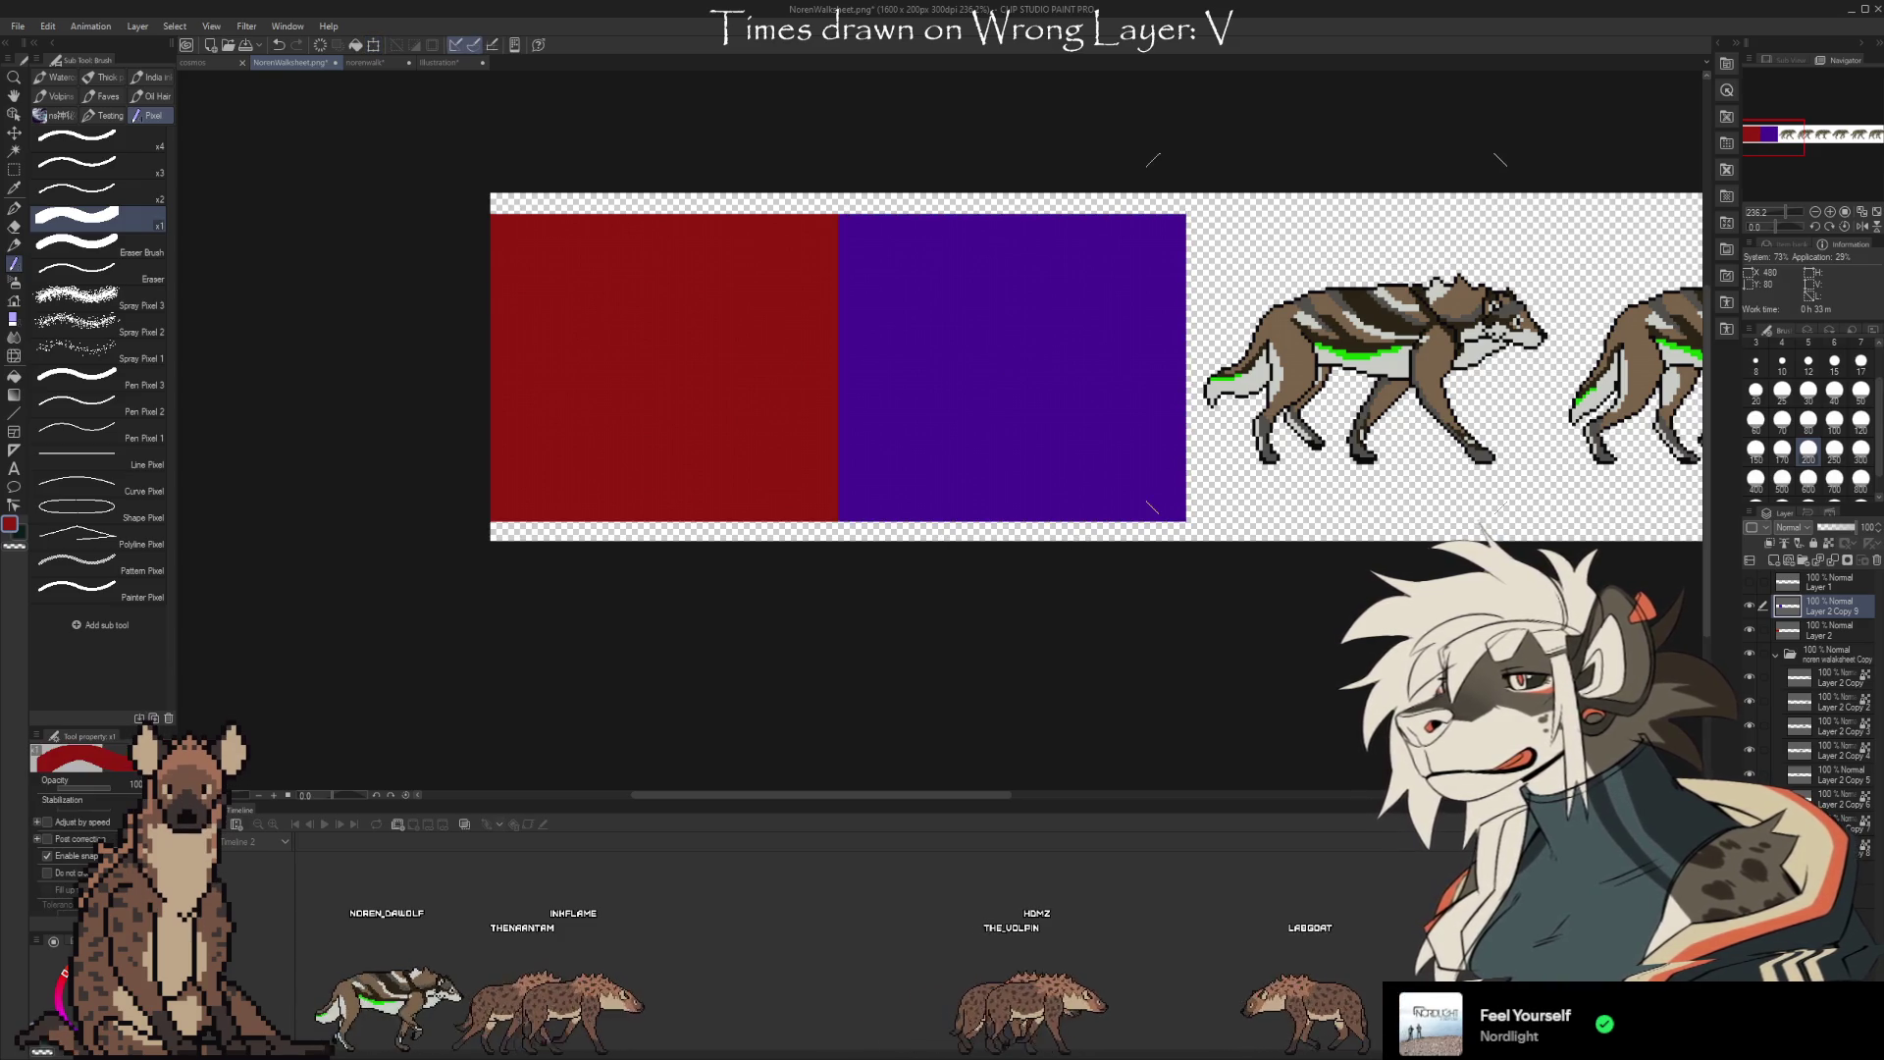
{"action": "scroll", "coordinate": [884, 383], "scroll_direction": "up", "scroll_amount": 6}
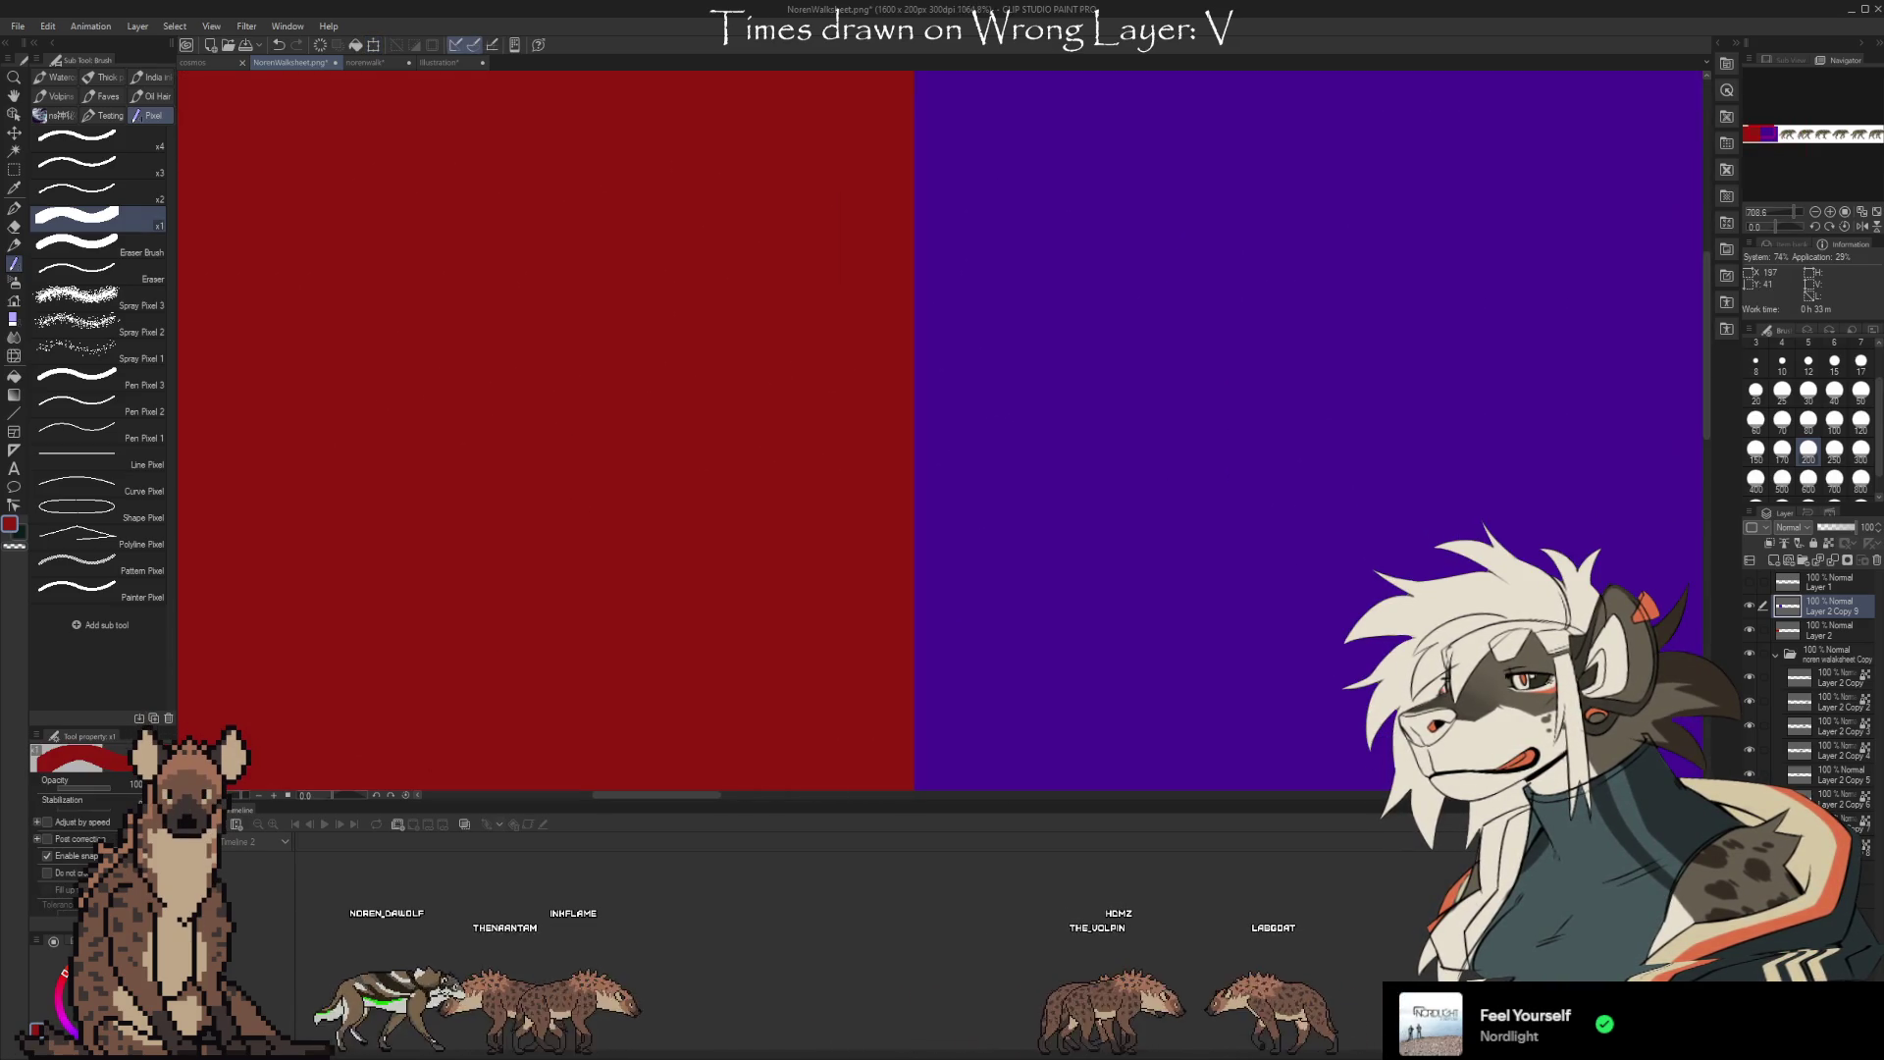
Merge the purple block into the red block's layer, duplicate it, and drag the pair over slots three and four
{"action": "key", "text": "ctrl+t"}
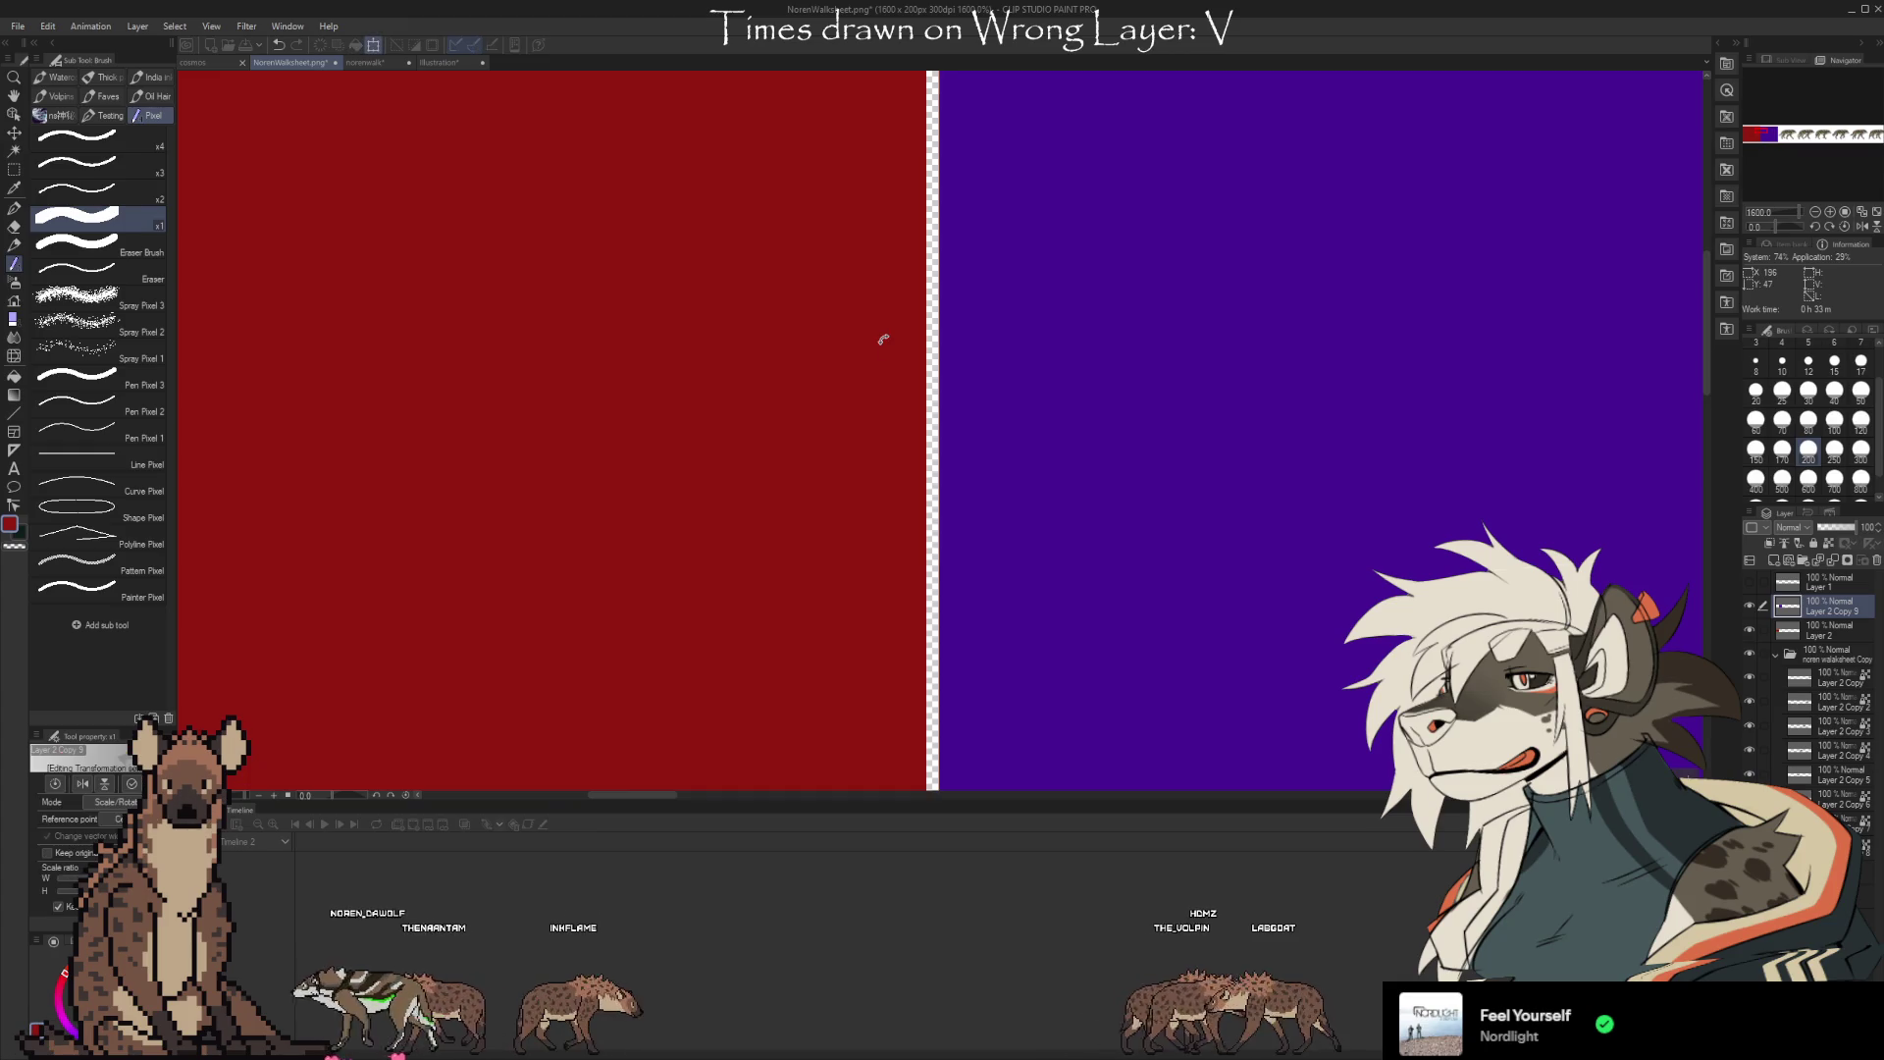
{"action": "key", "text": "Return"}
{"action": "scroll", "coordinate": [883, 338], "scroll_direction": "down", "scroll_amount": 5}
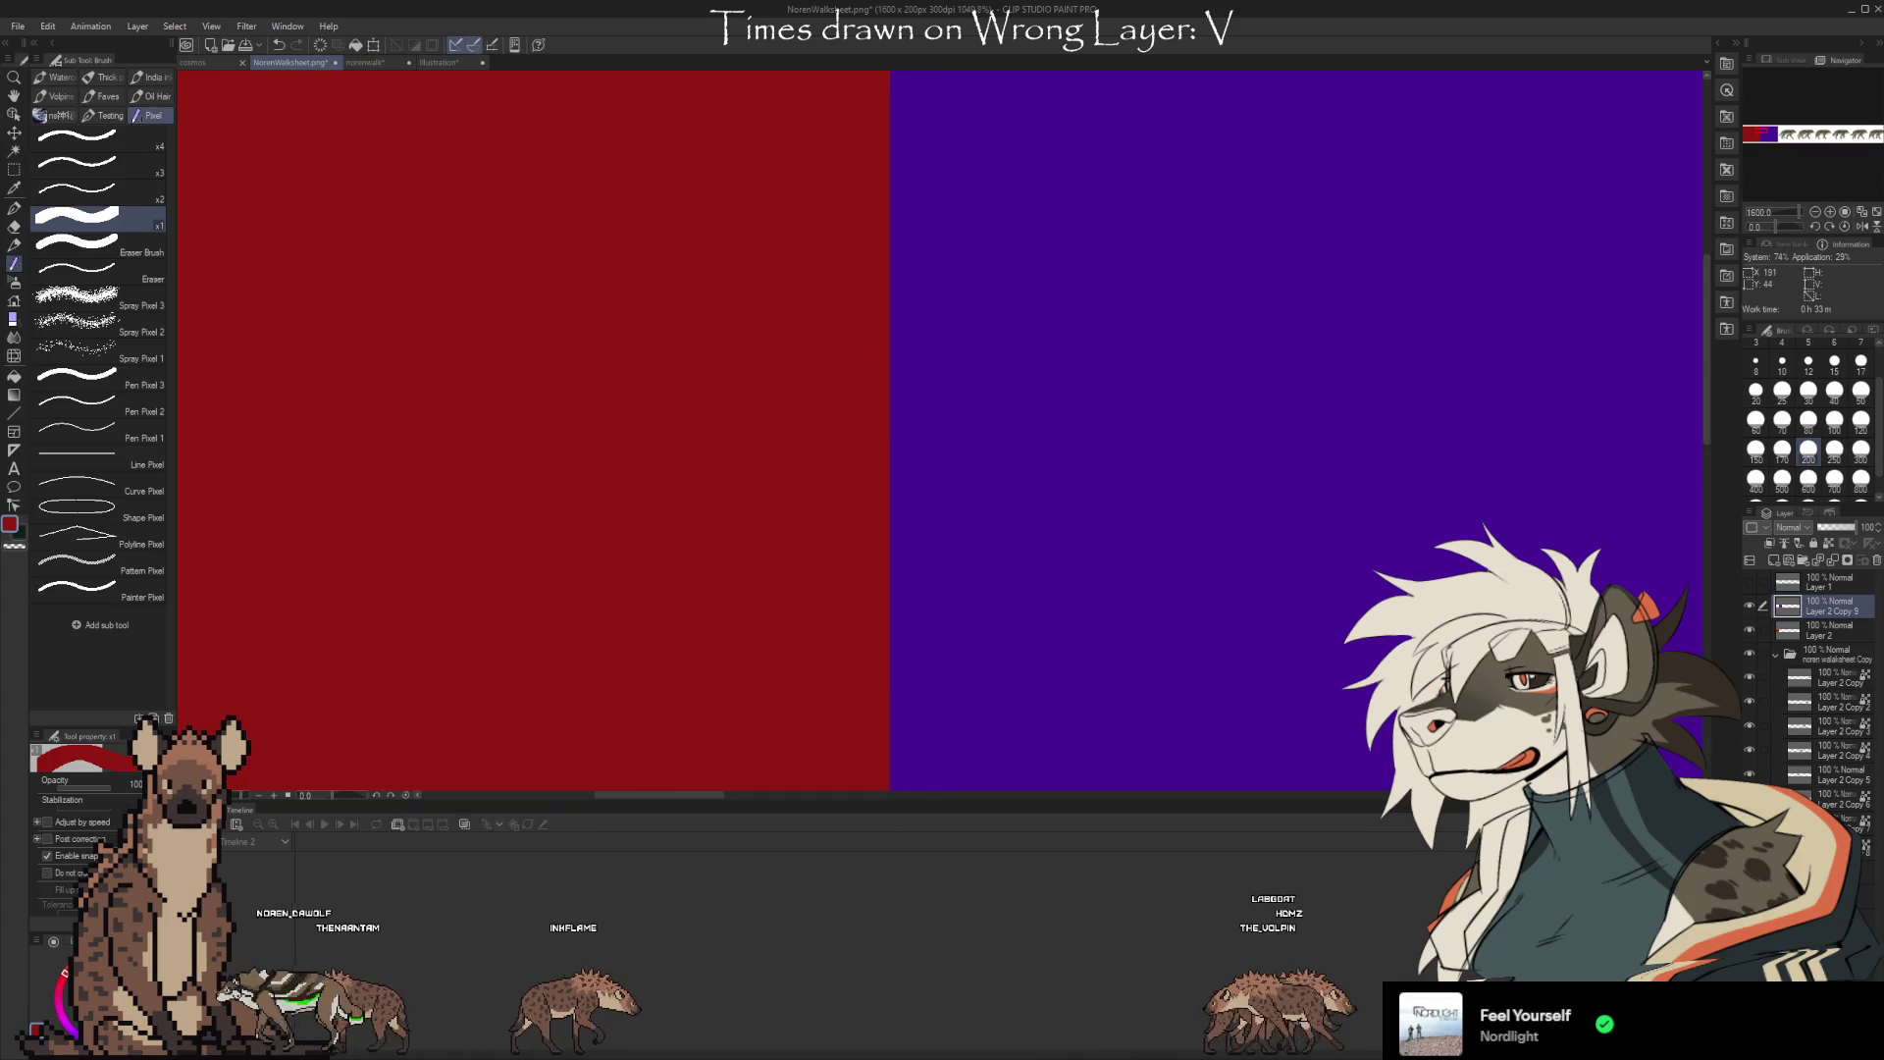
{"action": "scroll", "coordinate": [613, 295], "scroll_direction": "down", "scroll_amount": 6}
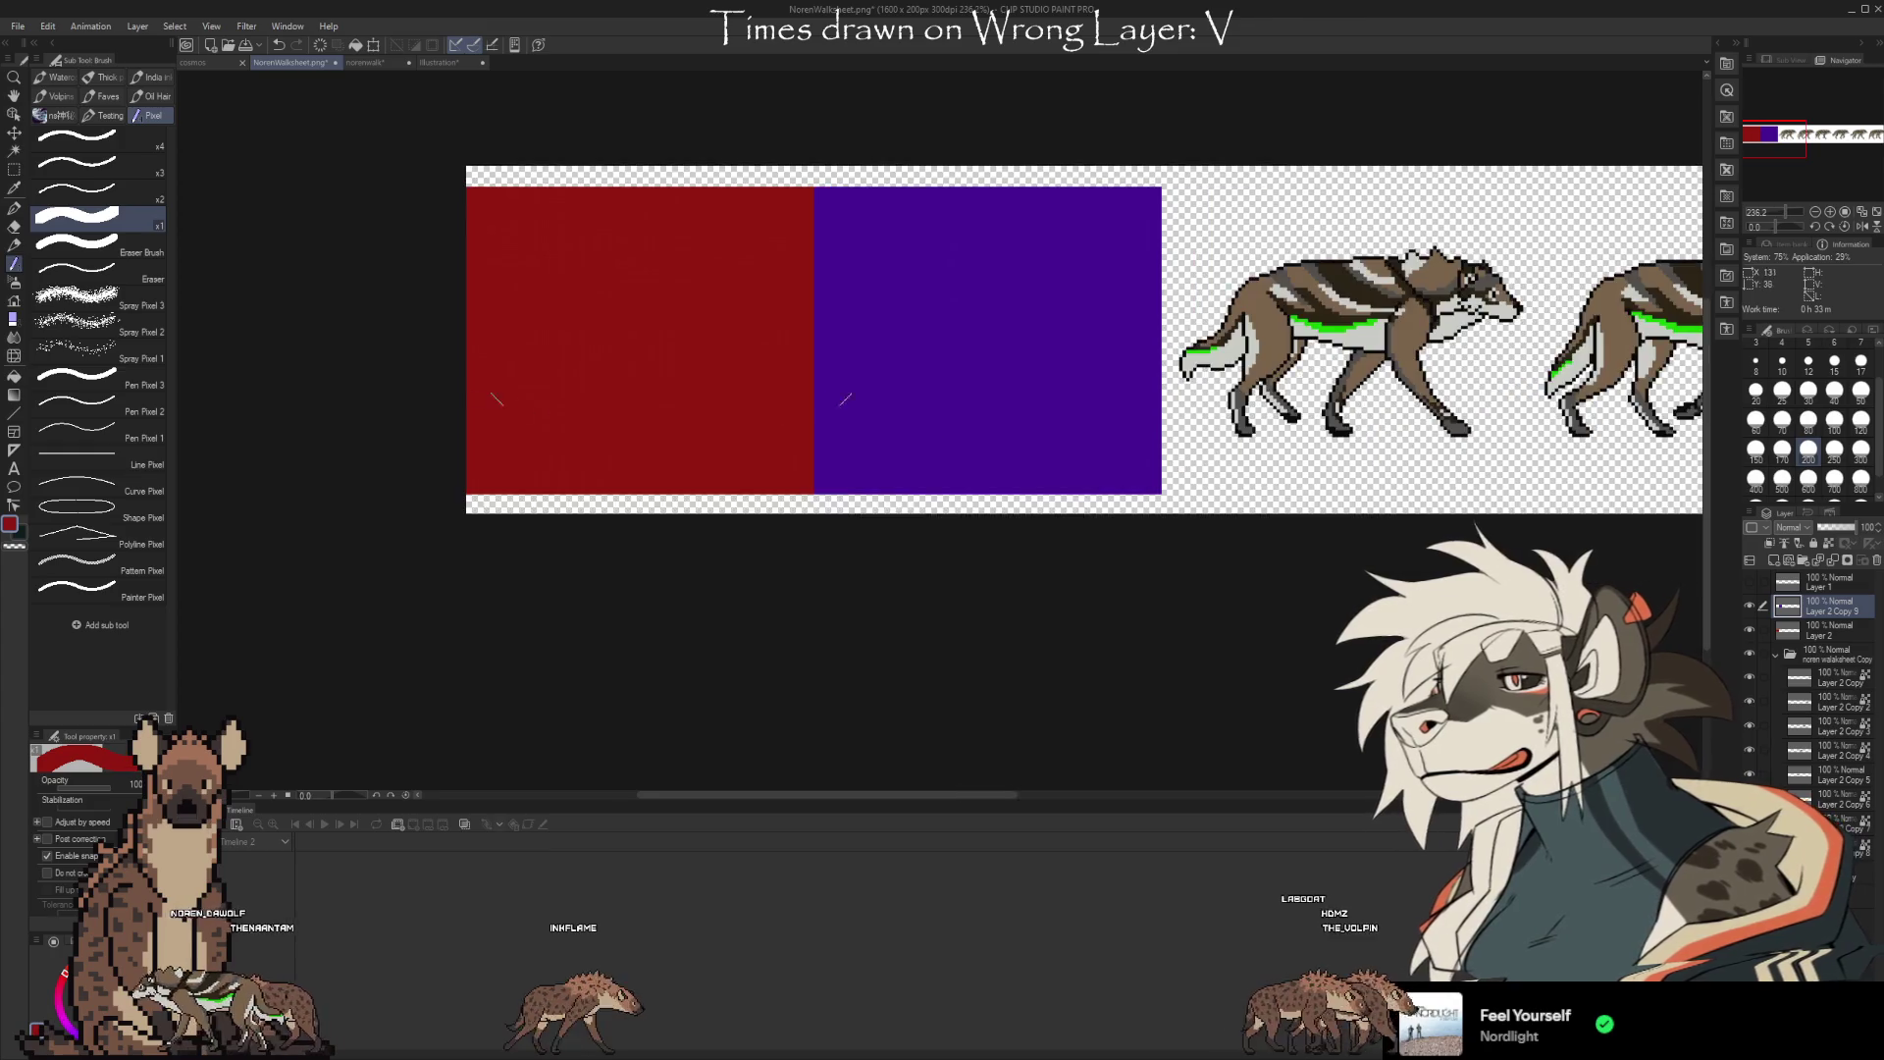
{"action": "scroll", "coordinate": [1292, 446], "scroll_direction": "down", "scroll_amount": 2}
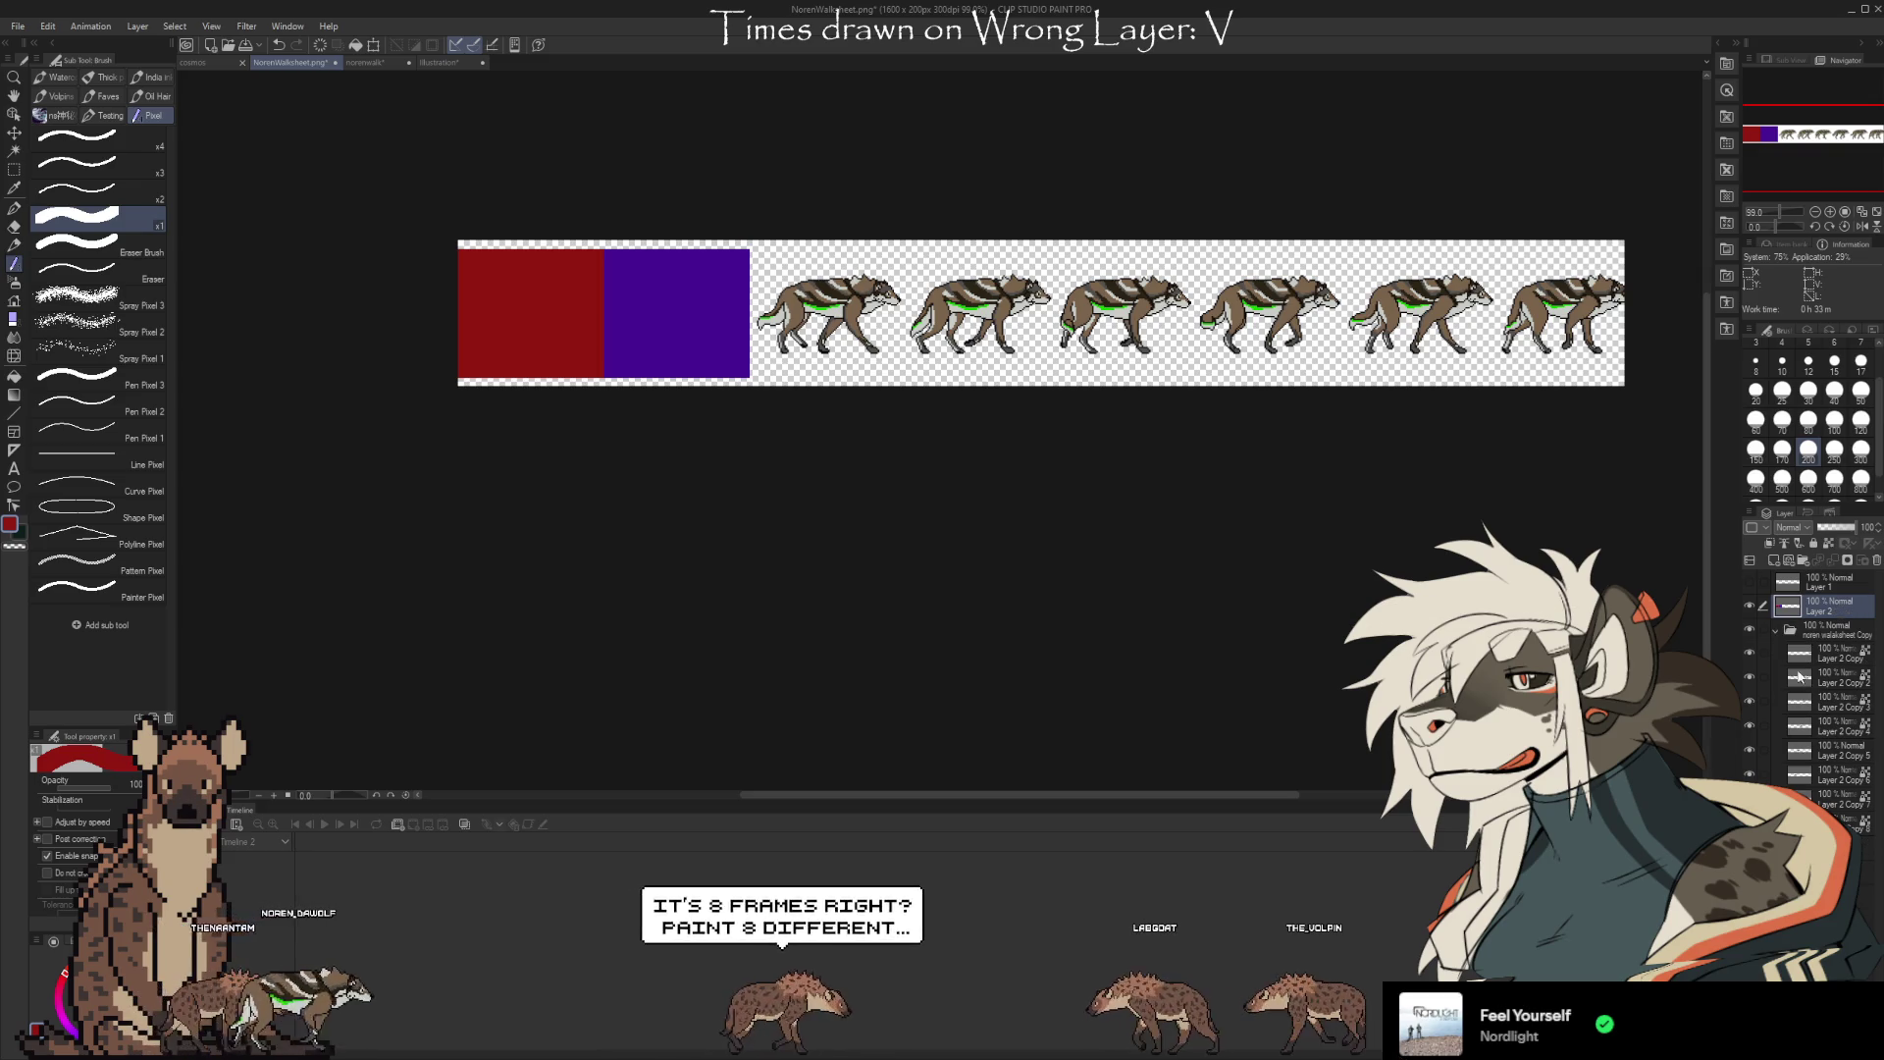
{"action": "key", "text": "ctrl+e"}
{"action": "key", "text": "ctrl+z"}
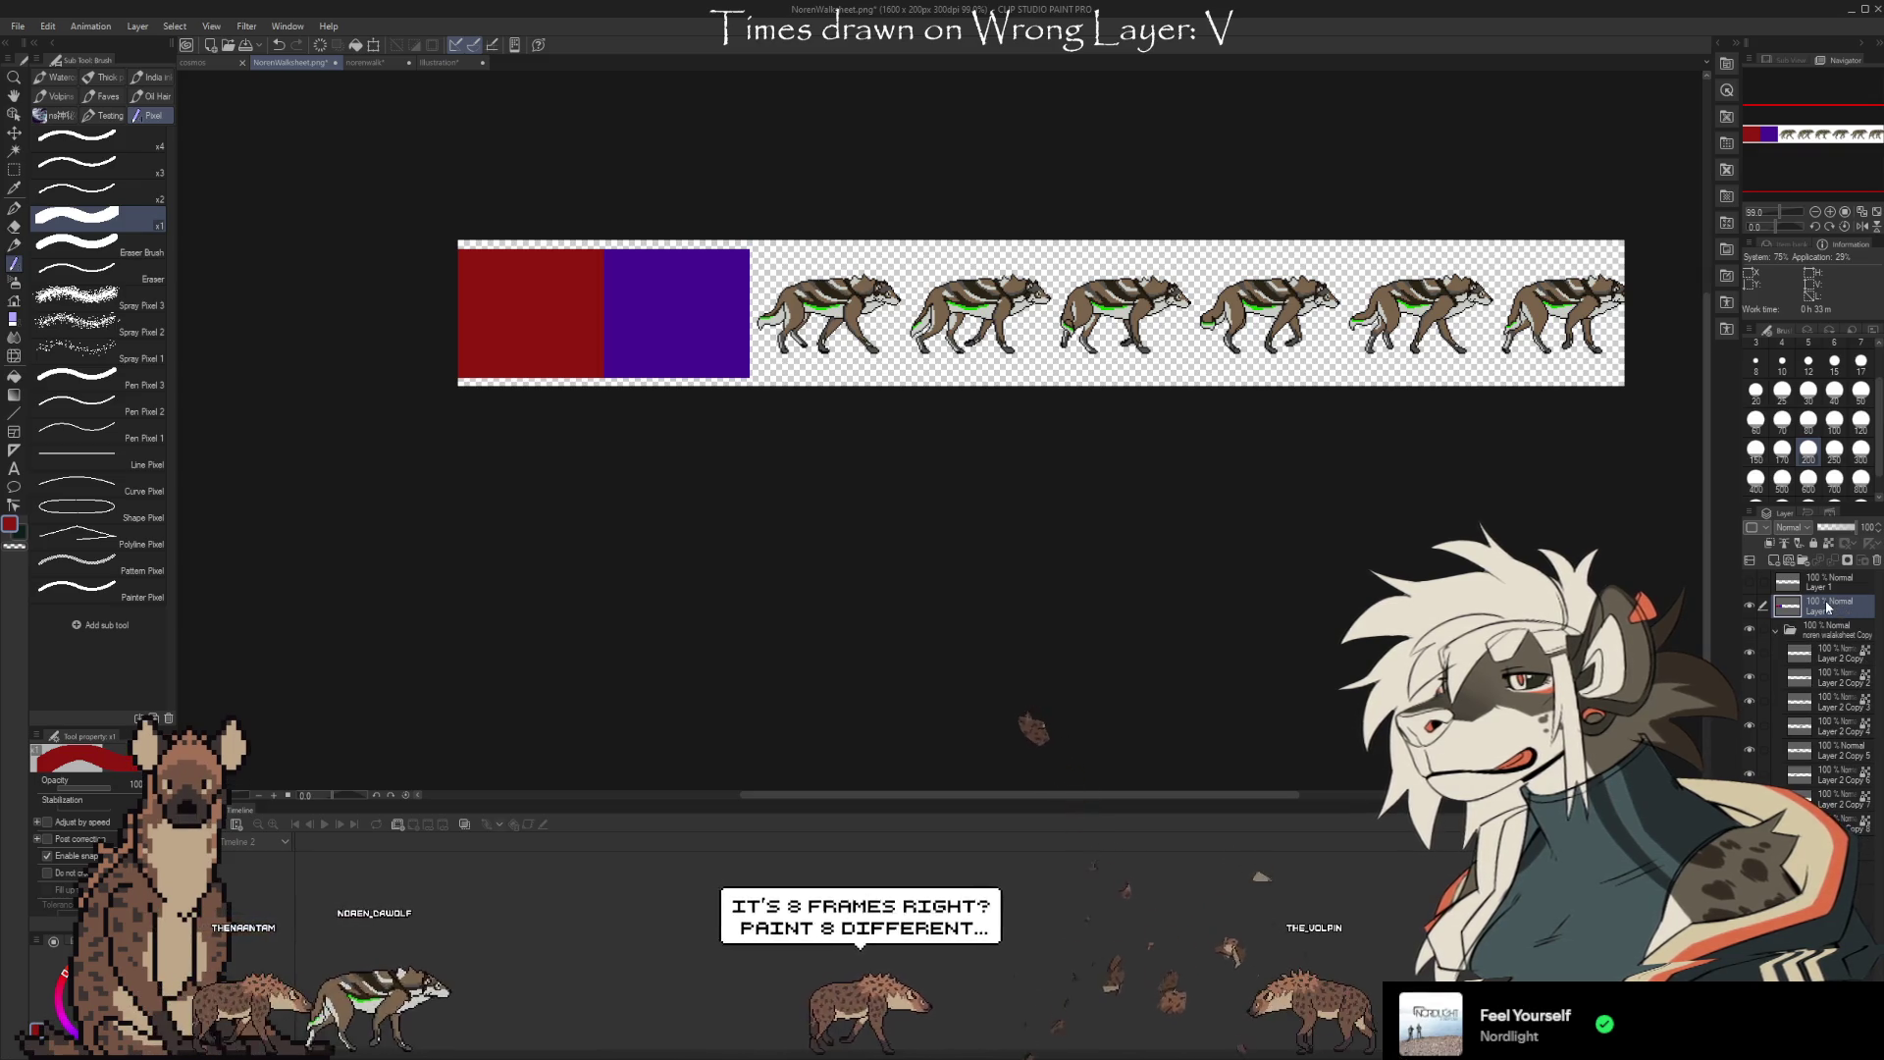
{"action": "key", "text": "ctrl+t"}
{"action": "mouse_move", "coordinate": [769, 341]}
{"action": "left_mouse_down"}
{"action": "mouse_move", "coordinate": [1007, 340]}
{"action": "mouse_move", "coordinate": [987, 342]}
{"action": "left_mouse_up"}
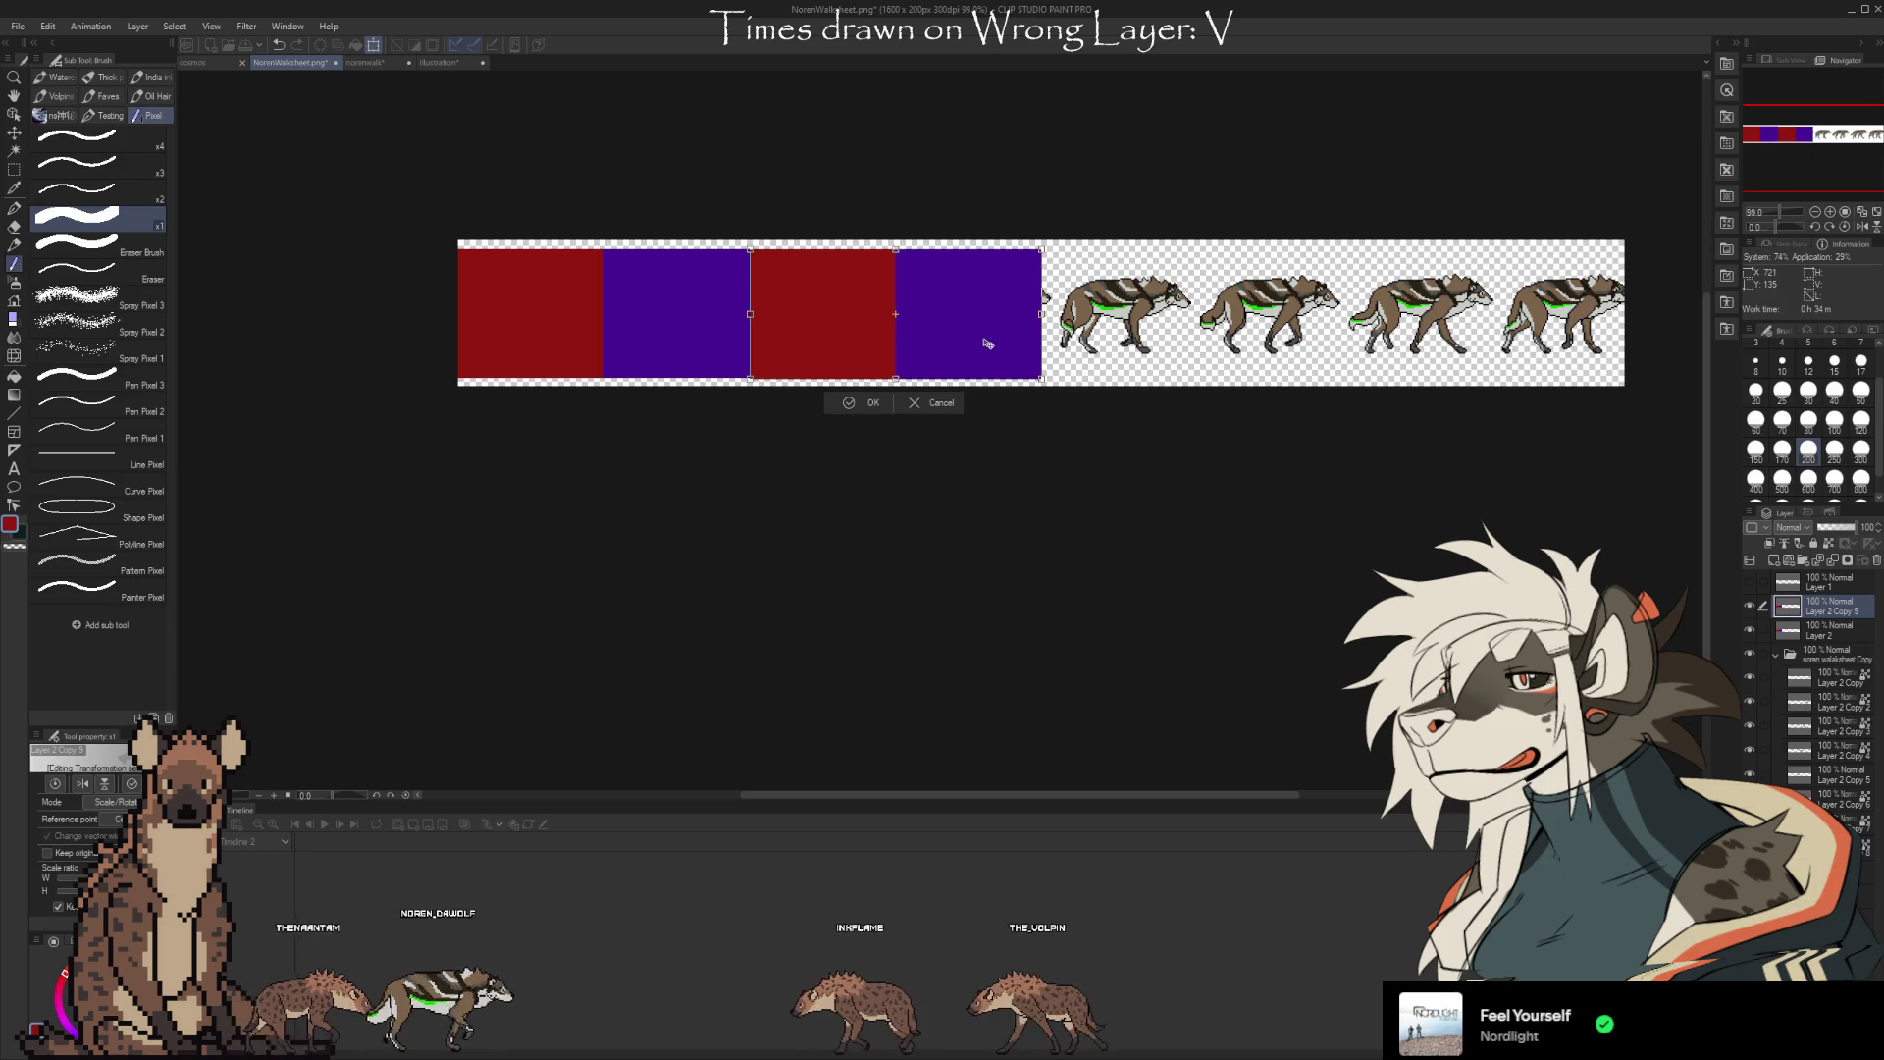
Fix the duplicated pair's position, then paste another red-purple pair into the next empty slots
{"action": "scroll", "coordinate": [988, 342], "scroll_direction": "up", "scroll_amount": 6}
{"action": "left_click_drag", "start_coordinate": [944, 252], "coordinate": [940, 251]}
{"action": "left_click", "coordinate": [1374, 650]}
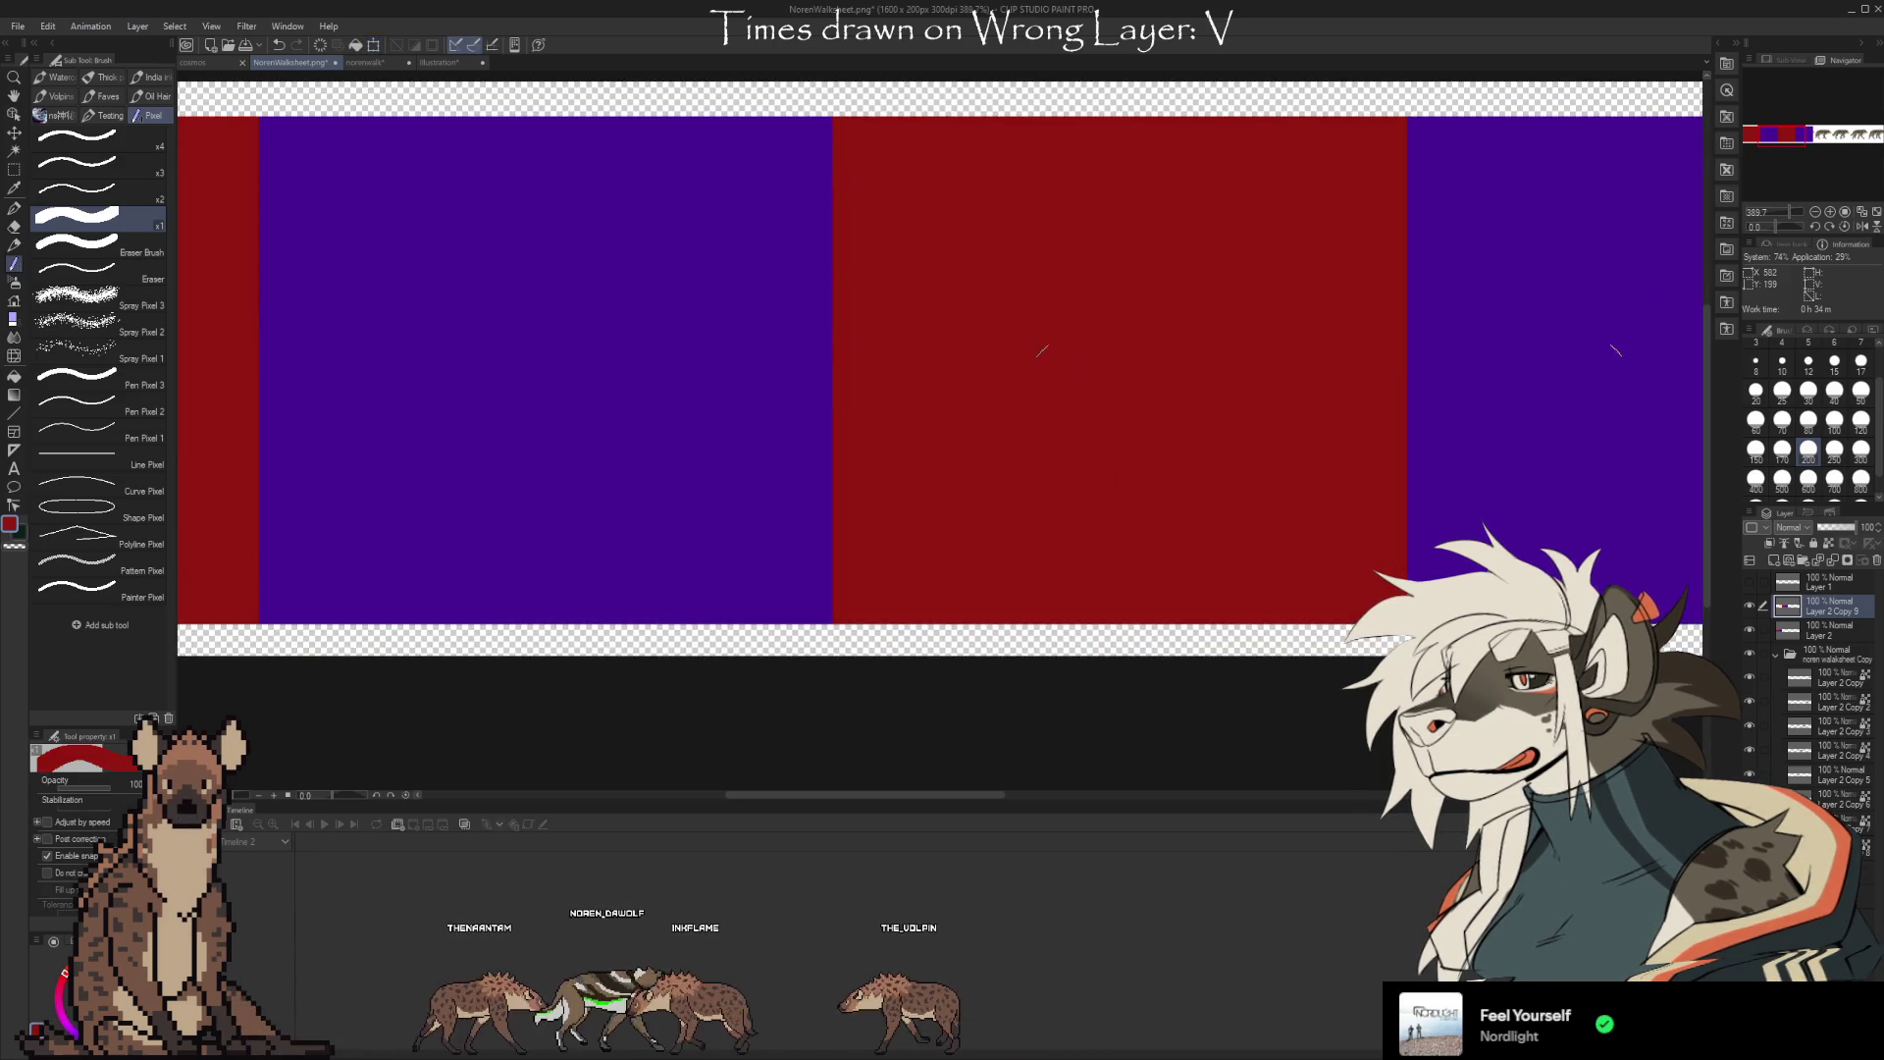
{"action": "scroll", "coordinate": [657, 439], "scroll_direction": "down", "scroll_amount": 5}
{"action": "key", "text": "ctrl+c"}
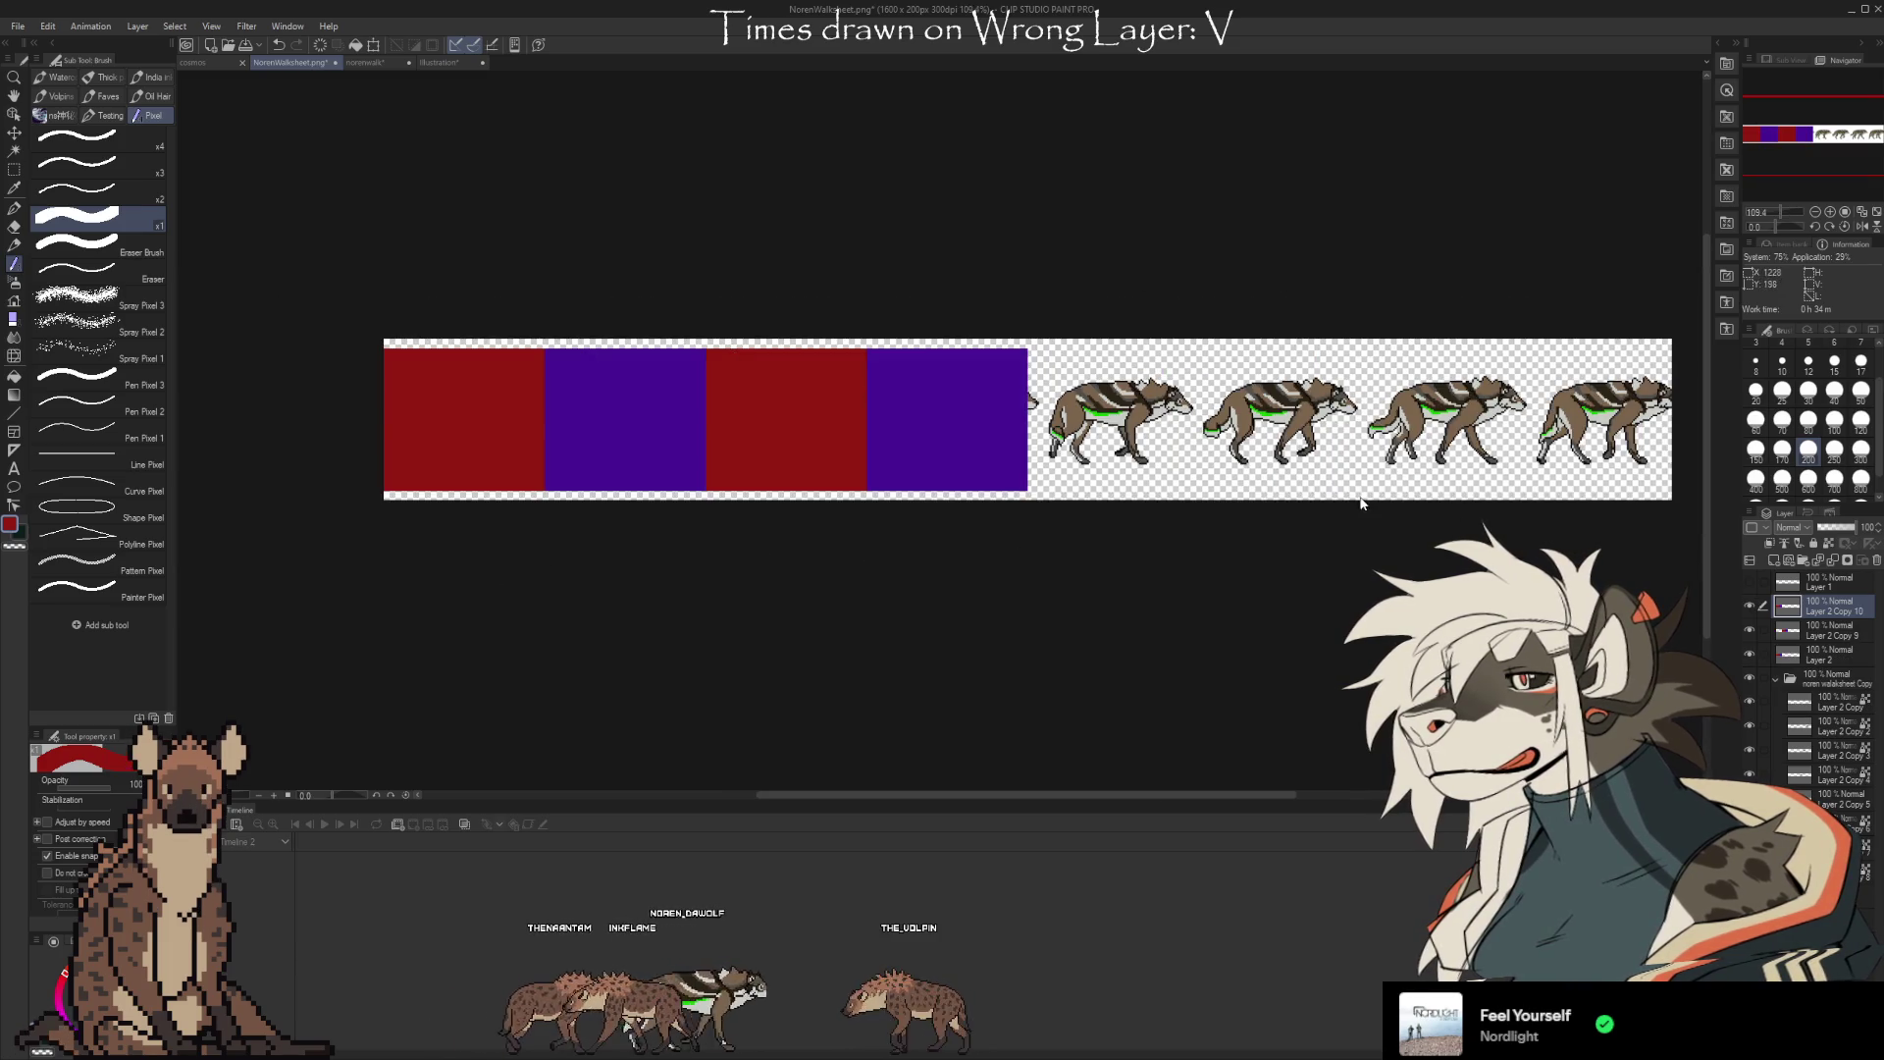
{"action": "key", "text": "ctrl+v"}
{"action": "key", "text": "ctrl+t"}
{"action": "left_click_drag", "start_coordinate": [661, 409], "coordinate": [1310, 408]}
{"action": "scroll", "coordinate": [1107, 385], "scroll_direction": "up", "scroll_amount": 5}
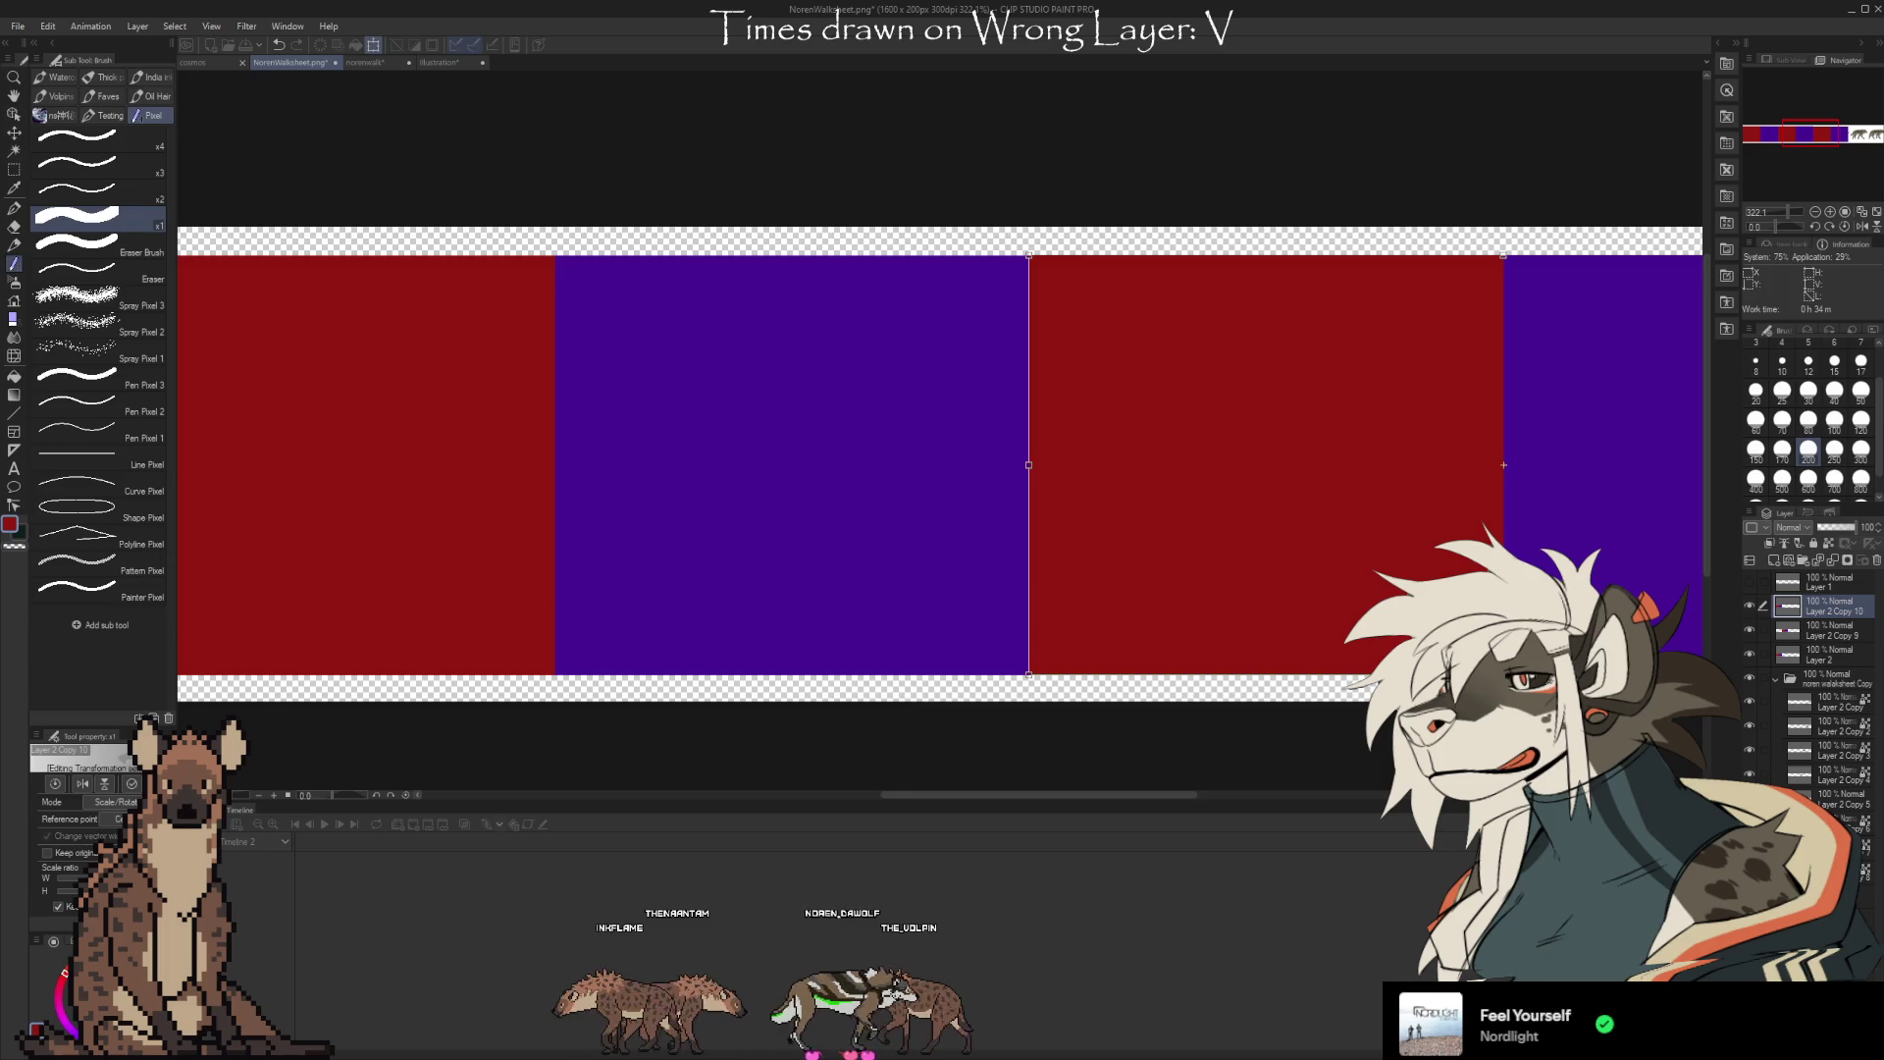
{"action": "key", "text": "Return"}
Paste a final block pair over the last wolf frames and select block layers Layer 2 Copy 11 through Layer 2
{"action": "scroll", "coordinate": [714, 416], "scroll_direction": "down", "scroll_amount": 4}
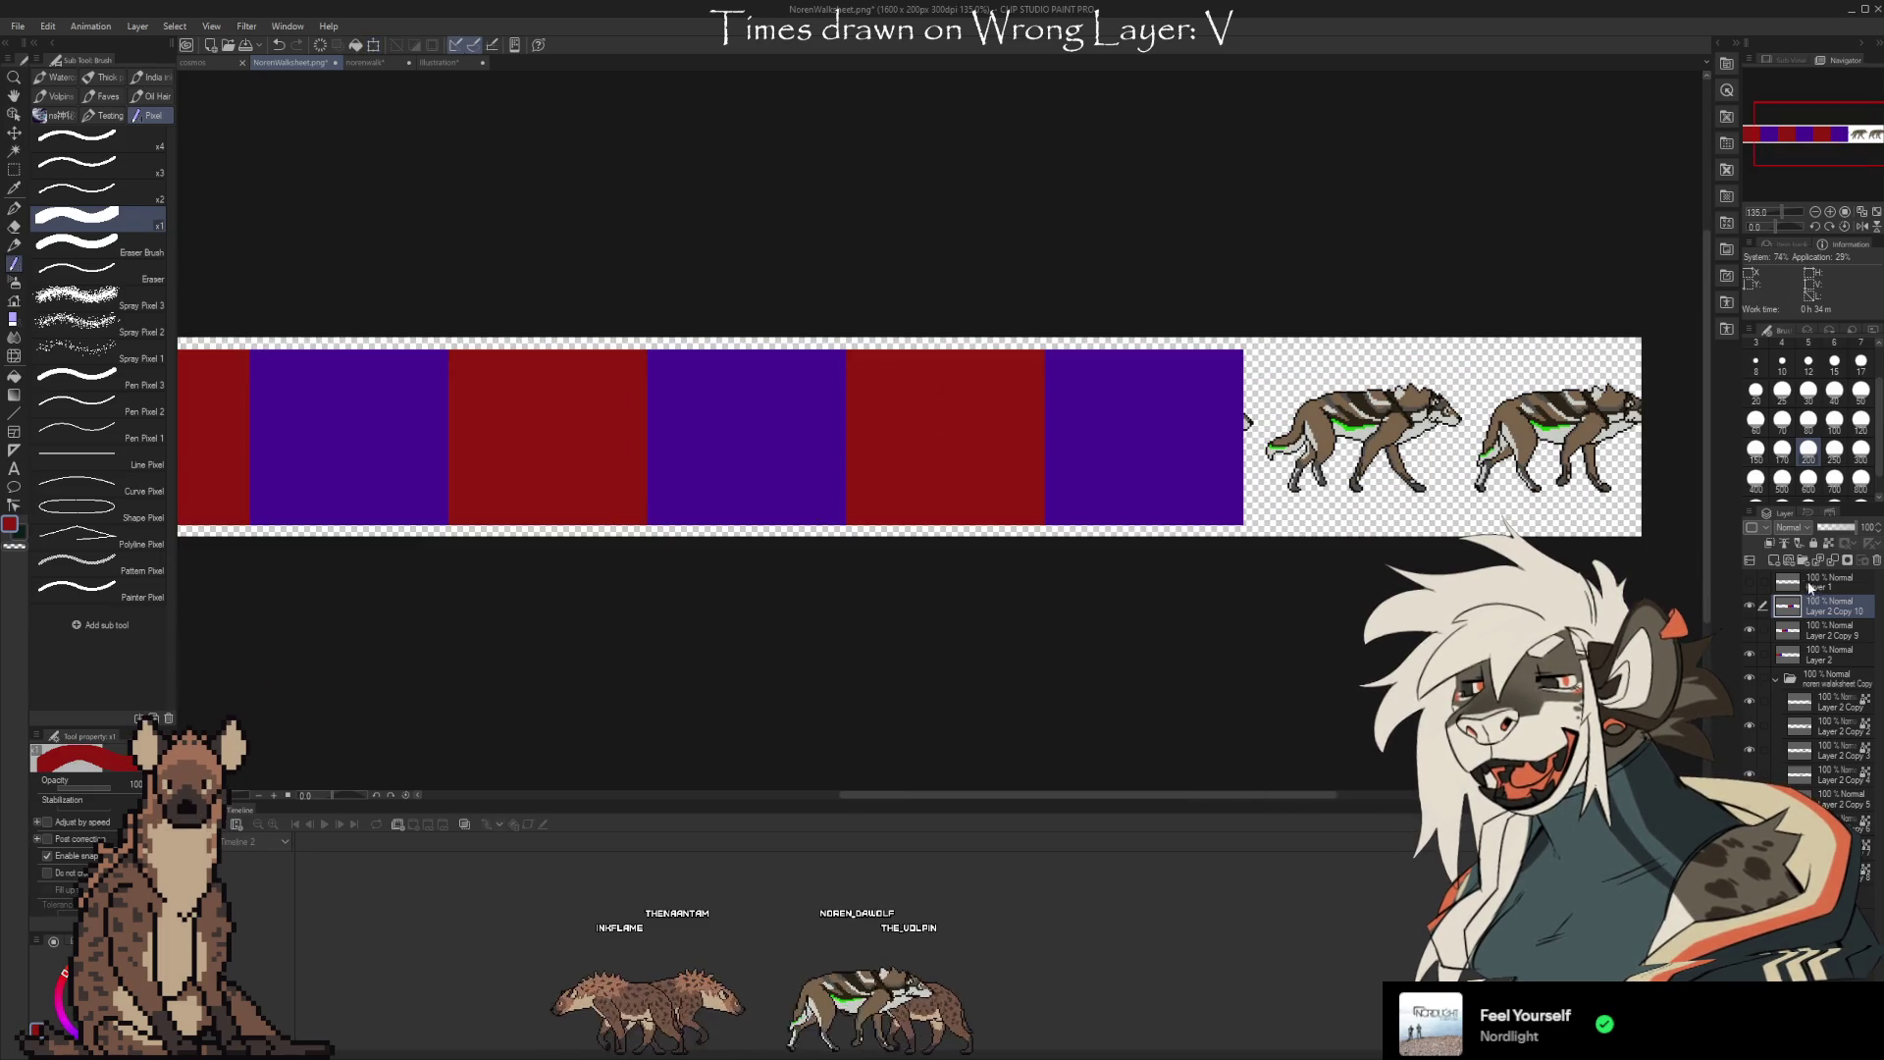
{"action": "key", "text": "ctrl+v"}
{"action": "key", "text": "ctrl+t"}
{"action": "left_click_drag", "start_coordinate": [447, 470], "coordinate": [1483, 455]}
{"action": "scroll", "coordinate": [1321, 409], "scroll_direction": "up", "scroll_amount": 5}
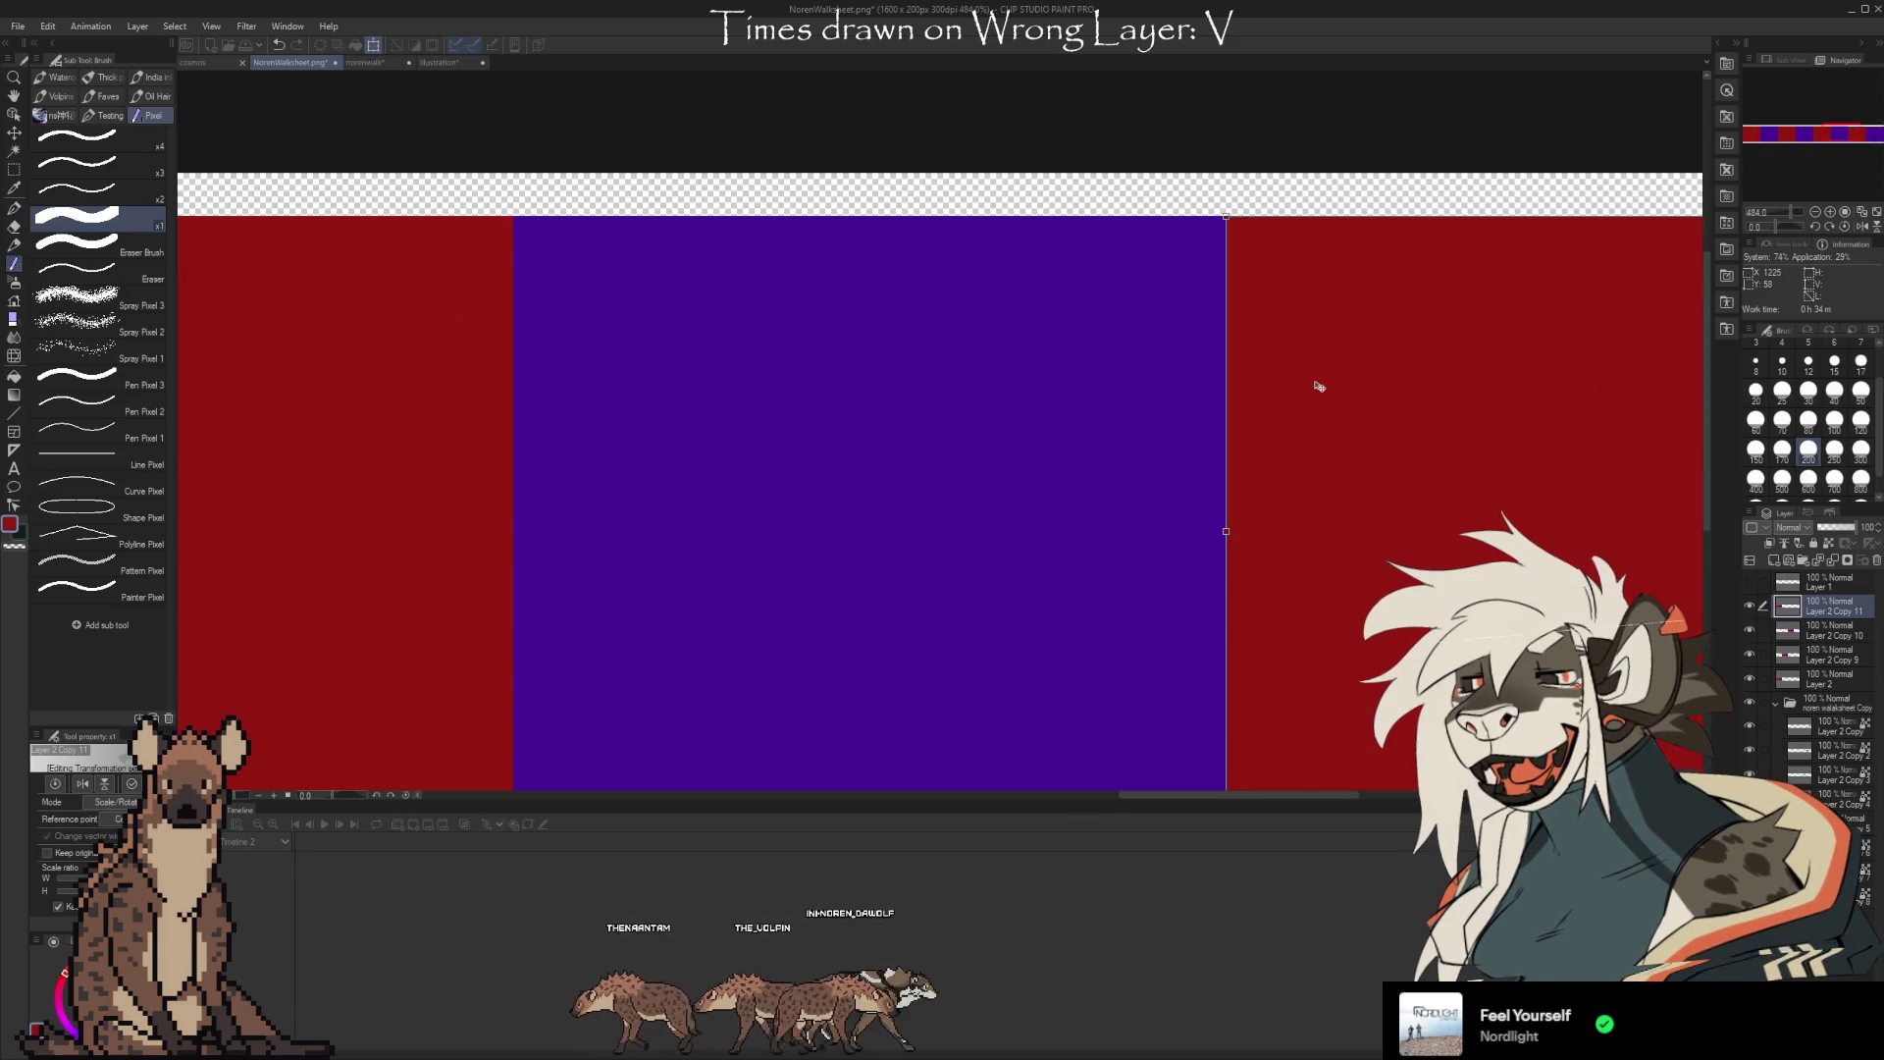
{"action": "scroll", "coordinate": [1144, 312], "scroll_direction": "down", "scroll_amount": 2}
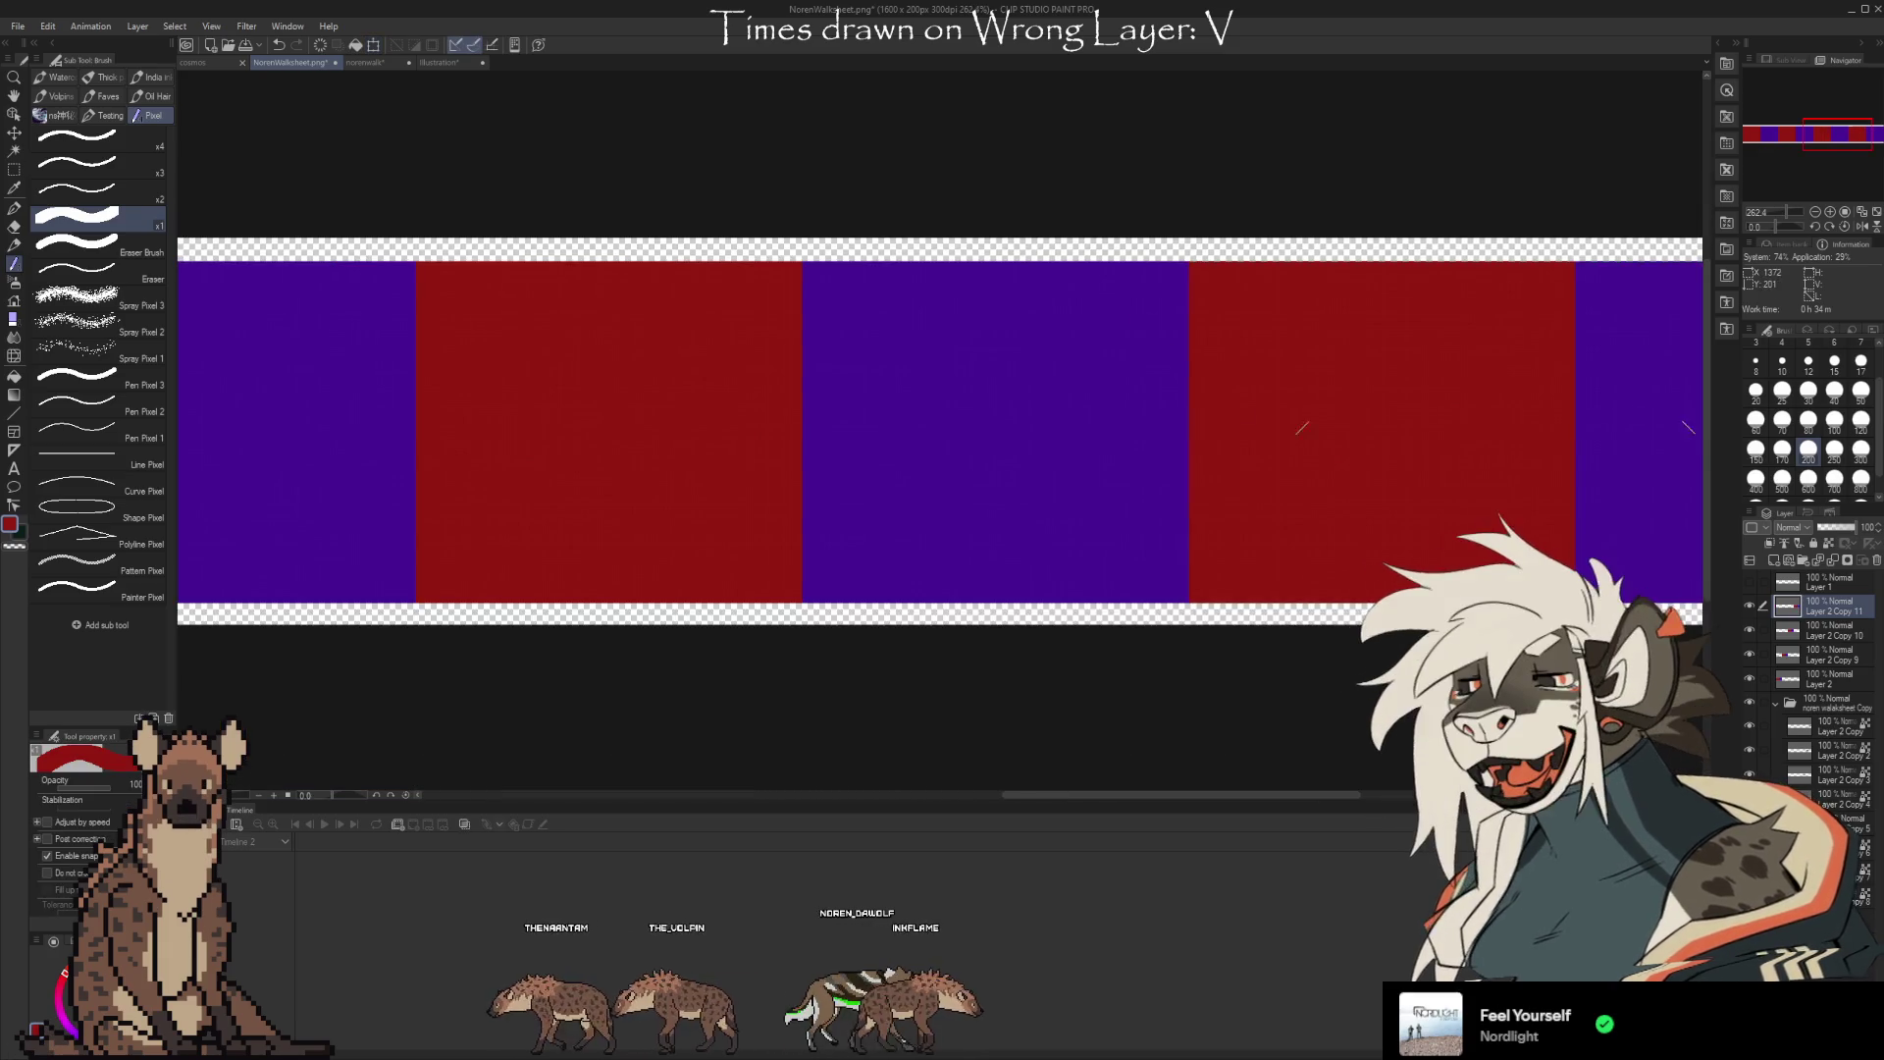
{"action": "key", "text": "Return"}
{"action": "scroll", "coordinate": [1575, 432], "scroll_direction": "down", "scroll_amount": 5}
{"action": "scroll", "coordinate": [992, 442], "scroll_direction": "up", "scroll_amount": 1}
{"action": "scroll", "coordinate": [677, 354], "scroll_direction": "down", "scroll_amount": 2}
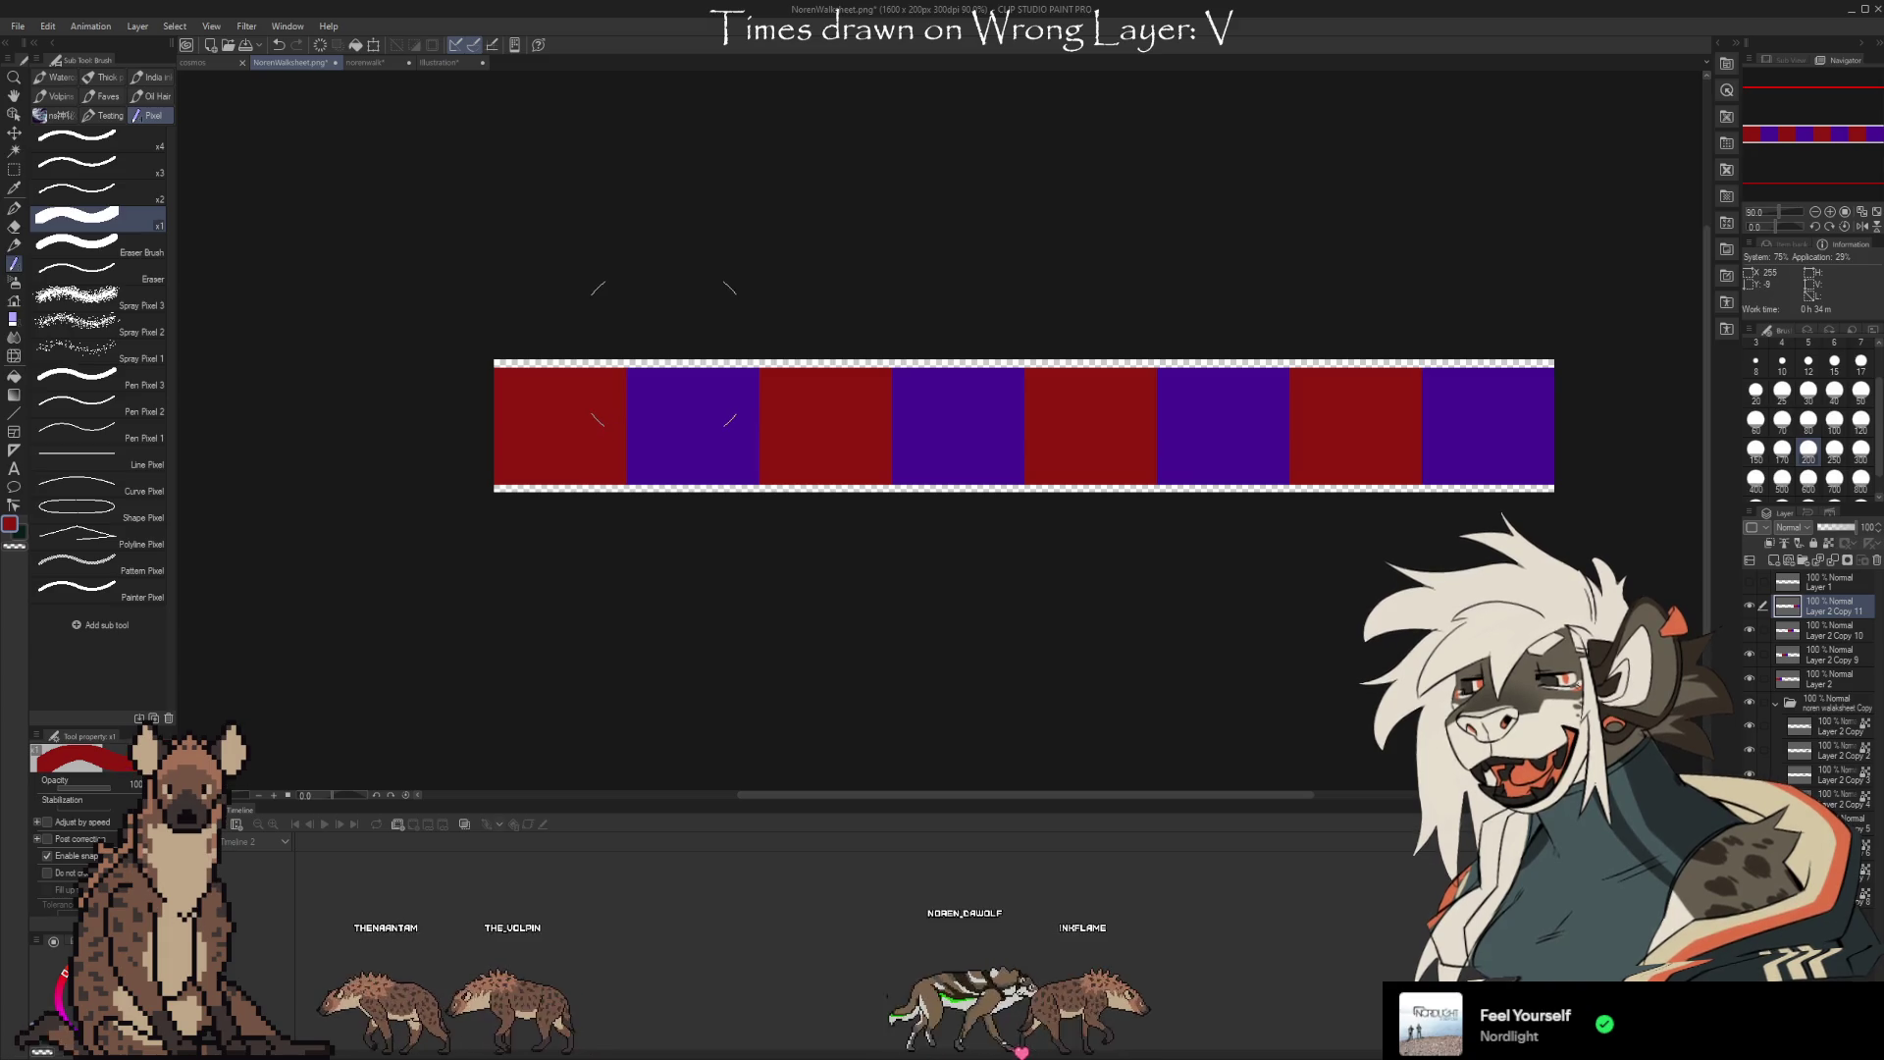
{"action": "scroll", "coordinate": [1233, 376], "scroll_direction": "up", "scroll_amount": 3}
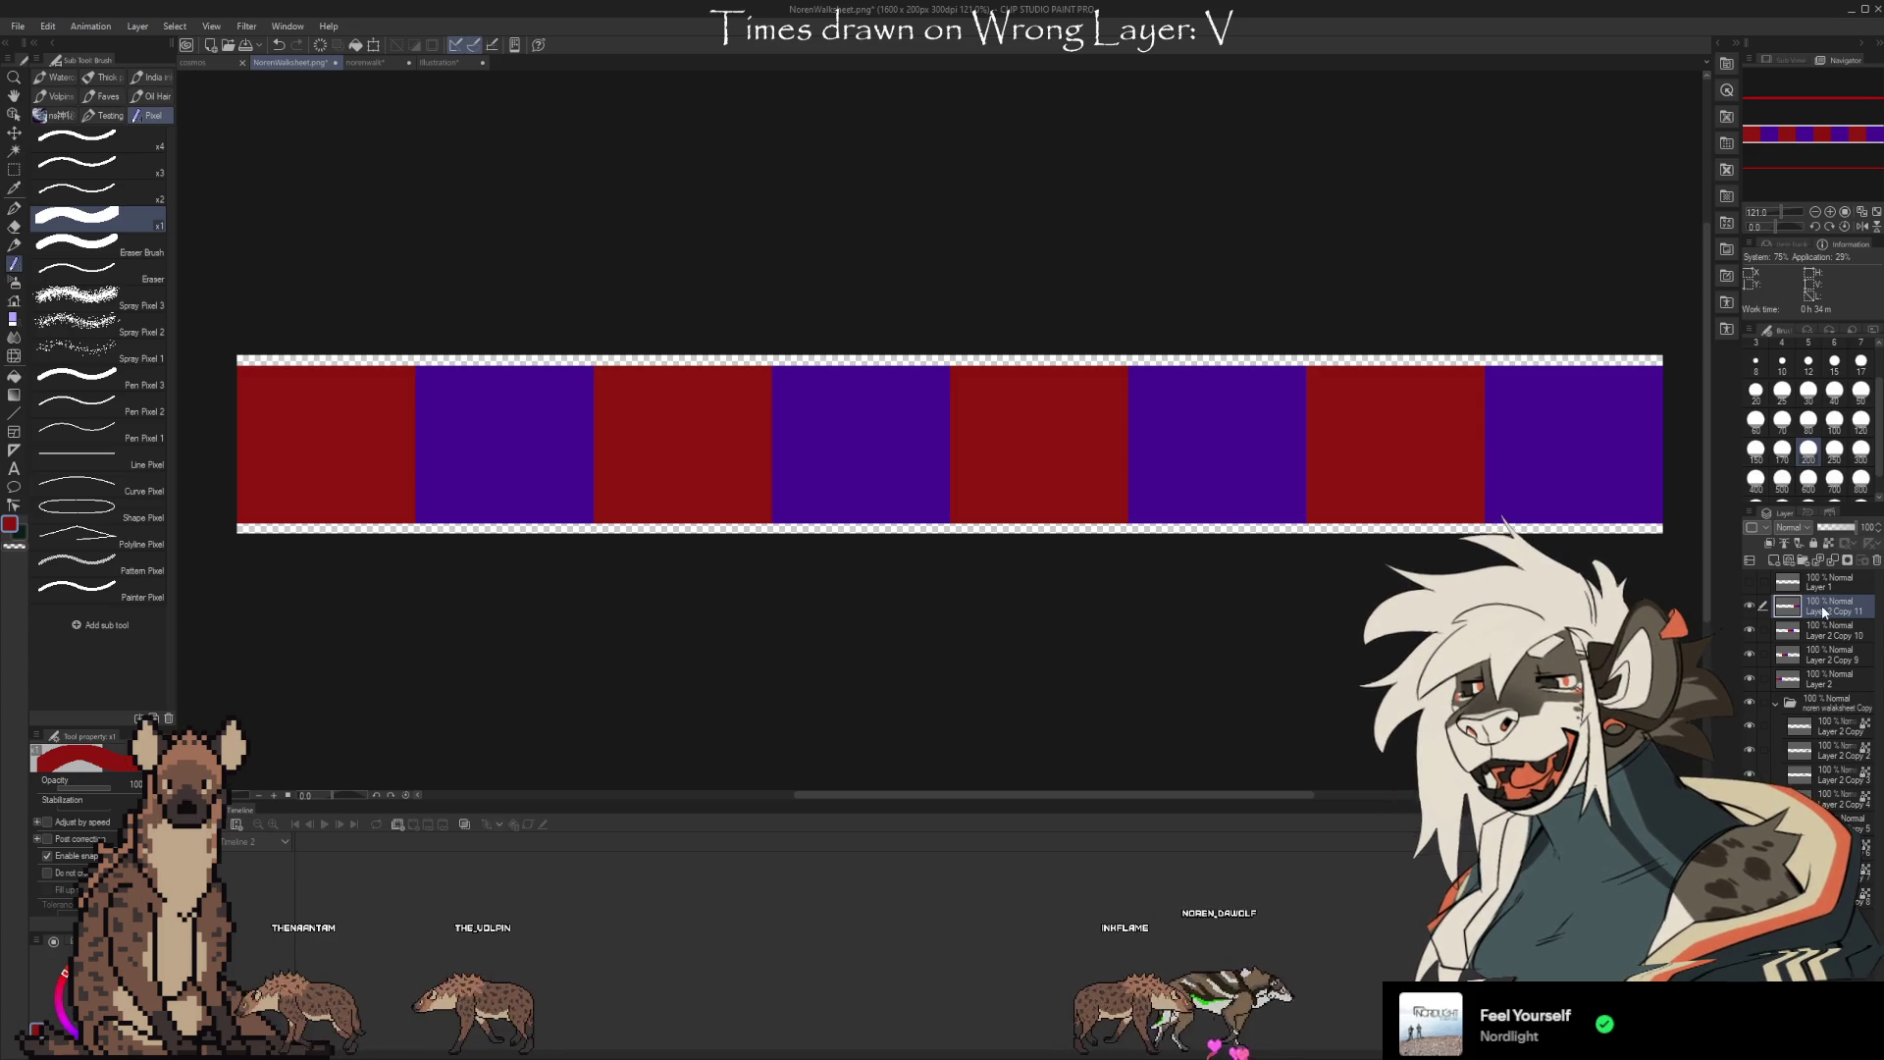
{"action": "left_click", "coordinate": [1829, 674], "text": "shift"}
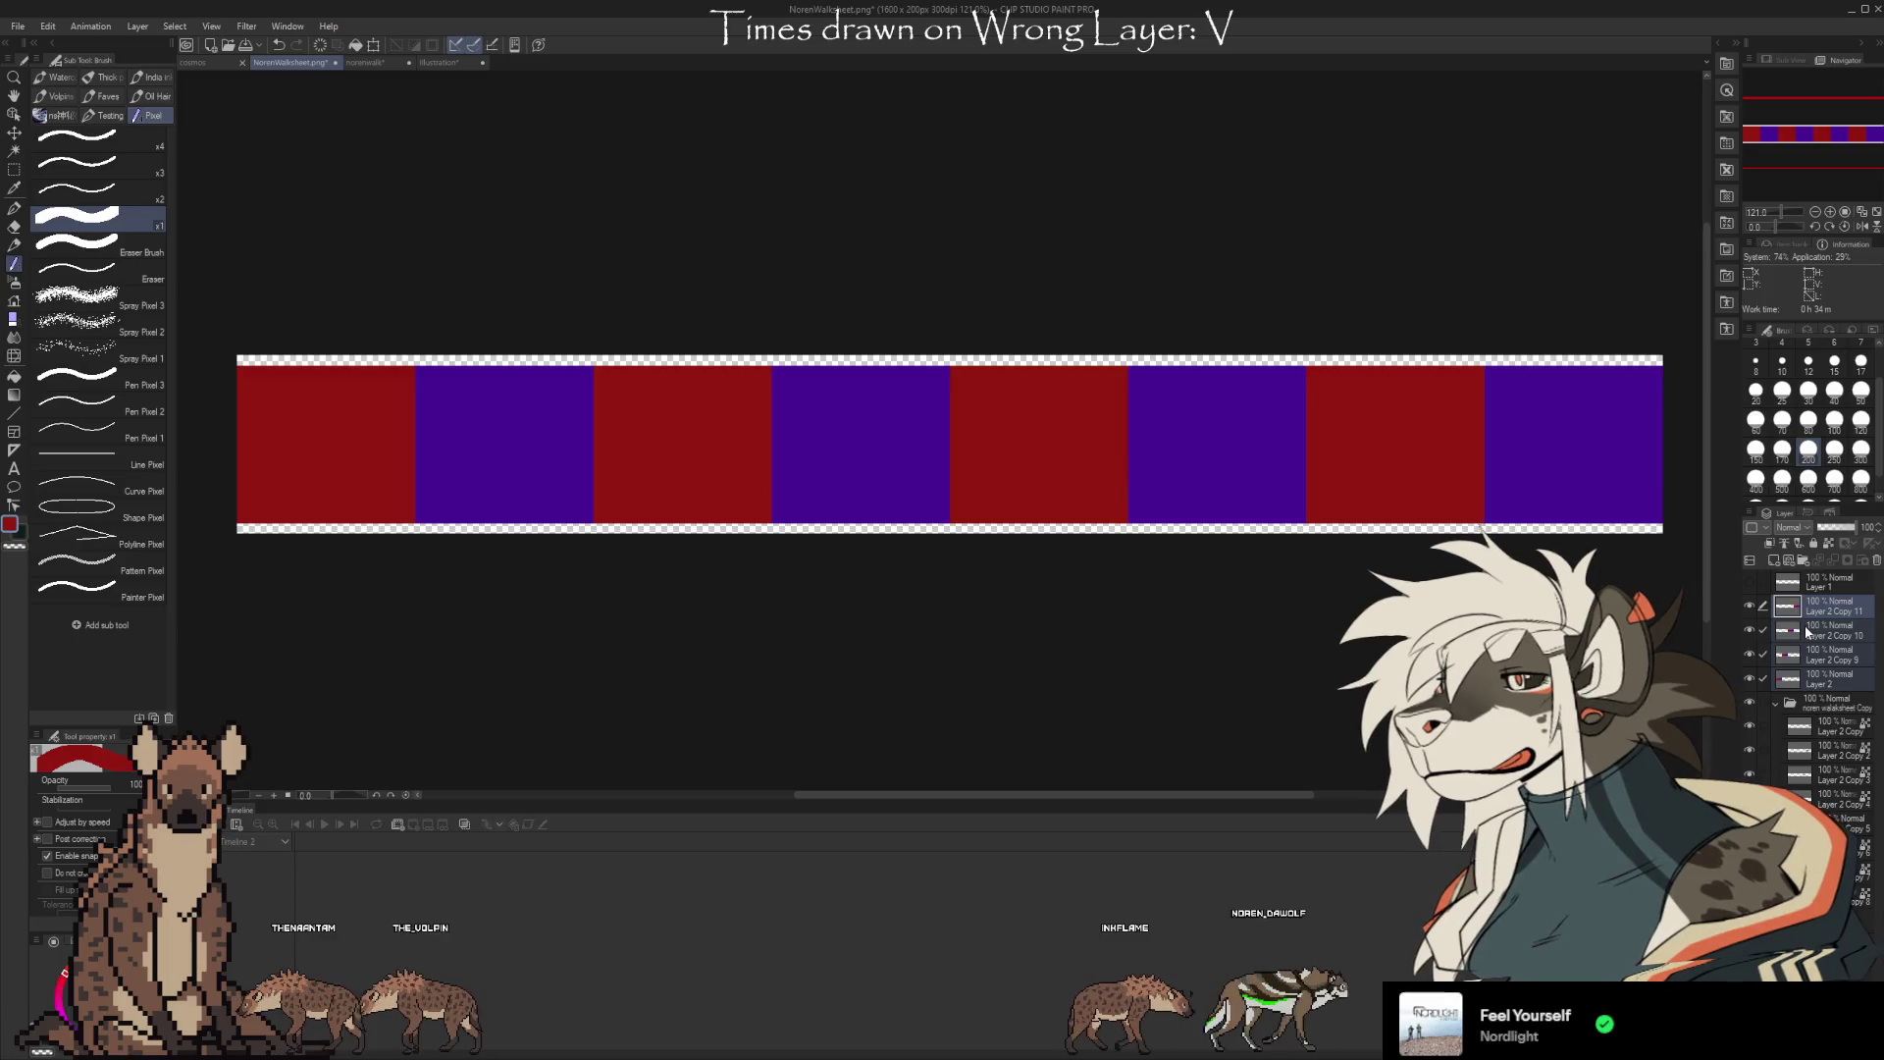
Merge the block layers, move the result down the stack, hide the wolf folder, and show the hyena frames
{"action": "key", "text": "shift+alt+e"}
{"action": "left_click_drag", "start_coordinate": [1831, 615], "coordinate": [1837, 829]}
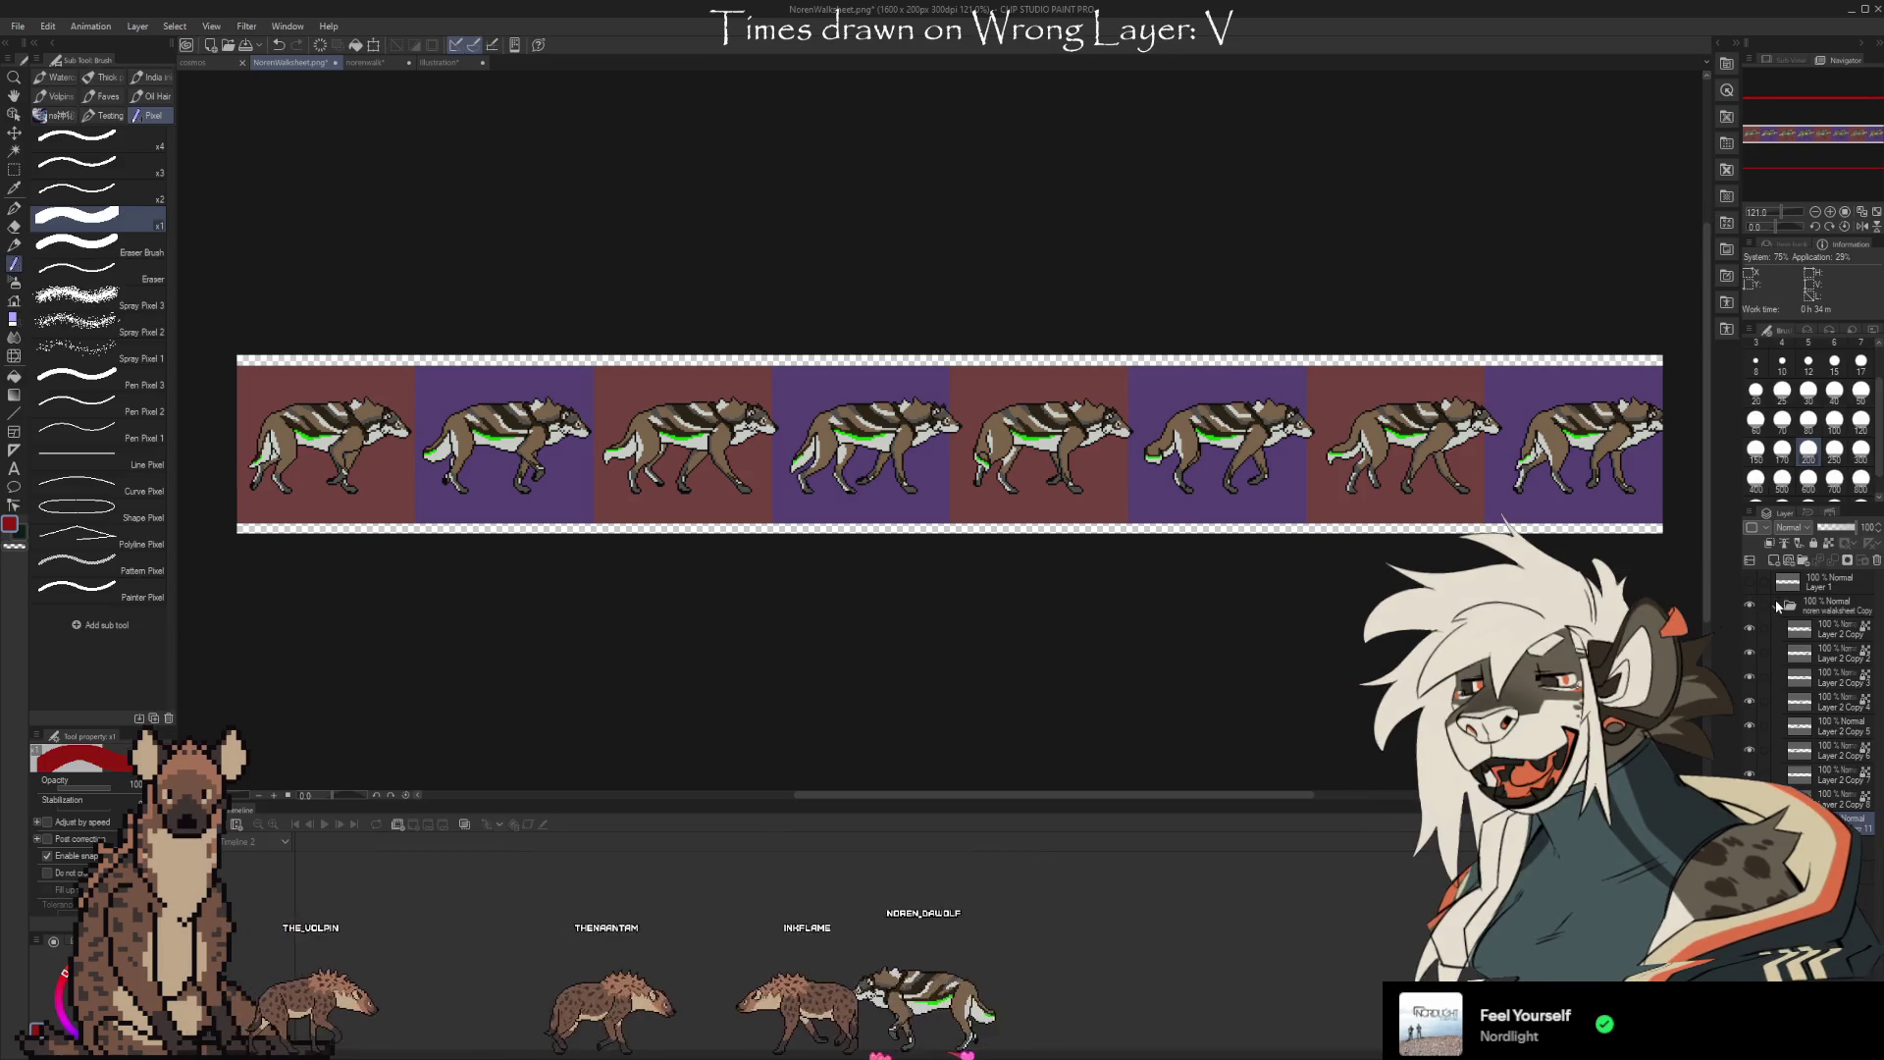
{"action": "left_click", "coordinate": [1749, 606]}
{"action": "left_click", "coordinate": [1749, 628]}
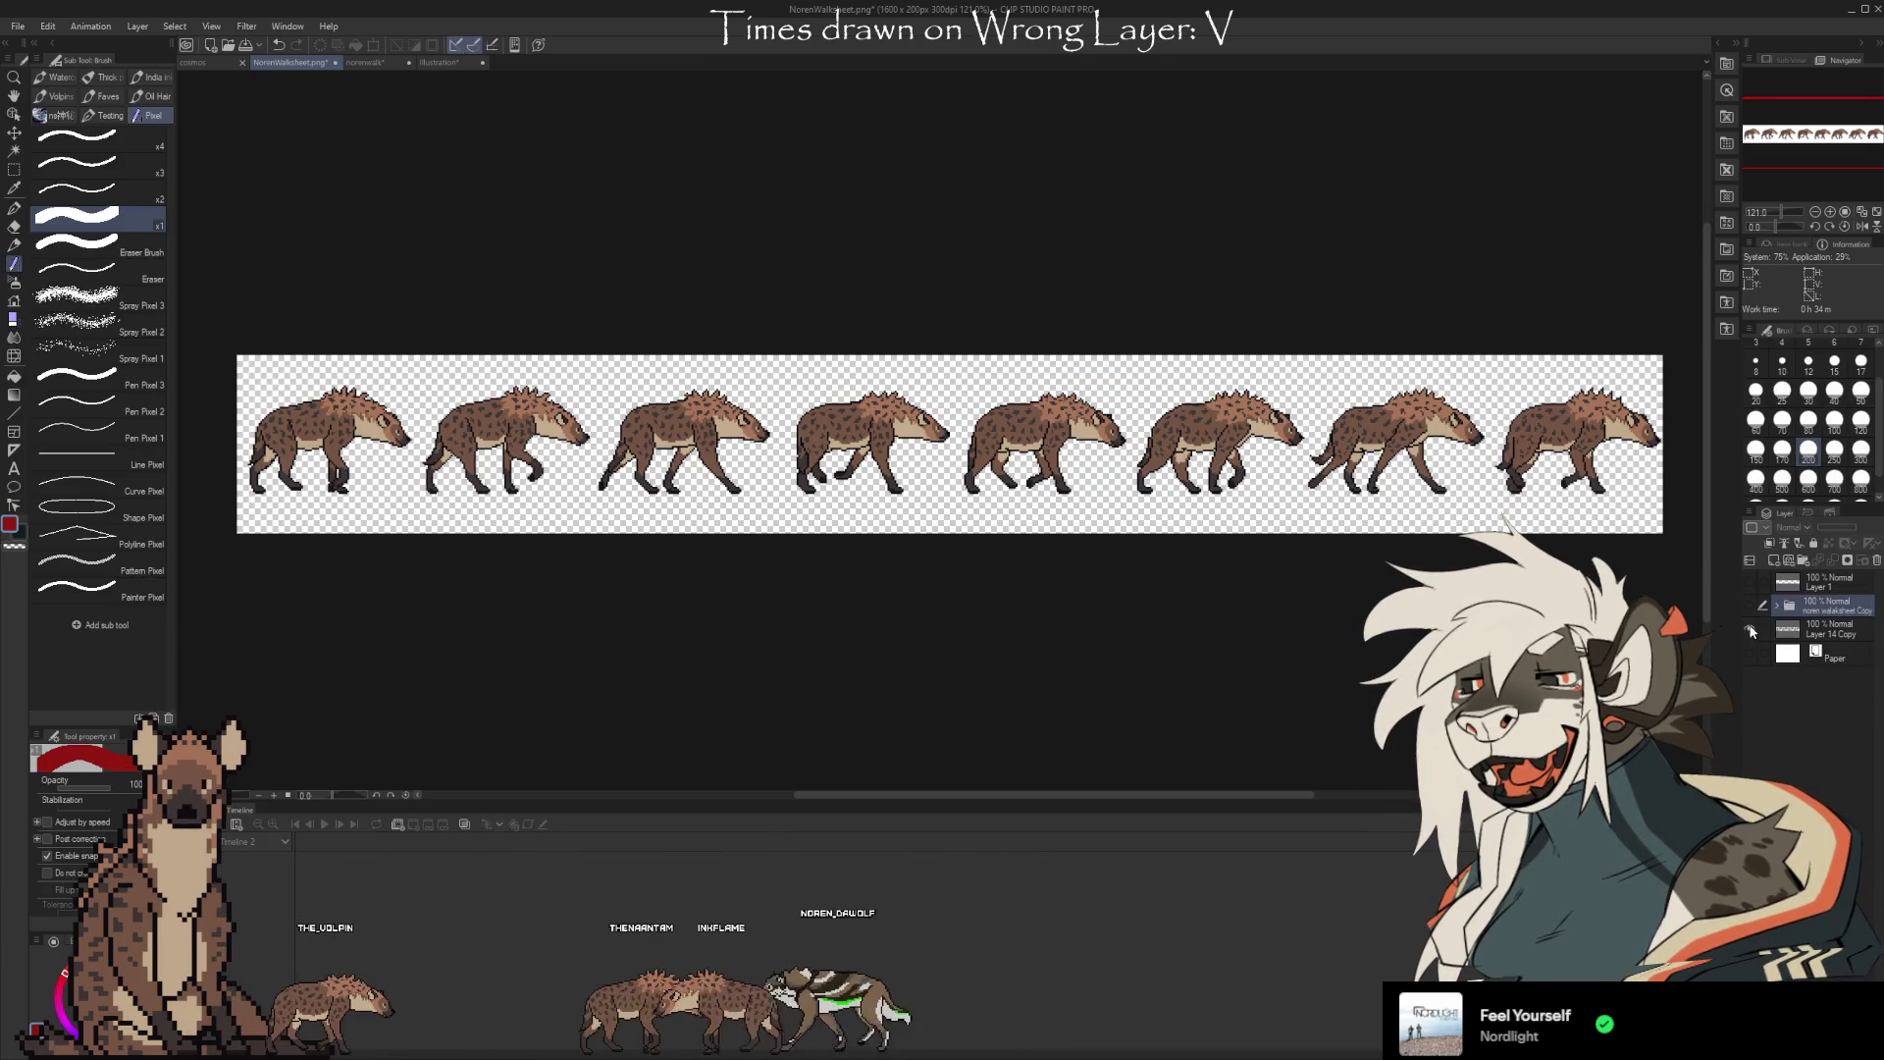
{"action": "left_click", "coordinate": [1779, 607]}
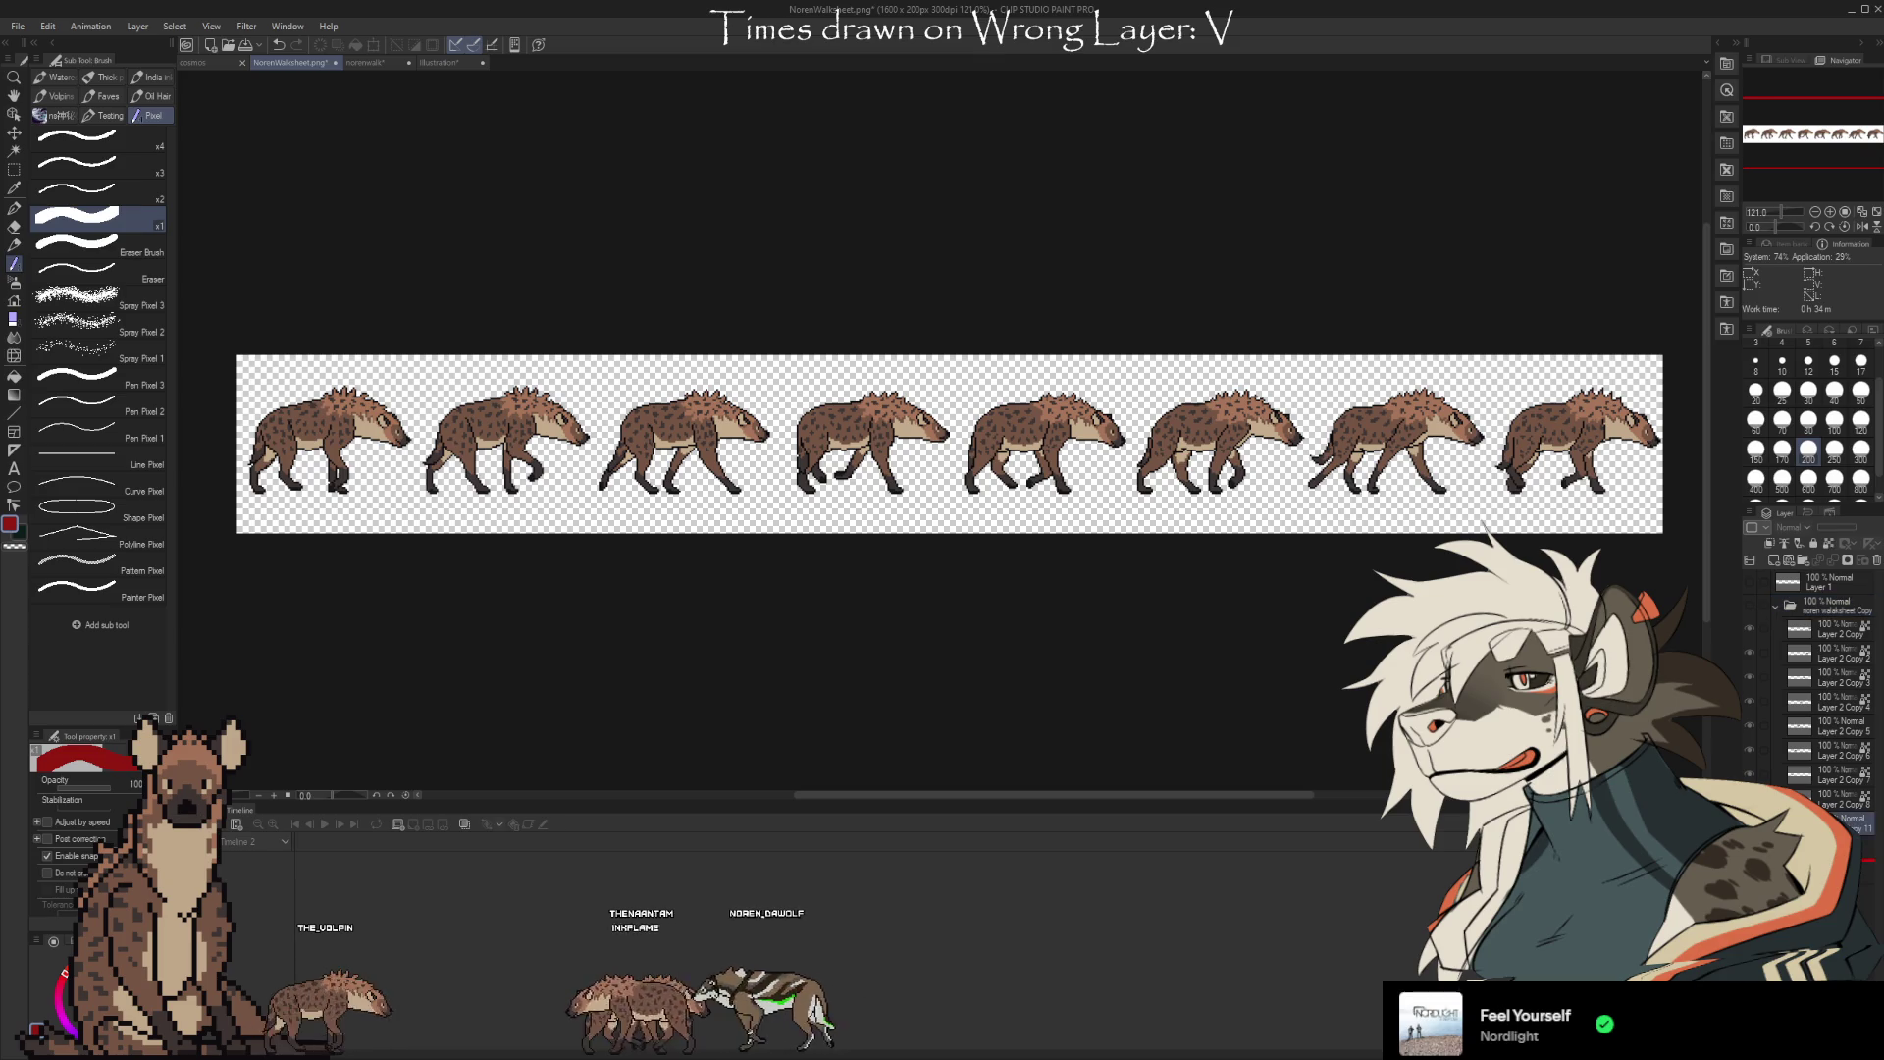
{"action": "left_click", "coordinate": [1825, 846]}
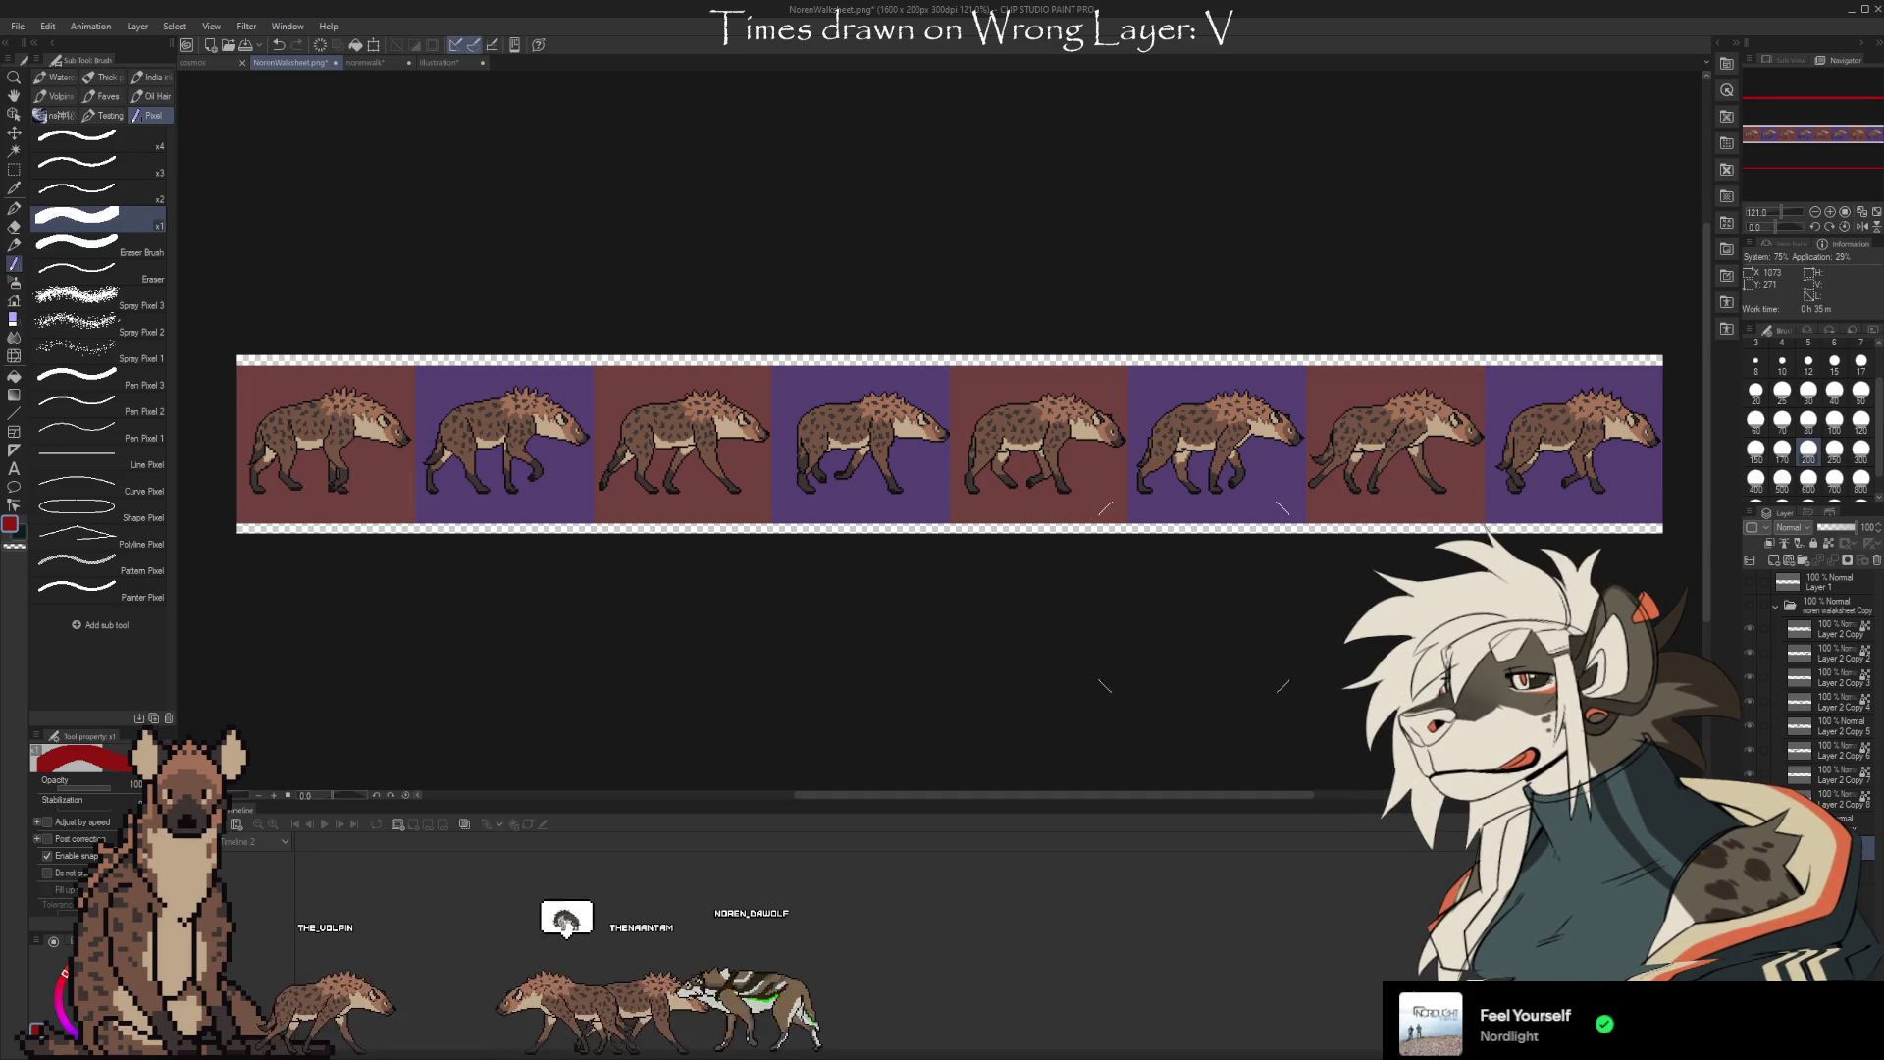
{"action": "scroll", "coordinate": [870, 425], "scroll_direction": "up", "scroll_amount": 2}
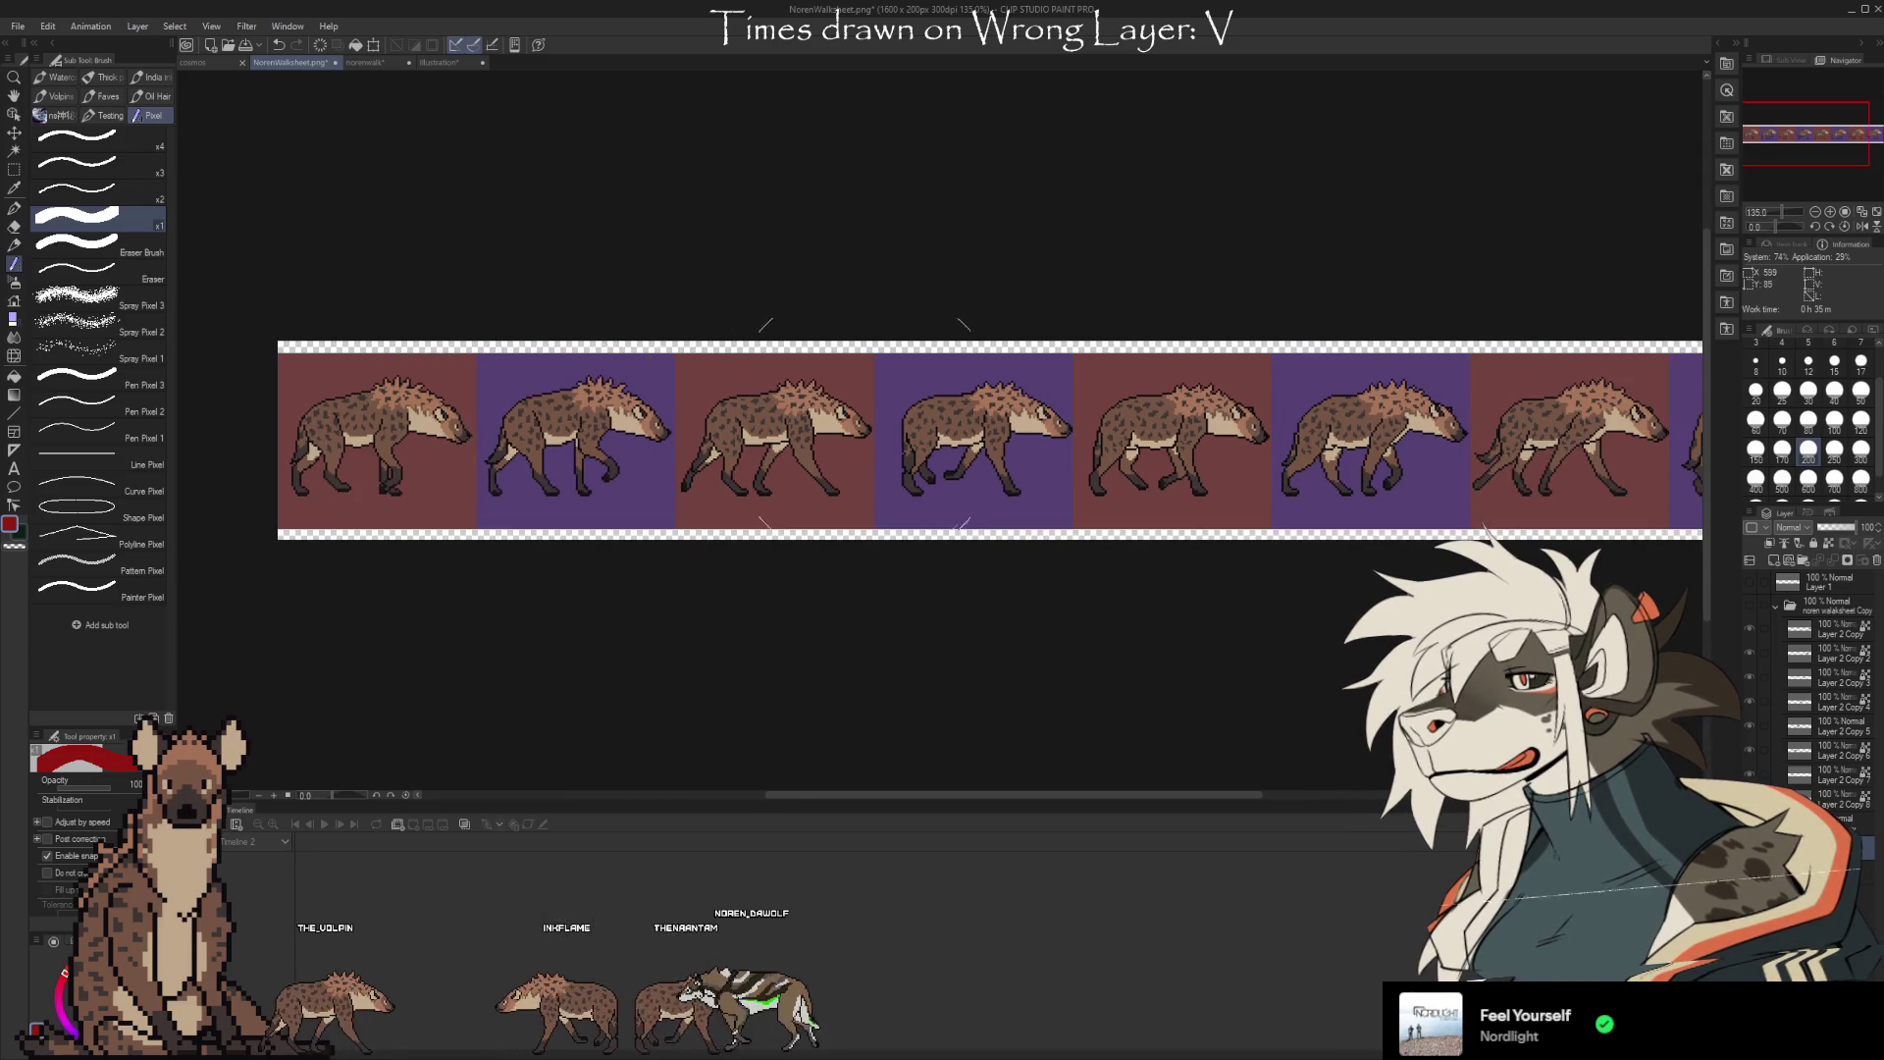
{"action": "scroll", "coordinate": [870, 425], "scroll_direction": "down", "scroll_amount": 3}
{"action": "scroll", "coordinate": [546, 429], "scroll_direction": "up", "scroll_amount": 2}
{"action": "scroll", "coordinate": [389, 422], "scroll_direction": "down", "scroll_amount": 1}
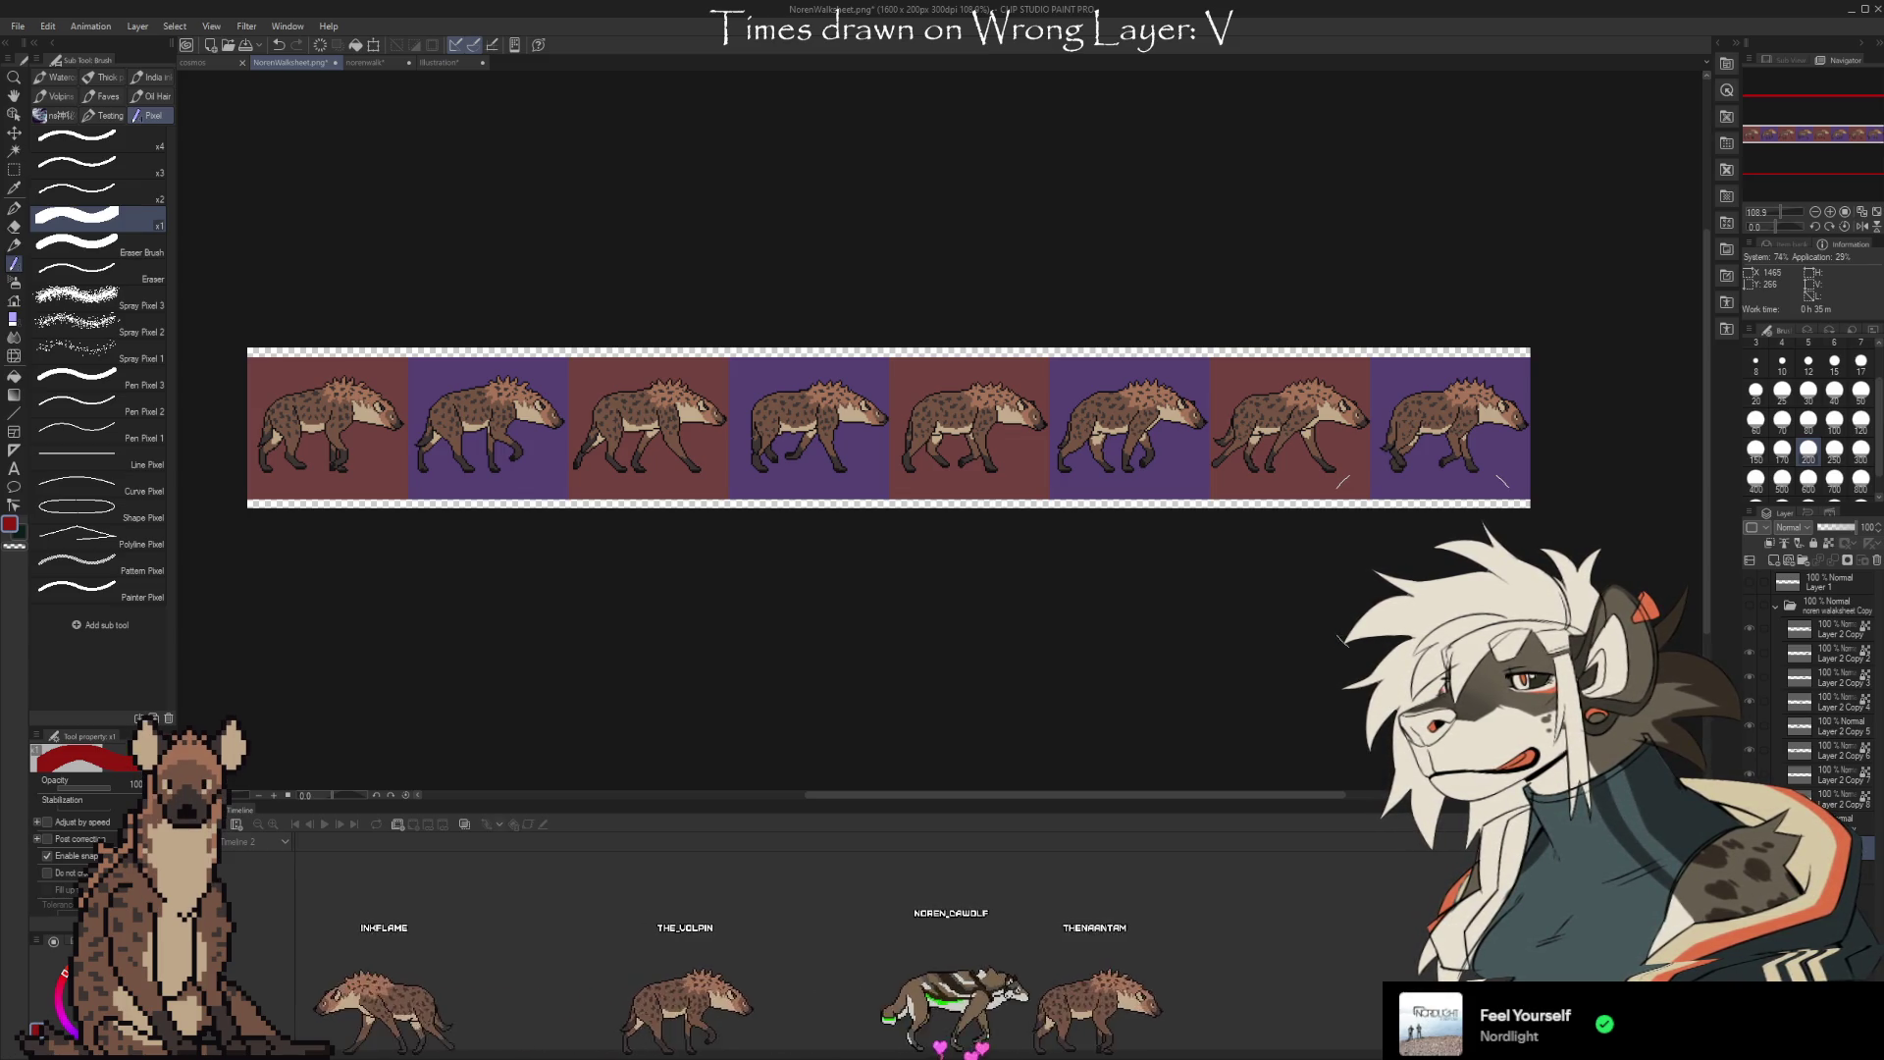
{"action": "key", "text": "ctrl+alt+0"}
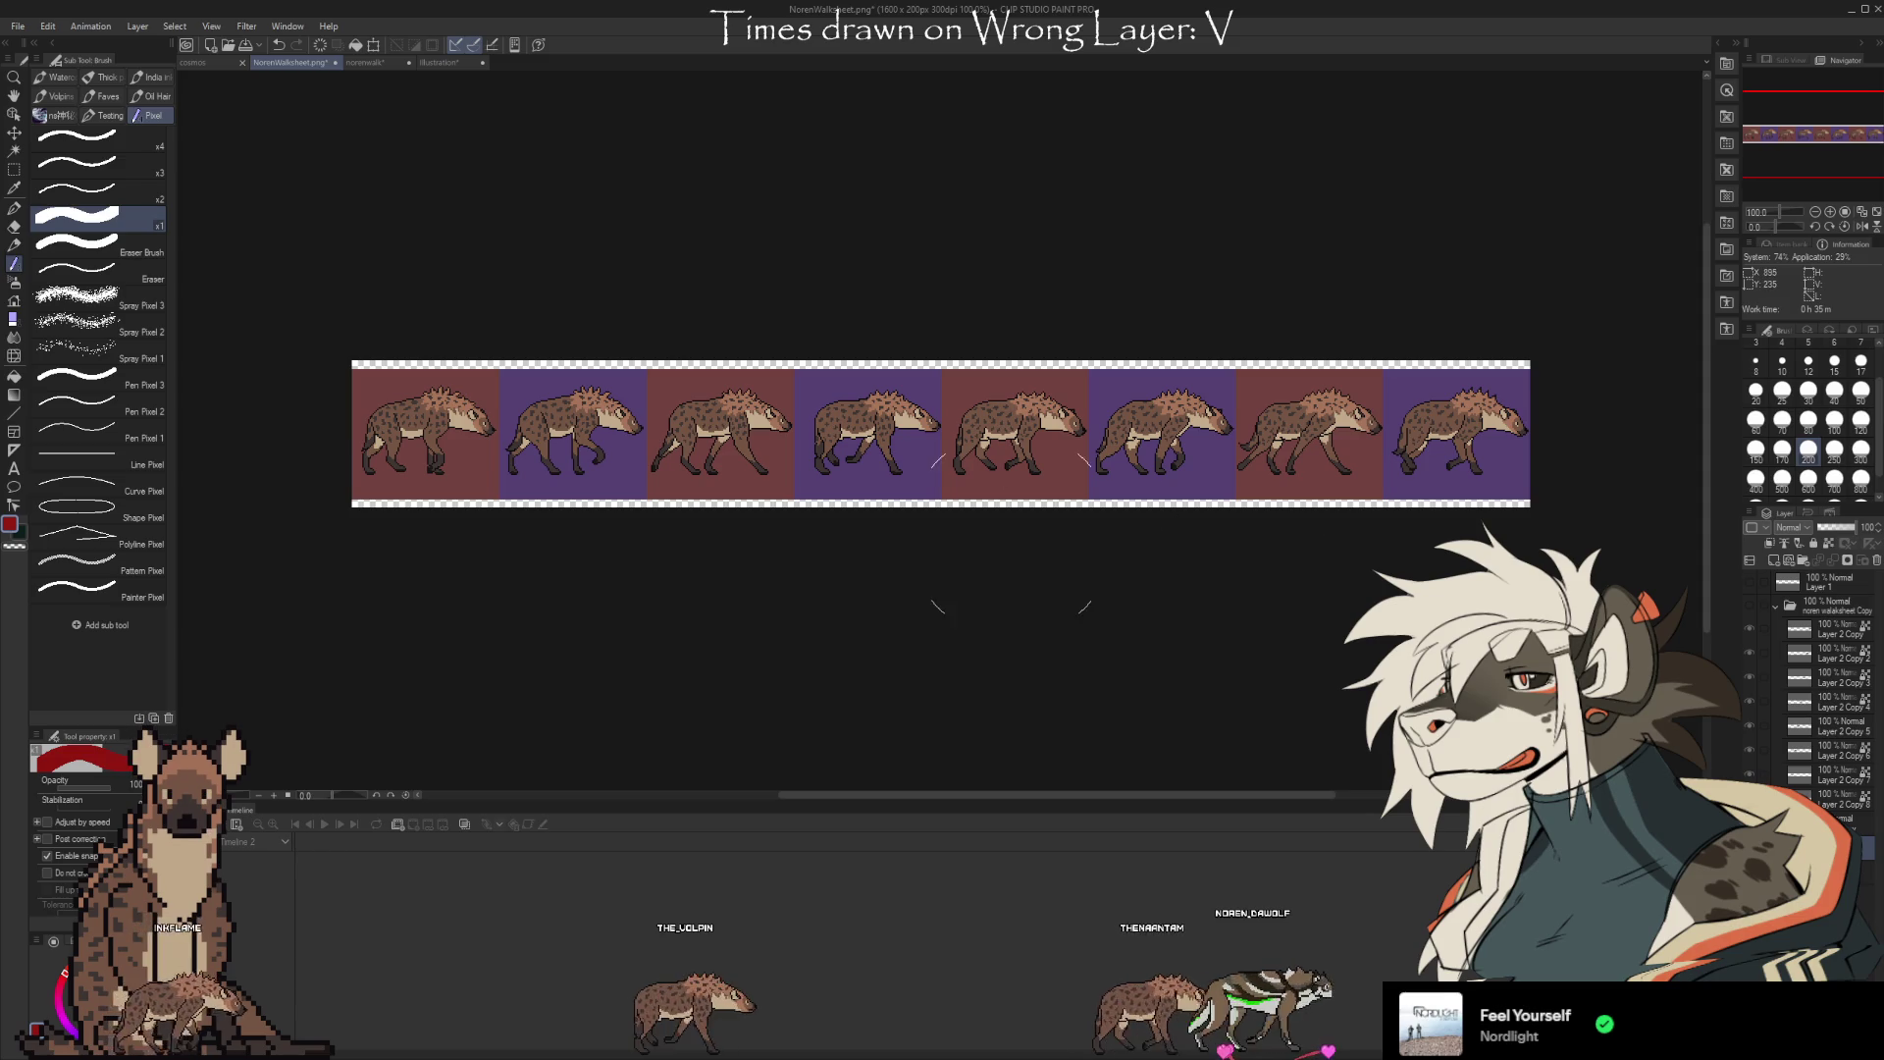
{"action": "scroll", "coordinate": [413, 475], "scroll_direction": "up", "scroll_amount": 5}
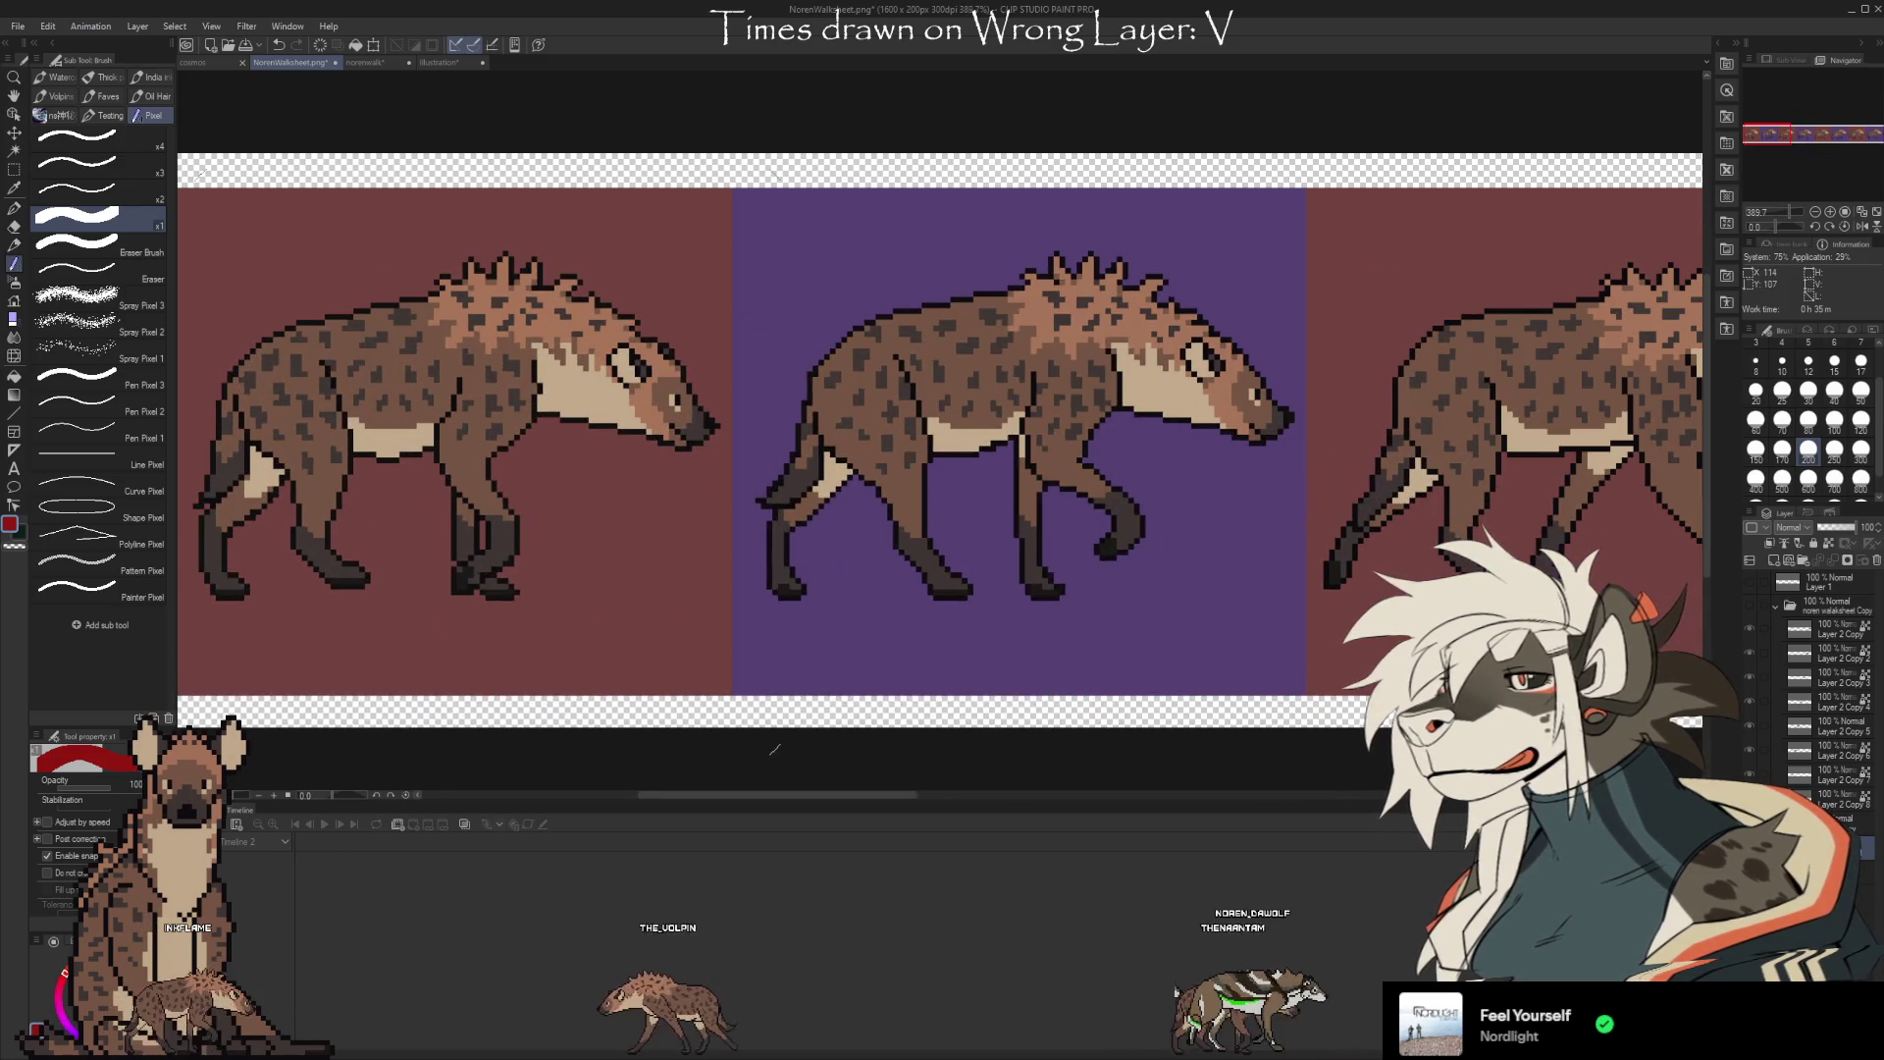
{"action": "scroll", "coordinate": [774, 749], "scroll_direction": "down", "scroll_amount": 1}
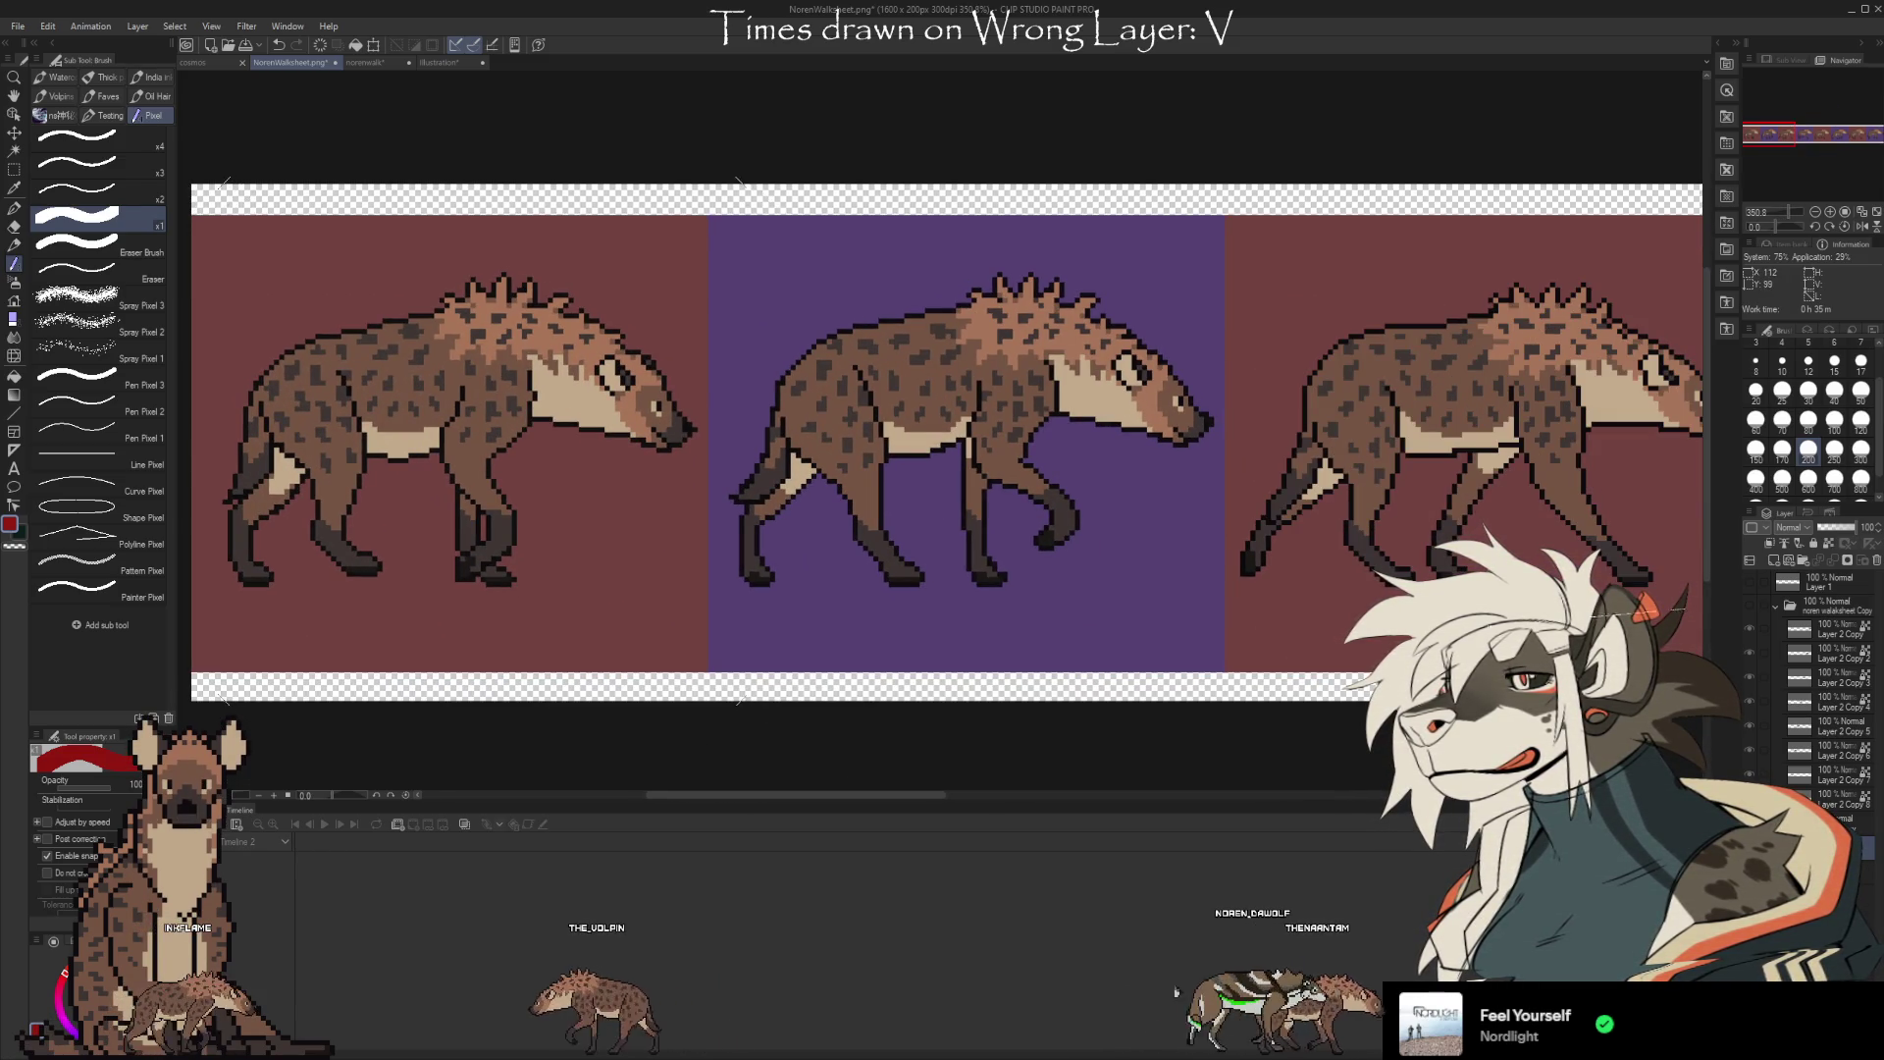
{"action": "scroll", "coordinate": [486, 449], "scroll_direction": "down", "scroll_amount": 1}
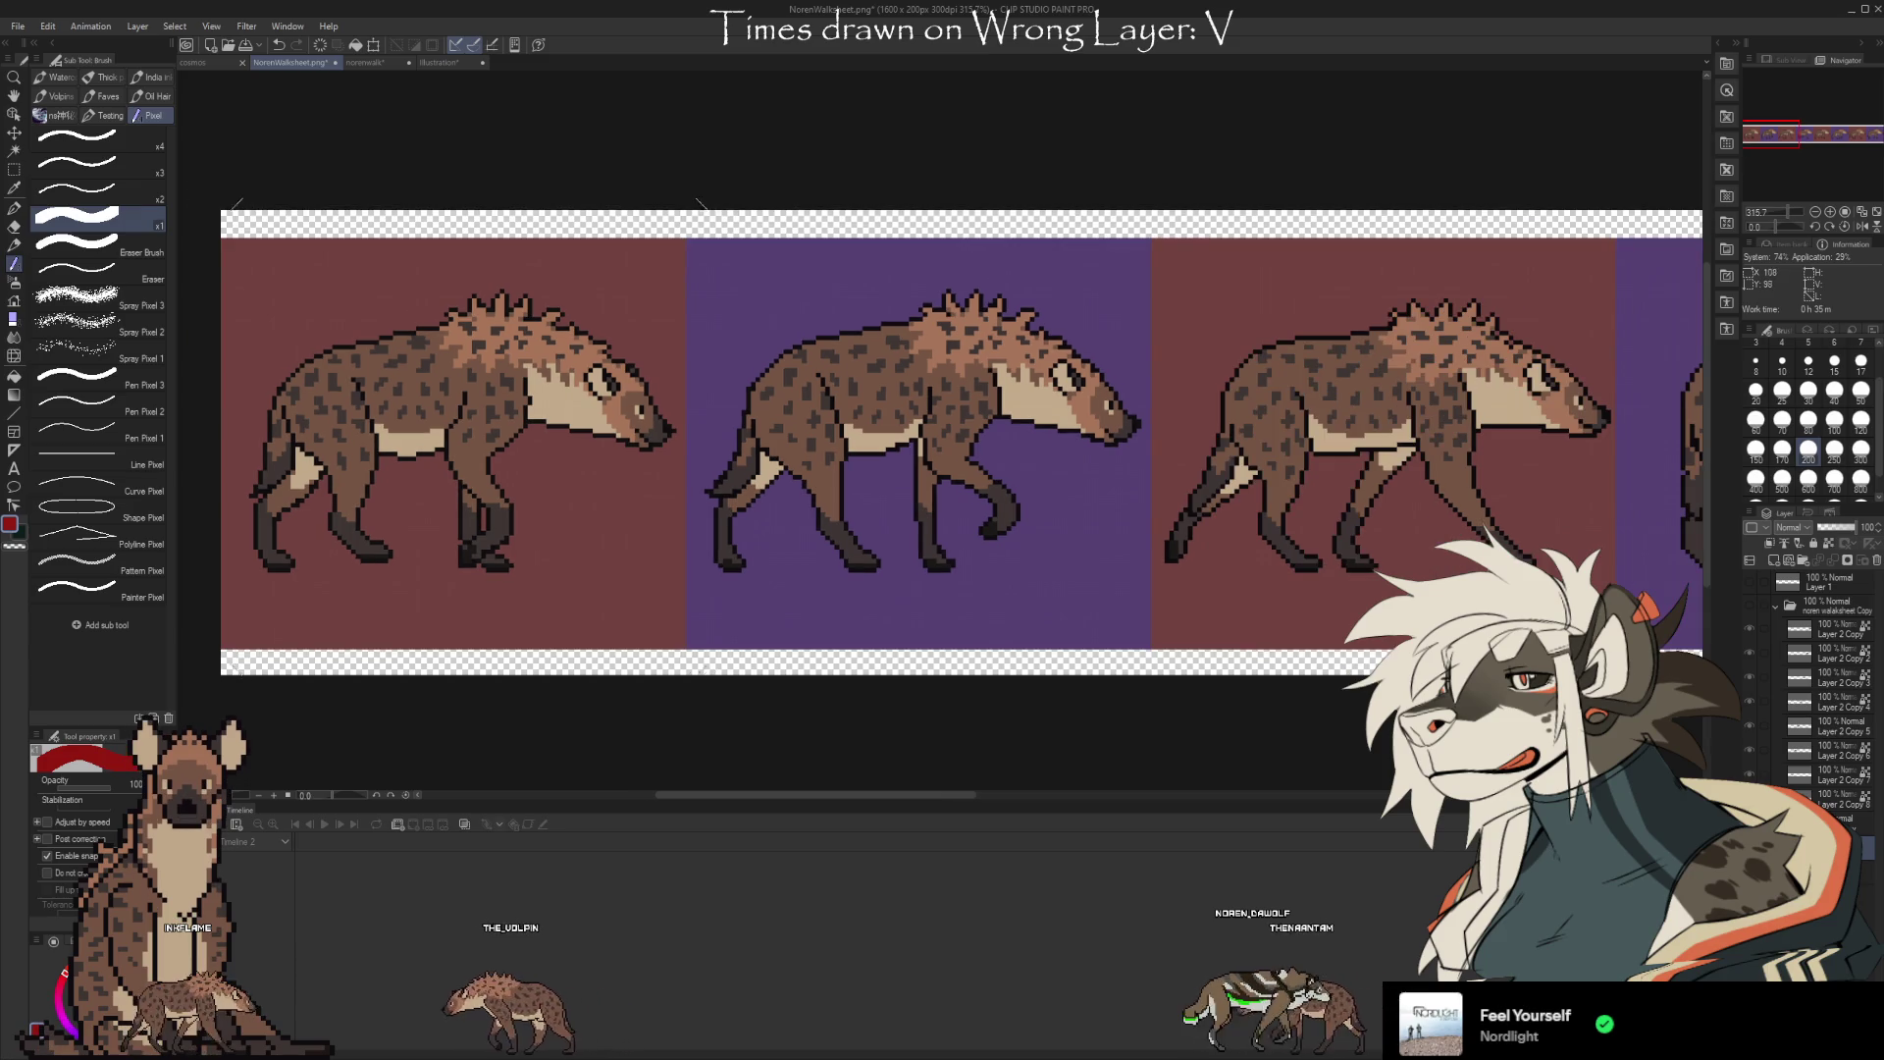
{"action": "scroll", "coordinate": [397, 461], "scroll_direction": "down", "scroll_amount": 10}
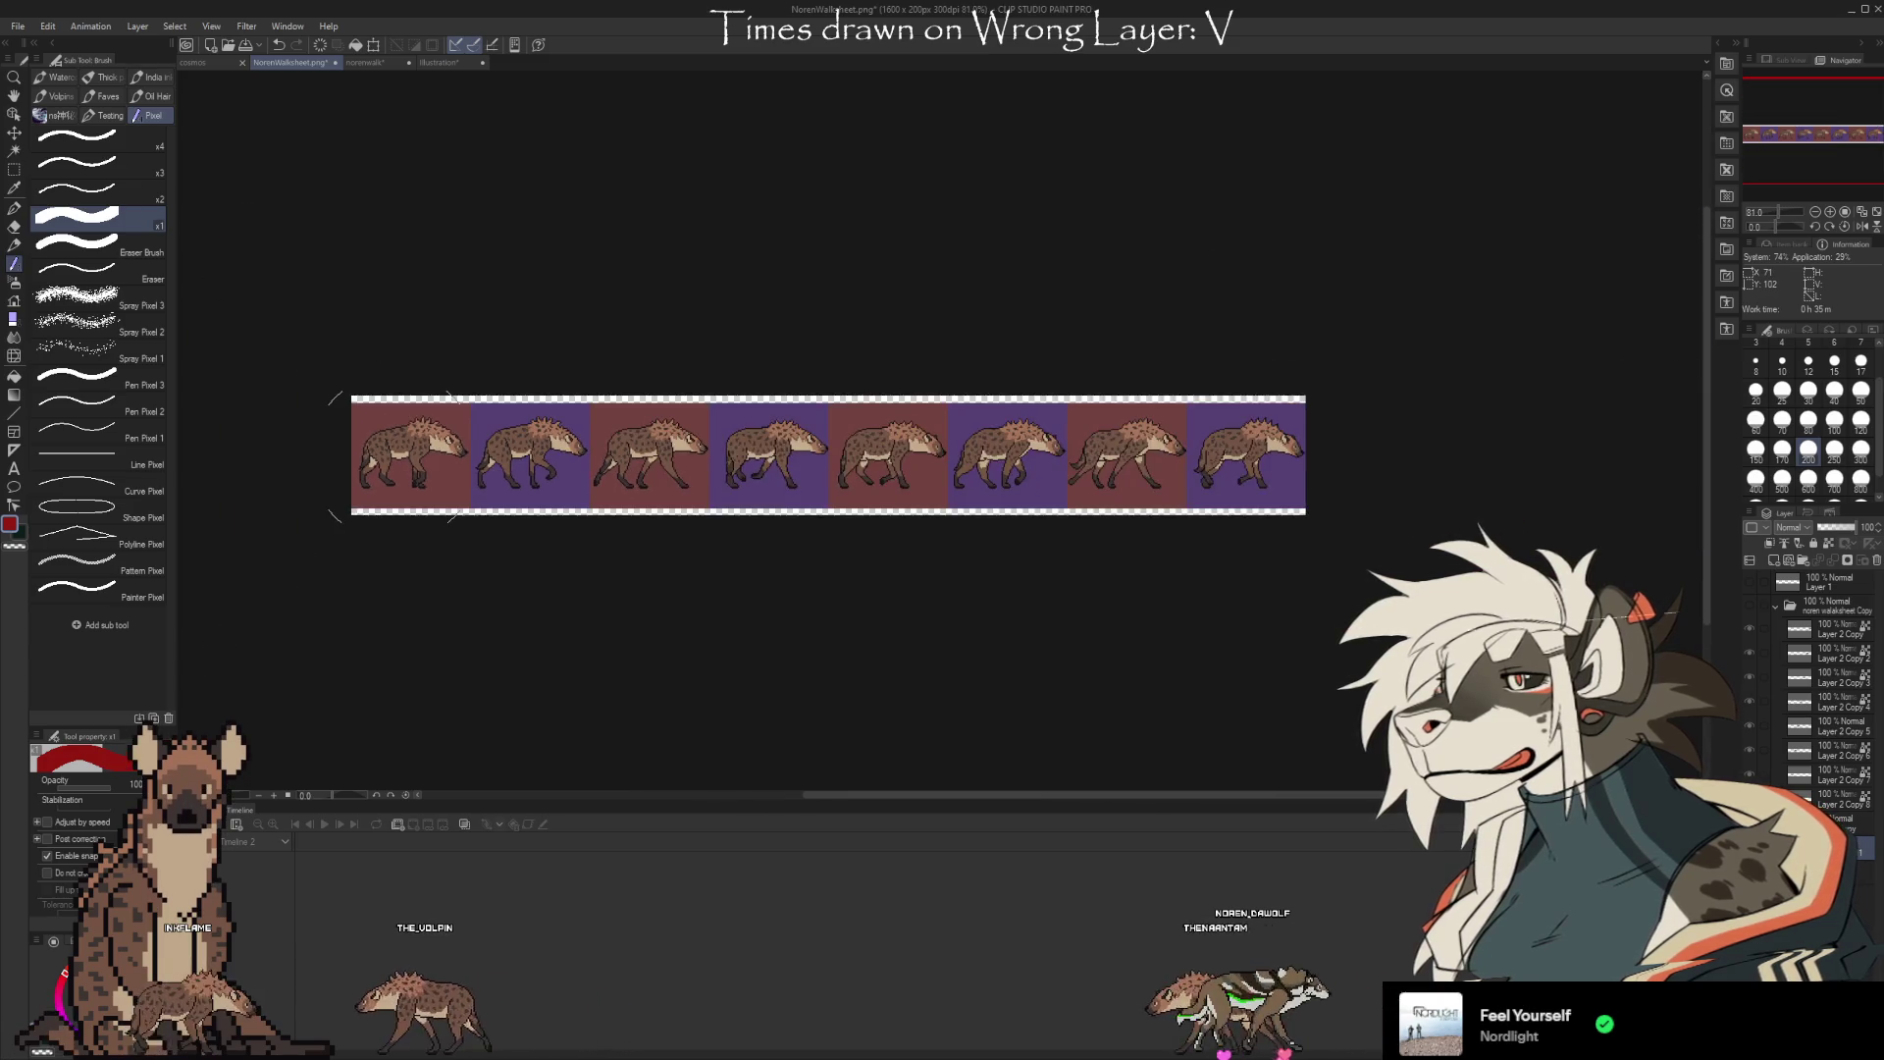
{"action": "scroll", "coordinate": [393, 458], "scroll_direction": "up", "scroll_amount": 1}
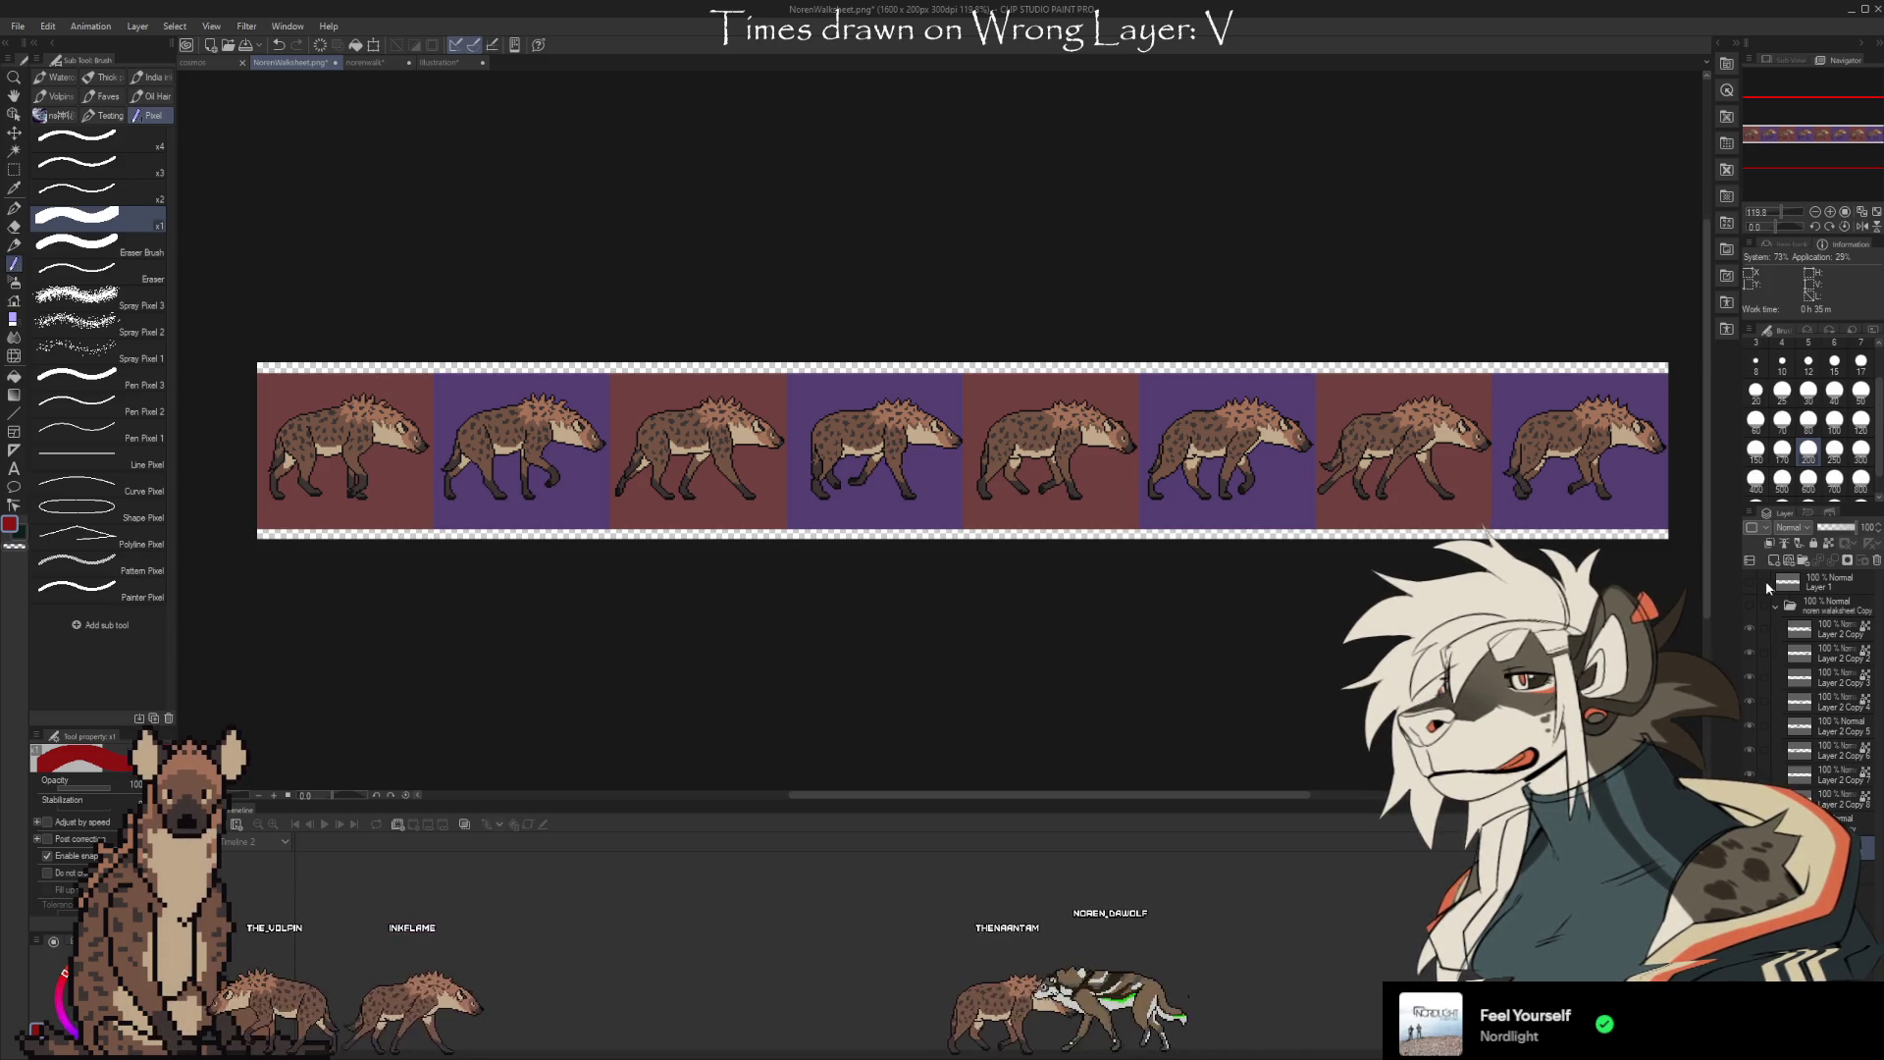
Toggle the noren walksheet Copy folder on and off to compare wolves against hyenas
{"action": "left_click", "coordinate": [1751, 605]}
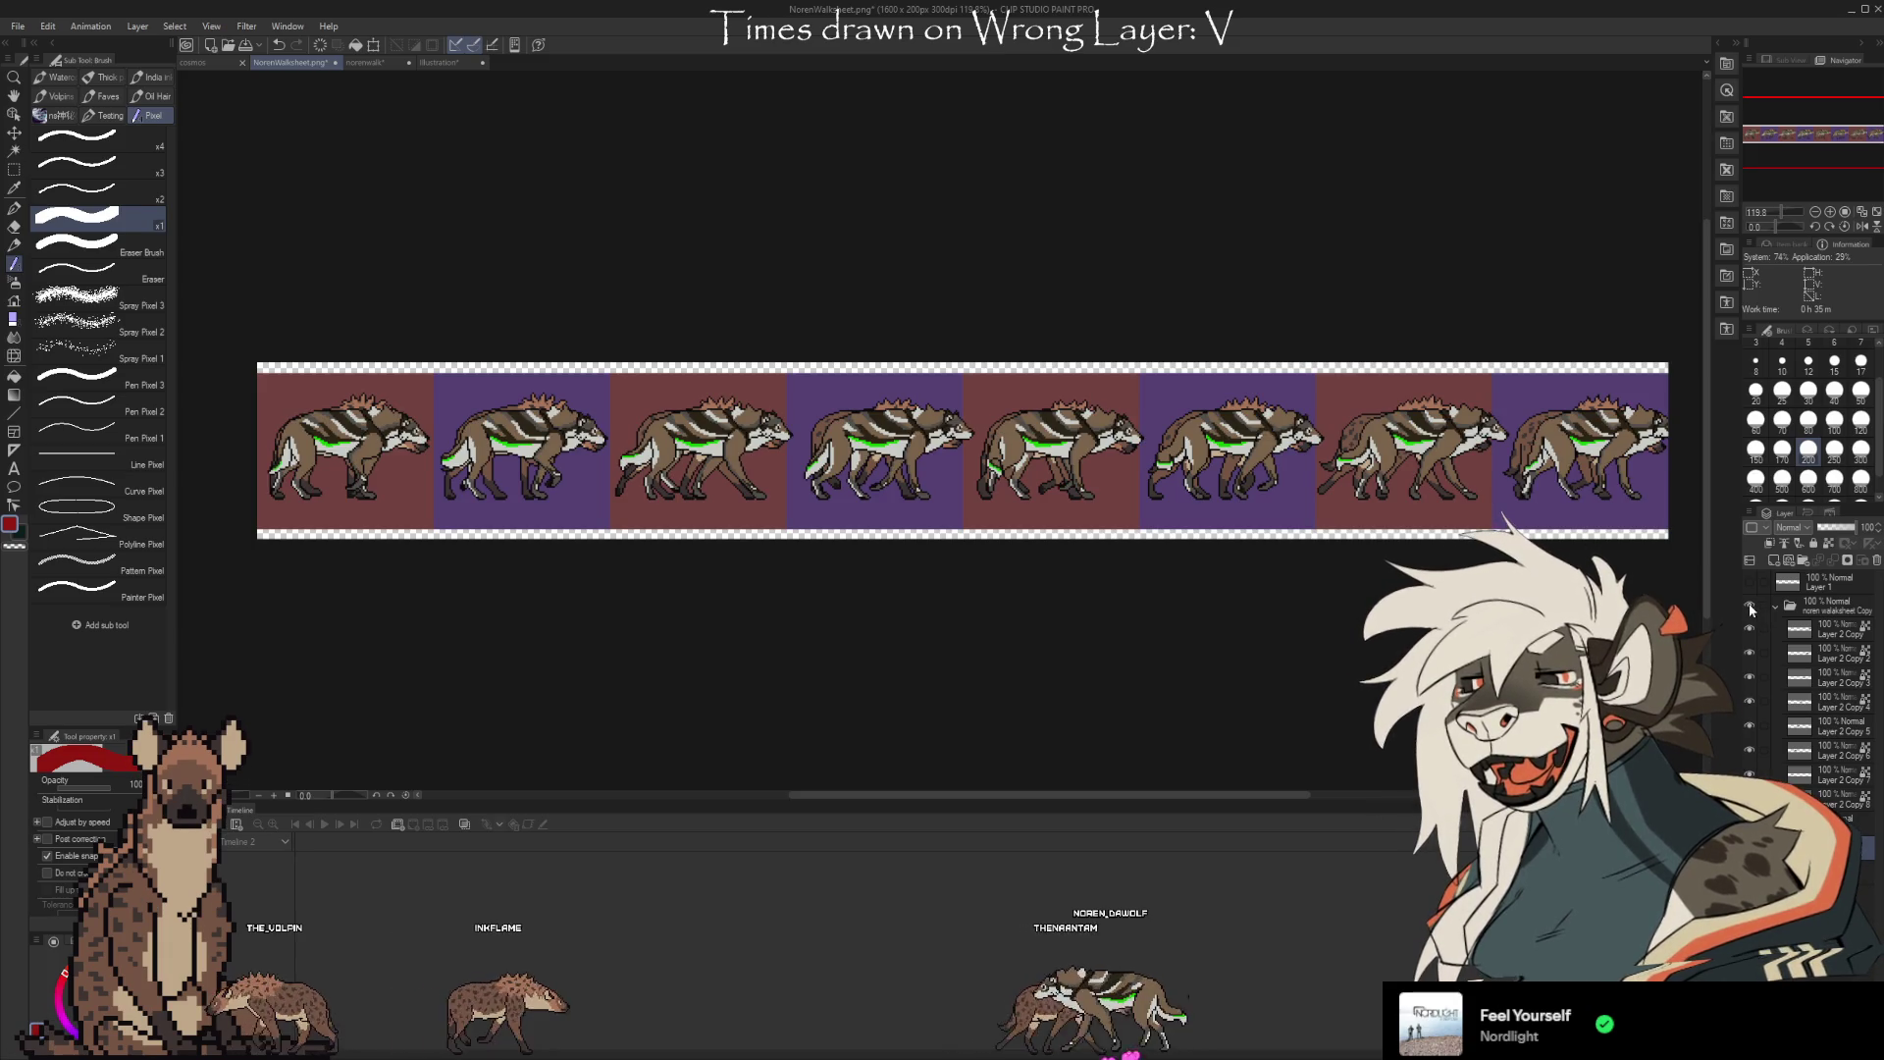
{"action": "left_click", "coordinate": [1750, 605]}
{"action": "left_click", "coordinate": [1751, 604]}
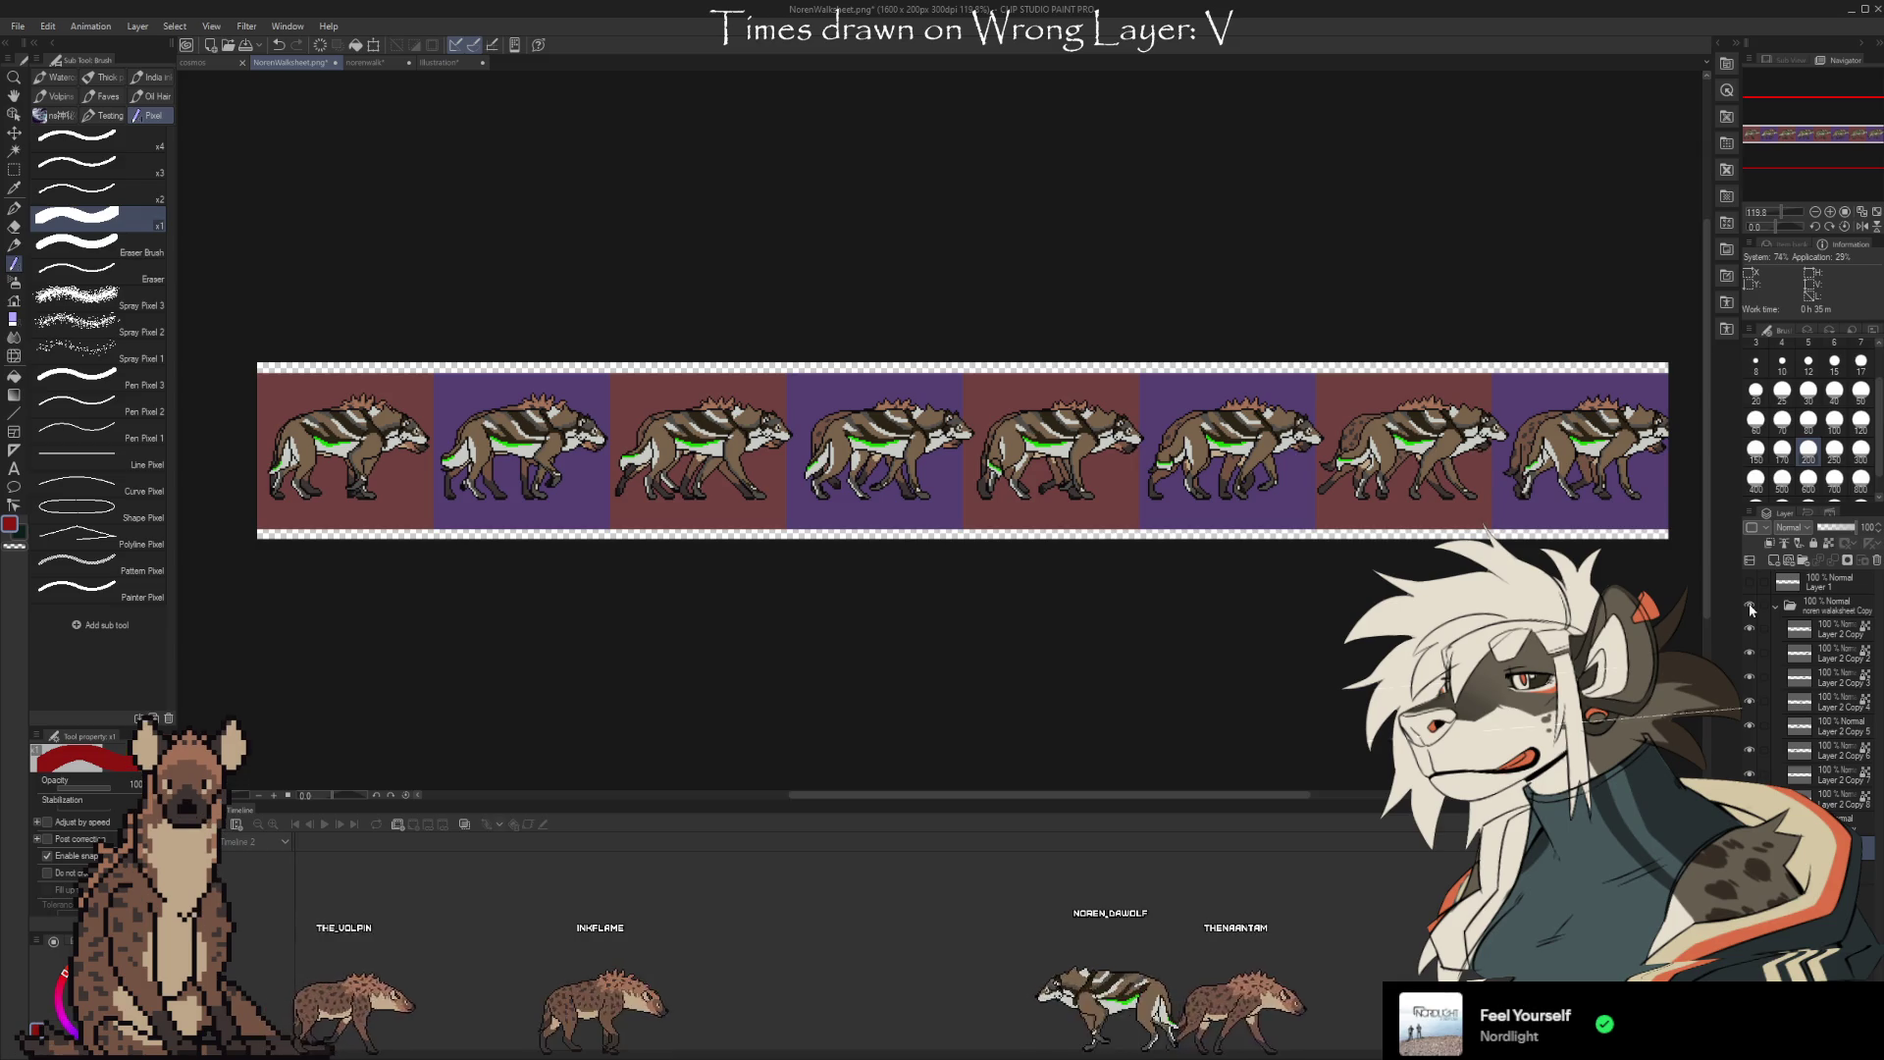
{"action": "left_click", "coordinate": [1751, 606]}
Delete the noren walksheet Copy folder and switch to the norenwalk document
{"action": "left_click", "coordinate": [1831, 610]}
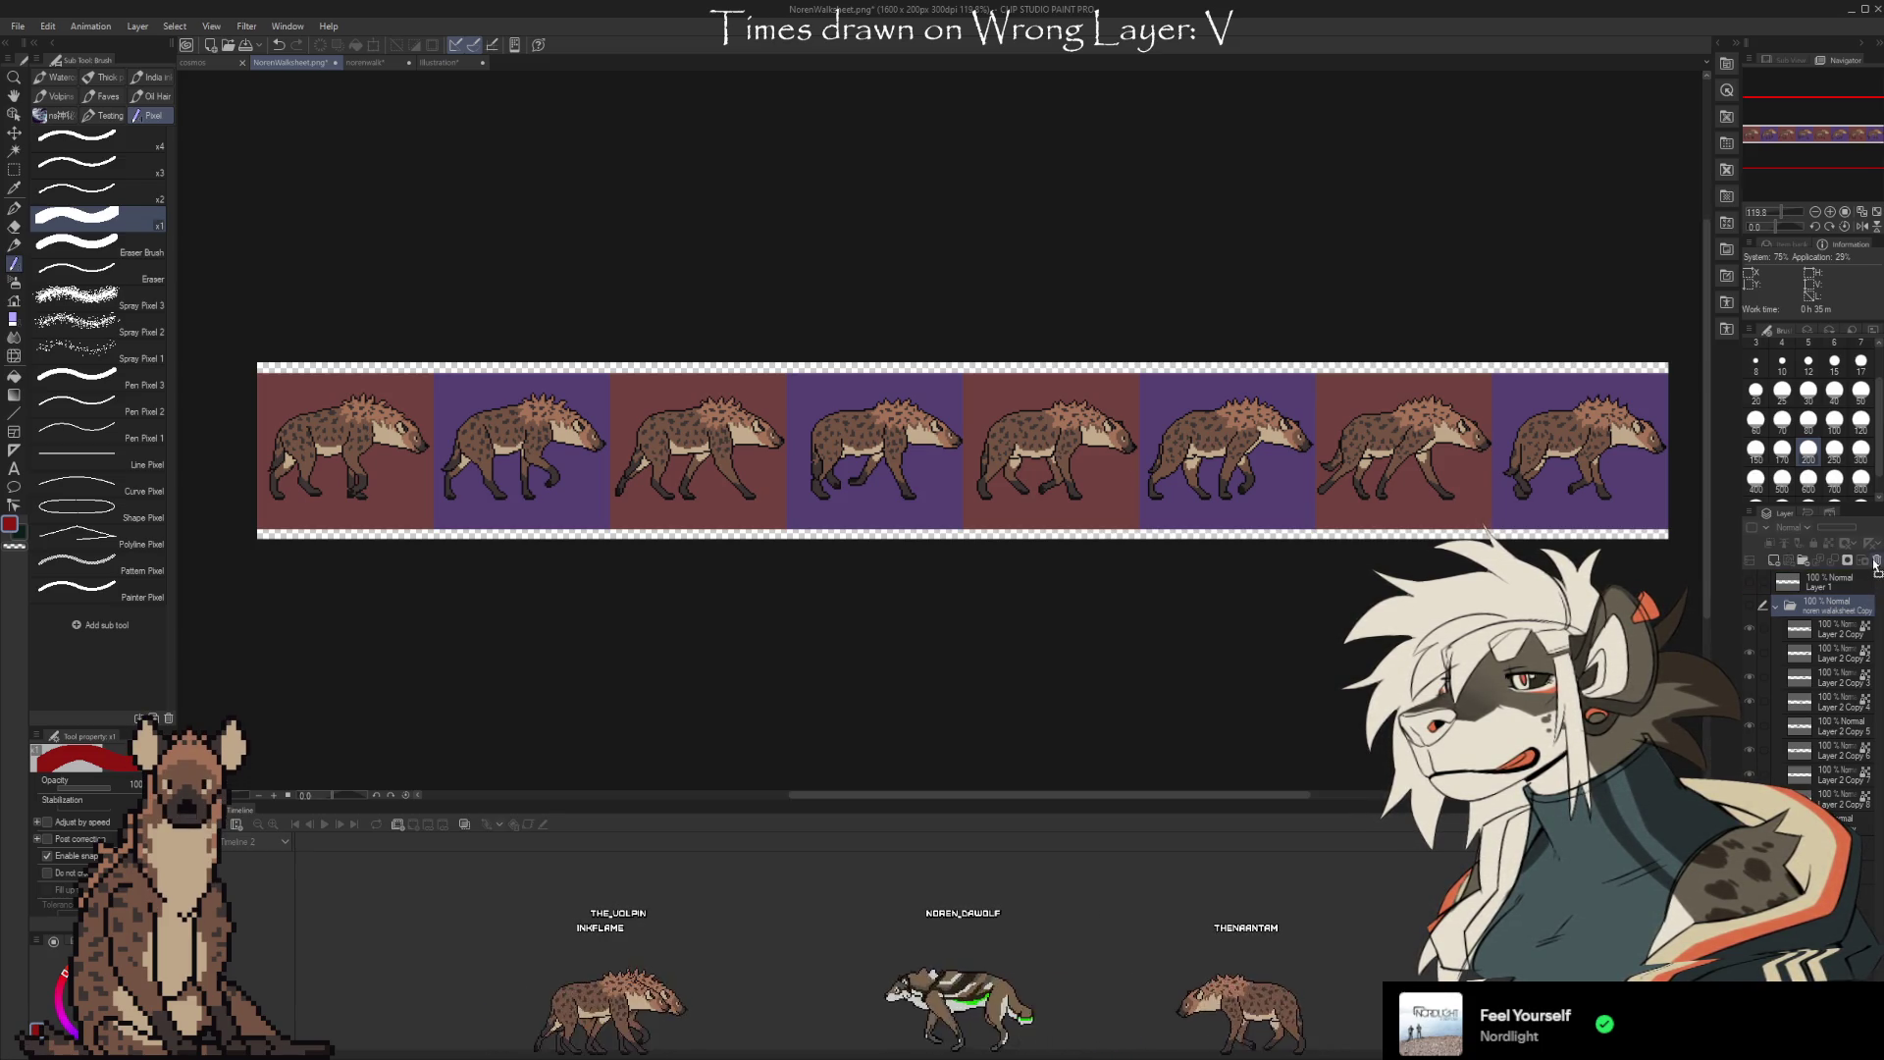
{"action": "left_click", "coordinate": [1877, 561]}
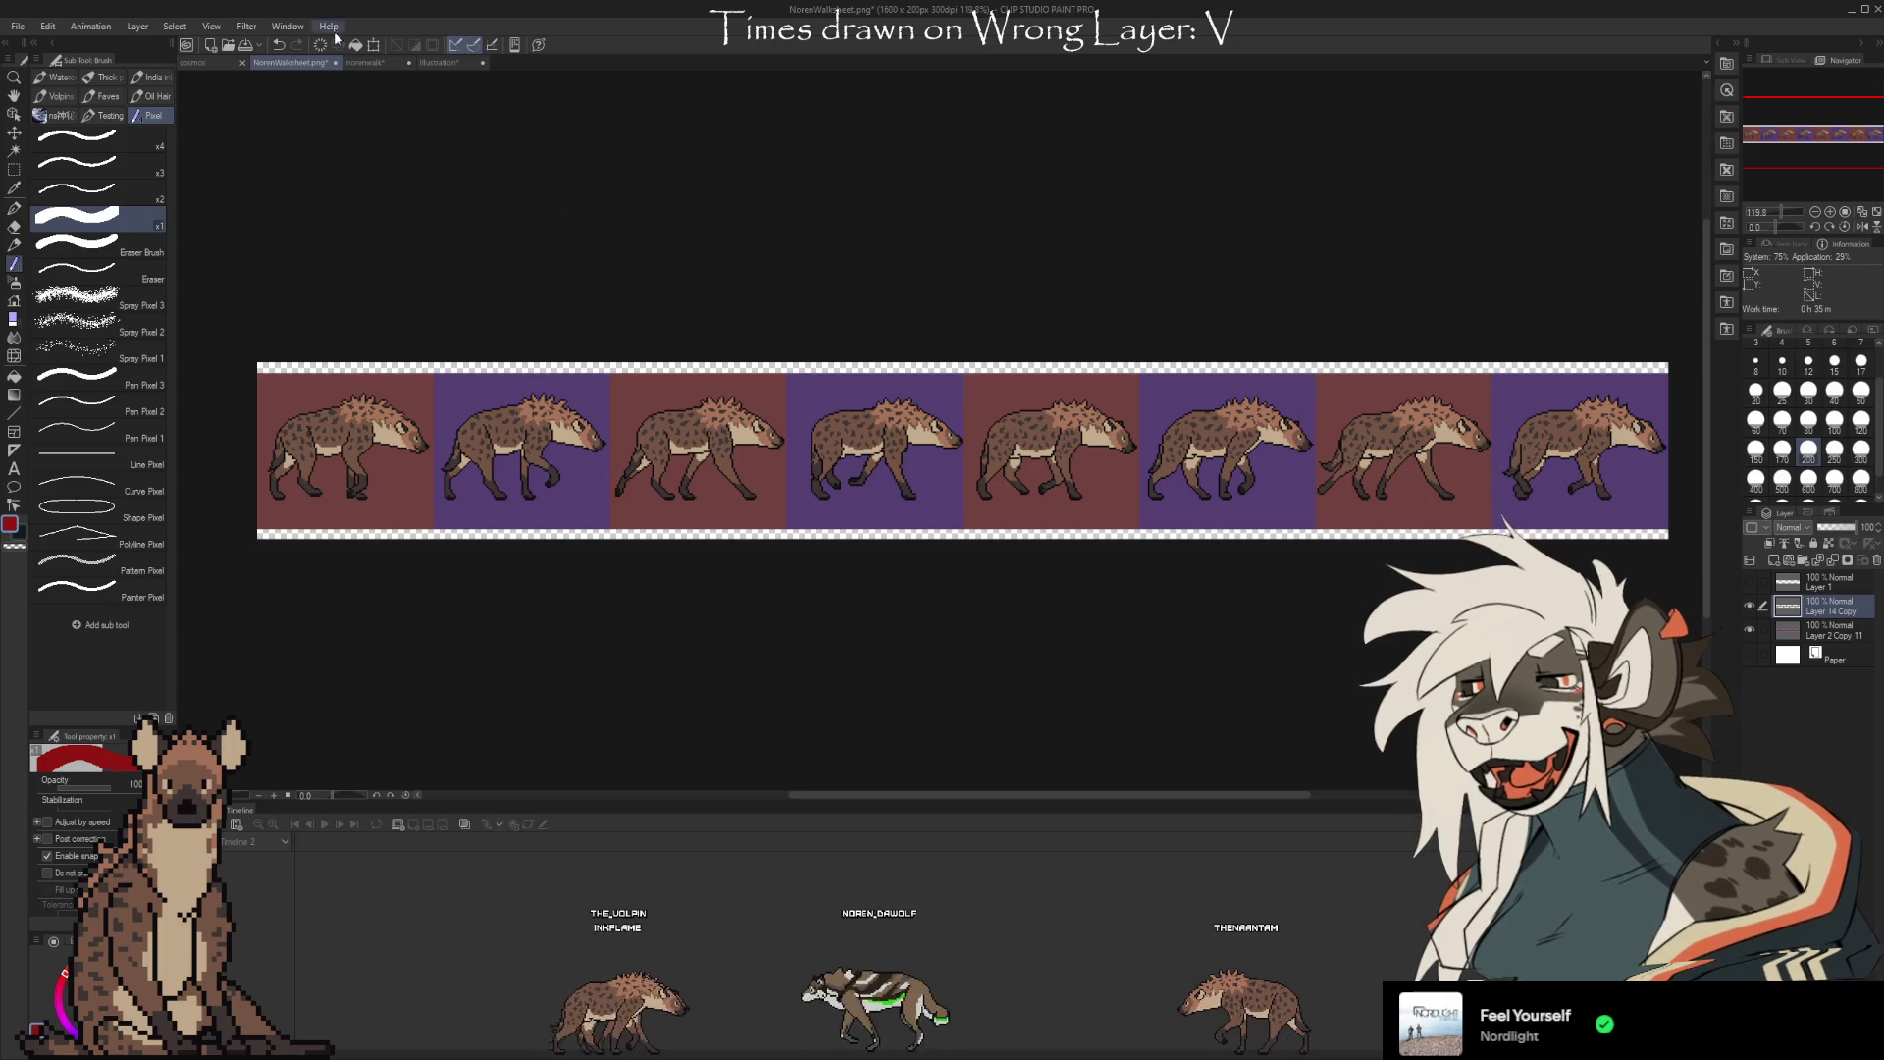
{"action": "left_click", "coordinate": [368, 63]}
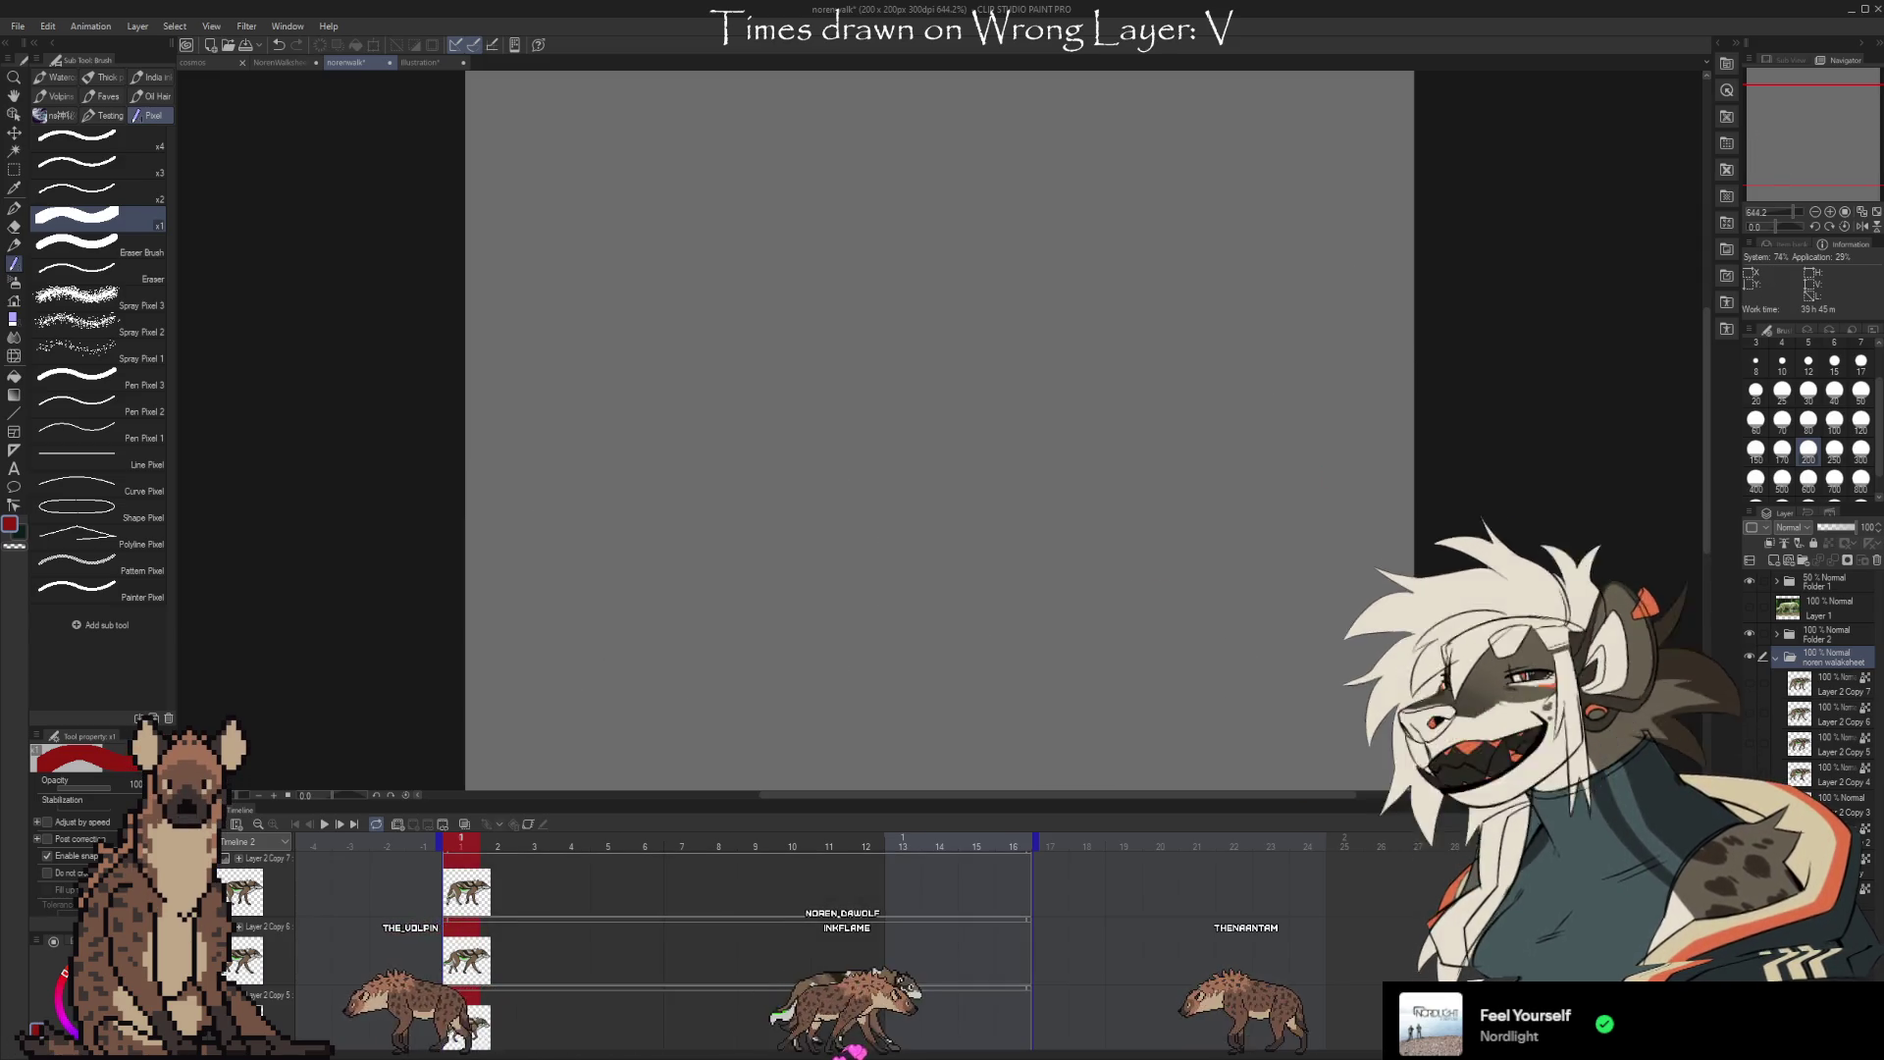
Reveal wolf poses on Layer 2 Copy 4–7, then paste the wolf walk folder into NorenWalksheet.png
{"action": "left_click_drag", "start_coordinate": [1750, 803], "coordinate": [1756, 684]}
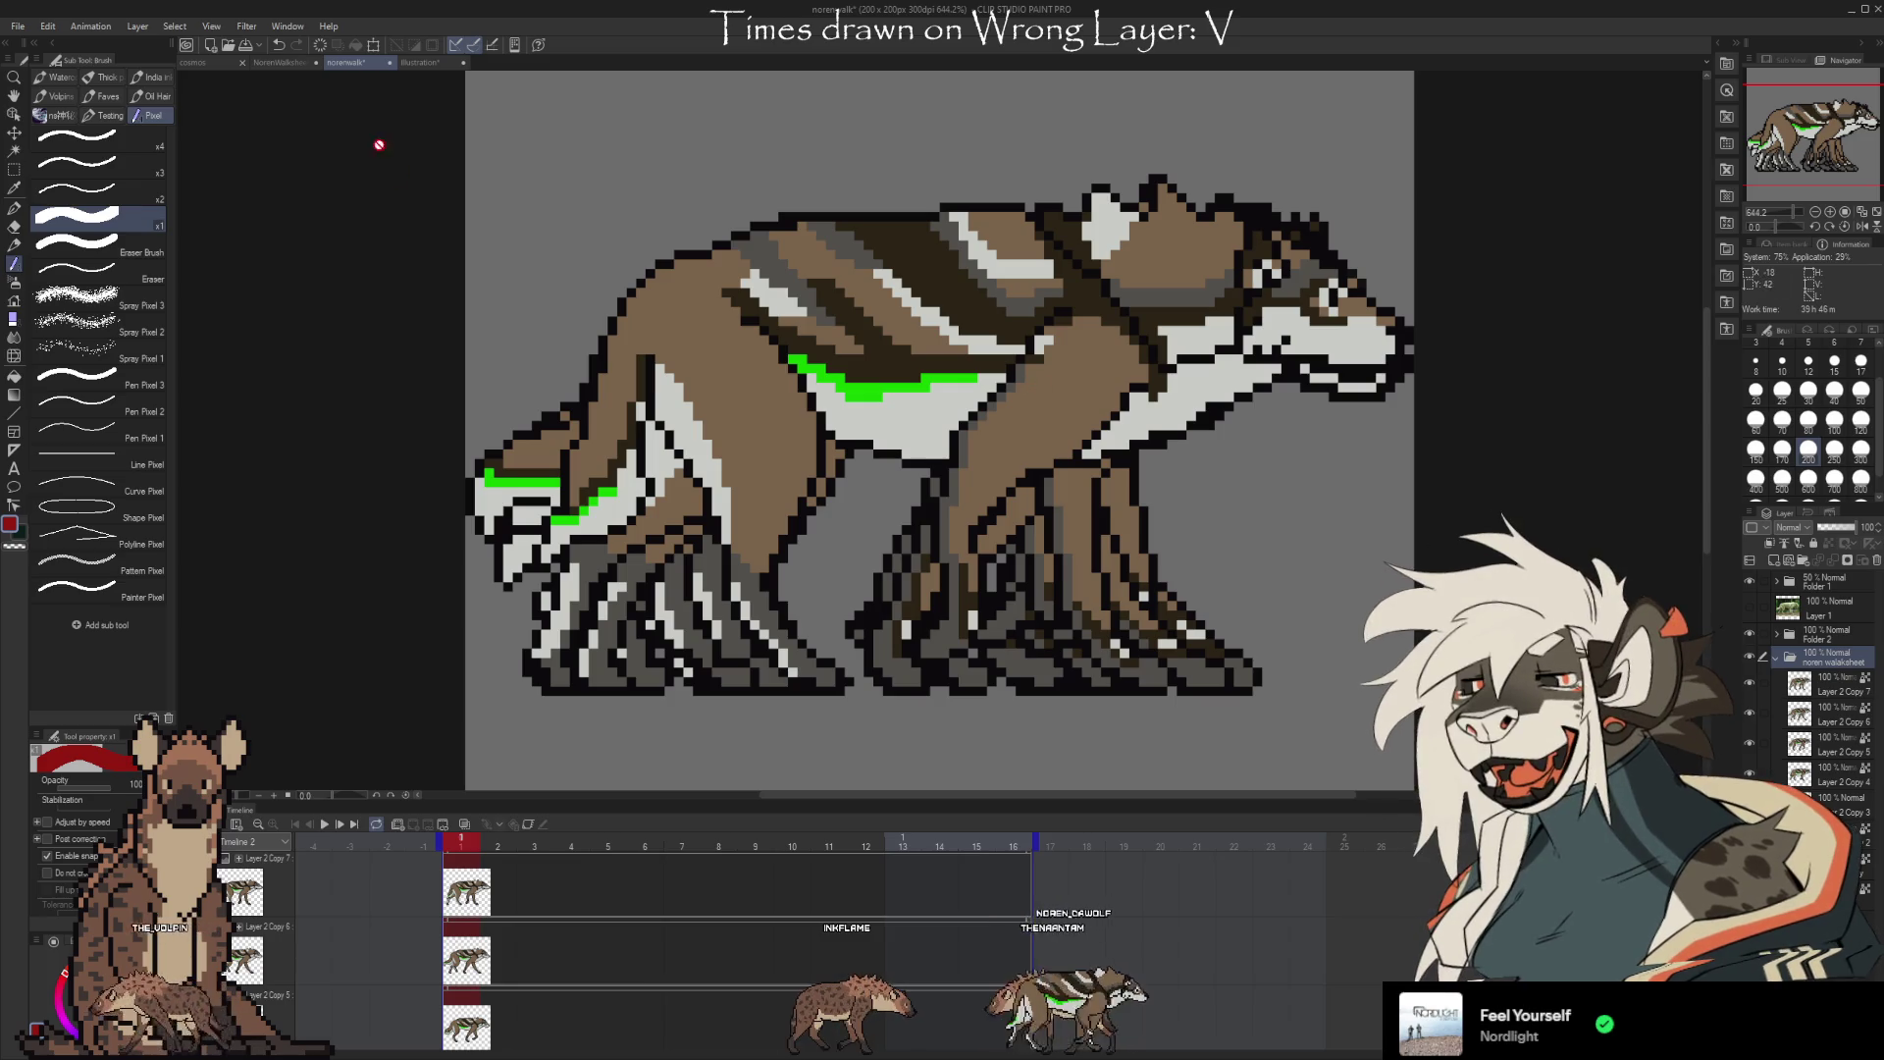
{"action": "left_click", "coordinate": [289, 62]}
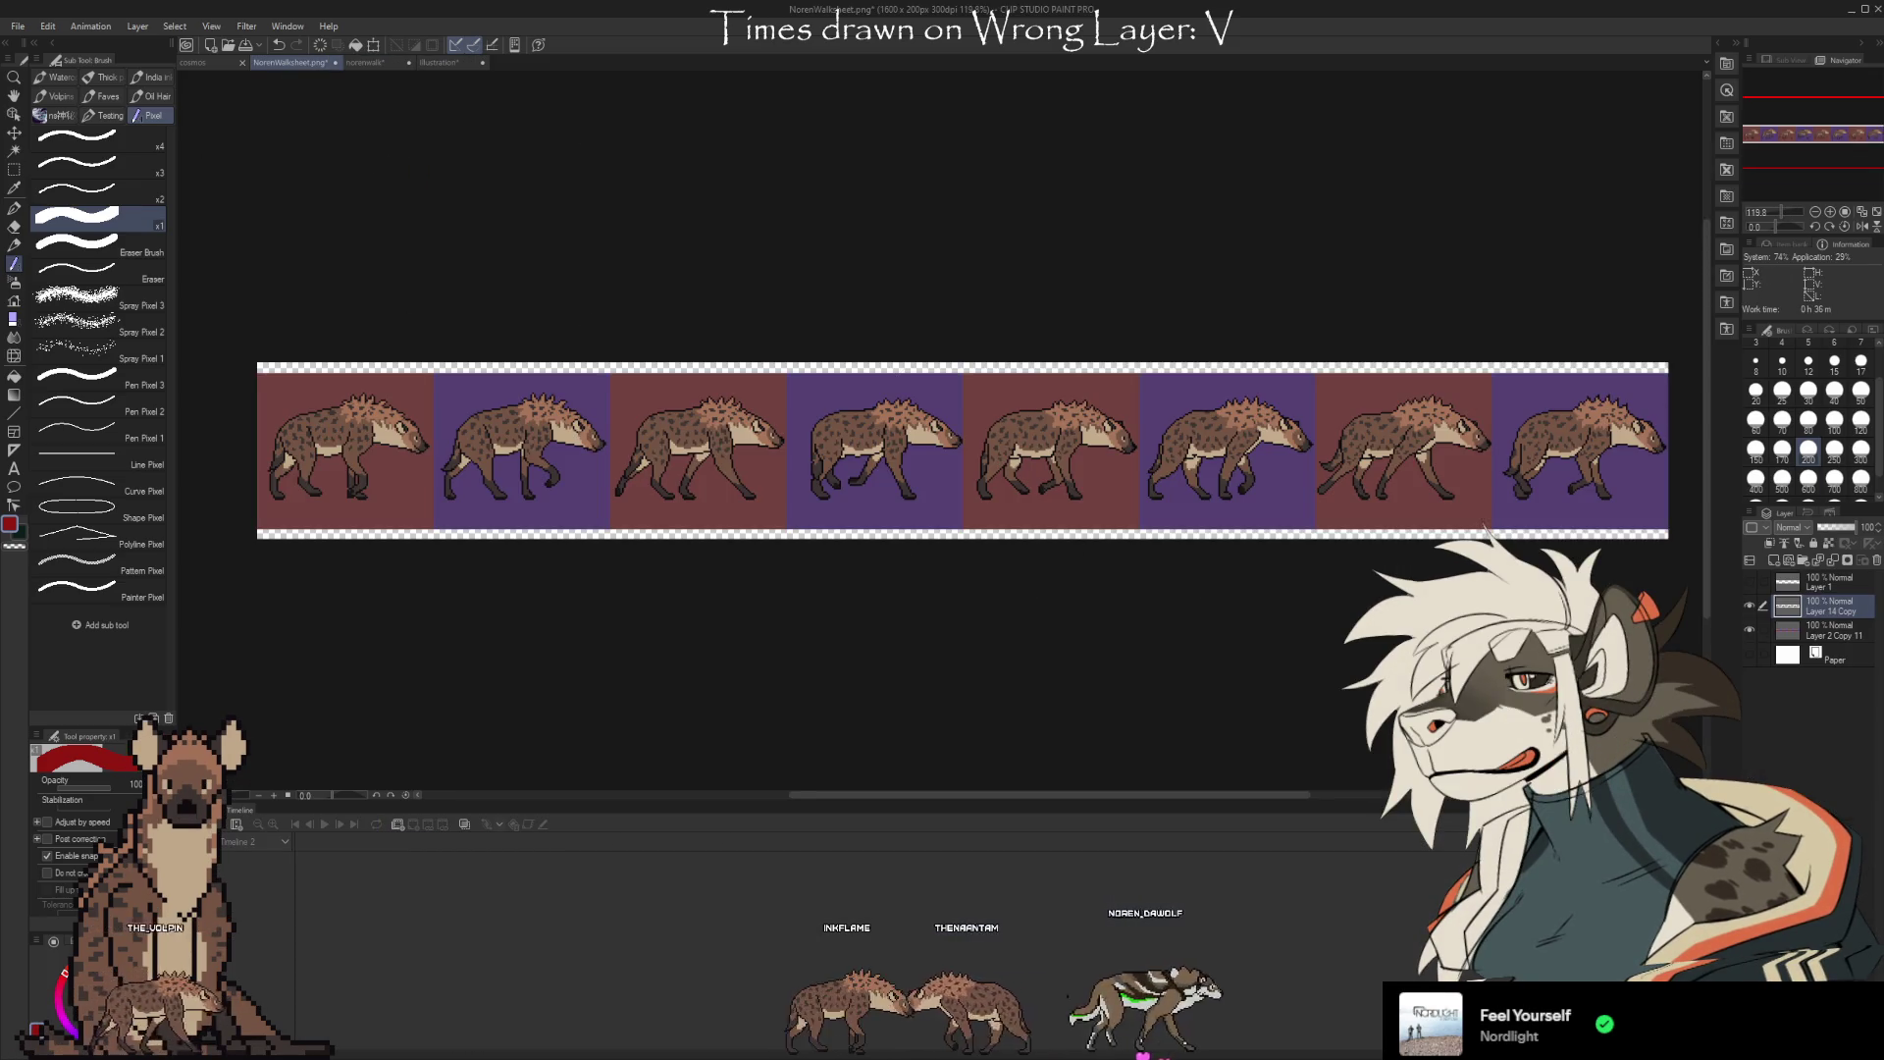
{"action": "key", "text": "ctrl+v"}
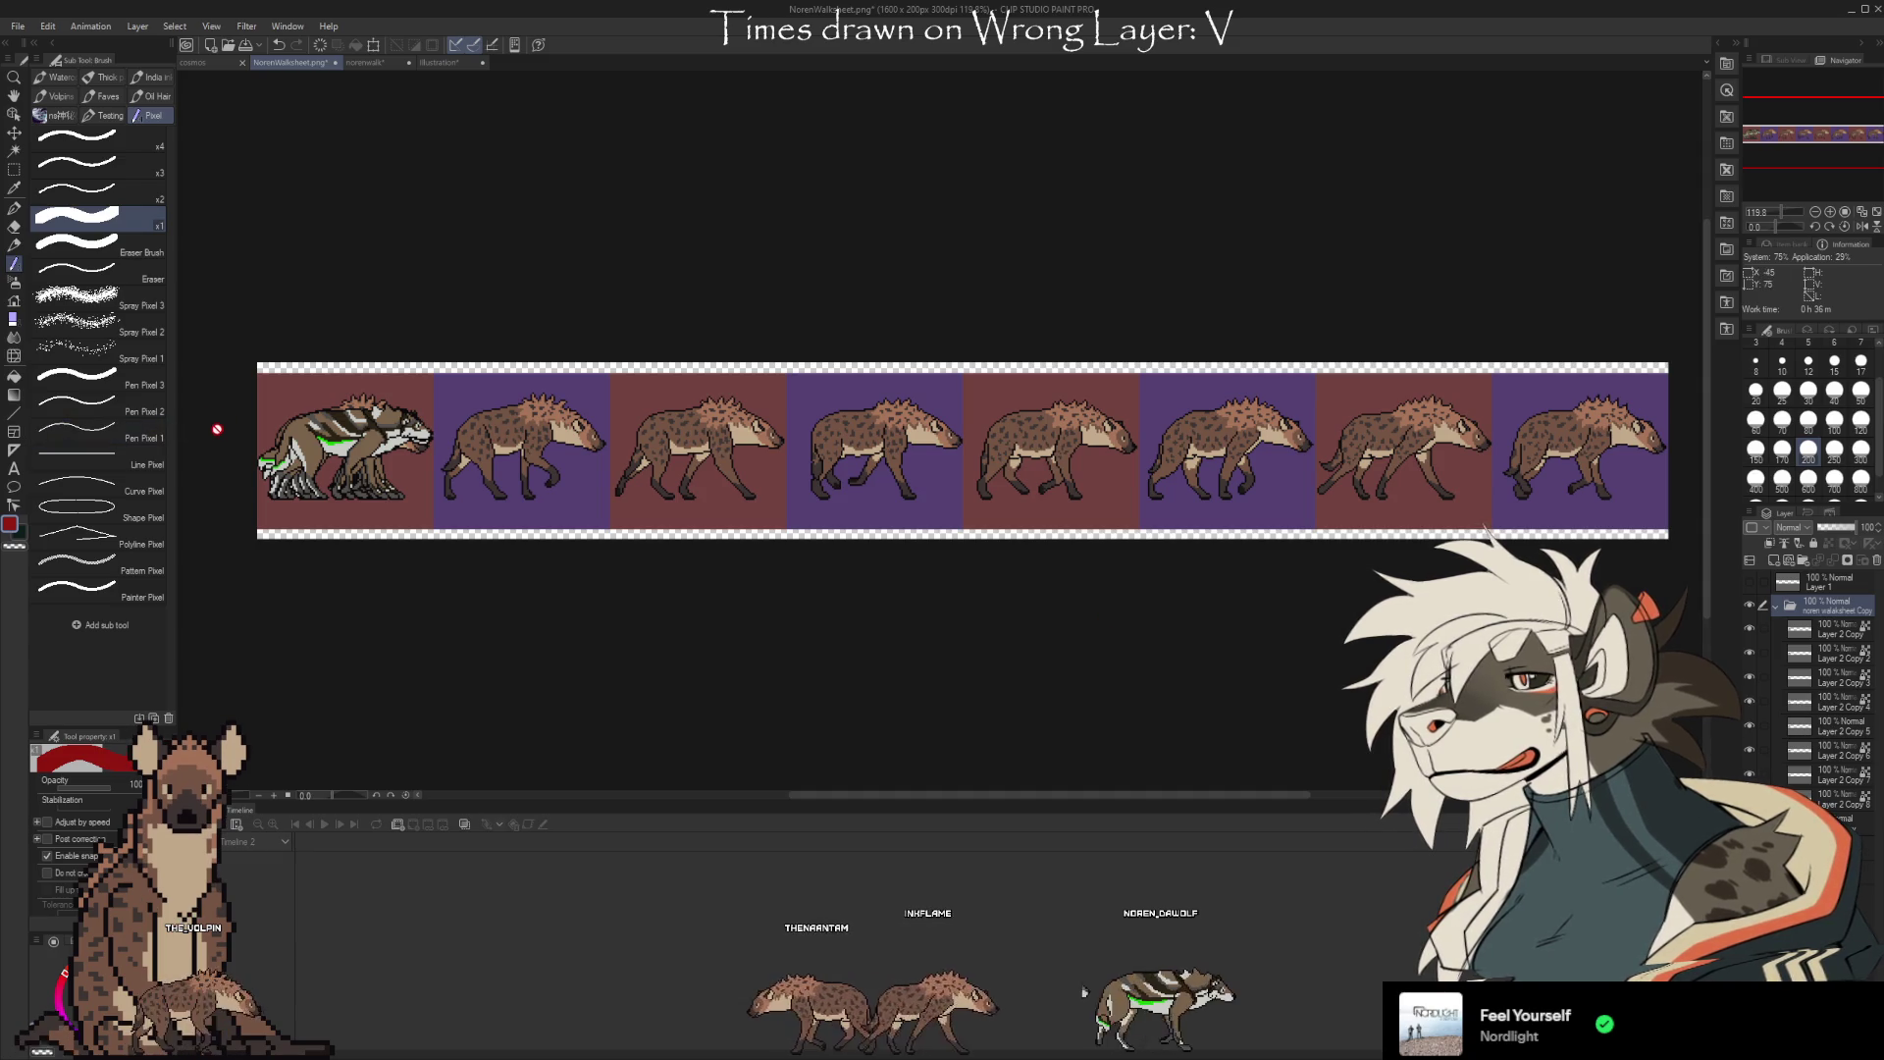
Hide the other wolf pose layers, leave one wolf pose visible, and select Layer 1
{"action": "scroll", "coordinate": [221, 425], "scroll_direction": "up", "scroll_amount": 5}
{"action": "scroll", "coordinate": [652, 210], "scroll_direction": "down", "scroll_amount": 2}
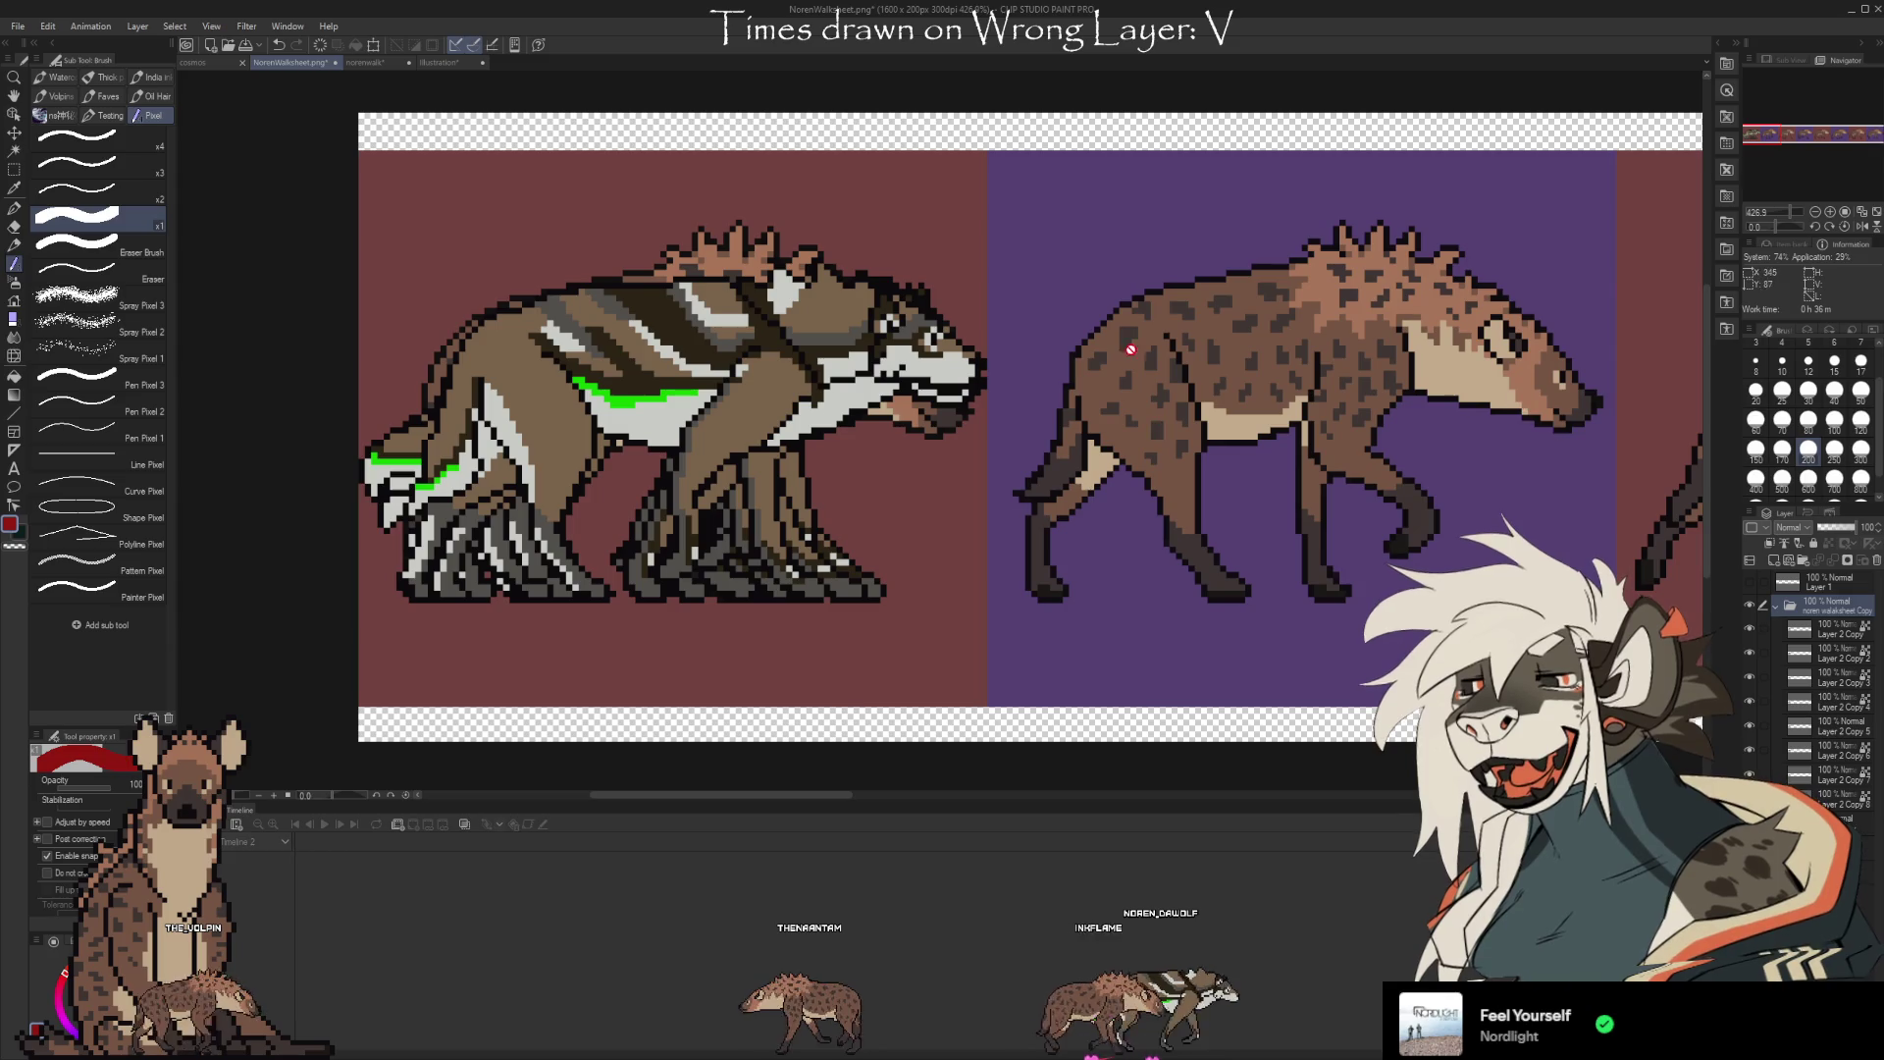
{"action": "scroll", "coordinate": [767, 371], "scroll_direction": "down", "scroll_amount": 1}
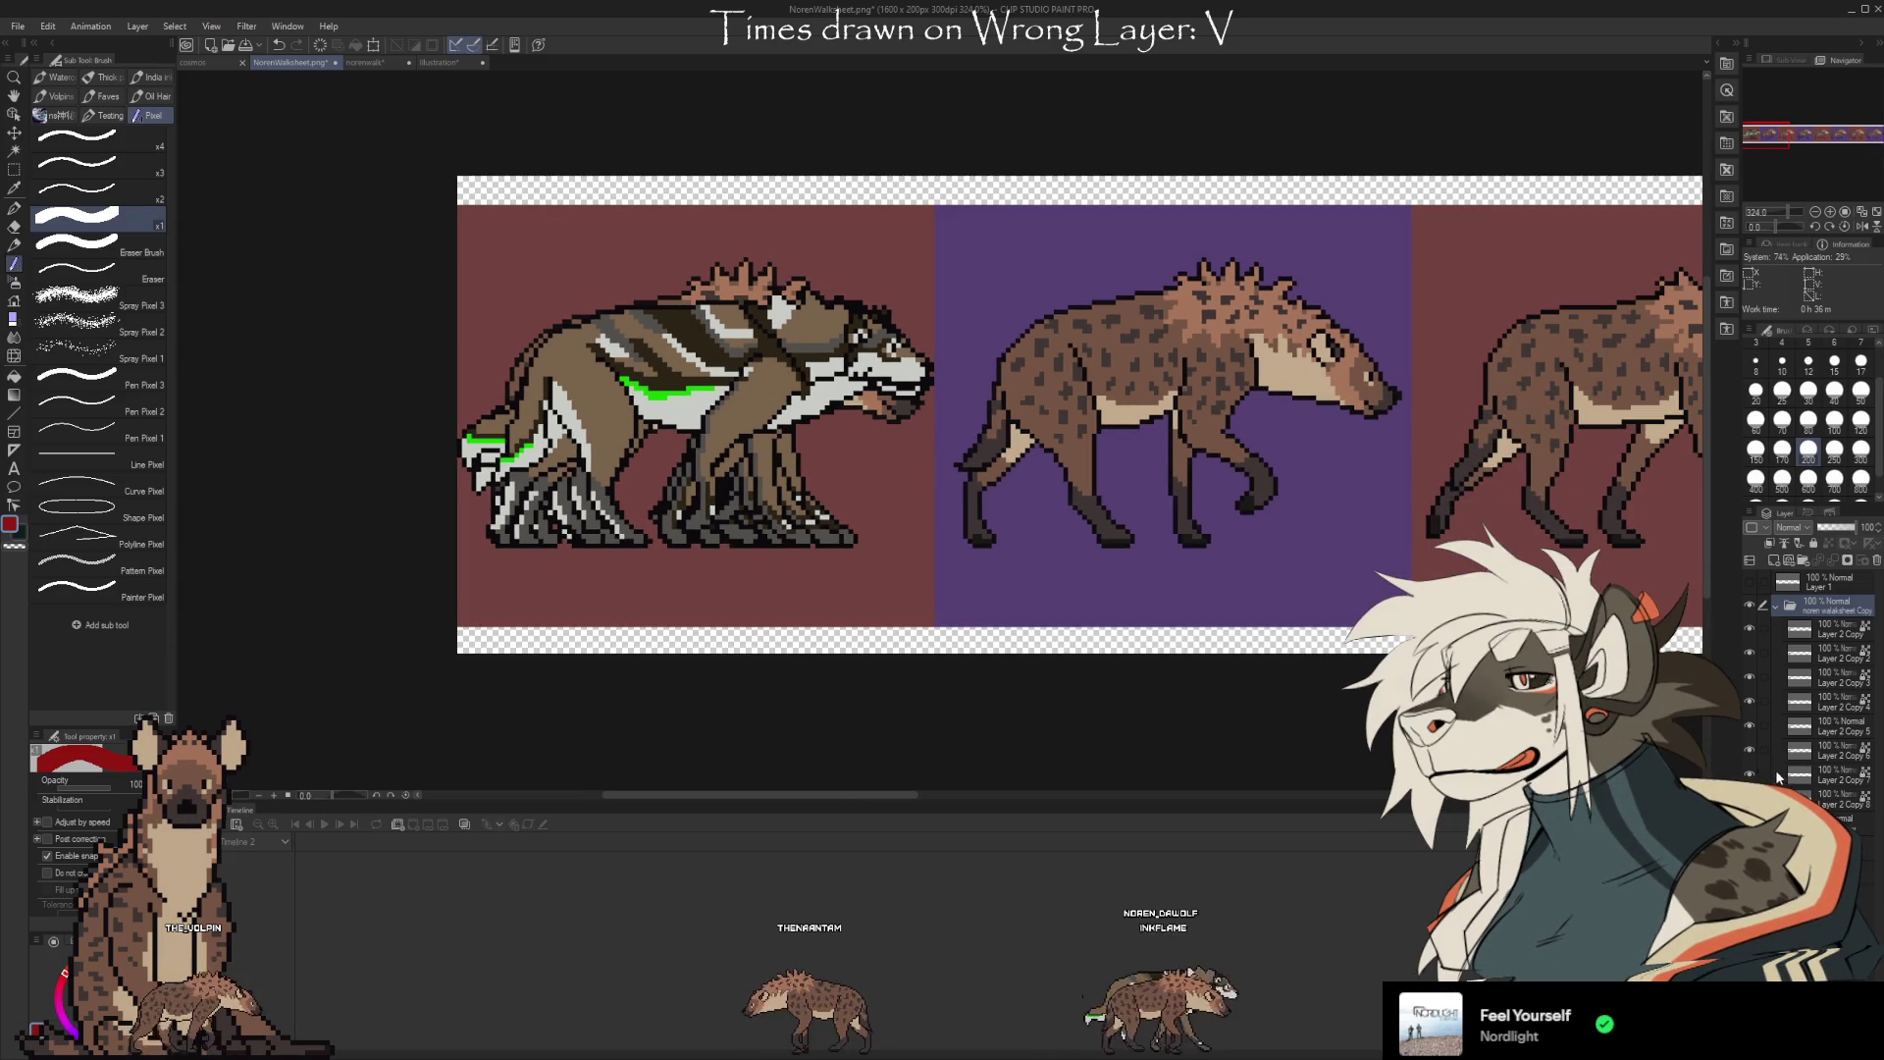
{"action": "left_click", "coordinate": [1747, 626], "text": "alt"}
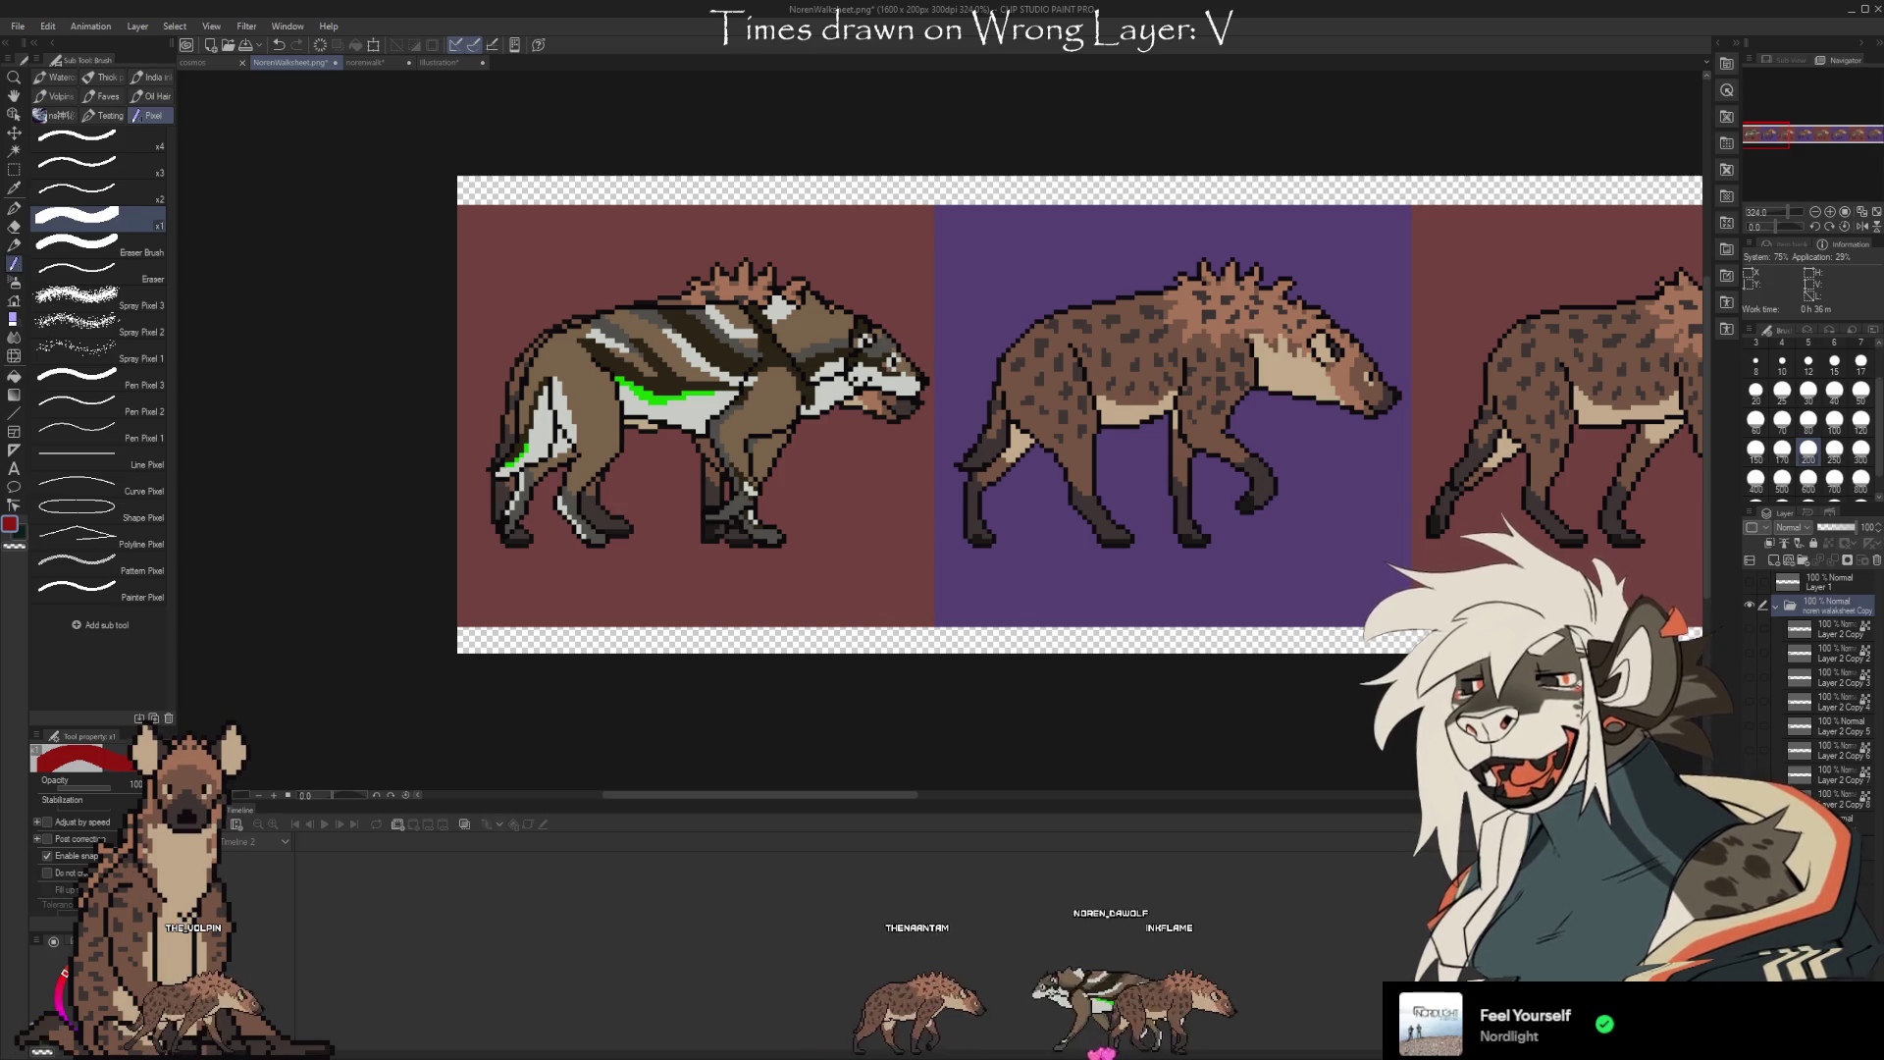
{"action": "left_click", "coordinate": [1749, 774]}
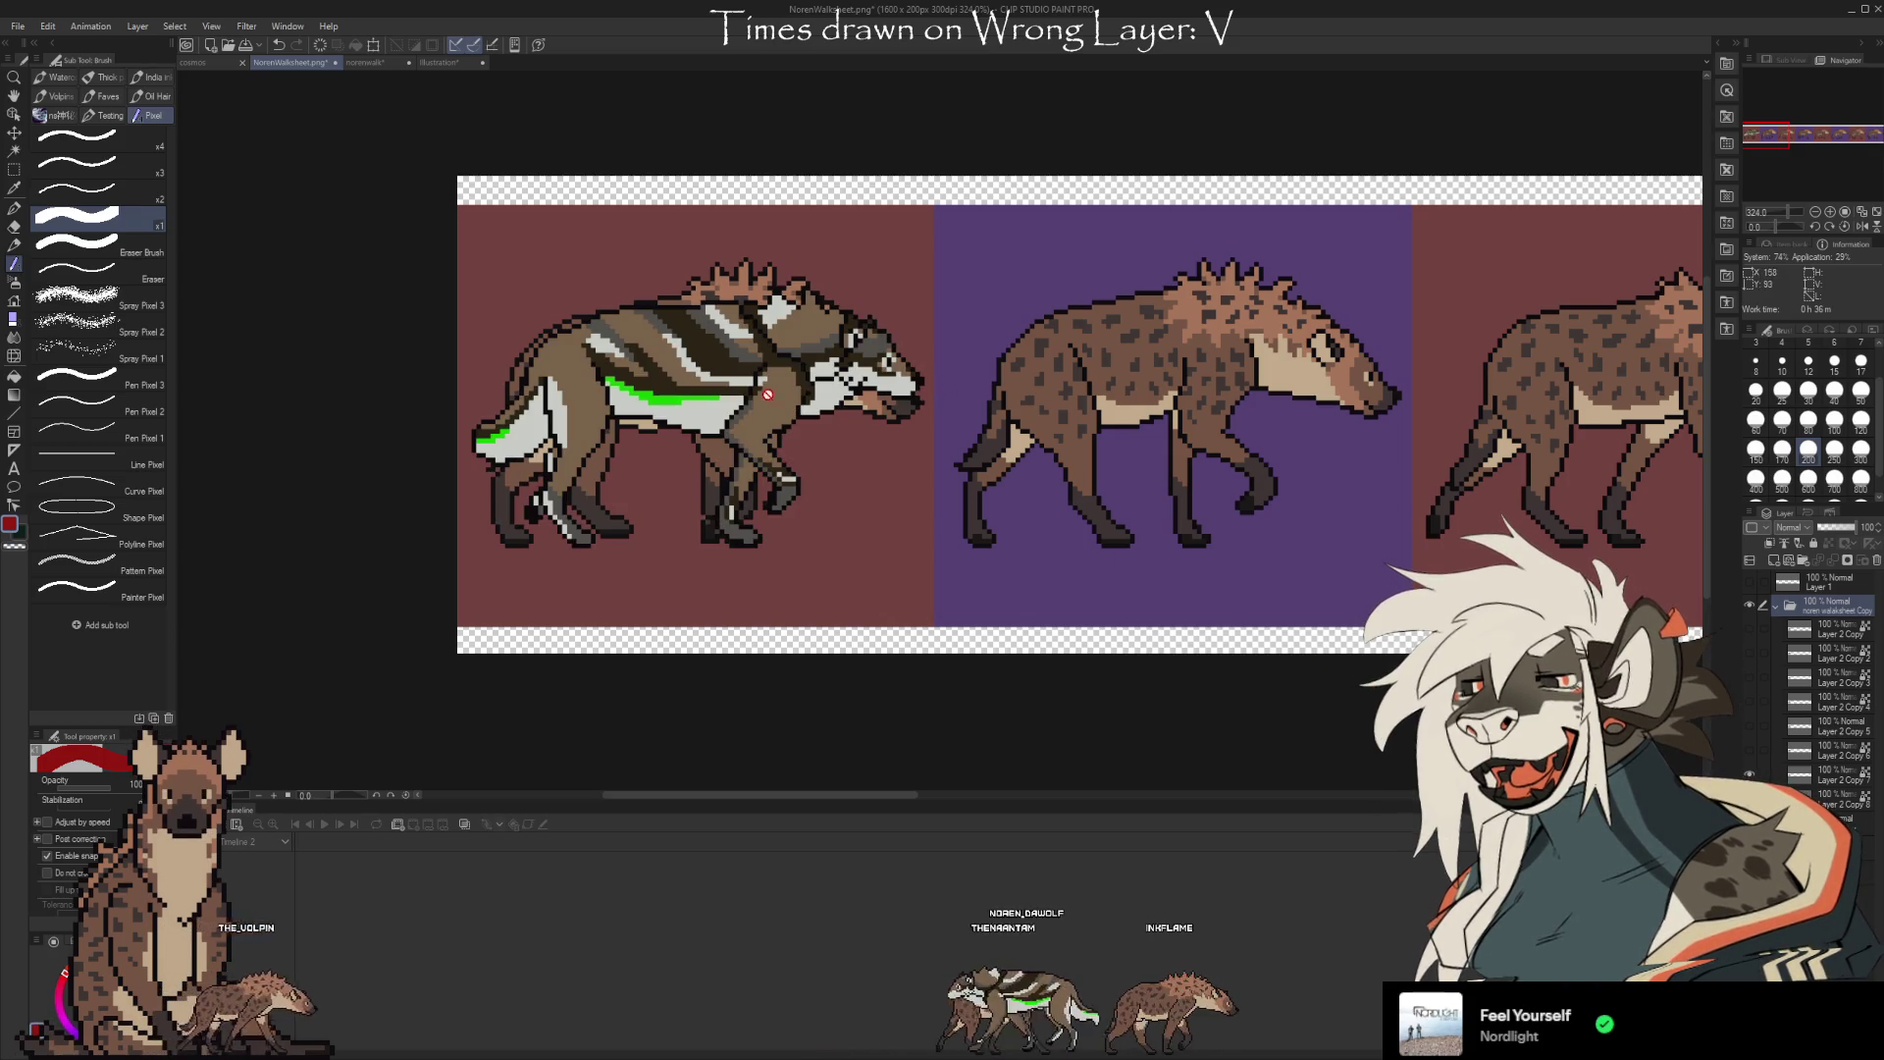
{"action": "scroll", "coordinate": [806, 398], "scroll_direction": "up", "scroll_amount": 3}
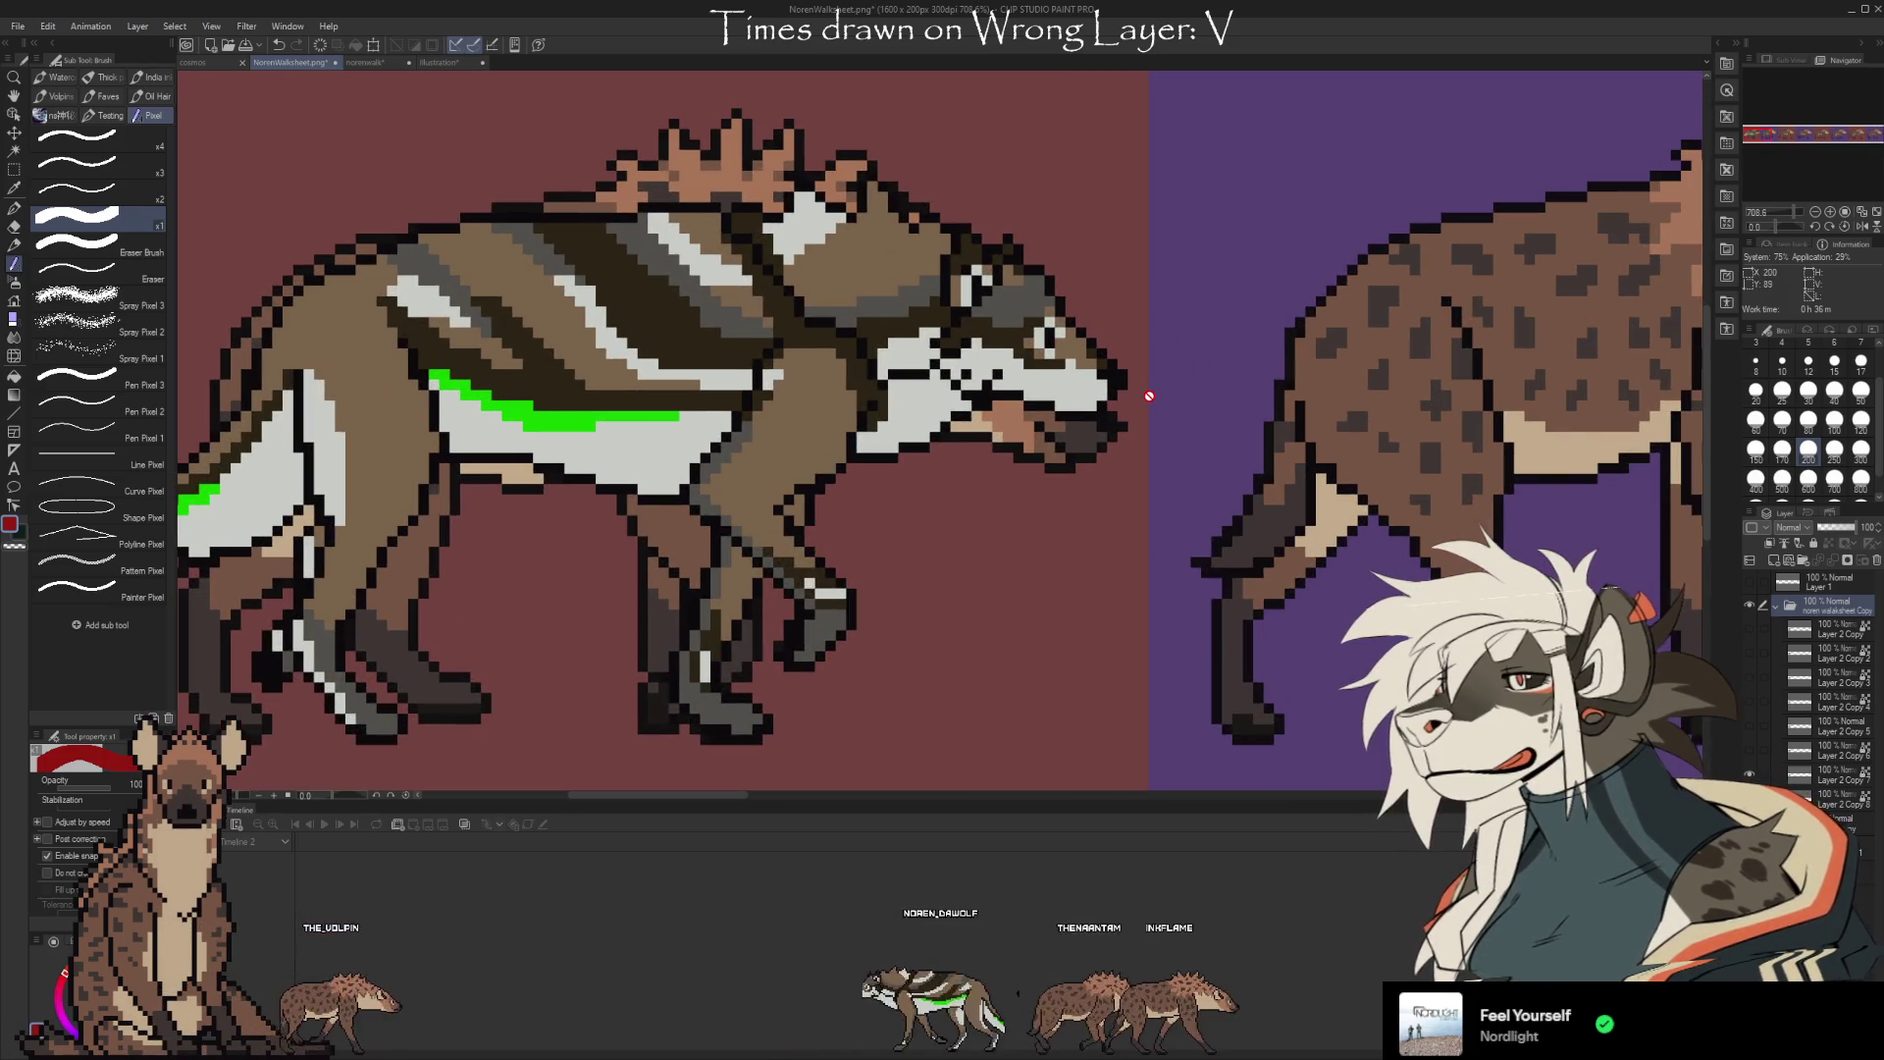
{"action": "scroll", "coordinate": [1149, 396], "scroll_direction": "up", "scroll_amount": 2}
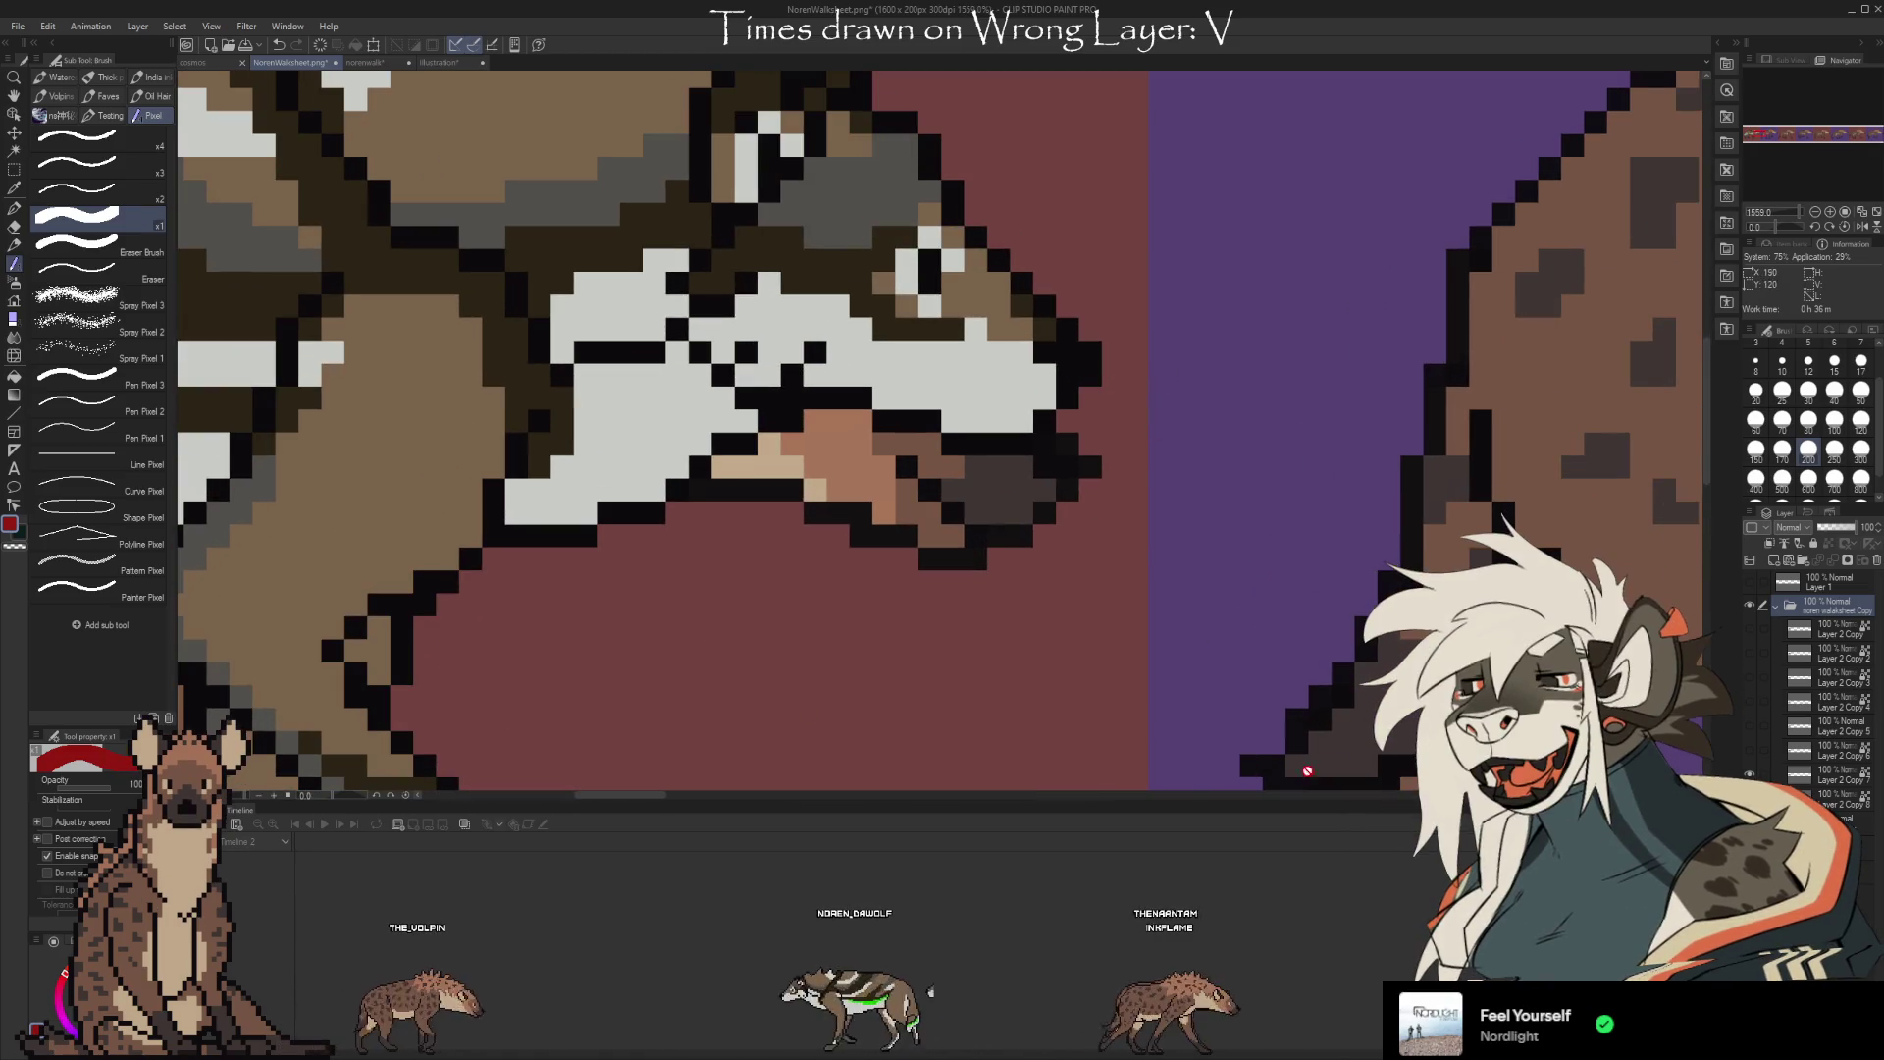
{"action": "left_click", "coordinate": [1753, 586]}
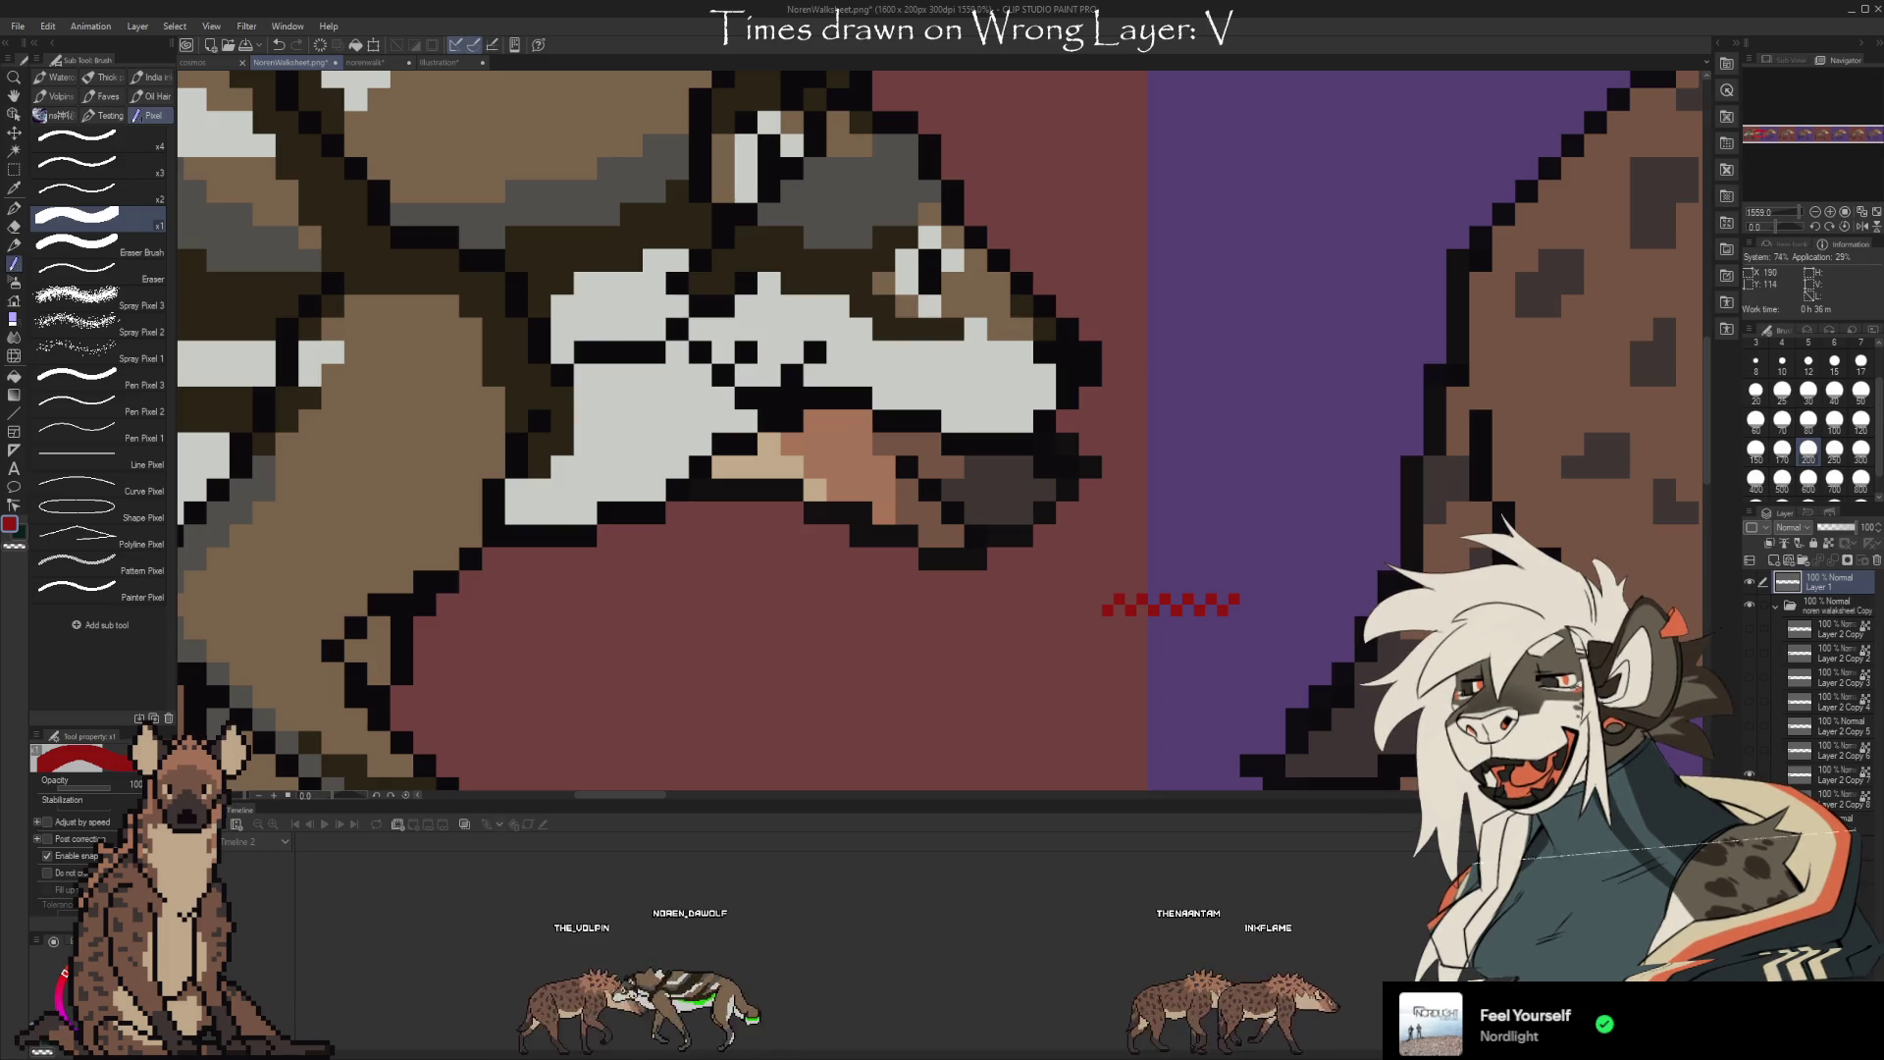
{"action": "scroll", "coordinate": [722, 382], "scroll_direction": "down", "scroll_amount": 8}
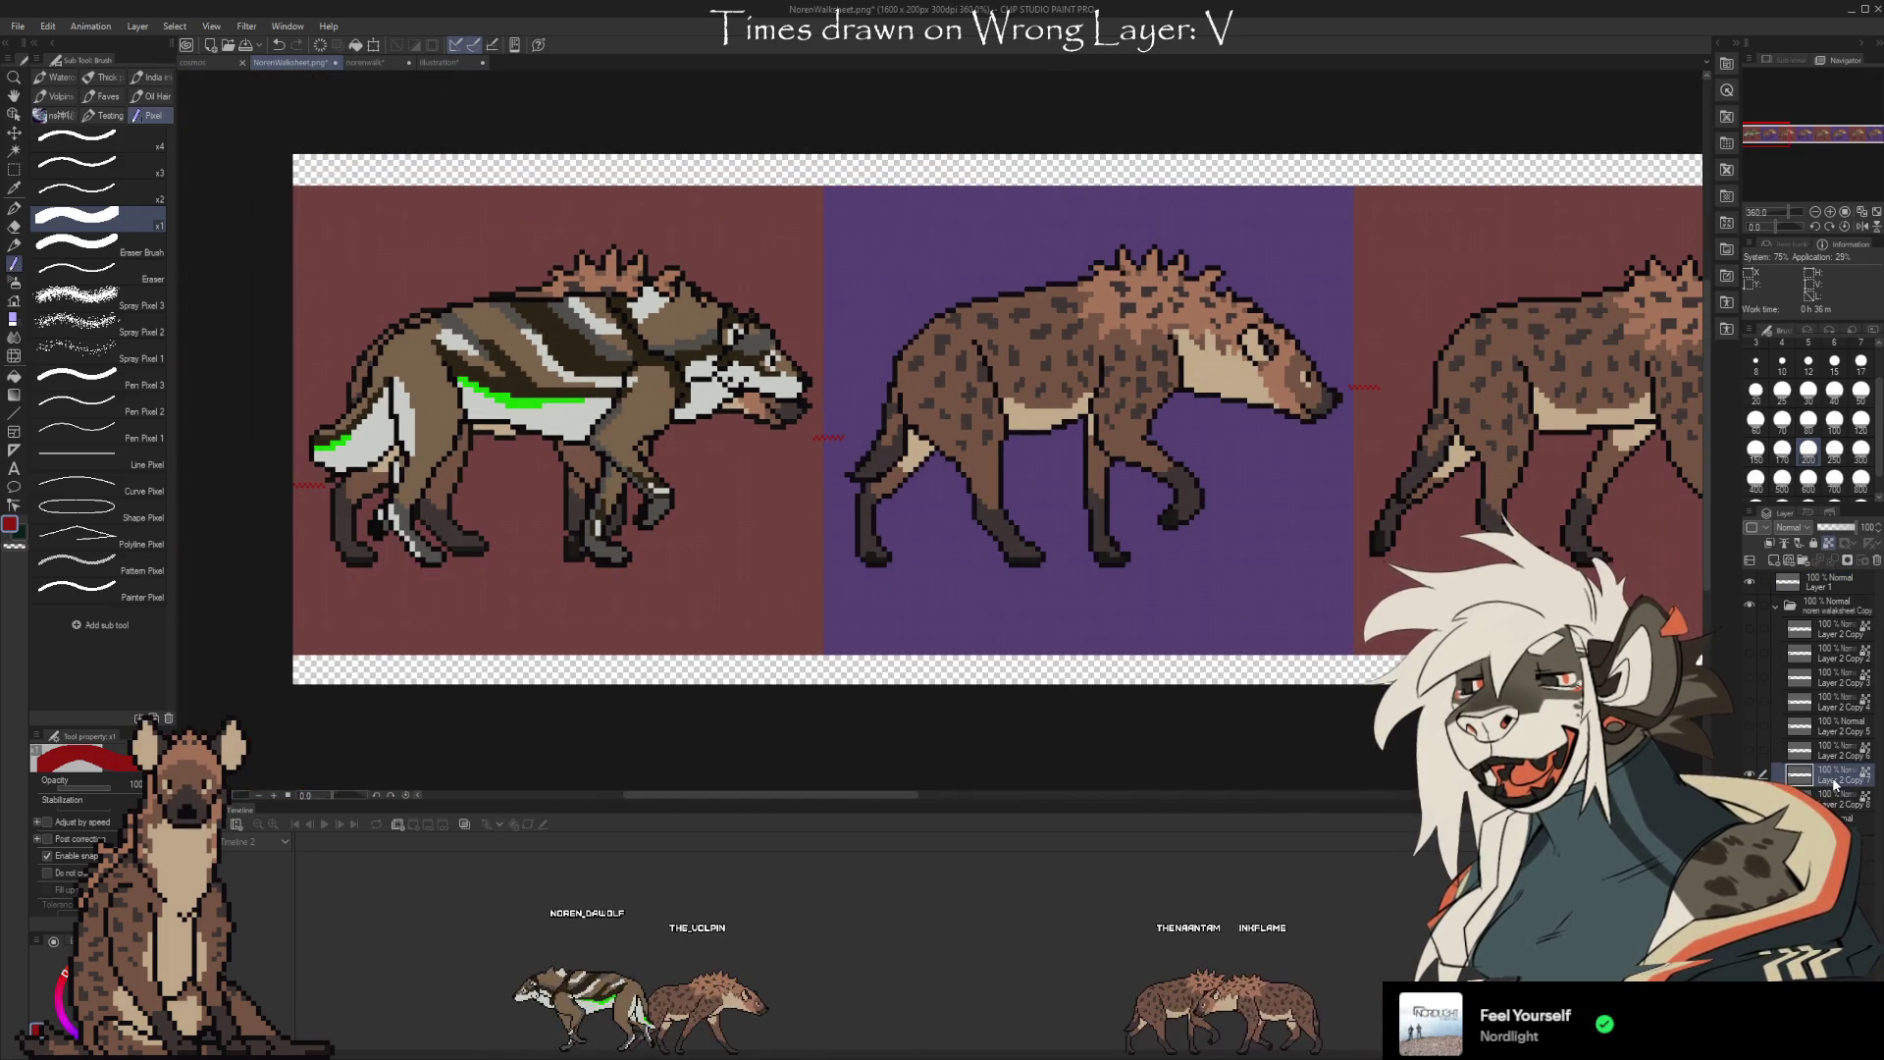
Move the first wolf pose into the purple second slot, nudged one pixel right
{"action": "key", "text": "ctrl+t"}
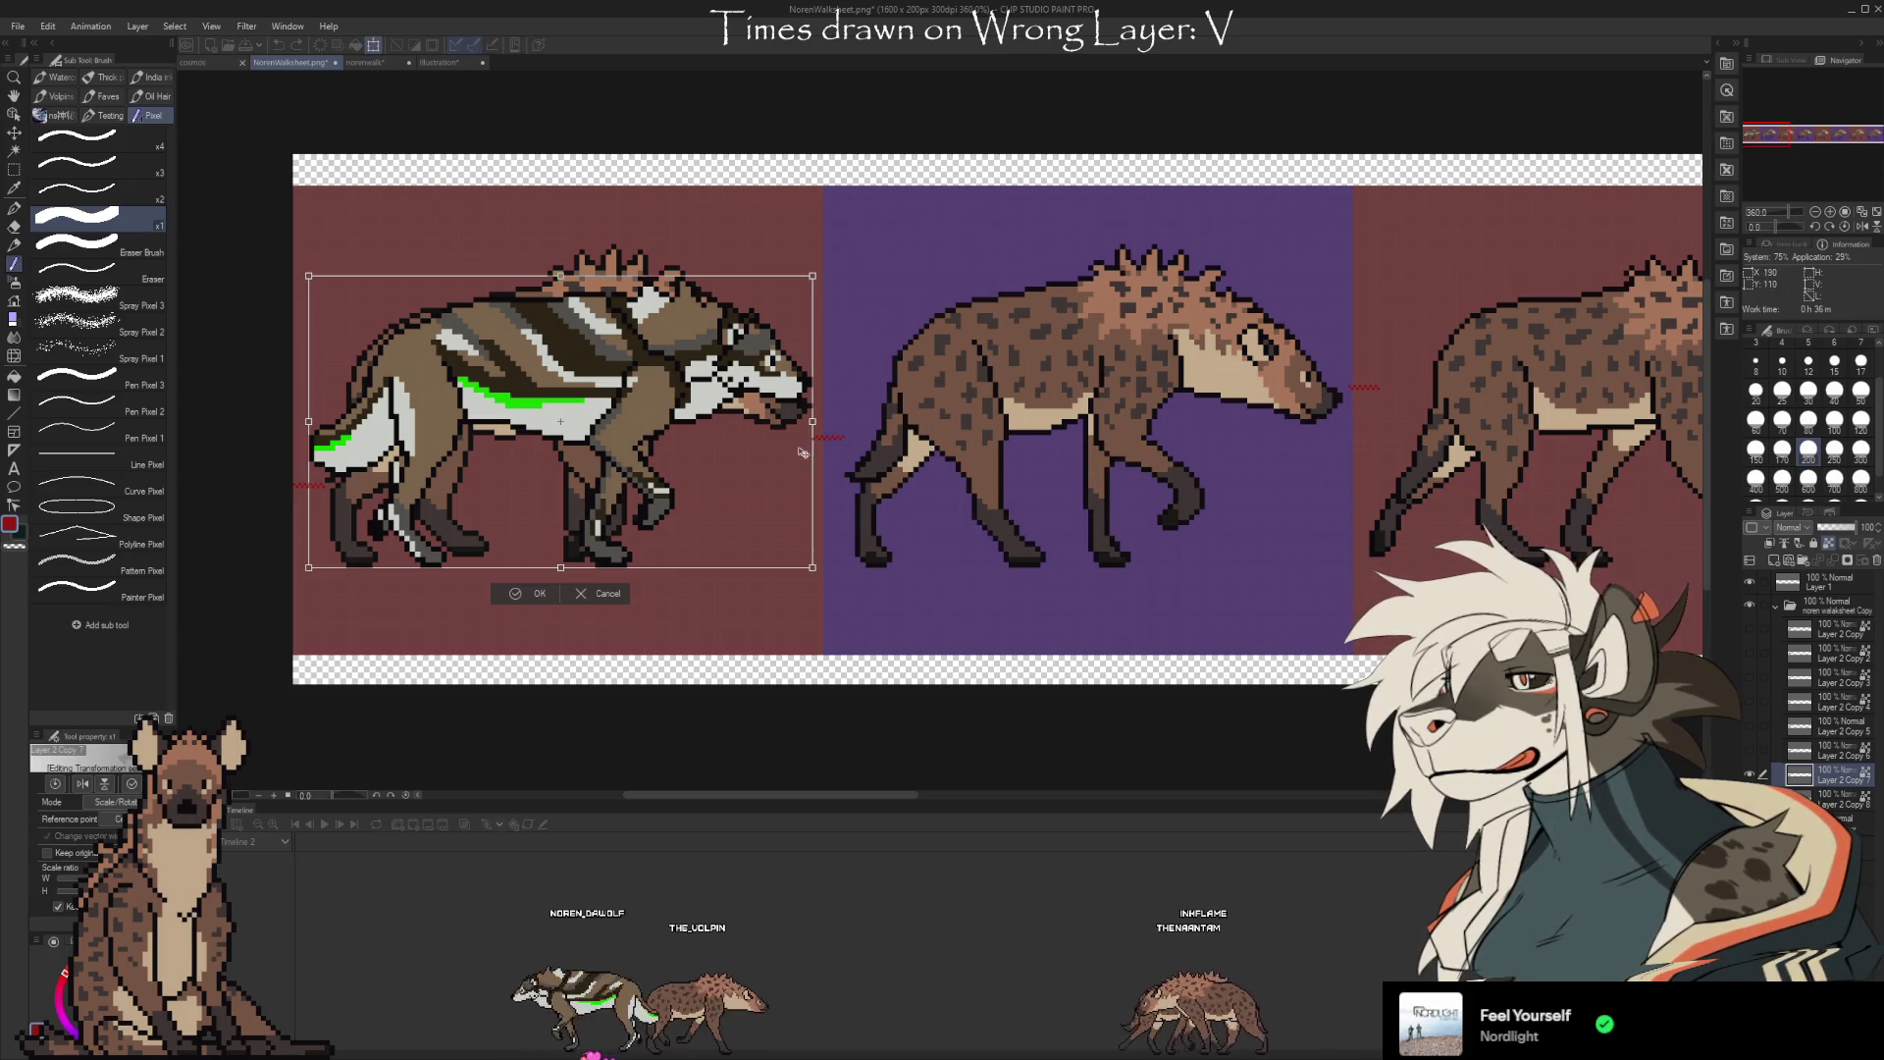
{"action": "left_click_drag", "start_coordinate": [688, 489], "coordinate": [1224, 489]}
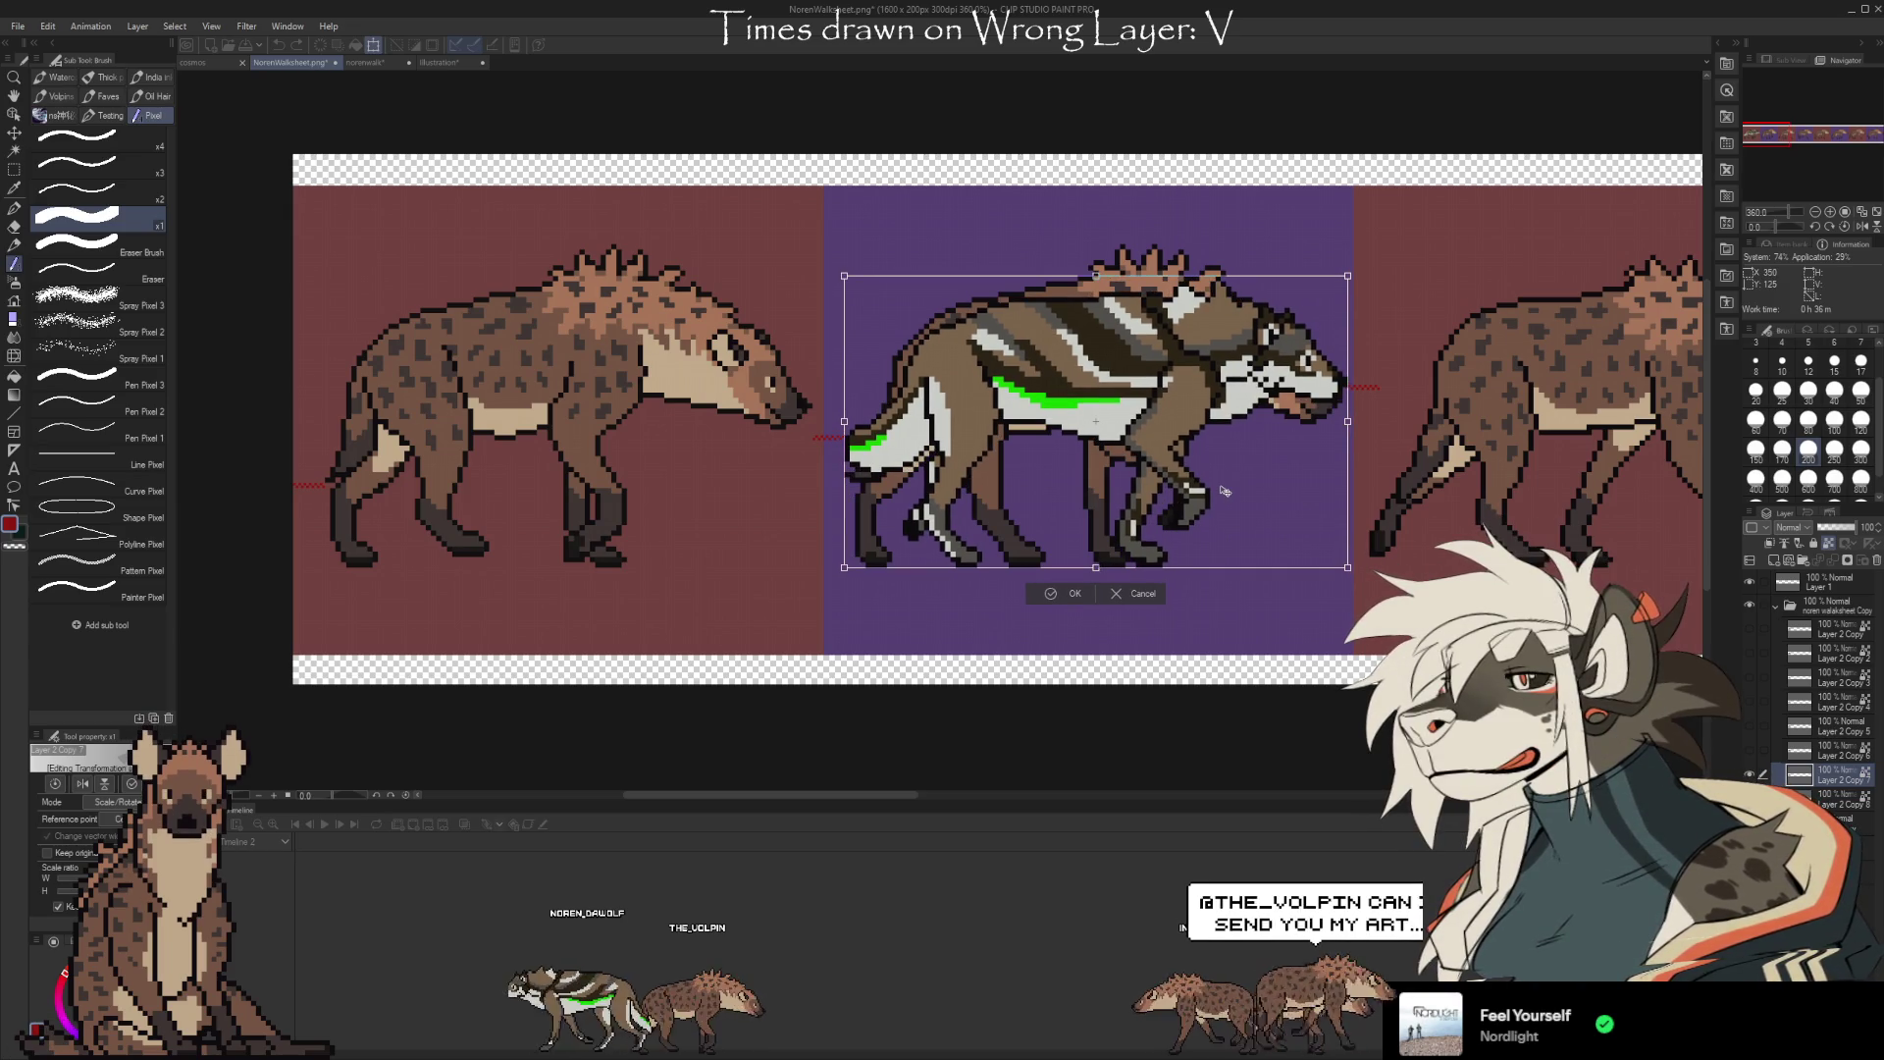
{"action": "scroll", "coordinate": [1278, 408], "scroll_direction": "up", "scroll_amount": 4}
{"action": "left_click_drag", "start_coordinate": [1345, 430], "coordinate": [1345, 428]}
{"action": "scroll", "coordinate": [1276, 343], "scroll_direction": "down", "scroll_amount": 3}
{"action": "key", "text": "Return"}
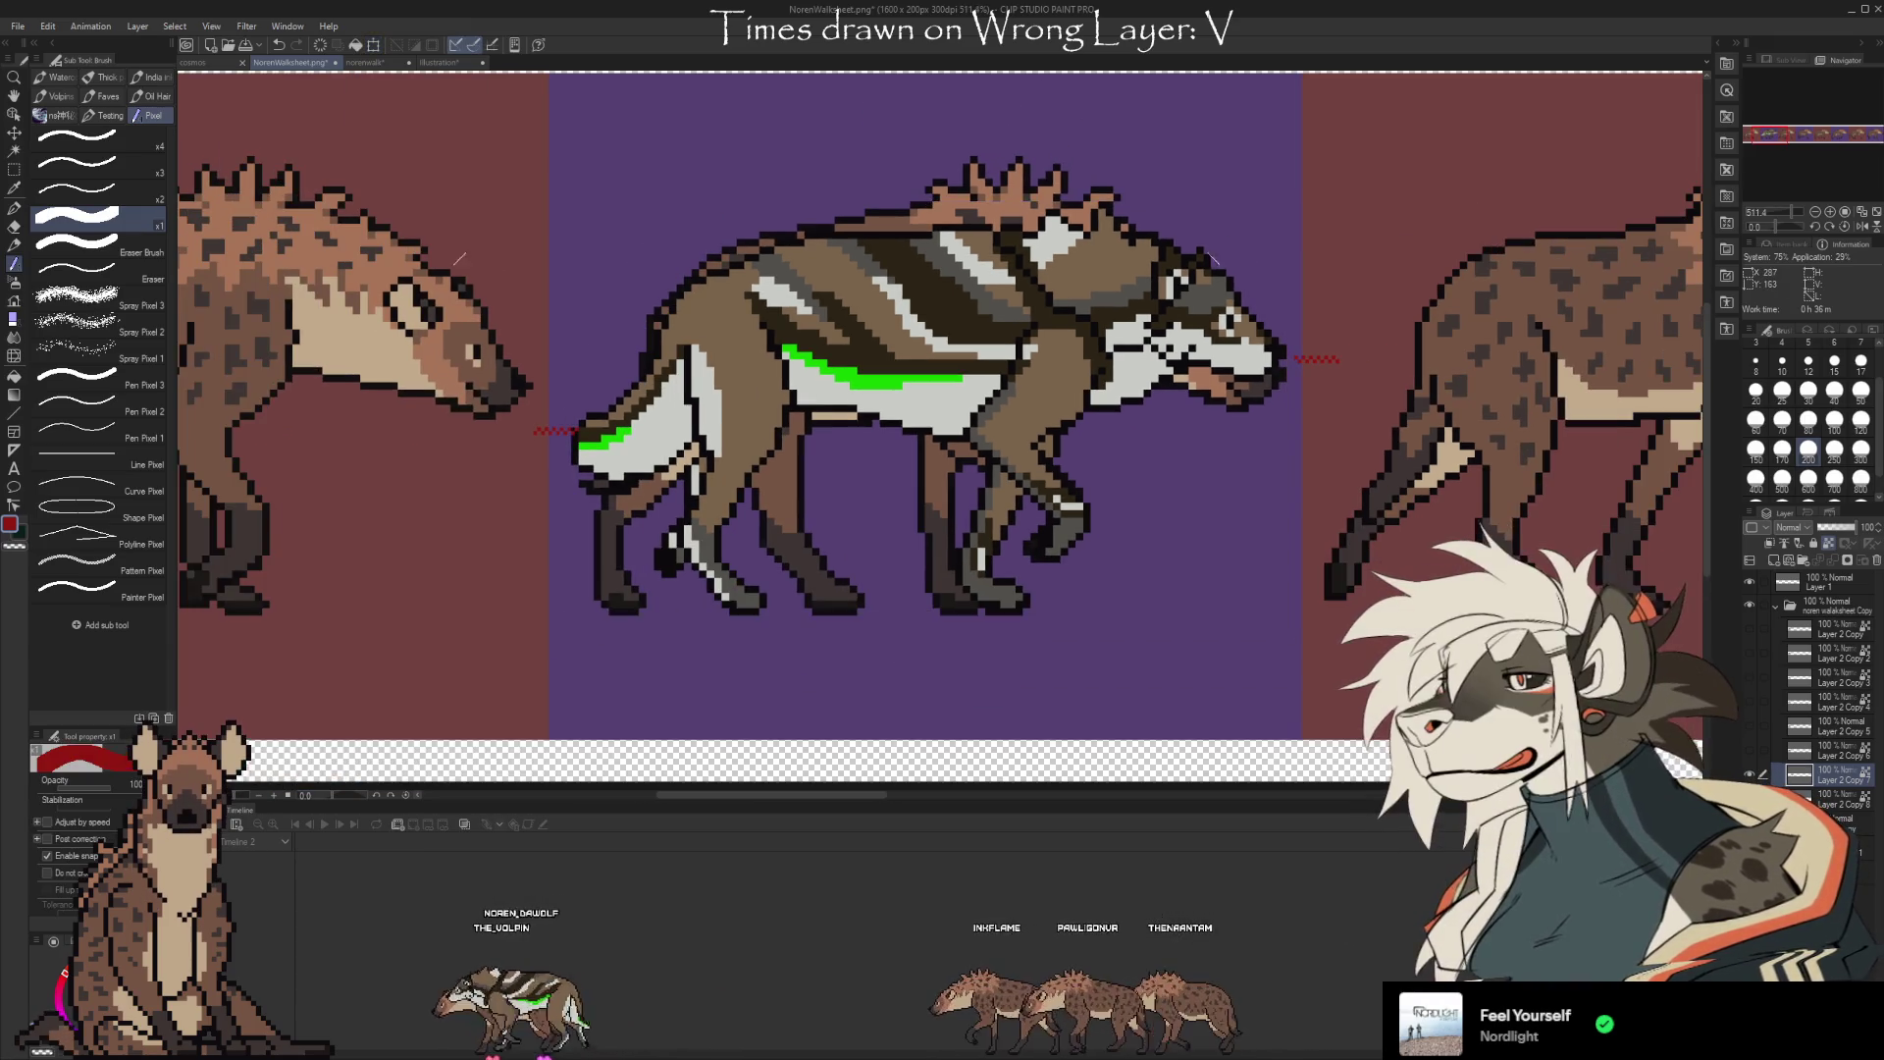
{"action": "scroll", "coordinate": [926, 413], "scroll_direction": "down", "scroll_amount": 3}
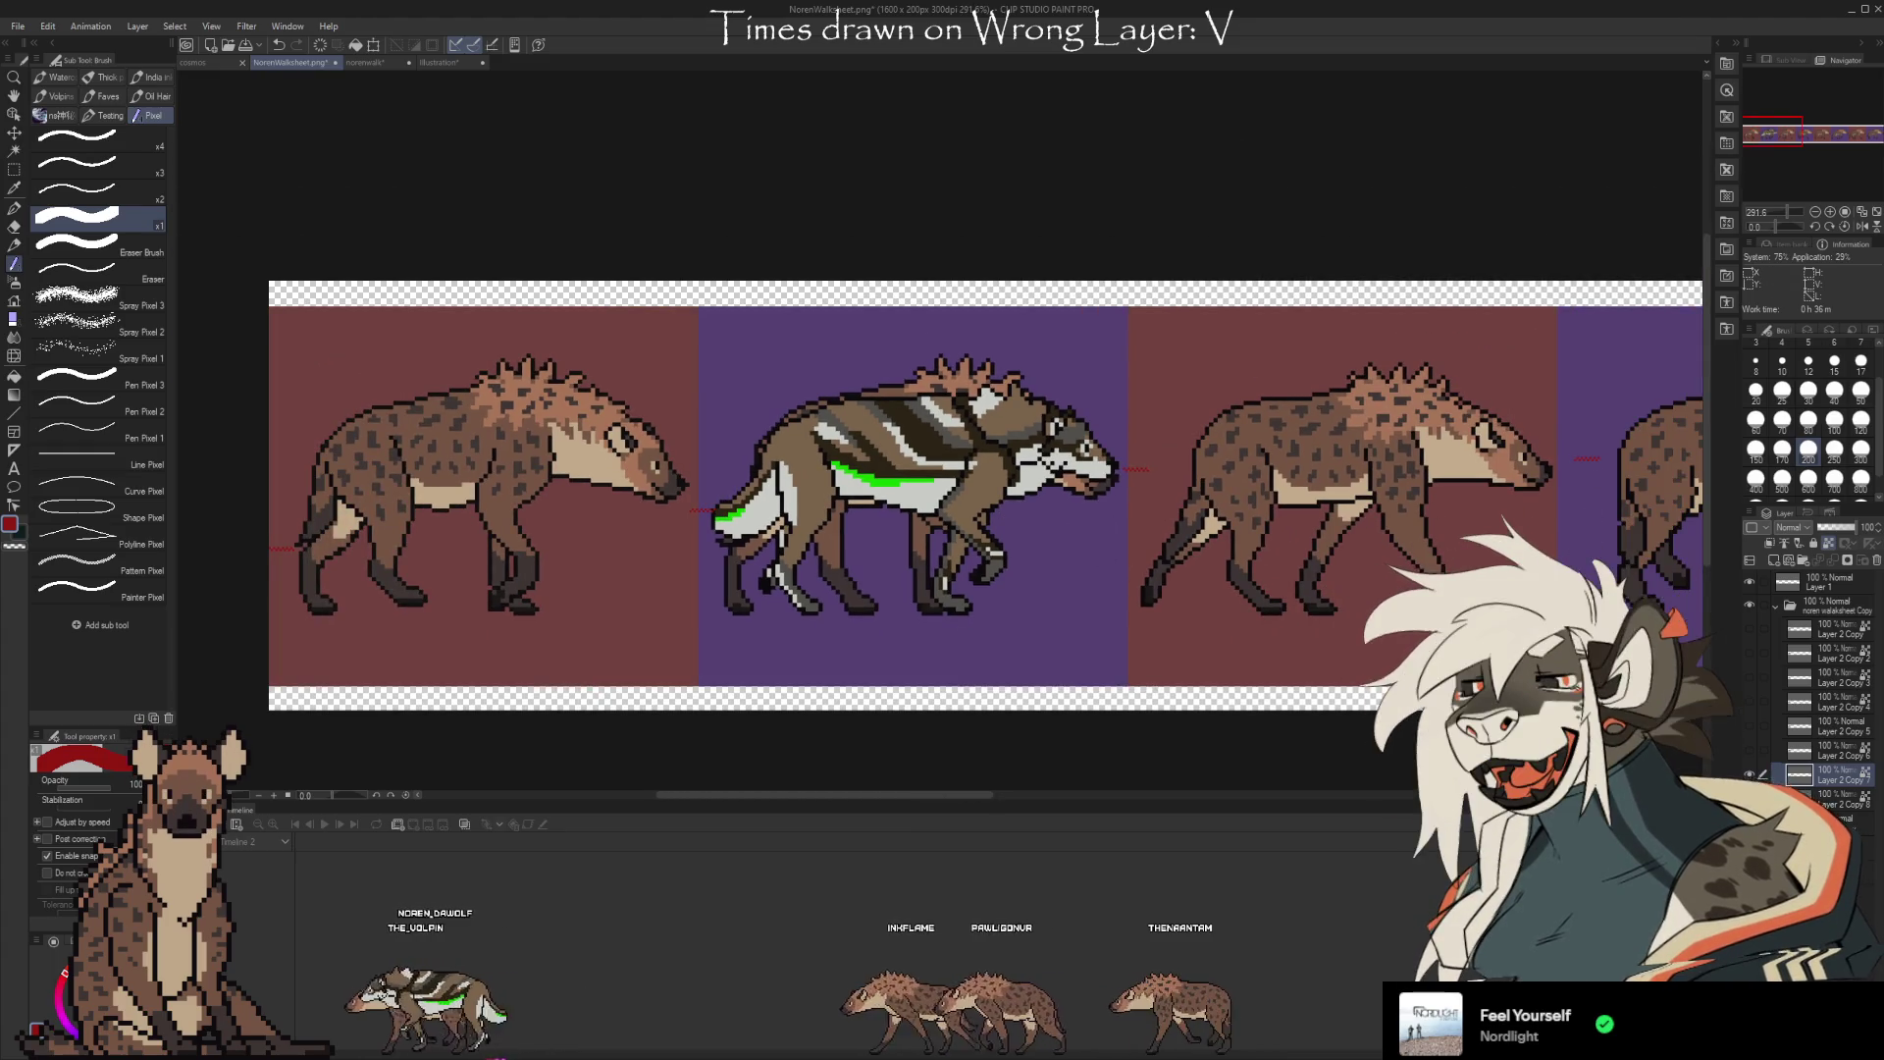
Hide the placed pose, show the next wolf pose, and position it in the third slot
{"action": "left_click", "coordinate": [1751, 752]}
{"action": "left_click", "coordinate": [1837, 754]}
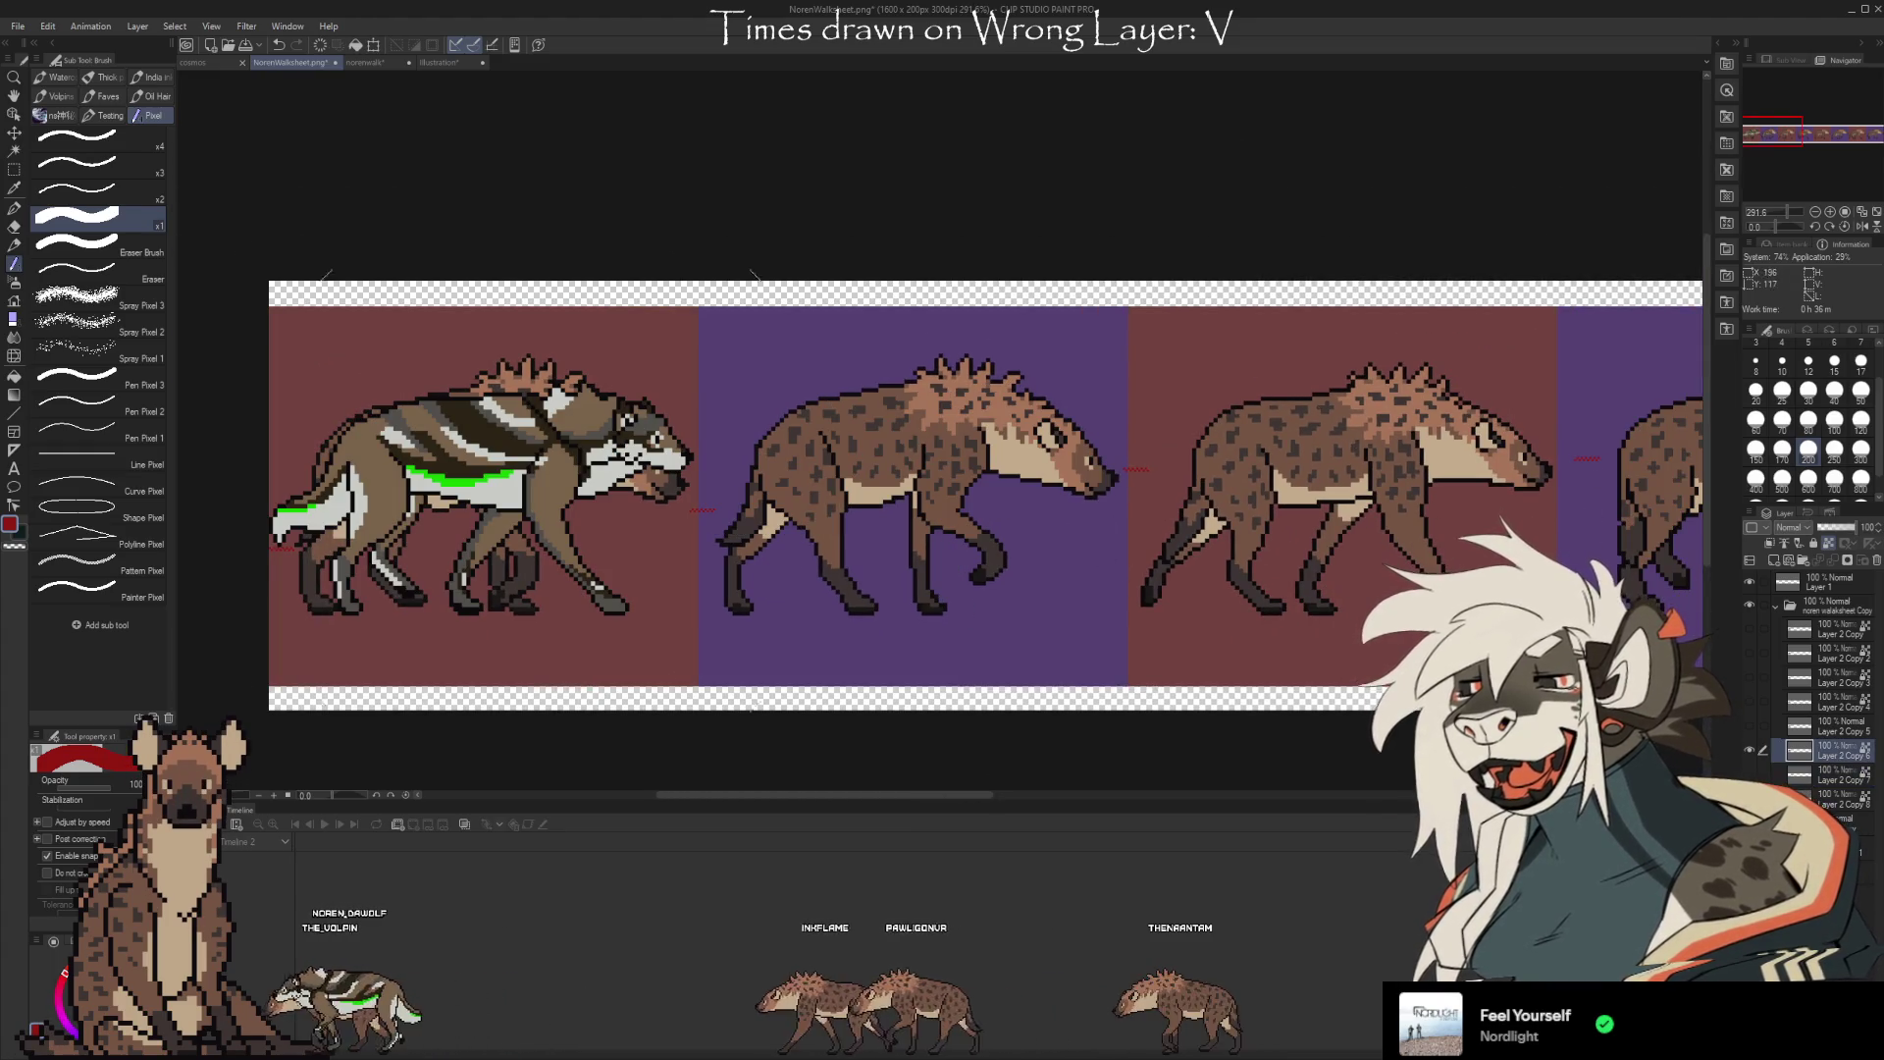
{"action": "scroll", "coordinate": [474, 467], "scroll_direction": "up", "scroll_amount": 6}
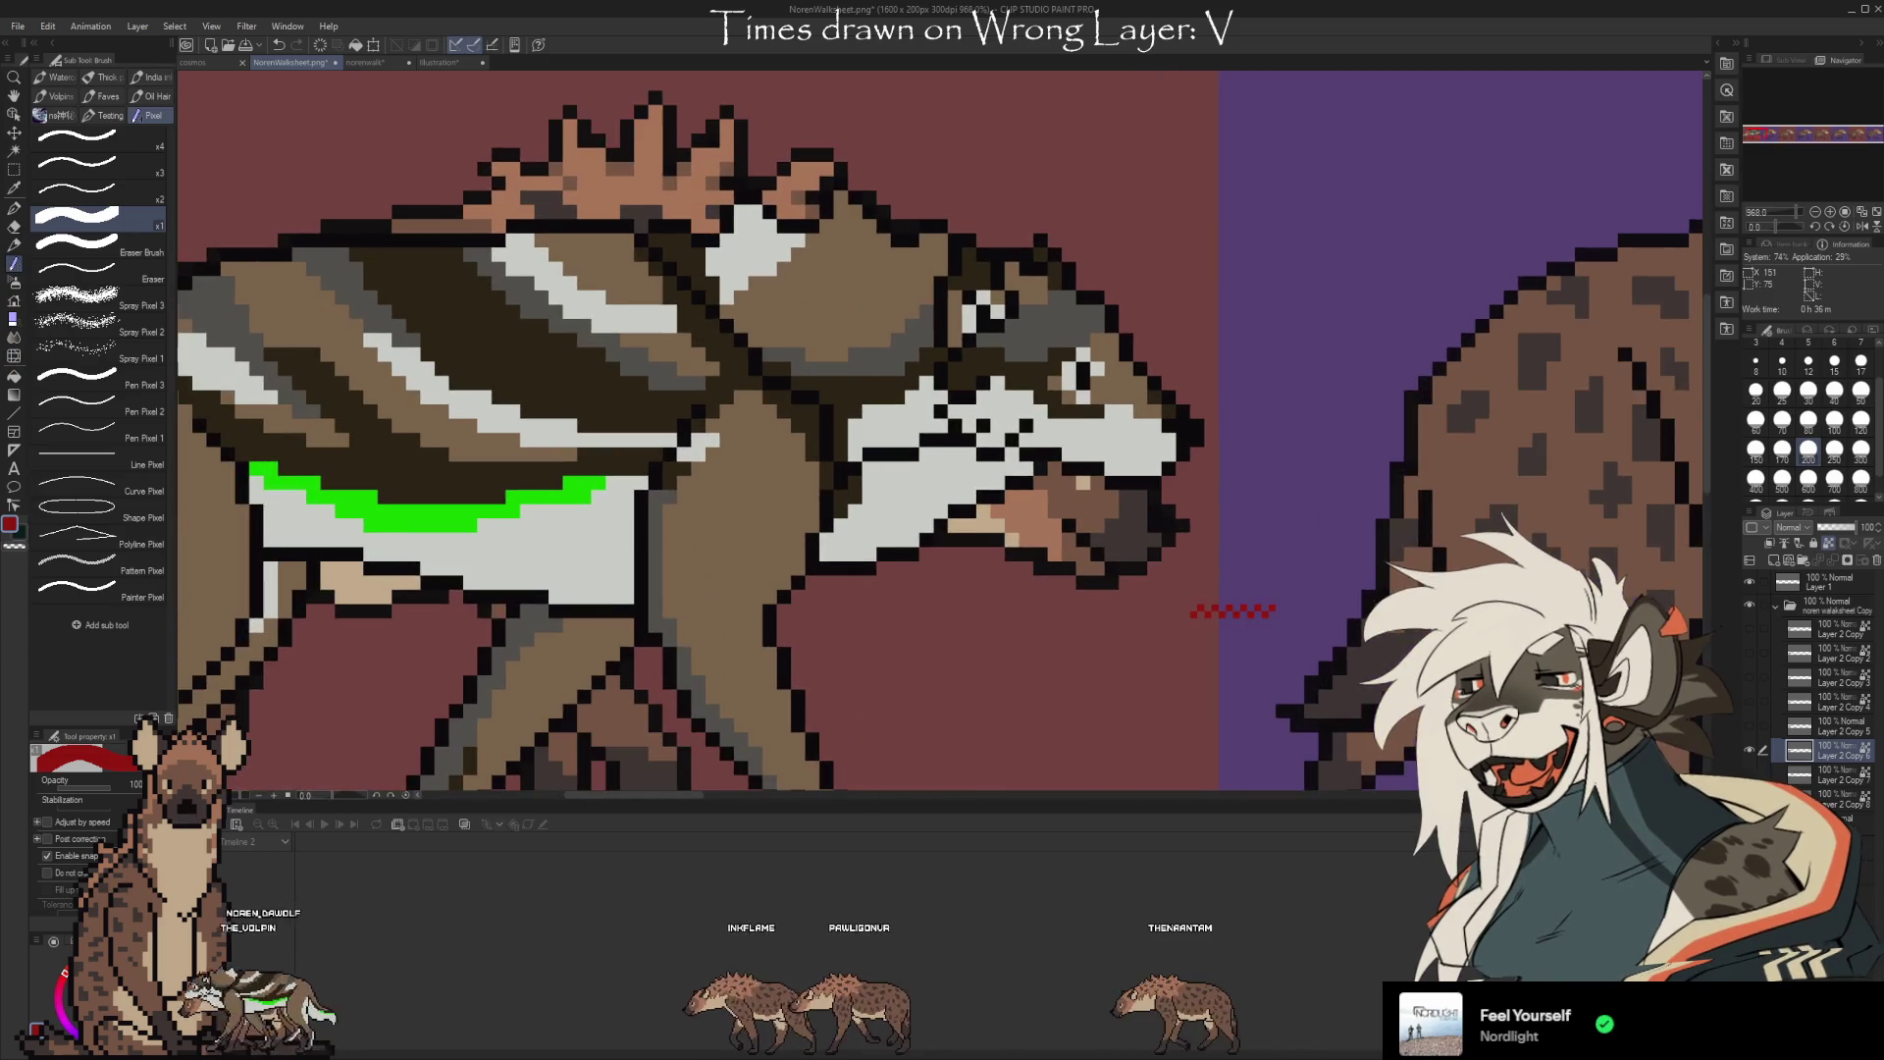
{"action": "scroll", "coordinate": [837, 371], "scroll_direction": "down", "scroll_amount": 3}
{"action": "key", "text": "ctrl+t"}
{"action": "key", "text": "Right"}
{"action": "key", "text": "Right"}
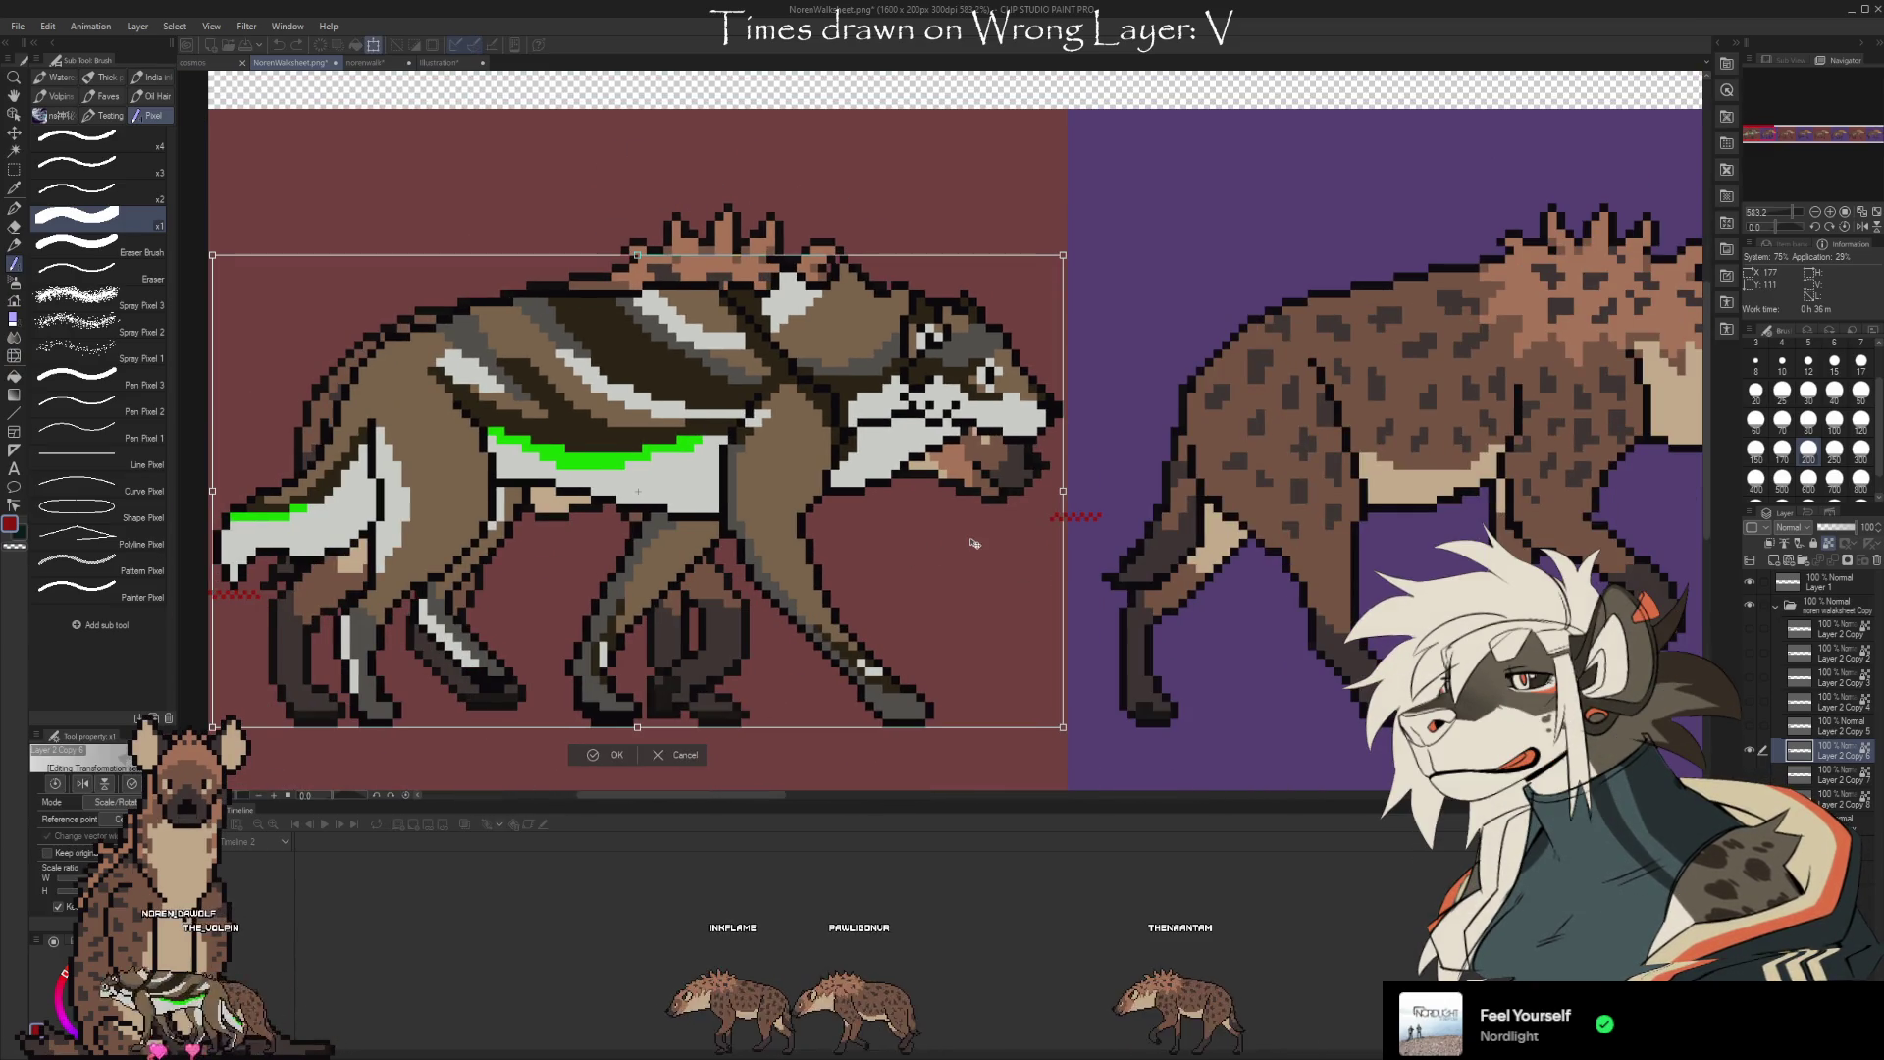
{"action": "scroll", "coordinate": [977, 542], "scroll_direction": "down", "scroll_amount": 4}
{"action": "mouse_move", "coordinate": [643, 527]}
{"action": "left_mouse_down"}
{"action": "mouse_move", "coordinate": [1423, 527]}
{"action": "mouse_move", "coordinate": [1312, 562]}
{"action": "left_mouse_up"}
{"action": "scroll", "coordinate": [1418, 535], "scroll_direction": "up", "scroll_amount": 3}
{"action": "key", "text": "Return"}
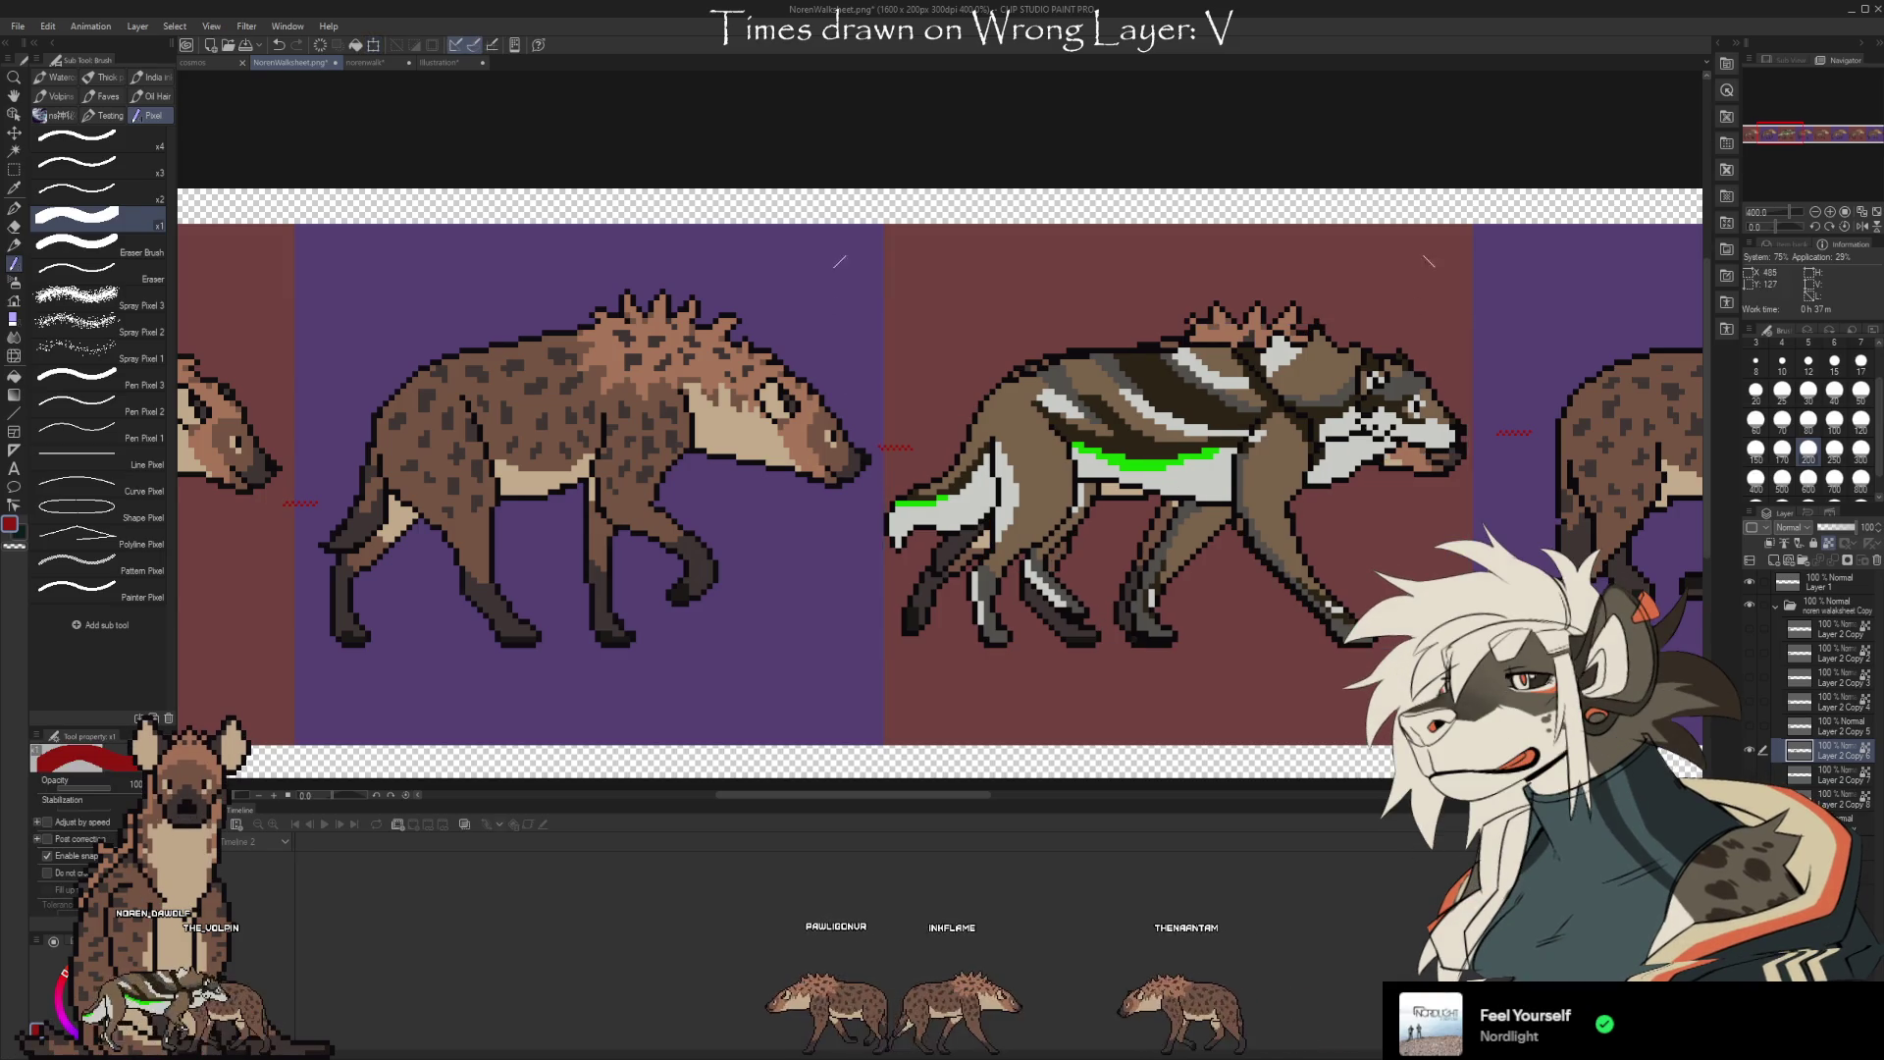
{"action": "scroll", "coordinate": [1188, 628], "scroll_direction": "down", "scroll_amount": 3}
Select the next wolf pose layer and move it into the fourth slot
{"action": "left_click", "coordinate": [1756, 726]}
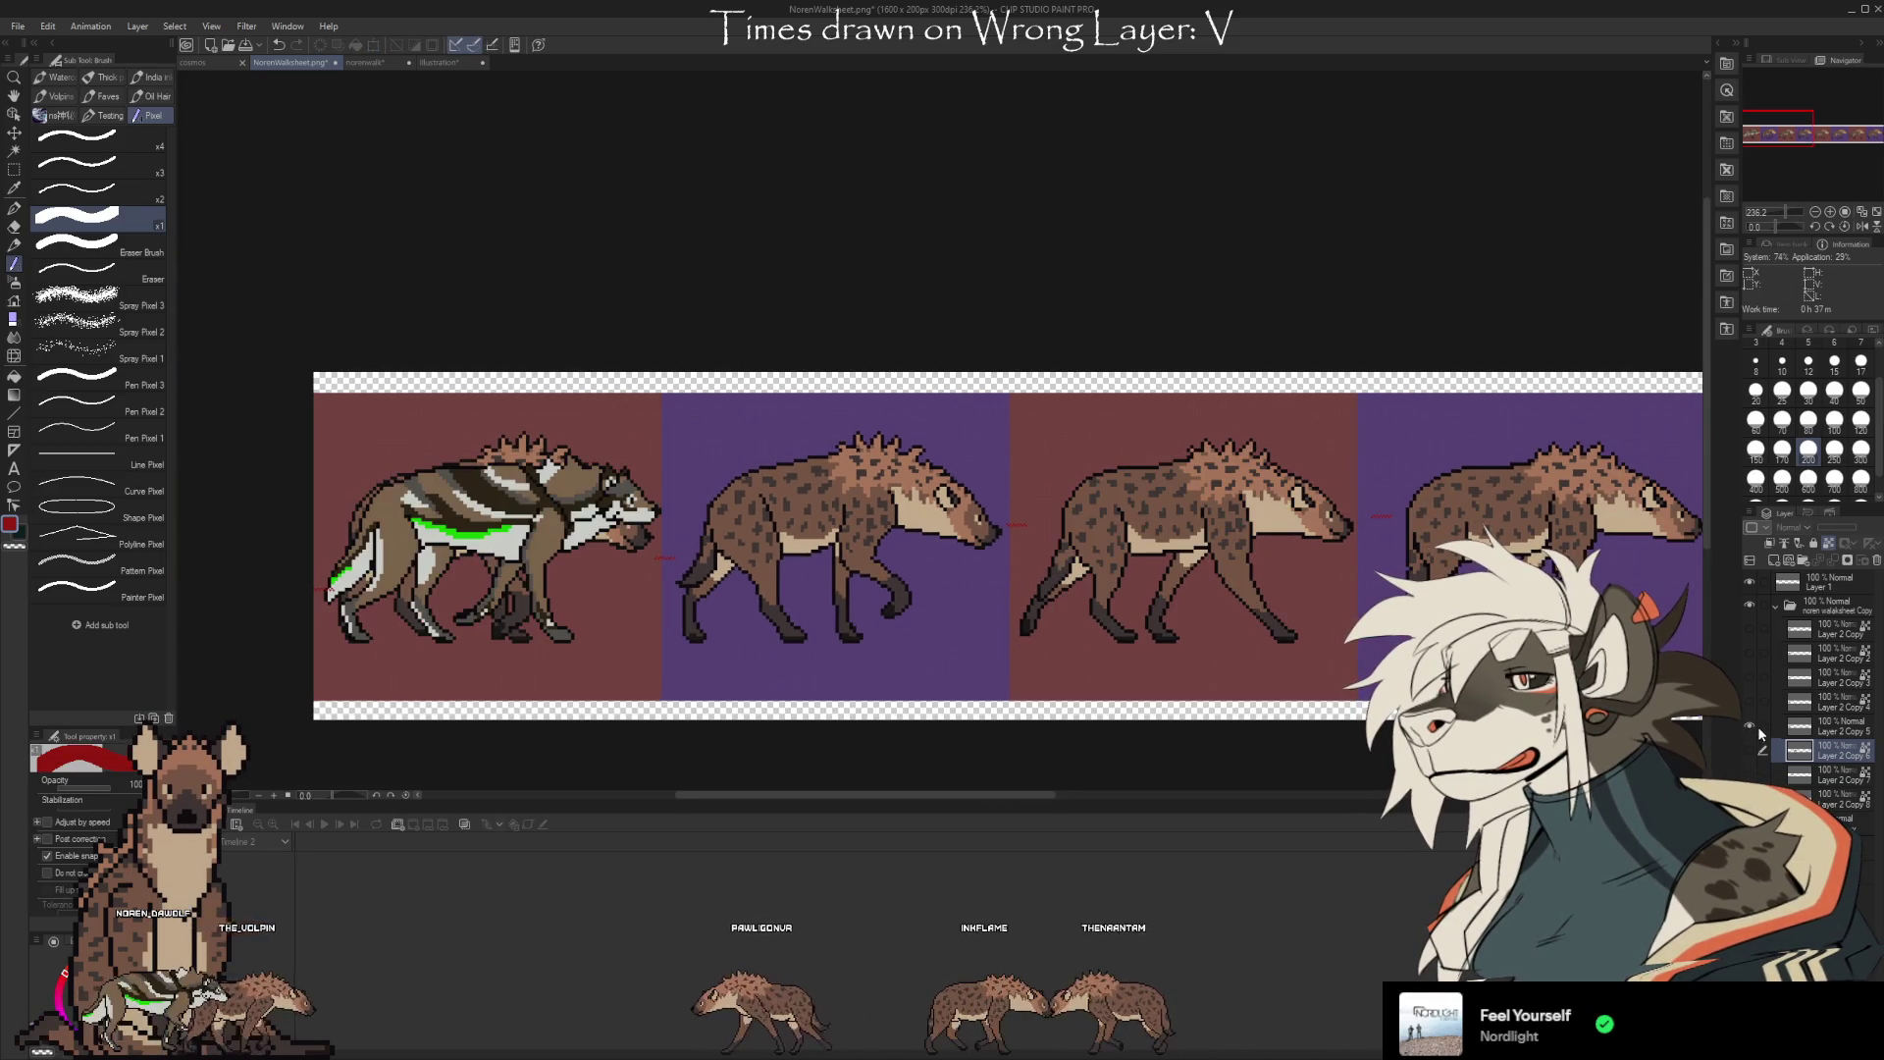
{"action": "scroll", "coordinate": [357, 522], "scroll_direction": "up", "scroll_amount": 4}
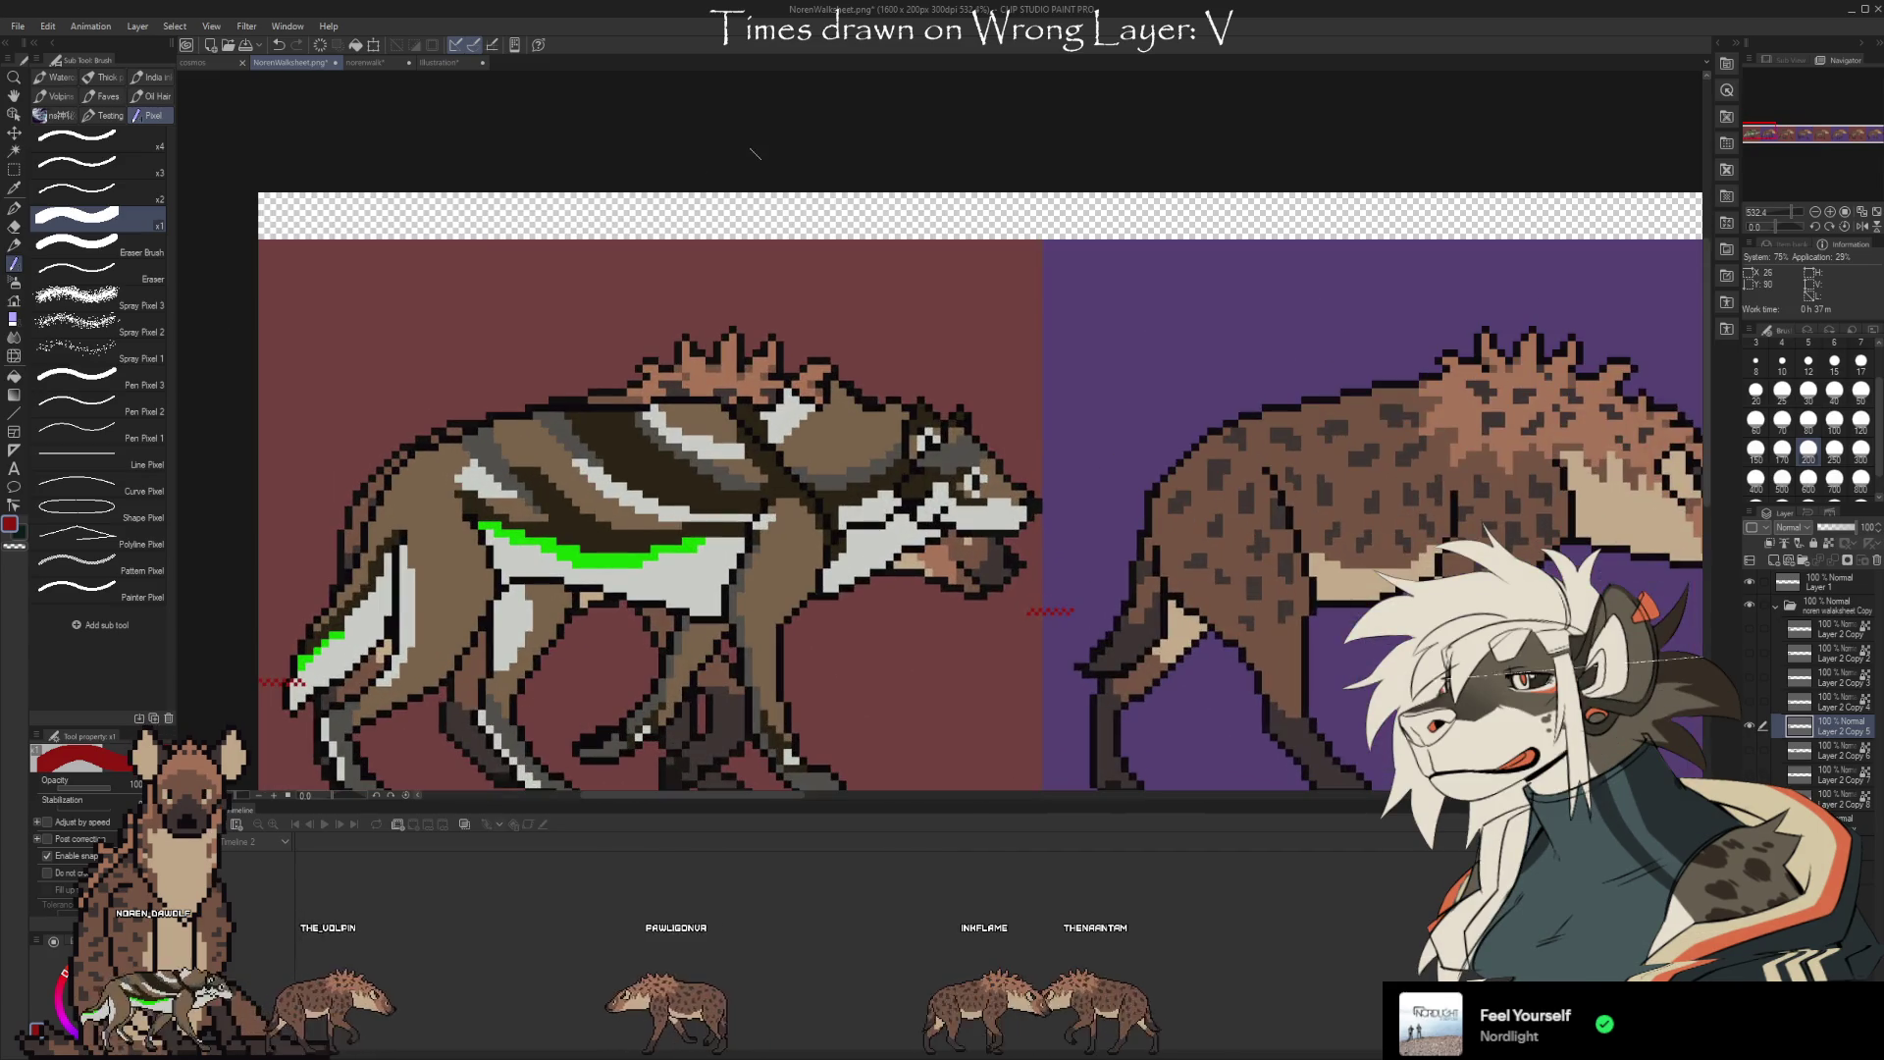
{"action": "scroll", "coordinate": [574, 438], "scroll_direction": "down", "scroll_amount": 2}
{"action": "scroll", "coordinate": [487, 638], "scroll_direction": "down", "scroll_amount": 2}
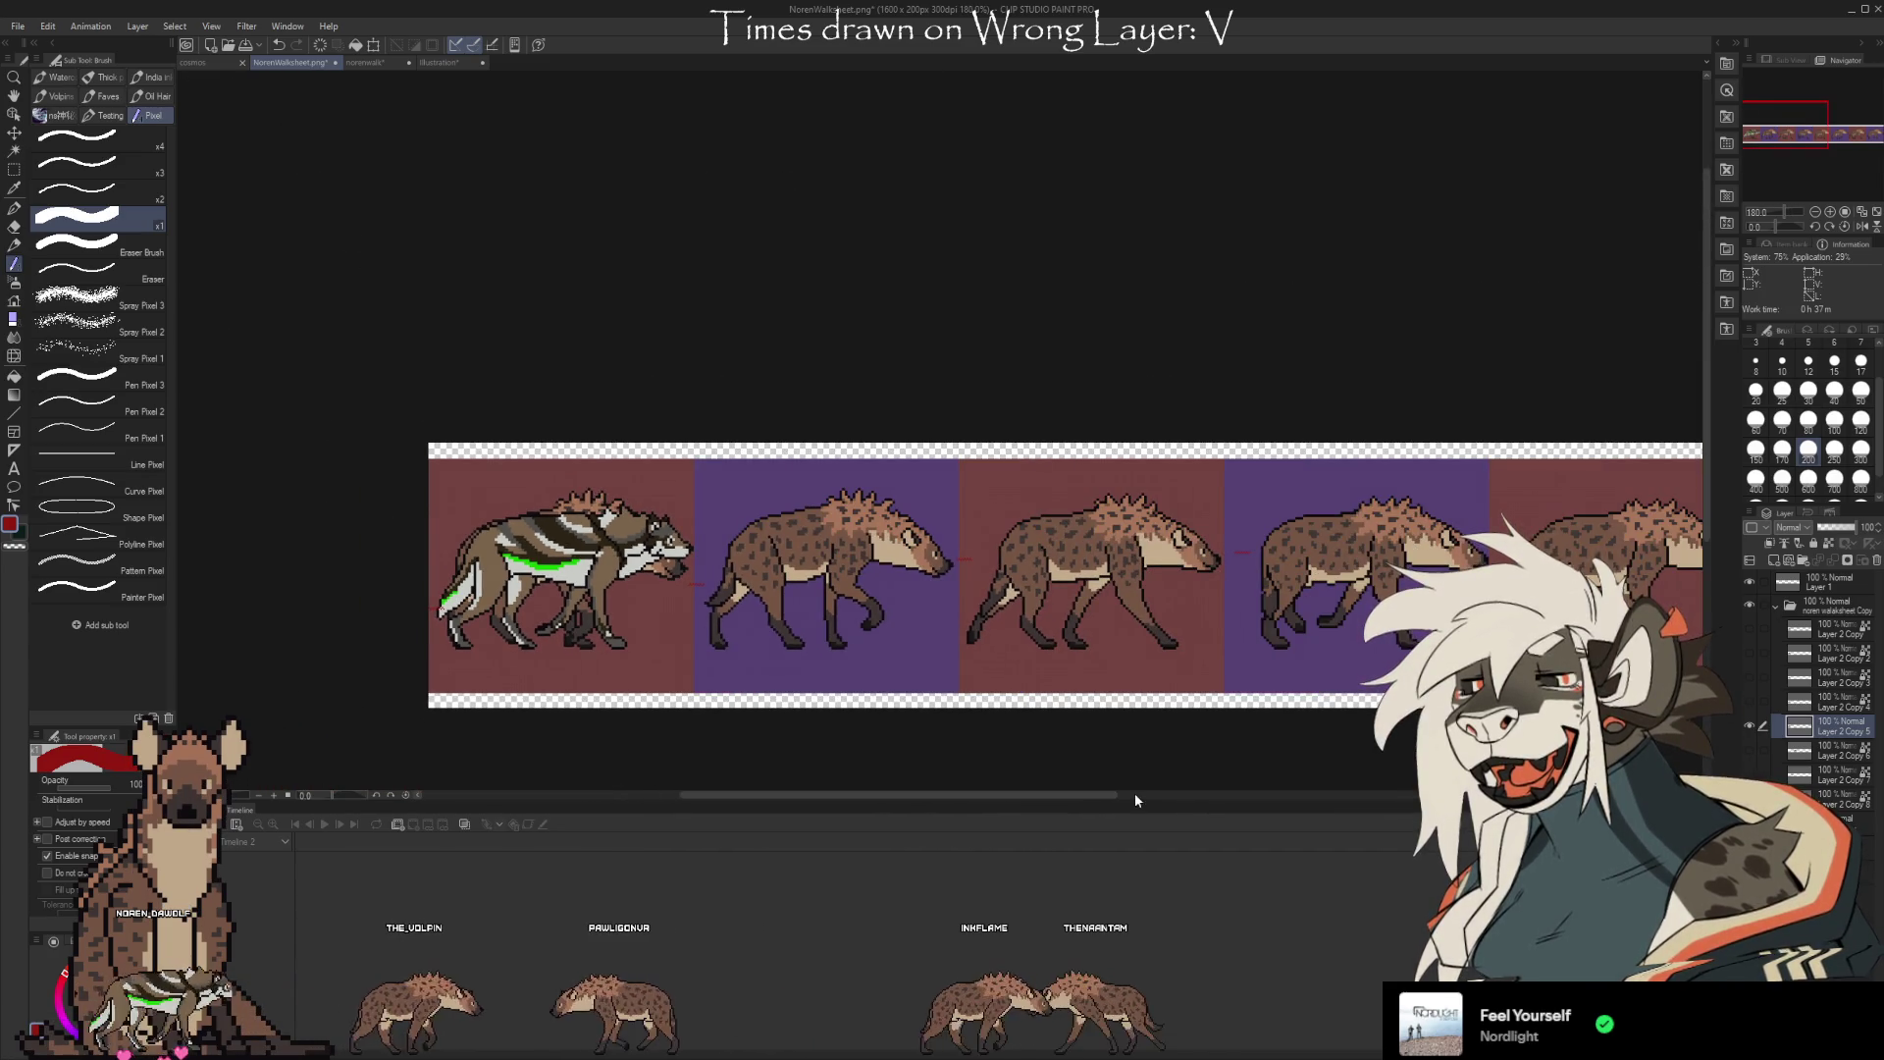
{"action": "key", "text": "ctrl+t"}
{"action": "left_click_drag", "start_coordinate": [1175, 574], "coordinate": [1438, 611]}
{"action": "scroll", "coordinate": [1430, 609], "scroll_direction": "up", "scroll_amount": 4}
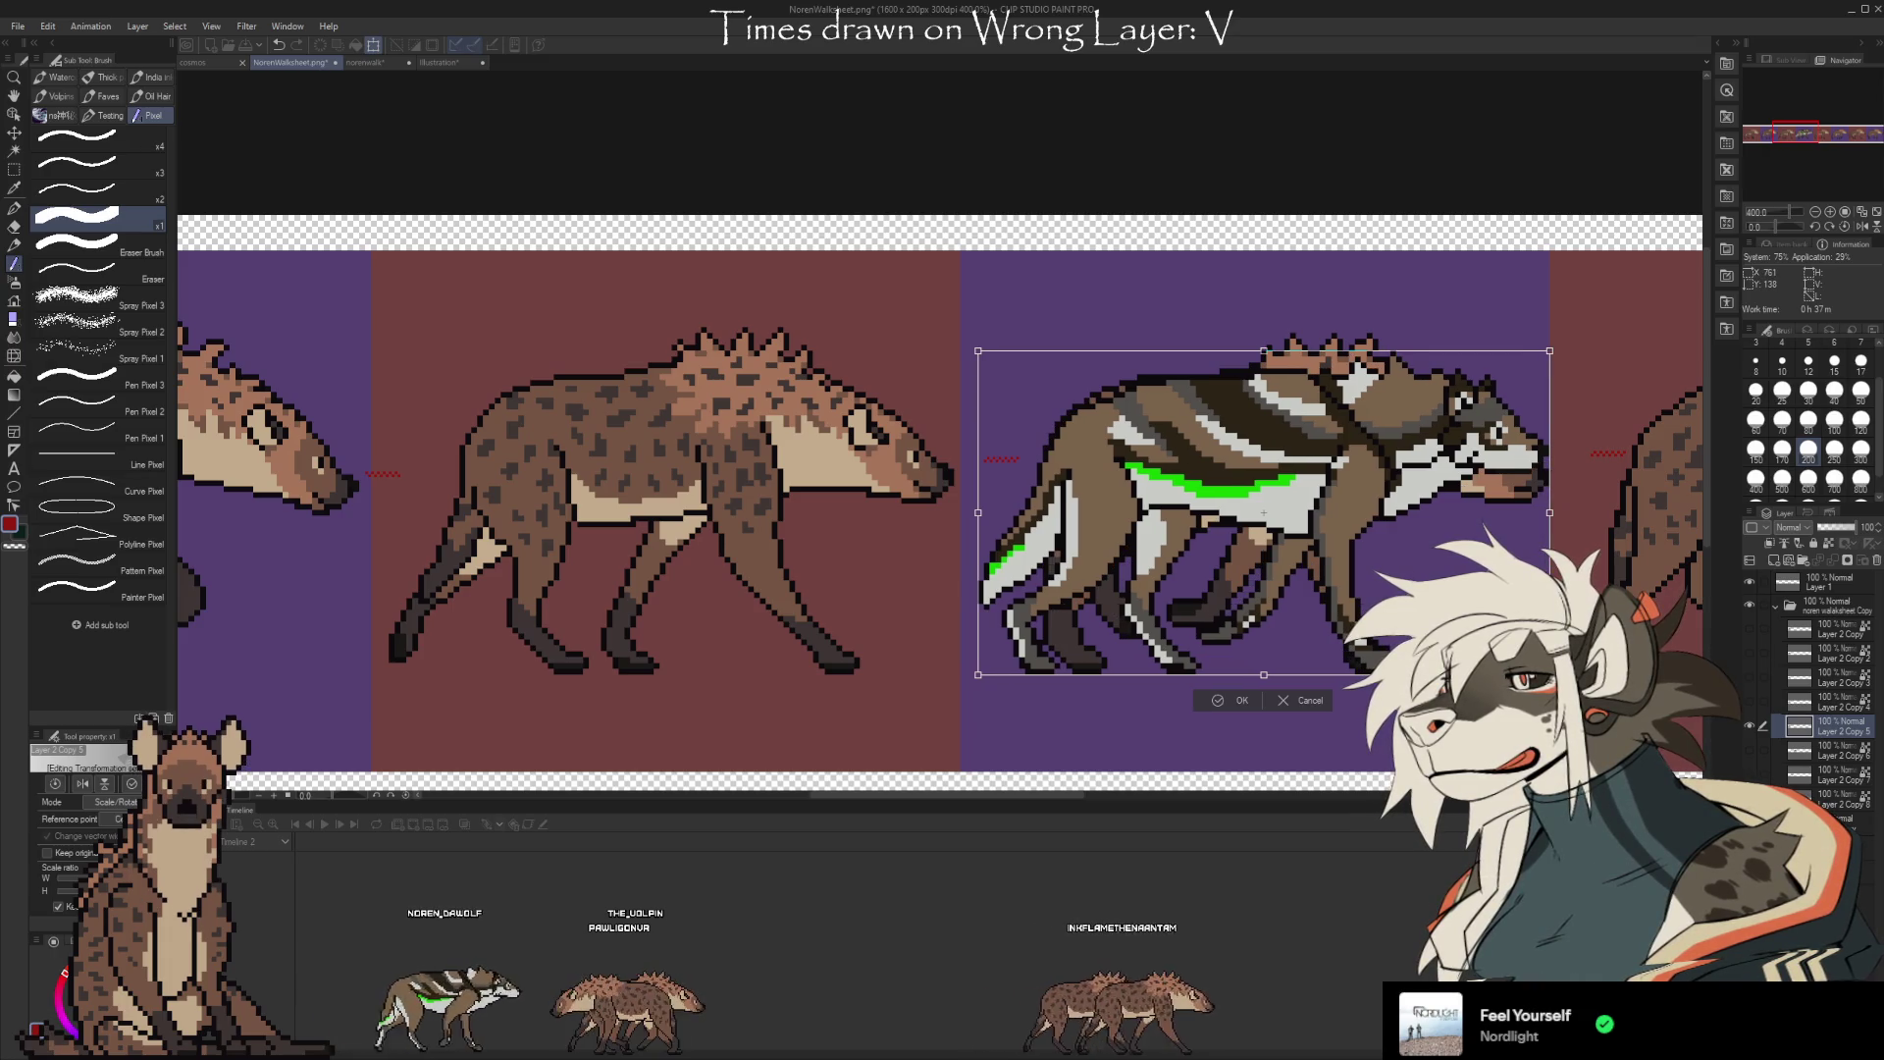
{"action": "left_click", "coordinate": [1242, 701]}
{"action": "scroll", "coordinate": [1245, 704], "scroll_direction": "down", "scroll_amount": 3}
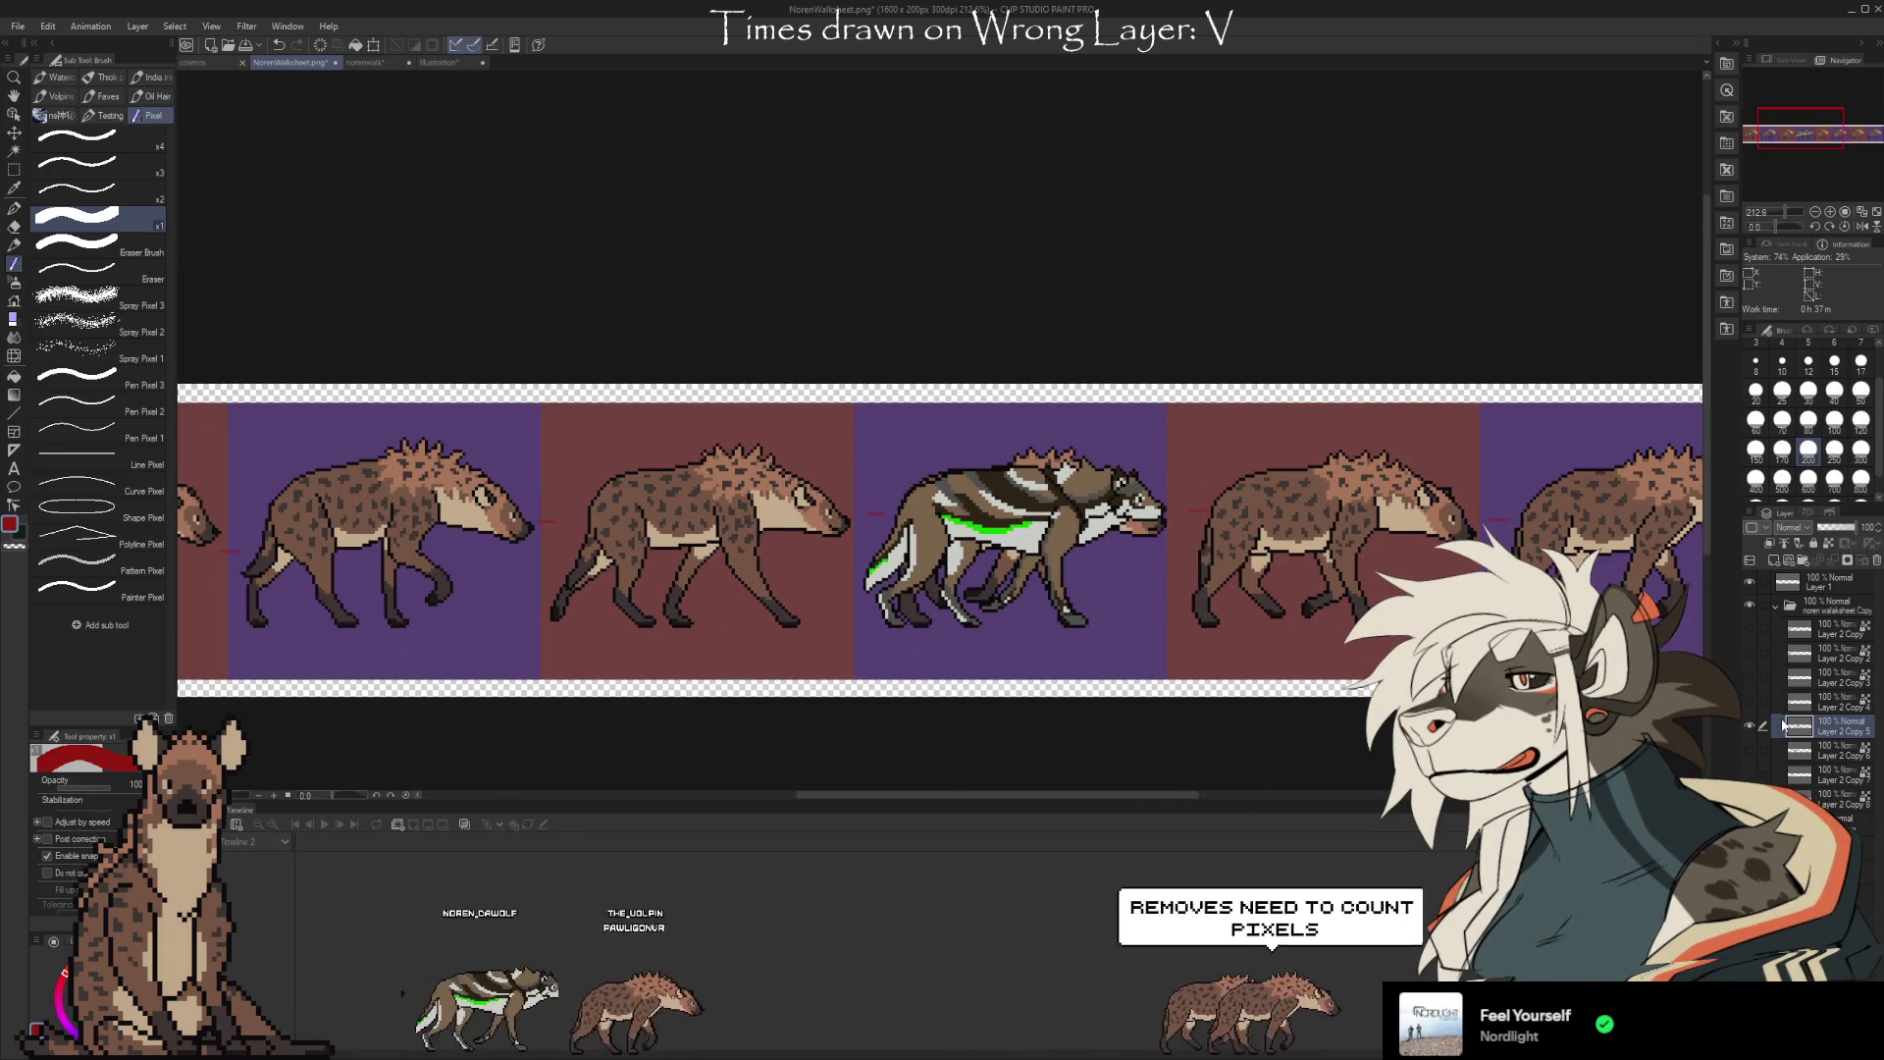
{"action": "scroll", "coordinate": [349, 663], "scroll_direction": "down", "scroll_amount": 3}
{"action": "scroll", "coordinate": [671, 637], "scroll_direction": "up", "scroll_amount": 2}
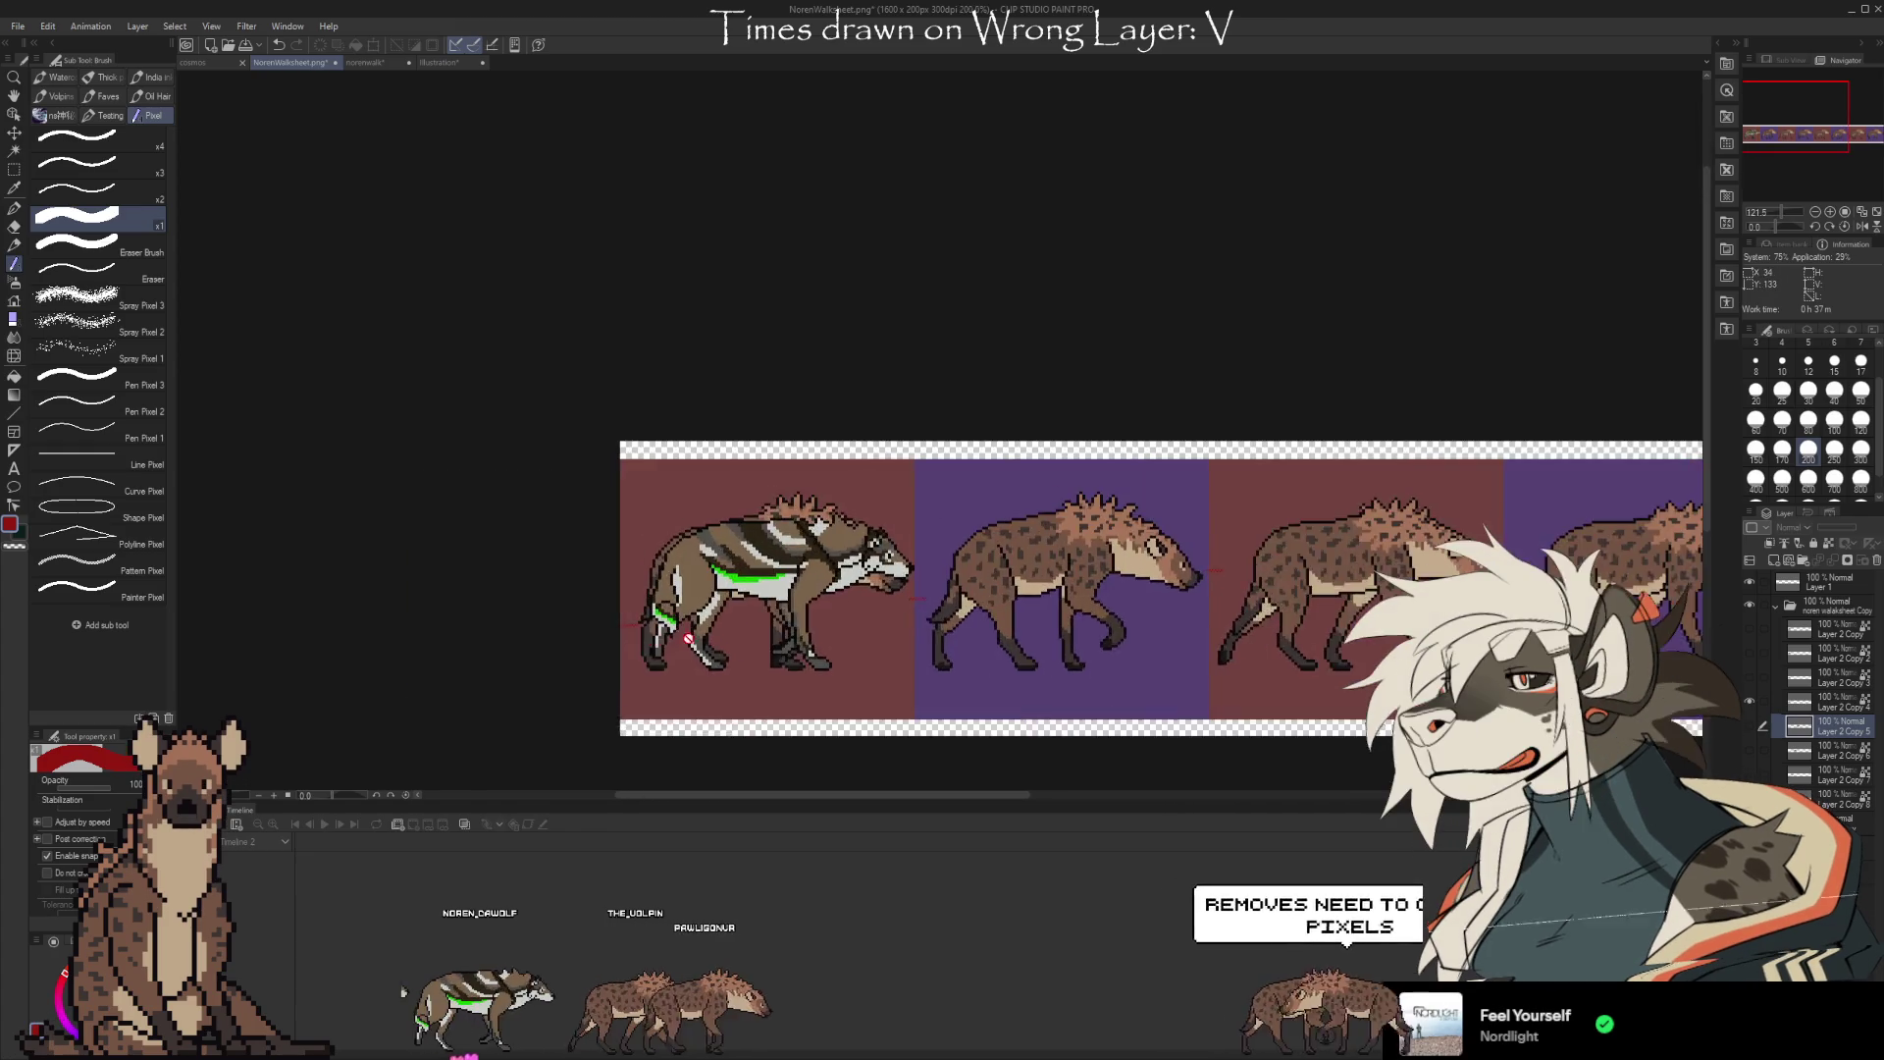
{"action": "scroll", "coordinate": [671, 637], "scroll_direction": "up", "scroll_amount": 2}
{"action": "scroll", "coordinate": [515, 497], "scroll_direction": "down", "scroll_amount": 2}
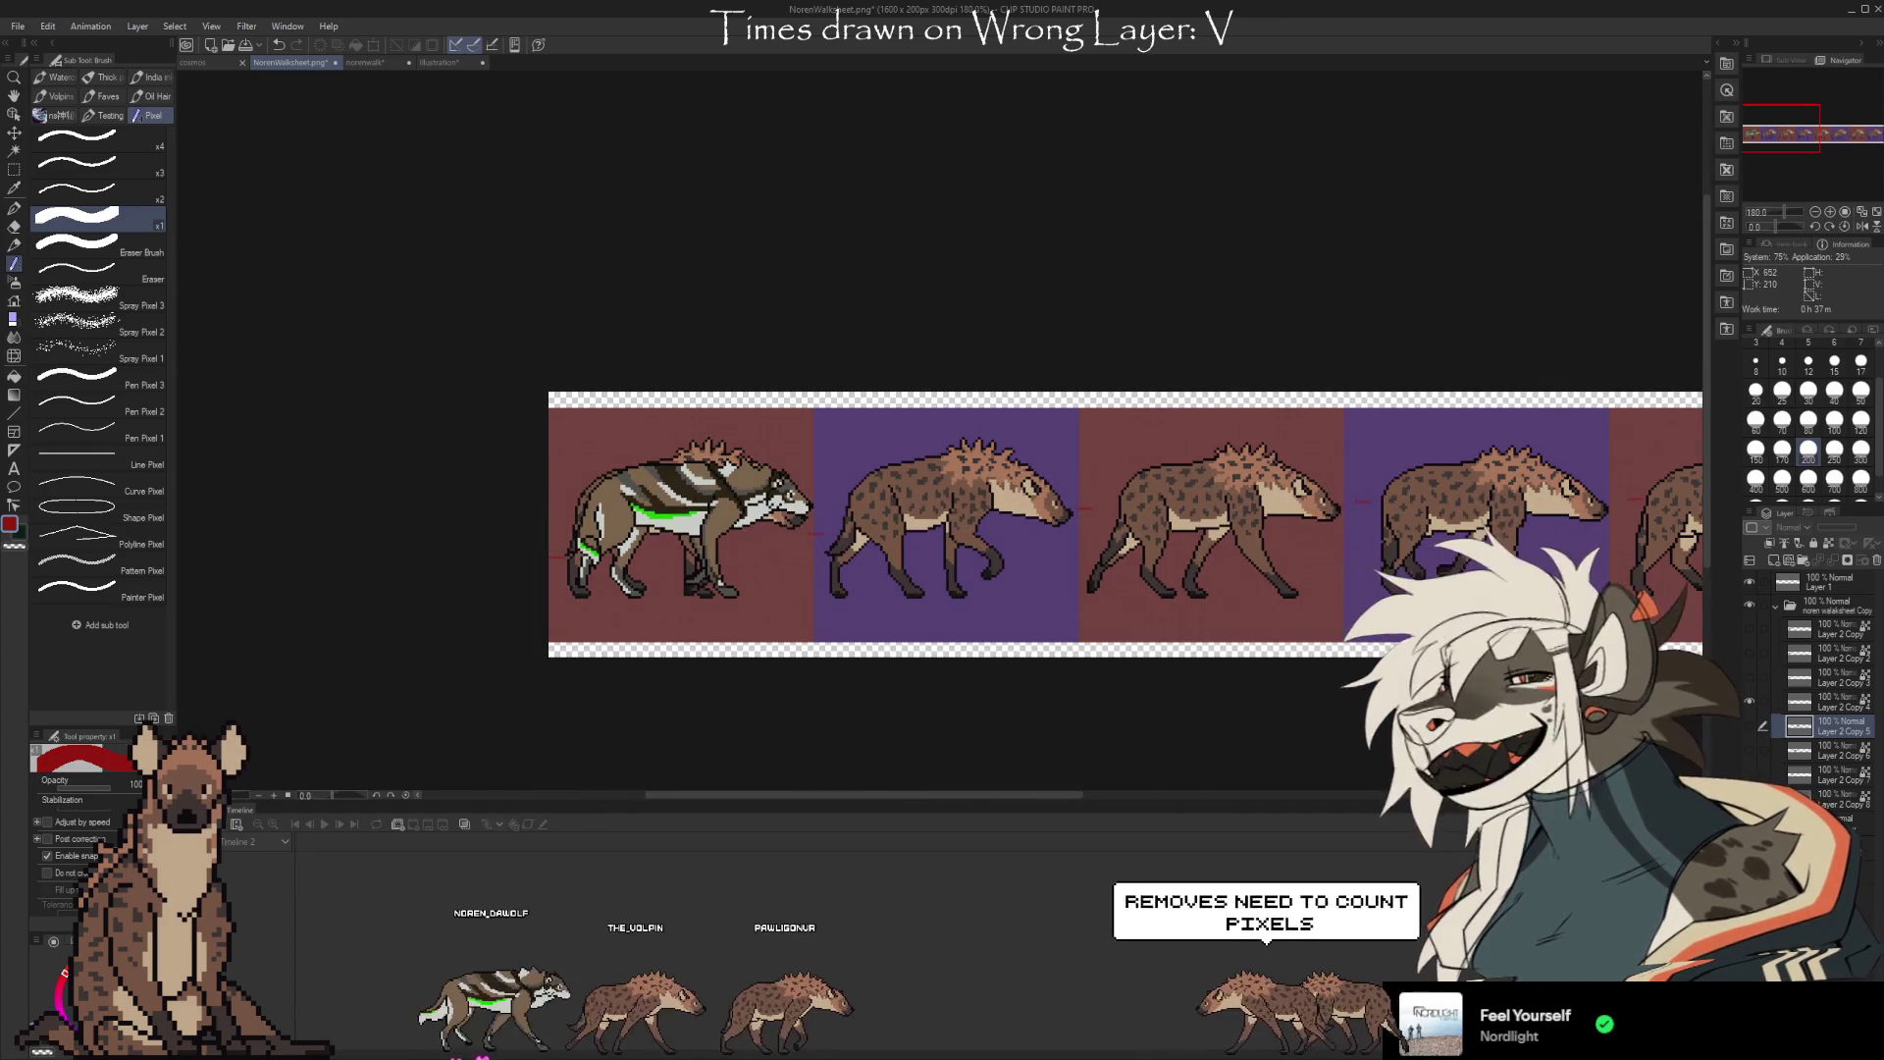
Shift the next wolf pose one slot right, then make the wolf frame layer visible
{"action": "left_click", "coordinate": [1784, 707]}
{"action": "key", "text": "ctrl+t"}
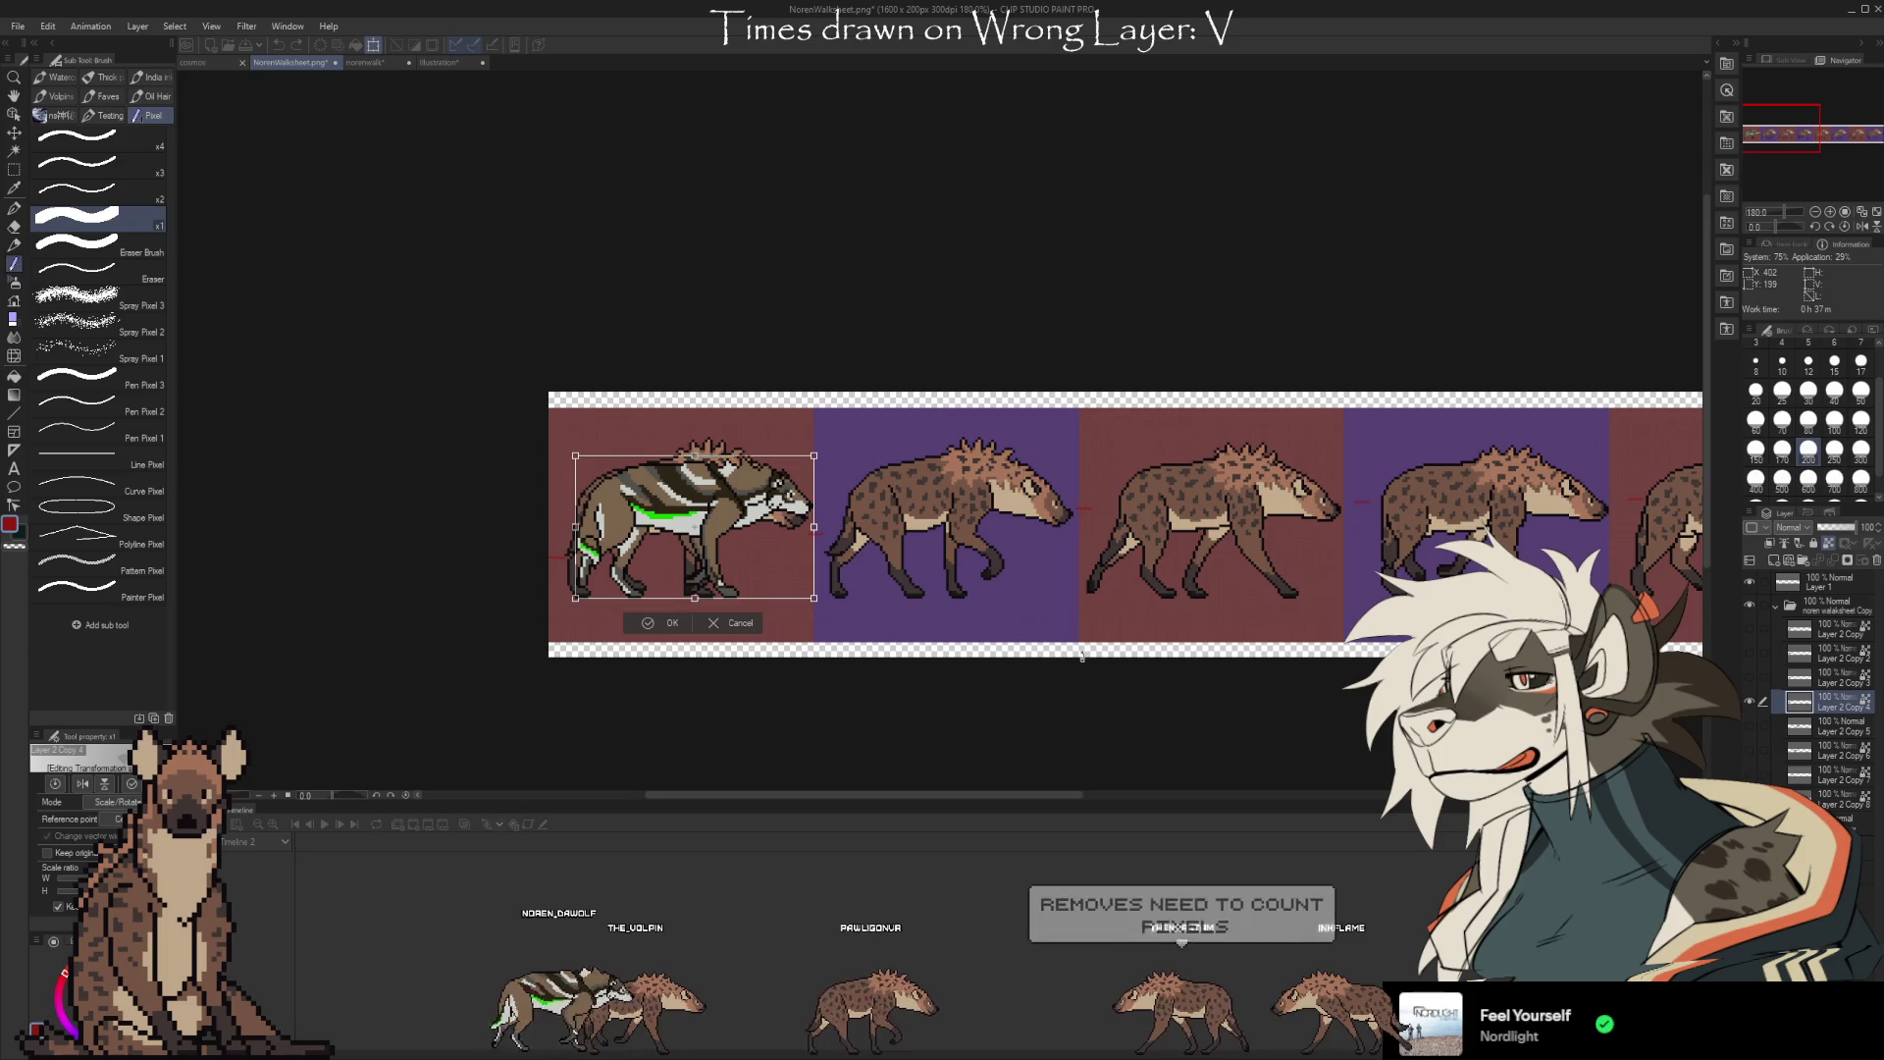
{"action": "scroll", "coordinate": [549, 520], "scroll_direction": "down", "scroll_amount": 3}
{"action": "left_click_drag", "start_coordinate": [638, 535], "coordinate": [1249, 548]}
{"action": "scroll", "coordinate": [1209, 535], "scroll_direction": "up", "scroll_amount": 5}
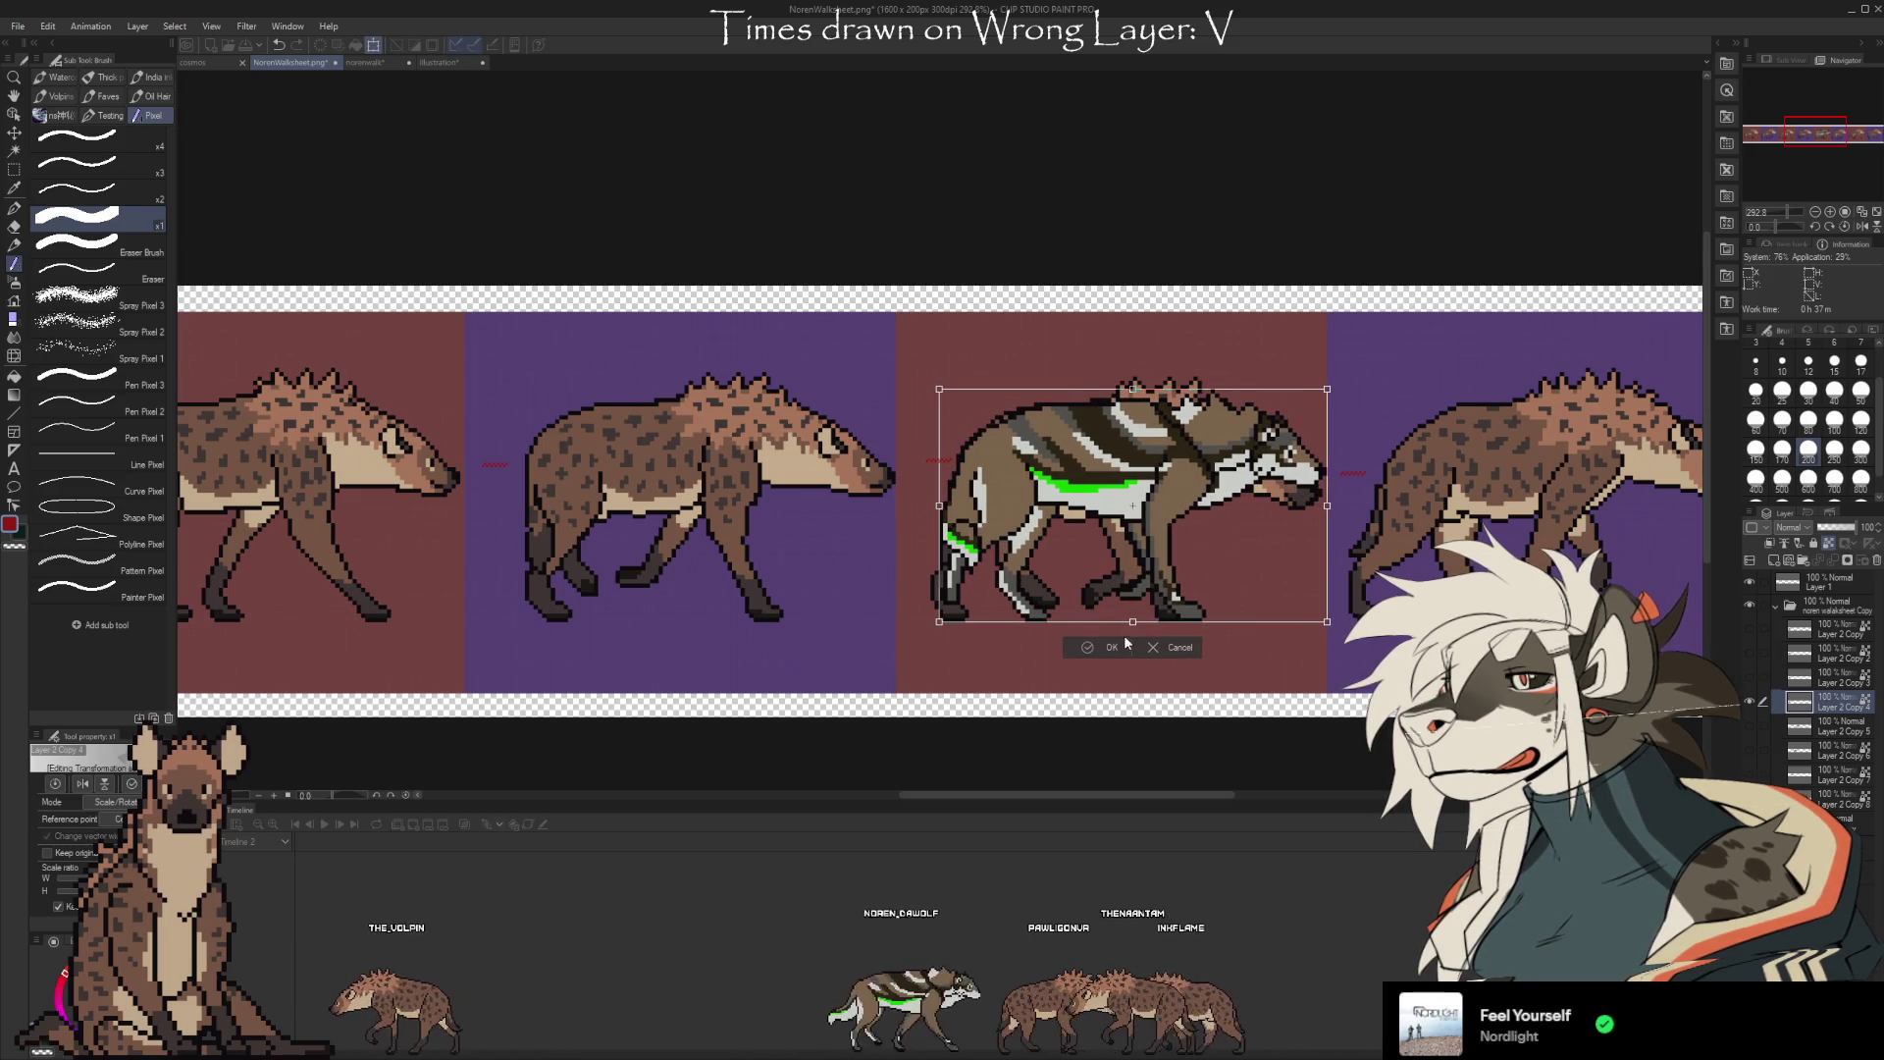
{"action": "left_click", "coordinate": [1111, 647]}
{"action": "scroll", "coordinate": [941, 486], "scroll_direction": "down", "scroll_amount": 3}
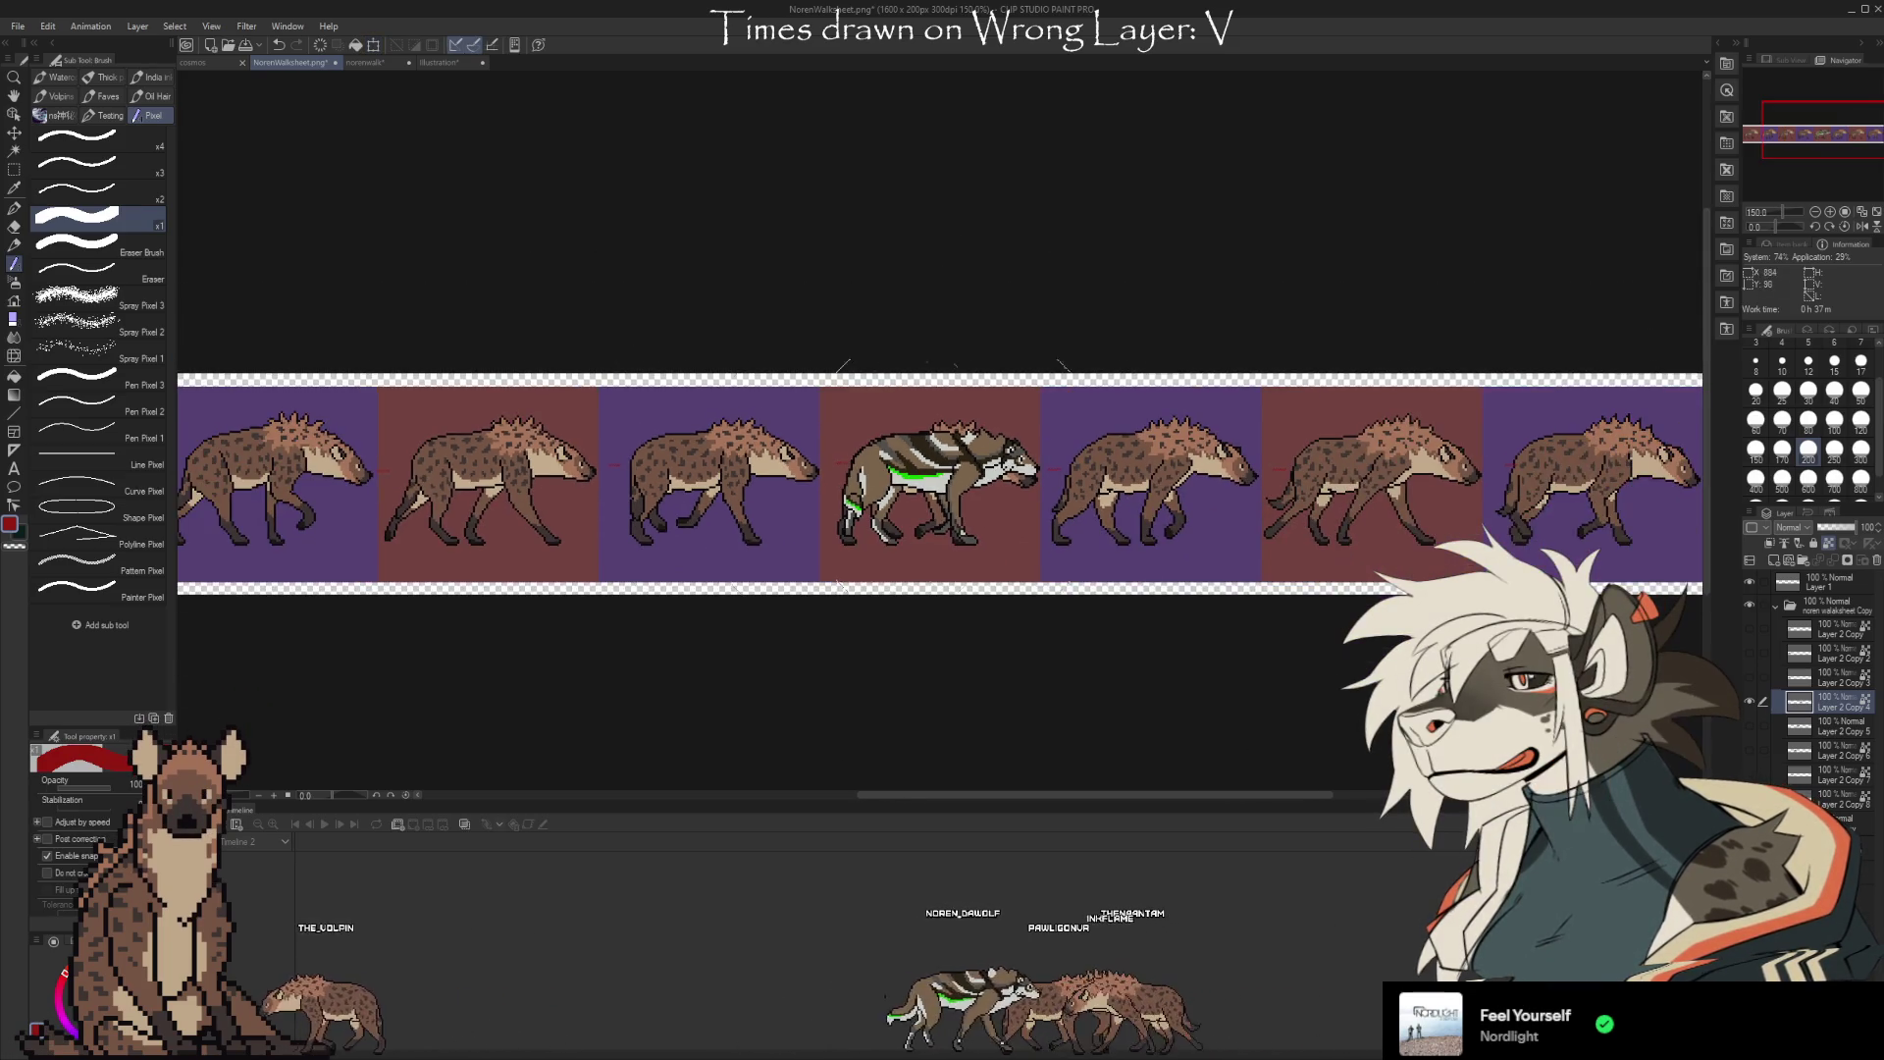
{"action": "scroll", "coordinate": [1469, 482], "scroll_direction": "down", "scroll_amount": 2}
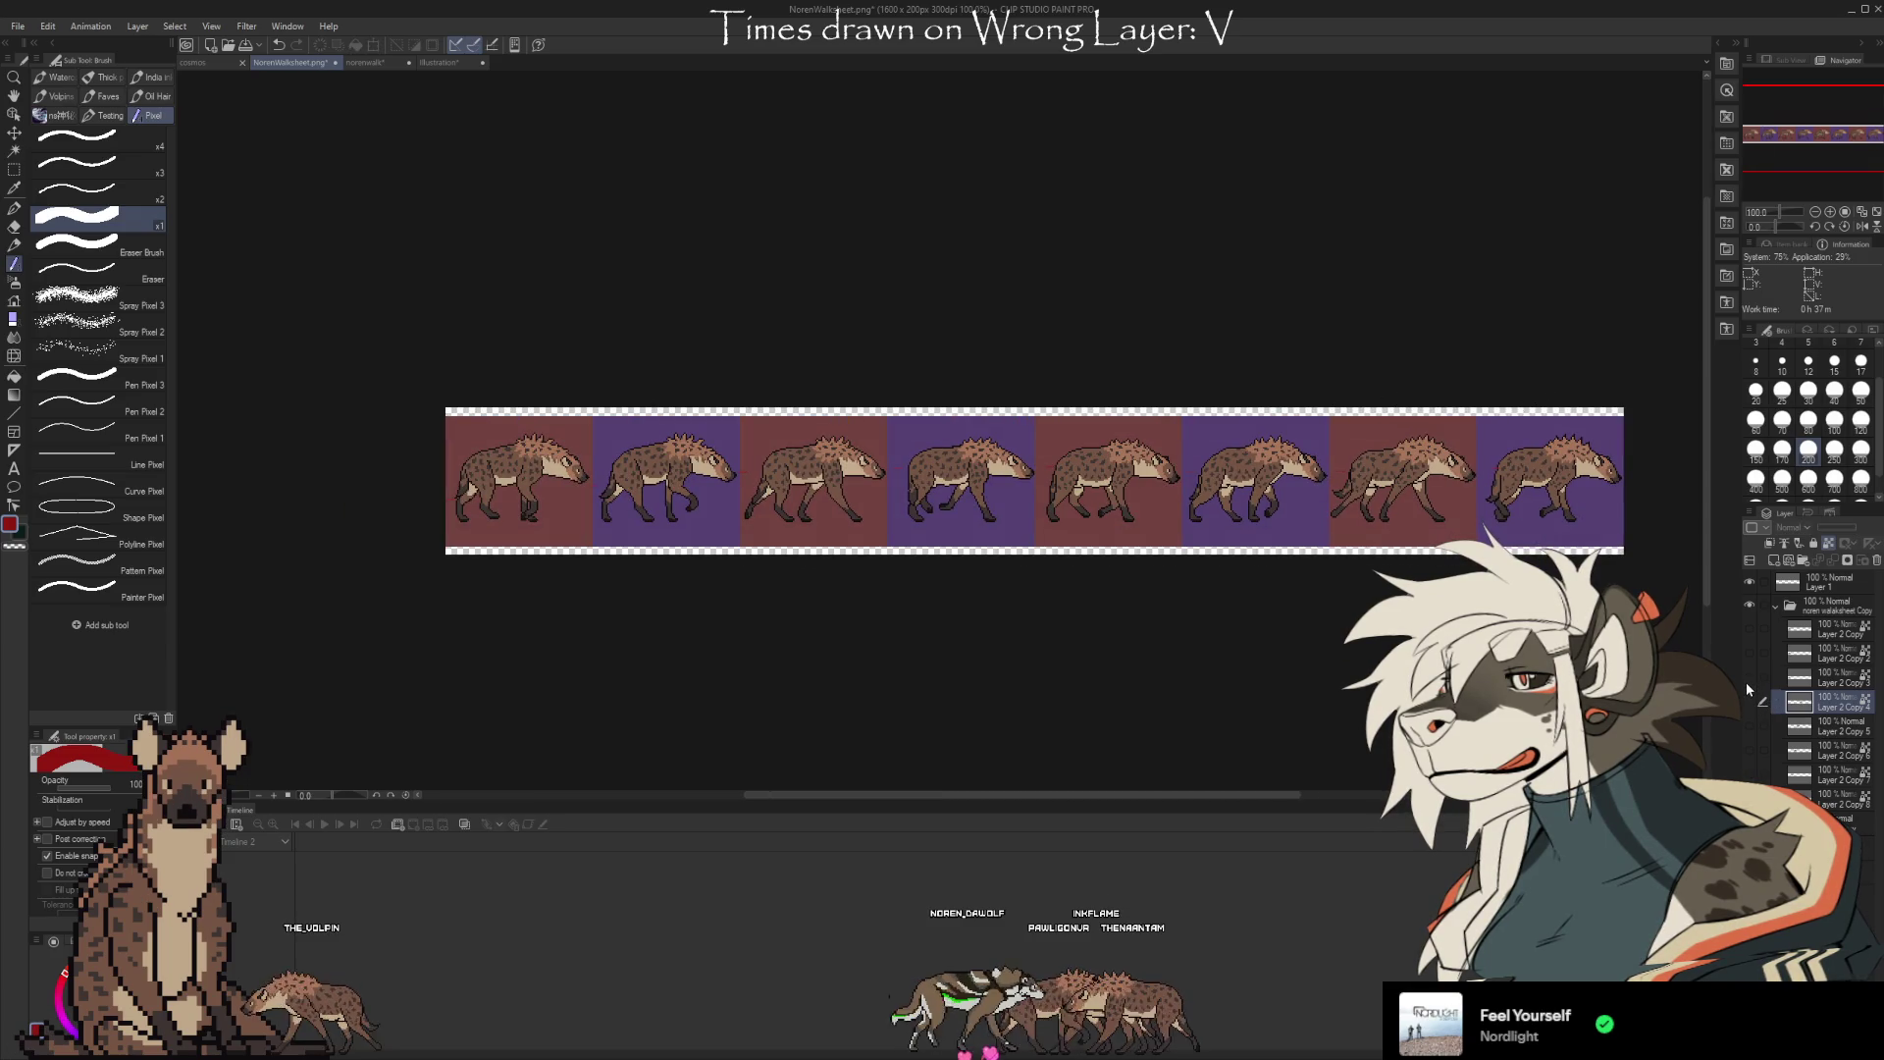
{"action": "left_click", "coordinate": [1750, 775]}
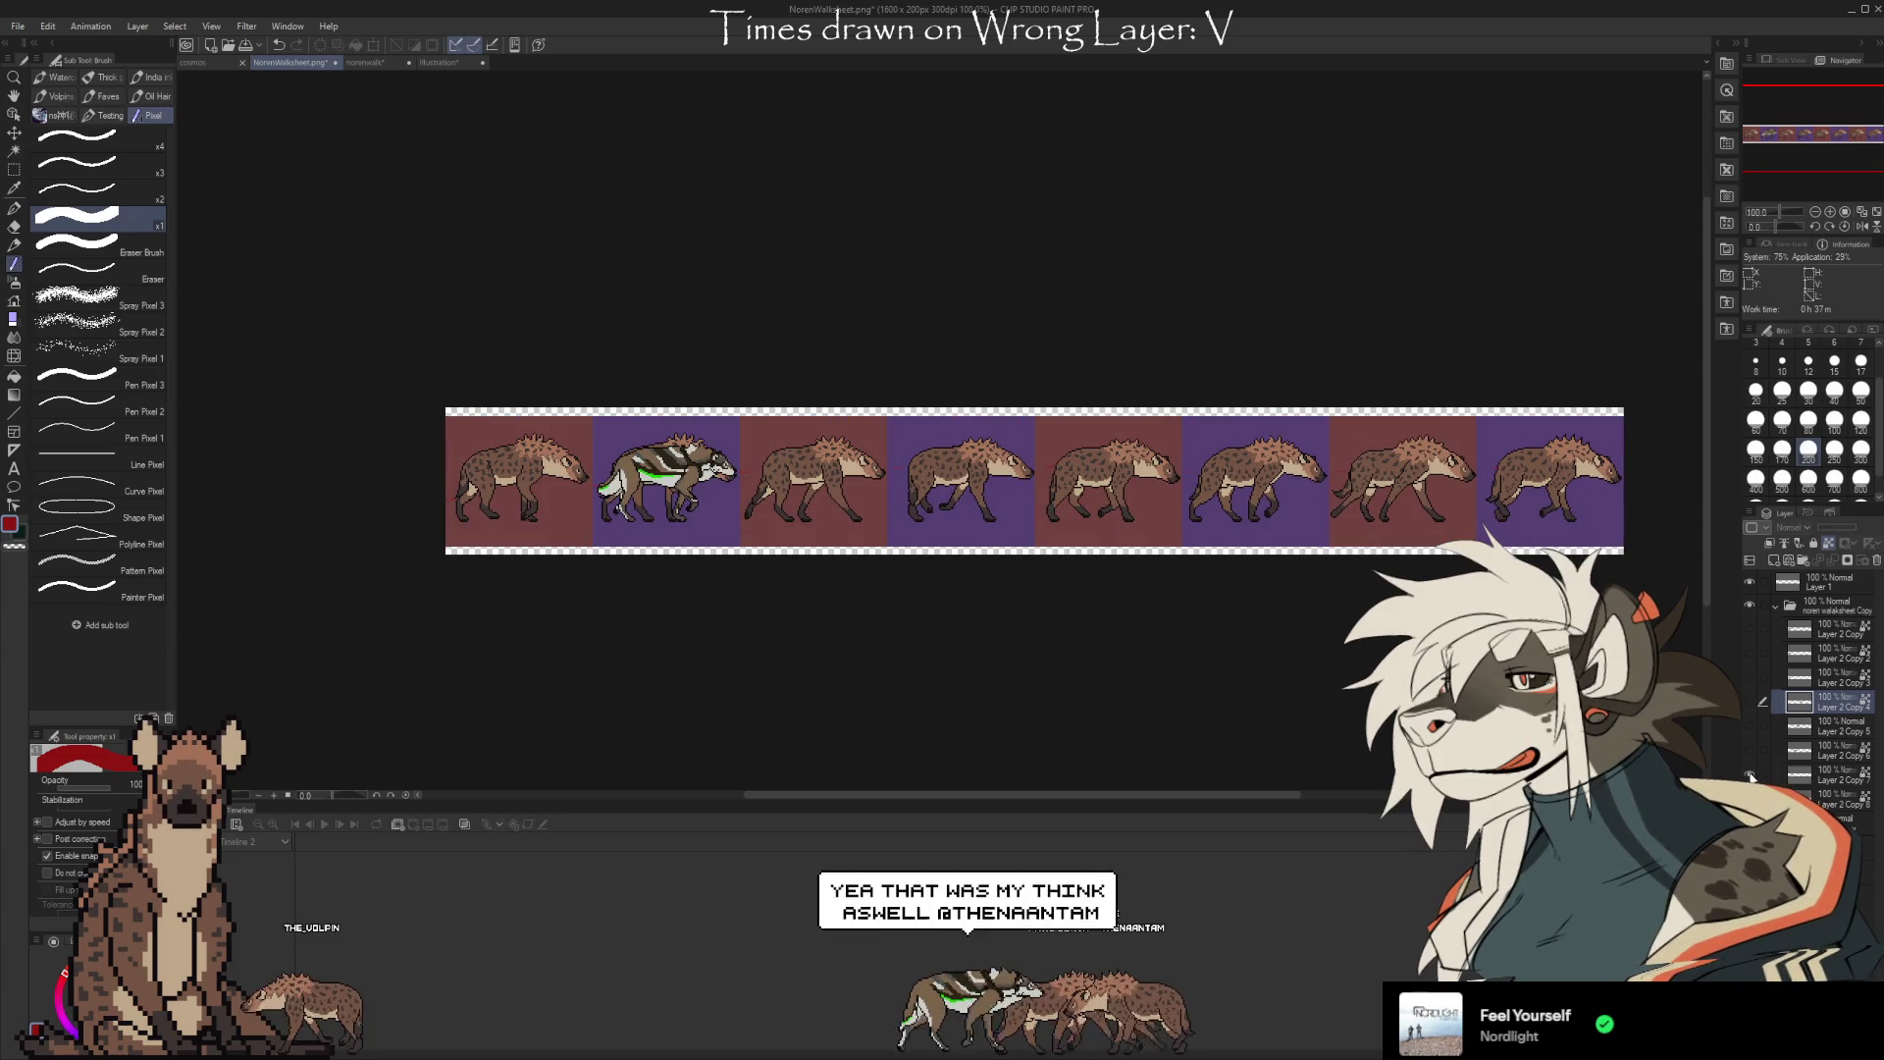
Toggle the wolf layers and move Layer 2 Copy 3 into the sixth slot, nudged up a pixel
{"action": "left_click", "coordinate": [1745, 720]}
{"action": "left_click", "coordinate": [1746, 708]}
{"action": "left_click", "coordinate": [1749, 697]}
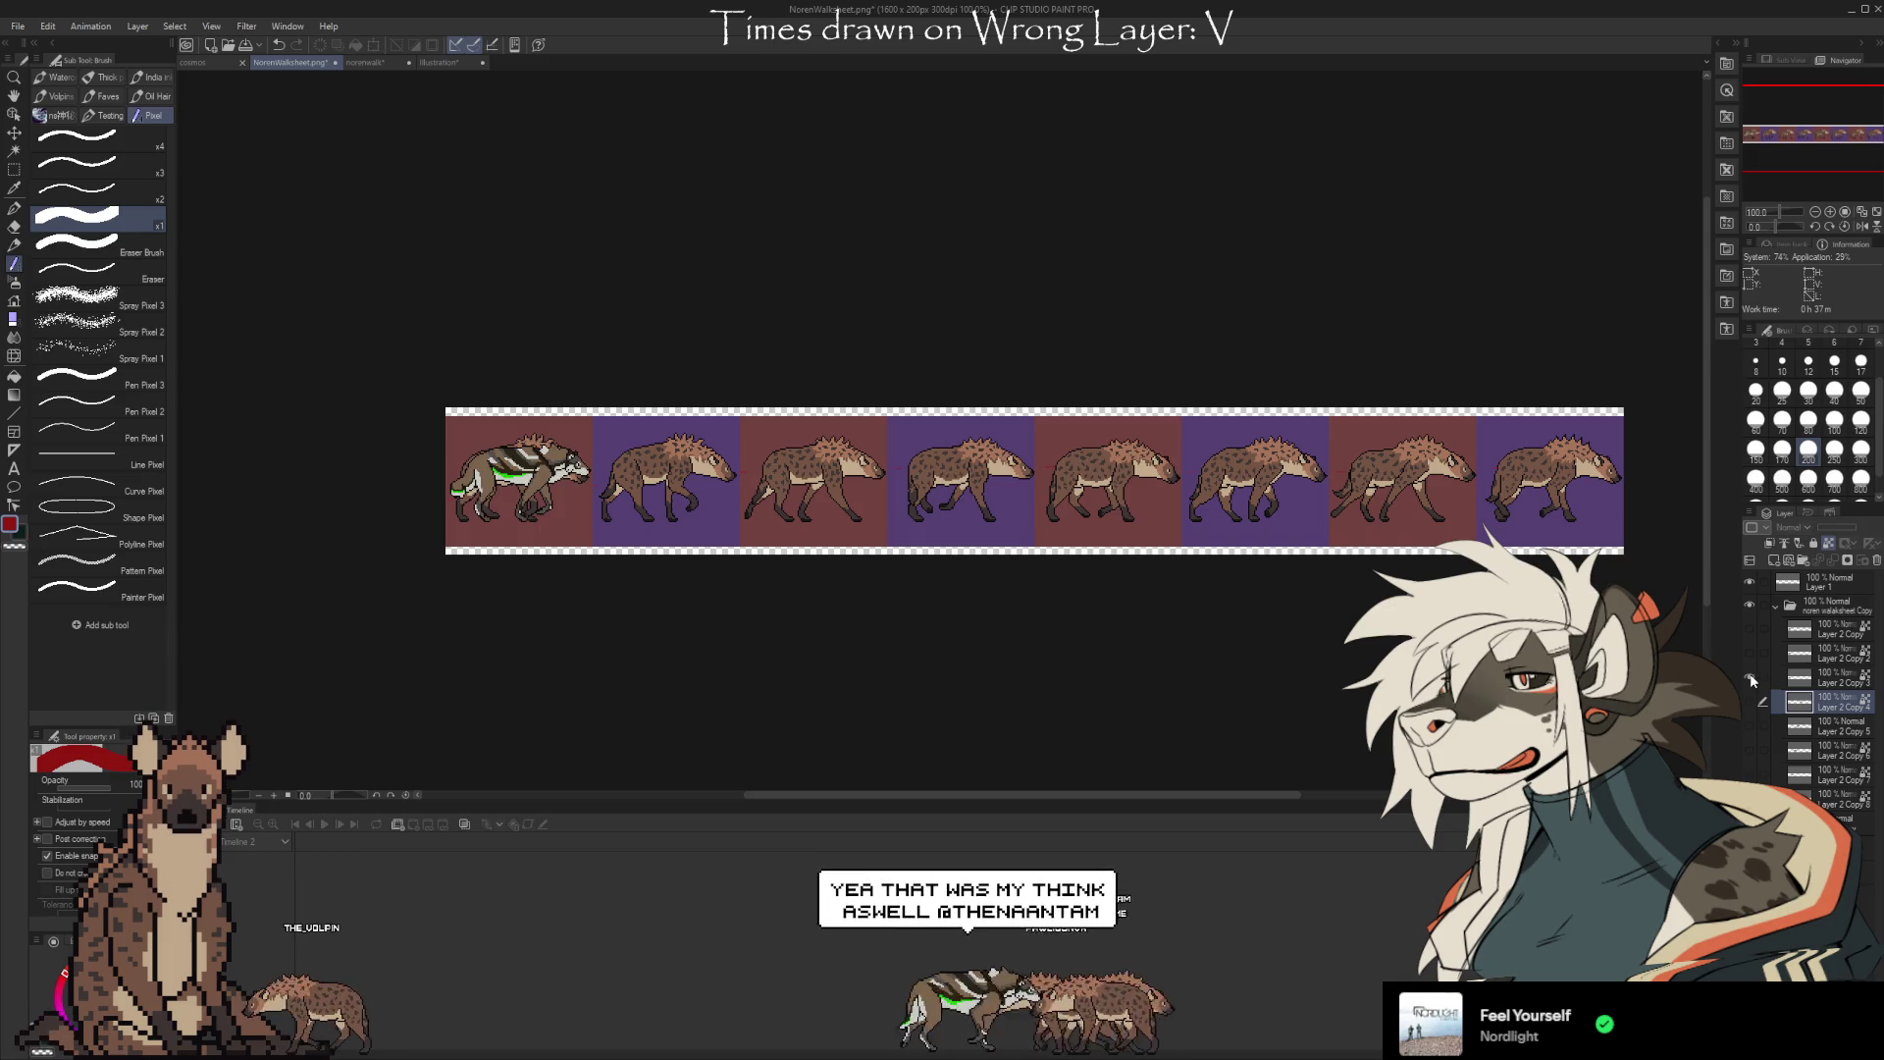
{"action": "left_click", "coordinate": [1827, 679]}
{"action": "scroll", "coordinate": [476, 497], "scroll_direction": "up", "scroll_amount": 8}
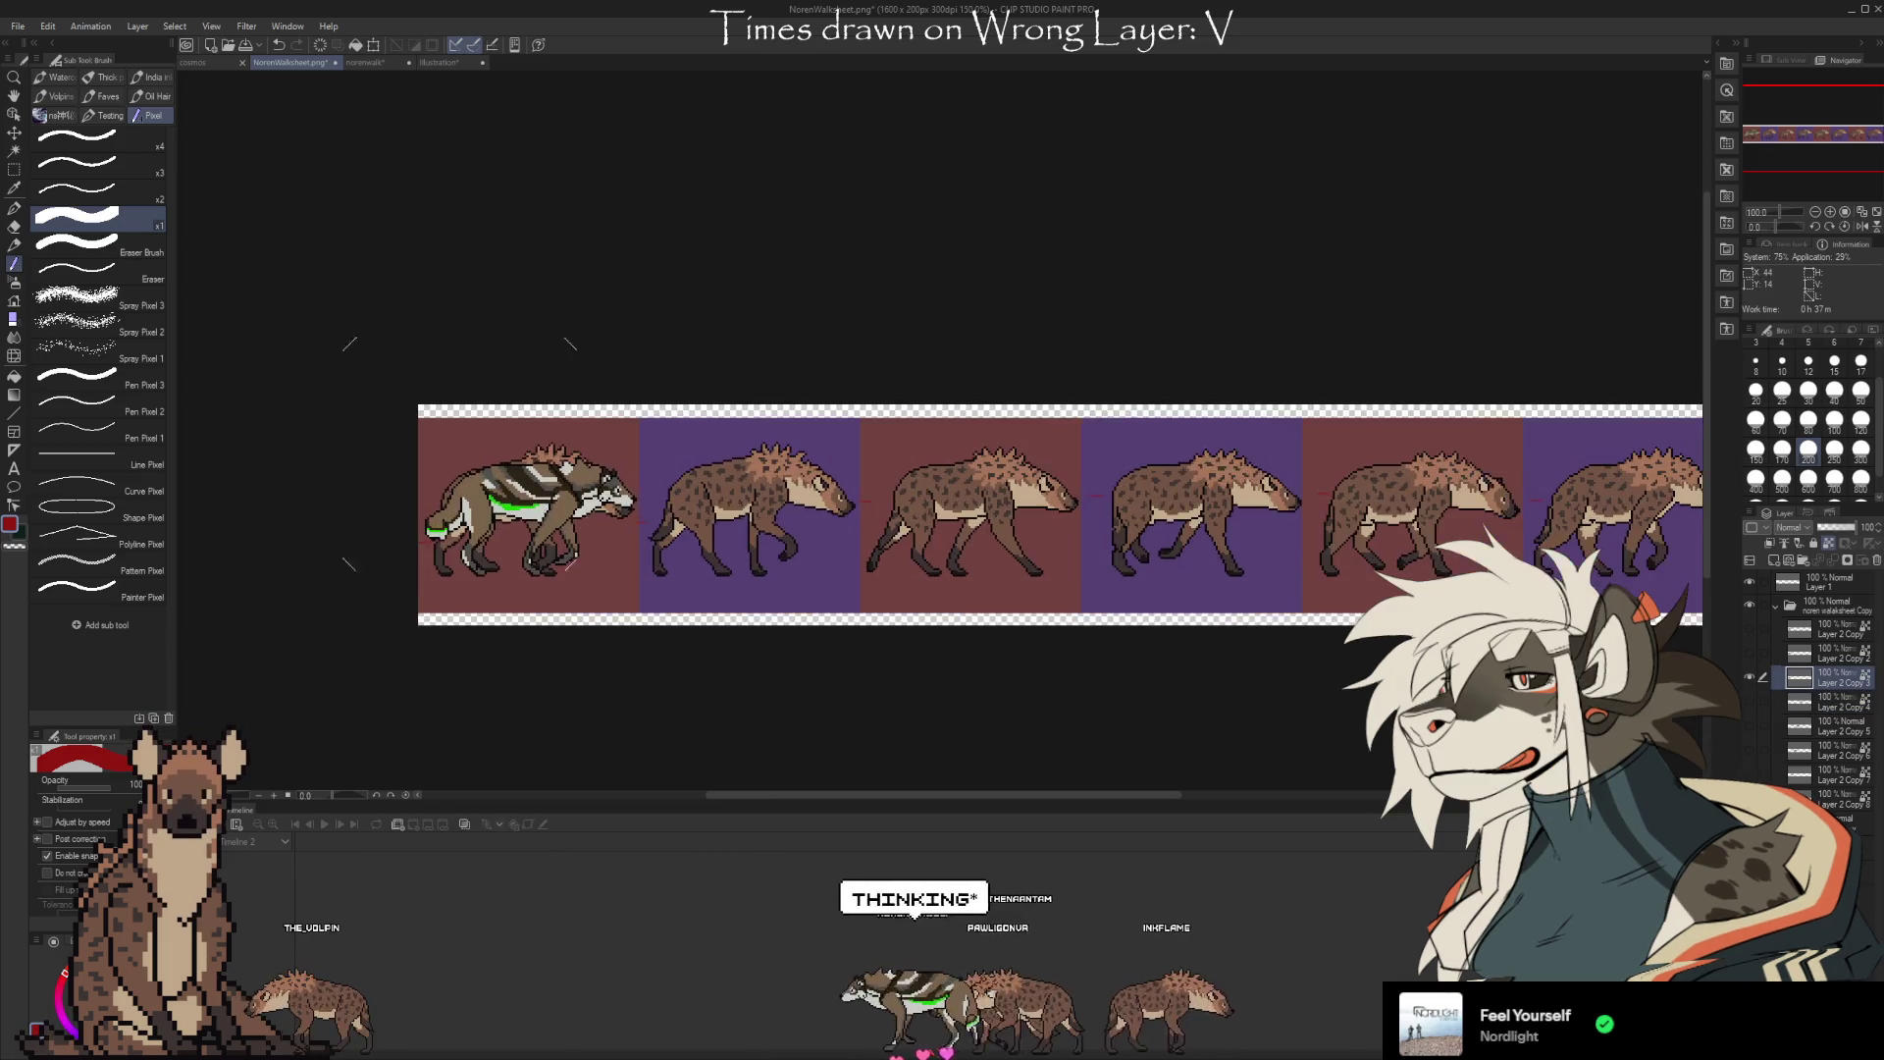
{"action": "key", "text": "ctrl+t"}
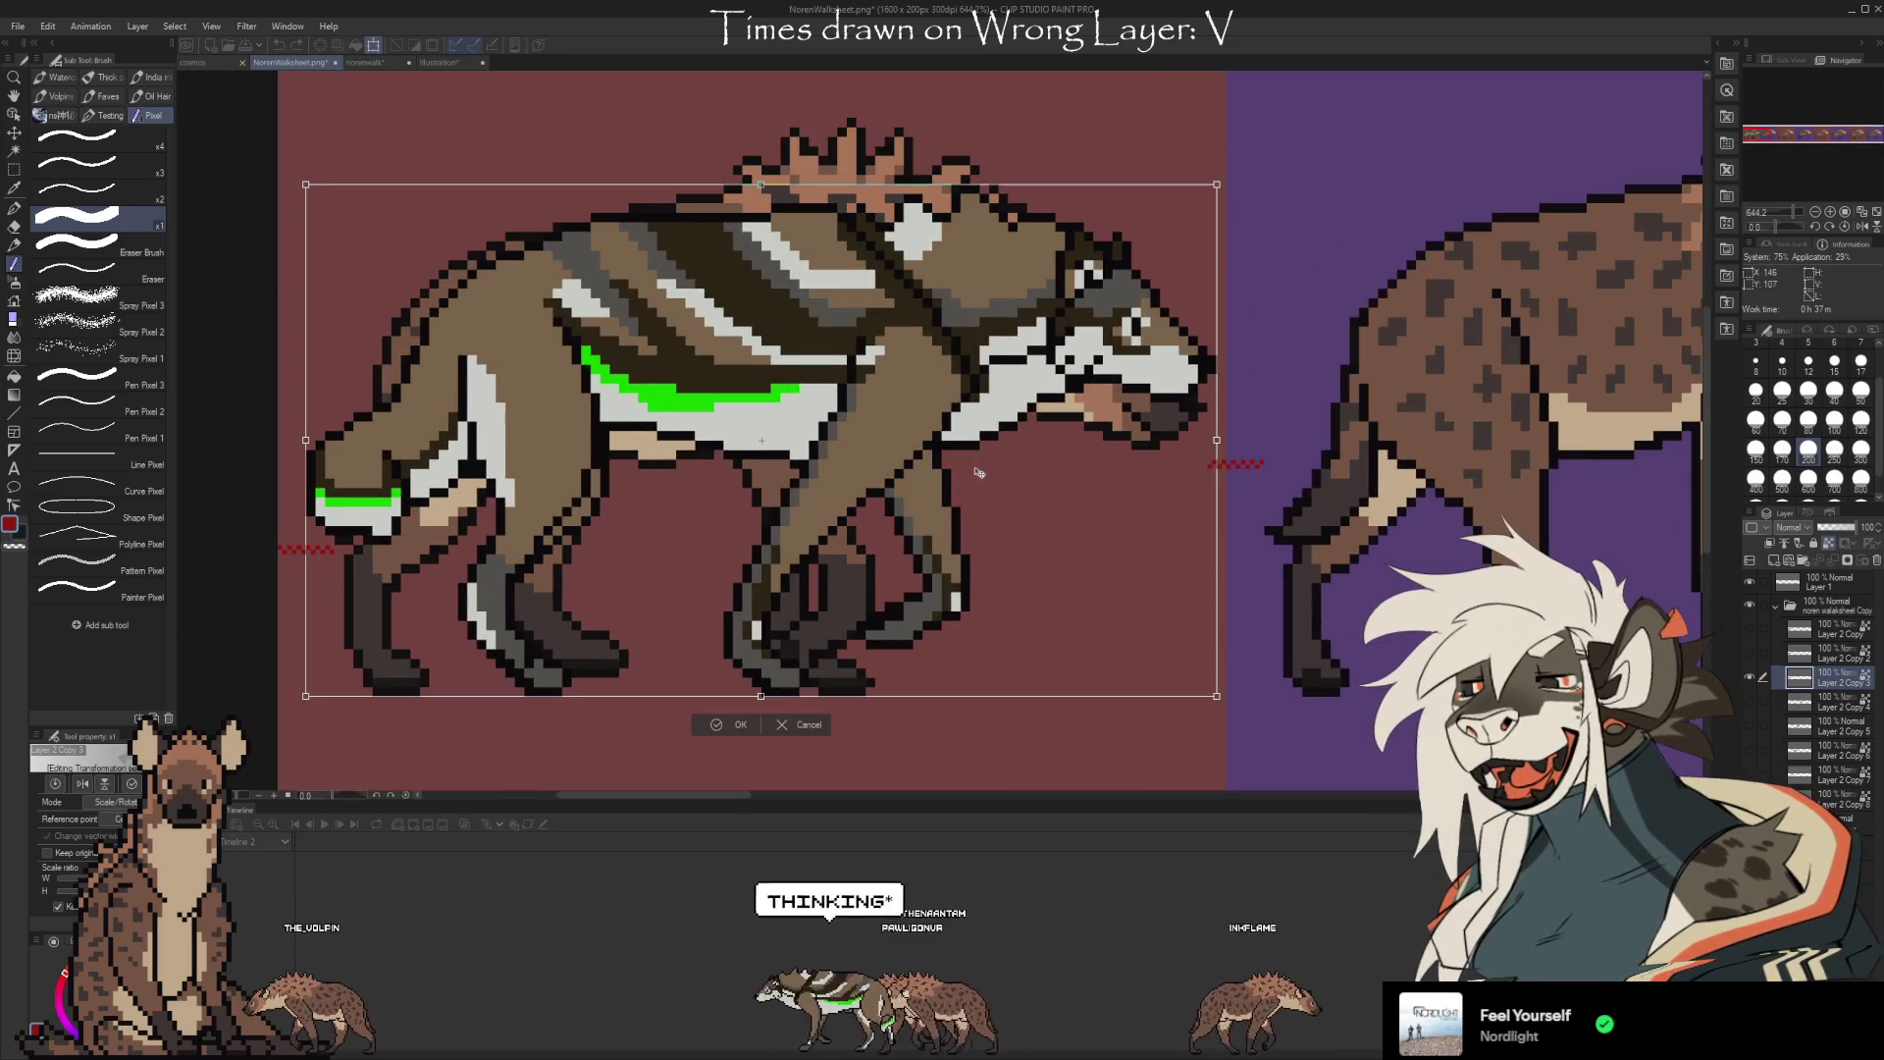
{"action": "scroll", "coordinate": [636, 466], "scroll_direction": "down", "scroll_amount": 2}
{"action": "scroll", "coordinate": [636, 466], "scroll_direction": "down", "scroll_amount": 10}
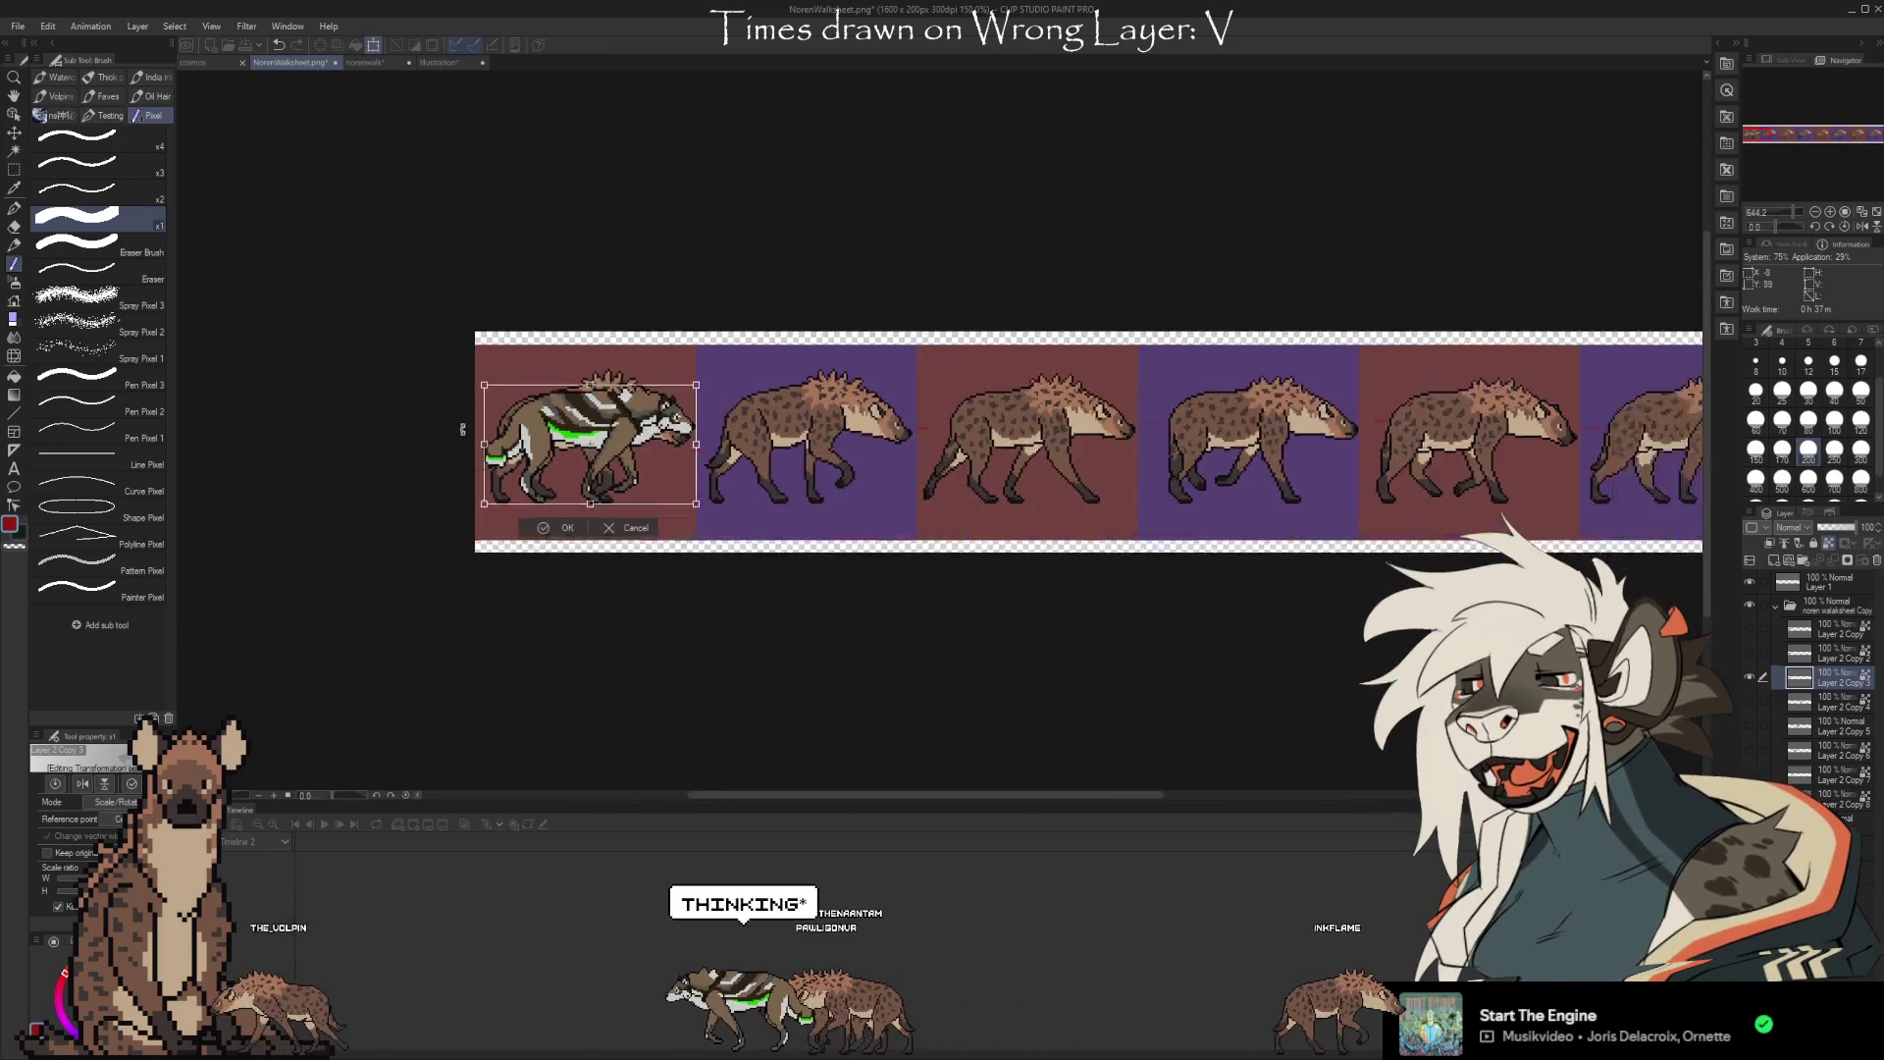
{"action": "left_click_drag", "start_coordinate": [692, 449], "coordinate": [1064, 451]}
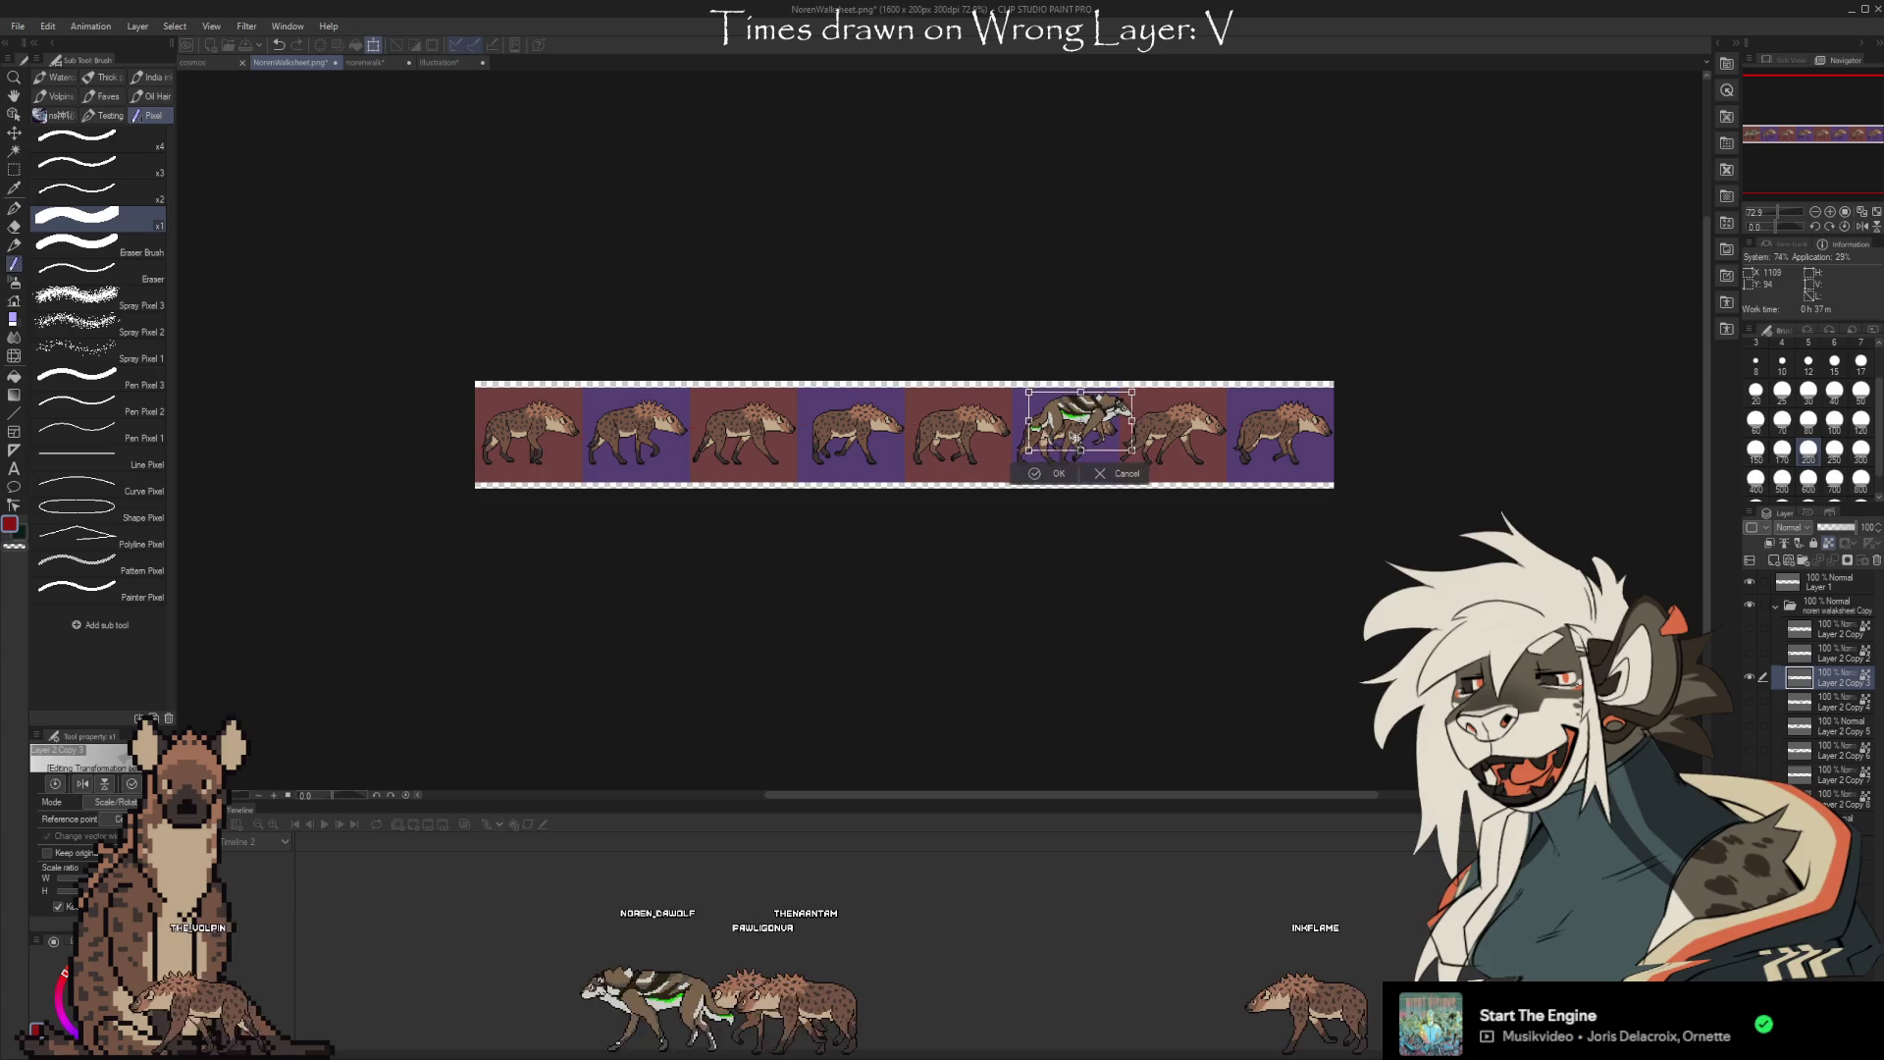
{"action": "scroll", "coordinate": [1079, 453], "scroll_direction": "up", "scroll_amount": 5}
{"action": "scroll", "coordinate": [1098, 462], "scroll_direction": "up", "scroll_amount": 4}
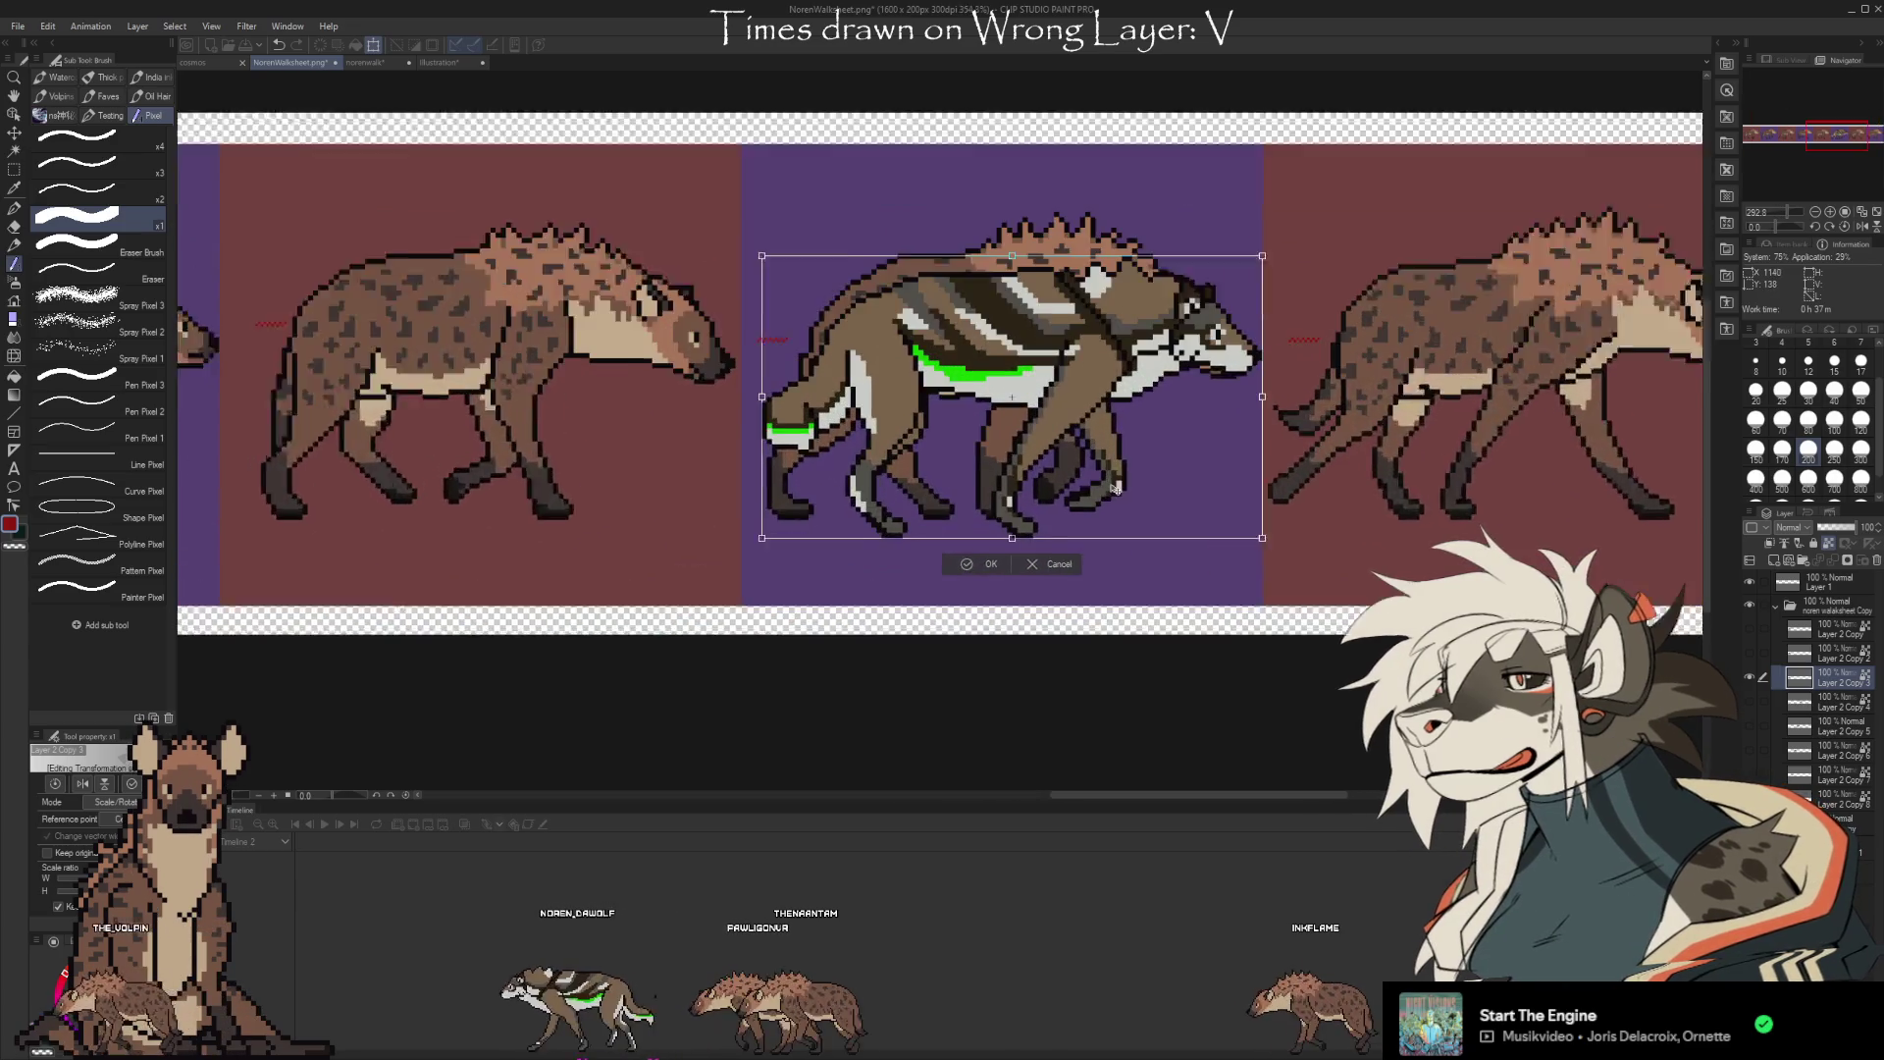
{"action": "left_click_drag", "start_coordinate": [1114, 469], "coordinate": [1114, 470]}
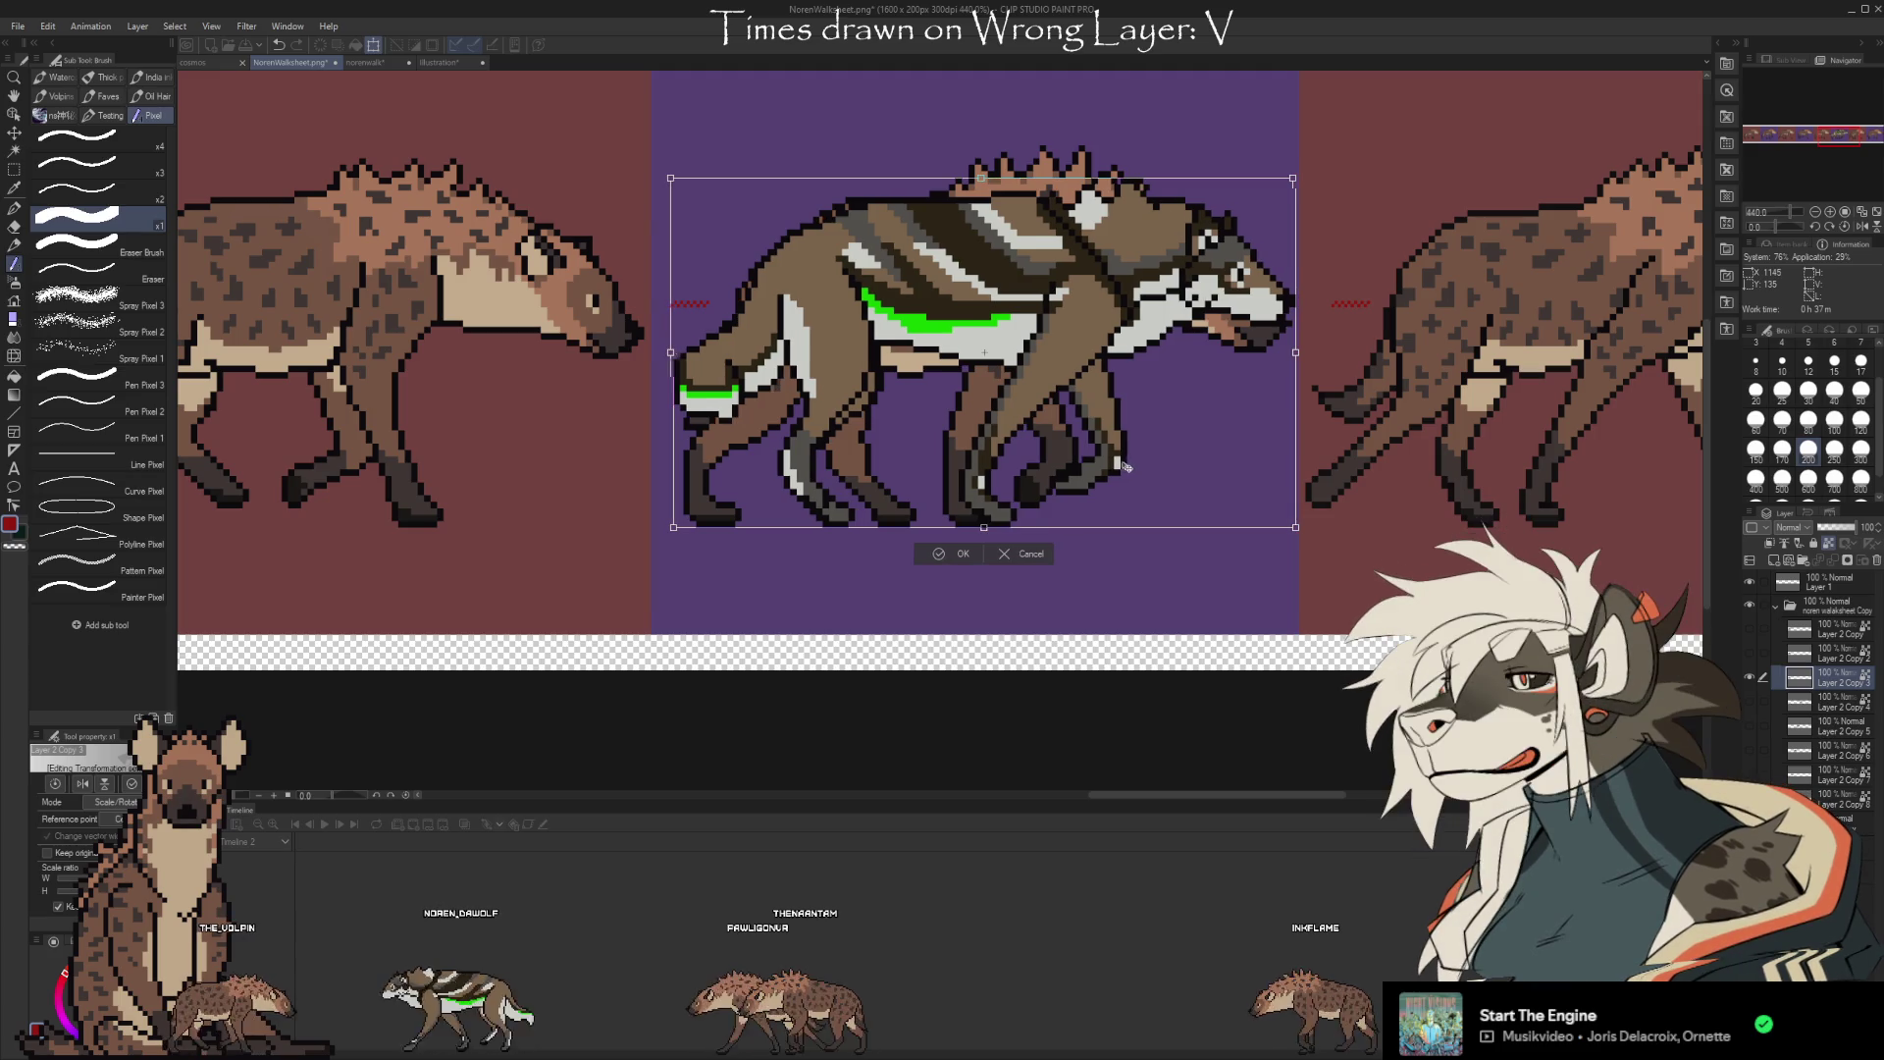
{"action": "left_click", "coordinate": [940, 556]}
Show Layer 2 Copy, then move Layer 2 Copy 2 into the seventh slot
{"action": "scroll", "coordinate": [940, 557], "scroll_direction": "down", "scroll_amount": 5}
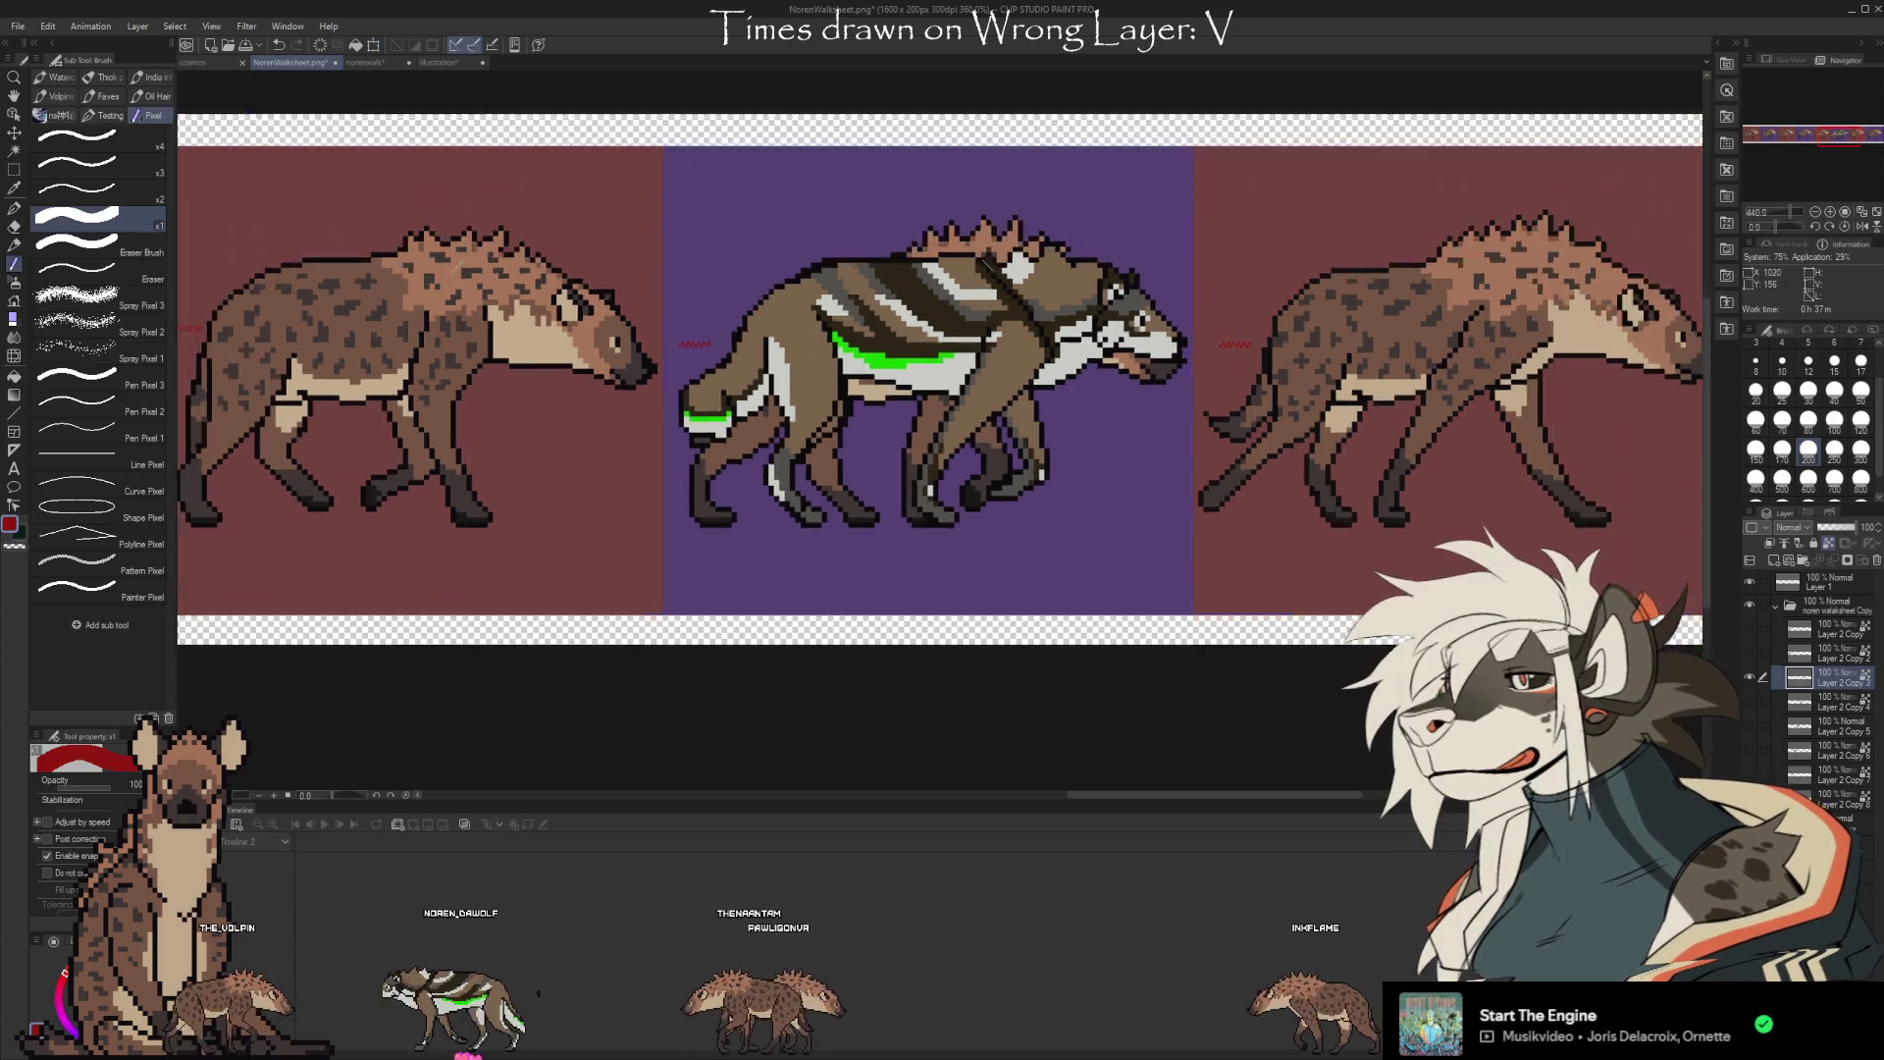
{"action": "scroll", "coordinate": [1218, 444], "scroll_direction": "down", "scroll_amount": 3}
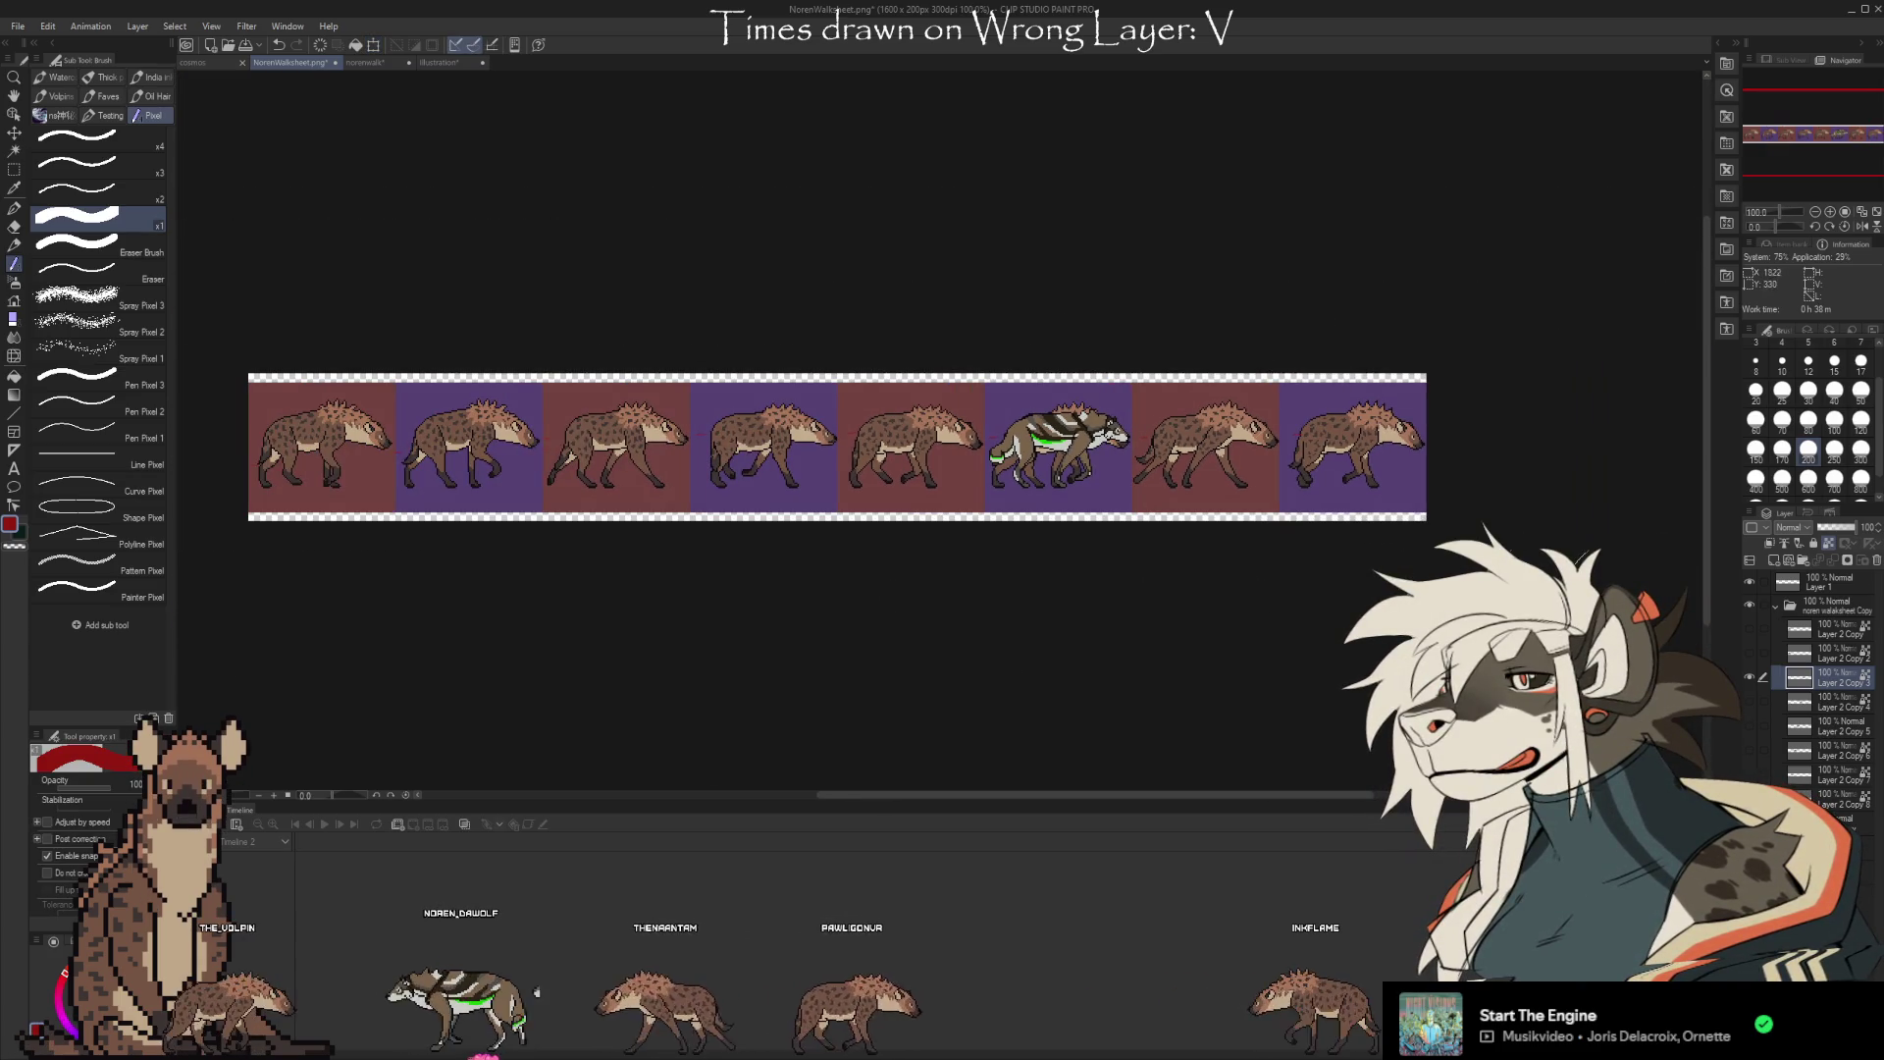
{"action": "left_click", "coordinate": [1749, 652]}
{"action": "scroll", "coordinate": [1022, 543], "scroll_direction": "down", "scroll_amount": 2}
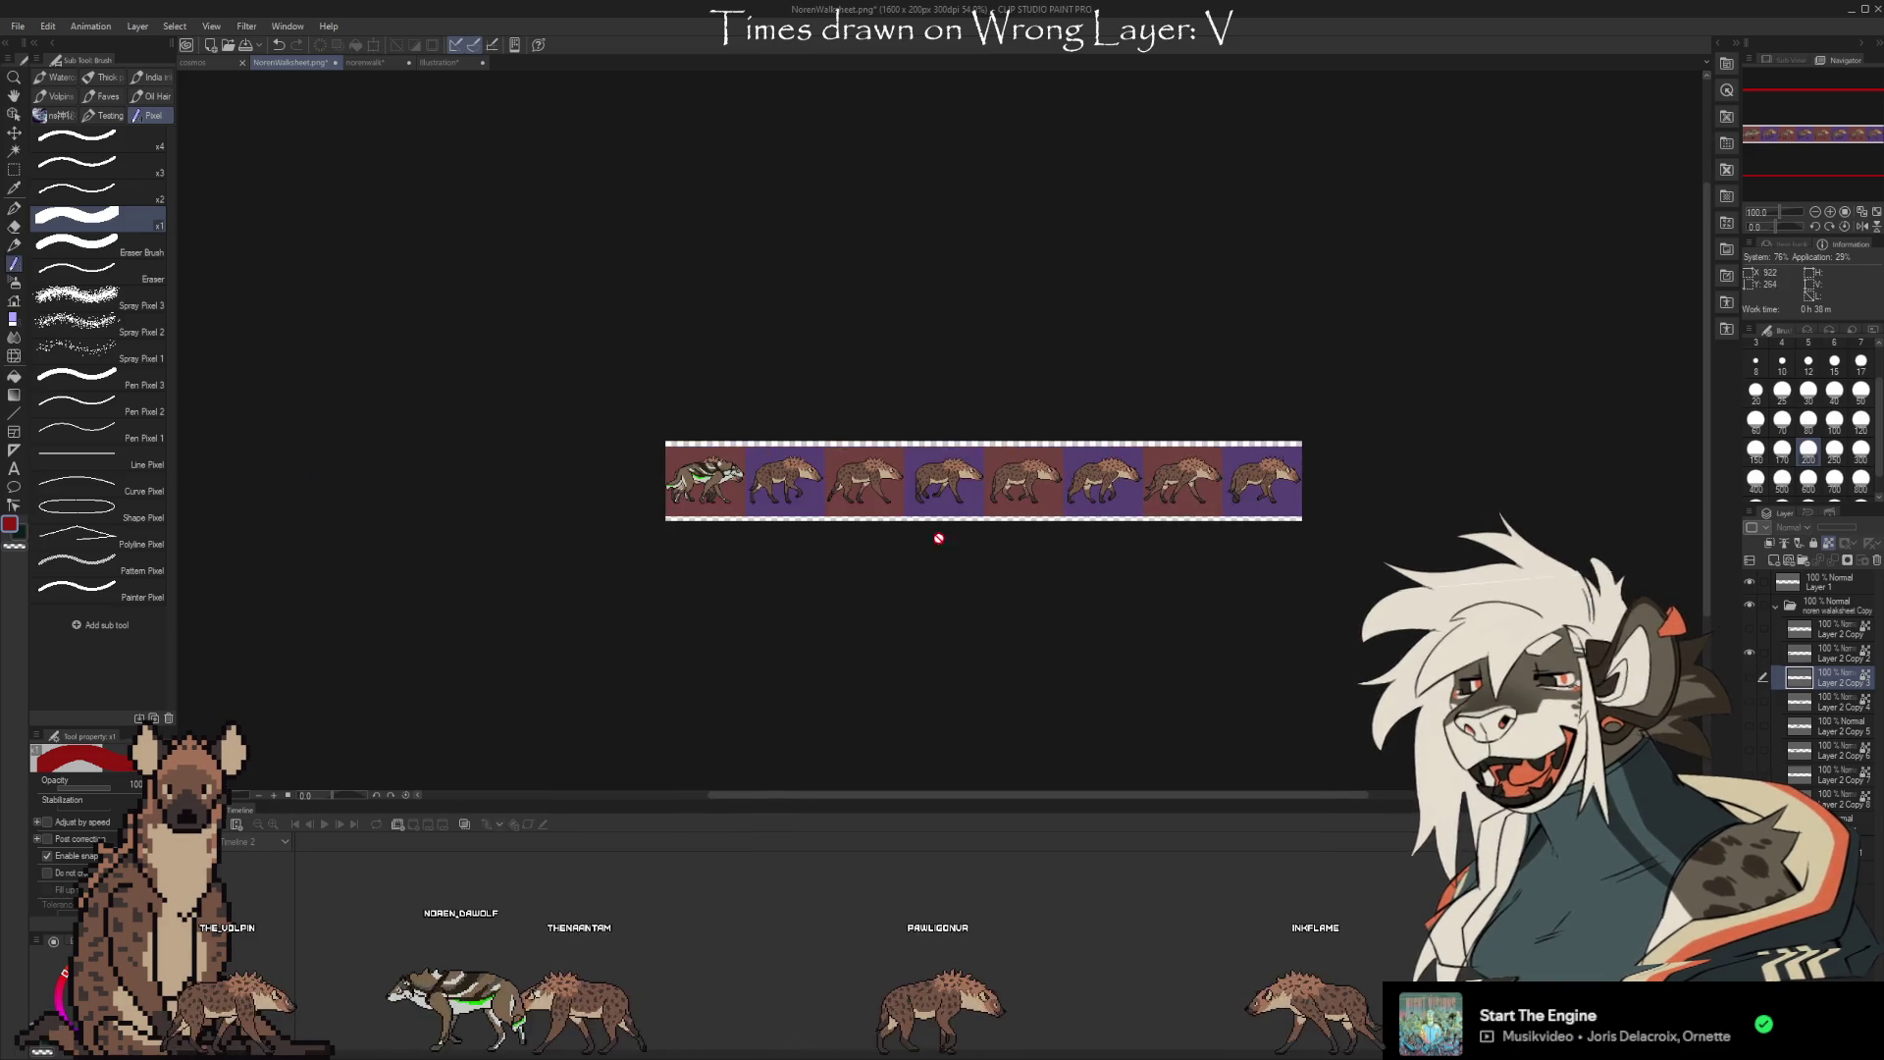
{"action": "scroll", "coordinate": [674, 464], "scroll_direction": "up", "scroll_amount": 5}
{"action": "scroll", "coordinate": [674, 463], "scroll_direction": "up", "scroll_amount": 2}
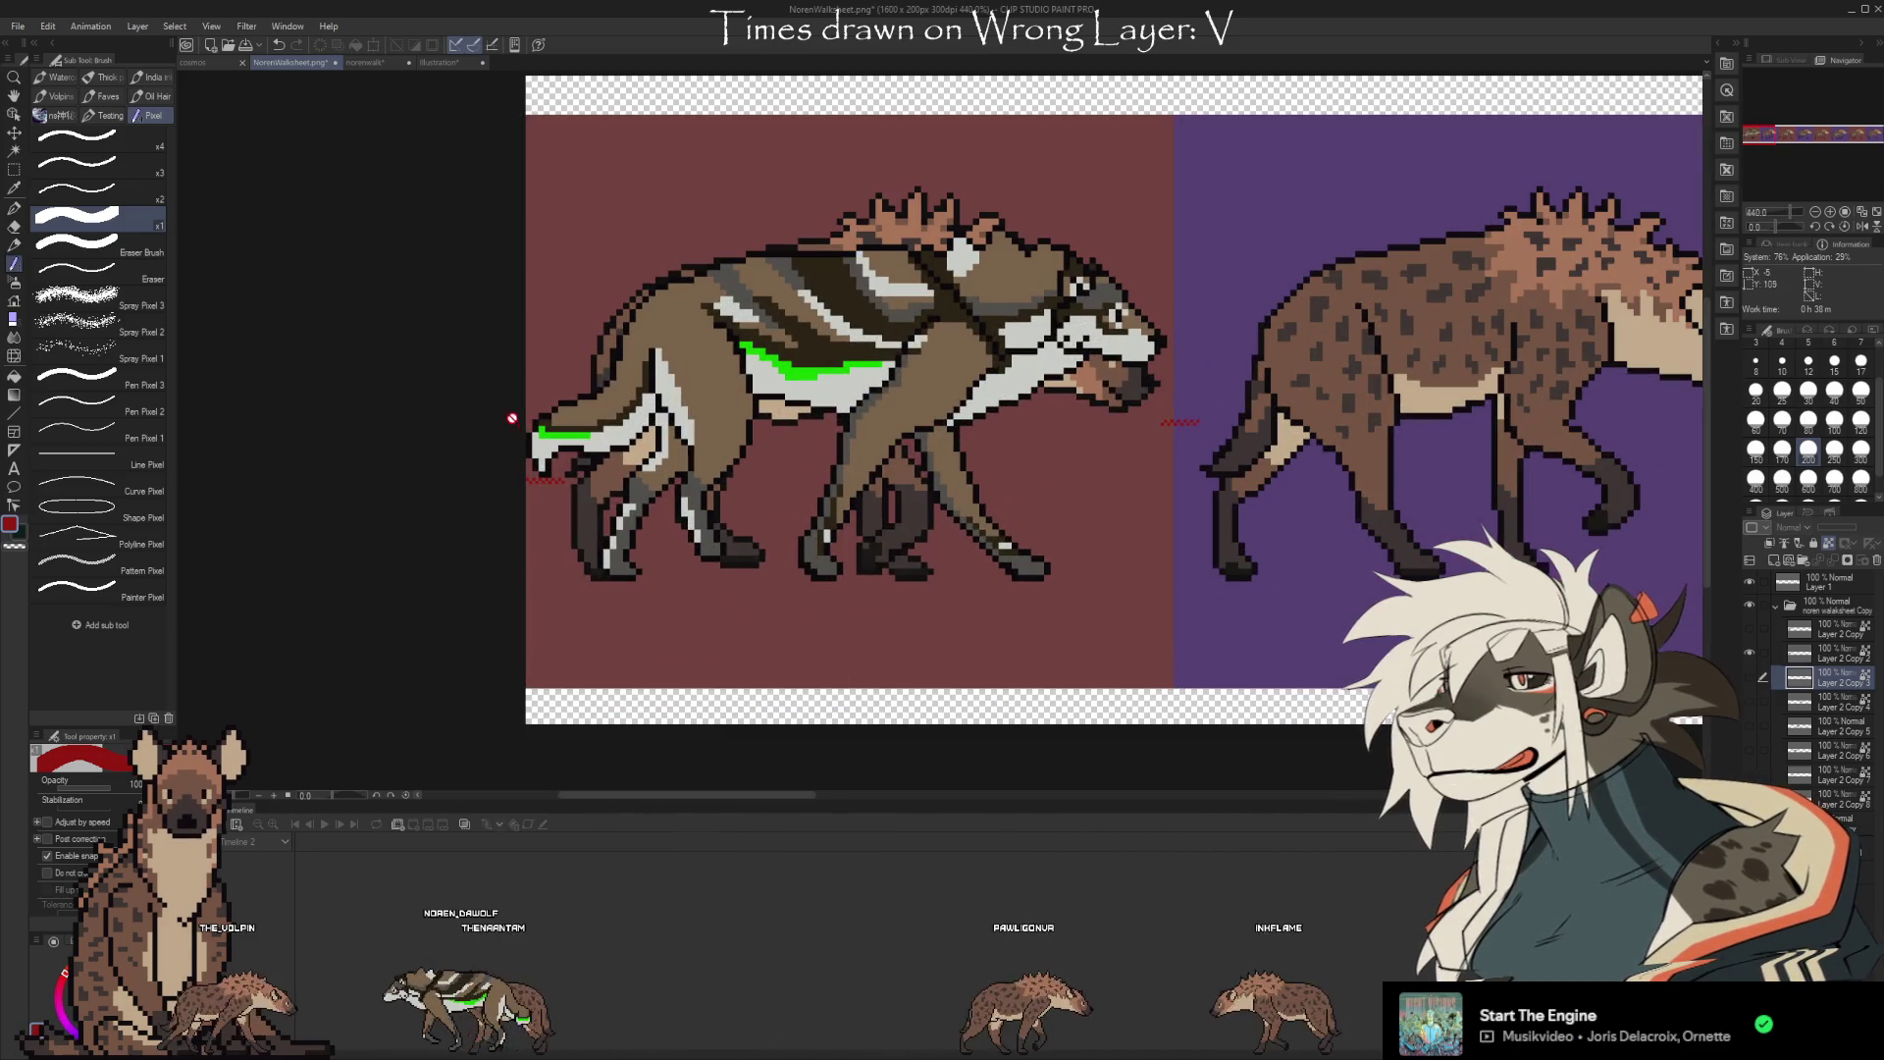
{"action": "scroll", "coordinate": [511, 418], "scroll_direction": "down", "scroll_amount": 6}
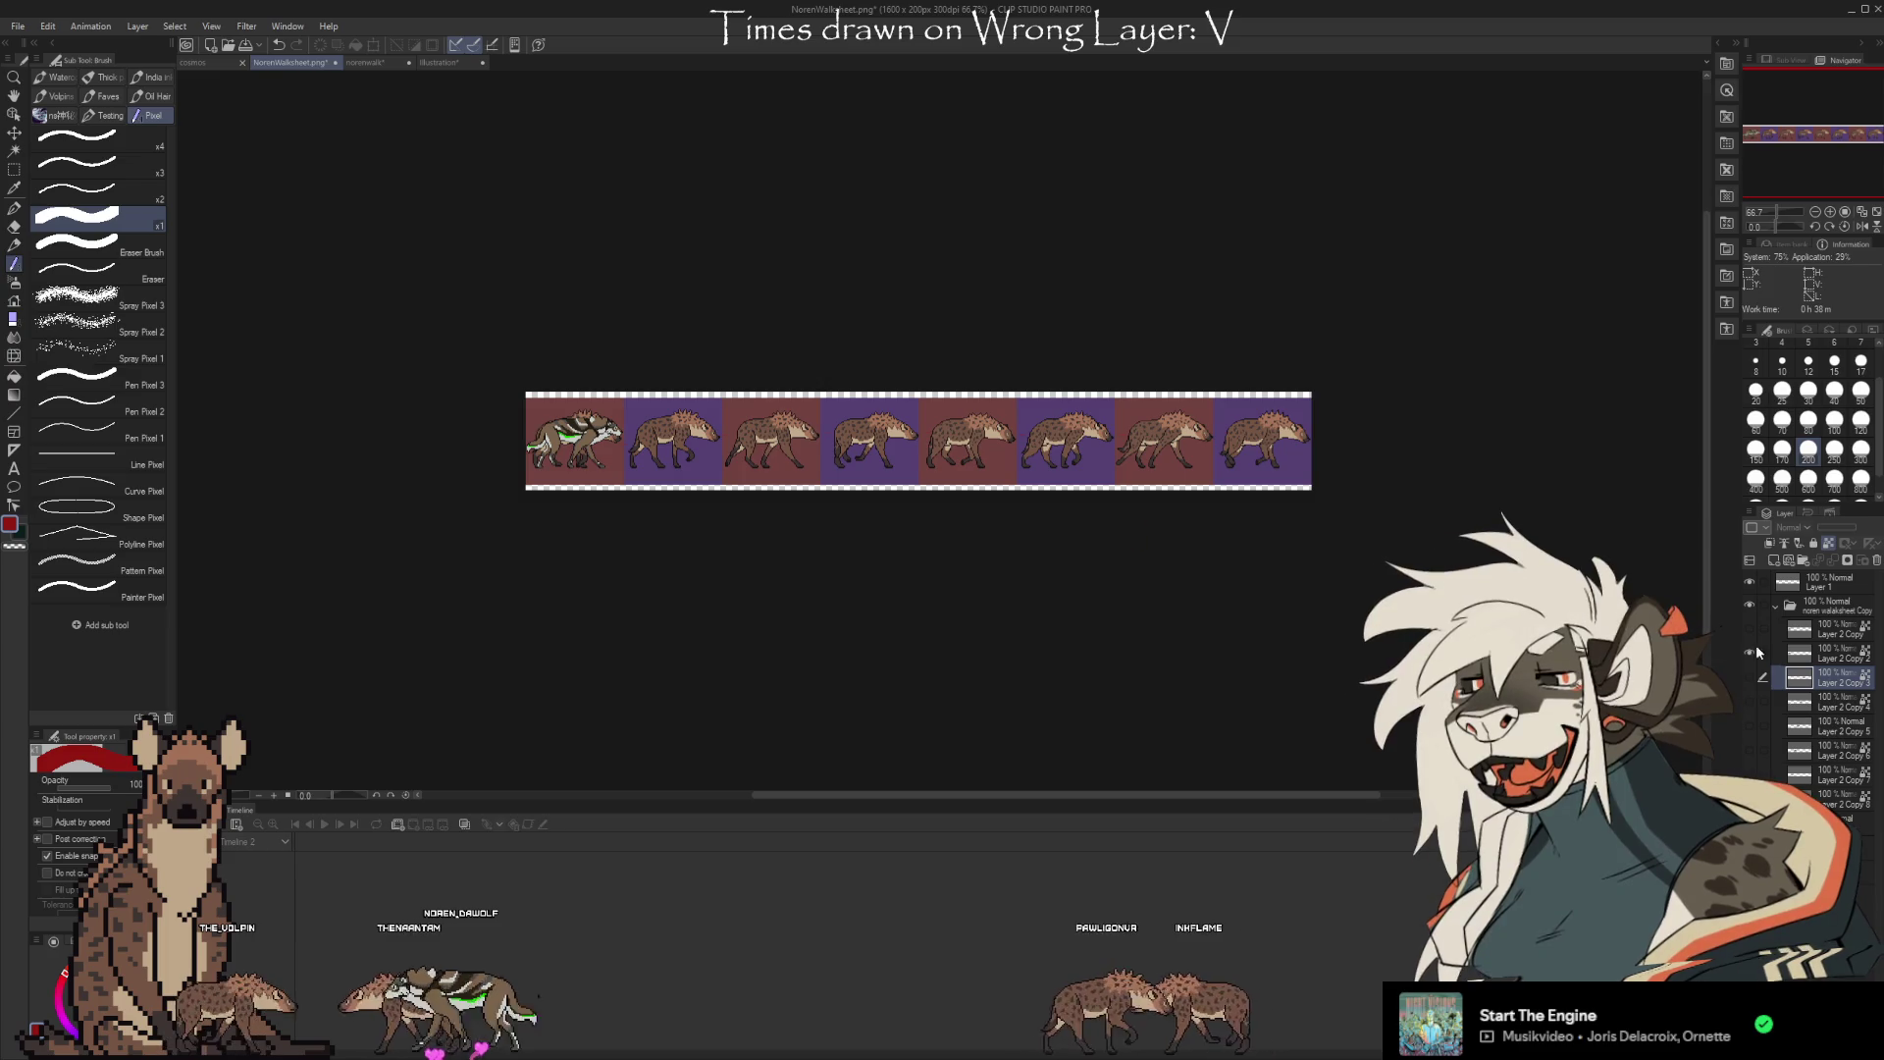
{"action": "left_click", "coordinate": [1801, 654]}
{"action": "key", "text": "ctrl+t"}
{"action": "mouse_move", "coordinate": [594, 464]}
{"action": "left_mouse_down"}
{"action": "mouse_move", "coordinate": [1231, 461]}
{"action": "mouse_move", "coordinate": [1189, 464]}
{"action": "mouse_move", "coordinate": [1270, 463]}
{"action": "mouse_move", "coordinate": [1286, 485]}
{"action": "left_mouse_up"}
{"action": "scroll", "coordinate": [1242, 440], "scroll_direction": "up", "scroll_amount": 5}
{"action": "scroll", "coordinate": [1242, 440], "scroll_direction": "up", "scroll_amount": 1}
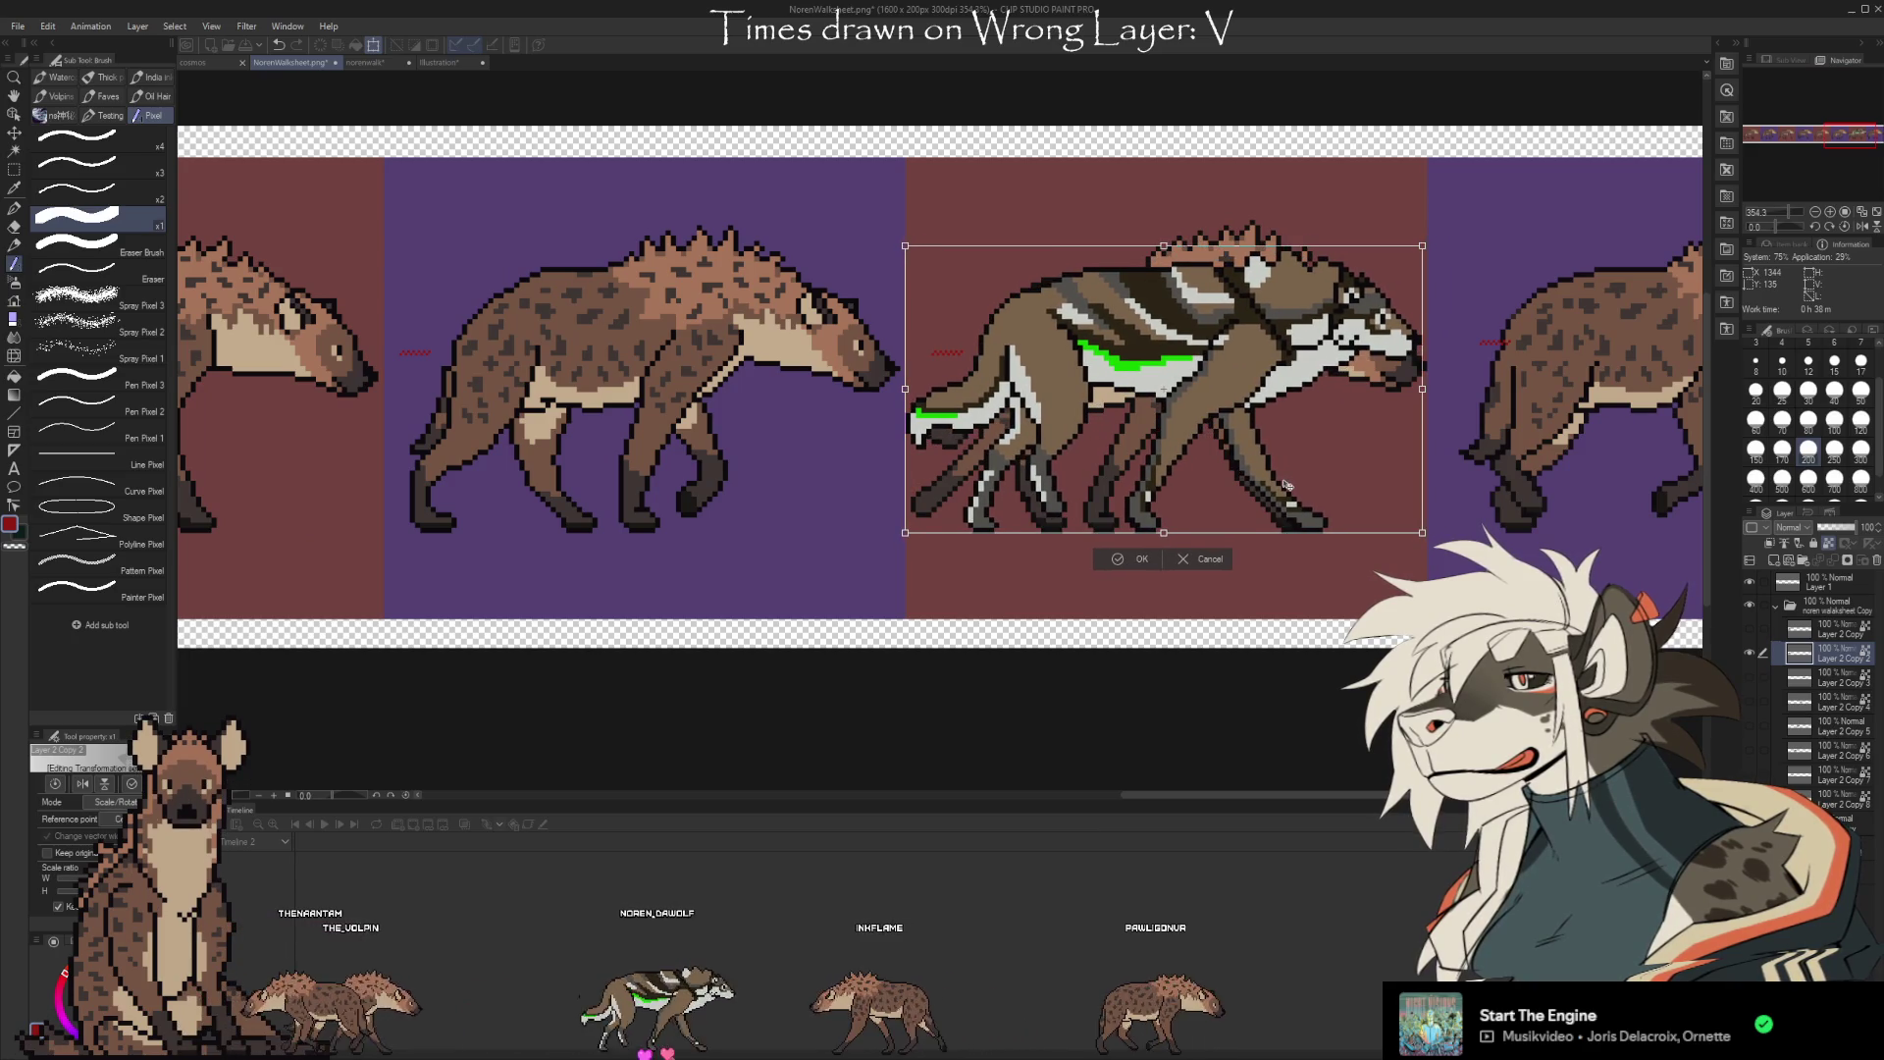
{"action": "left_click", "coordinate": [1109, 561]}
Move the next wolf sprite into the eighth slot, nudged a few pixels left
{"action": "scroll", "coordinate": [1391, 548], "scroll_direction": "down", "scroll_amount": 5}
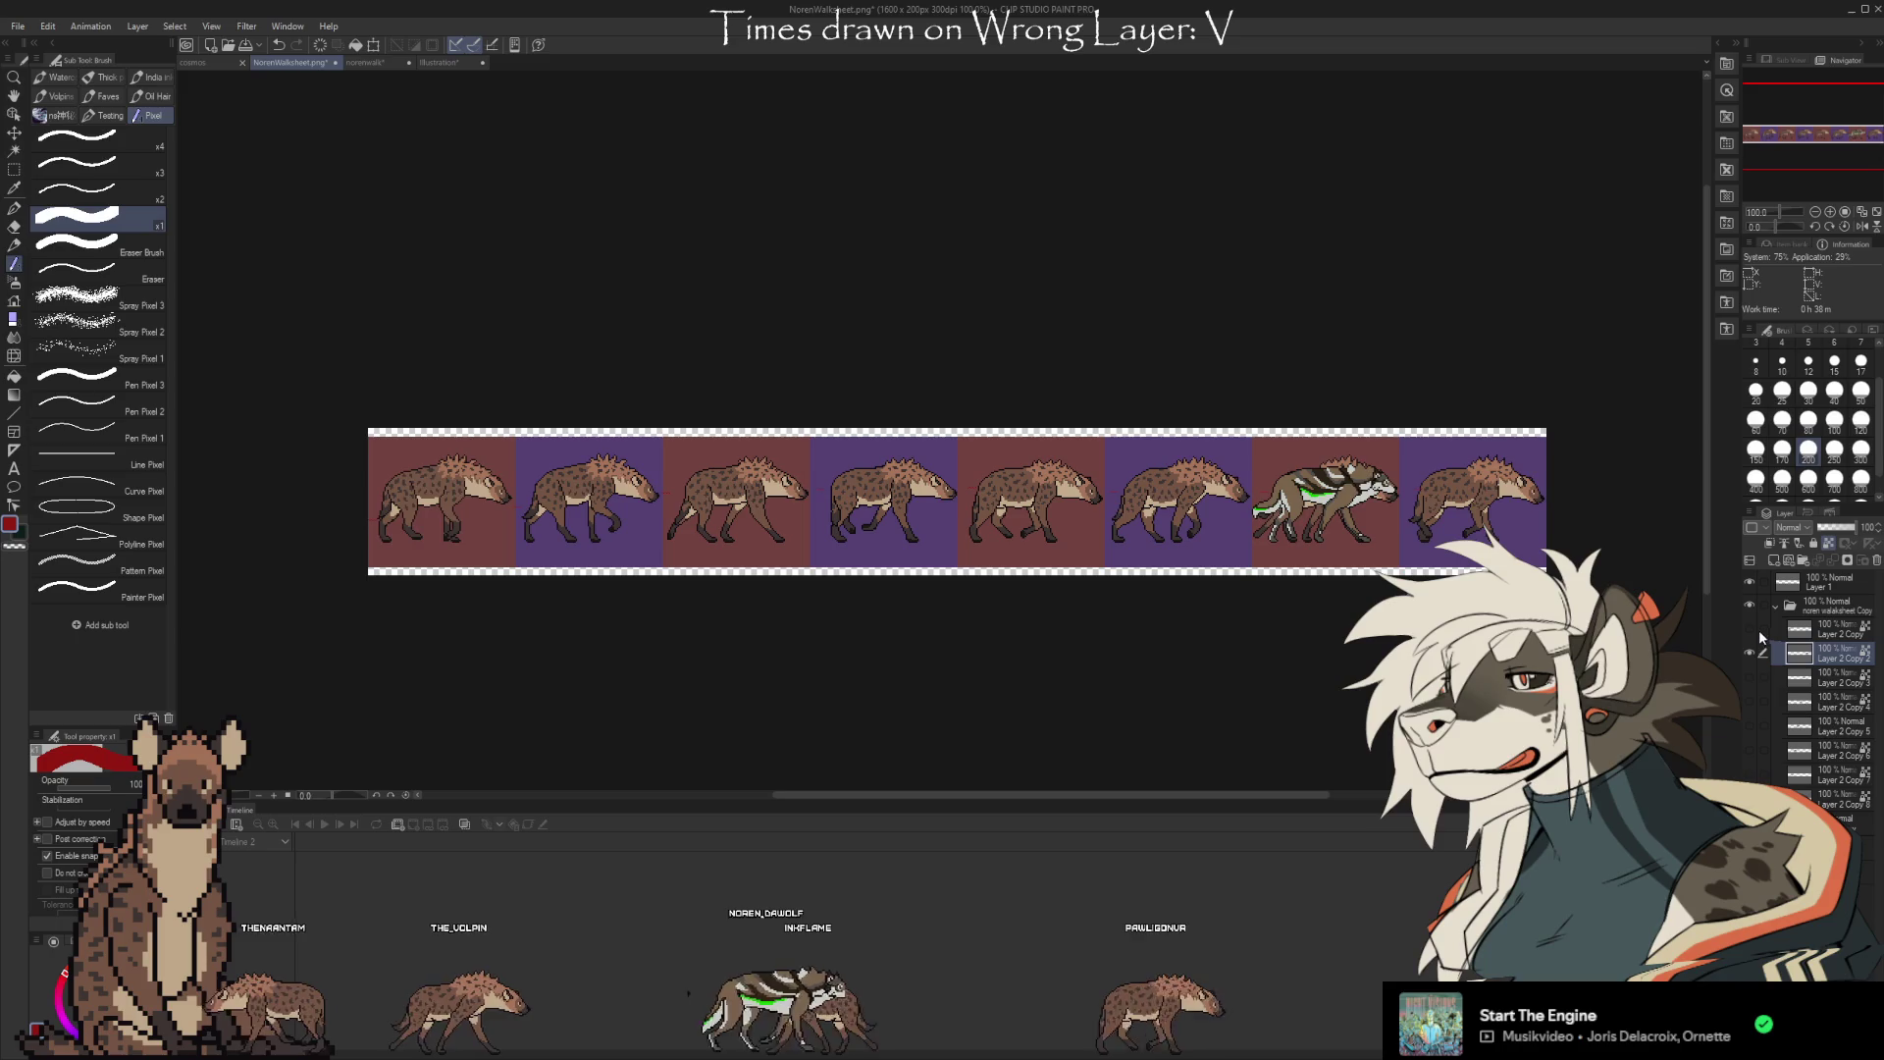
{"action": "scroll", "coordinate": [1181, 602], "scroll_direction": "down", "scroll_amount": 2}
{"action": "scroll", "coordinate": [776, 556], "scroll_direction": "up", "scroll_amount": 6}
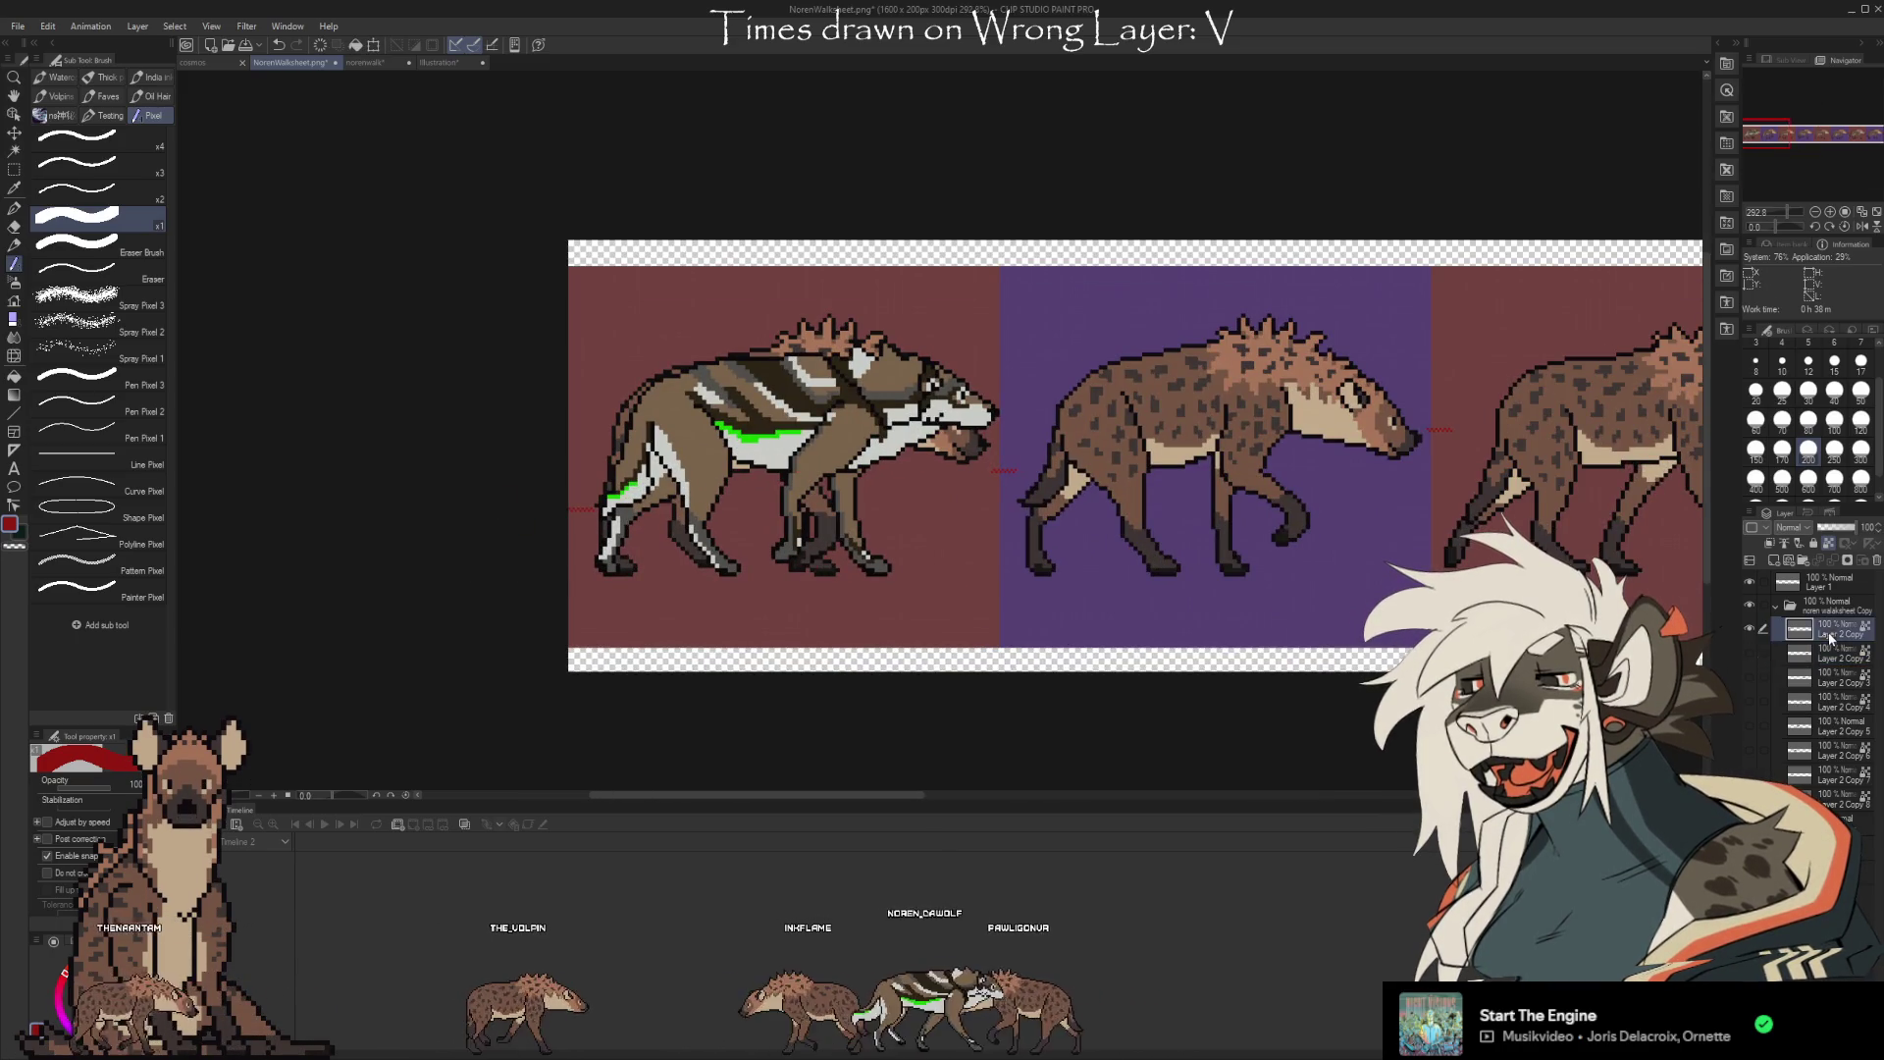
{"action": "key", "text": "ctrl+t"}
{"action": "scroll", "coordinate": [959, 579], "scroll_direction": "down", "scroll_amount": 6}
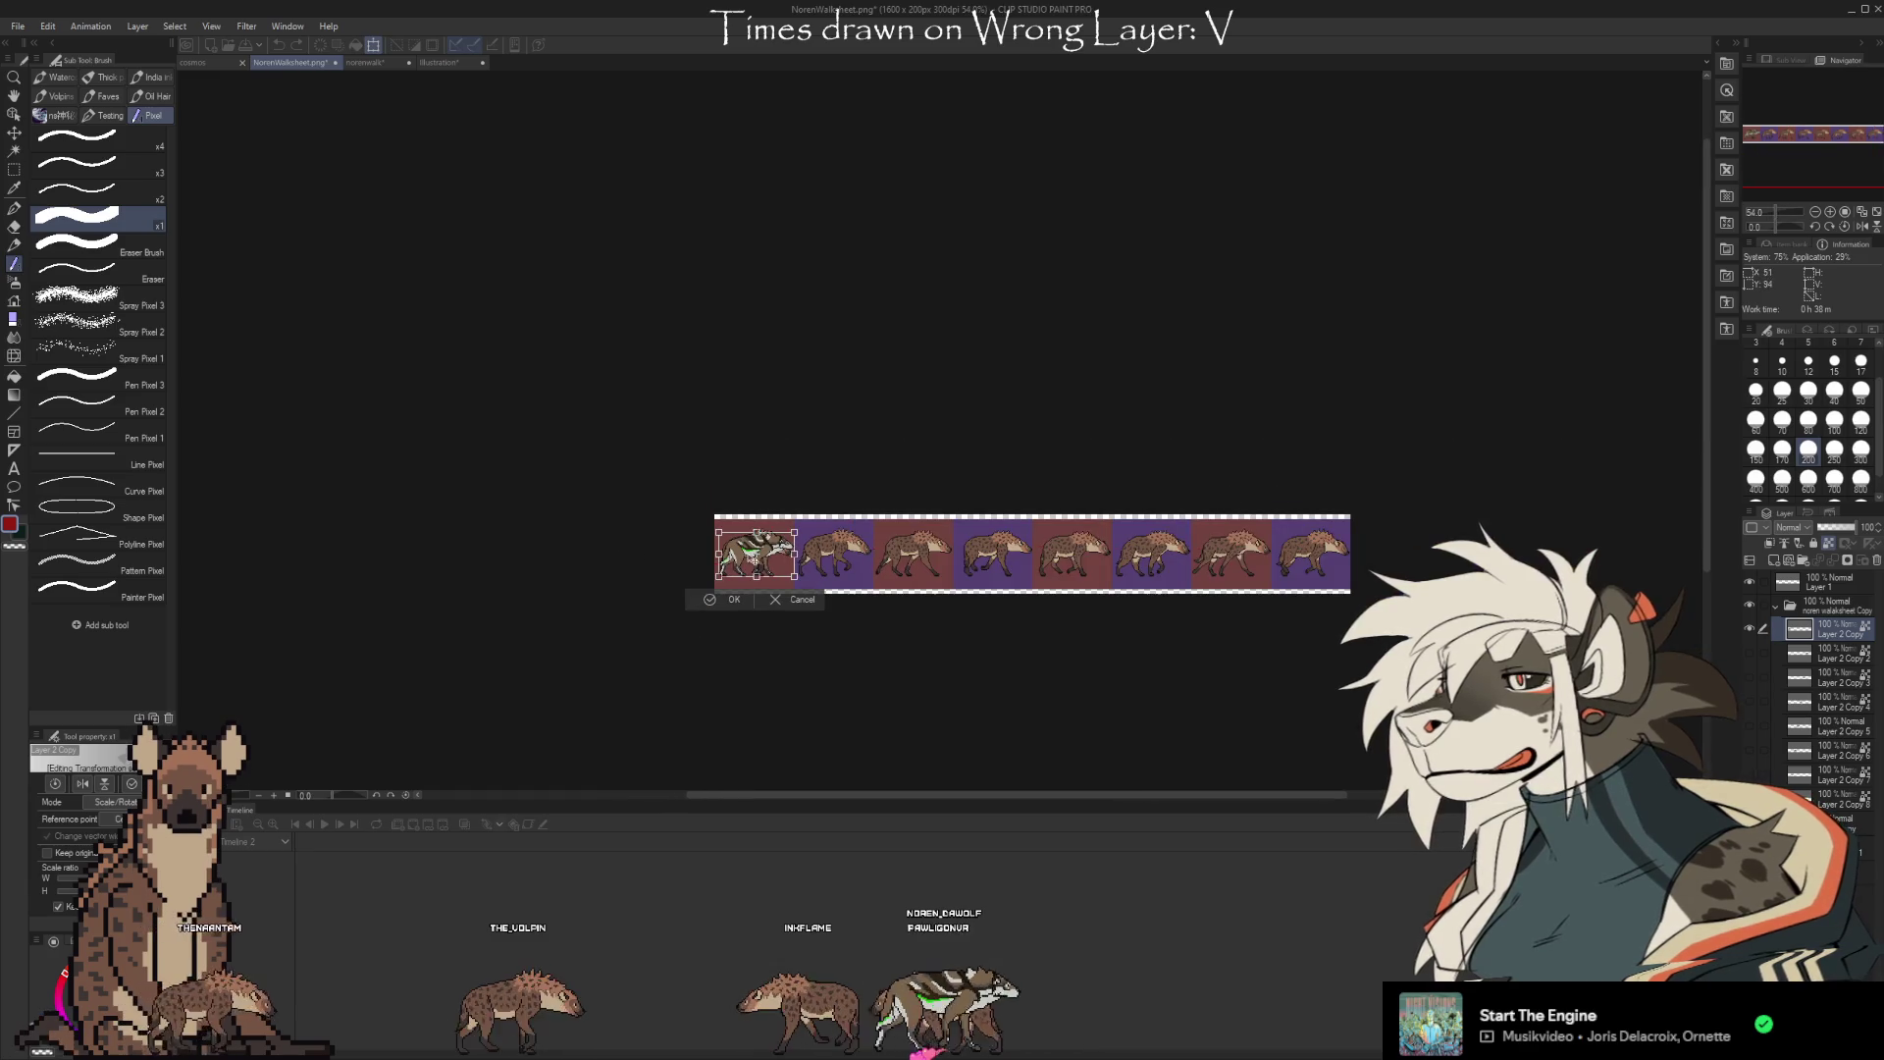
{"action": "left_click_drag", "start_coordinate": [959, 579], "coordinate": [1333, 579]}
{"action": "scroll", "coordinate": [1333, 581], "scroll_direction": "up", "scroll_amount": 5}
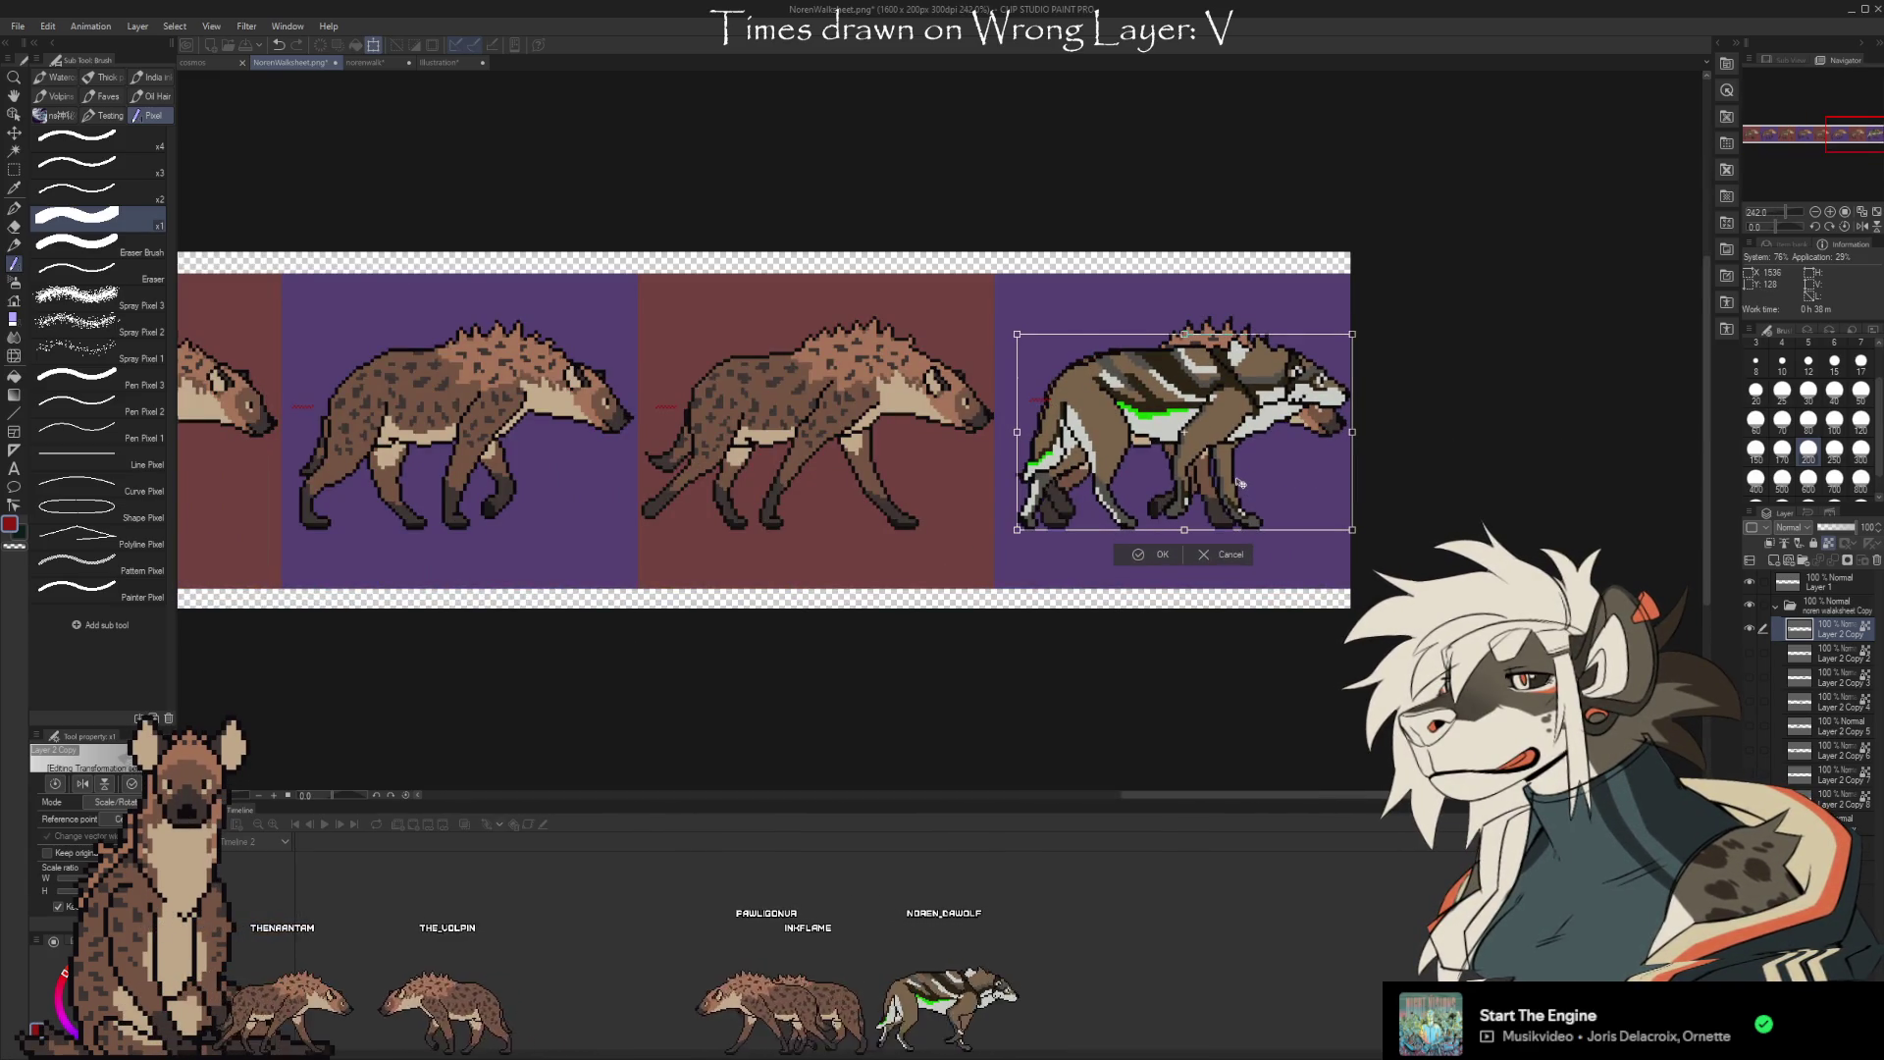
{"action": "scroll", "coordinate": [1232, 466], "scroll_direction": "up", "scroll_amount": 3}
{"action": "key", "text": "Left"}
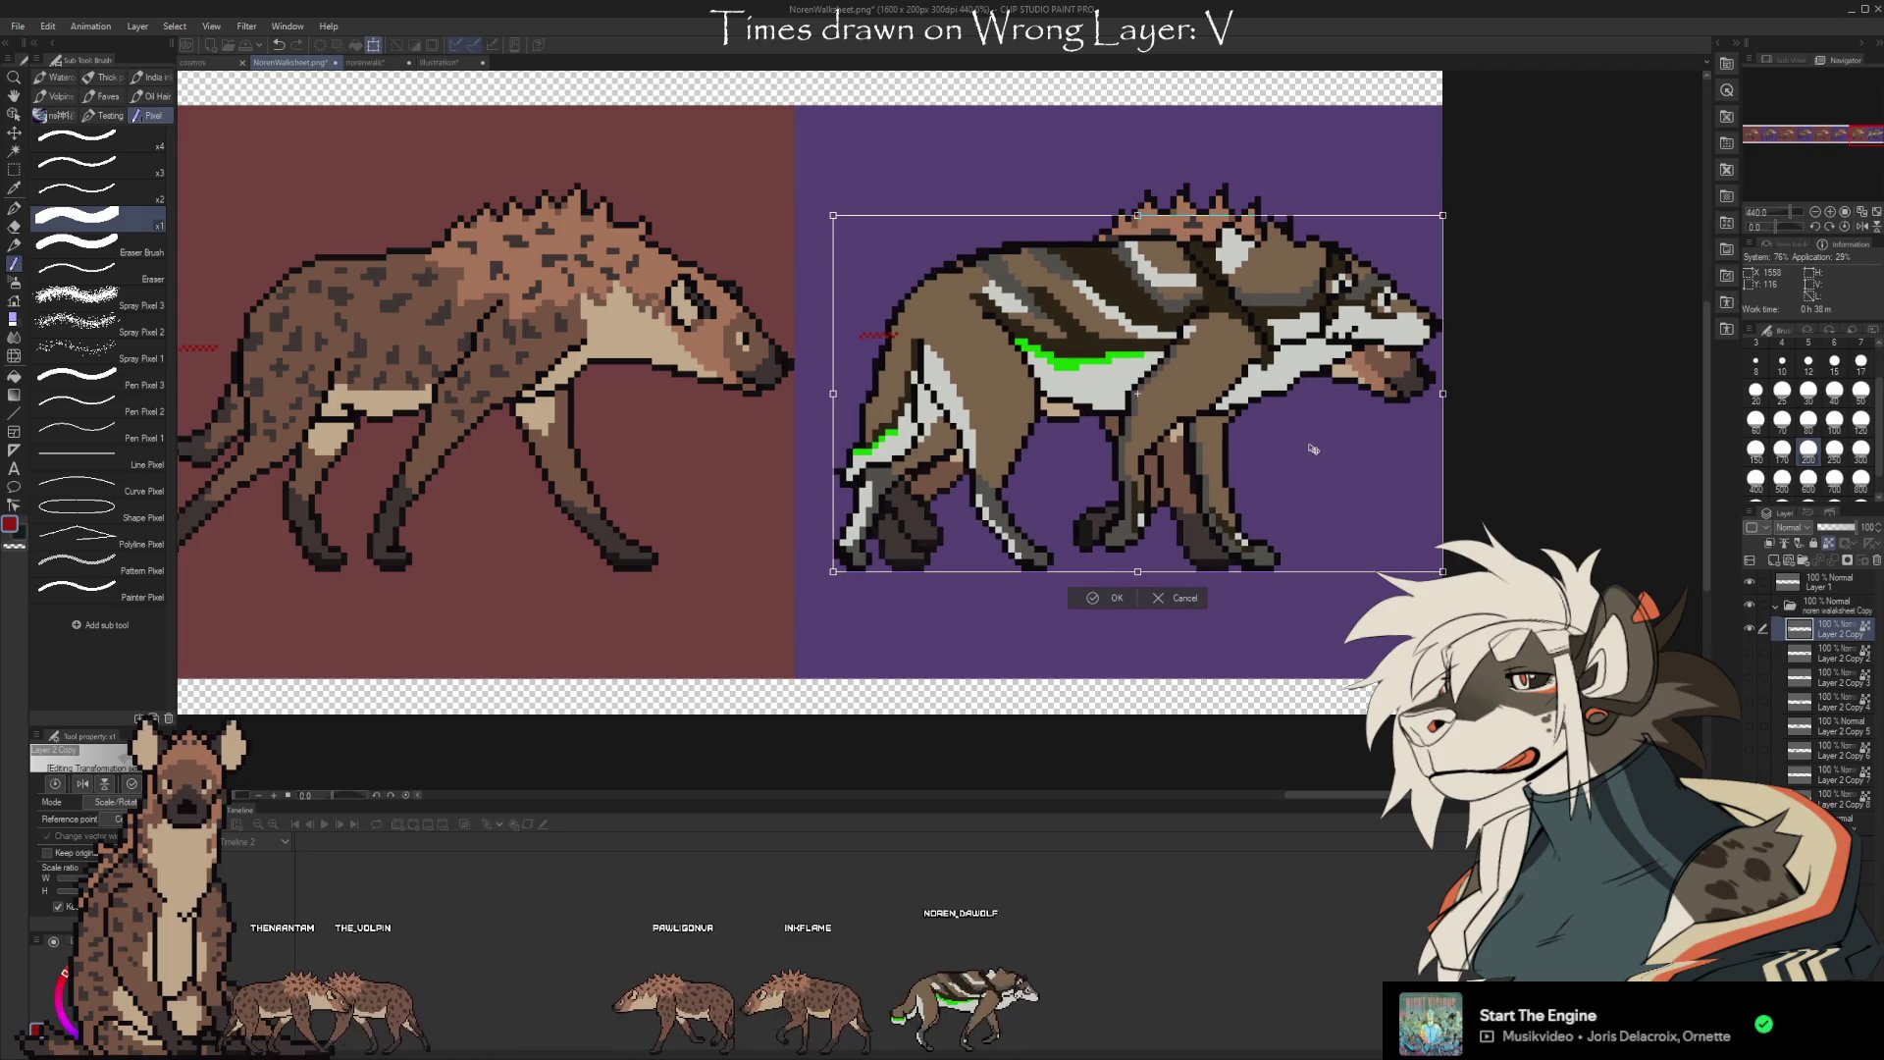
{"action": "key", "text": "Return"}
{"action": "scroll", "coordinate": [1192, 530], "scroll_direction": "down", "scroll_amount": 8}
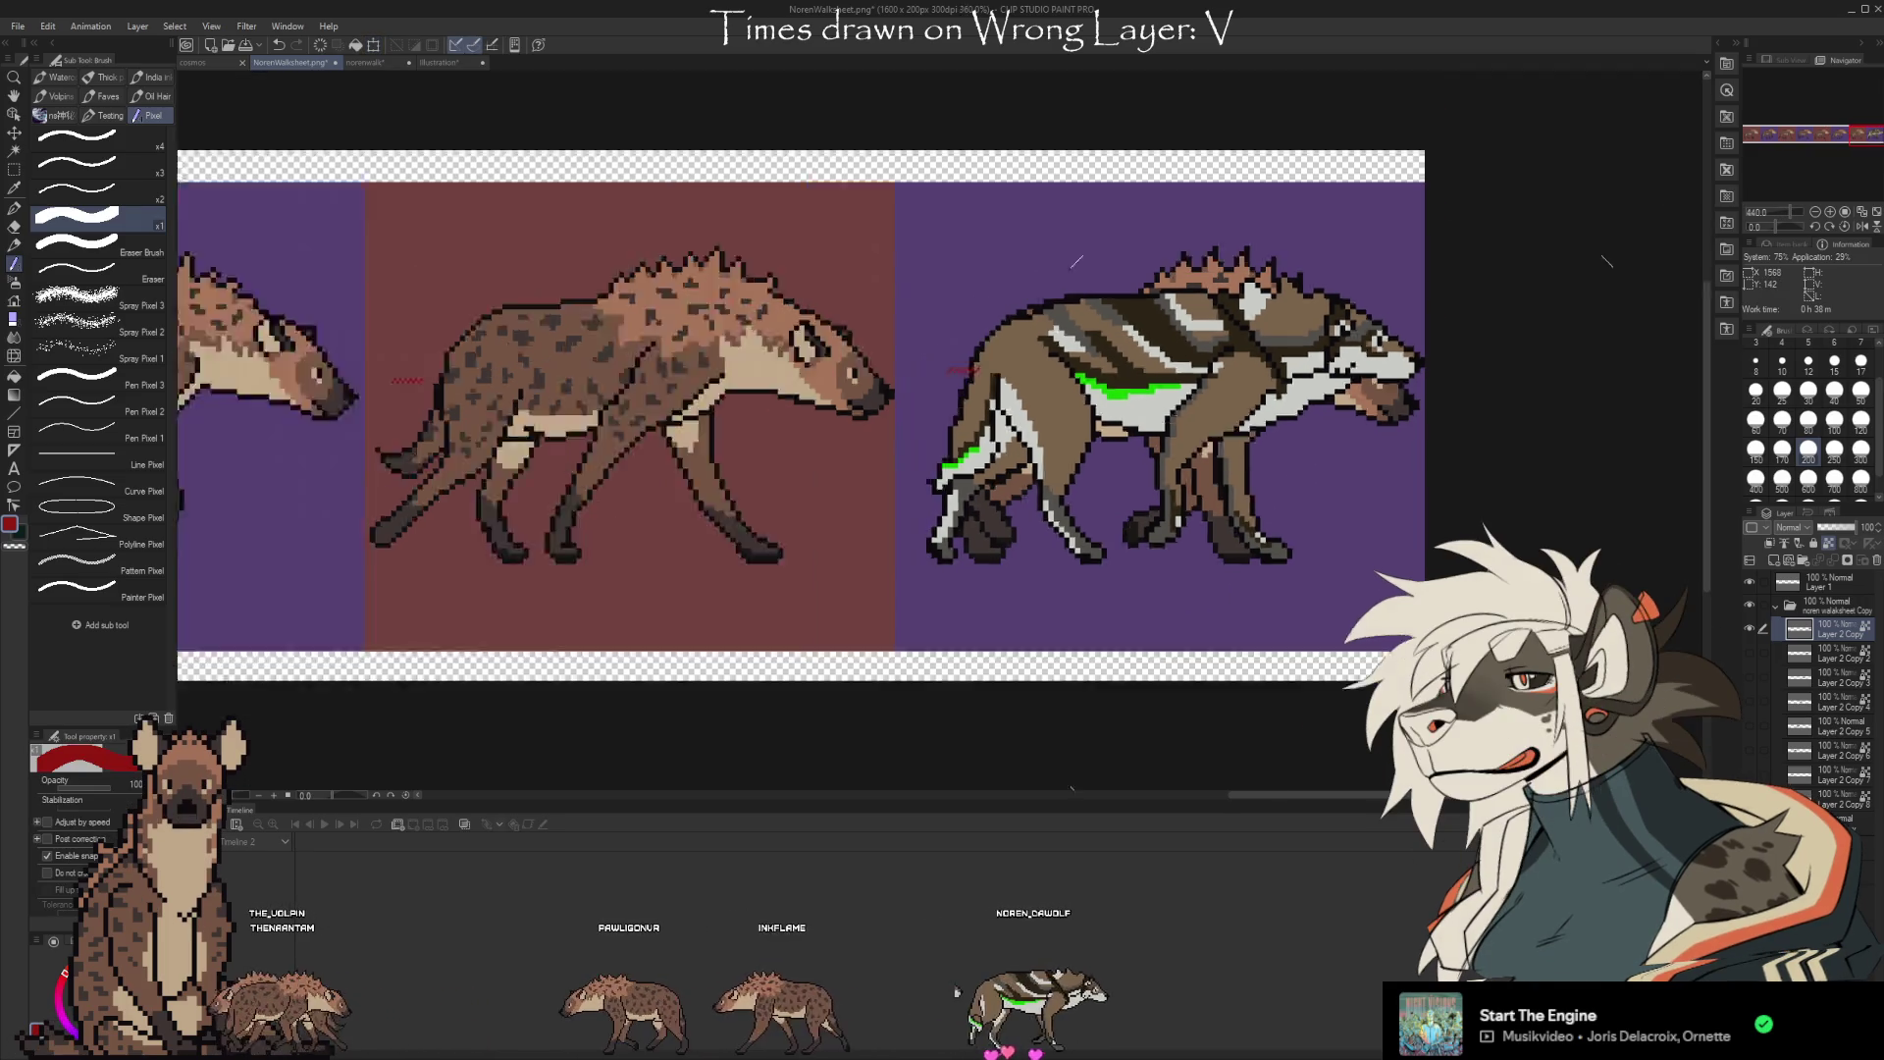
{"action": "scroll", "coordinate": [579, 397], "scroll_direction": "up", "scroll_amount": 1}
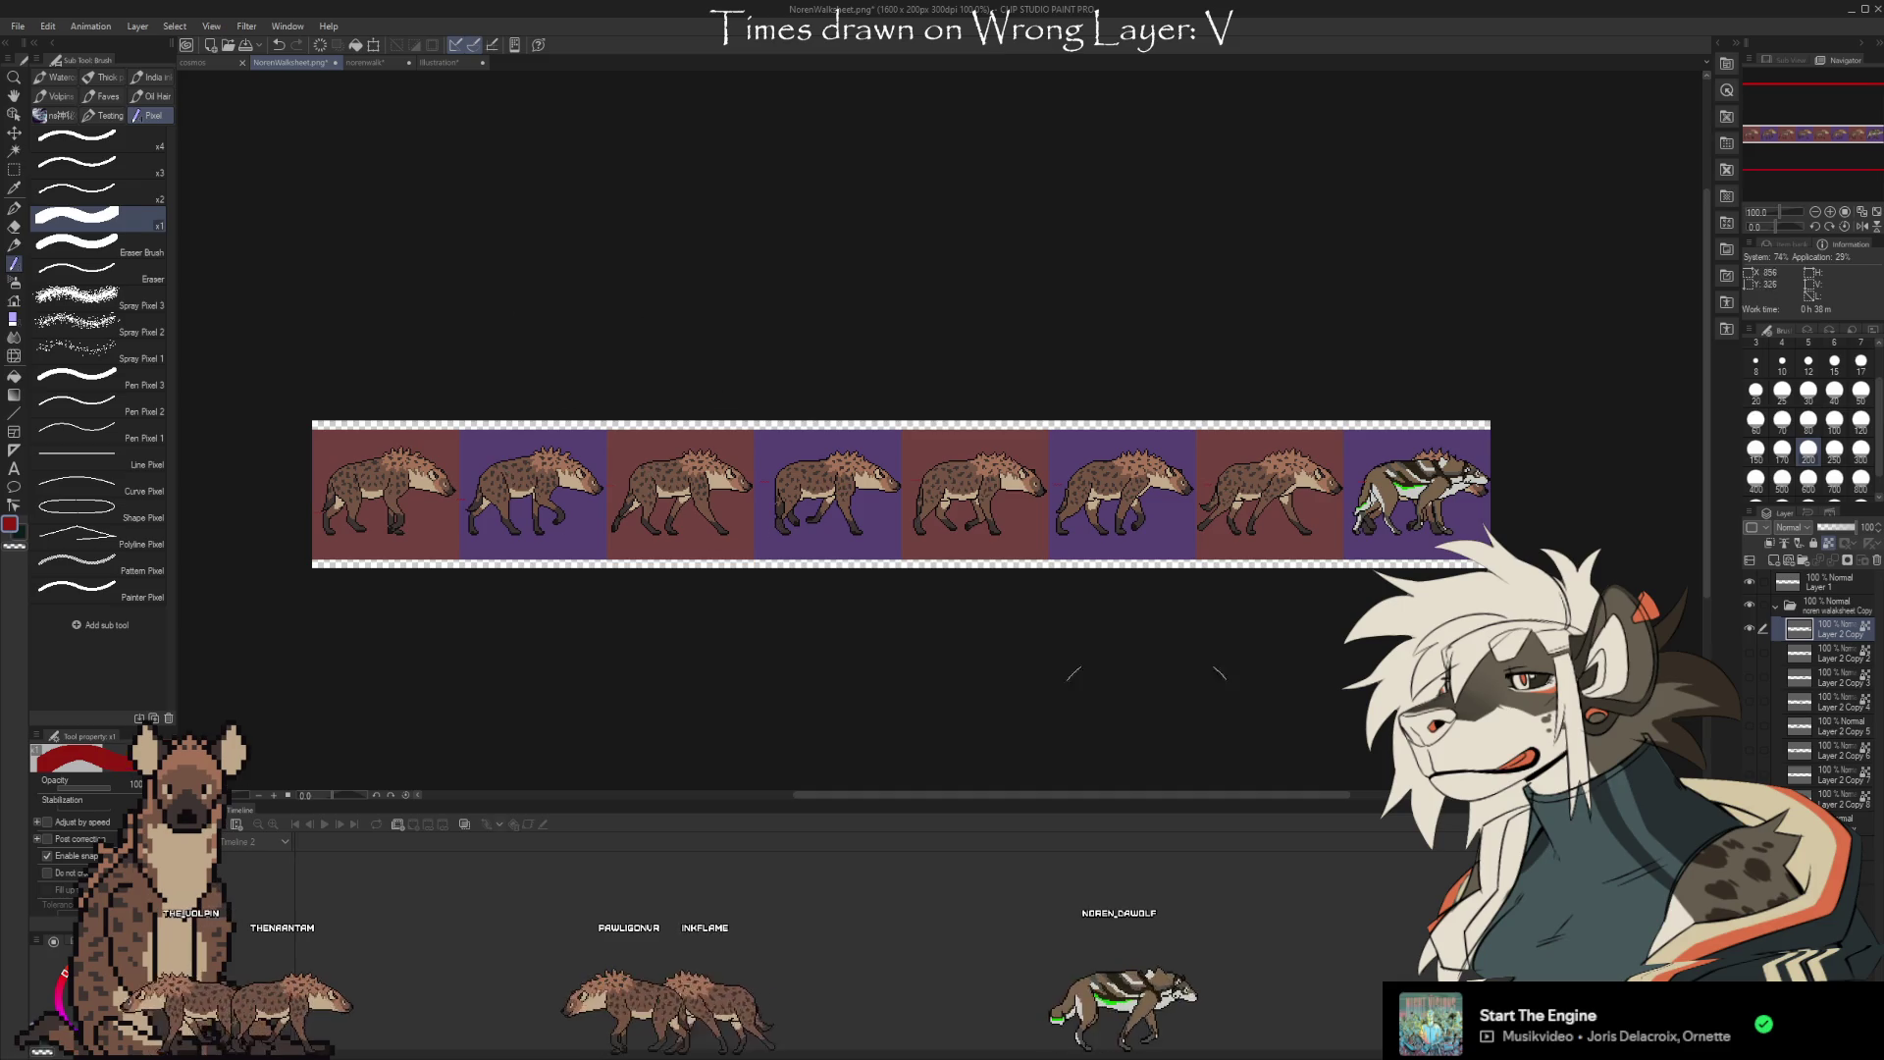
Hide Layer 1's hyenas and colour blocks, then reveal all remaining wolf frame layers
{"action": "left_click", "coordinate": [1750, 581]}
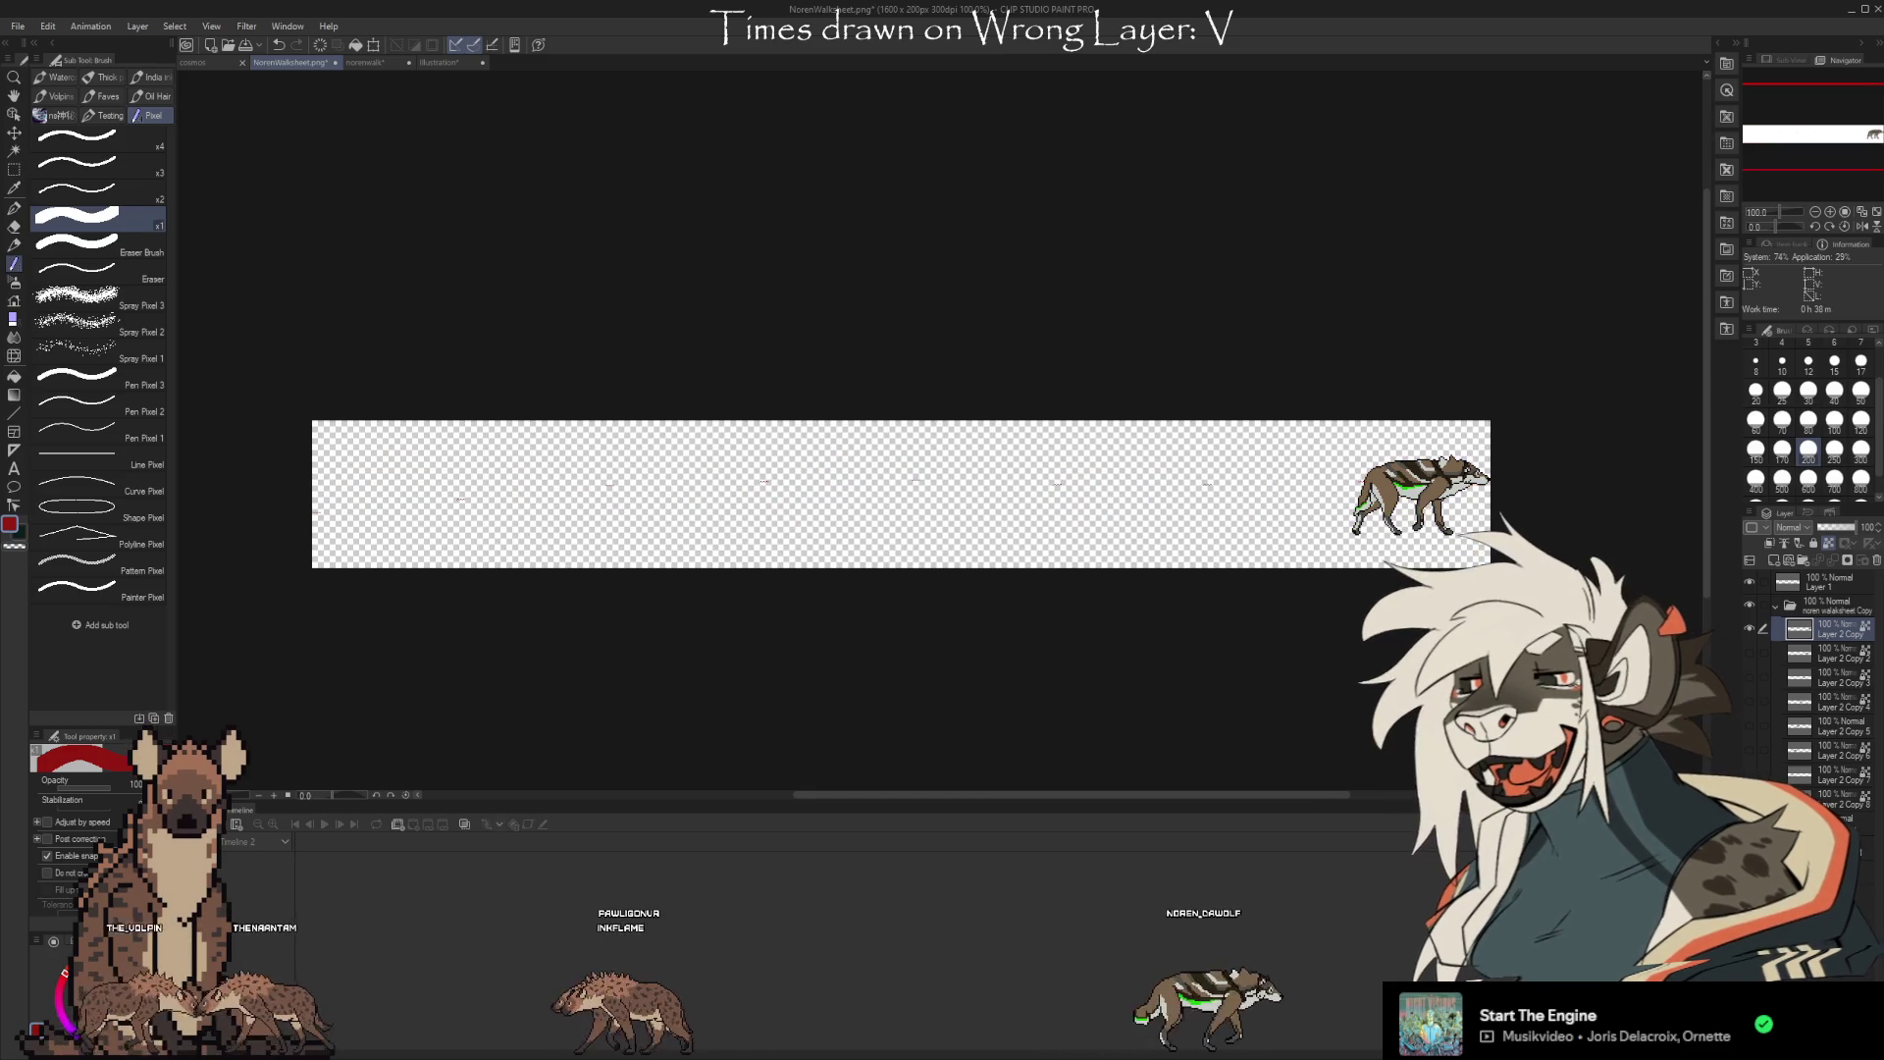
{"action": "left_click", "coordinate": [1750, 581]}
{"action": "left_click_drag", "start_coordinate": [1757, 648], "coordinate": [1750, 797]}
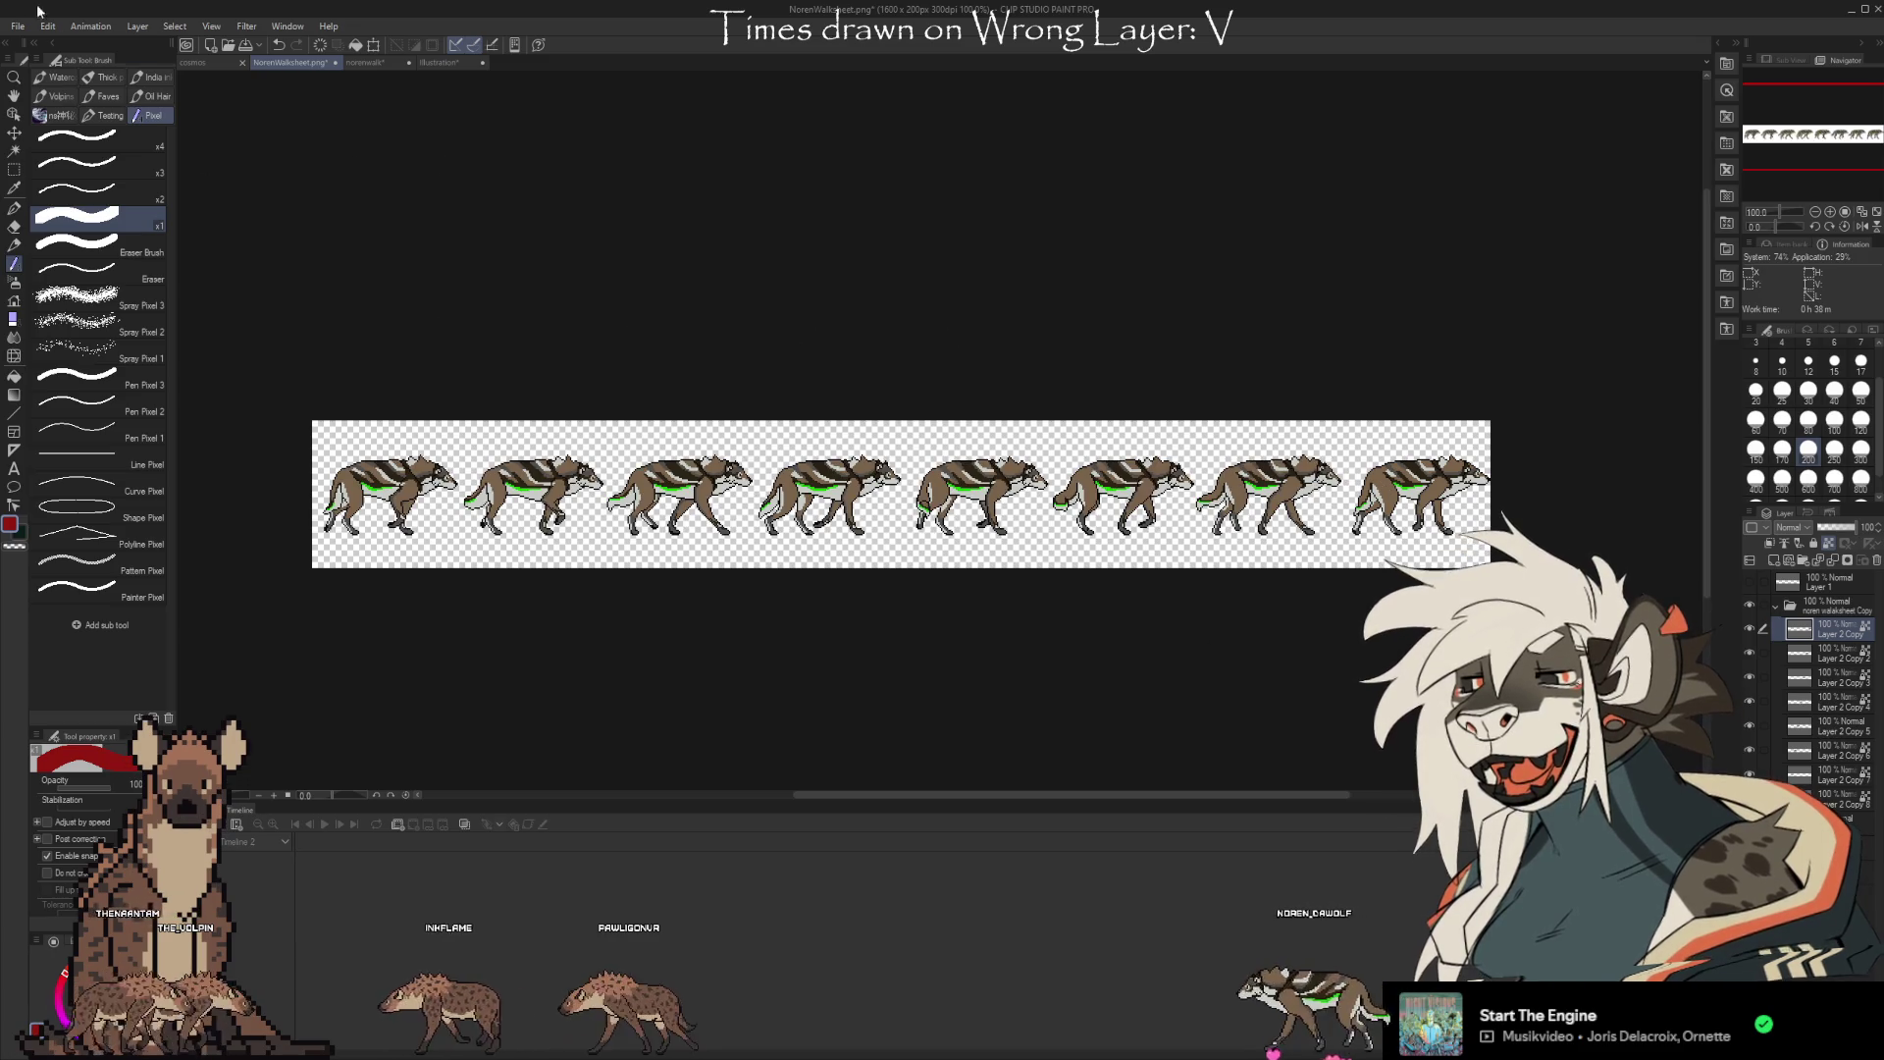